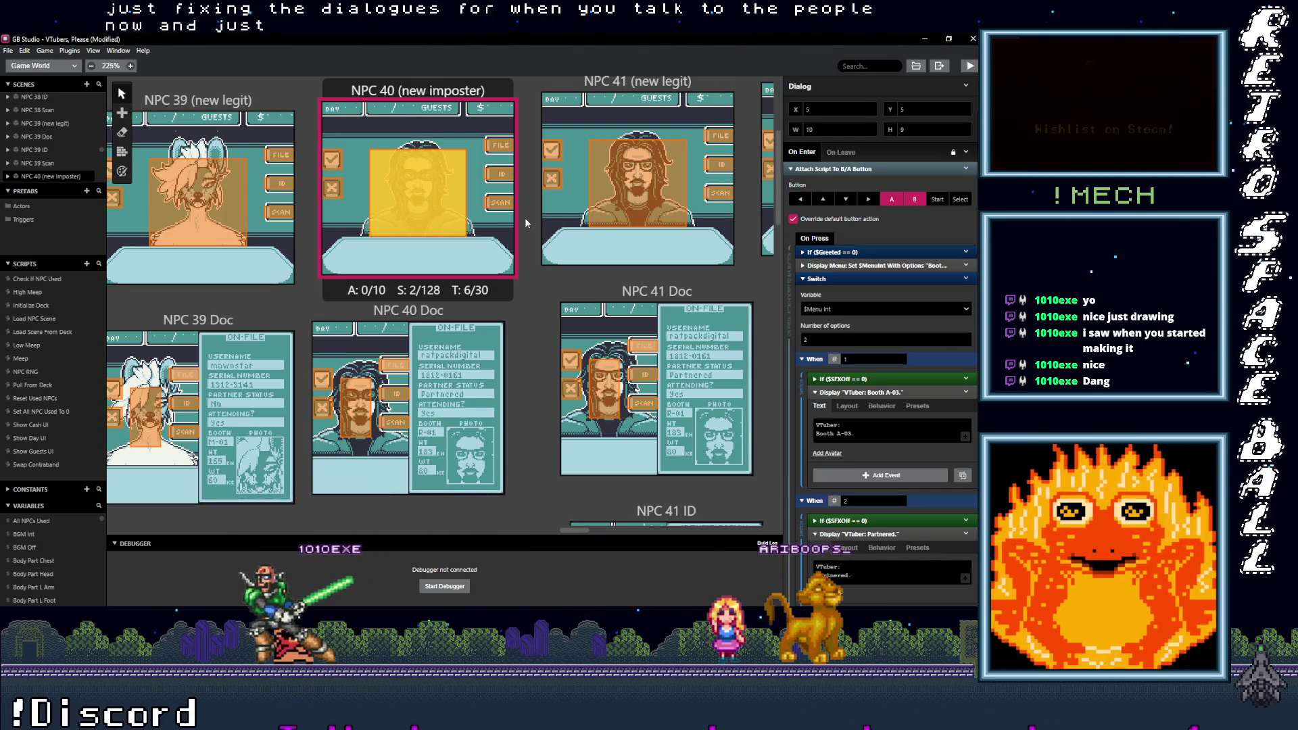
Step: Change NPC 40's booth dialogue from Booth A-03 to Booth R-02
{"action": "key", "text": "alt"}
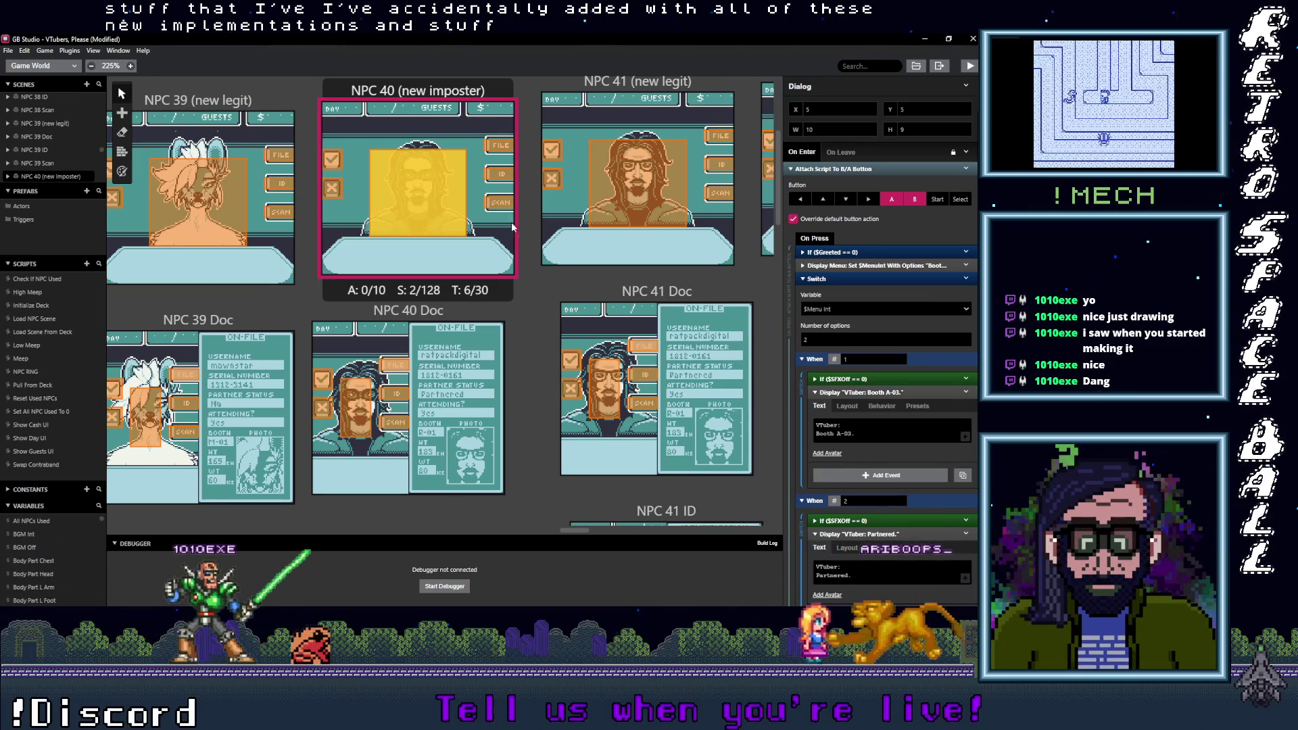
{"action": "left_click", "coordinate": [863, 434]}
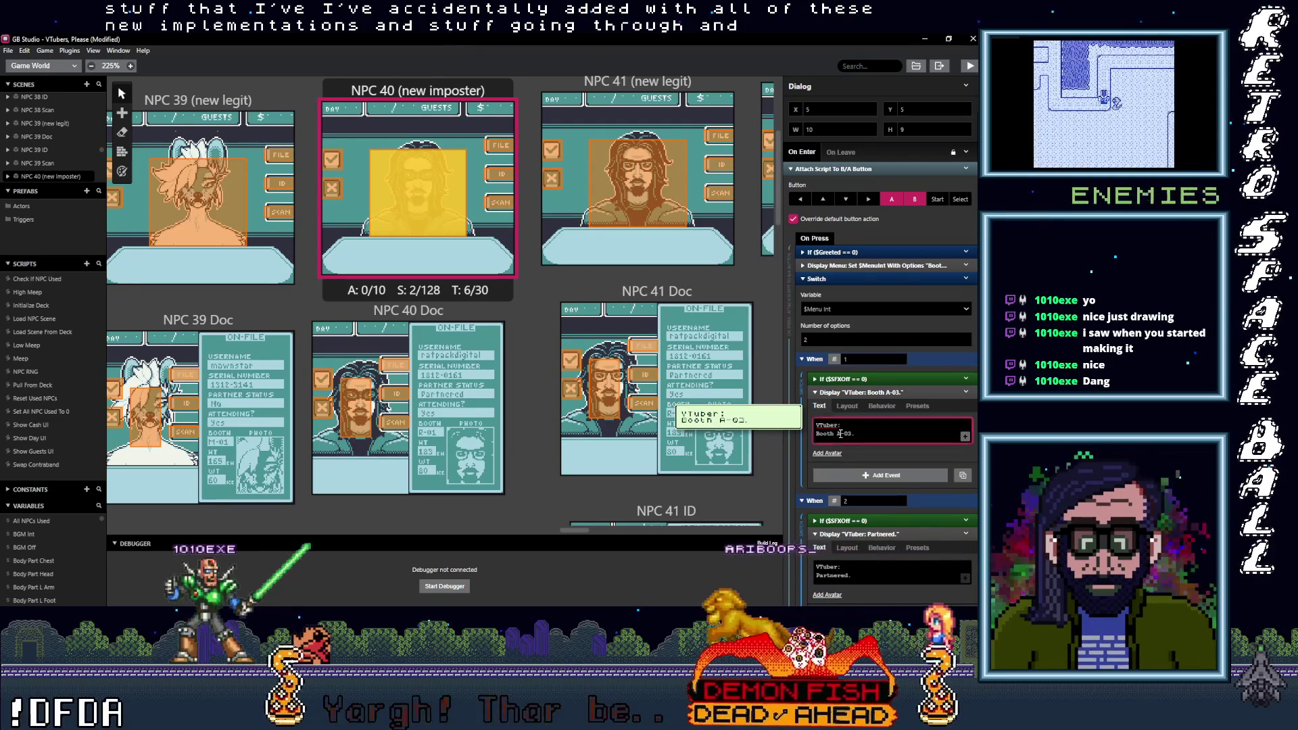
{"action": "key", "text": "Left"}
{"action": "key", "text": "Left"}
{"action": "key", "text": "Left"}
{"action": "key", "text": "BackSpace"}
{"action": "type", "text": "R"}
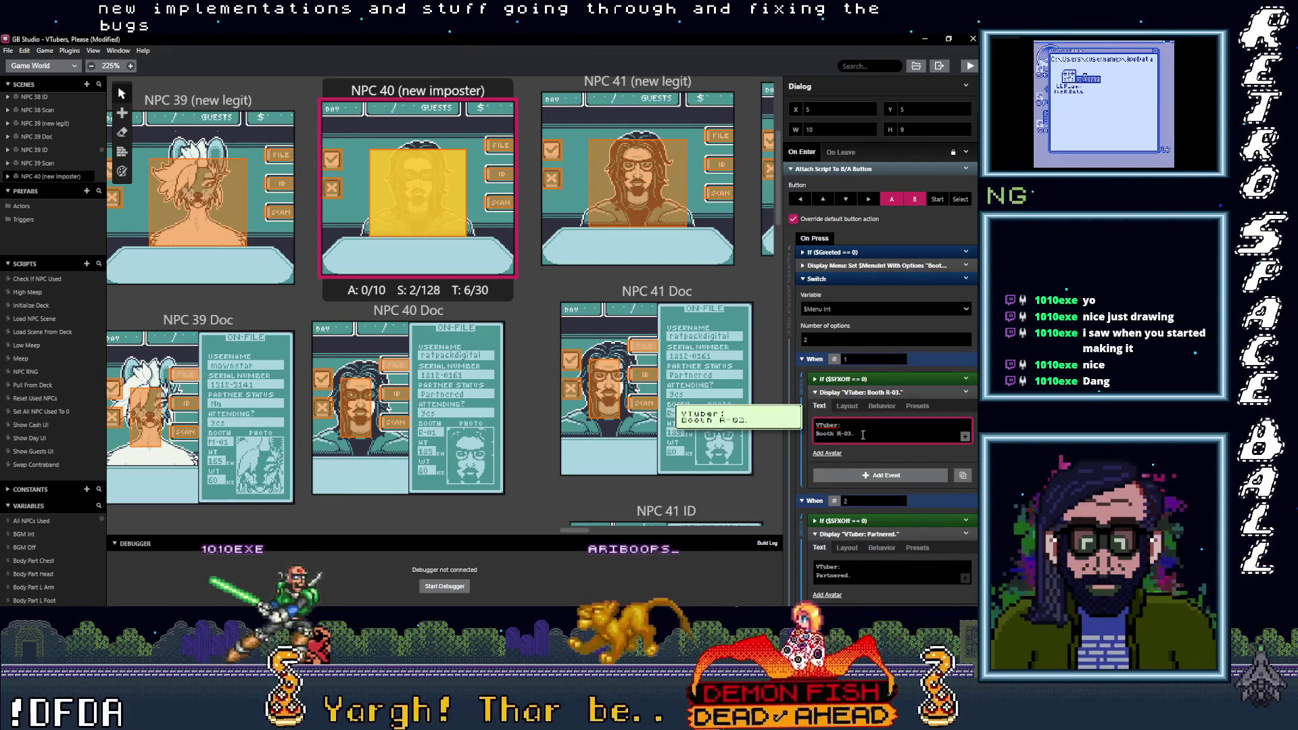
{"action": "key", "text": "Right"}
{"action": "key", "text": "Right"}
{"action": "key", "text": "Right"}
{"action": "key", "text": "BackSpace"}
{"action": "type", "text": "2"}
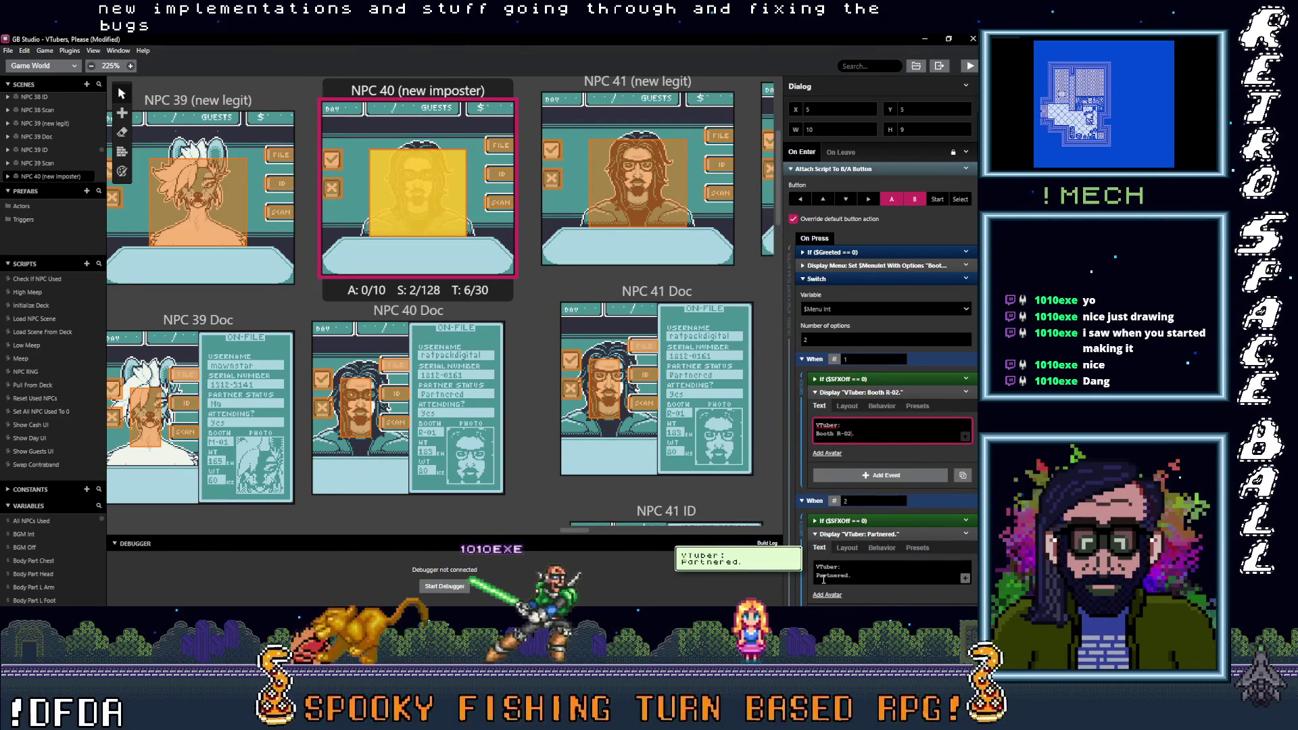
Step: Change NPC 41's booth dialogue to Booth R-01
{"action": "left_click", "coordinate": [637, 182]}
{"action": "left_click", "coordinate": [848, 433]}
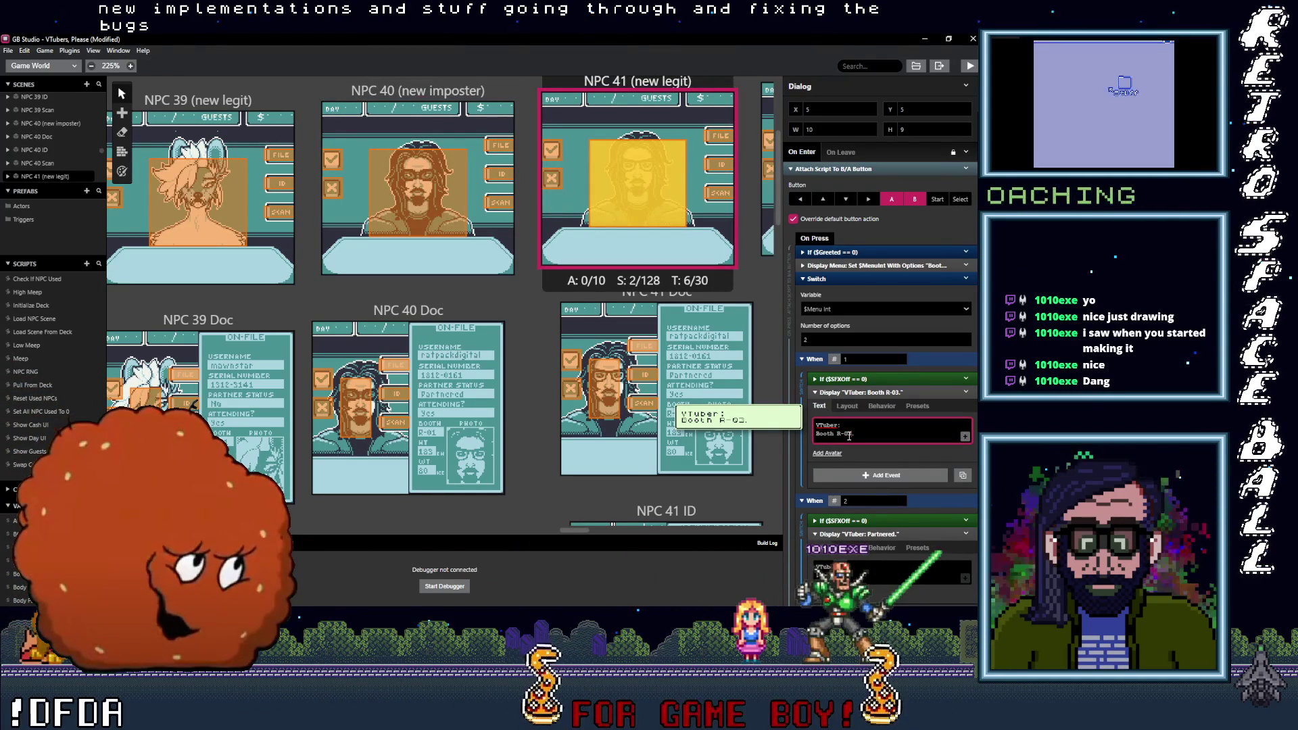
{"action": "key", "text": "BackSpace"}
{"action": "type", "text": "1"}
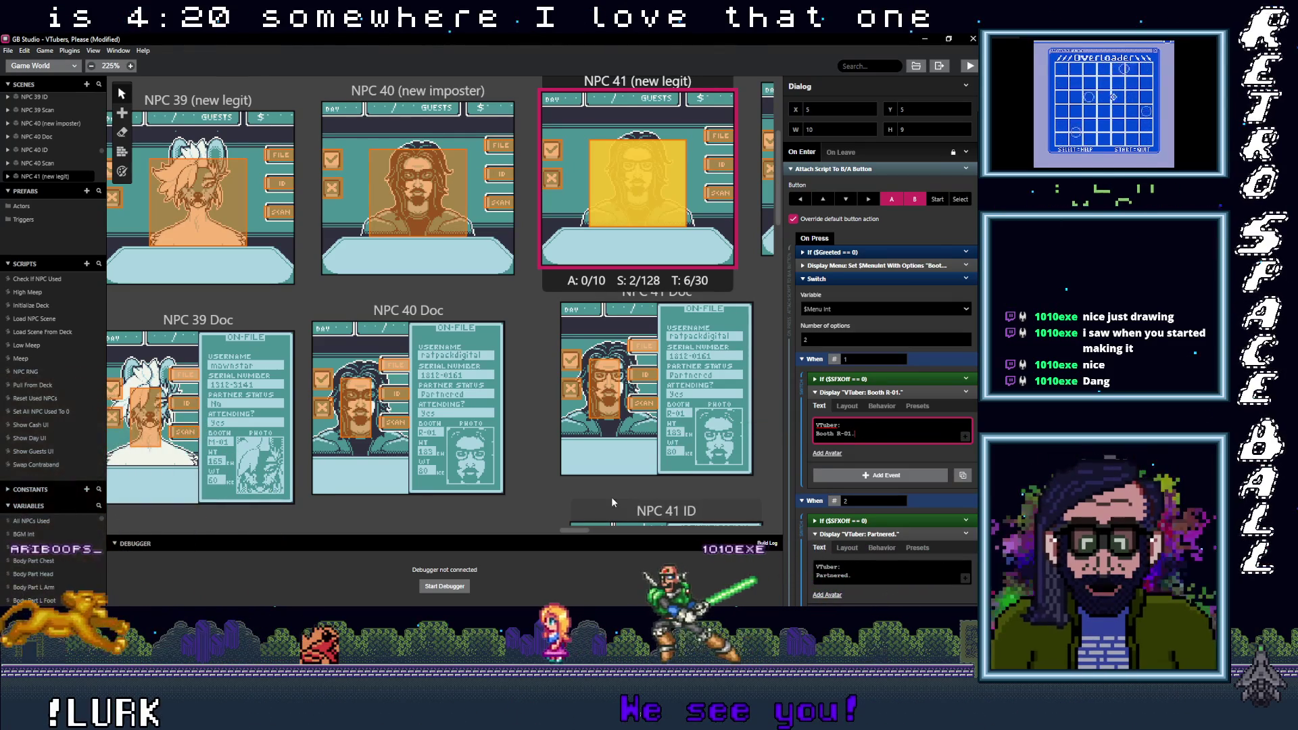
{"action": "left_click_drag", "start_coordinate": [568, 528], "coordinate": [595, 529]}
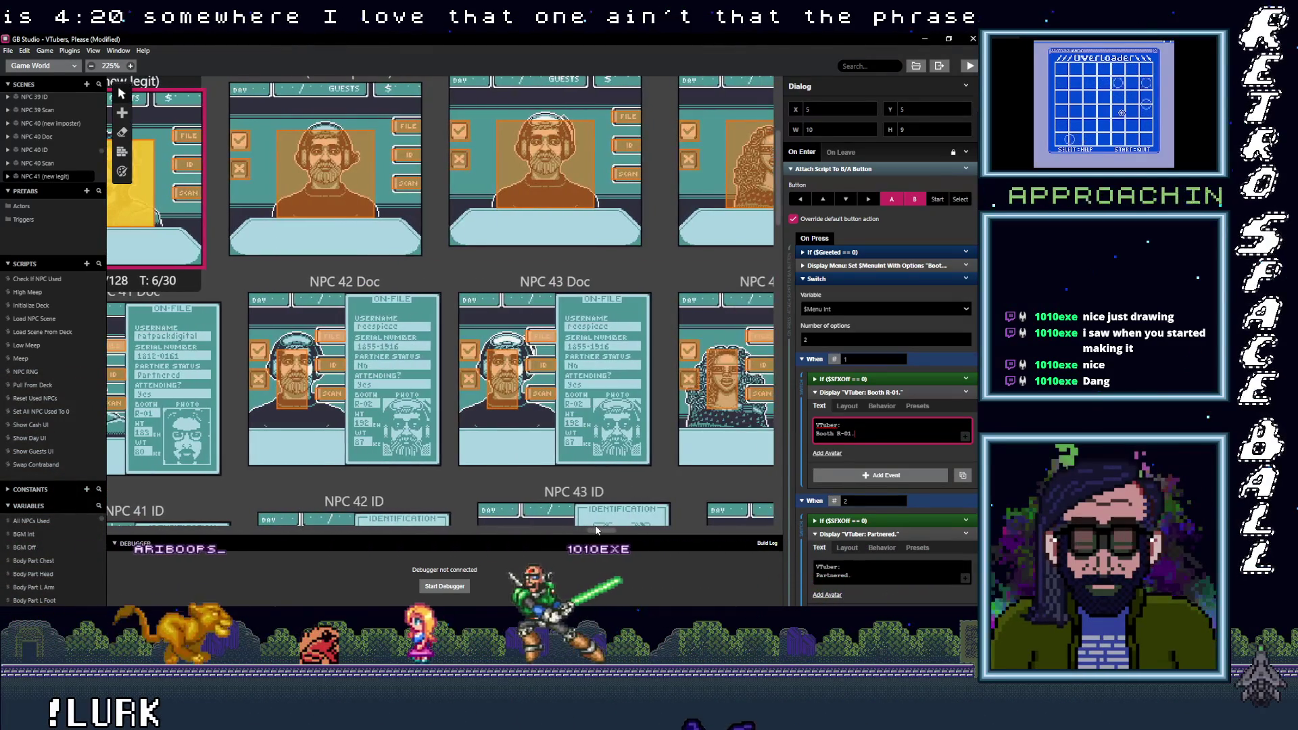
Step: Change NPC 42's booth dialogue to Booth R-30
{"action": "left_click", "coordinate": [341, 194]}
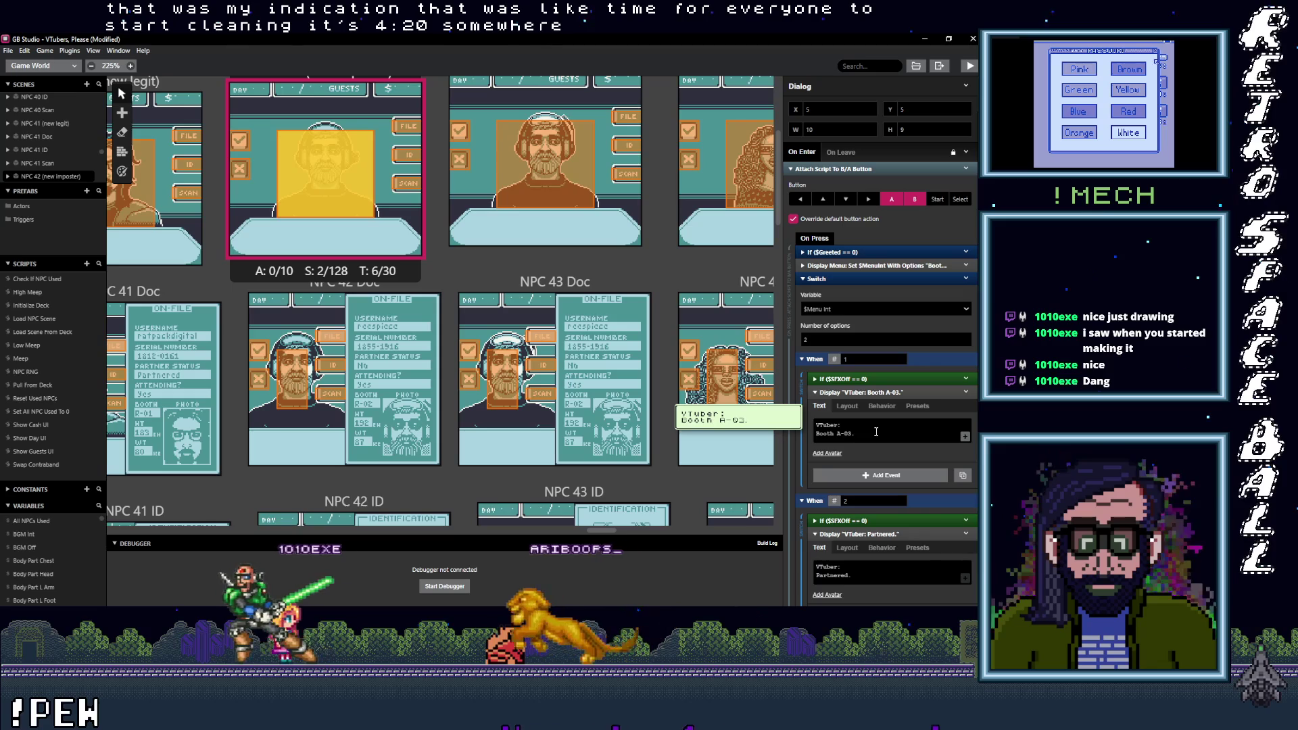
{"action": "left_click", "coordinate": [866, 433]}
{"action": "type", "text": "B"}
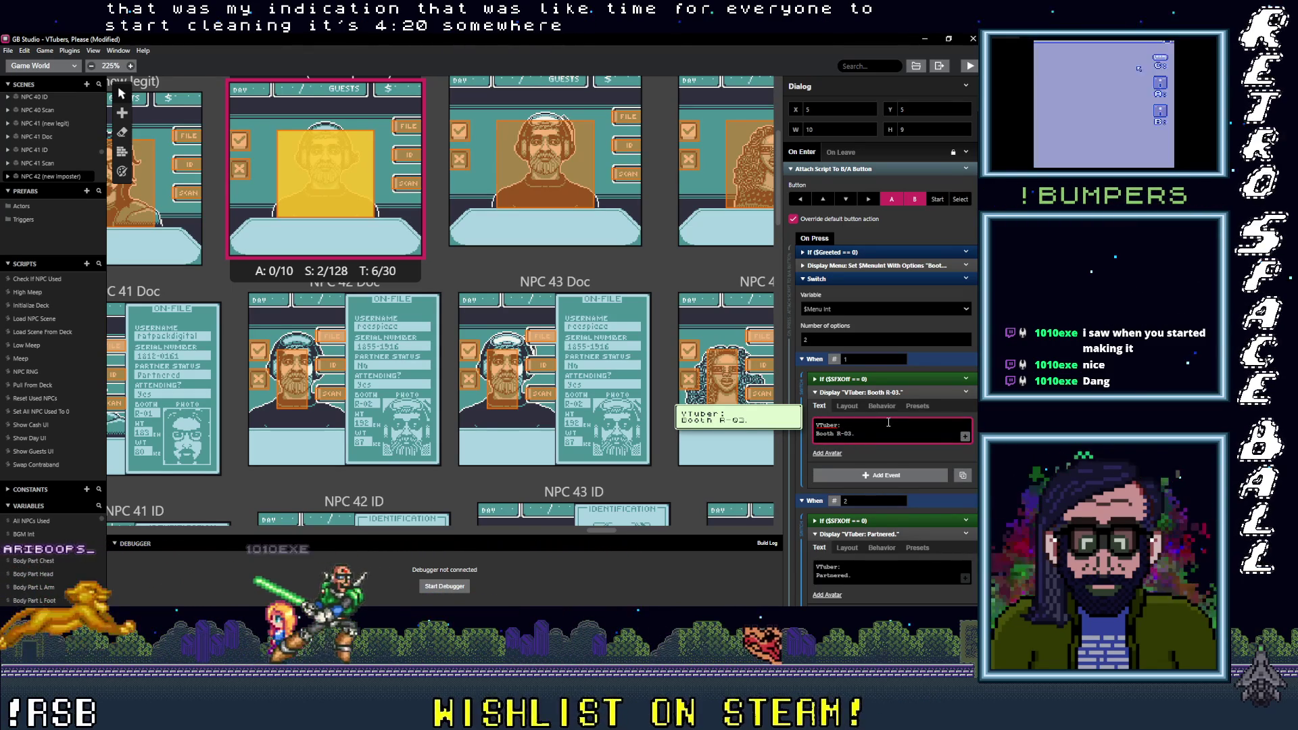
{"action": "left_click_drag", "start_coordinate": [854, 435], "coordinate": [844, 436]}
{"action": "type", "text": "30"}
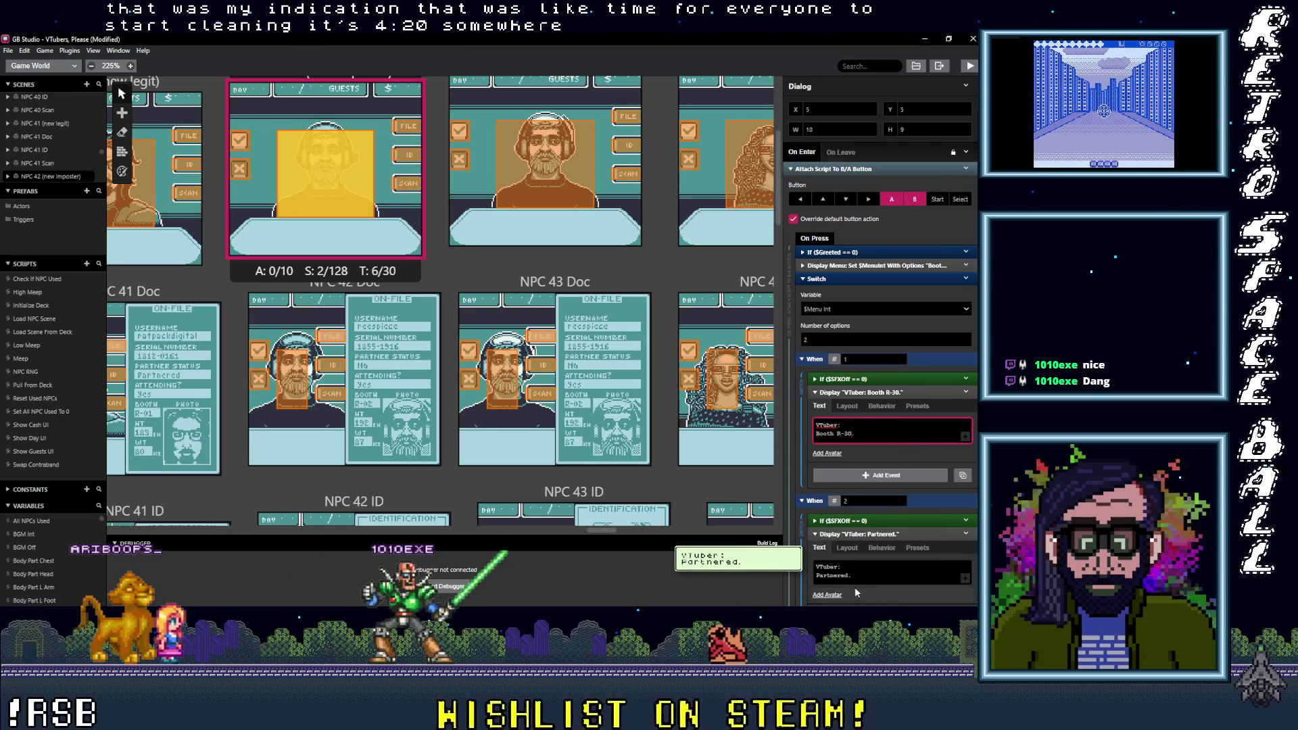
Step: Set NPC 43's booth to R-02 and its second line to 'Not partnered.'
{"action": "left_click", "coordinate": [540, 183]}
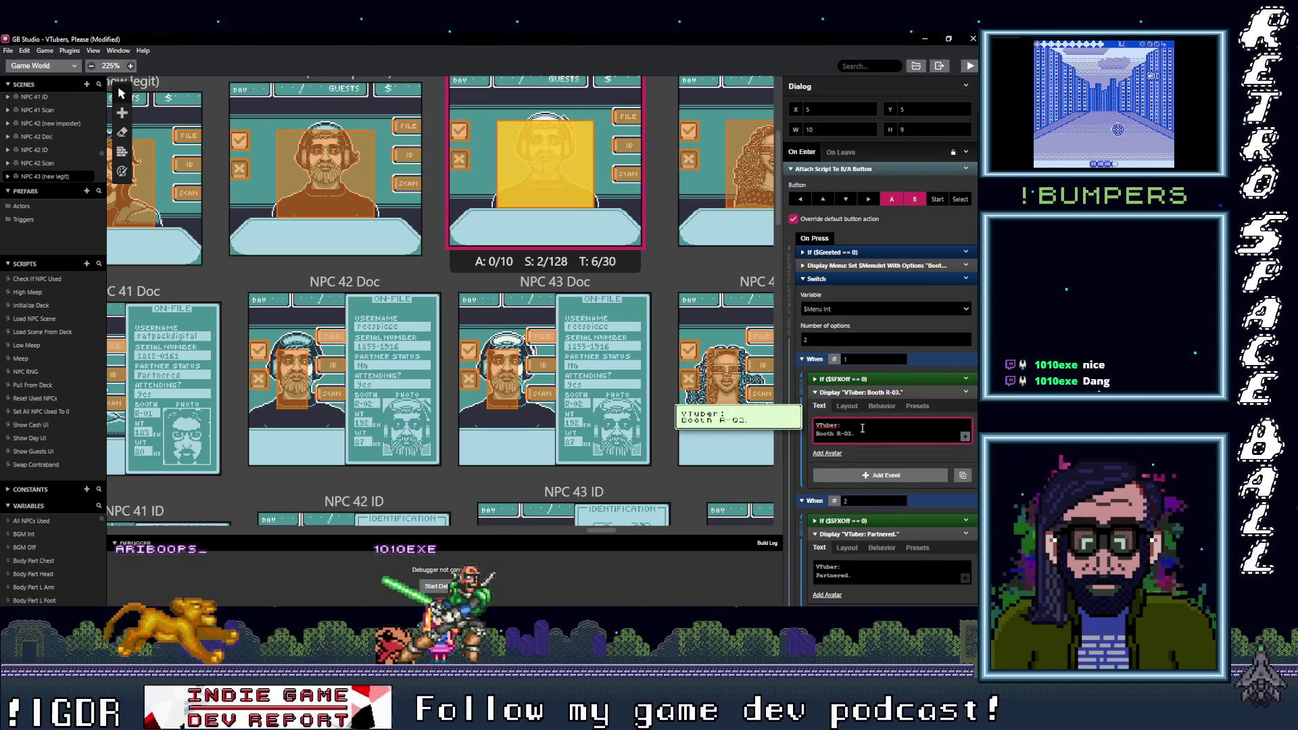
{"action": "key", "text": "BackSpace"}
{"action": "type", "text": "2"}
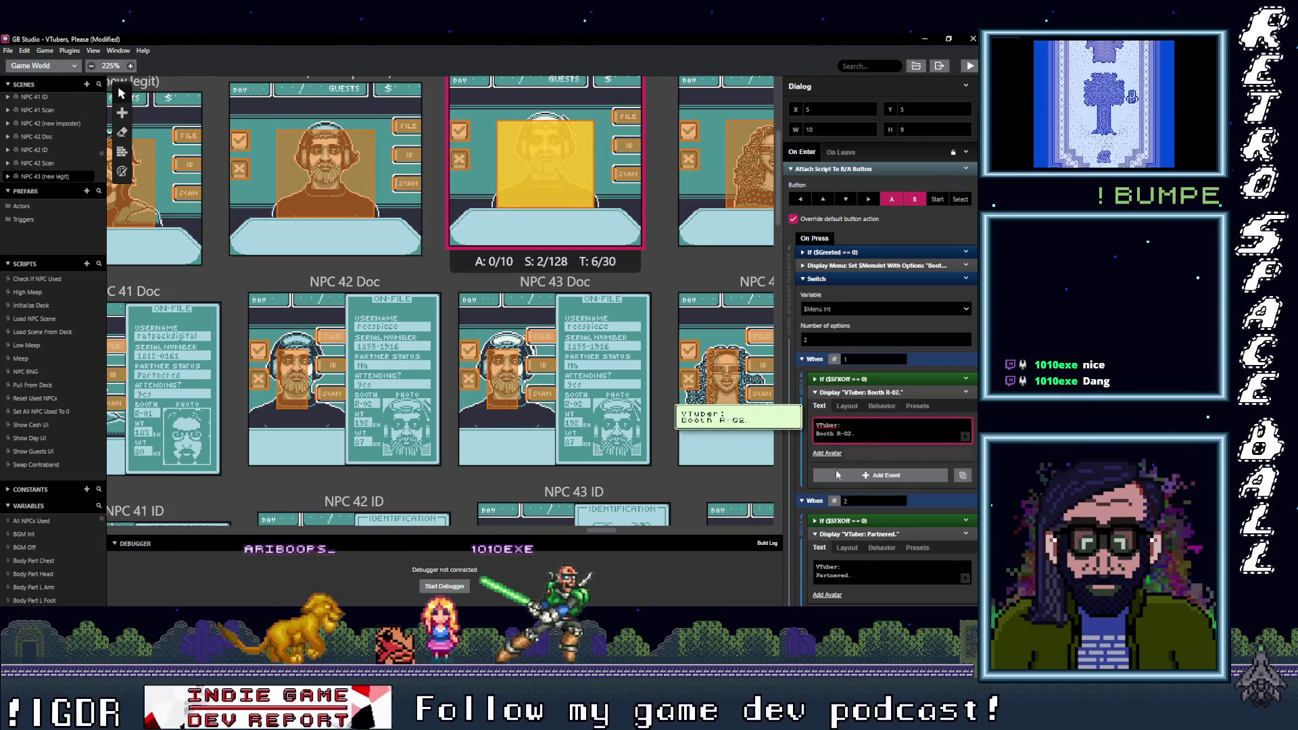
{"action": "left_click", "coordinate": [819, 576]}
{"action": "key", "text": "BackSpace"}
{"action": "type", "text": "Not"}
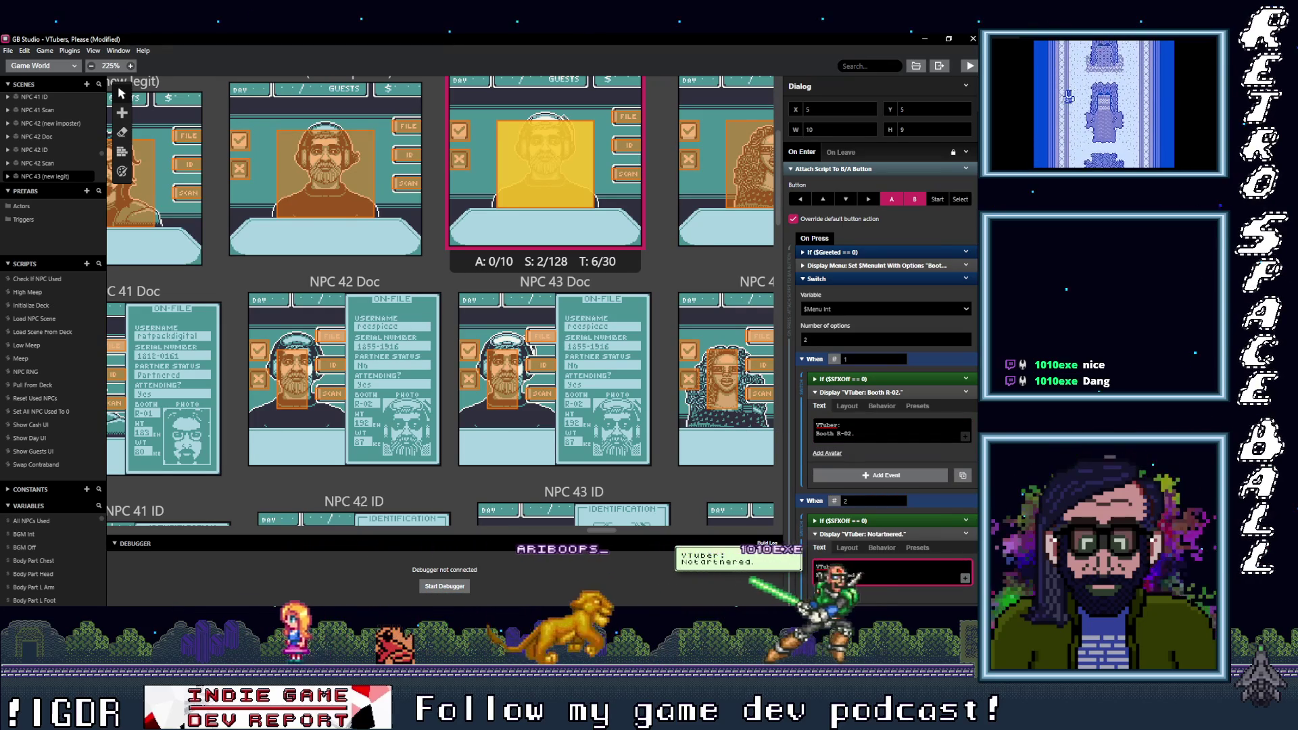
{"action": "type", "text": " p"}
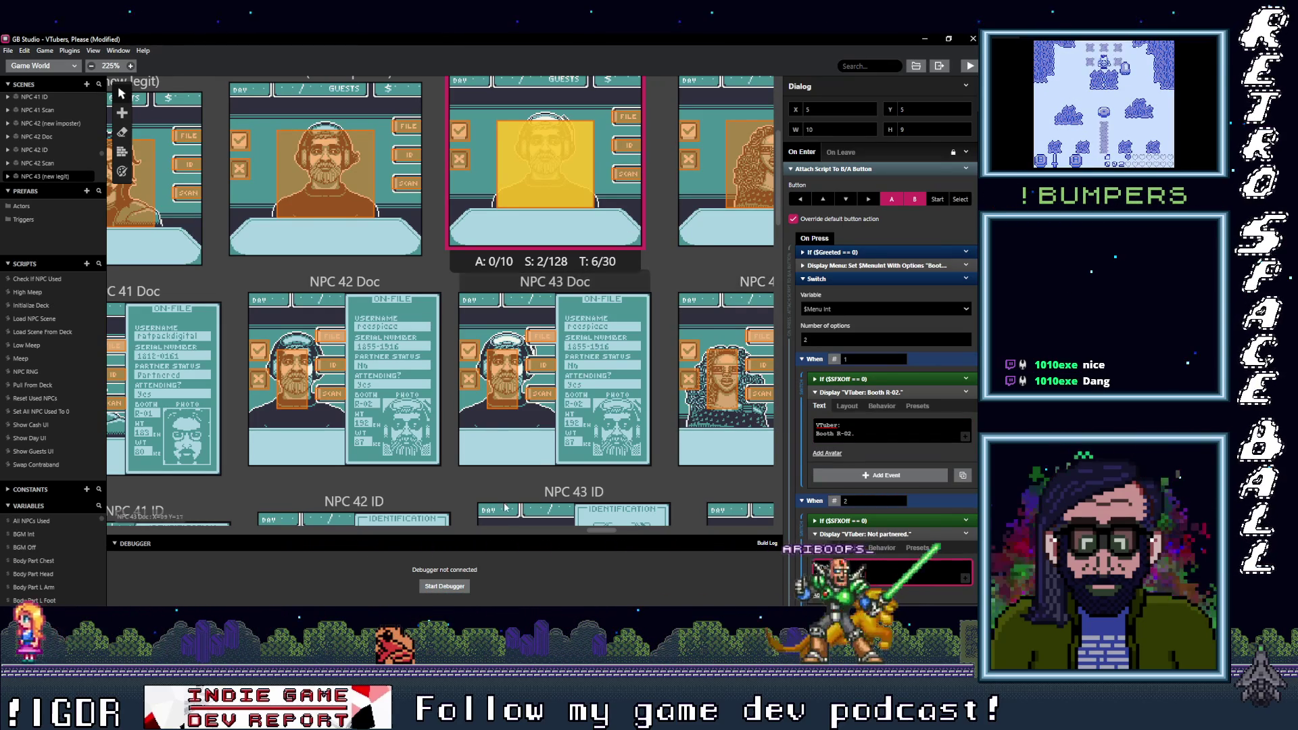
{"action": "left_click_drag", "start_coordinate": [610, 532], "coordinate": [627, 528]}
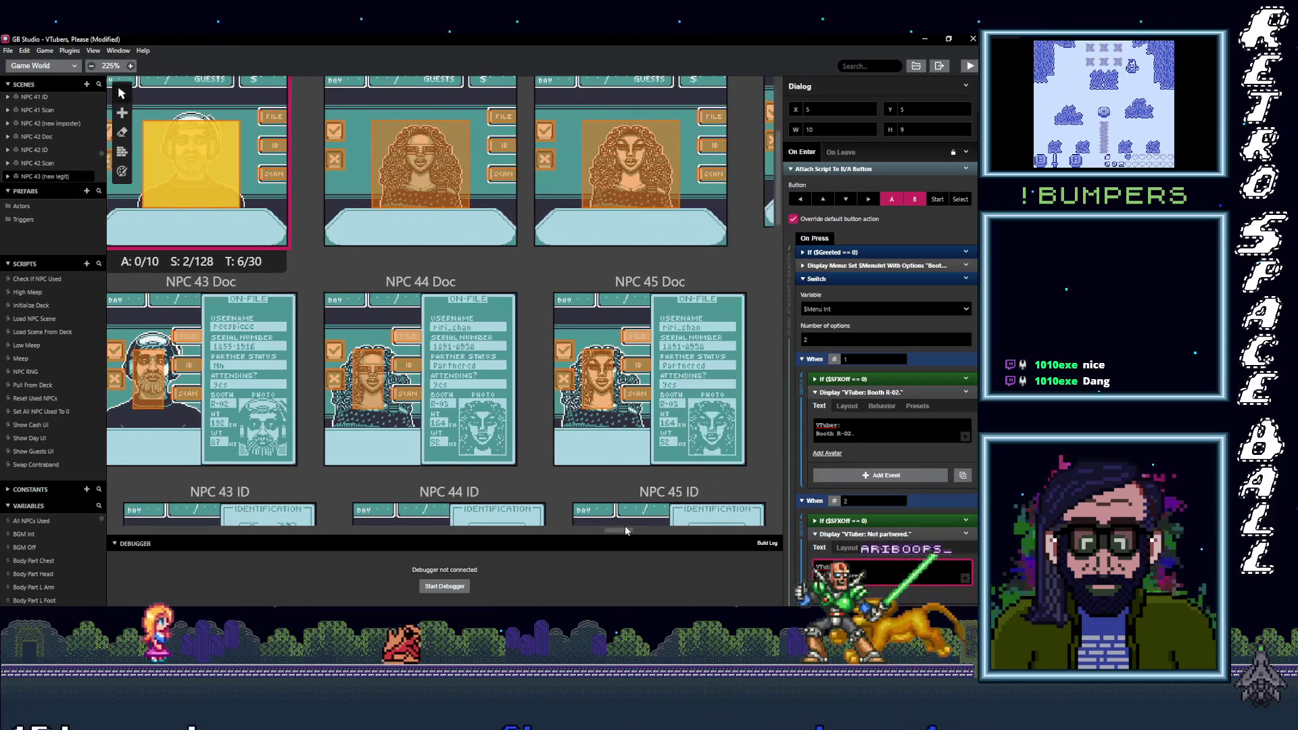
Step: Change NPC 44's booth dialogue from A-03 to Booth R-03
{"action": "left_click", "coordinate": [463, 180]}
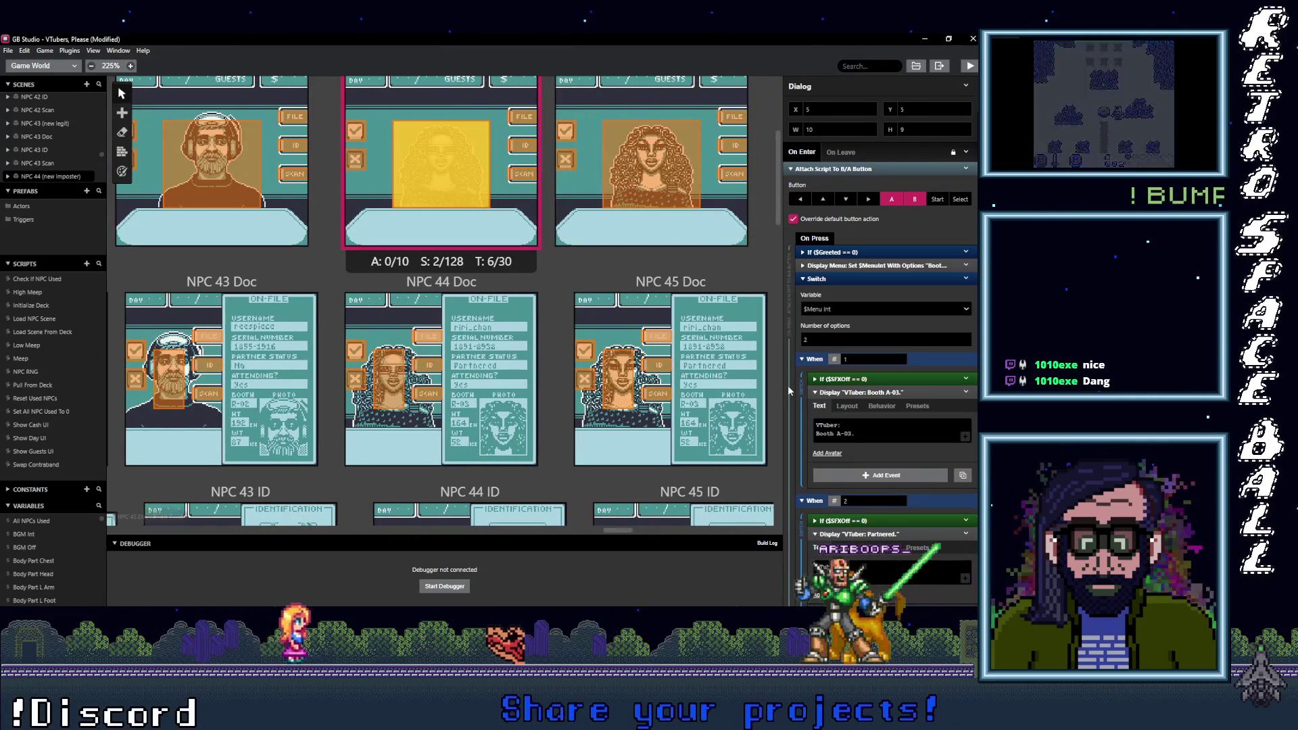
{"action": "left_click", "coordinate": [206, 174]}
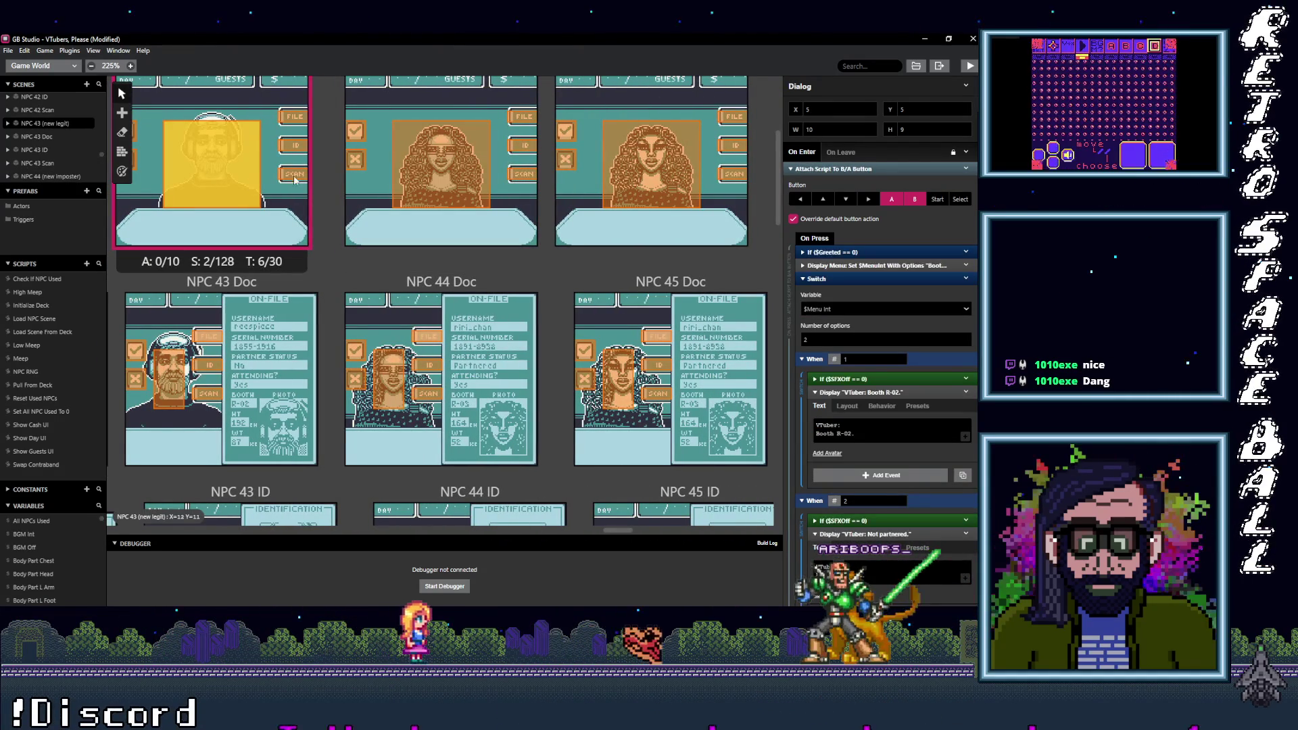
{"action": "left_click", "coordinate": [450, 169]}
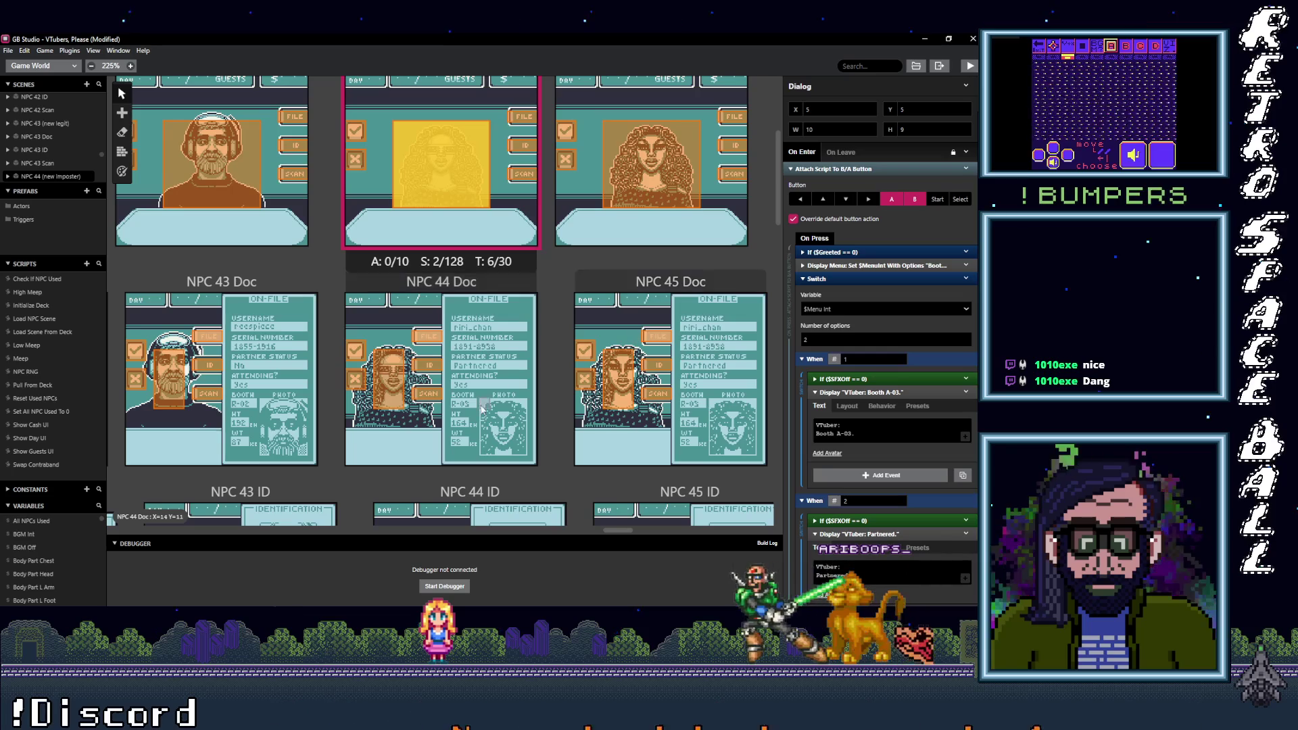
{"action": "left_click", "coordinate": [845, 433]}
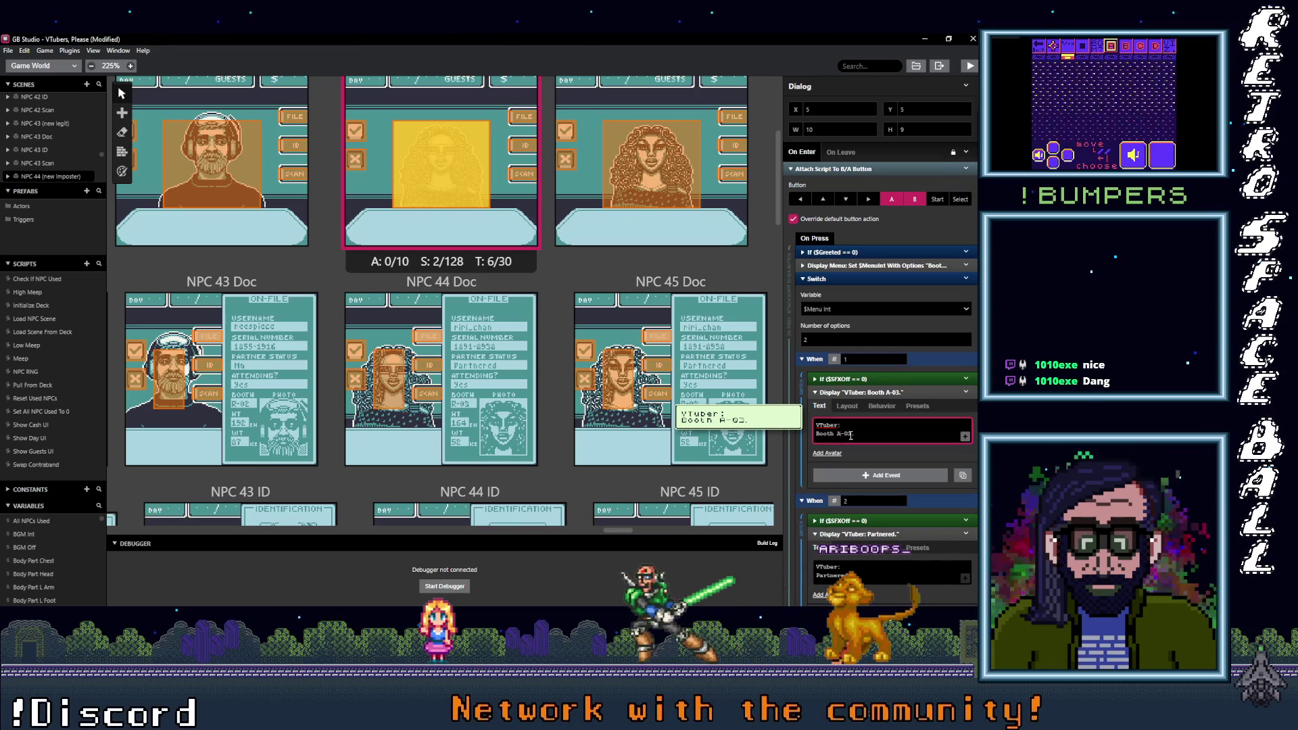
{"action": "type", "text": "R"}
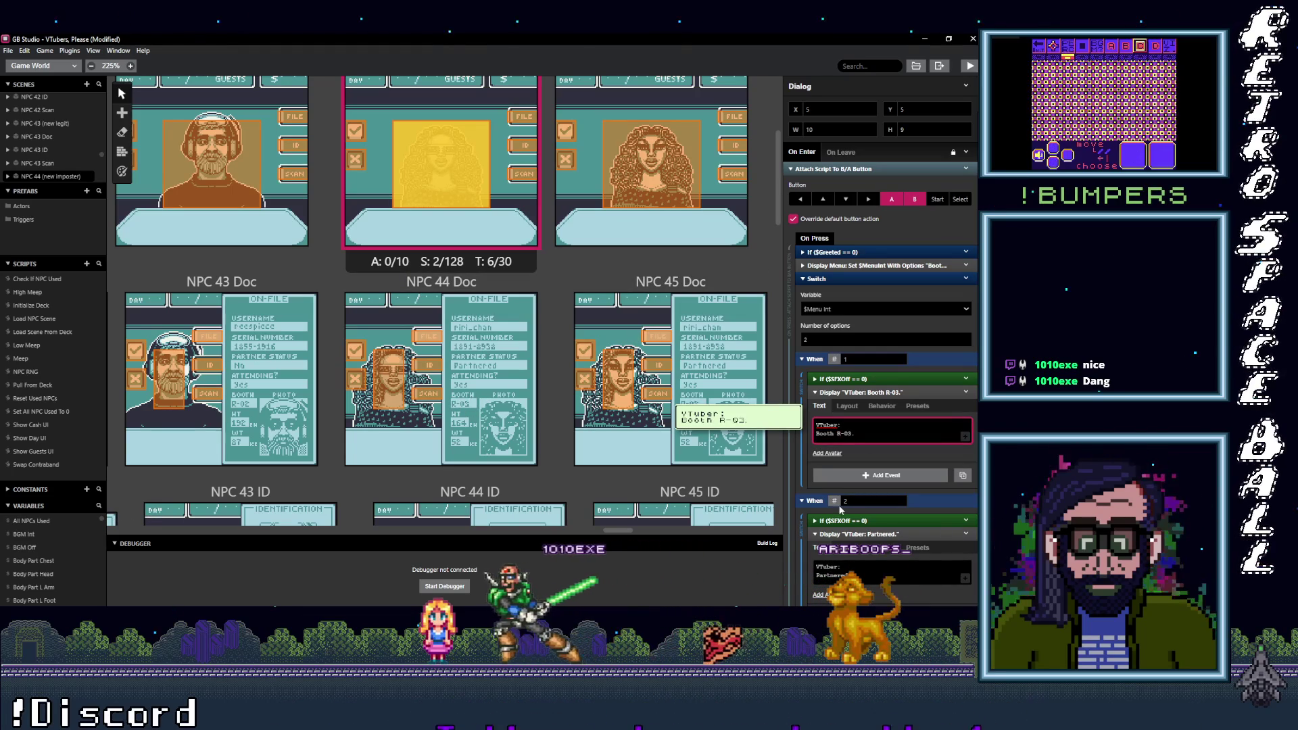
{"action": "left_click", "coordinate": [824, 579]}
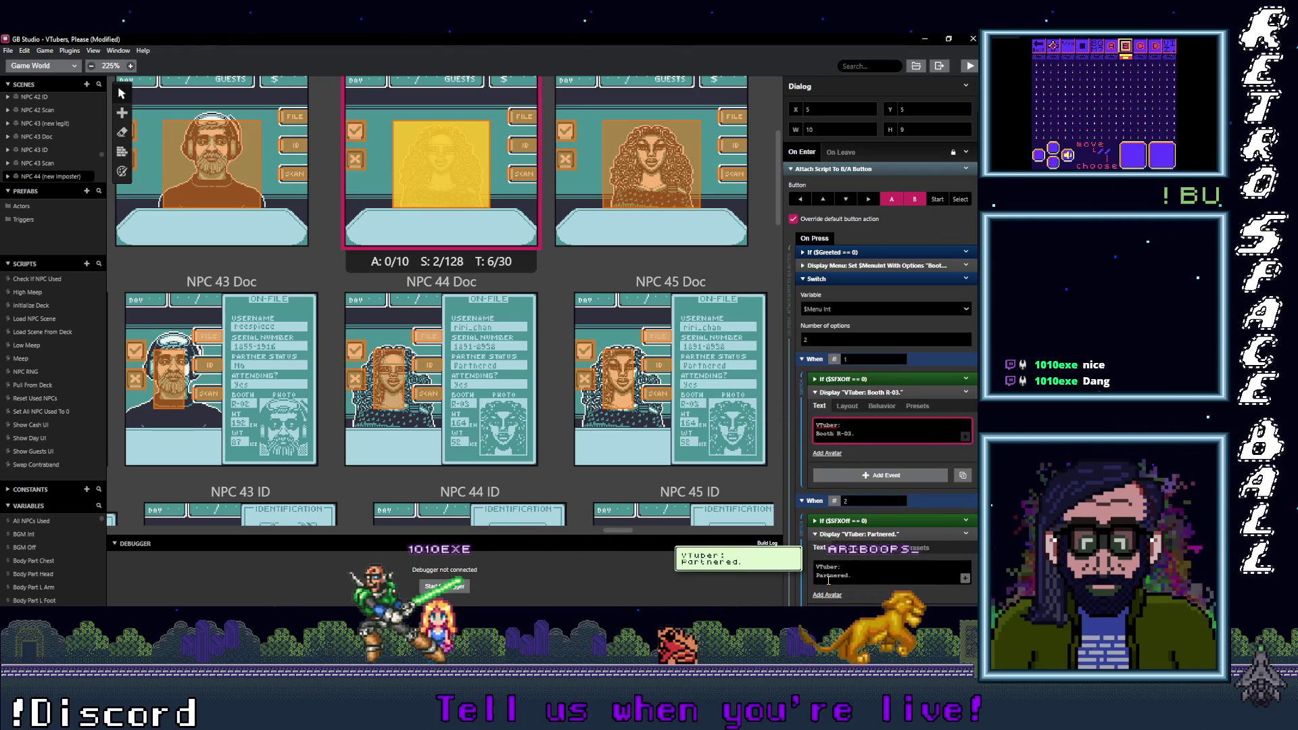
Step: Replace the A in NPC 45's booth code with R, making Booth R-03
{"action": "left_click", "coordinate": [661, 179]}
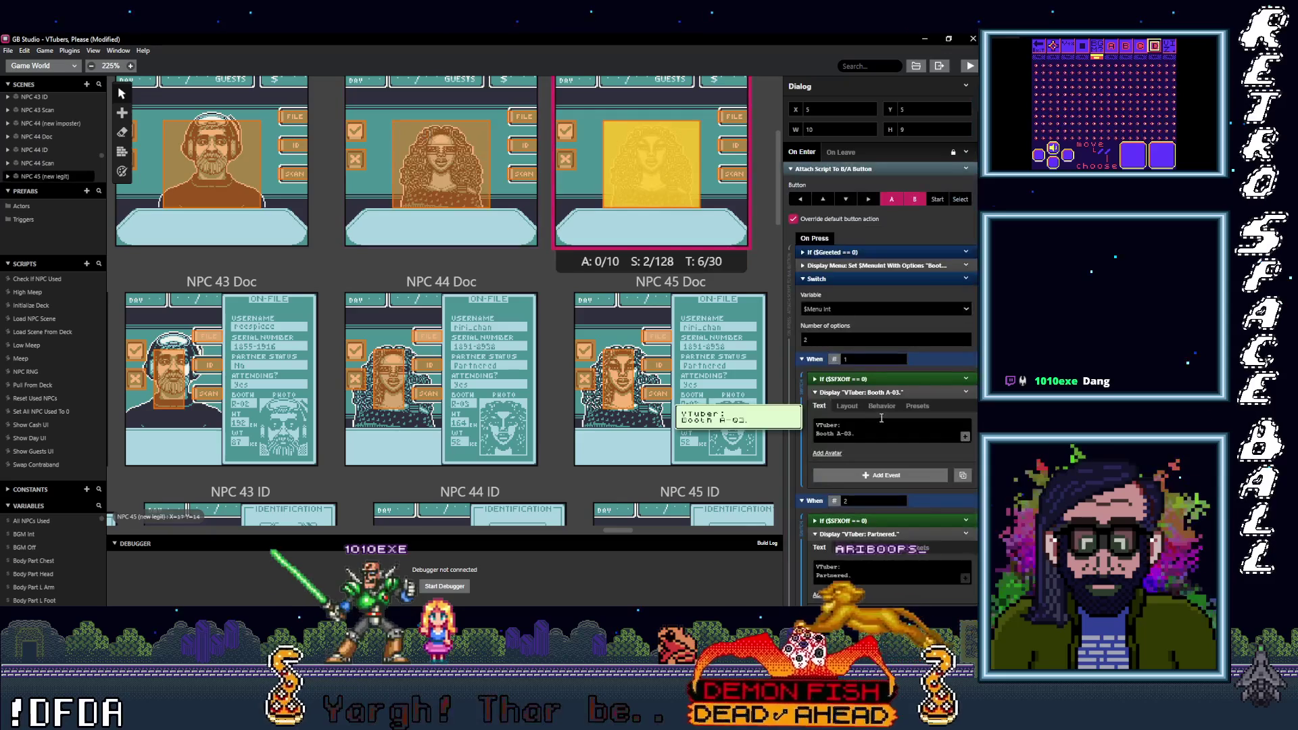
{"action": "left_click", "coordinate": [851, 434]}
{"action": "double_click", "coordinate": [837, 433]}
{"action": "type", "text": "R"}
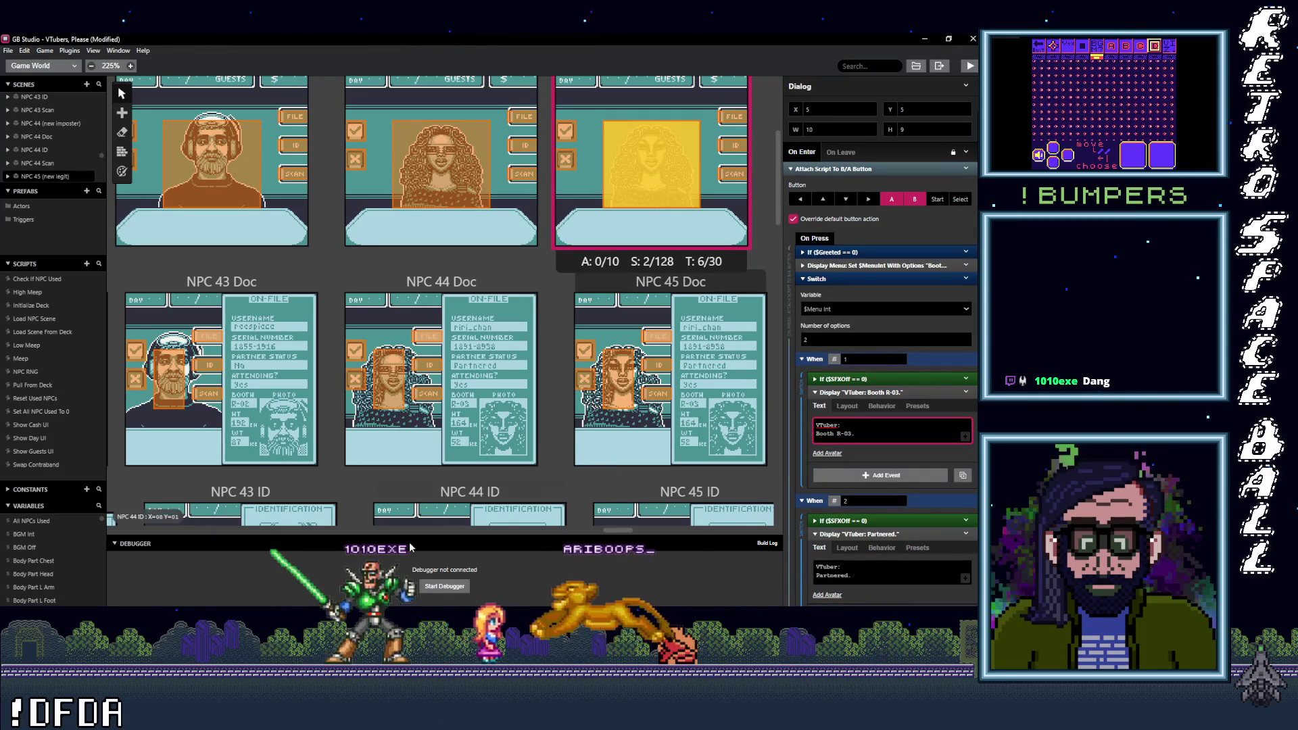
{"action": "left_click_drag", "start_coordinate": [615, 534], "coordinate": [638, 534]}
Step: Change NPC 46's booth line from Booth A-03 to Booth Z-01
{"action": "left_click", "coordinate": [442, 157]}
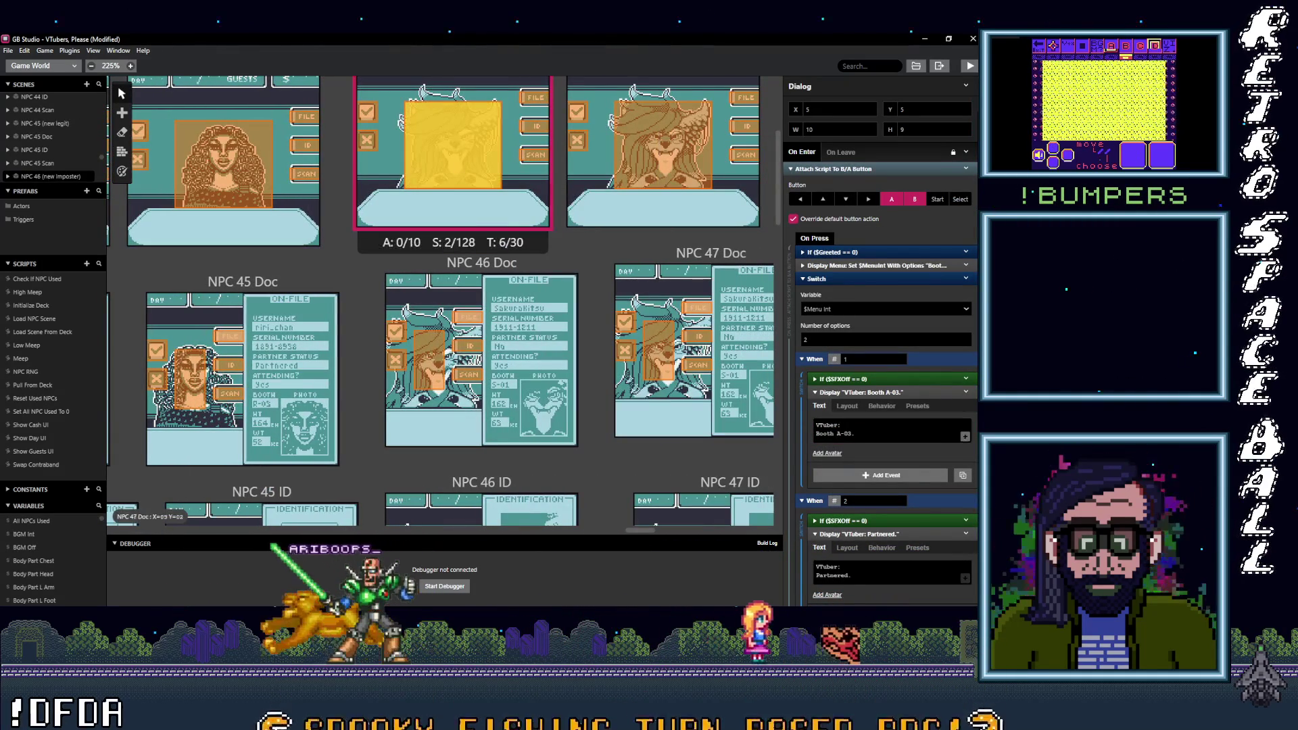
{"action": "left_click", "coordinate": [840, 435]}
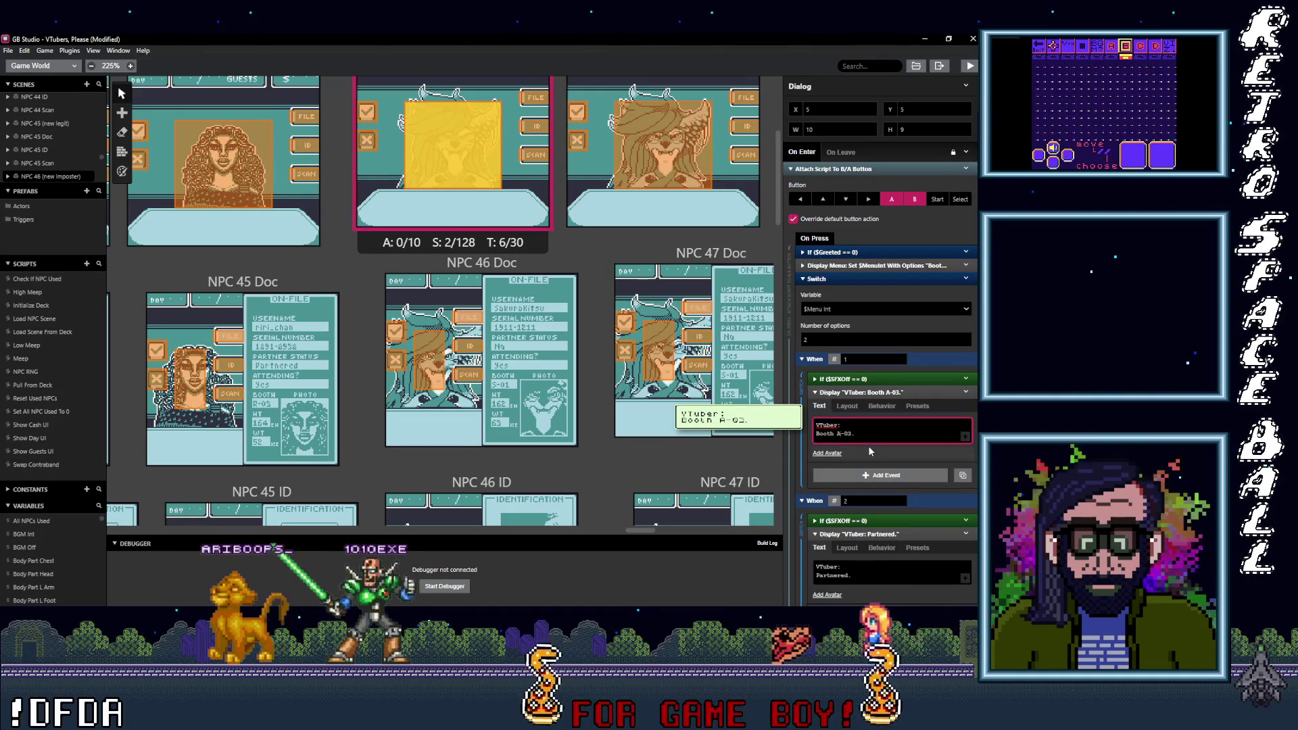
{"action": "type", "text": "Z"}
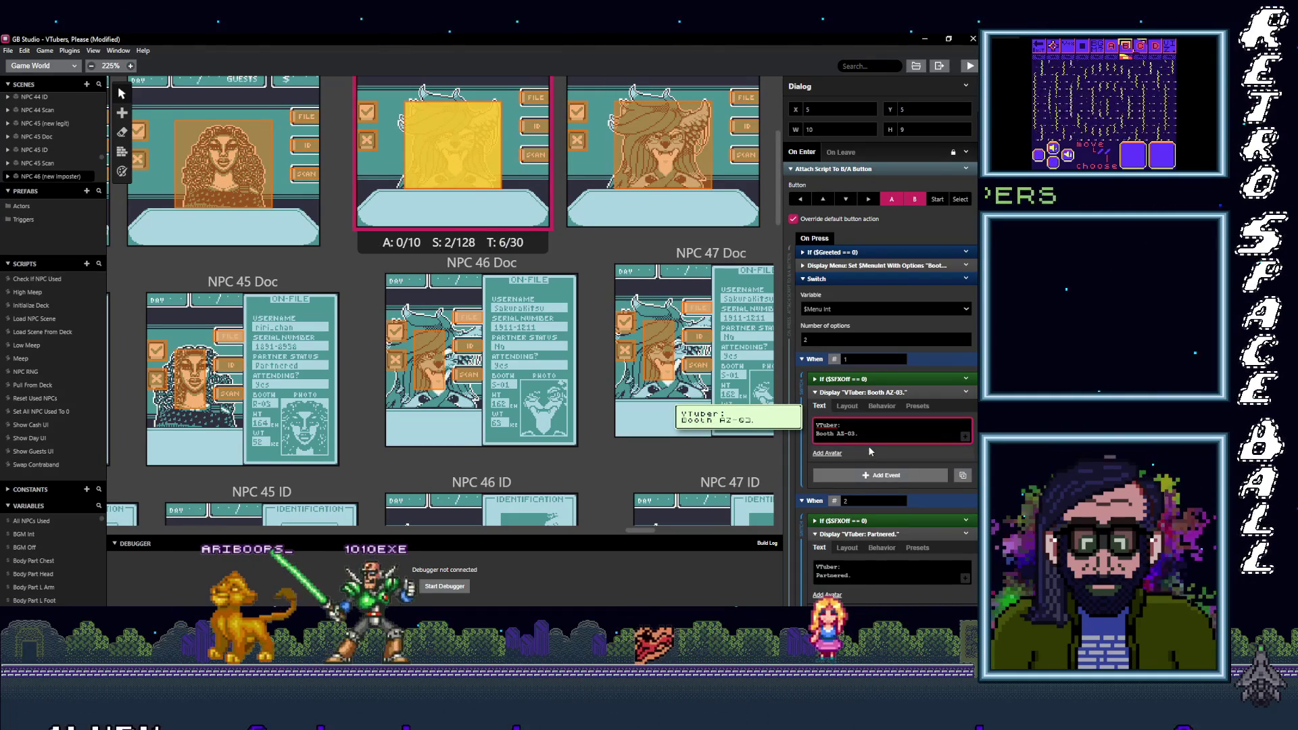
{"action": "key", "text": "Left"}
{"action": "key", "text": "BackSpace"}
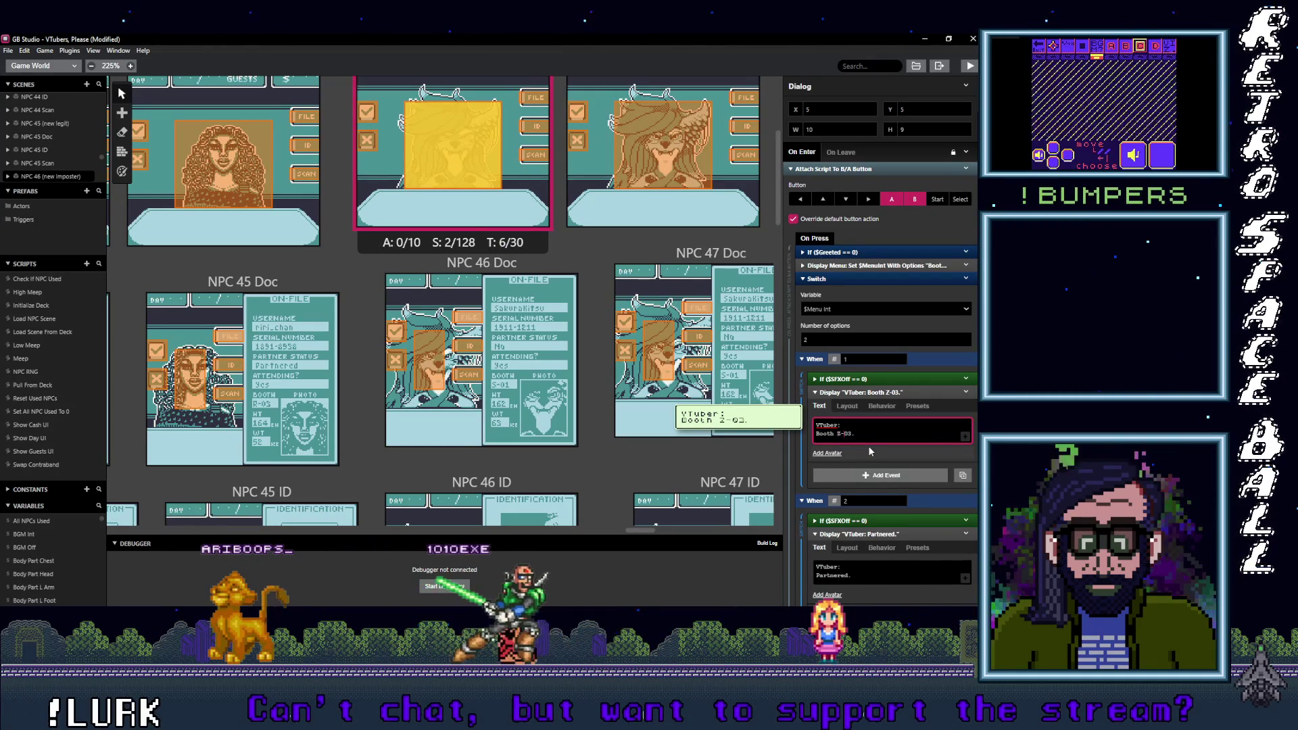
{"action": "key", "text": "End"}
{"action": "key", "text": "Left"}
{"action": "key", "text": "BackSpace"}
{"action": "type", "text": "1"}
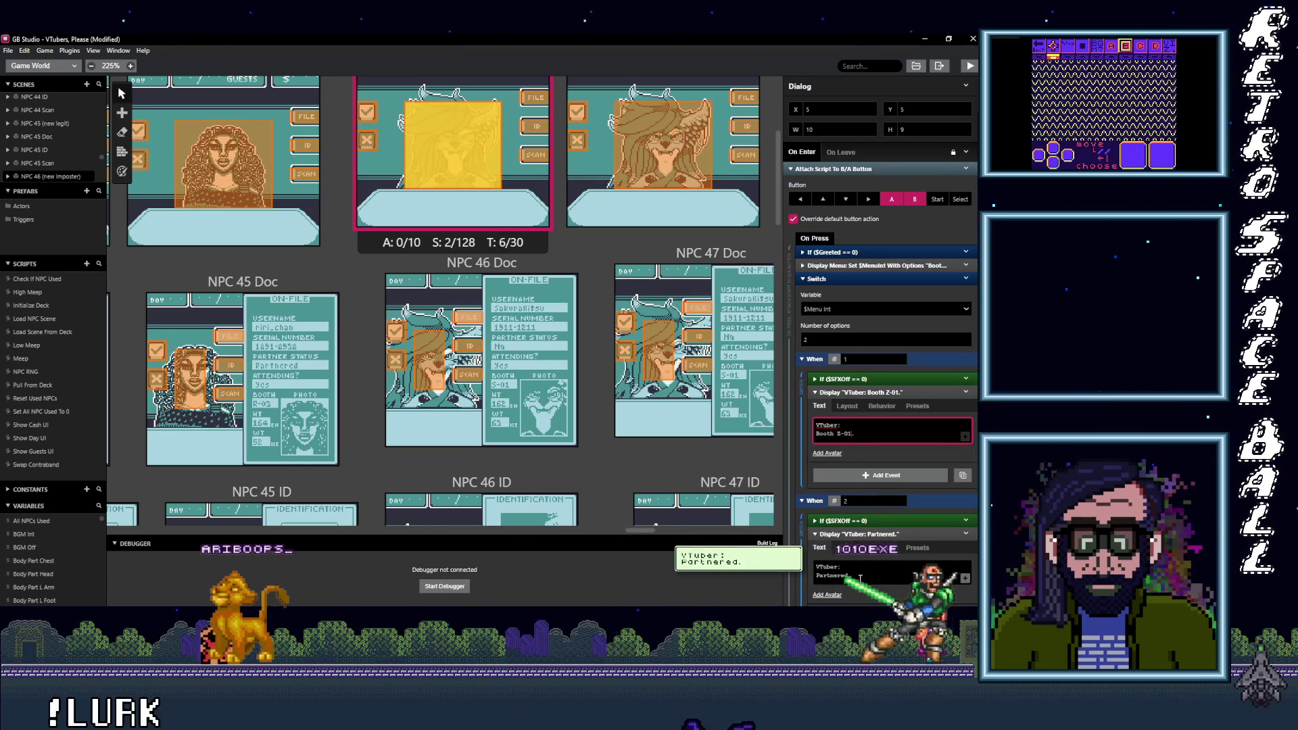
Step: Make NPC 46's second dialogue line read 'Not partnered.'
{"action": "left_click", "coordinate": [839, 566]}
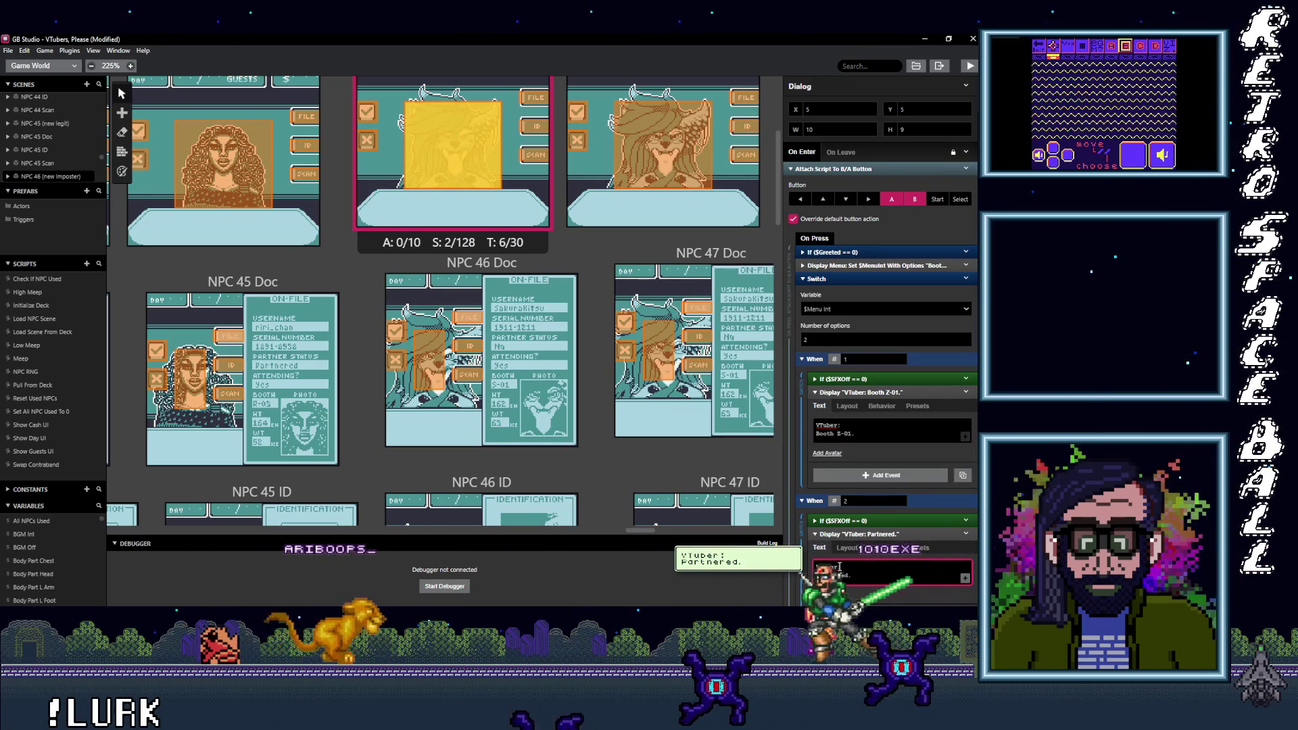
{"action": "key", "text": "BackSpace"}
{"action": "type", "text": "Not P"}
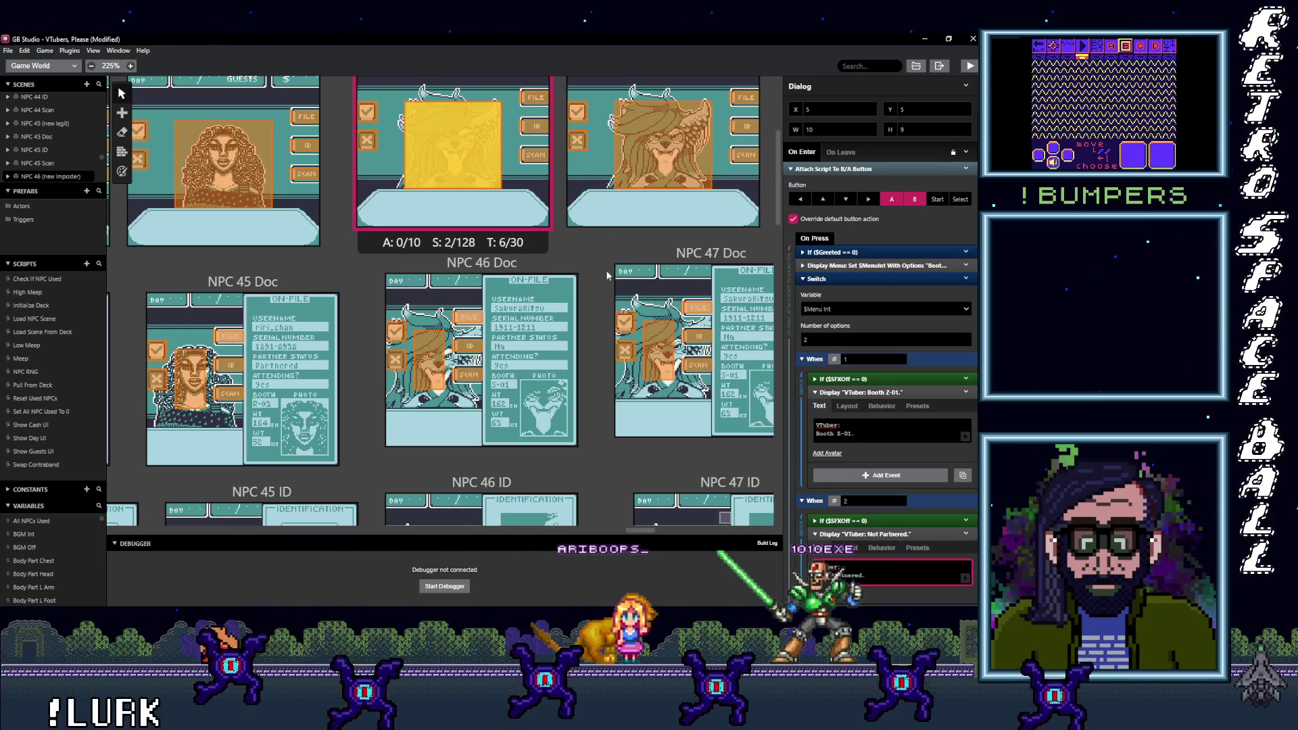
Step: Show NPC 47's dialogue script, which reads Booth S-01 and Not partnered
{"action": "left_click", "coordinate": [615, 323]}
{"action": "left_click", "coordinate": [881, 431]}
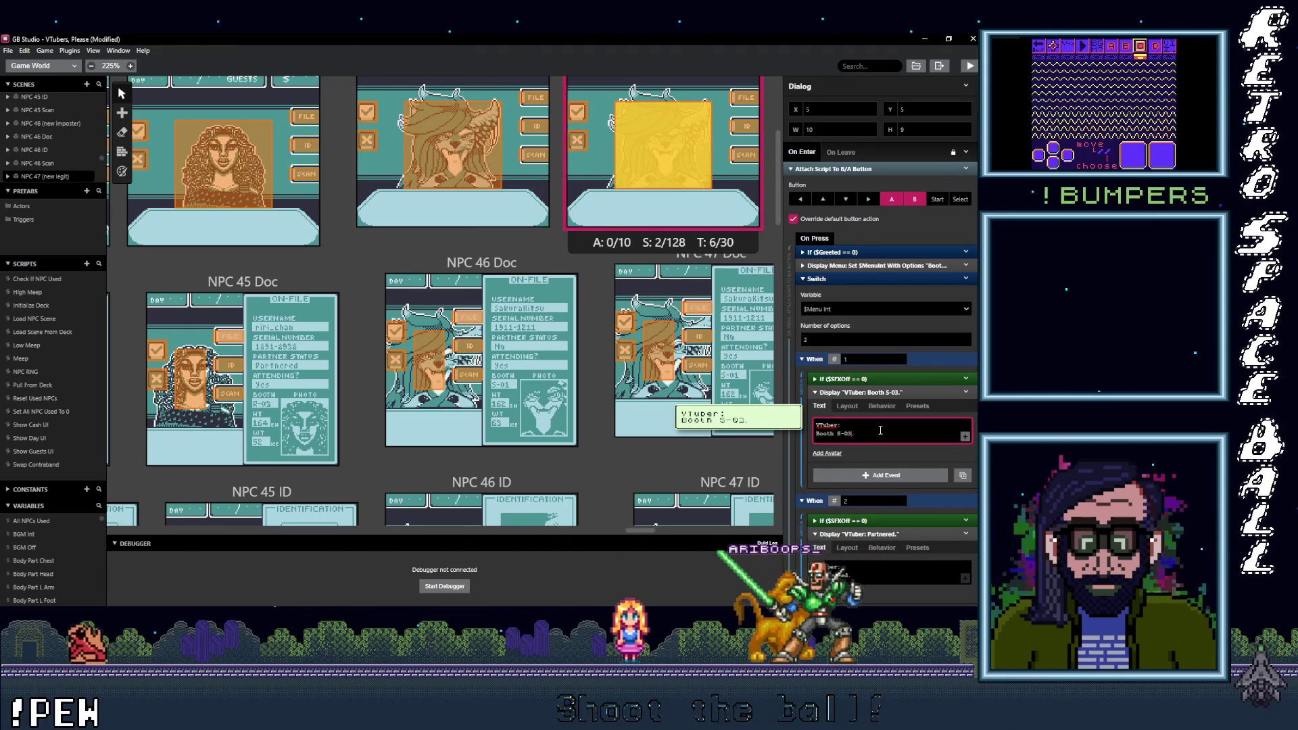
{"action": "left_click", "coordinate": [885, 573]}
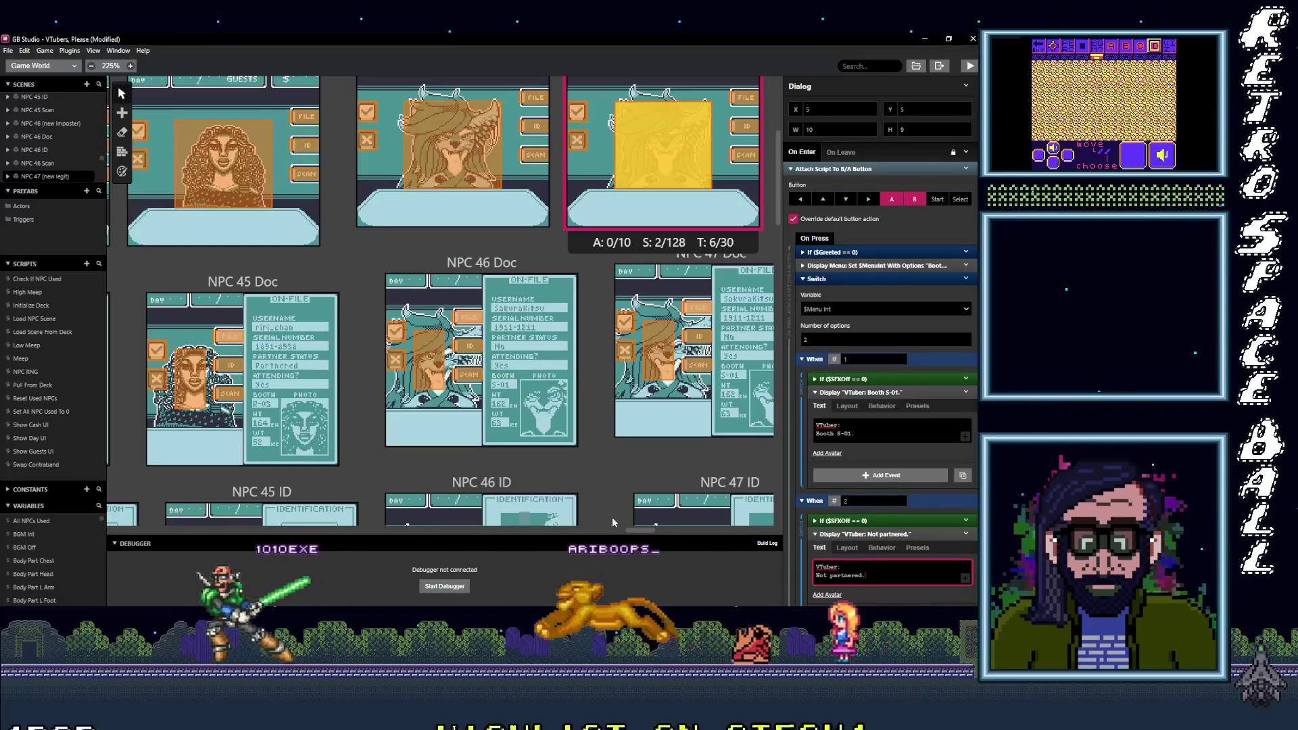
{"action": "left_click_drag", "start_coordinate": [650, 531], "coordinate": [672, 530]}
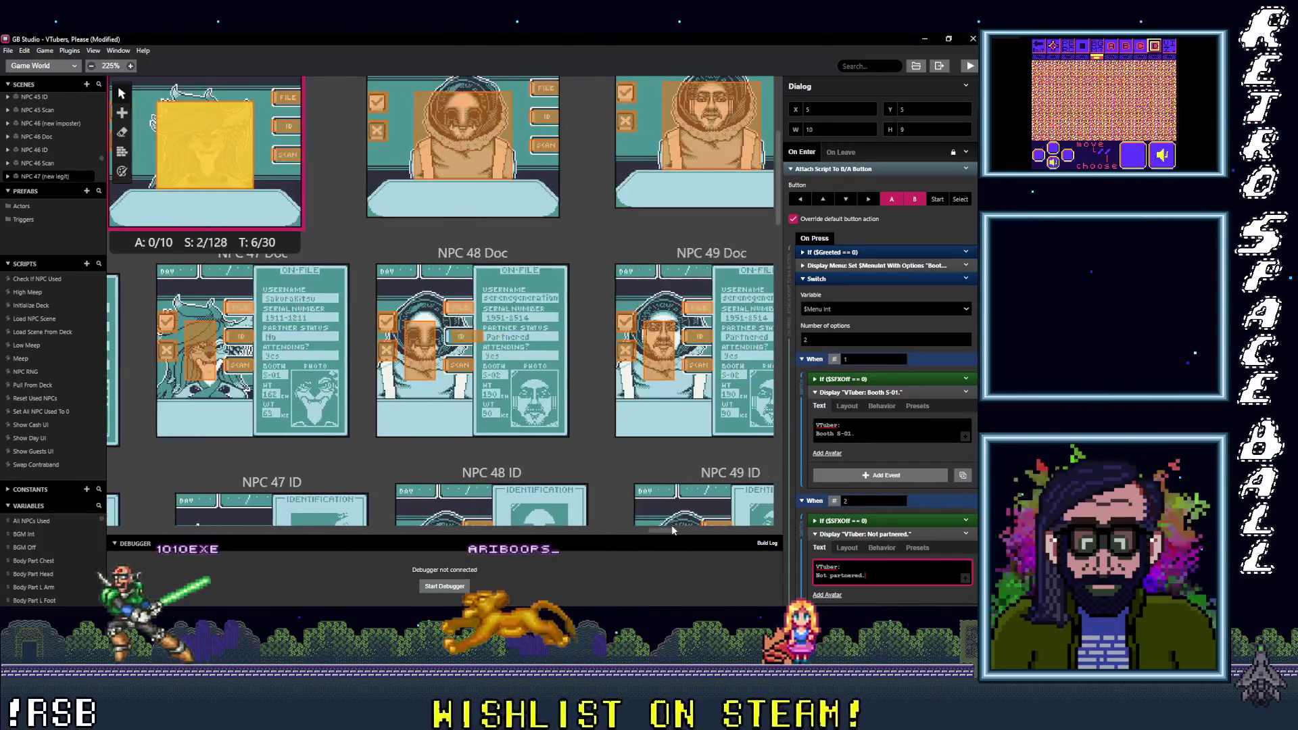
Step: Edit the NPC 49 guest's booth line to Booth S-02, keeping the Partnered line
{"action": "left_click", "coordinate": [463, 136]}
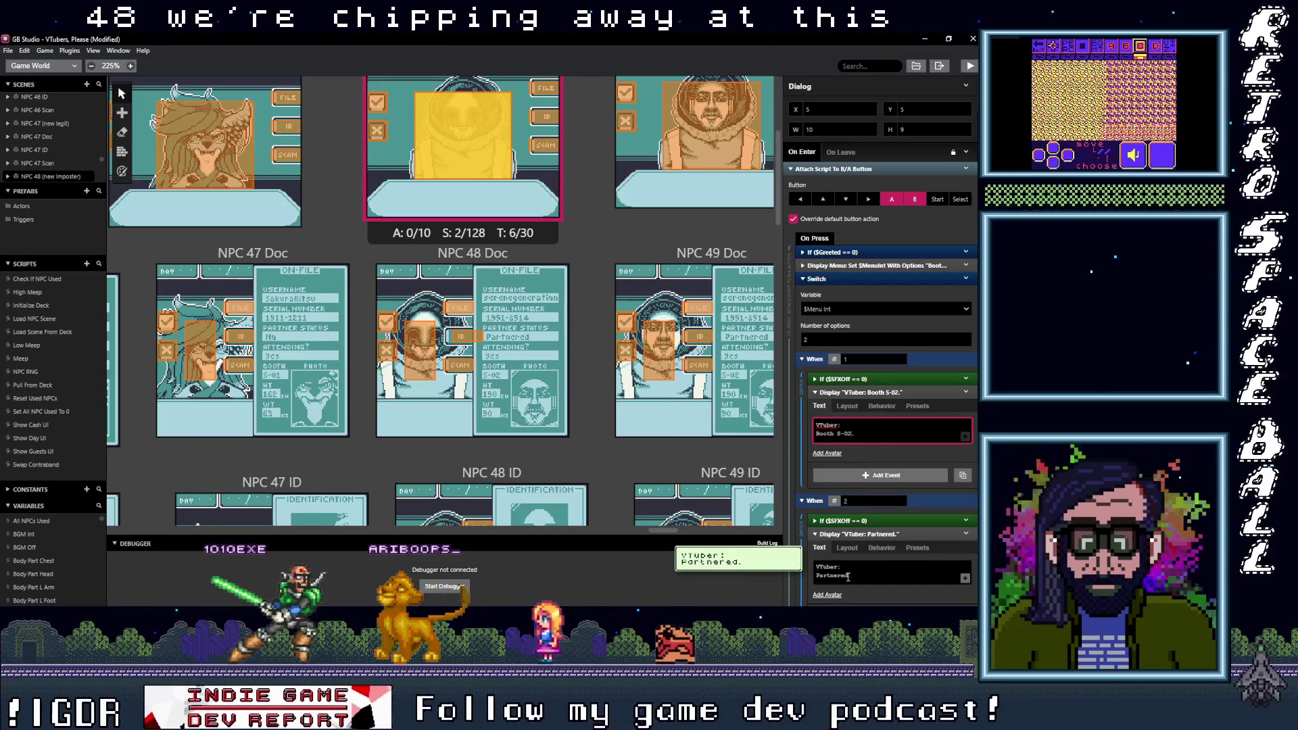
{"action": "key", "text": "Down"}
{"action": "key", "text": "Down"}
{"action": "key", "text": "Down"}
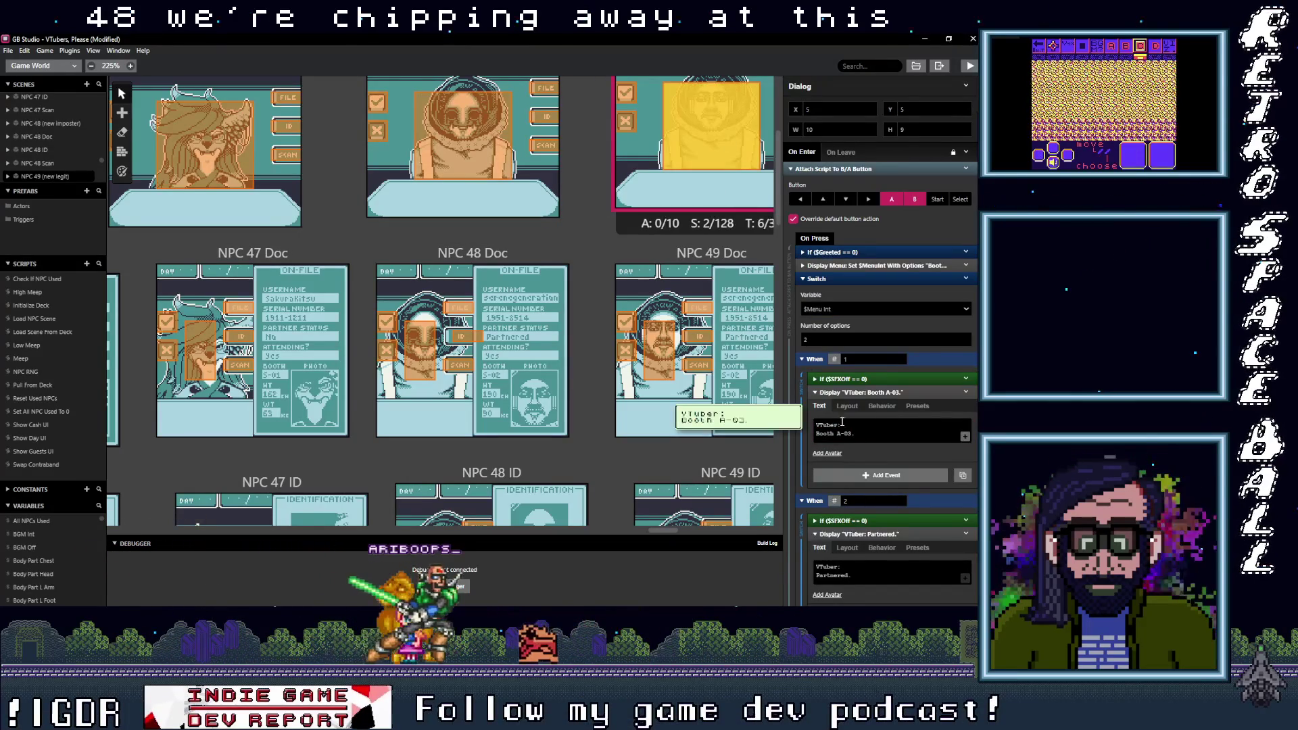
{"action": "double_click", "coordinate": [839, 433]}
{"action": "type", "text": "s"}
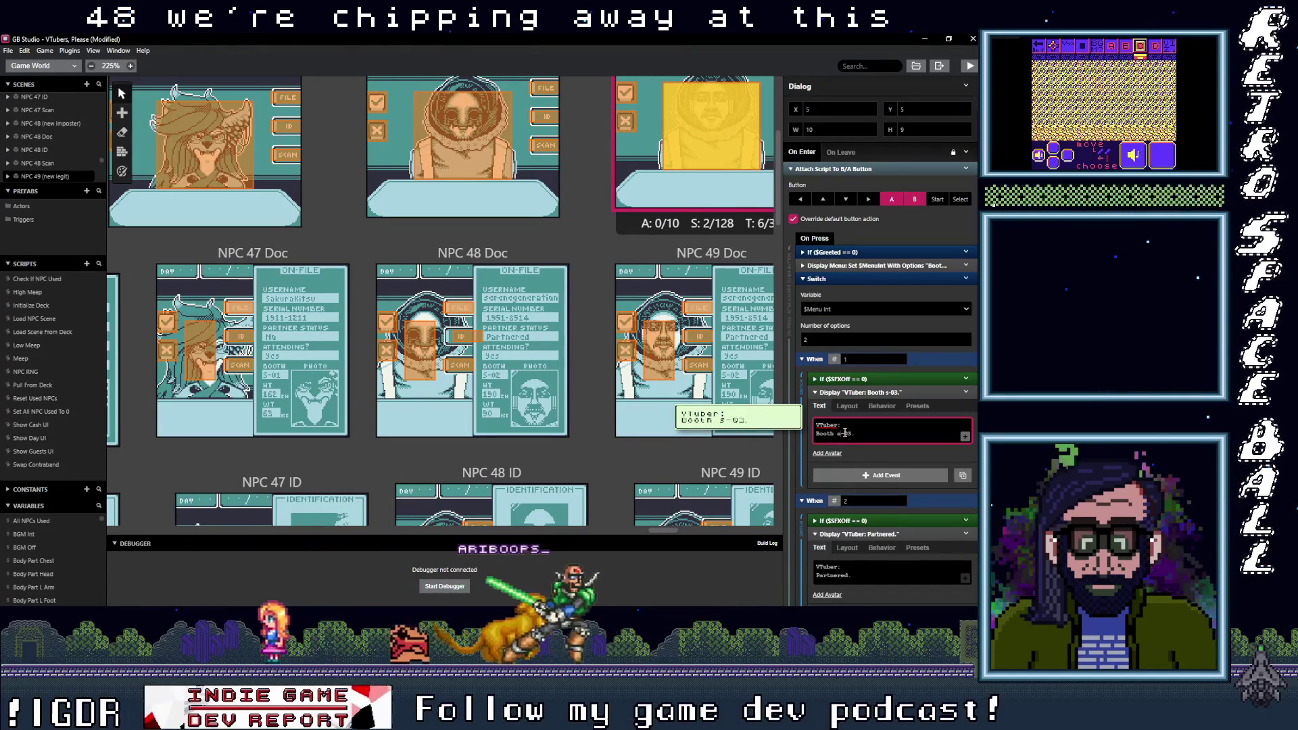
{"action": "key", "text": "BackSpace"}
{"action": "type", "text": "S"}
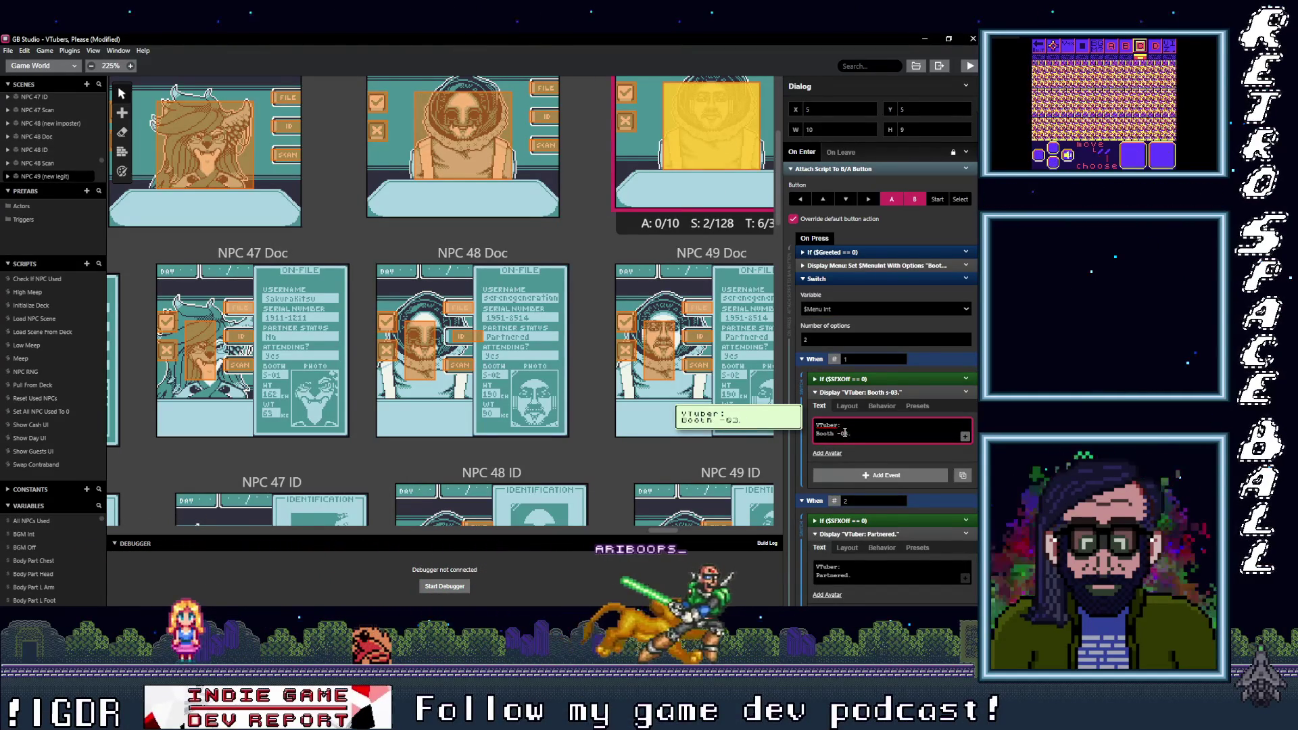
{"action": "key", "text": "BackSpace"}
{"action": "type", "text": "2"}
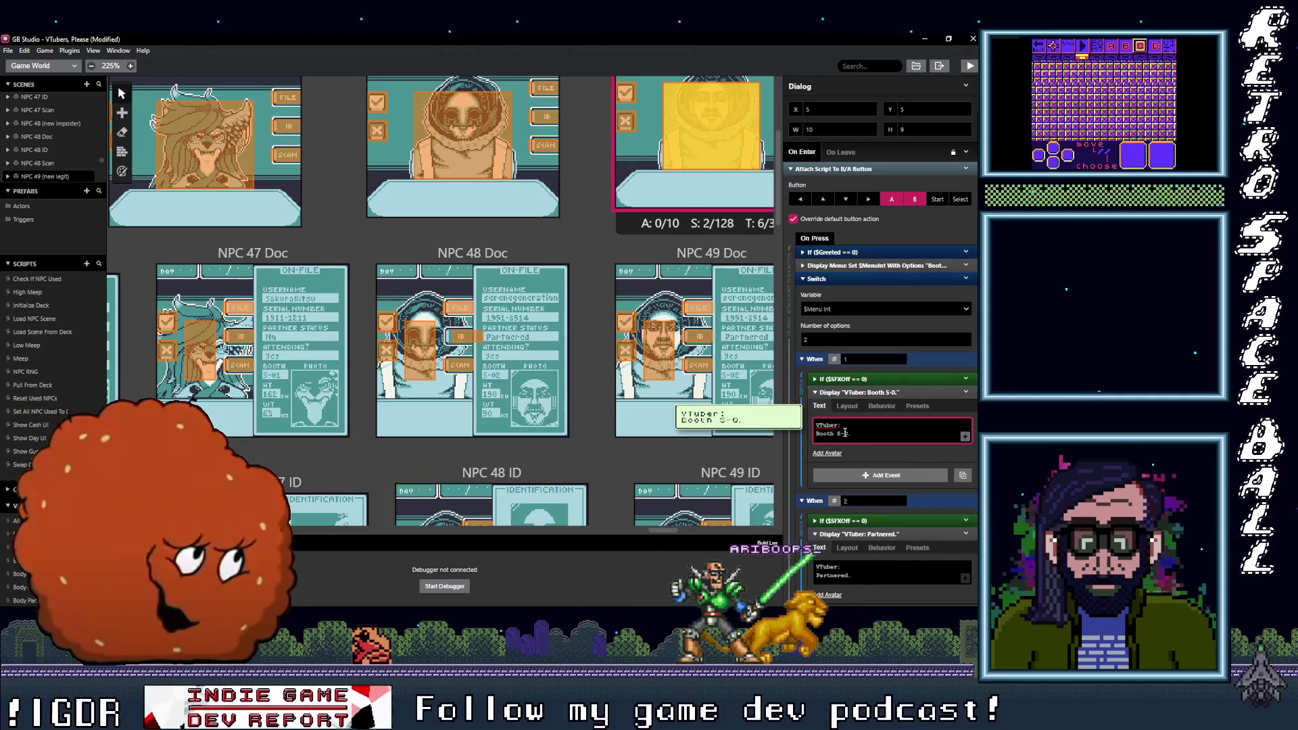
{"action": "left_click", "coordinate": [863, 579]}
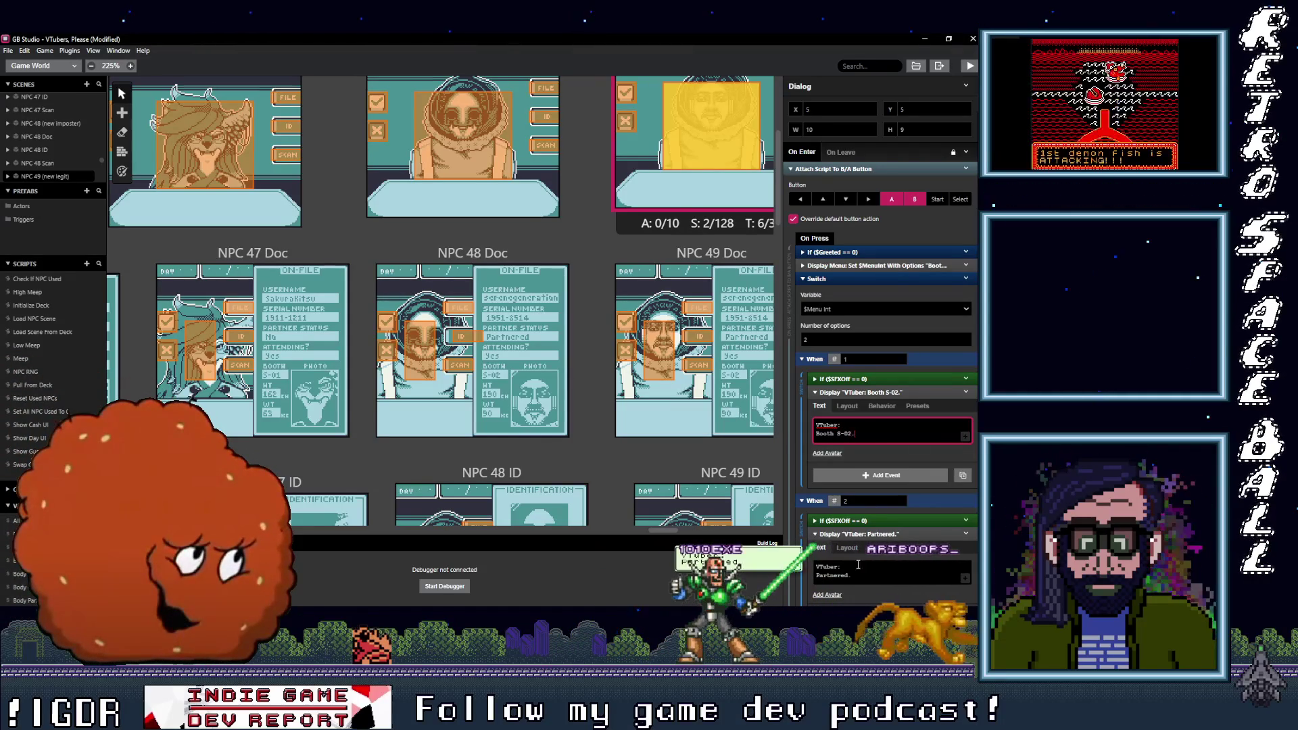
{"action": "left_click", "coordinate": [863, 579]}
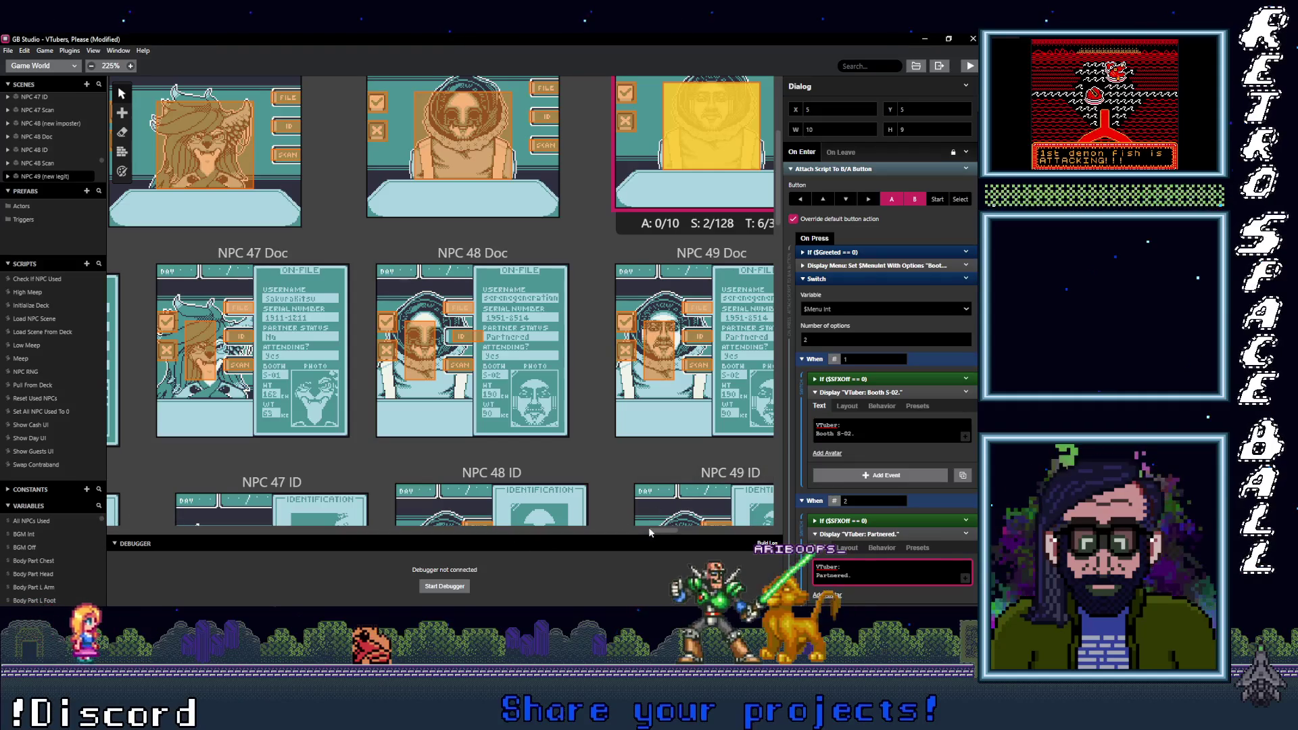
{"action": "left_click_drag", "start_coordinate": [655, 528], "coordinate": [683, 527]}
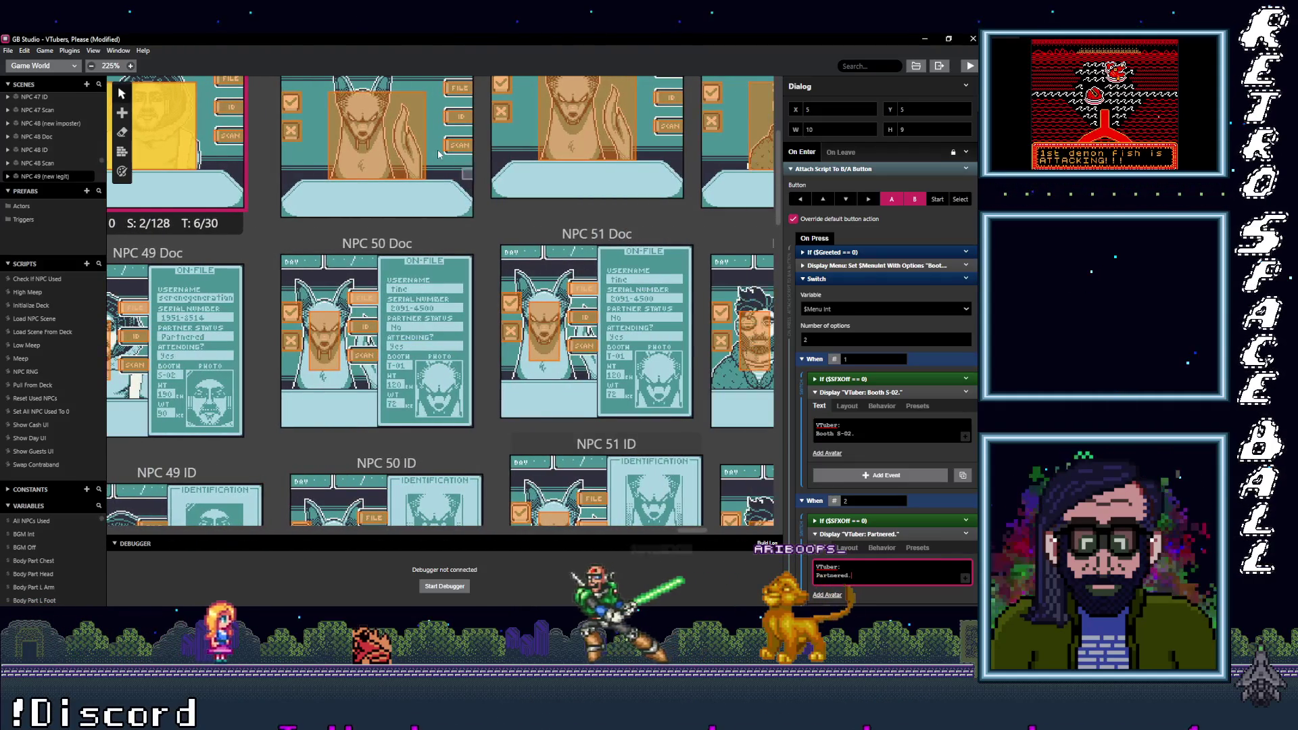
Step: Edit NPC 50's booth line to Booth T-2000, then correct it to Booth T-1000
{"action": "left_click", "coordinate": [394, 169]}
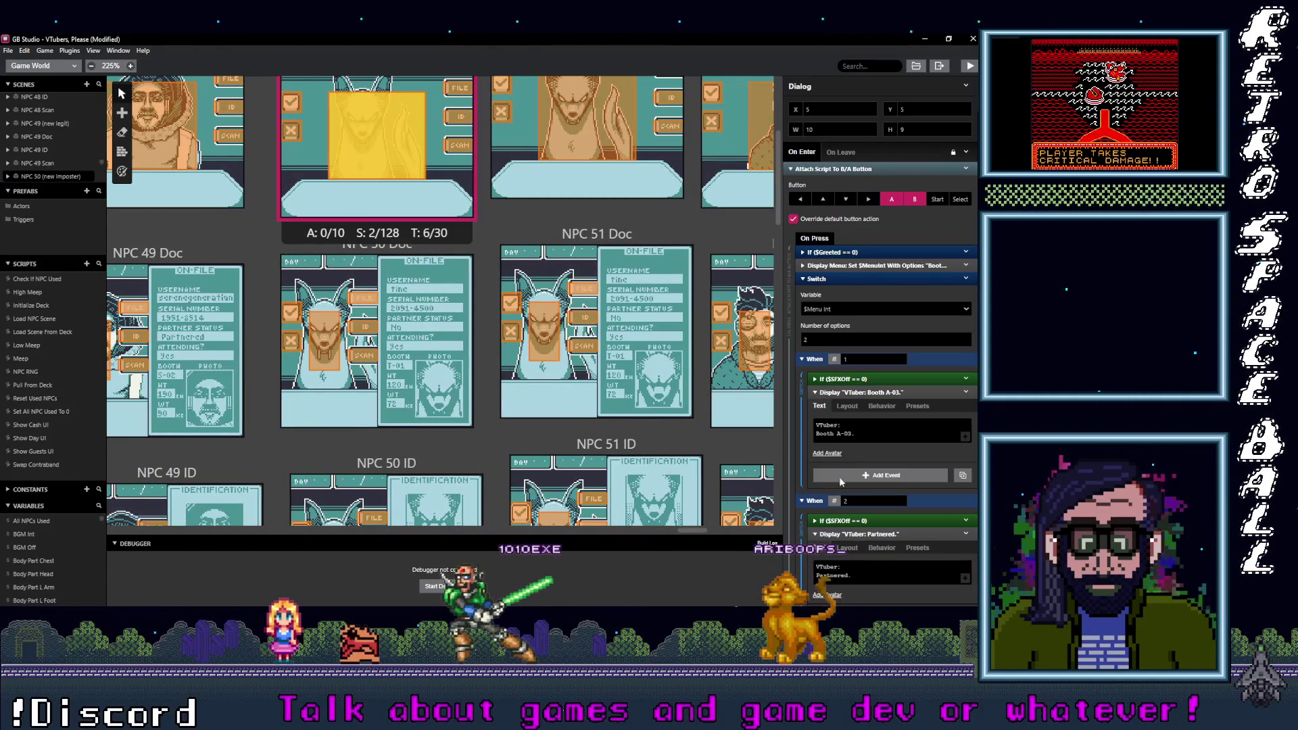
{"action": "left_click", "coordinate": [842, 436]}
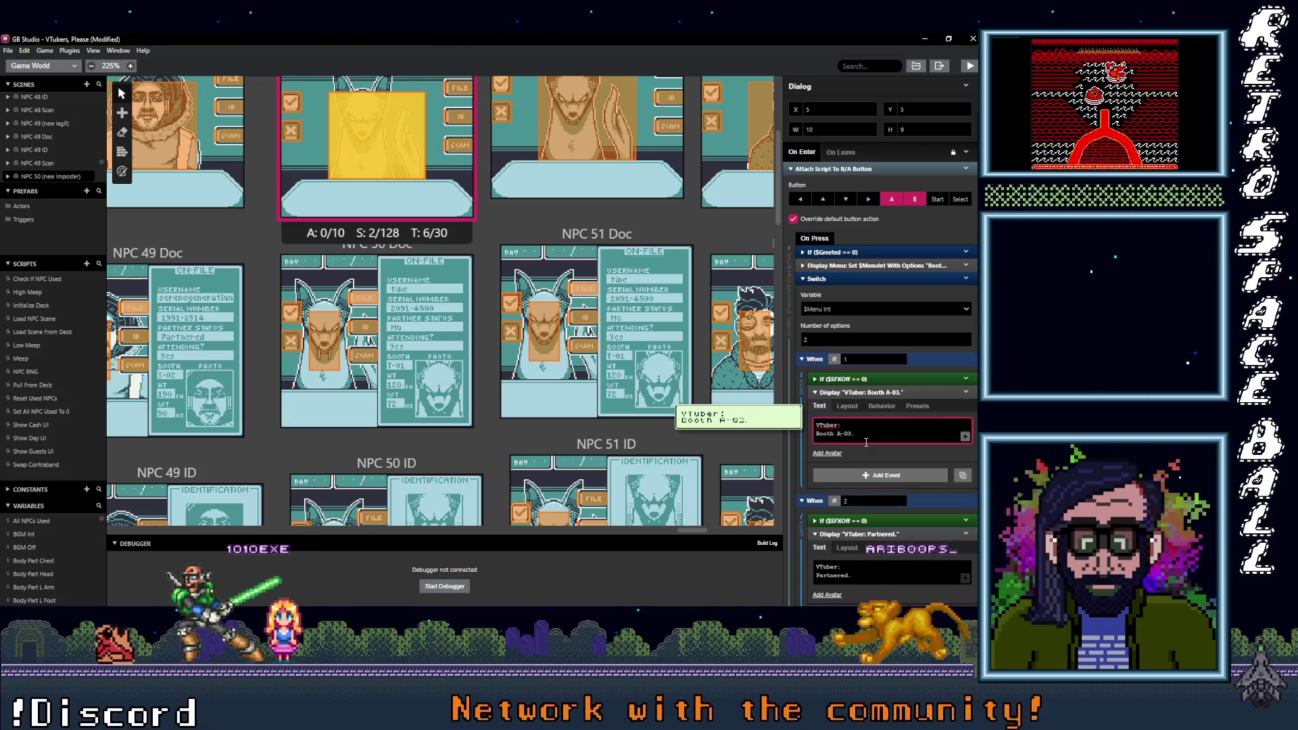
{"action": "type", "text": "T"}
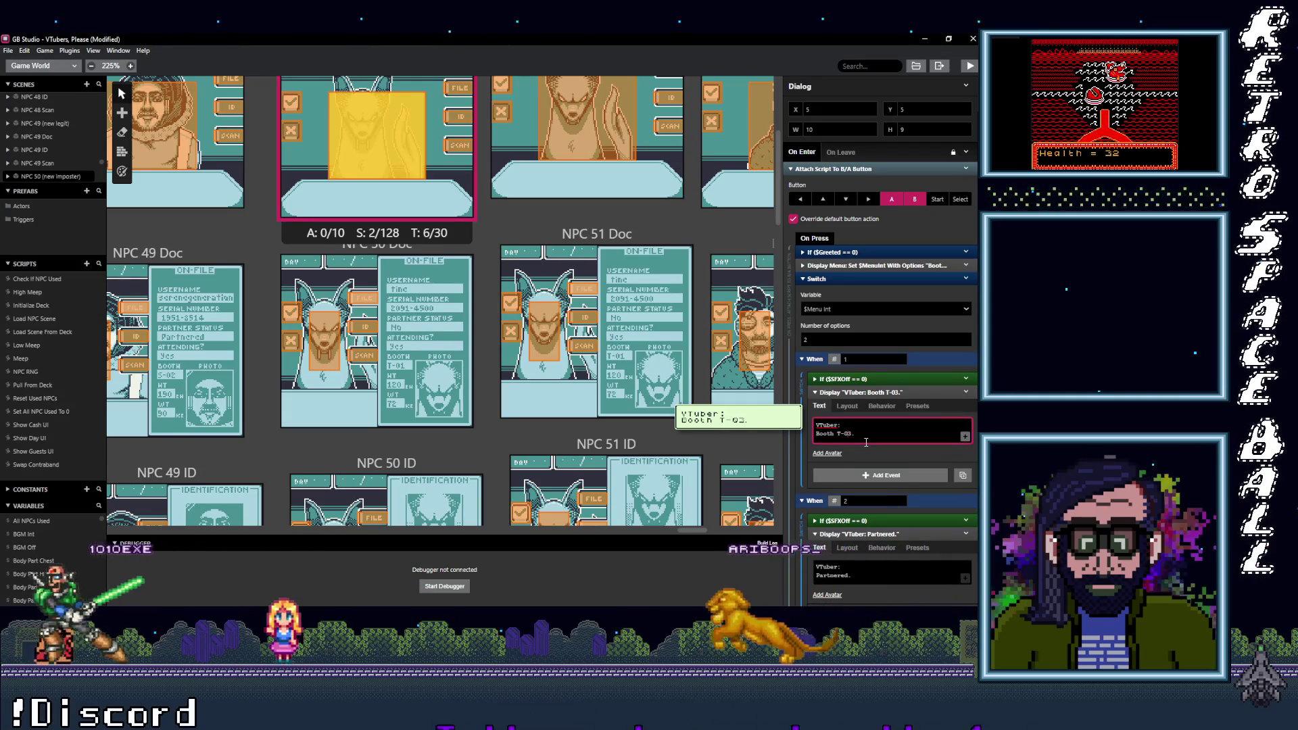
{"action": "key", "text": "BackSpace"}
{"action": "key", "text": "BackSpace"}
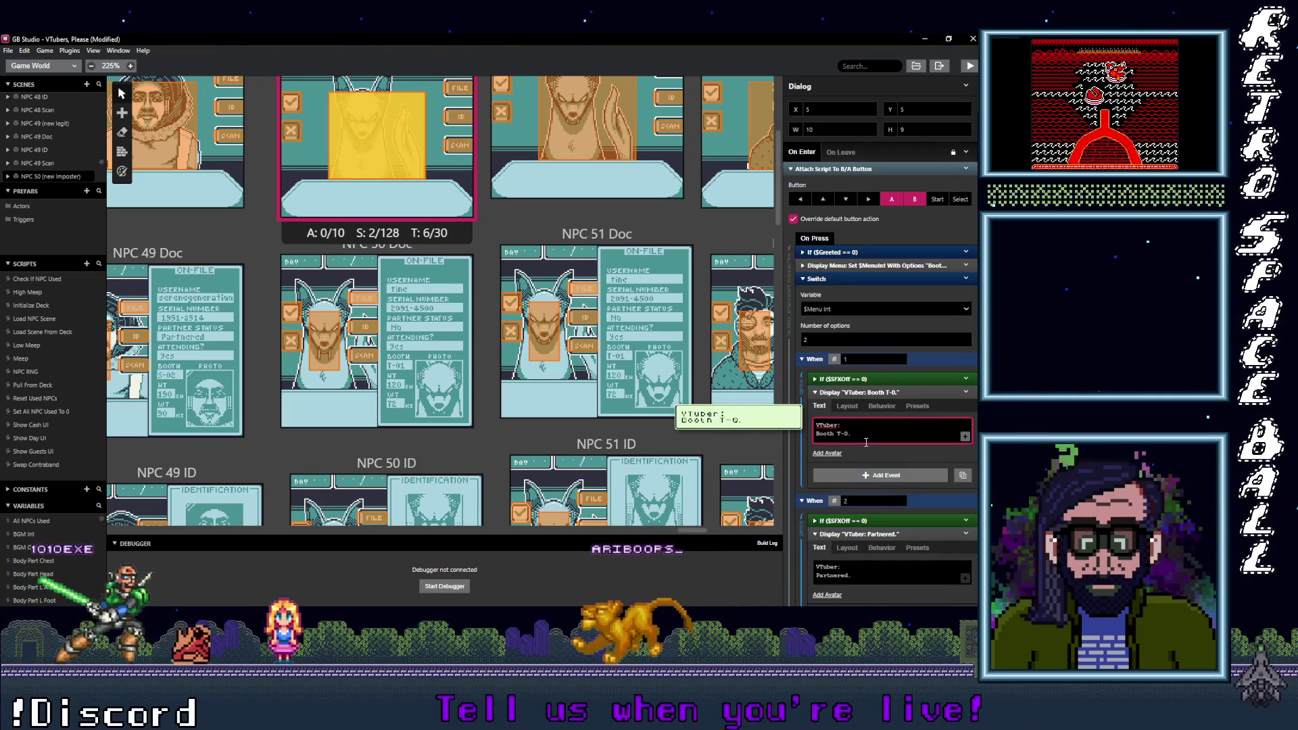
{"action": "type", "text": "2000"}
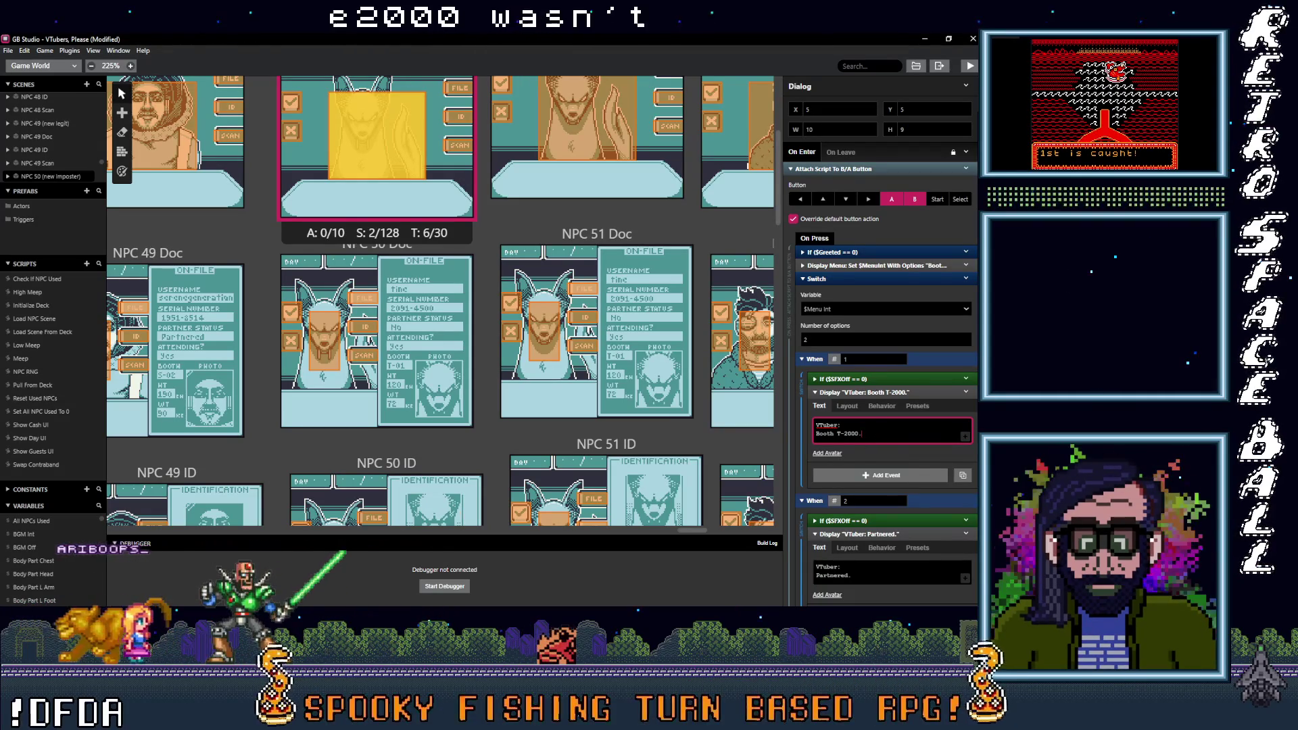
{"action": "key", "text": "alt+Tab"}
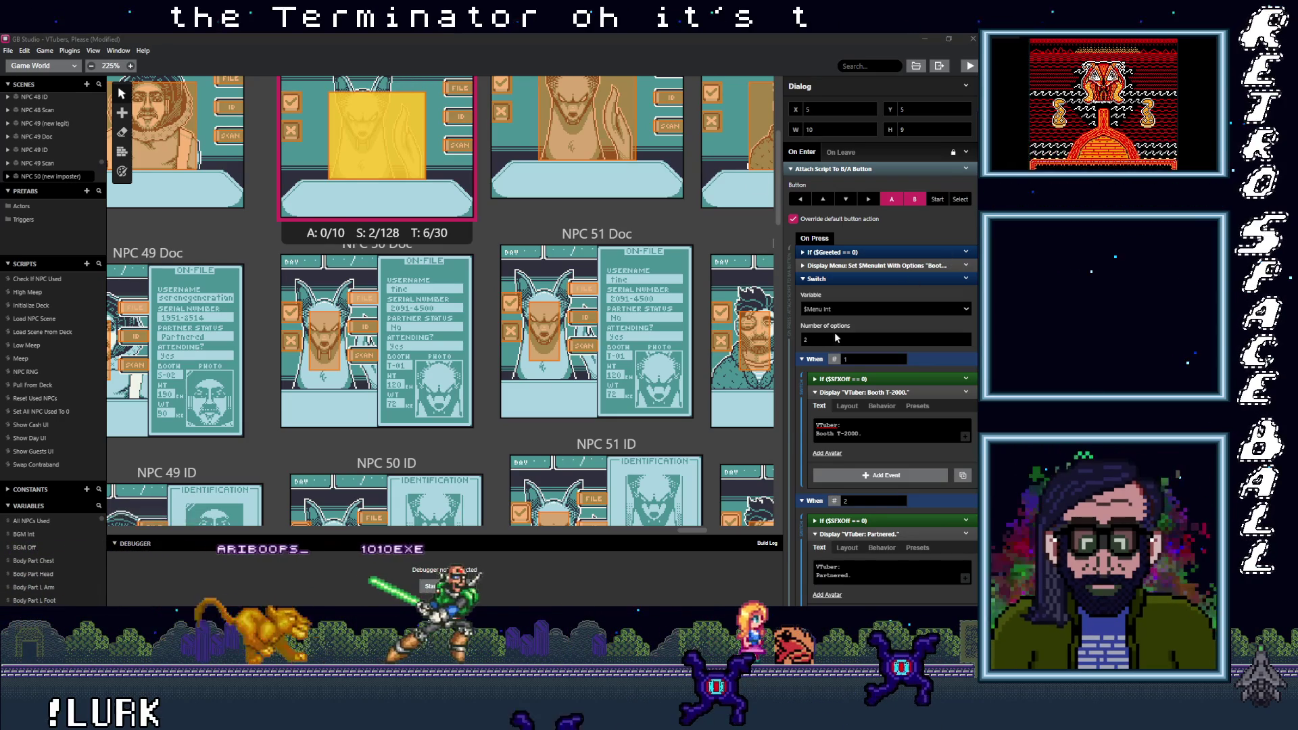
{"action": "left_click", "coordinate": [848, 433]}
{"action": "key", "text": "BackSpace"}
{"action": "type", "text": "1"}
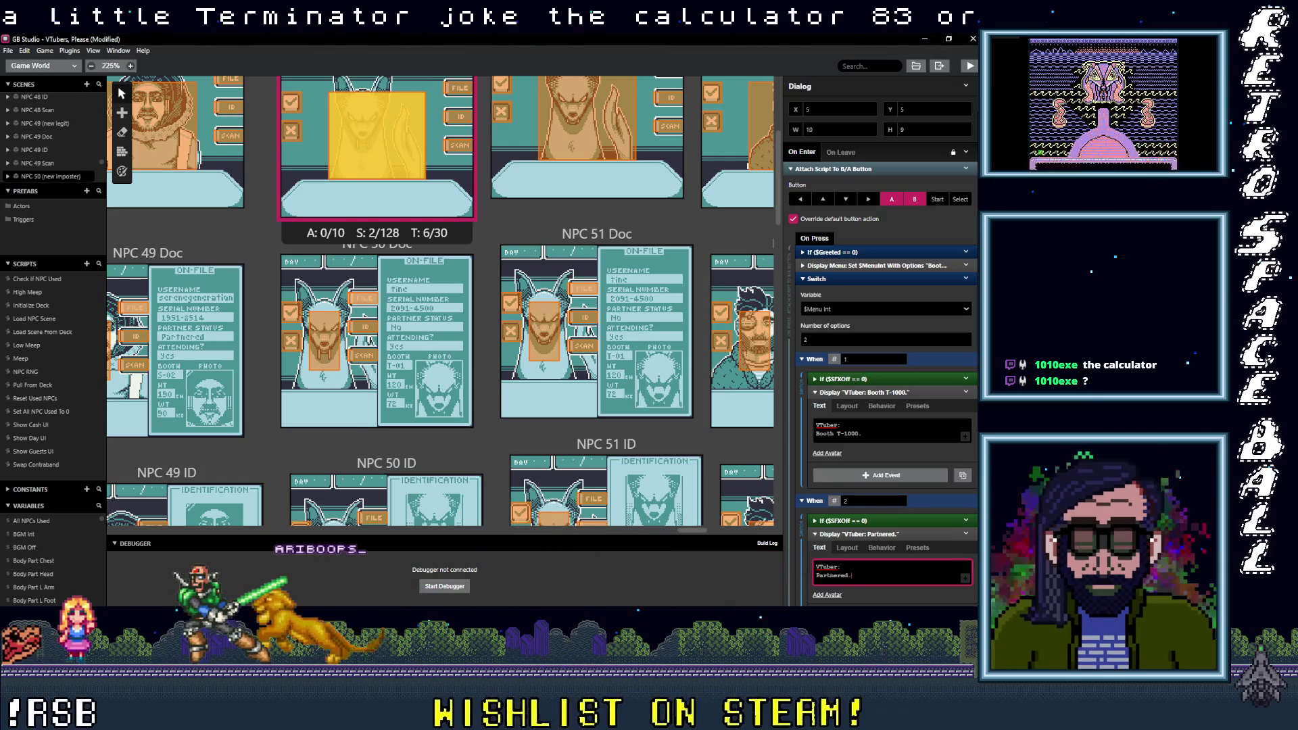
{"action": "key", "text": "alt+Tab"}
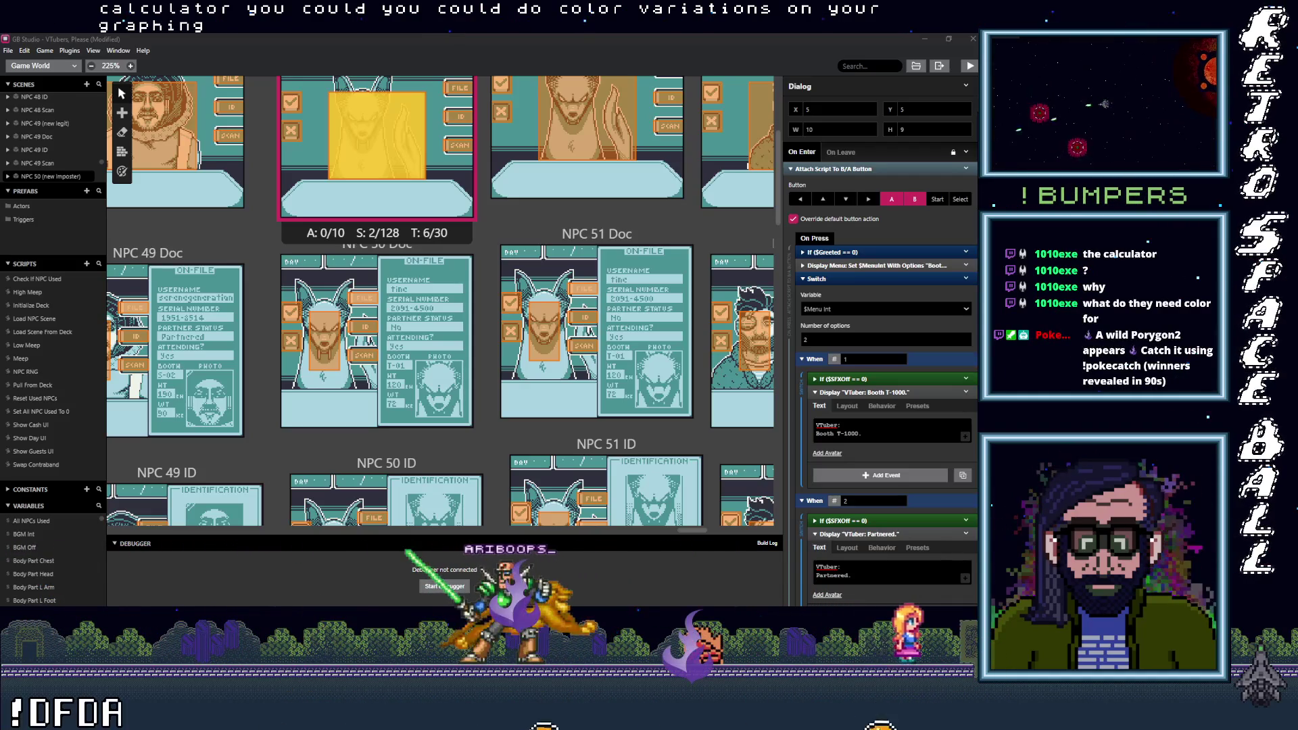
Step: Drag the Chrome window with the TI-84 Plus CE picture over the editor
{"action": "mouse_move", "coordinate": [1014, 225]}
{"action": "left_mouse_down"}
{"action": "mouse_move", "coordinate": [762, 225]}
{"action": "mouse_move", "coordinate": [683, 47]}
{"action": "left_mouse_up"}
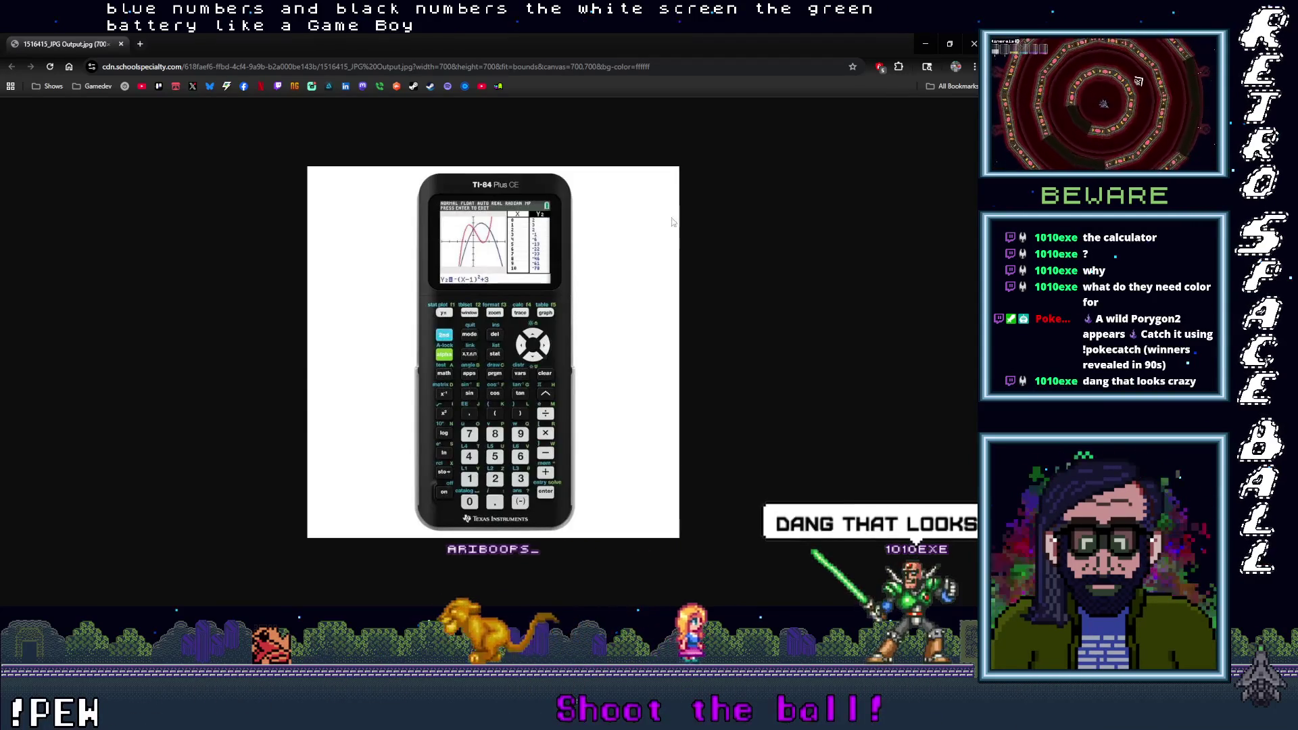
Step: Dismiss the TI-84 calculator picture and return to GB Studio
{"action": "left_click", "coordinate": [925, 43]}
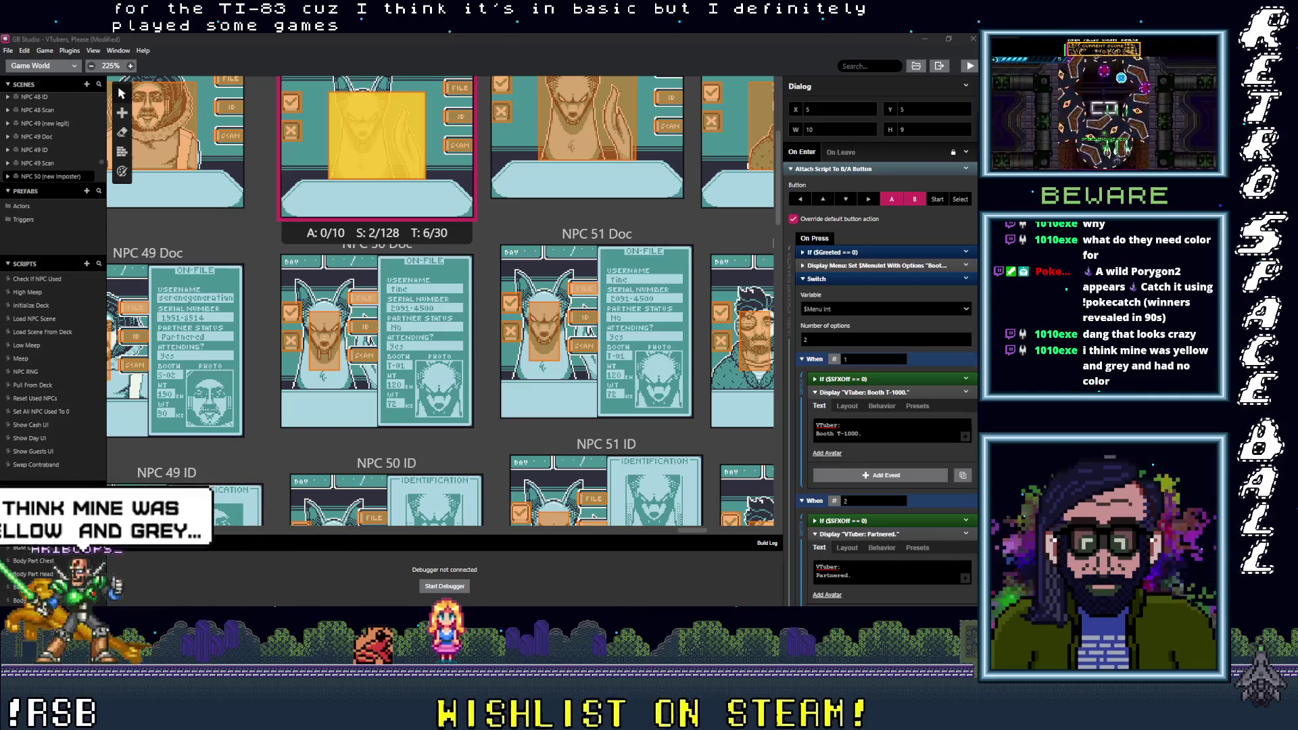
Step: Switch to the Chrome tab showing the Wikimedia TI-83 calculator picture
{"action": "key", "text": "alt+Tab"}
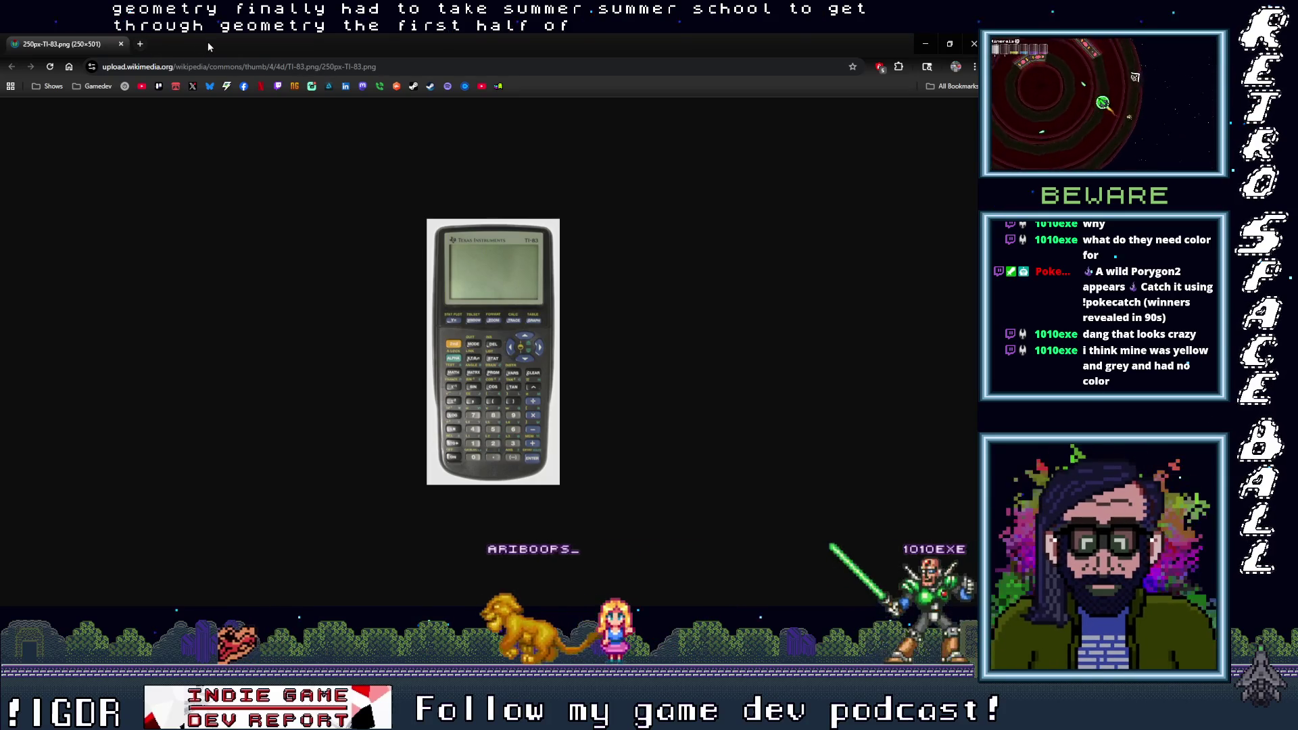
Step: Close the TI-83 picture tab to get back to the GB Studio project
{"action": "key", "text": "ctrl+w"}
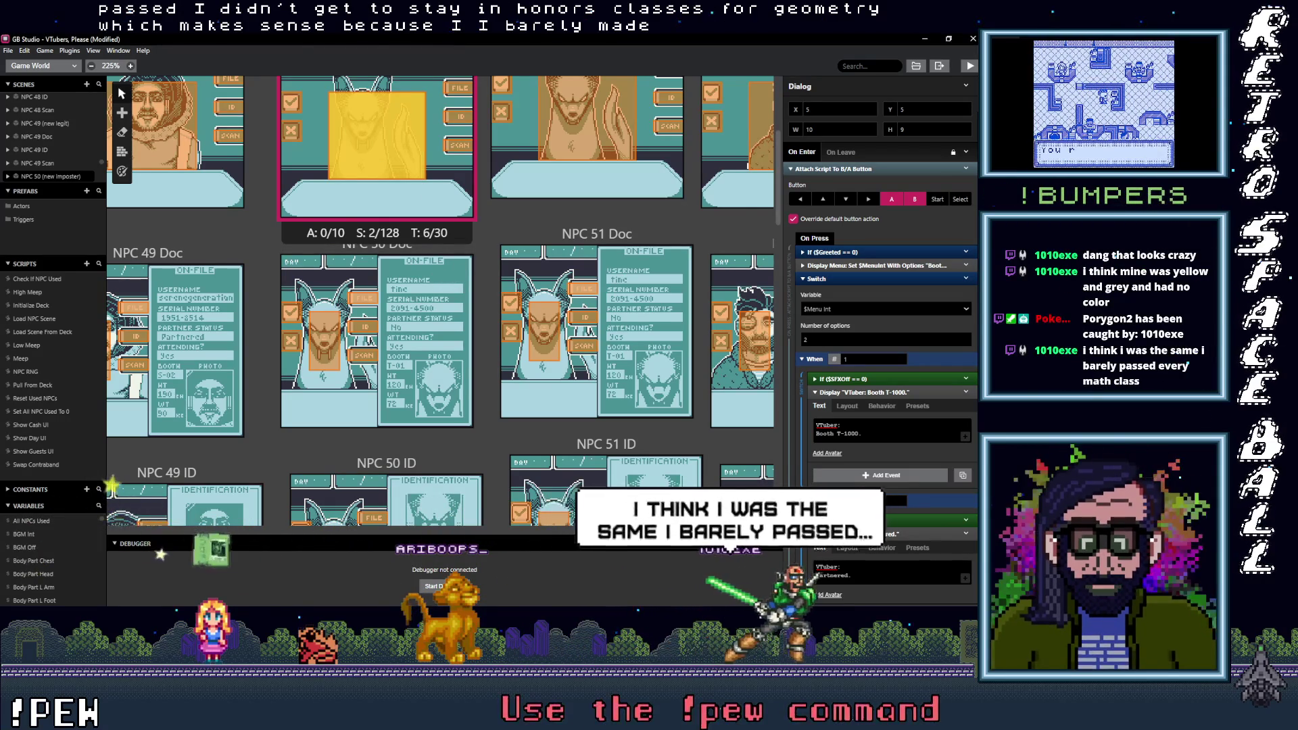
Step: Open NPC 51's dialogue script (Booth A-03, Partnered) and pan the canvas to show NPC 51 and 52
{"action": "left_click", "coordinate": [575, 142]}
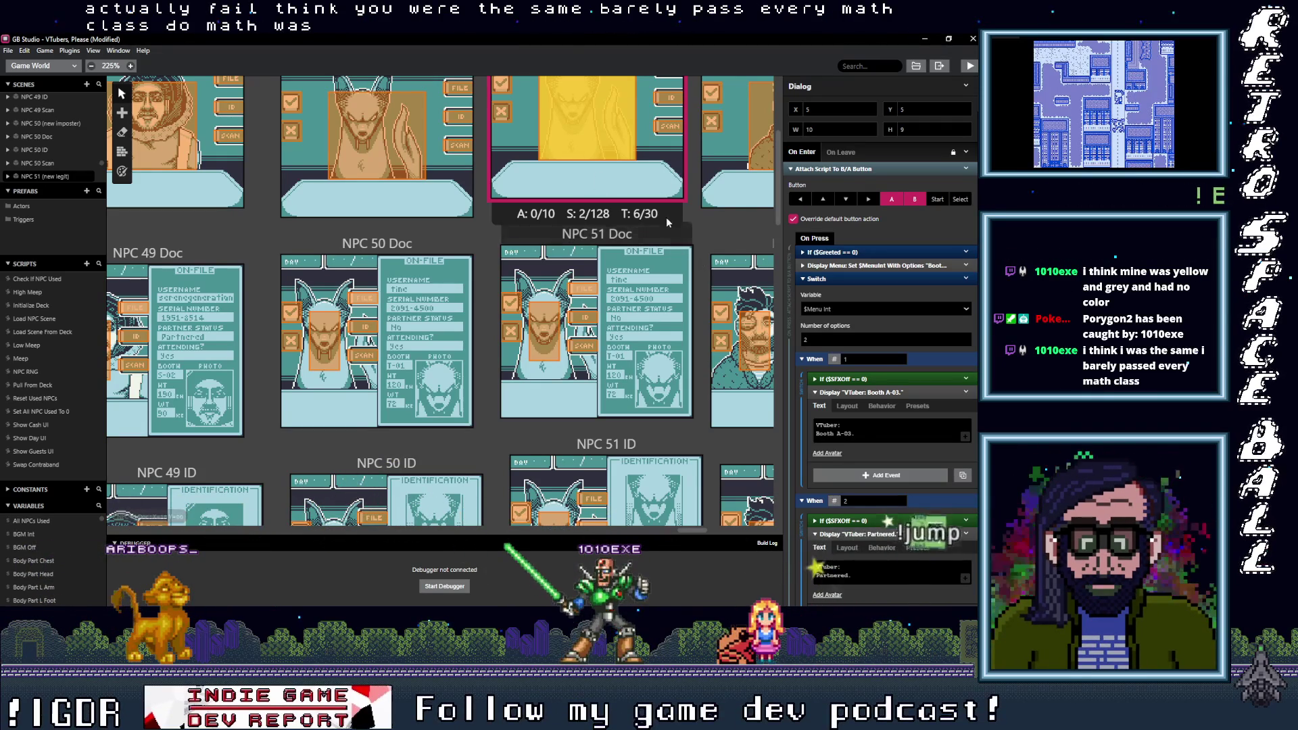
{"action": "left_click_drag", "start_coordinate": [699, 261], "coordinate": [603, 306]}
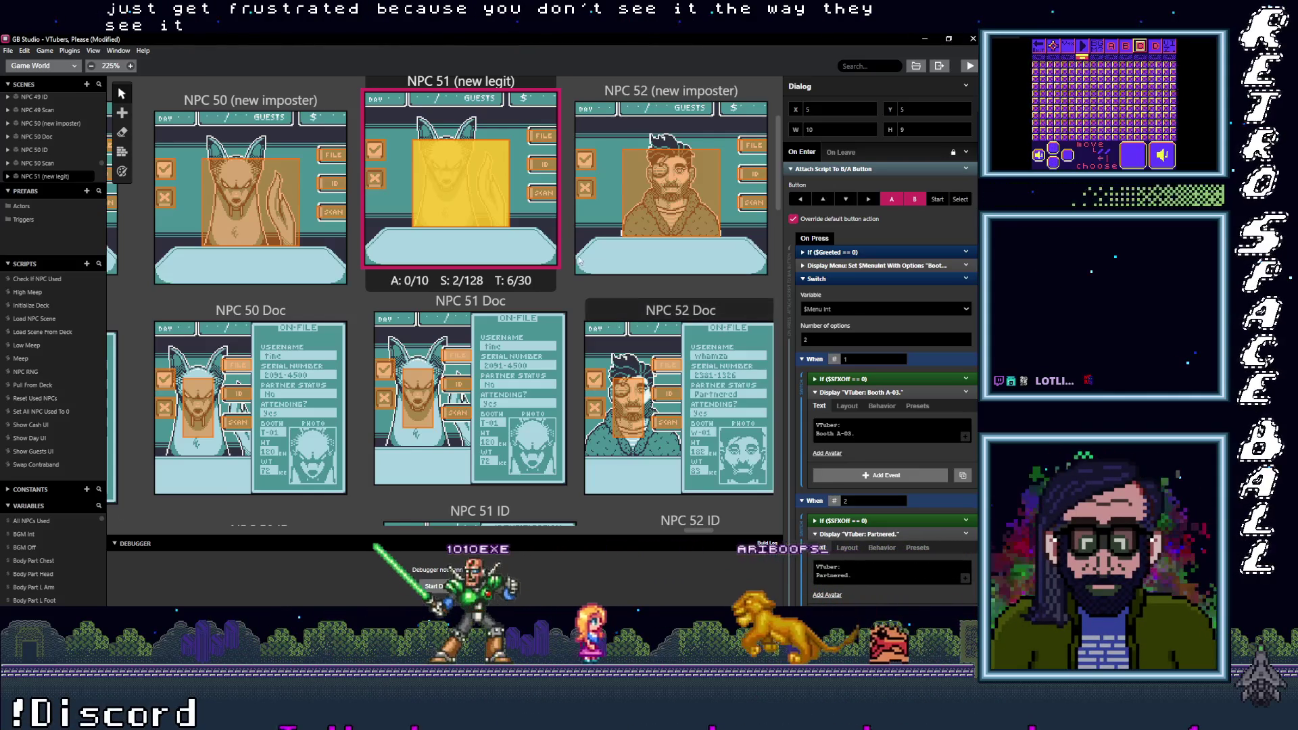
Step: Put the cursor in NPC 51's "VTuber: Booth A-03." Display Dialogue text field
{"action": "left_click", "coordinate": [842, 424]}
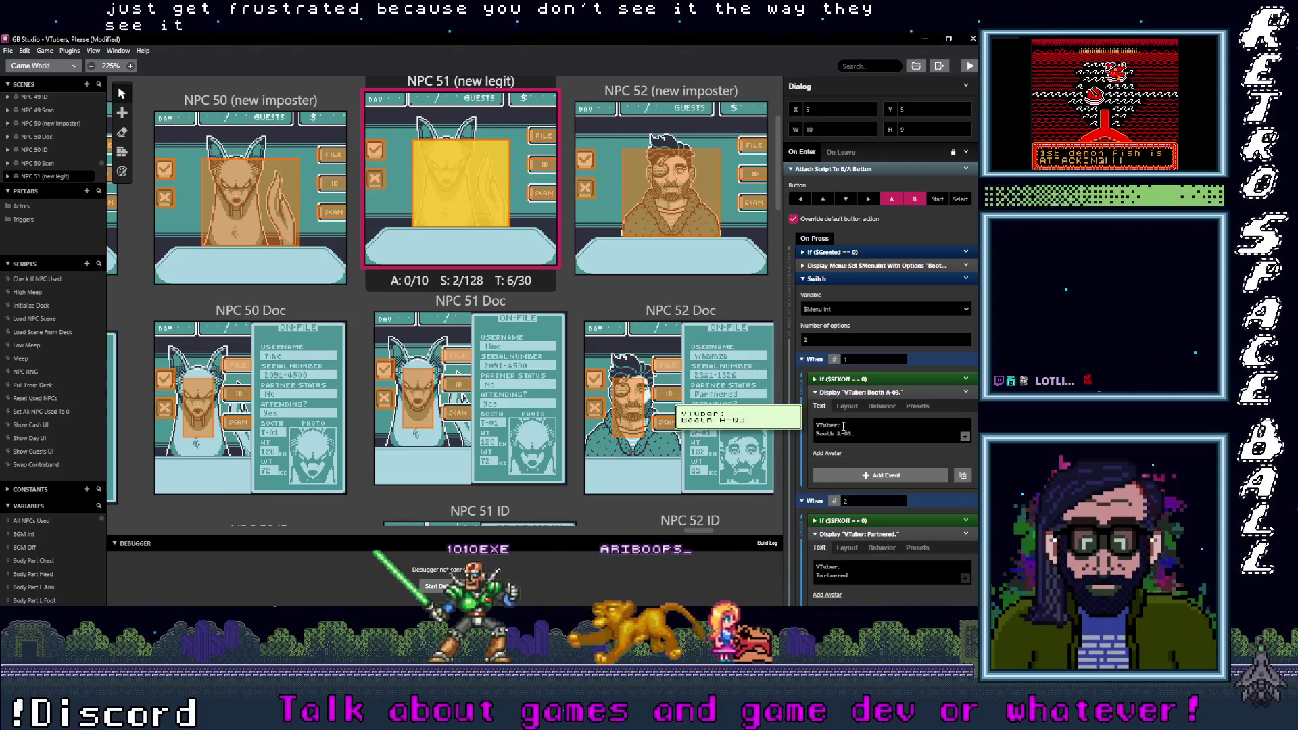
Step: Change NPC 51's lines to "VTuber: Booth T-01." and "VTuber: Not Partnered.", then show NPC 52's script
{"action": "double_click", "coordinate": [840, 434]}
{"action": "type", "text": "T"}
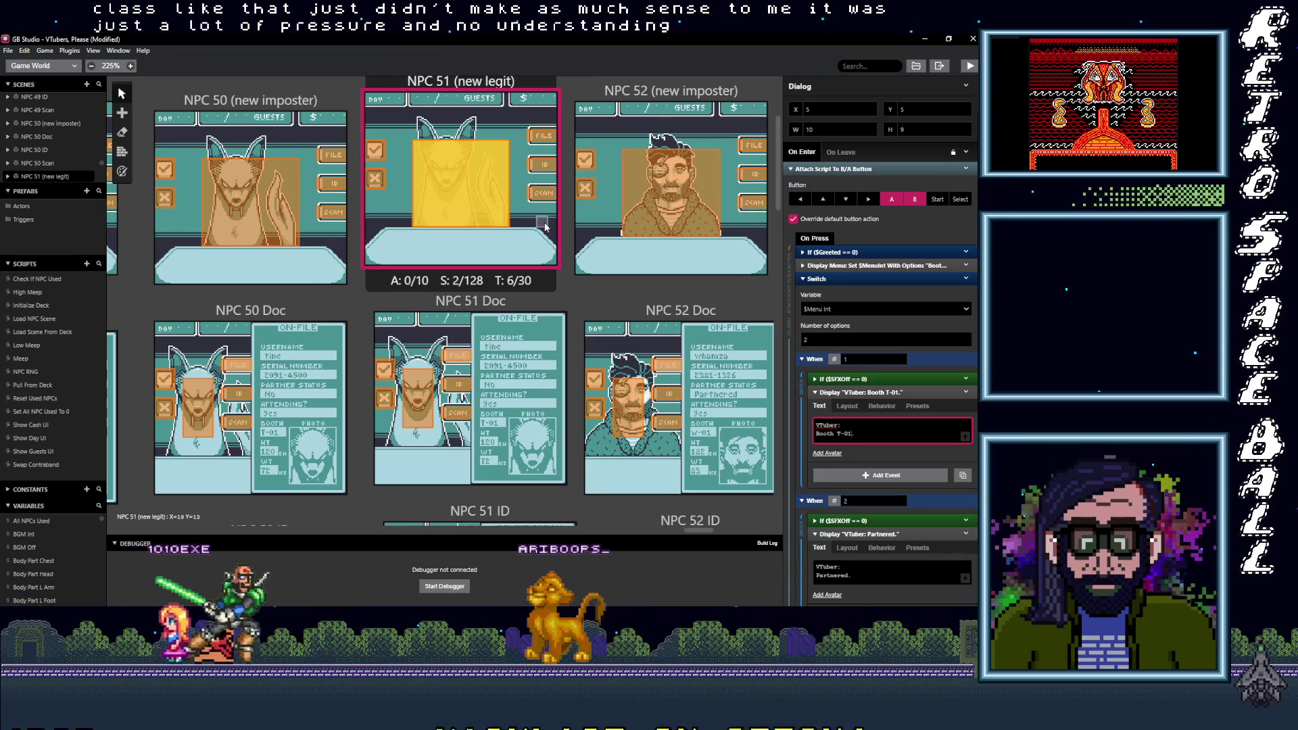
{"action": "left_click", "coordinate": [819, 575]}
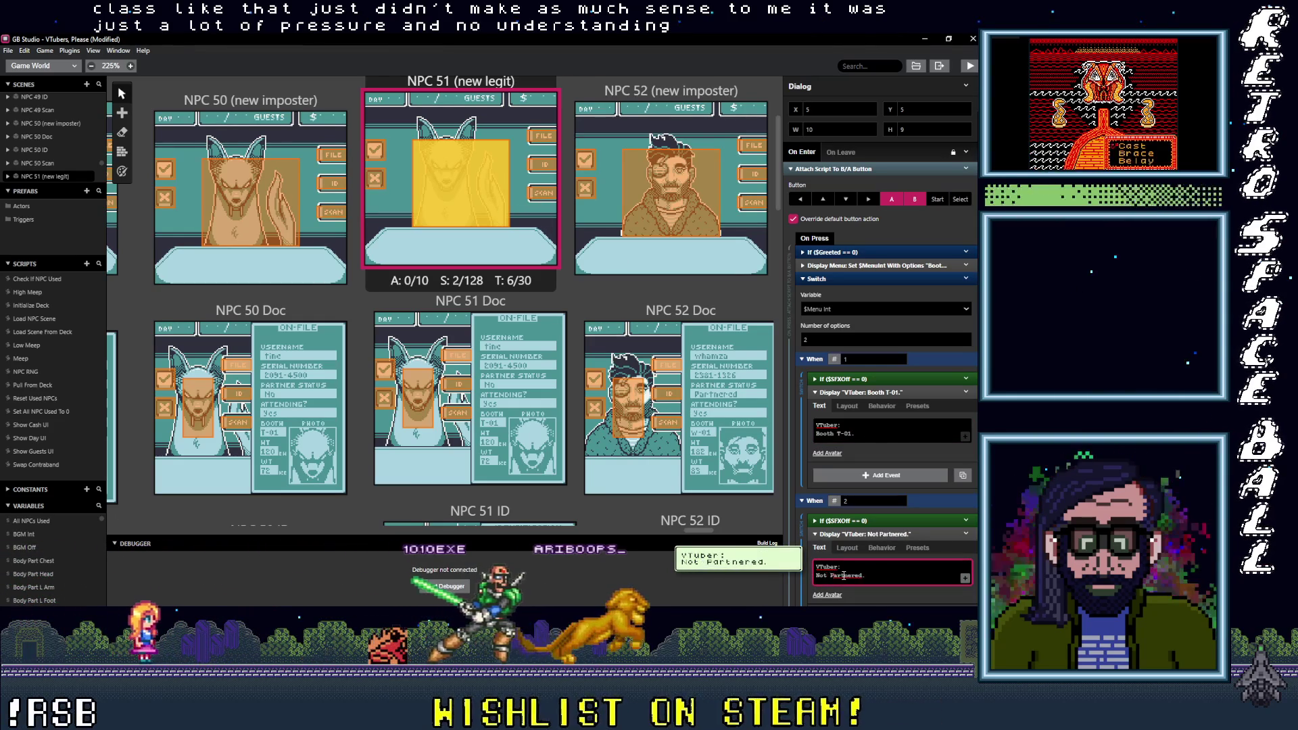
{"action": "left_click", "coordinate": [750, 267]}
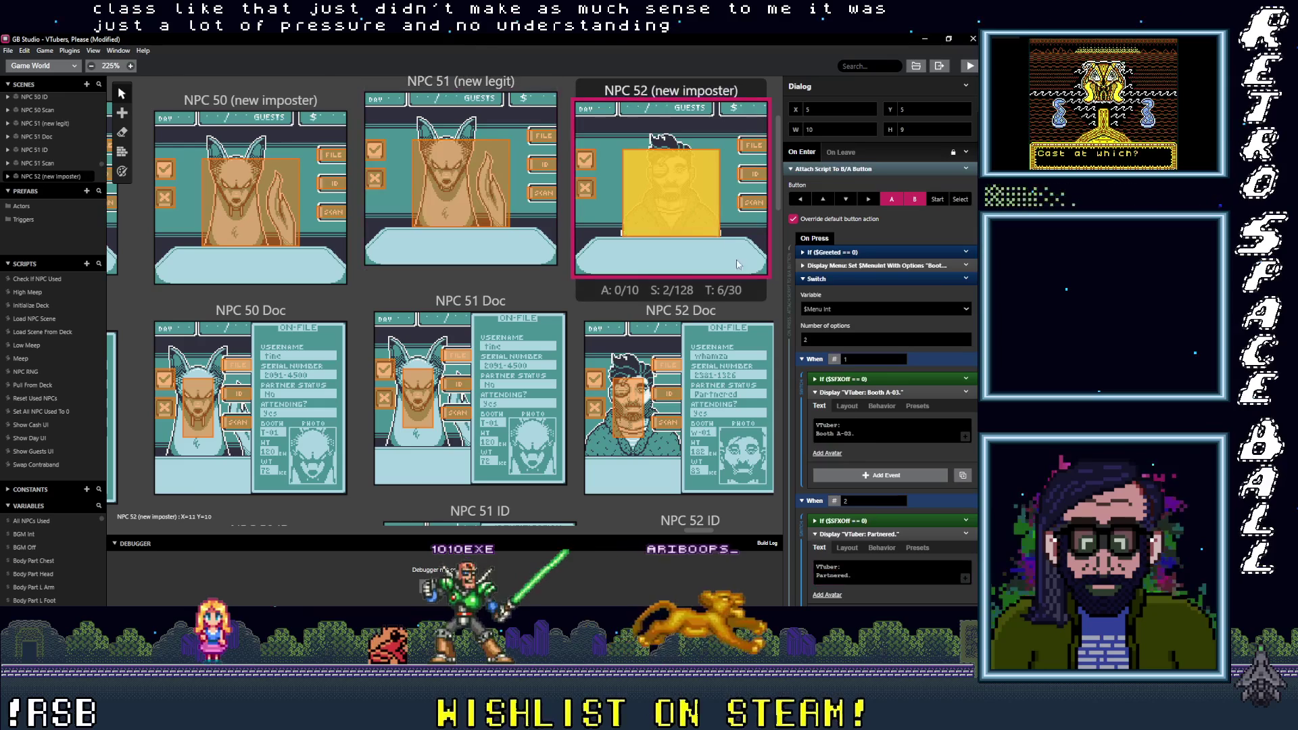
Step: Change NPC 52's booth line to Booth M-01 and edit its partner status line
{"action": "mouse_move", "coordinate": [860, 451]}
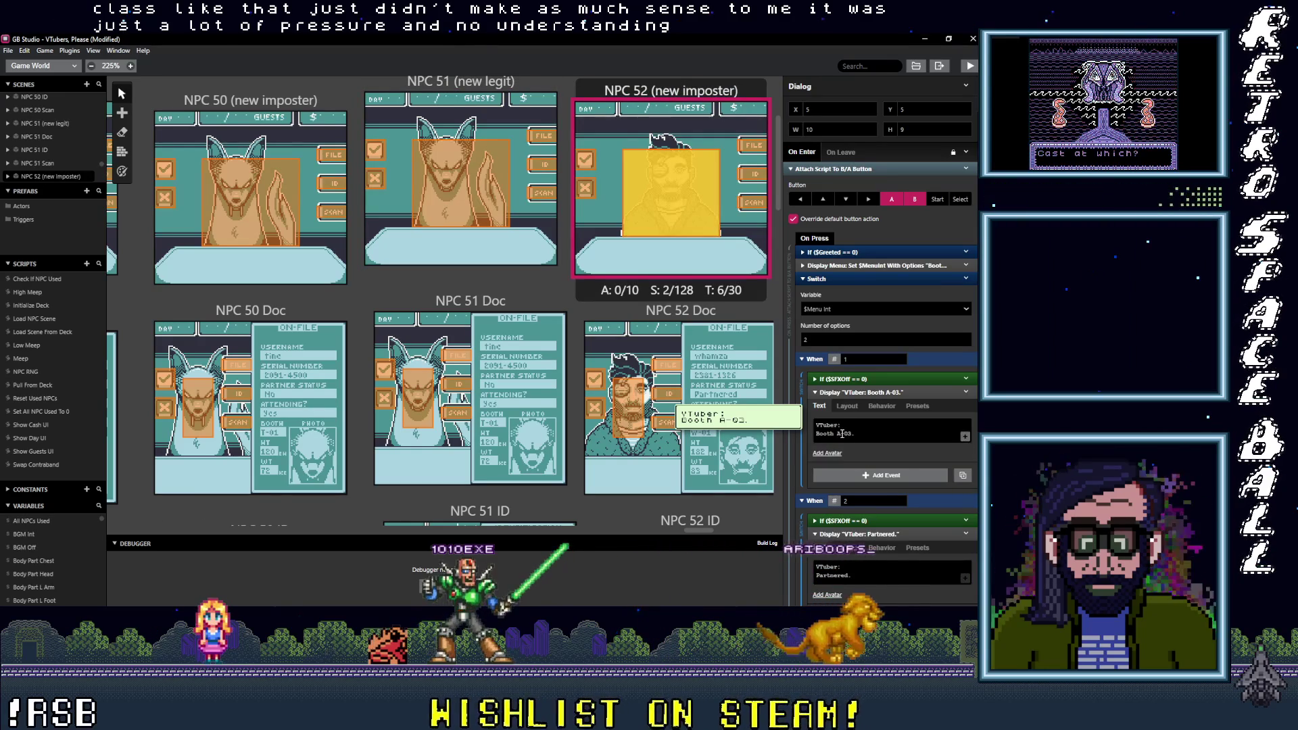
{"action": "type", "text": "M"}
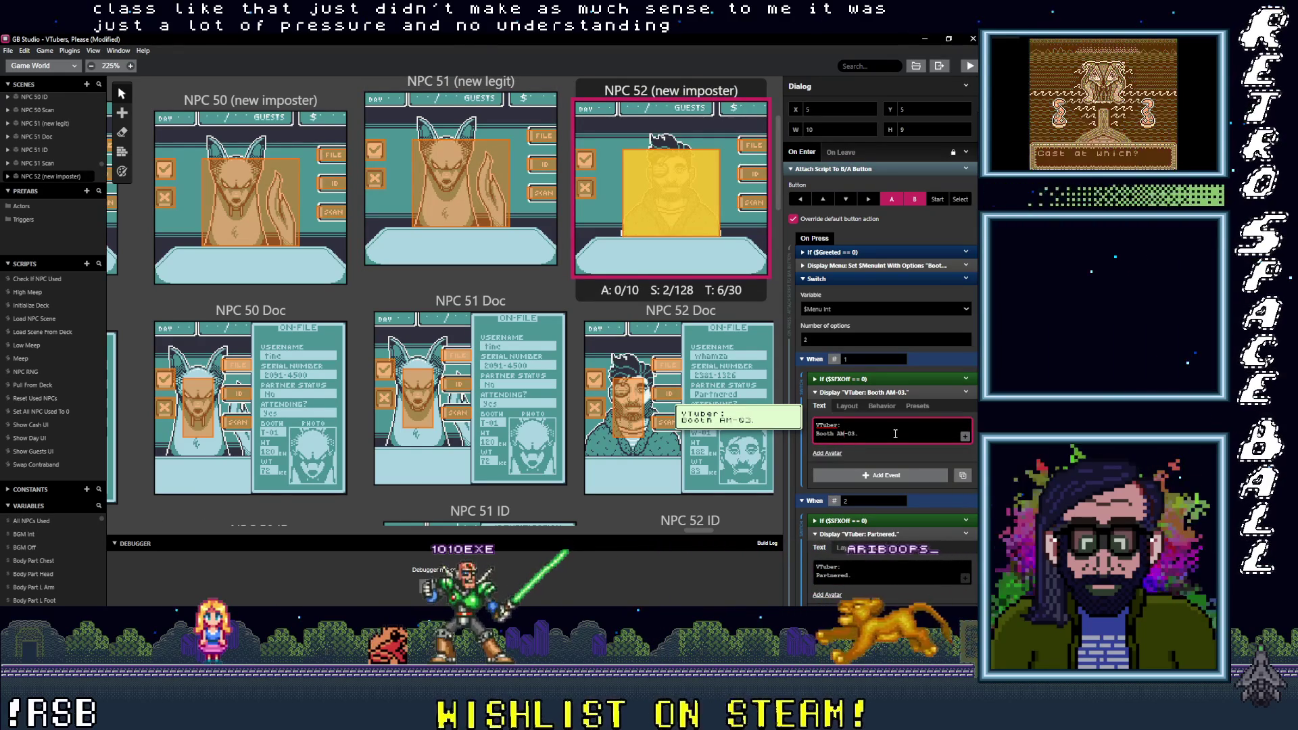
{"action": "key", "text": "Left"}
{"action": "key", "text": "BackSpace"}
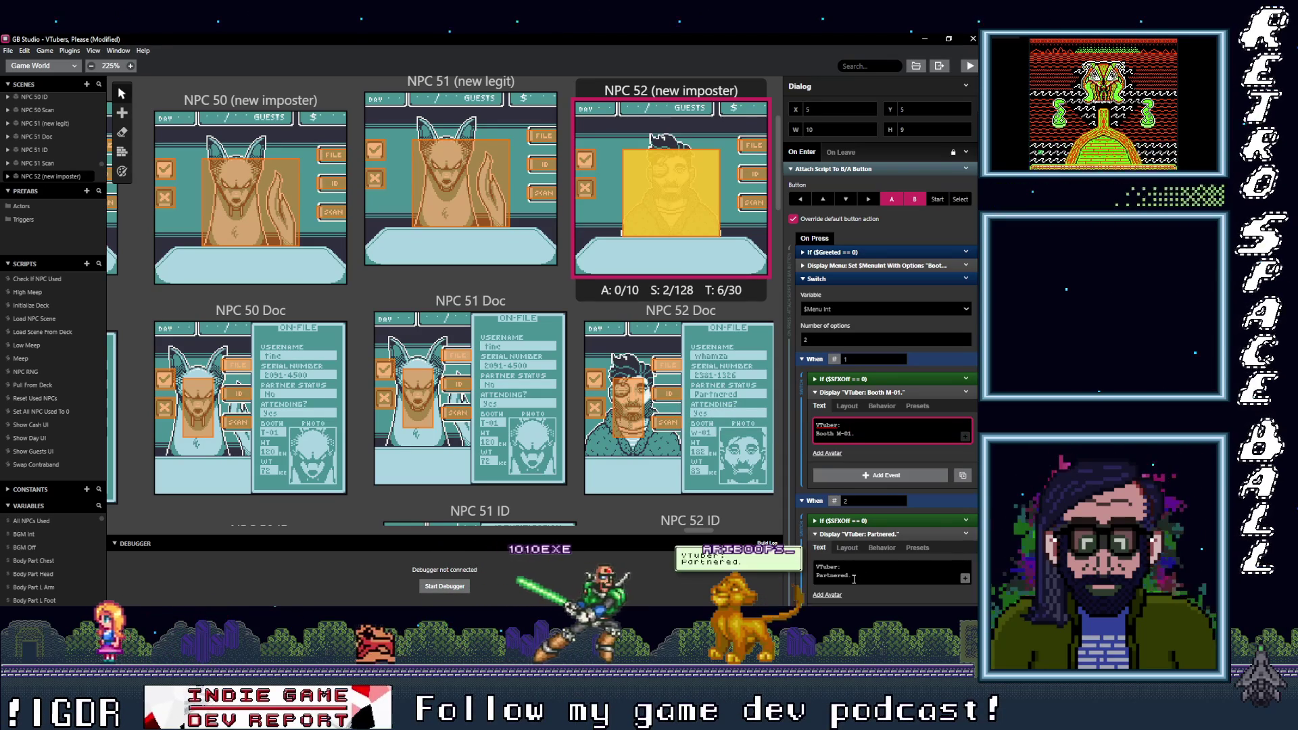
{"action": "left_click", "coordinate": [825, 576]}
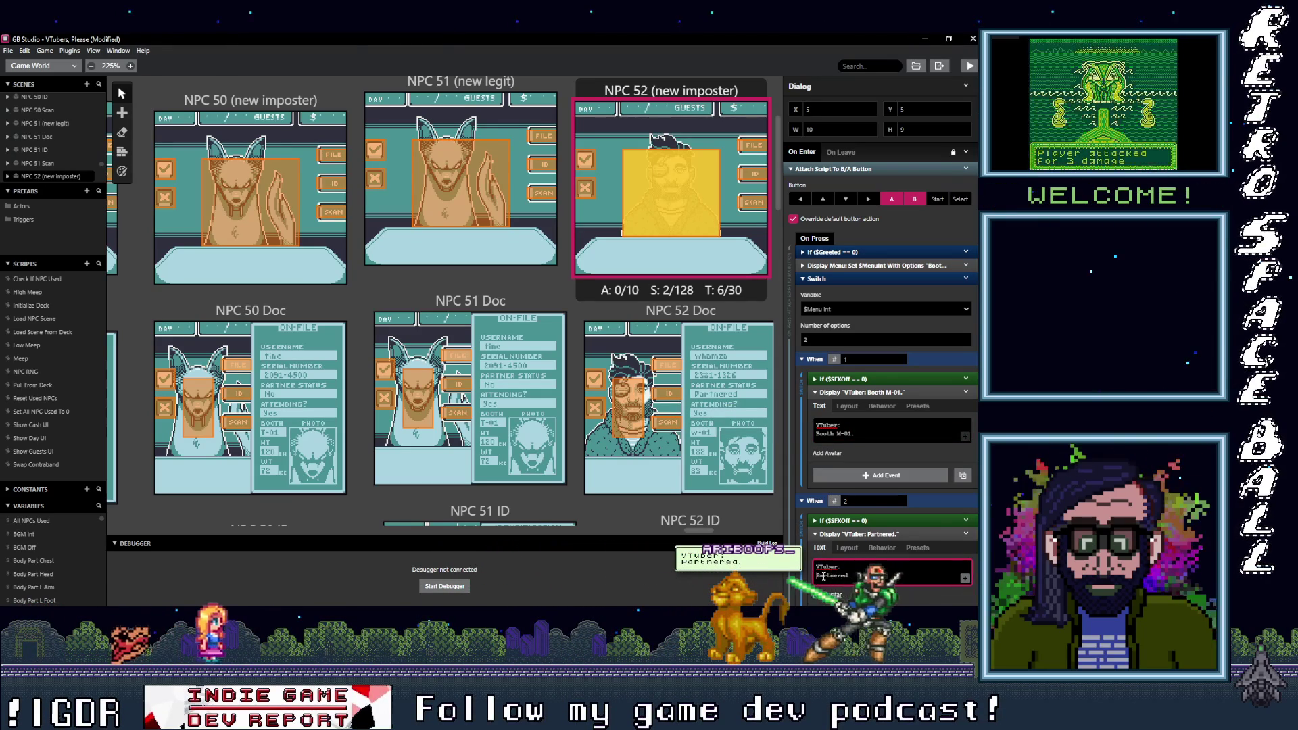
{"action": "scroll", "coordinate": [684, 329], "scroll_direction": "right", "scroll_amount": 5}
Step: Change NPC 53's booth line to Booth W-01
{"action": "left_click", "coordinate": [497, 206]}
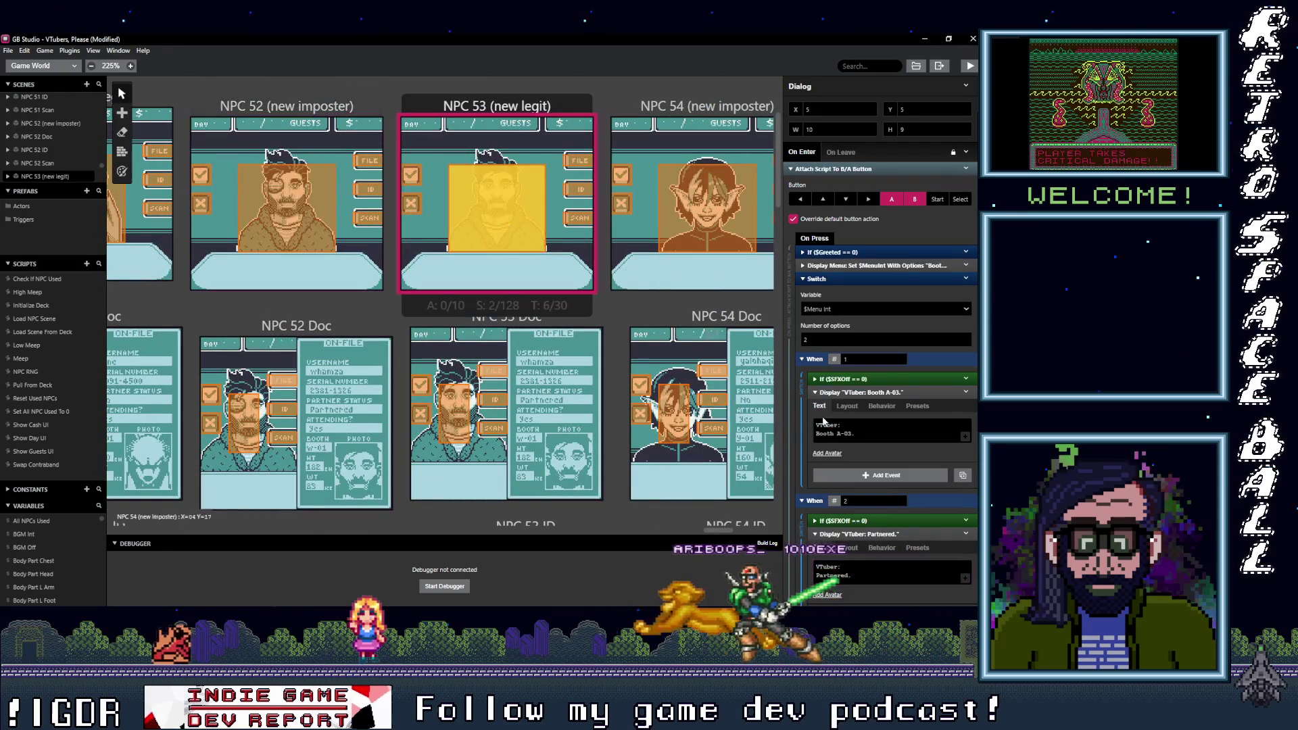
{"action": "mouse_move", "coordinate": [847, 430]}
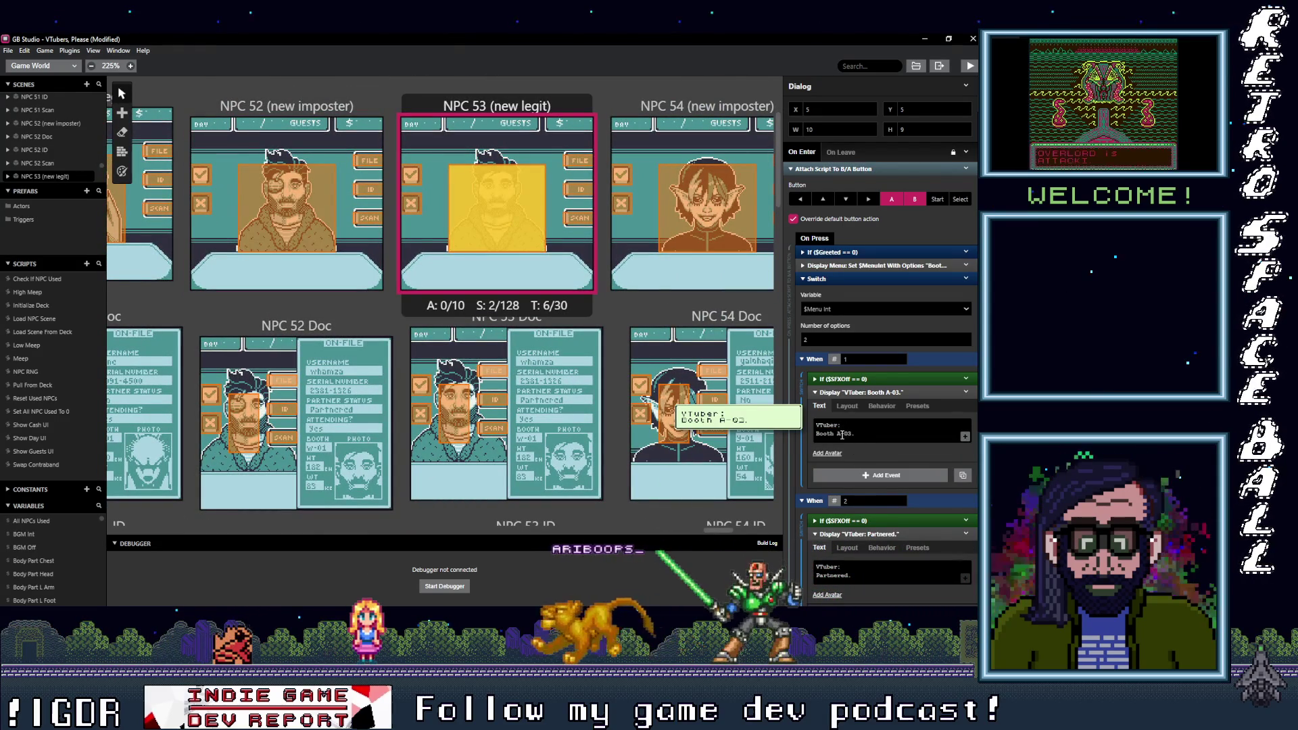
{"action": "type", "text": "W"}
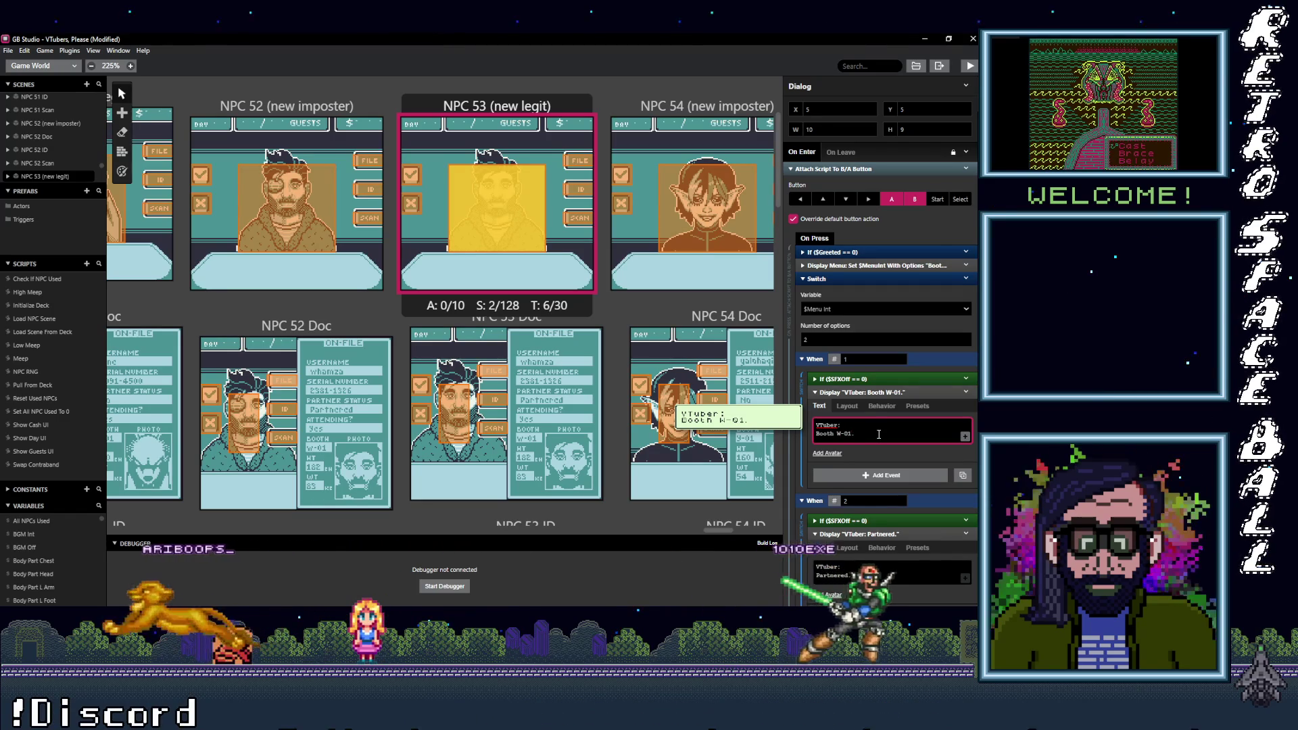
{"action": "scroll", "coordinate": [618, 351], "scroll_direction": "right", "scroll_amount": 5}
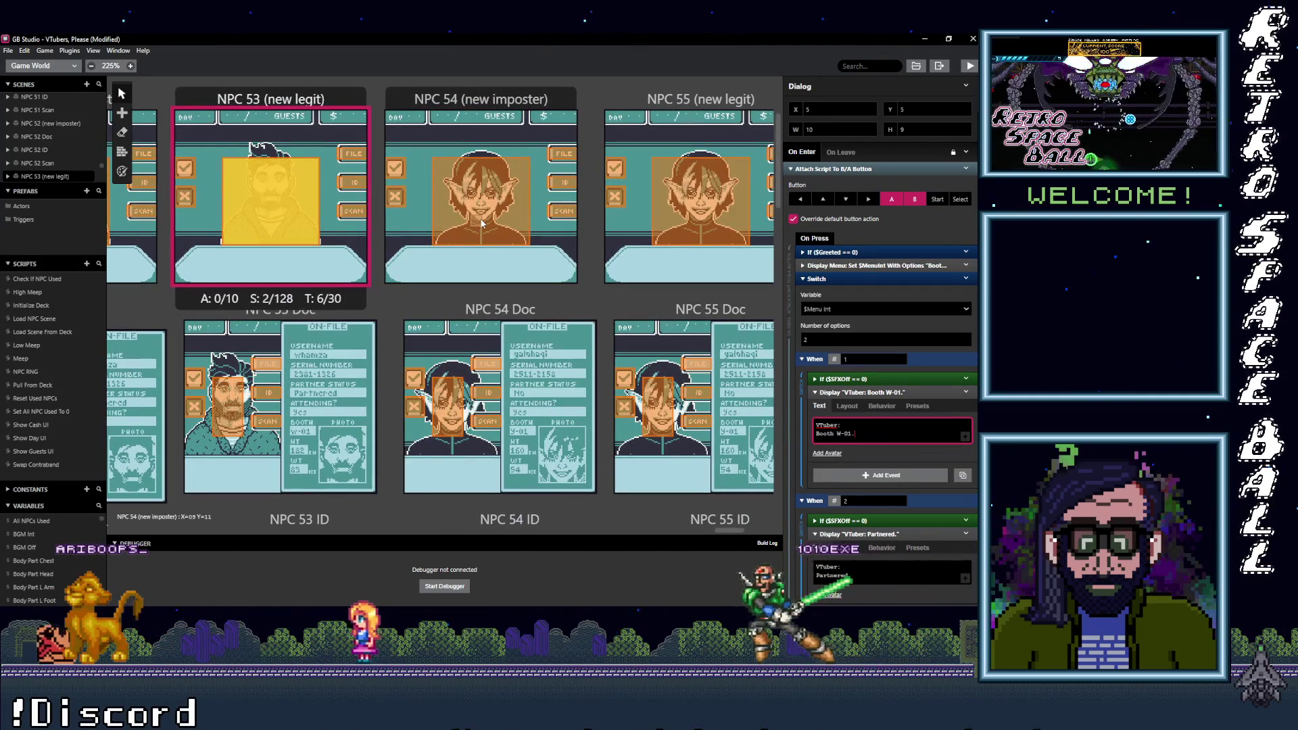
{"action": "left_click", "coordinate": [480, 219]}
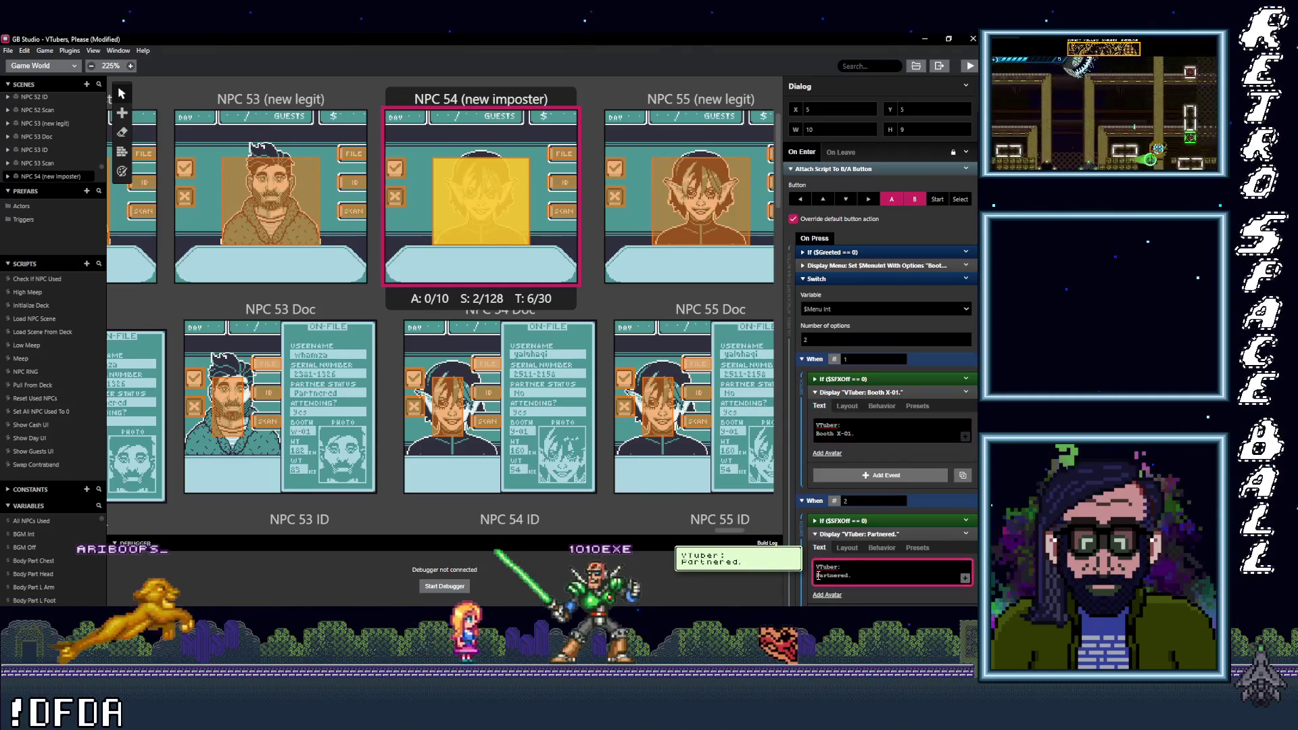
Step: Set NPC 54's status to Not Partnered and NPC 55's status line to 'Not partnered'
{"action": "key", "text": "BackSpace"}
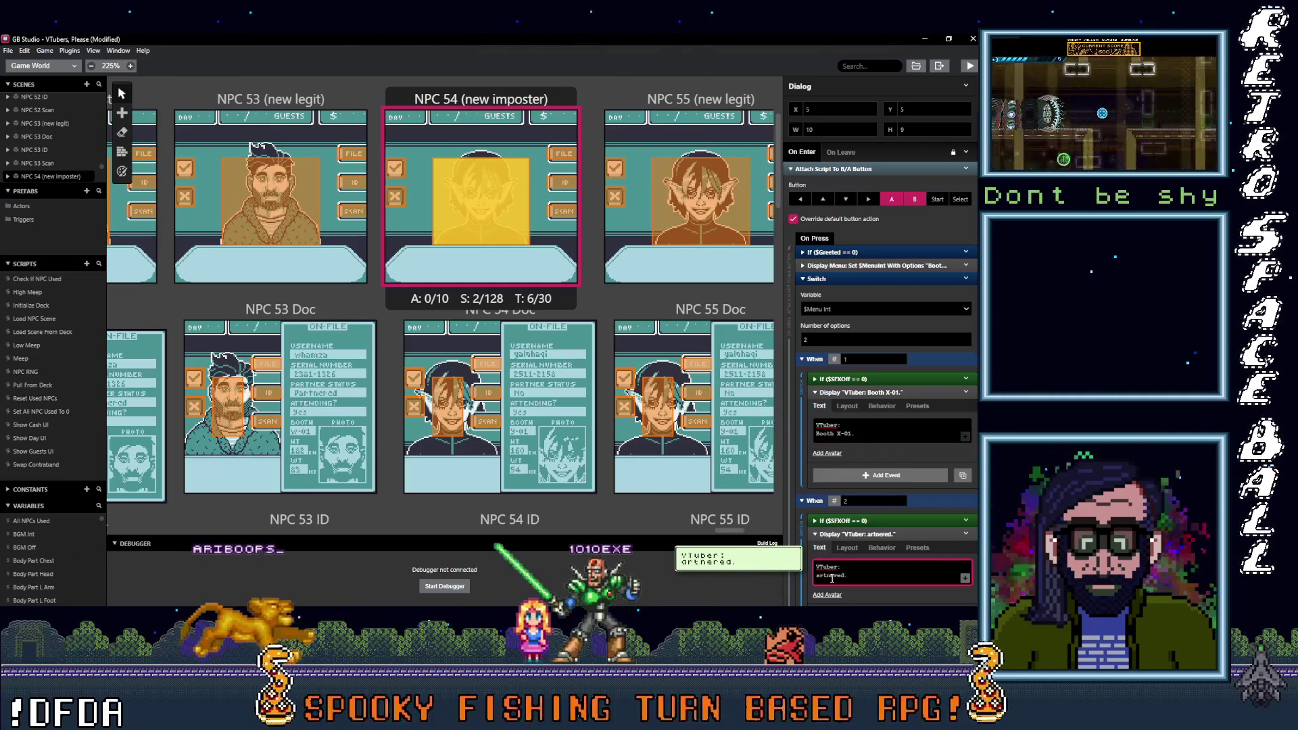
{"action": "type", "text": "Not p"}
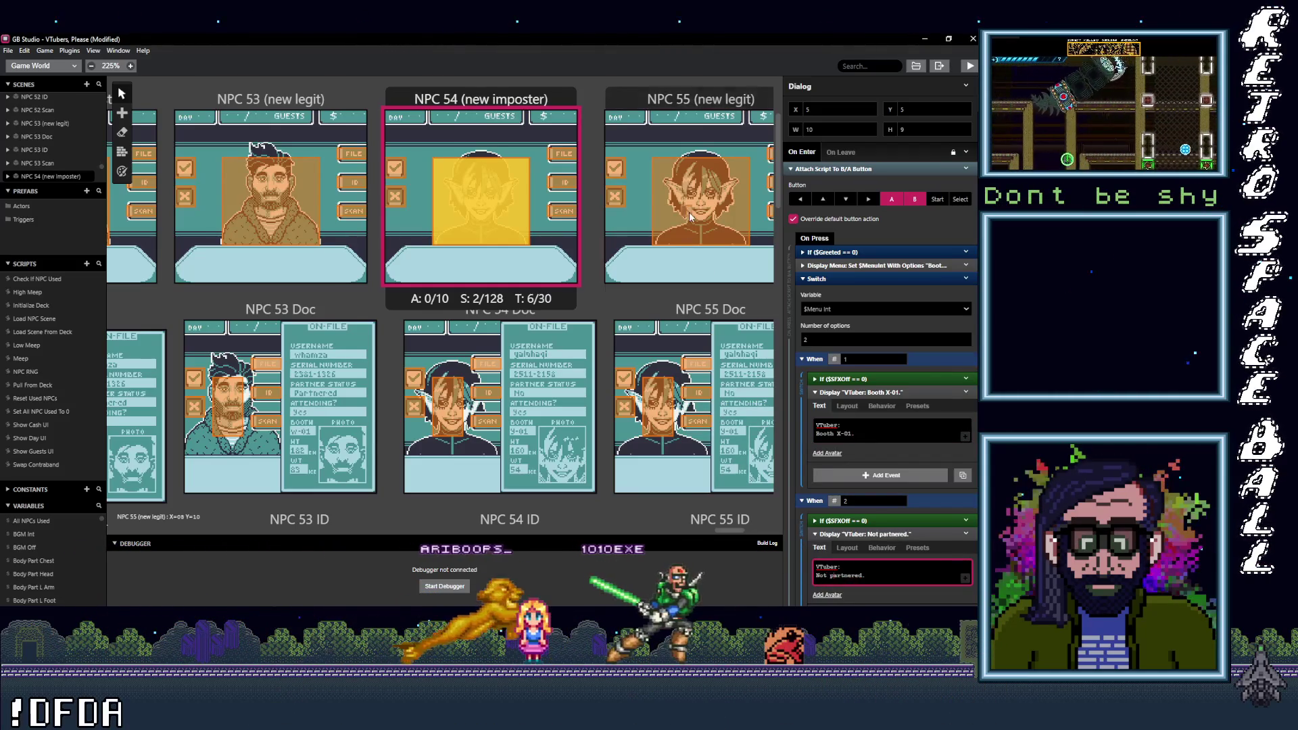
{"action": "left_click", "coordinate": [691, 216]}
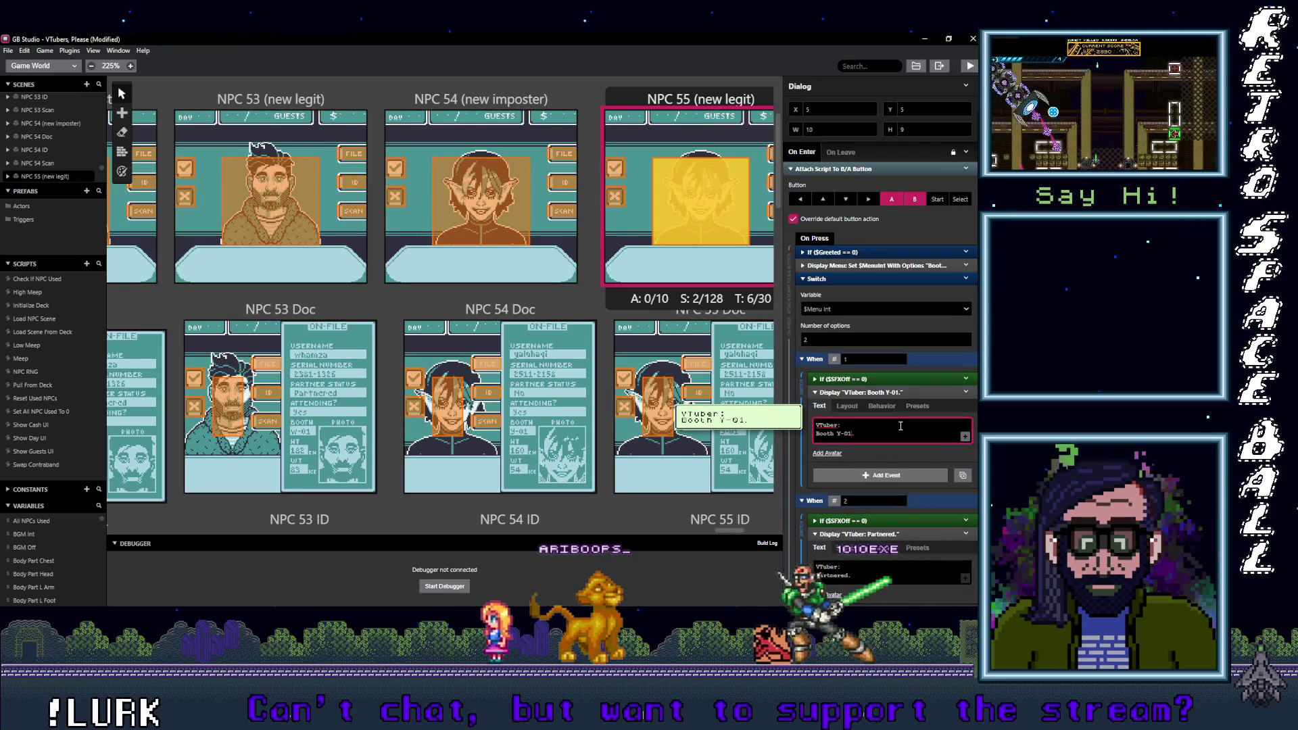
{"action": "left_click", "coordinate": [817, 574]}
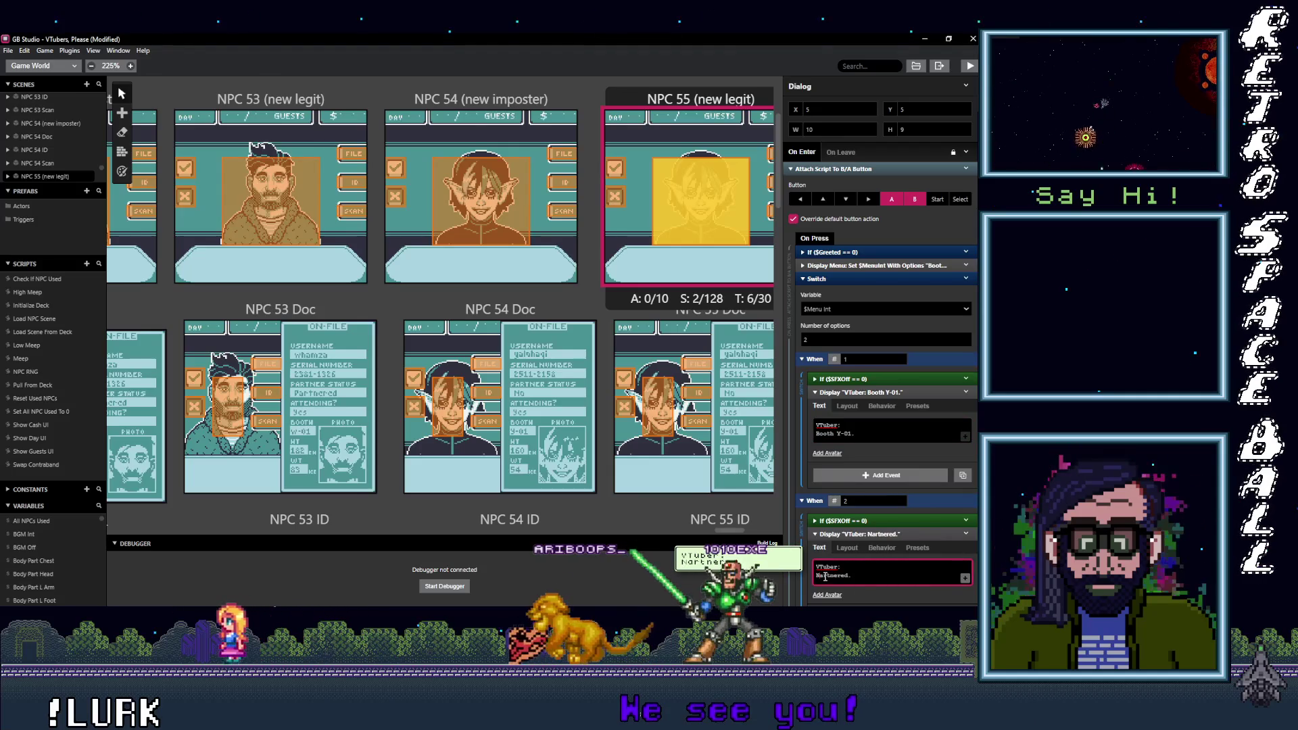
{"action": "type", "text": "NotP"}
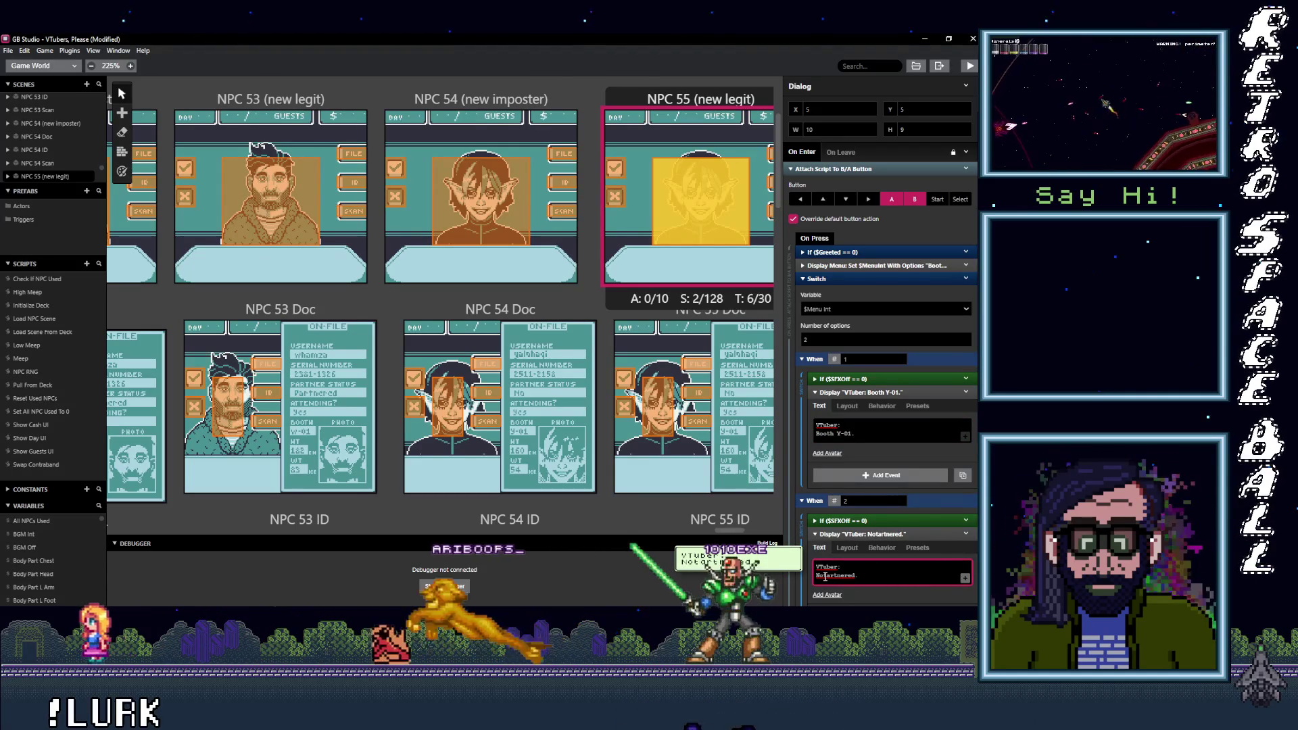
{"action": "key", "text": "BackSpace"}
{"action": "type", "text": "p"}
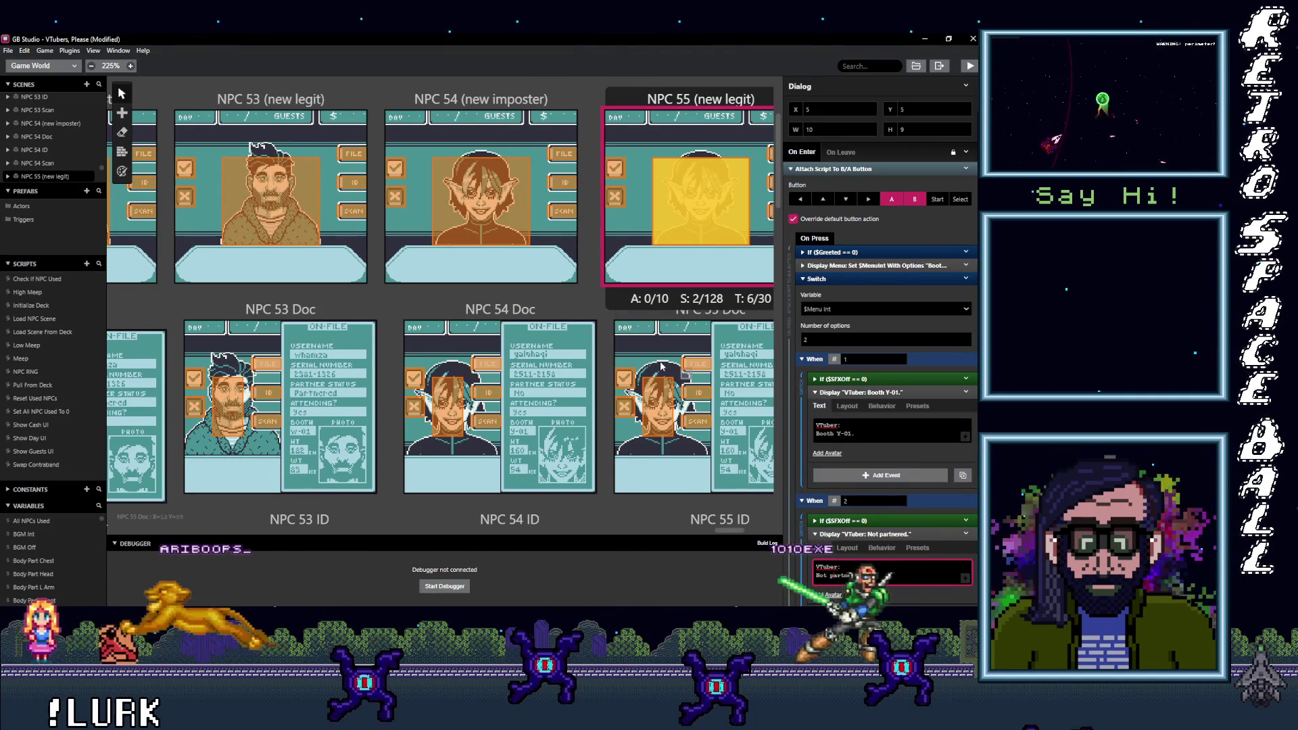
{"action": "left_click_drag", "start_coordinate": [739, 528], "coordinate": [753, 526]}
Step: Set NPC 56's booth to T-03 and NPC 57's booth to Y-02, editing its partner status line
{"action": "left_click", "coordinate": [395, 225]}
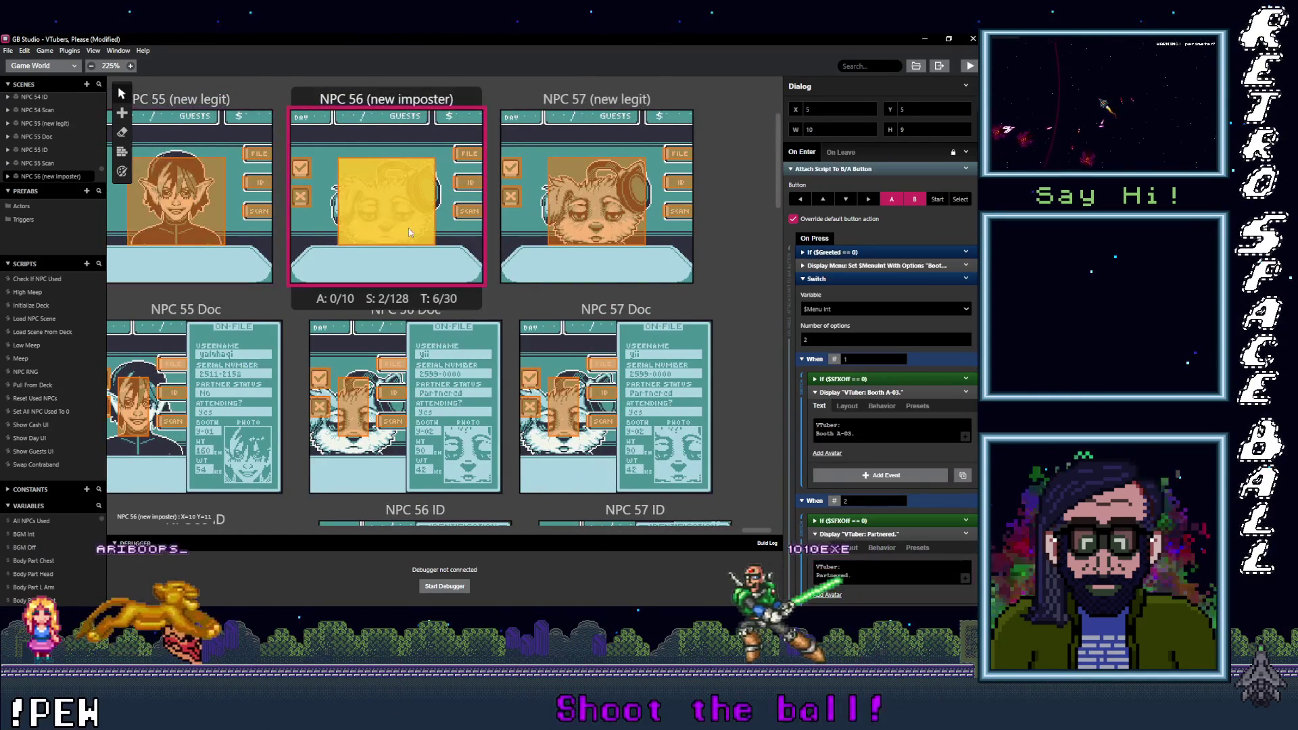
{"action": "left_click", "coordinate": [854, 439]}
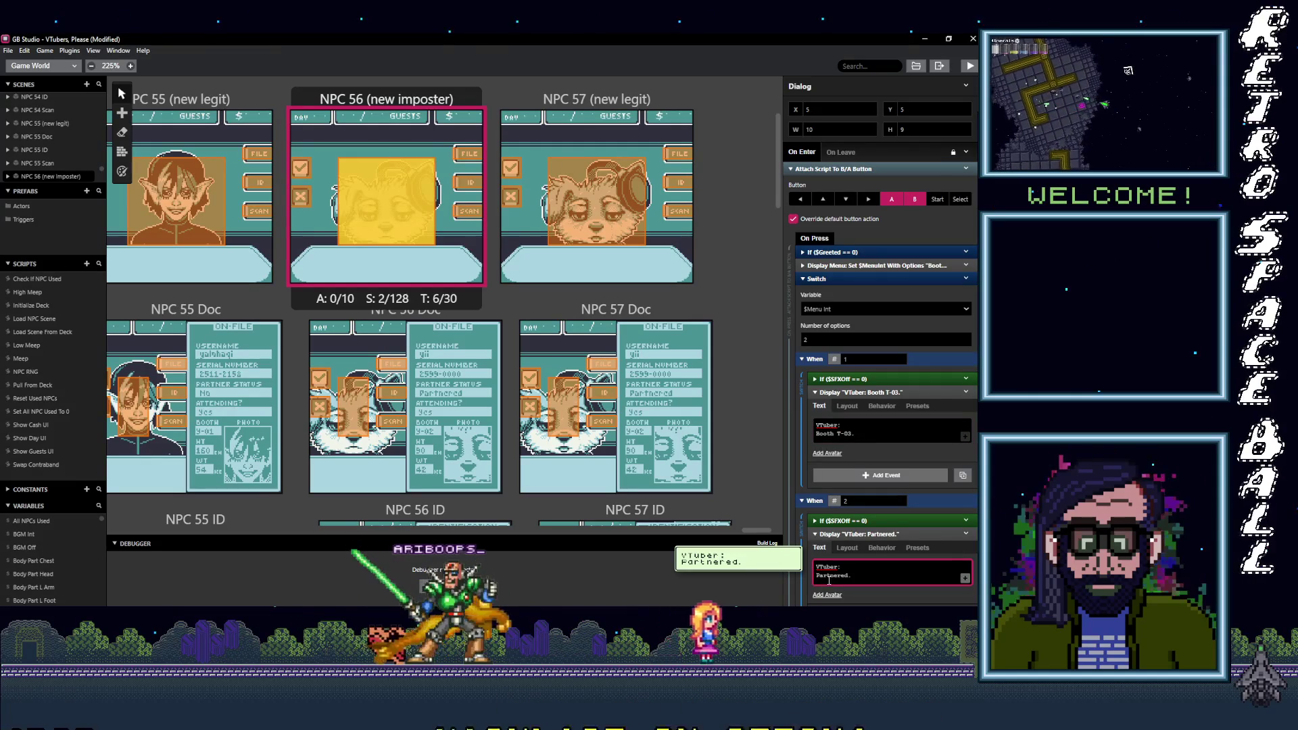
{"action": "left_click", "coordinate": [592, 232]}
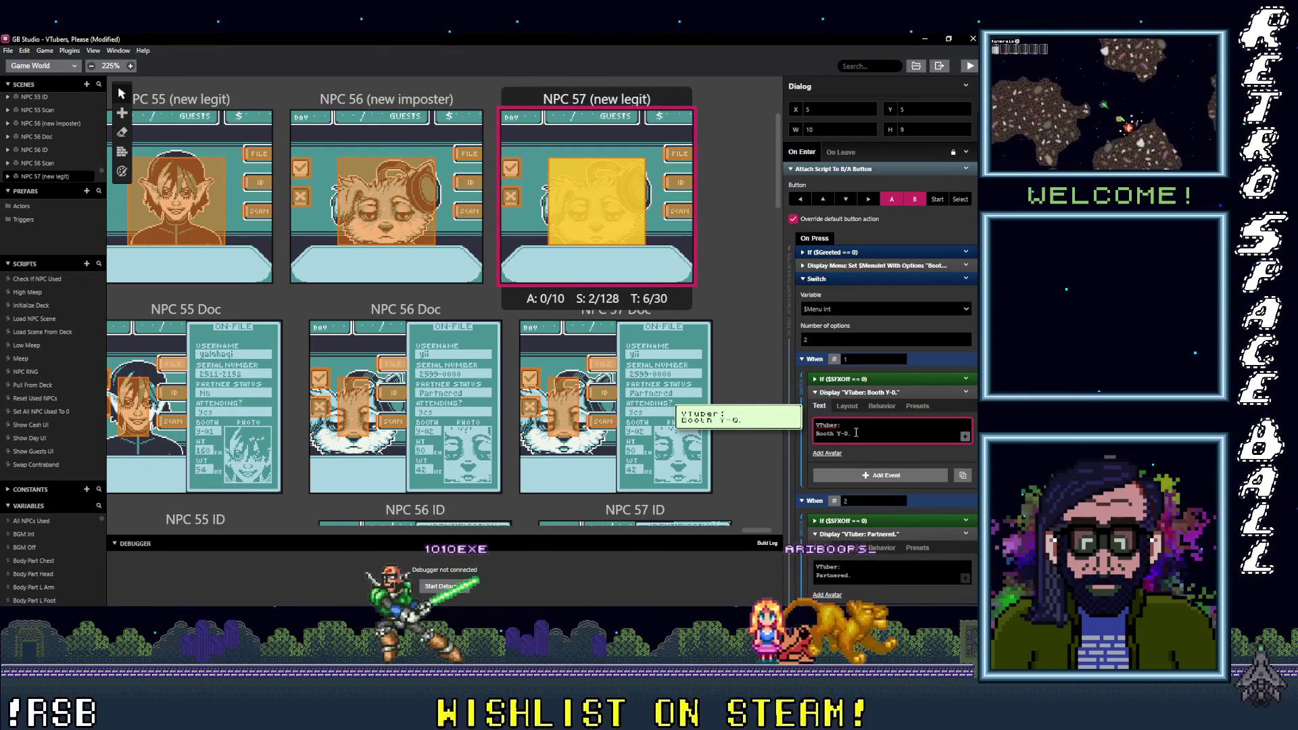
{"action": "left_click", "coordinate": [899, 573]}
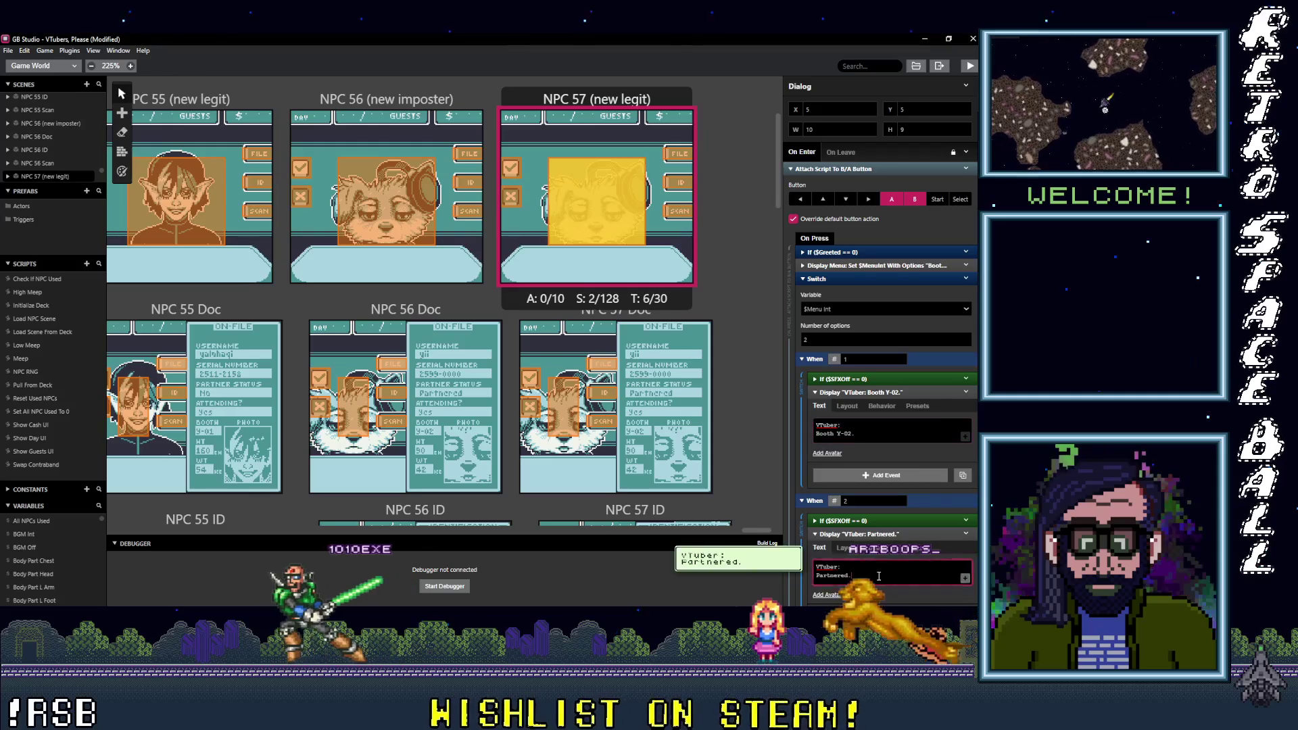
{"action": "scroll", "coordinate": [403, 246], "scroll_direction": "left", "scroll_amount": 10}
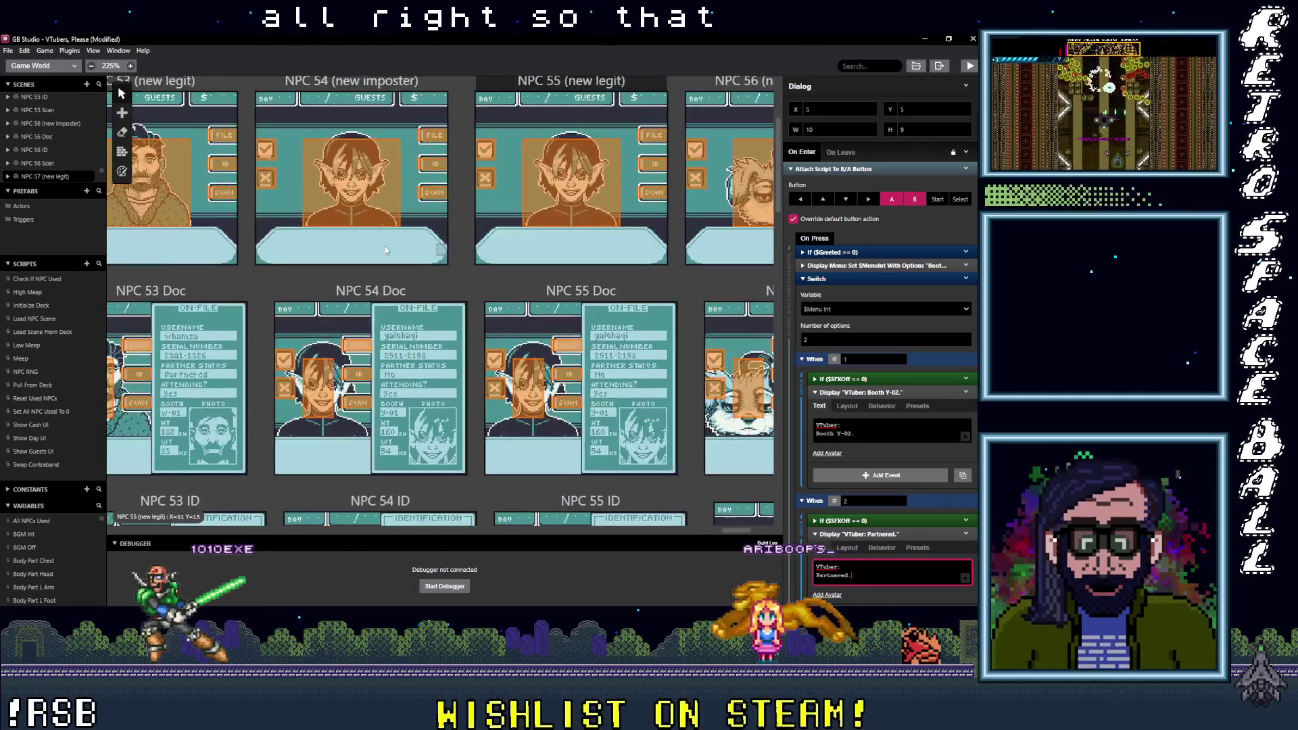
Step: Return to NPC 25 (new legit), open its Booth A-01 script and expand the $SFXOff Meep check
{"action": "scroll", "coordinate": [330, 314], "scroll_direction": "left", "scroll_amount": 20}
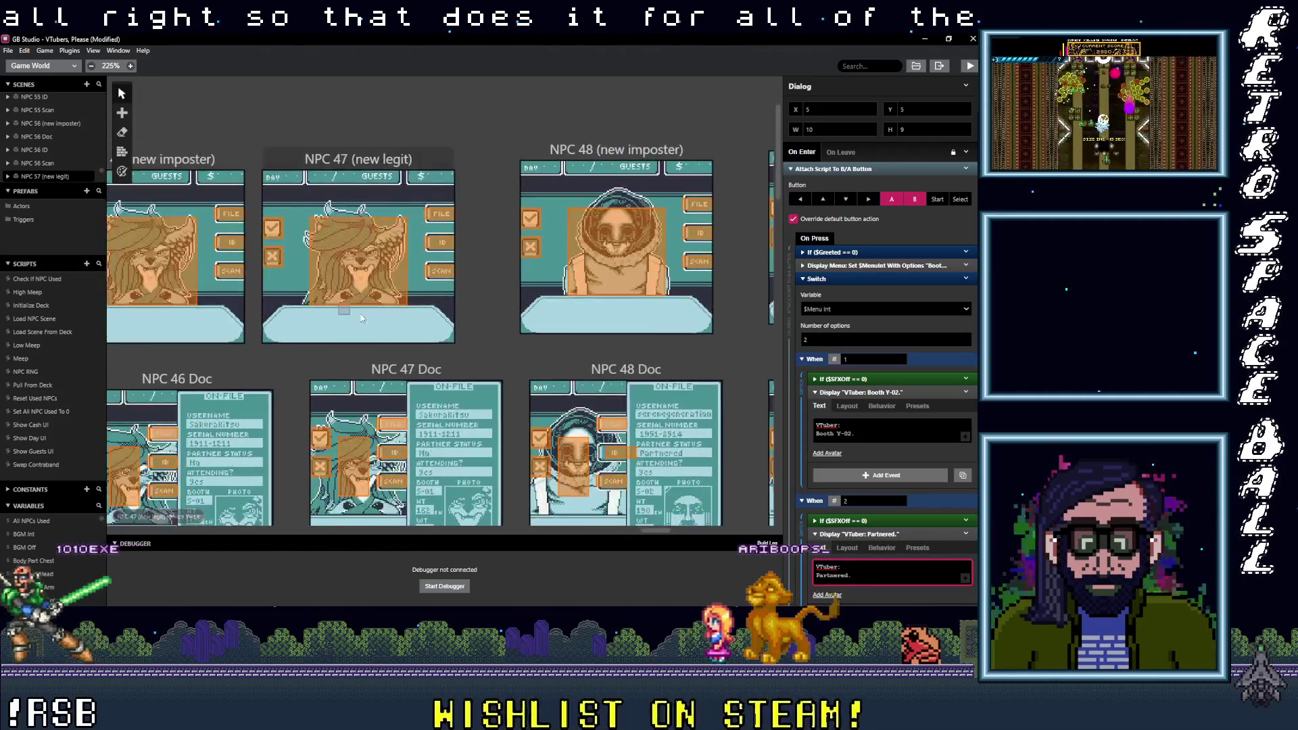
{"action": "scroll", "coordinate": [404, 338], "scroll_direction": "left", "scroll_amount": 15}
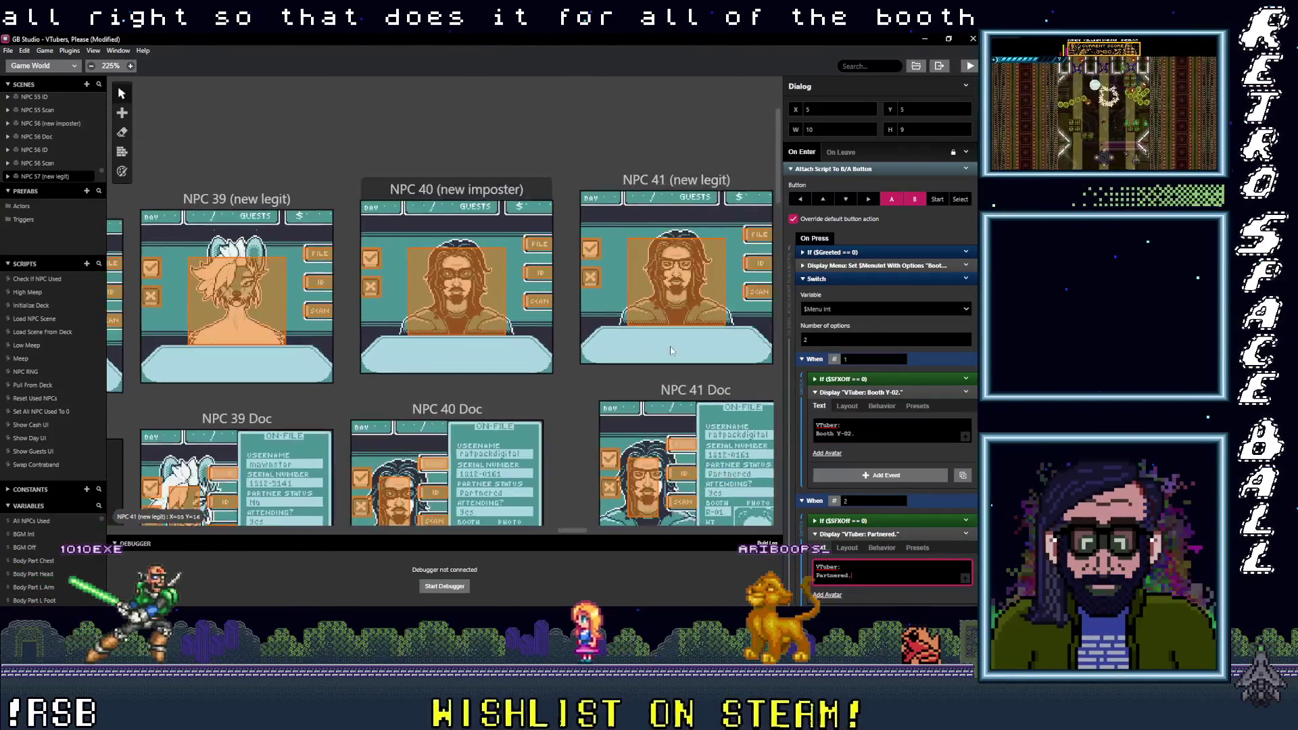
{"action": "scroll", "coordinate": [251, 372], "scroll_direction": "left", "scroll_amount": 17}
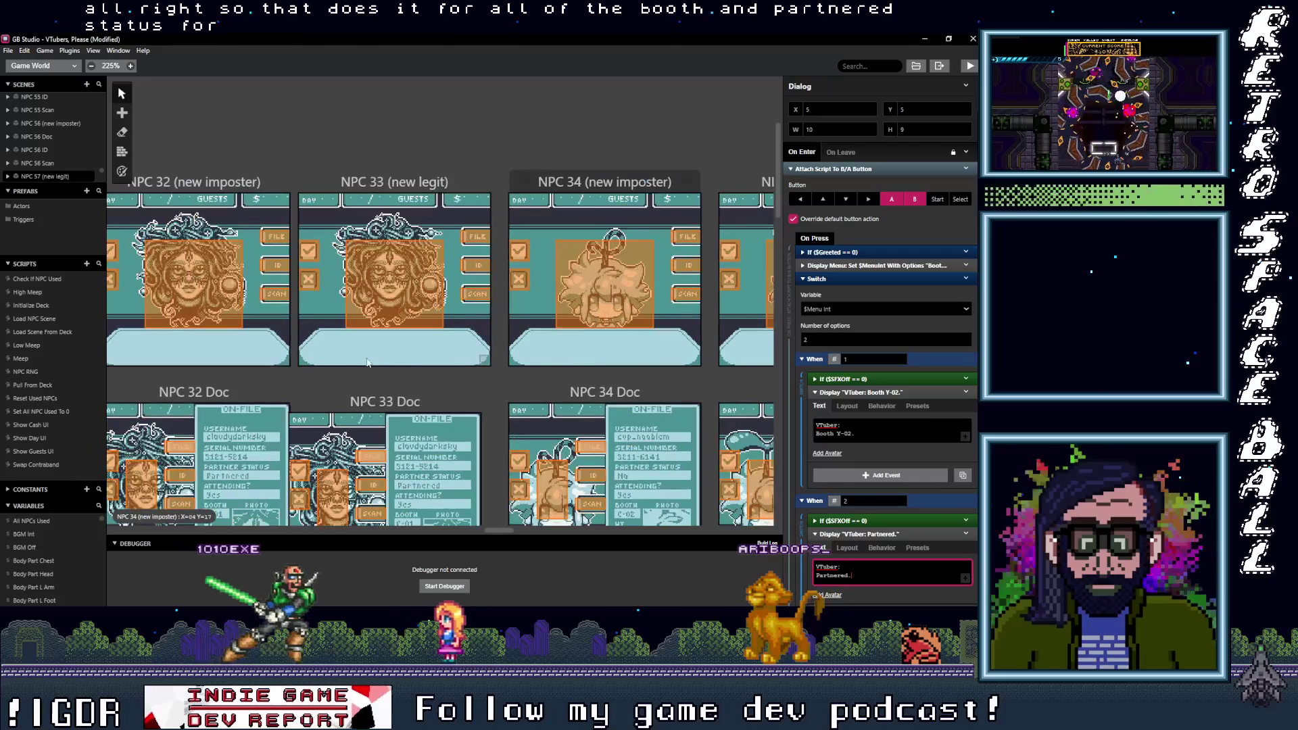
{"action": "scroll", "coordinate": [702, 347], "scroll_direction": "left", "scroll_amount": 12}
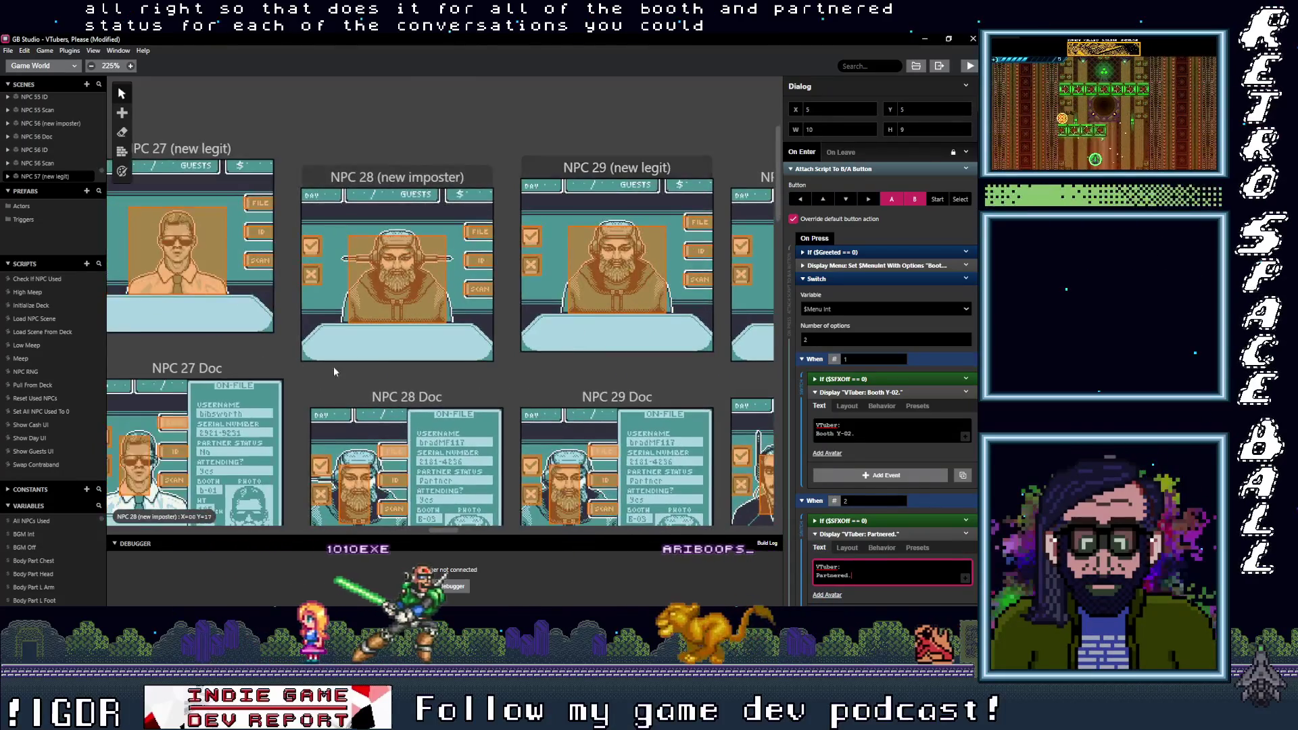
{"action": "scroll", "coordinate": [473, 375], "scroll_direction": "left", "scroll_amount": 4}
{"action": "left_click", "coordinate": [480, 262]}
{"action": "left_click", "coordinate": [832, 423]}
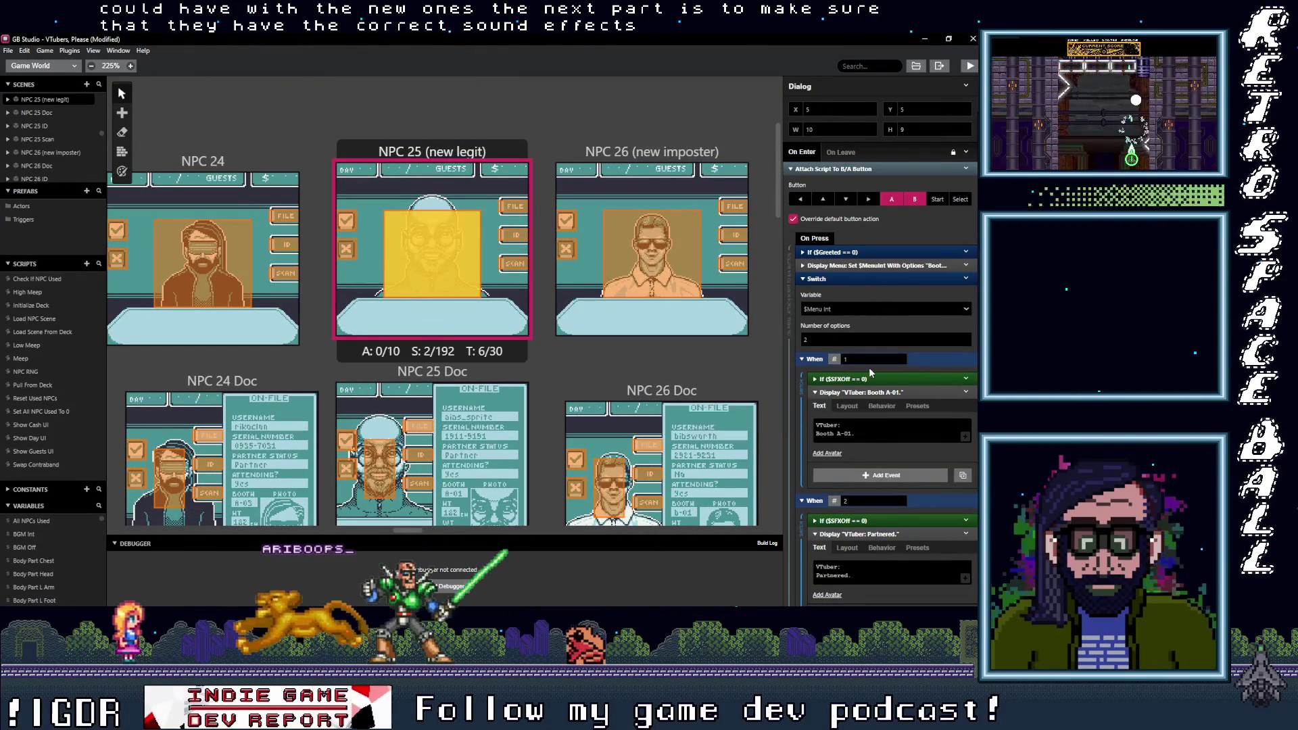
{"action": "left_click", "coordinate": [873, 376]}
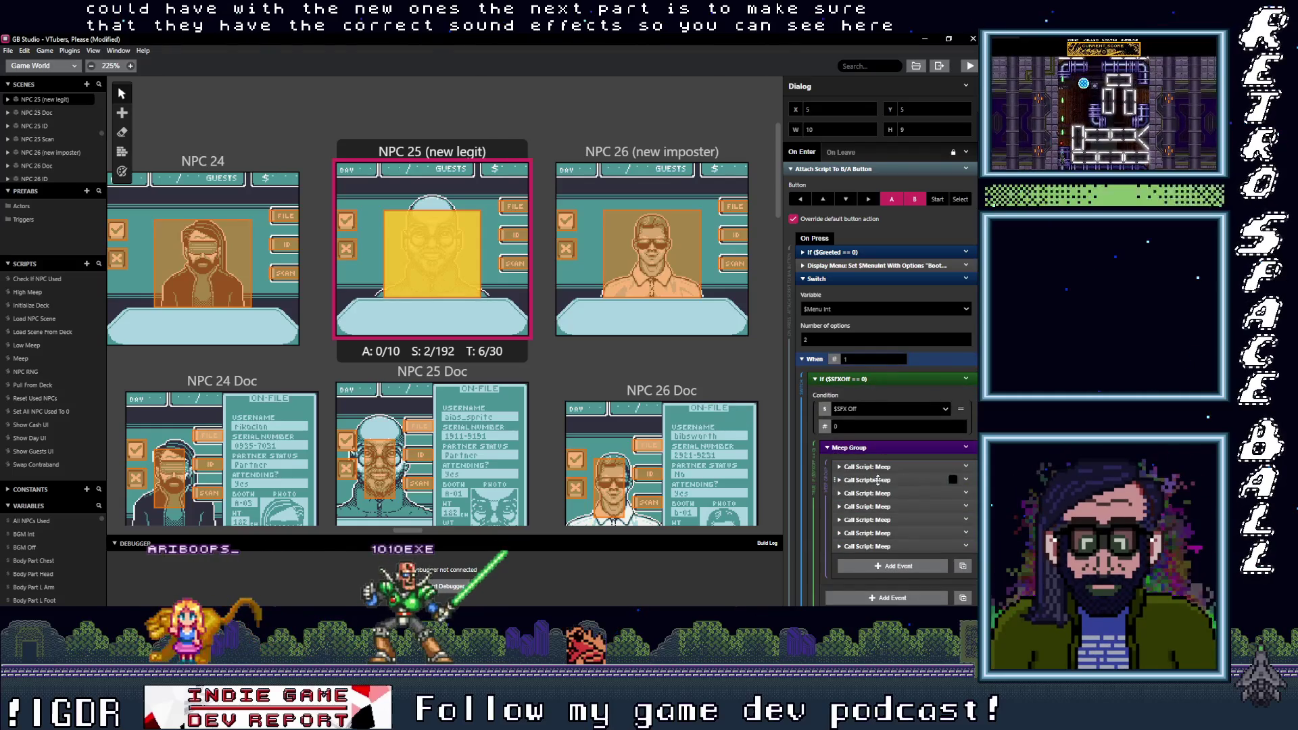
Step: Inspect the $SFXOff meep conditions in NPC 25's second option and NPC 26's first choice
{"action": "scroll", "coordinate": [876, 466], "scroll_direction": "down", "scroll_amount": 5}
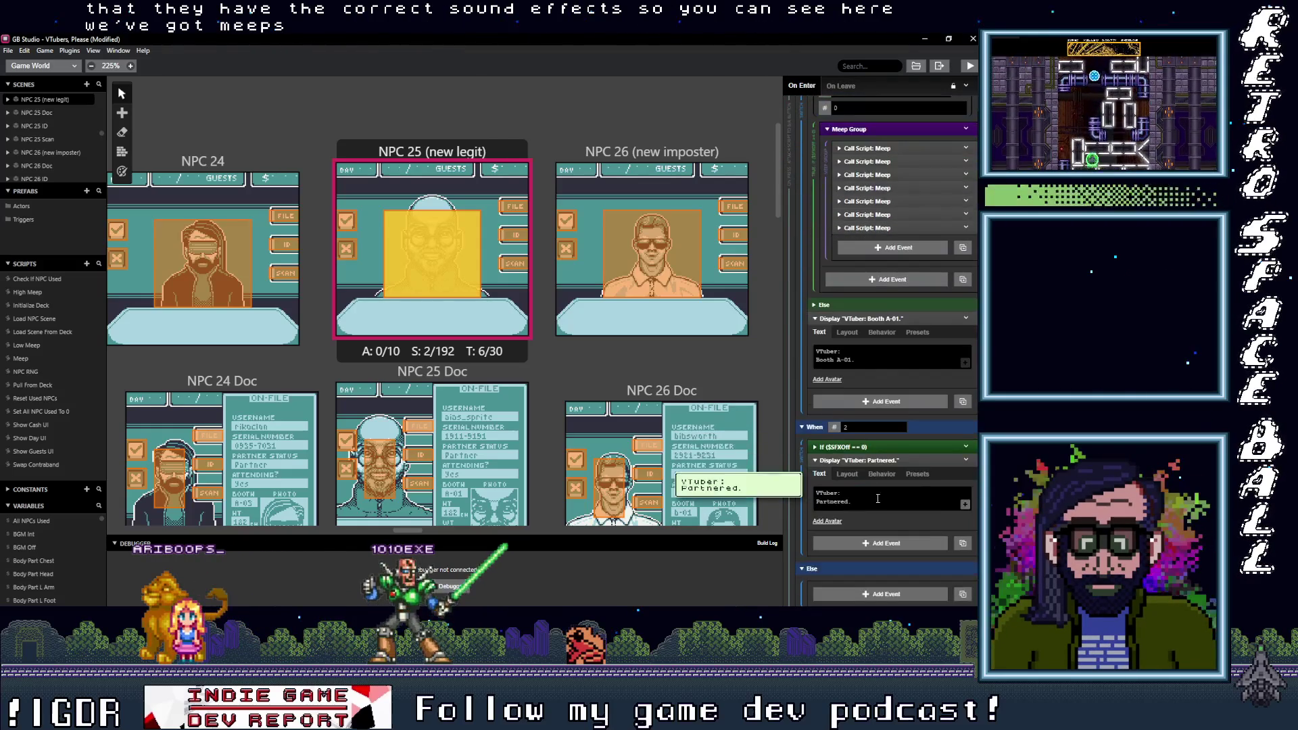
{"action": "left_click", "coordinate": [862, 446]}
{"action": "scroll", "coordinate": [882, 554], "scroll_direction": "down", "scroll_amount": 2}
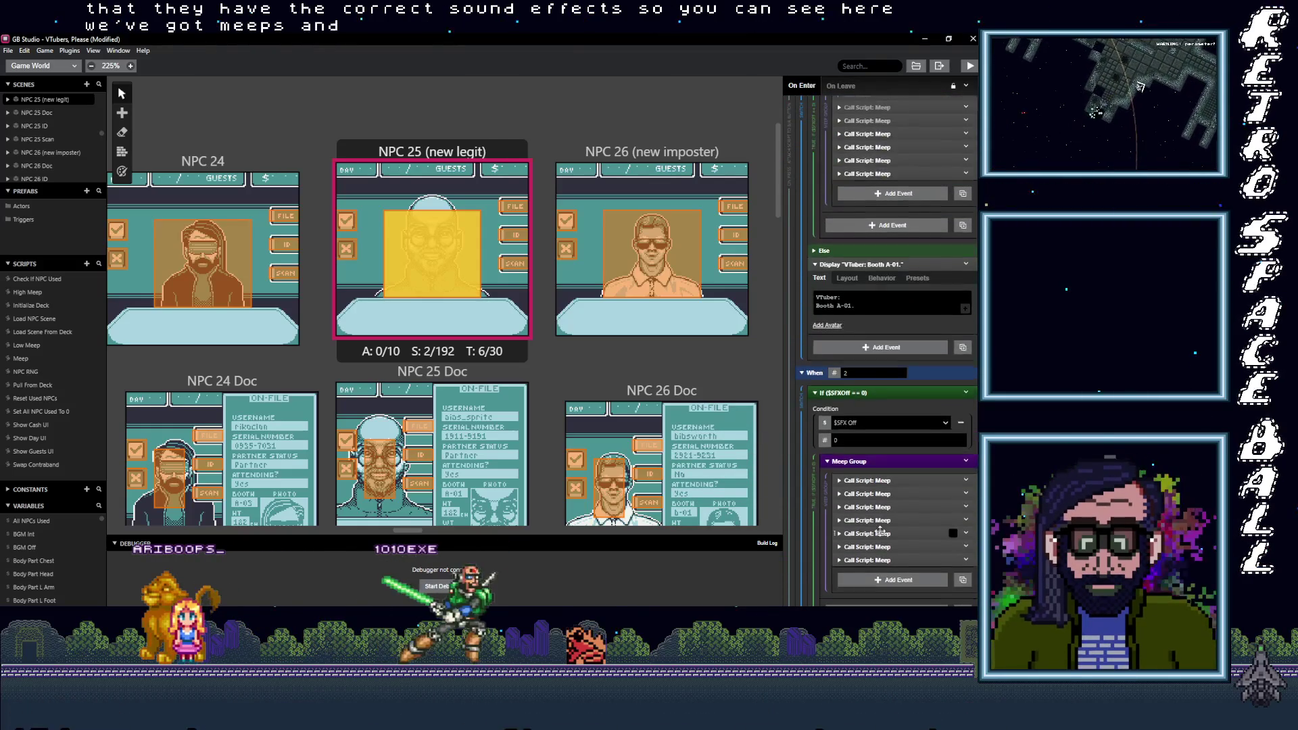
{"action": "left_click", "coordinate": [670, 154]}
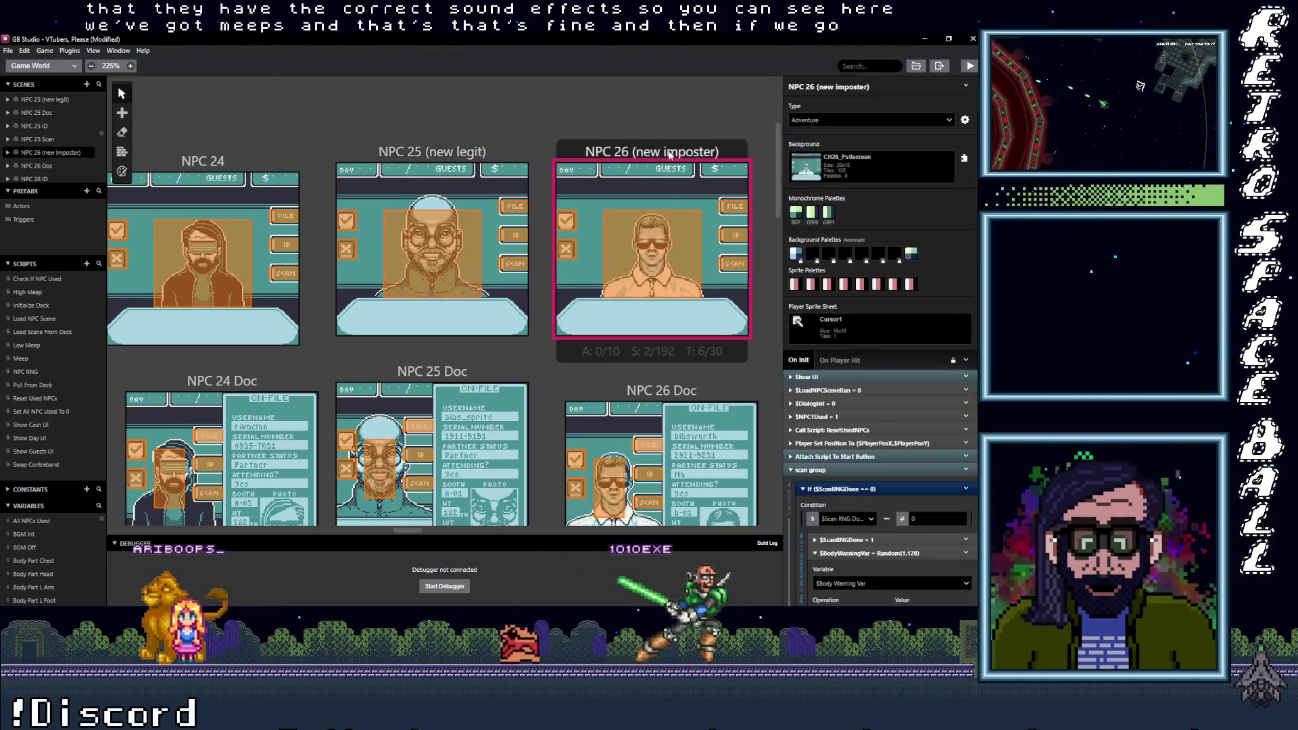
{"action": "left_click", "coordinate": [652, 253]}
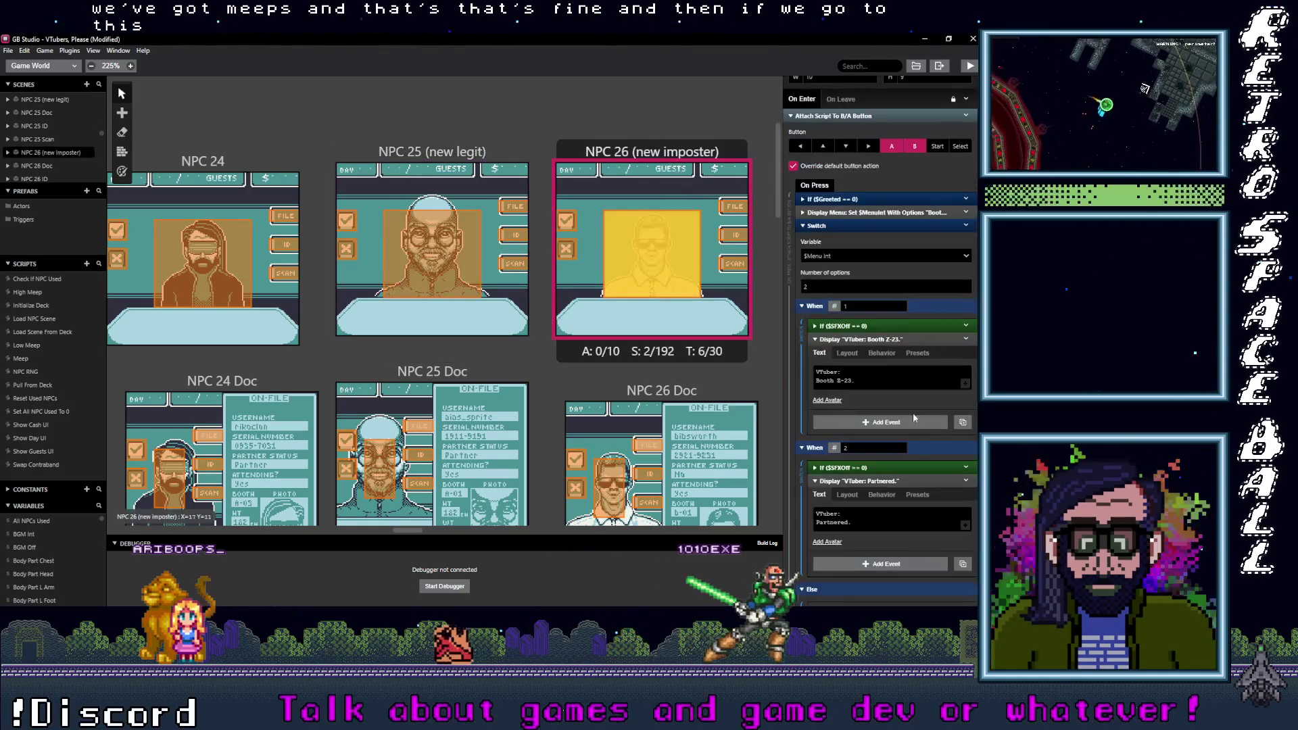
{"action": "left_click", "coordinate": [862, 325]}
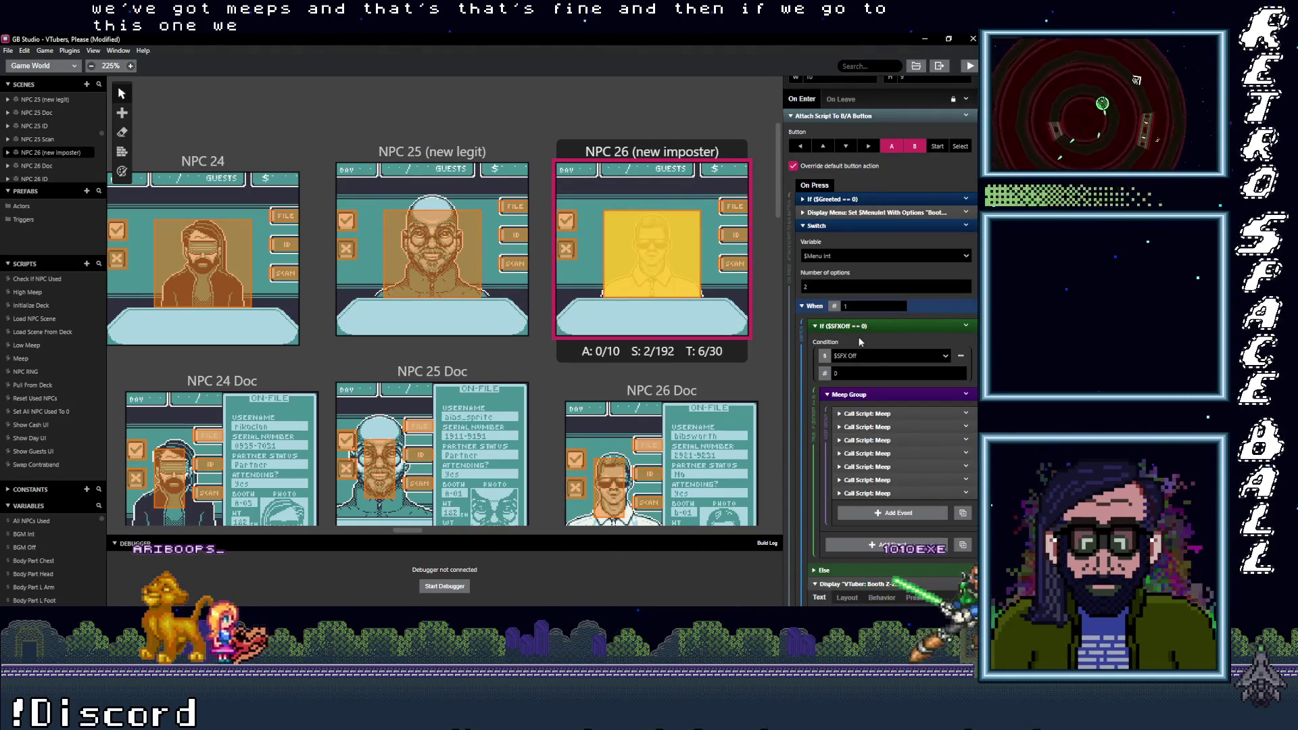
{"action": "left_click", "coordinate": [860, 326]}
Step: Expand NPC 32's first-choice $SFXOff meep condition, then bring up NPC 15's dialog script
{"action": "scroll", "coordinate": [374, 338], "scroll_direction": "right", "scroll_amount": 10}
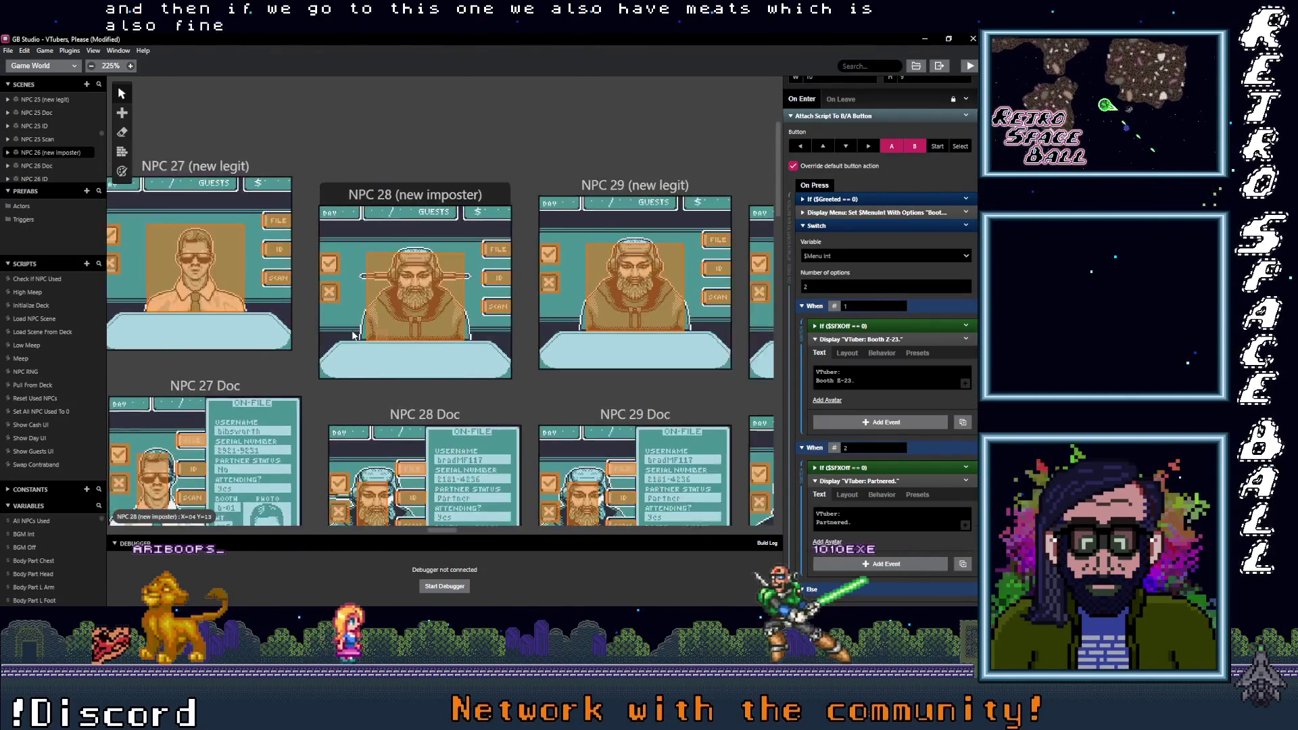
{"action": "scroll", "coordinate": [374, 338], "scroll_direction": "right", "scroll_amount": 15}
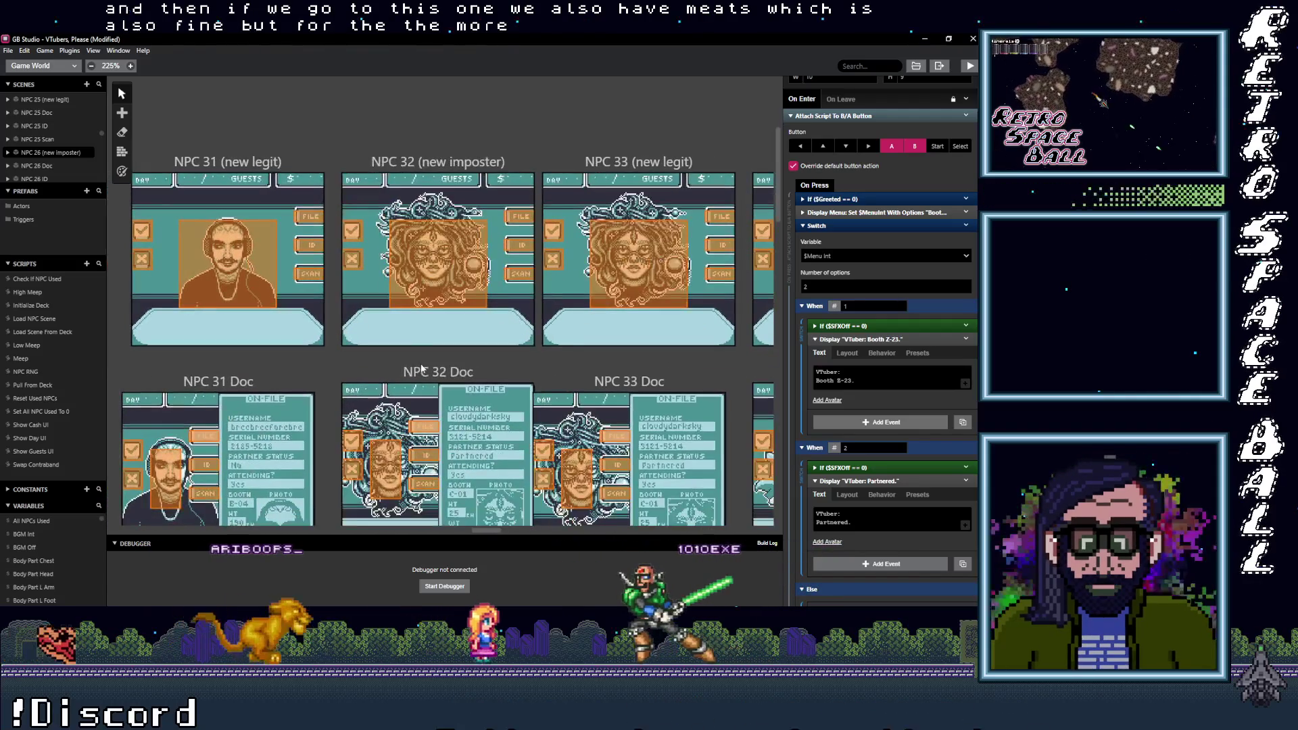
{"action": "scroll", "coordinate": [391, 365], "scroll_direction": "right", "scroll_amount": 2}
{"action": "left_click", "coordinate": [415, 273]}
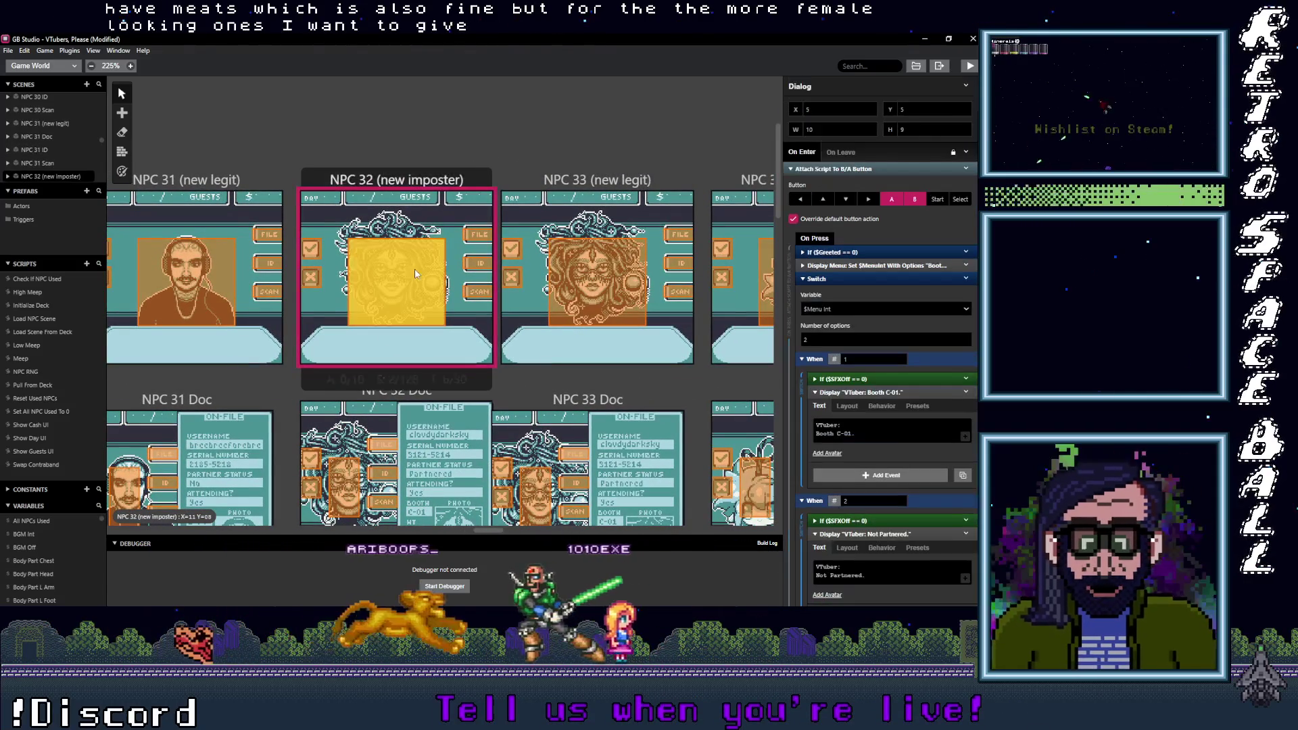
{"action": "left_click", "coordinate": [864, 379]}
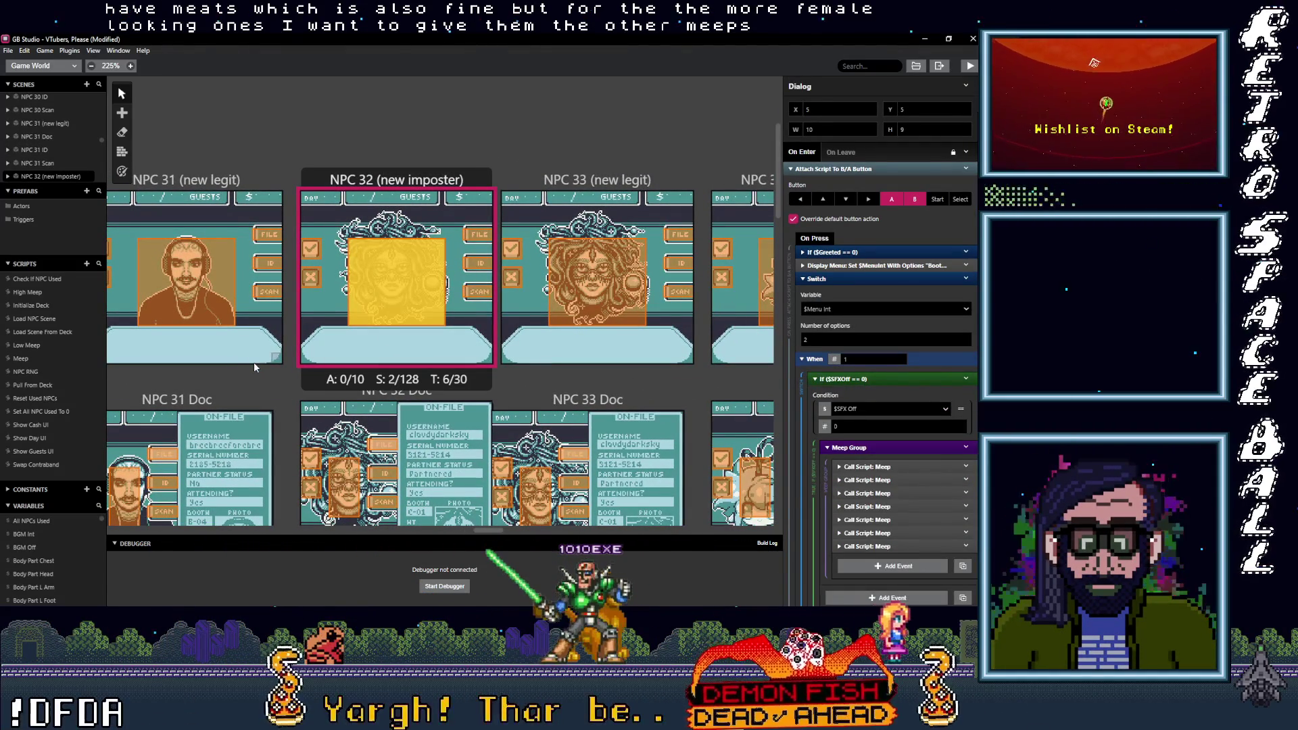
{"action": "left_click_drag", "start_coordinate": [474, 532], "coordinate": [289, 542]}
{"action": "left_click", "coordinate": [527, 316]}
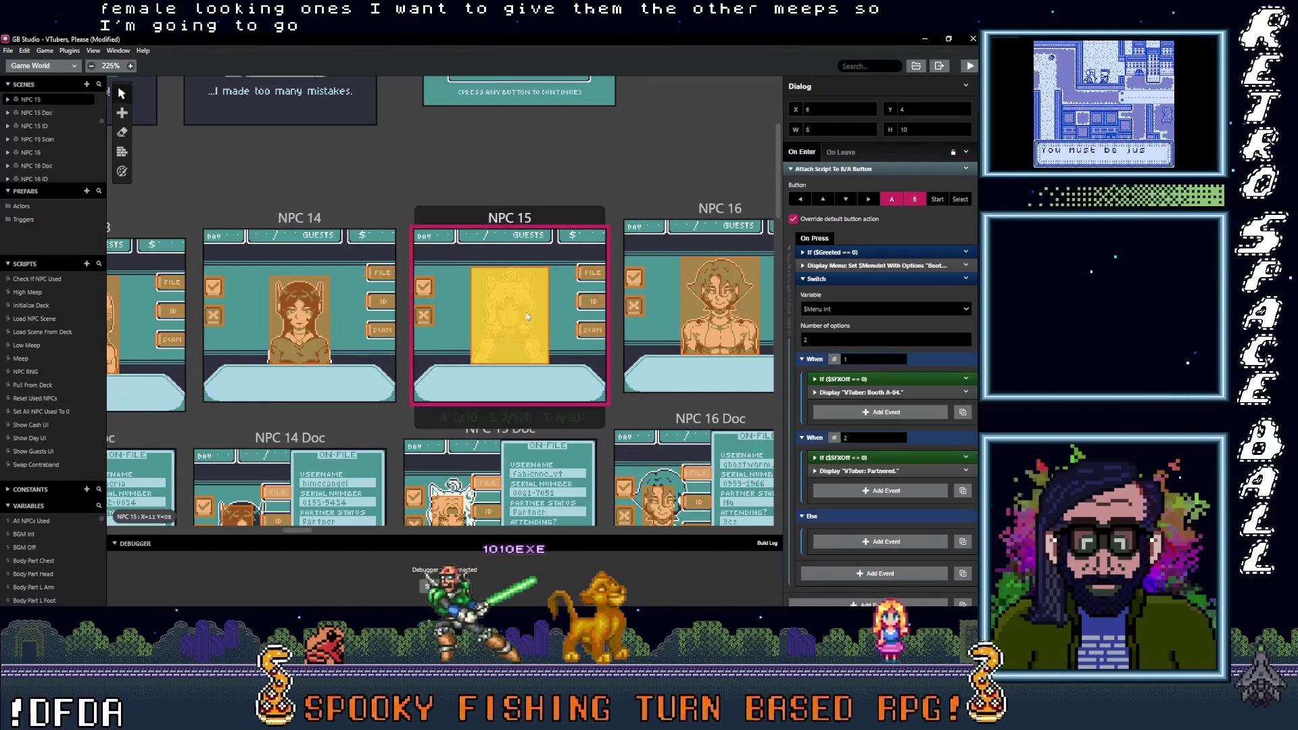
Step: Copy NPC 15's When 2 If ($SFXOff == 0) High Meep Group block, then return to NPC 32
{"action": "left_click", "coordinate": [845, 458]}
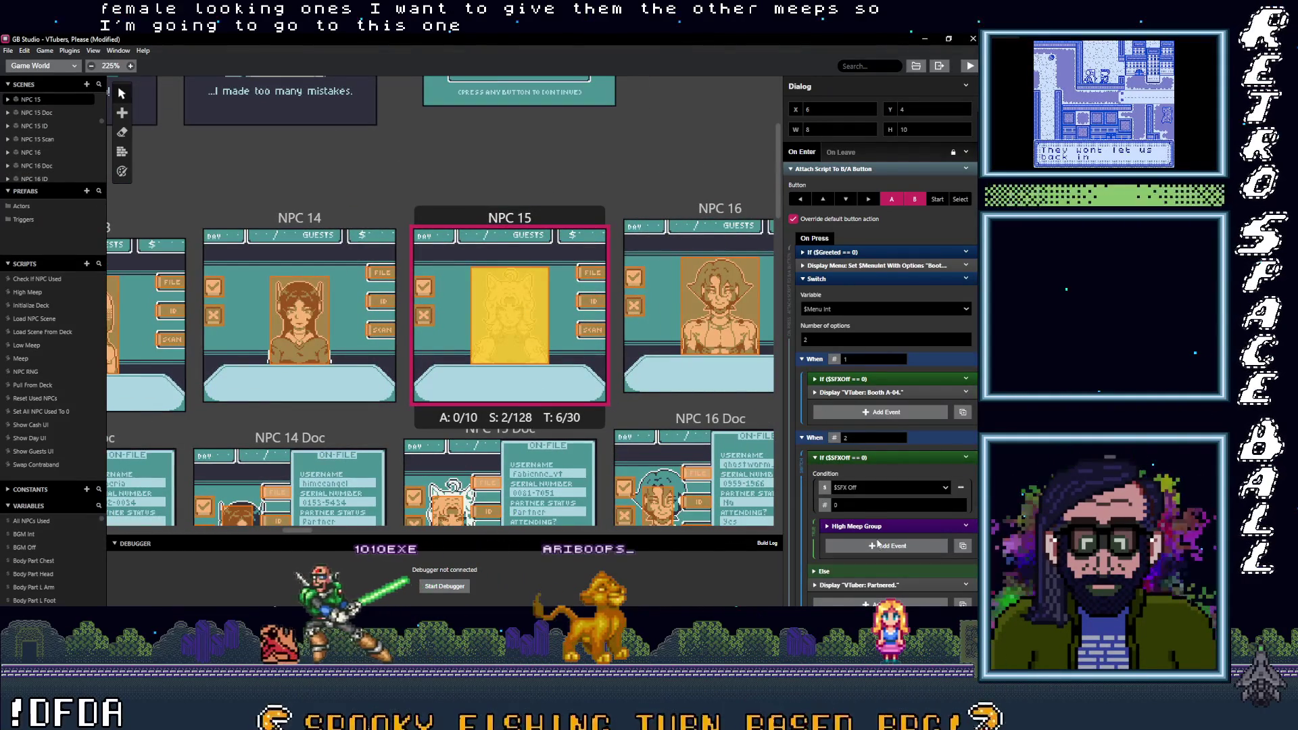
{"action": "left_click", "coordinate": [866, 452]}
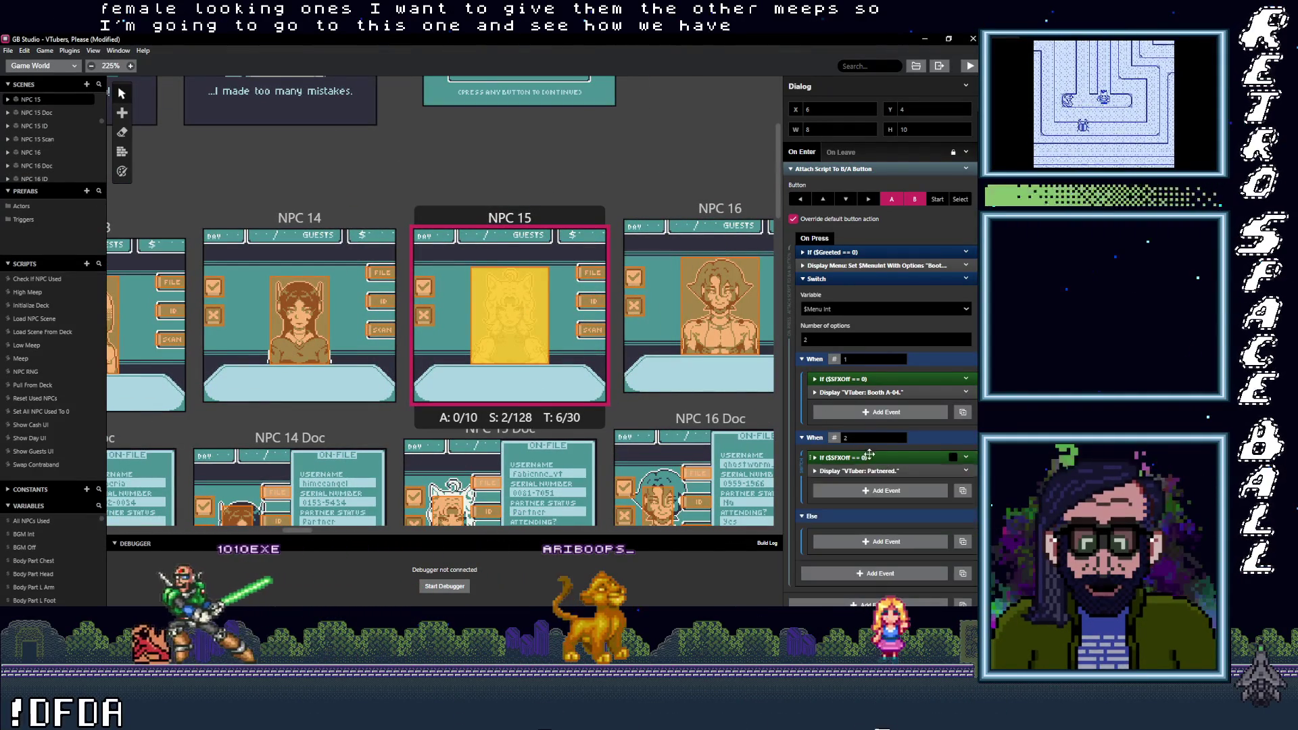
{"action": "left_click", "coordinate": [966, 458]}
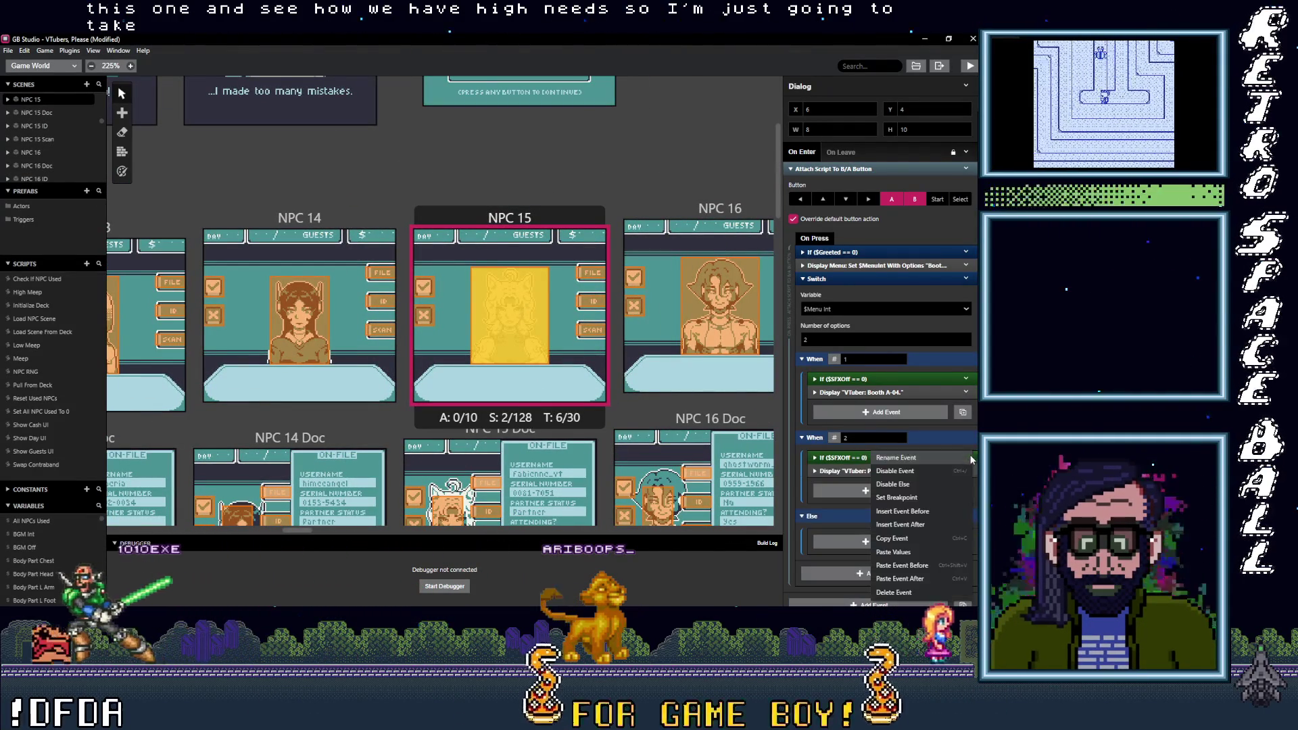
{"action": "left_click", "coordinate": [893, 539]}
{"action": "mouse_move", "coordinate": [279, 529]}
{"action": "left_mouse_down"}
{"action": "mouse_move", "coordinate": [508, 538]}
{"action": "mouse_move", "coordinate": [494, 534]}
{"action": "left_mouse_up"}
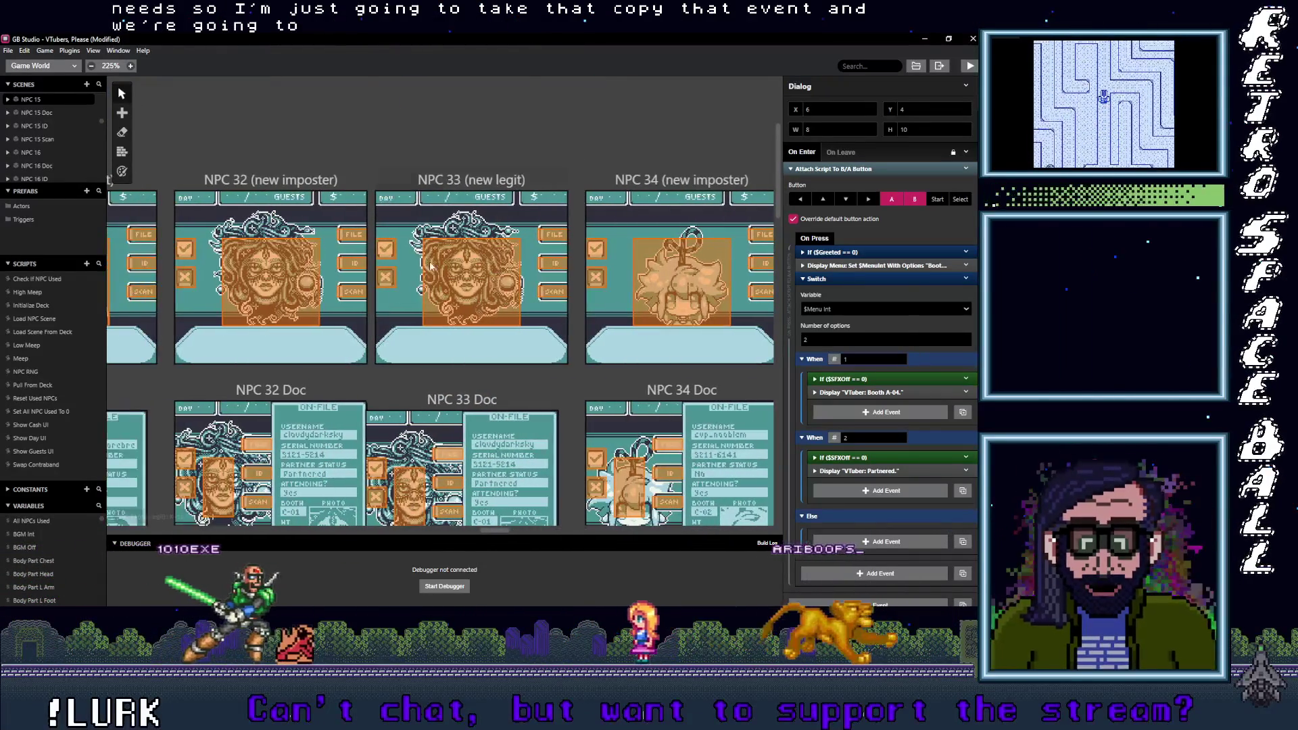
{"action": "left_click", "coordinate": [270, 280]}
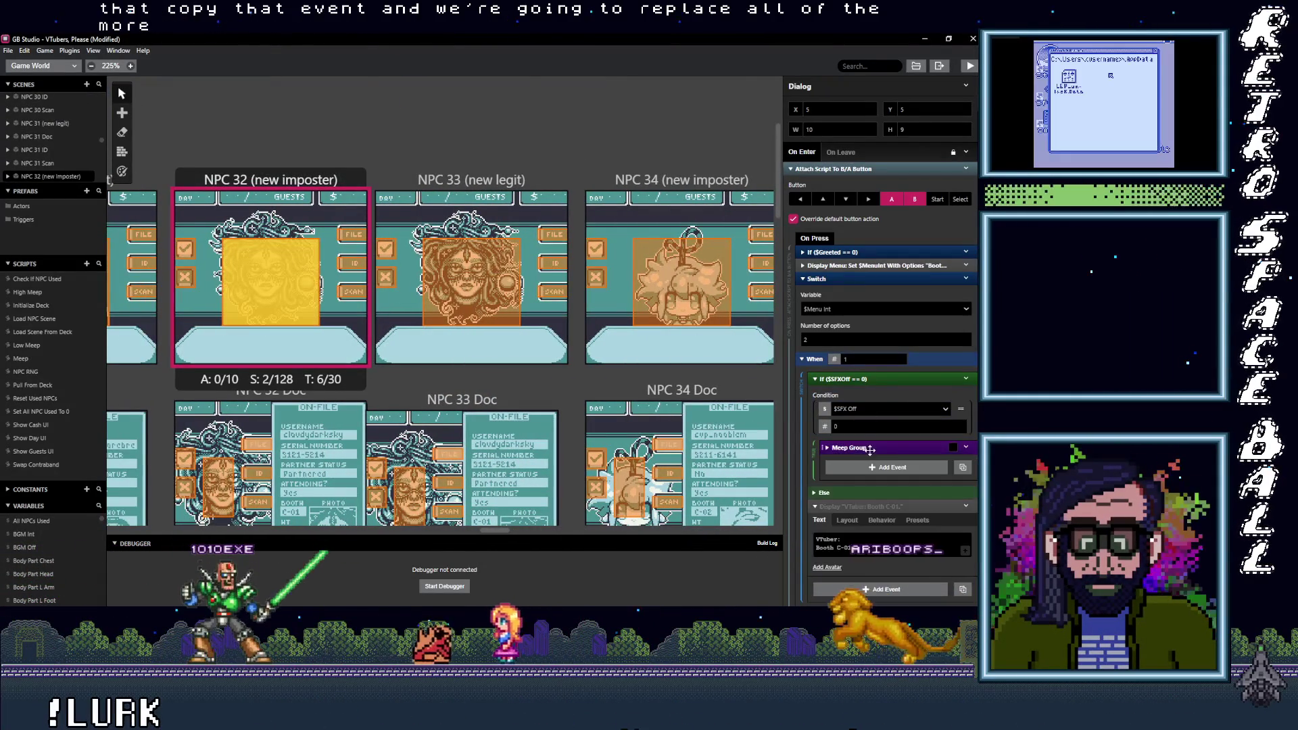
Step: Paste the copied High Meep condition into NPC 32's second choice
{"action": "left_click", "coordinate": [838, 378]}
{"action": "left_click", "coordinate": [965, 392]}
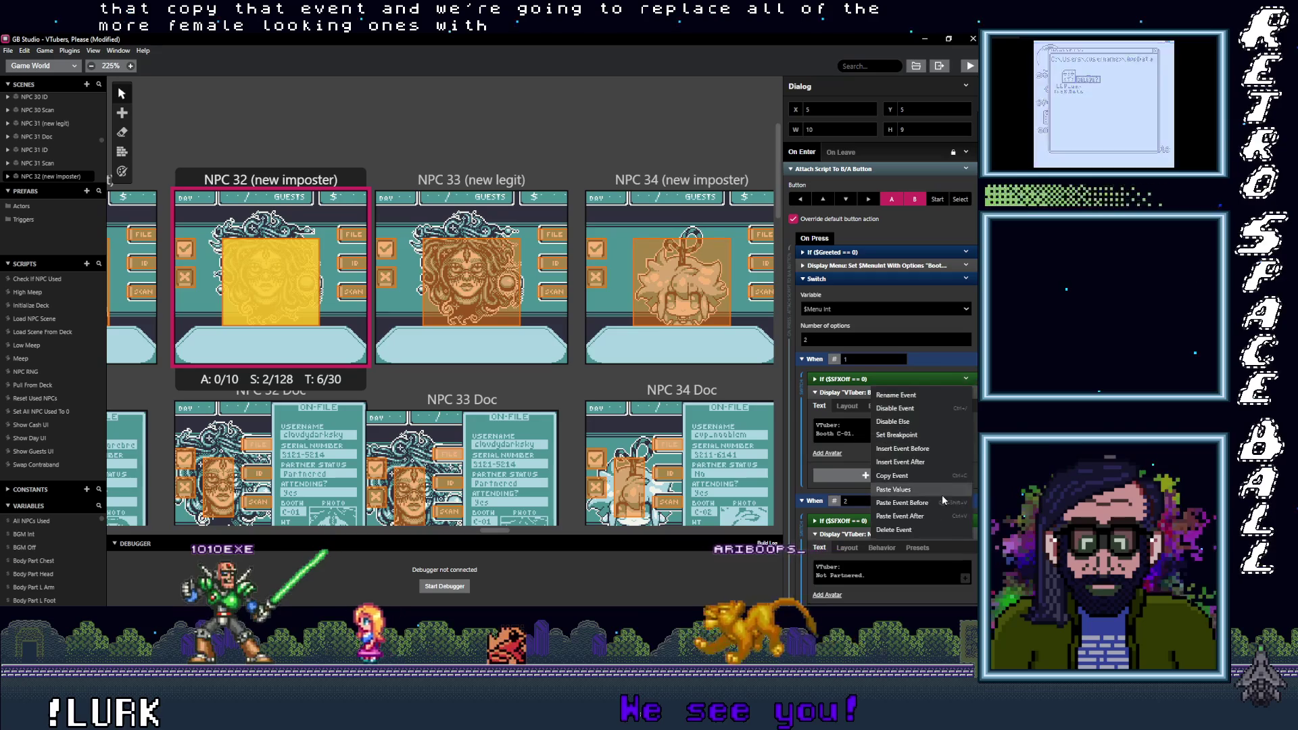
{"action": "mouse_move", "coordinate": [878, 379]}
{"action": "left_mouse_down"}
{"action": "mouse_move", "coordinate": [877, 461]}
{"action": "mouse_move", "coordinate": [877, 380]}
{"action": "left_mouse_up"}
{"action": "scroll", "coordinate": [884, 526], "scroll_direction": "down", "scroll_amount": 1}
{"action": "left_click", "coordinate": [879, 489]}
{"action": "left_click", "coordinate": [879, 502], "text": "alt"}
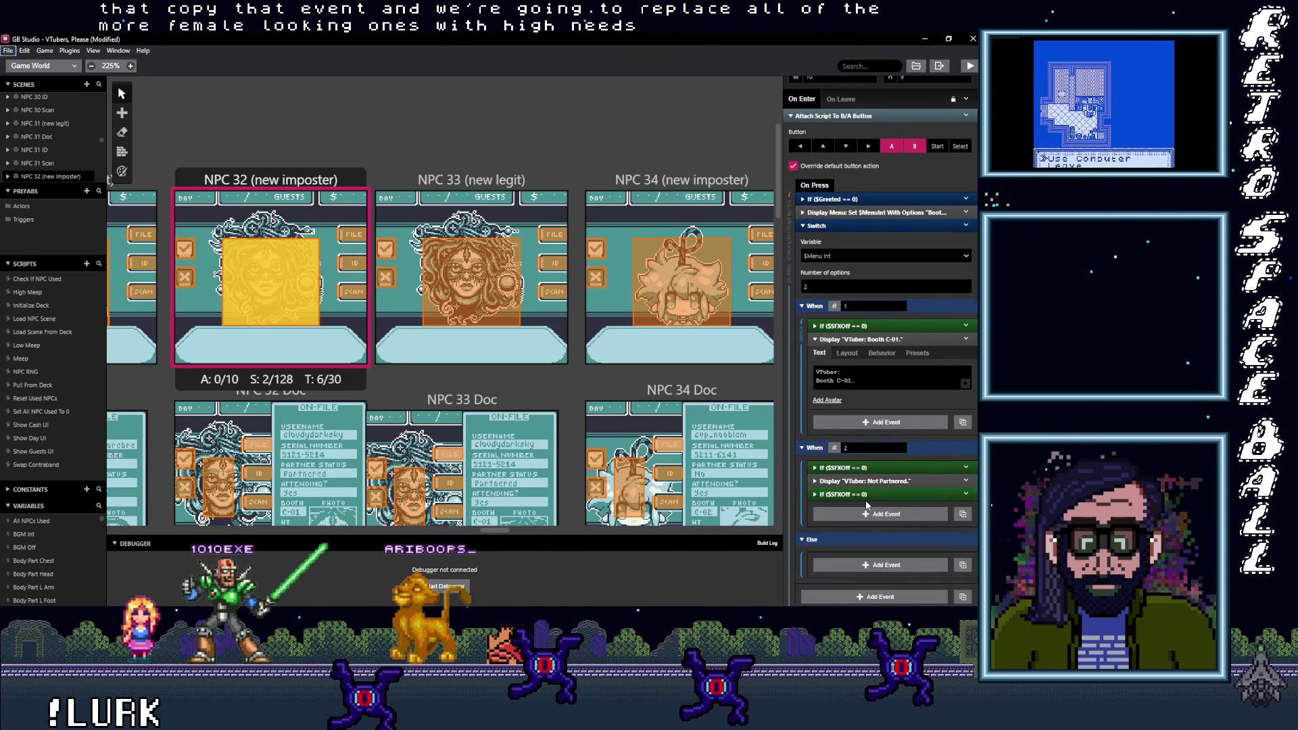
Step: Delete NPC 32's old regular-meep condition and move the High Meep block above Not Partnered
{"action": "left_click", "coordinate": [971, 465]}
{"action": "left_click", "coordinate": [881, 569]}
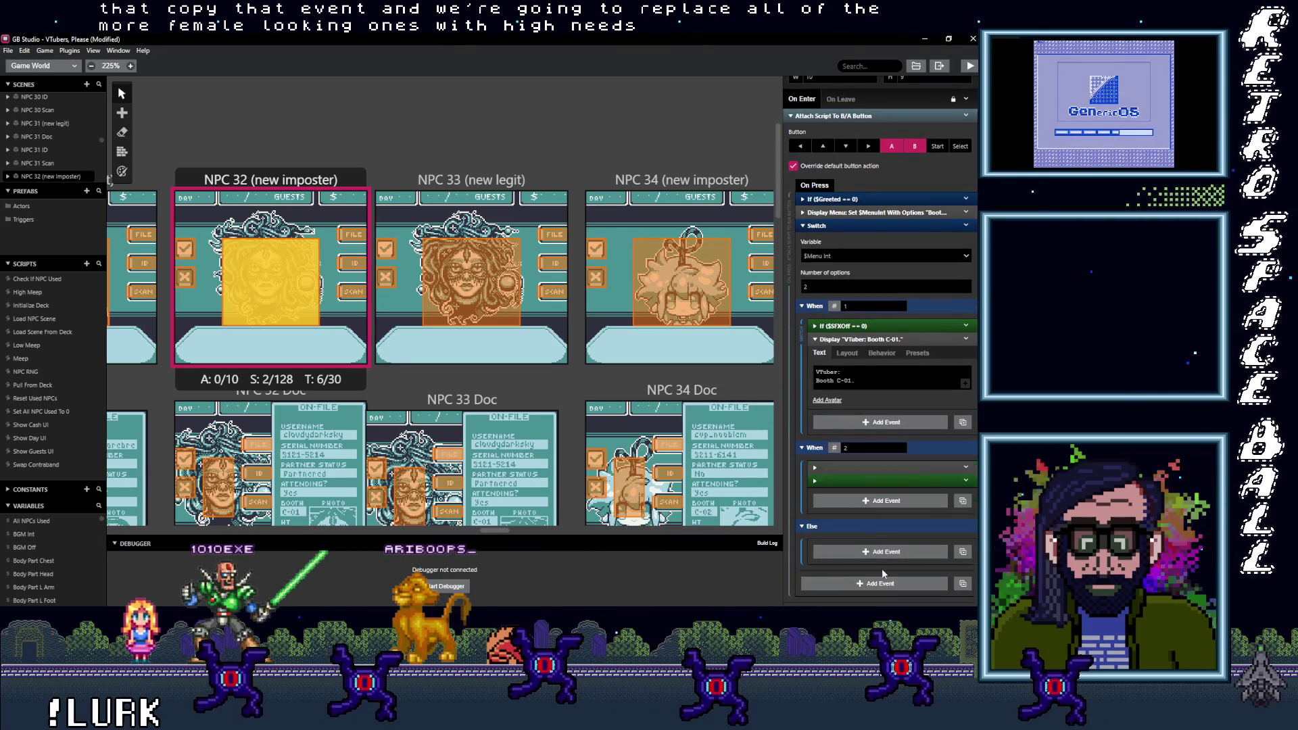
{"action": "left_click_drag", "start_coordinate": [873, 481], "coordinate": [870, 468]}
{"action": "left_click", "coordinate": [869, 471]}
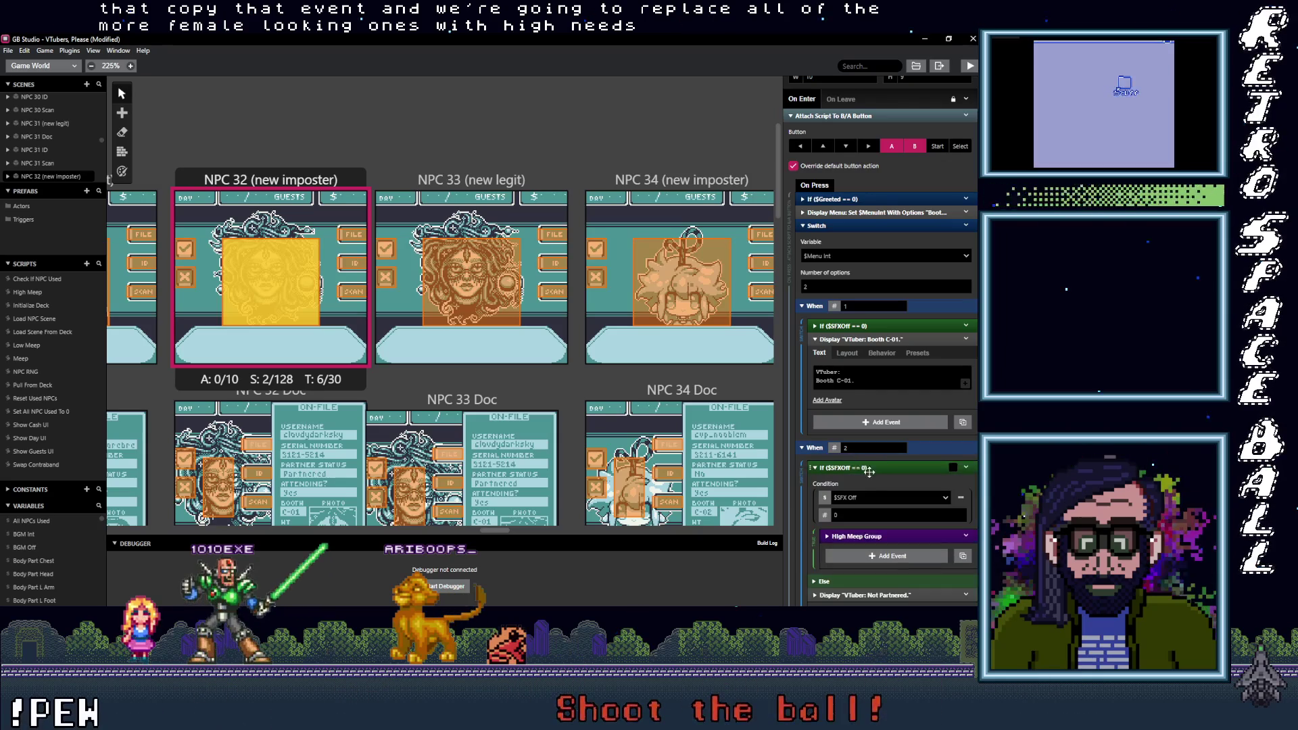
{"action": "left_click", "coordinate": [878, 538]}
{"action": "scroll", "coordinate": [883, 531], "scroll_direction": "down", "scroll_amount": 2}
{"action": "left_click", "coordinate": [496, 291]}
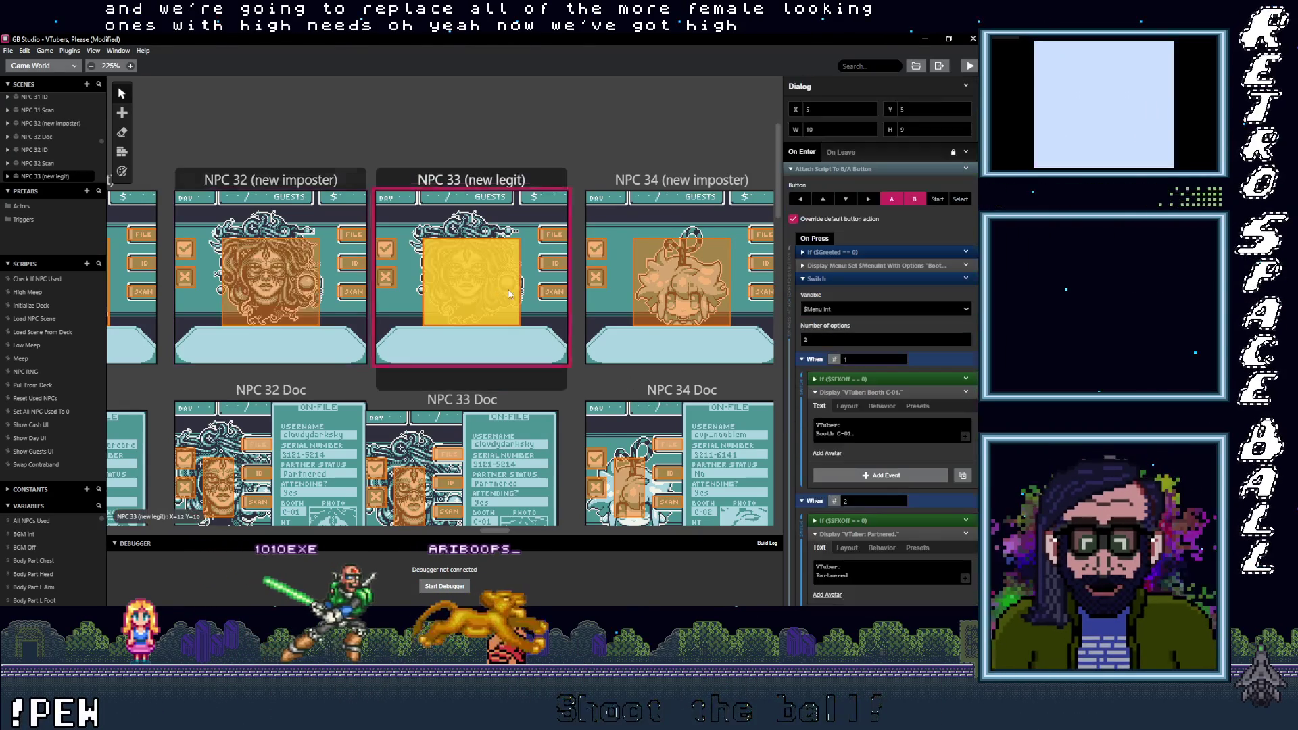
Step: Replace NPC 33's choice-2 meep condition with the High Meep block placed above Partnered
{"action": "left_click", "coordinate": [963, 411]}
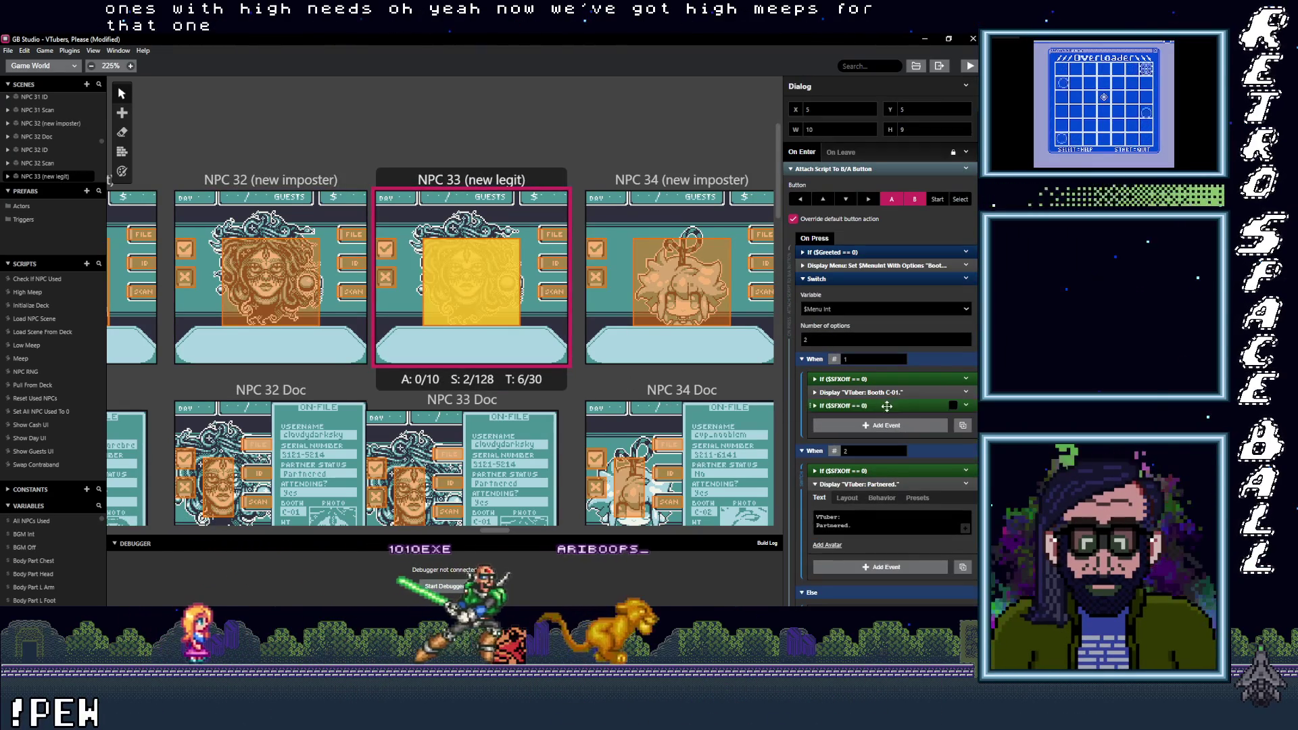
{"action": "left_click", "coordinate": [968, 378]}
{"action": "left_click", "coordinate": [904, 530]}
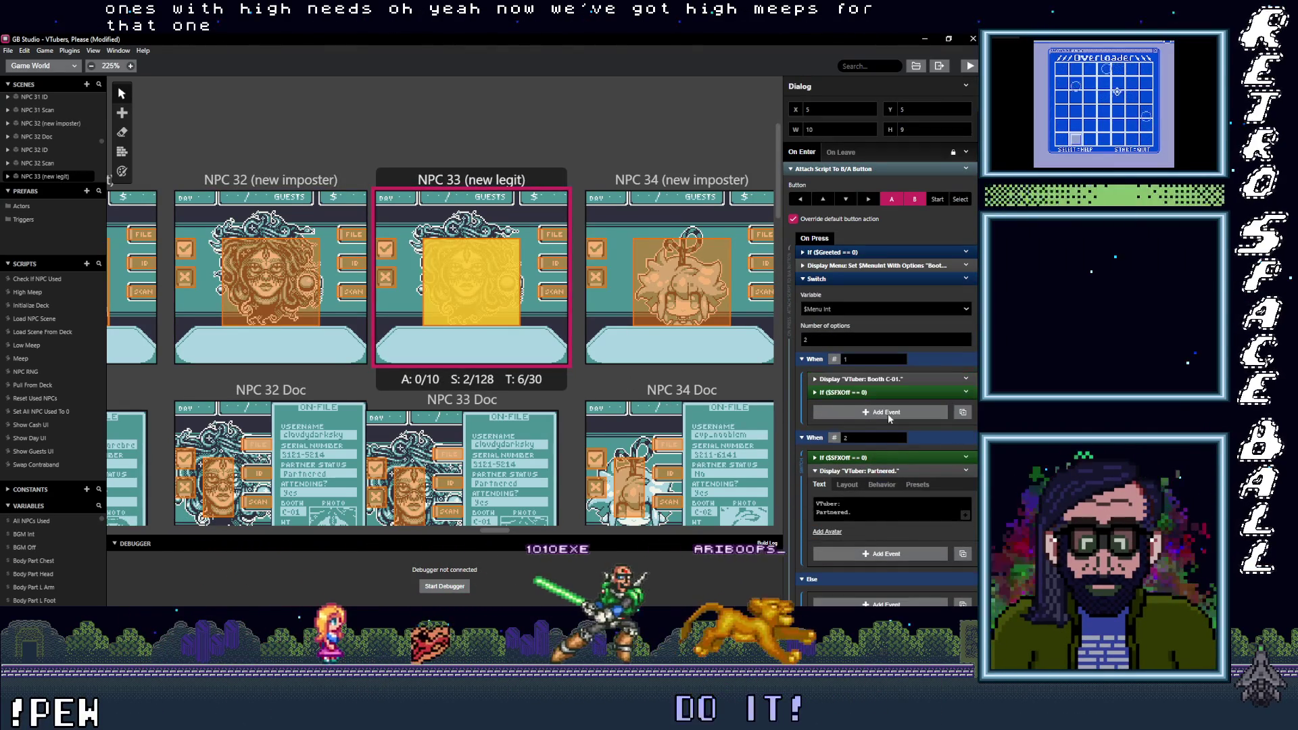
{"action": "left_click", "coordinate": [953, 471]}
{"action": "key", "text": "ctrl+v"}
{"action": "left_click", "coordinate": [965, 457]}
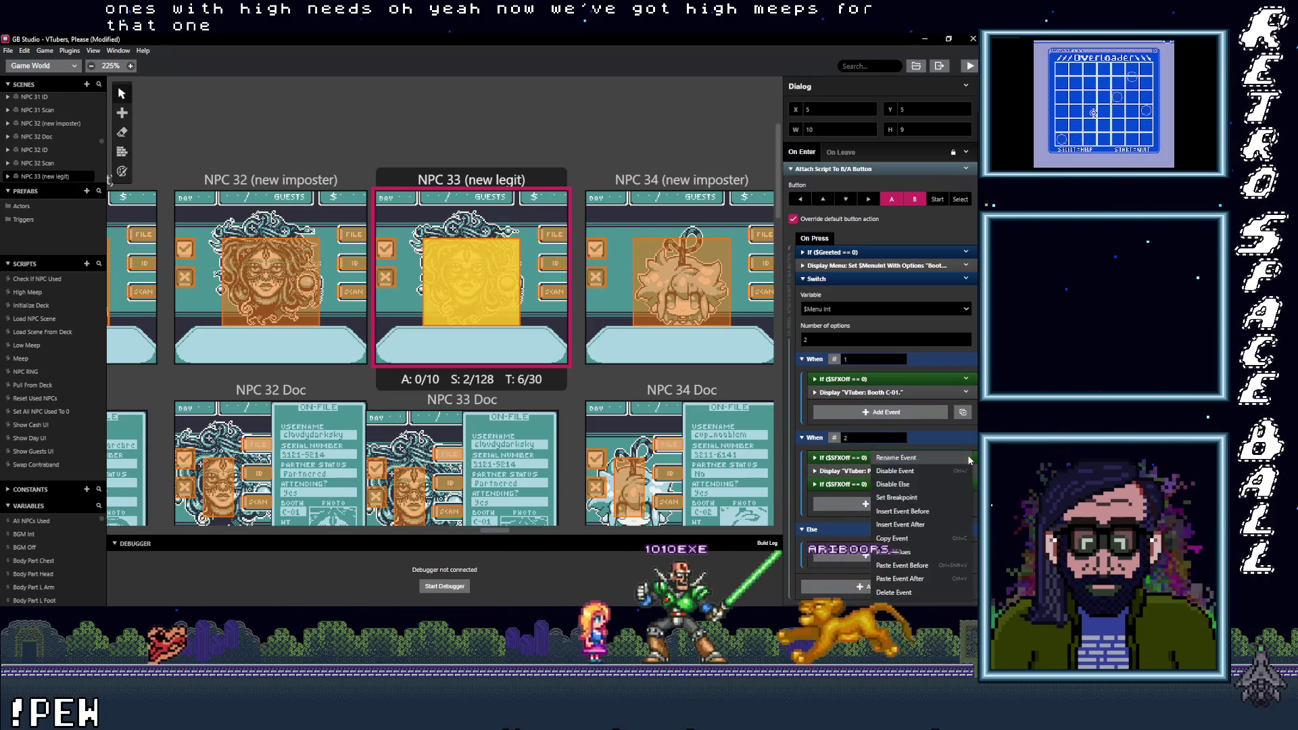
{"action": "left_click", "coordinate": [892, 599]}
{"action": "left_click_drag", "start_coordinate": [856, 471], "coordinate": [863, 460]}
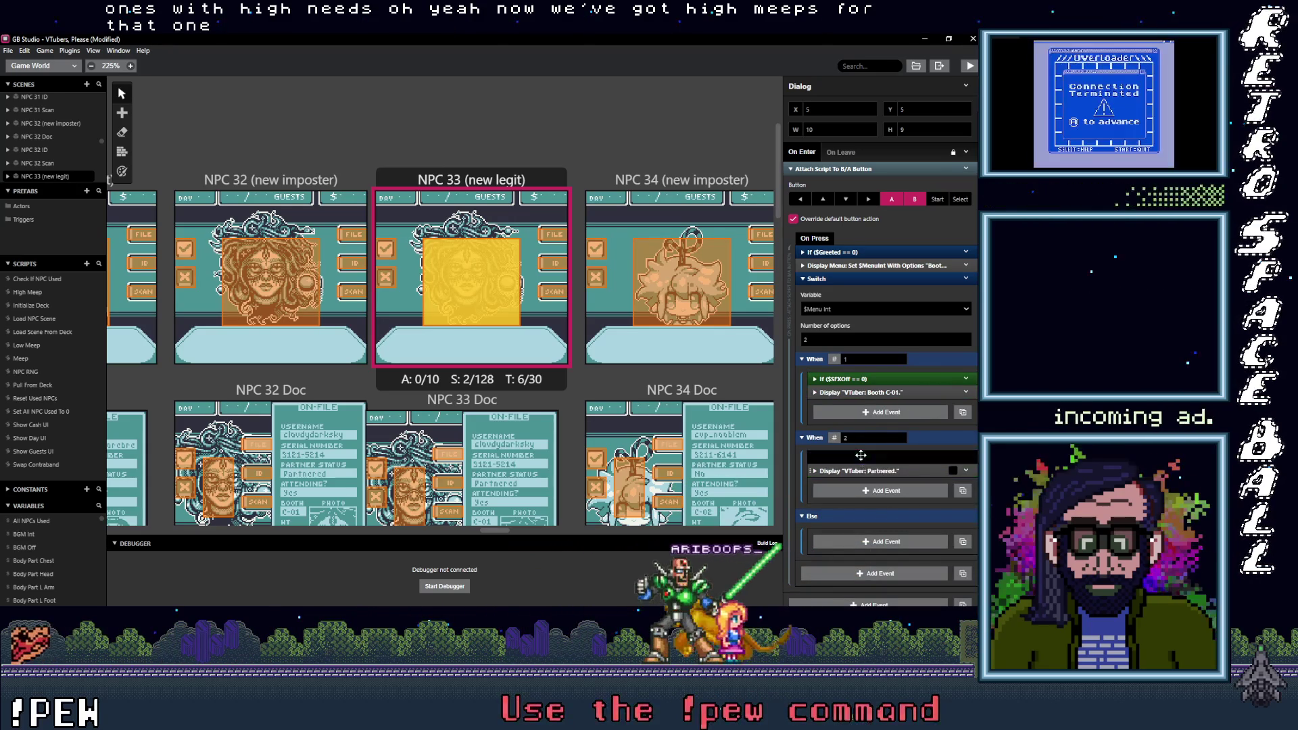
Step: Paste the High Meep condition into NPC 34's script and reorder its sound conditions
{"action": "left_click", "coordinate": [666, 357]}
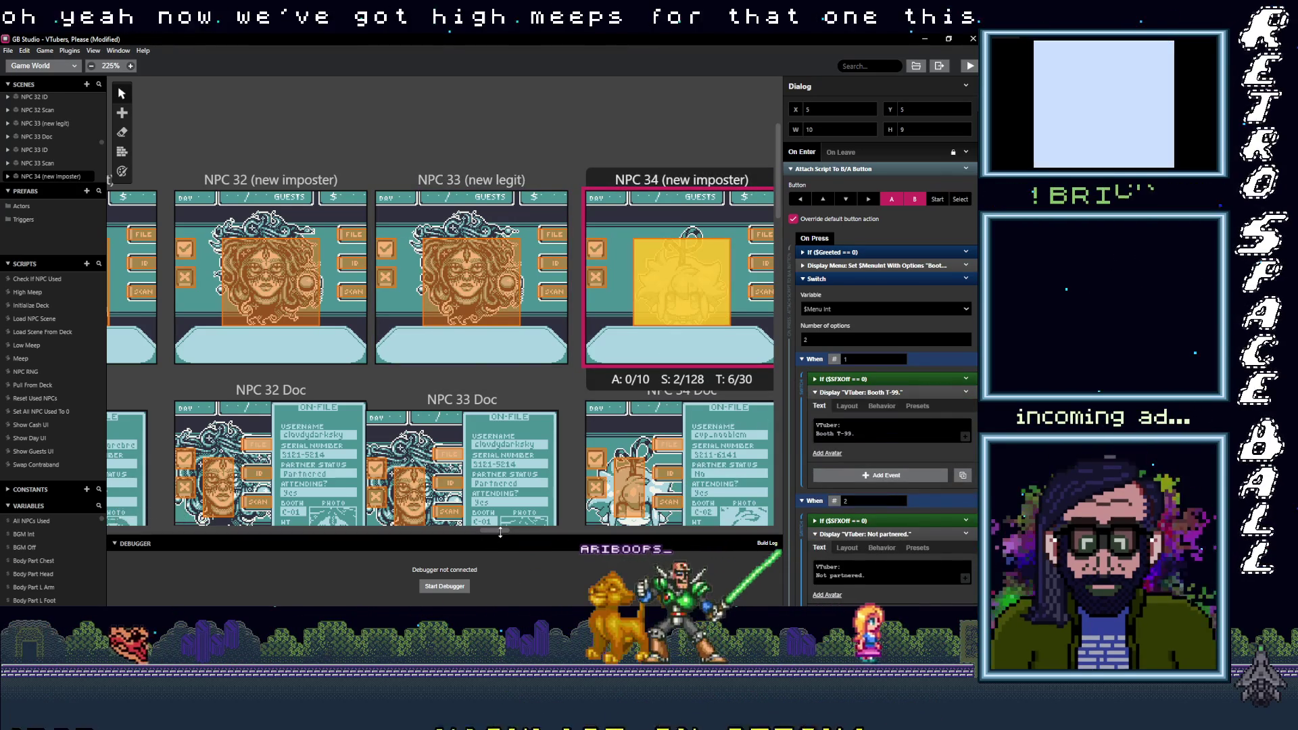
{"action": "left_click_drag", "start_coordinate": [500, 534], "coordinate": [518, 536]}
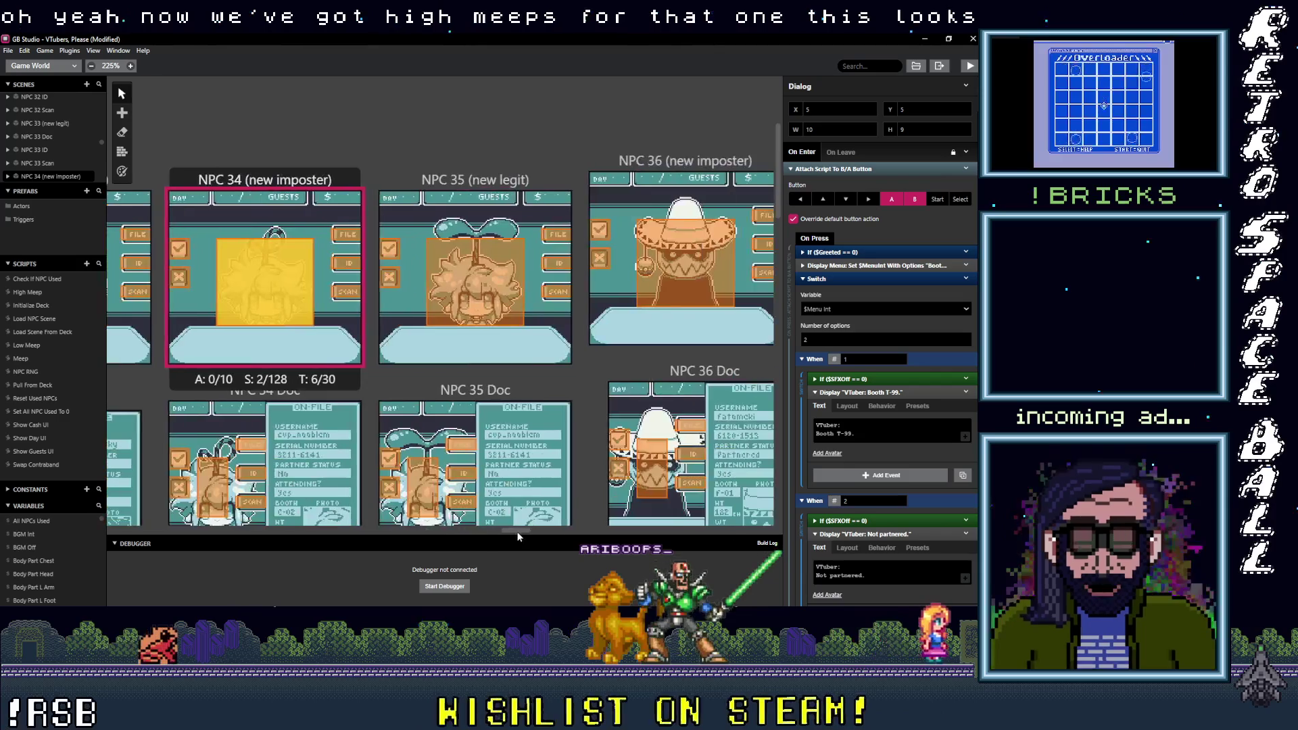
{"action": "left_click", "coordinate": [879, 534]}
{"action": "left_click", "coordinate": [867, 554], "text": "alt"}
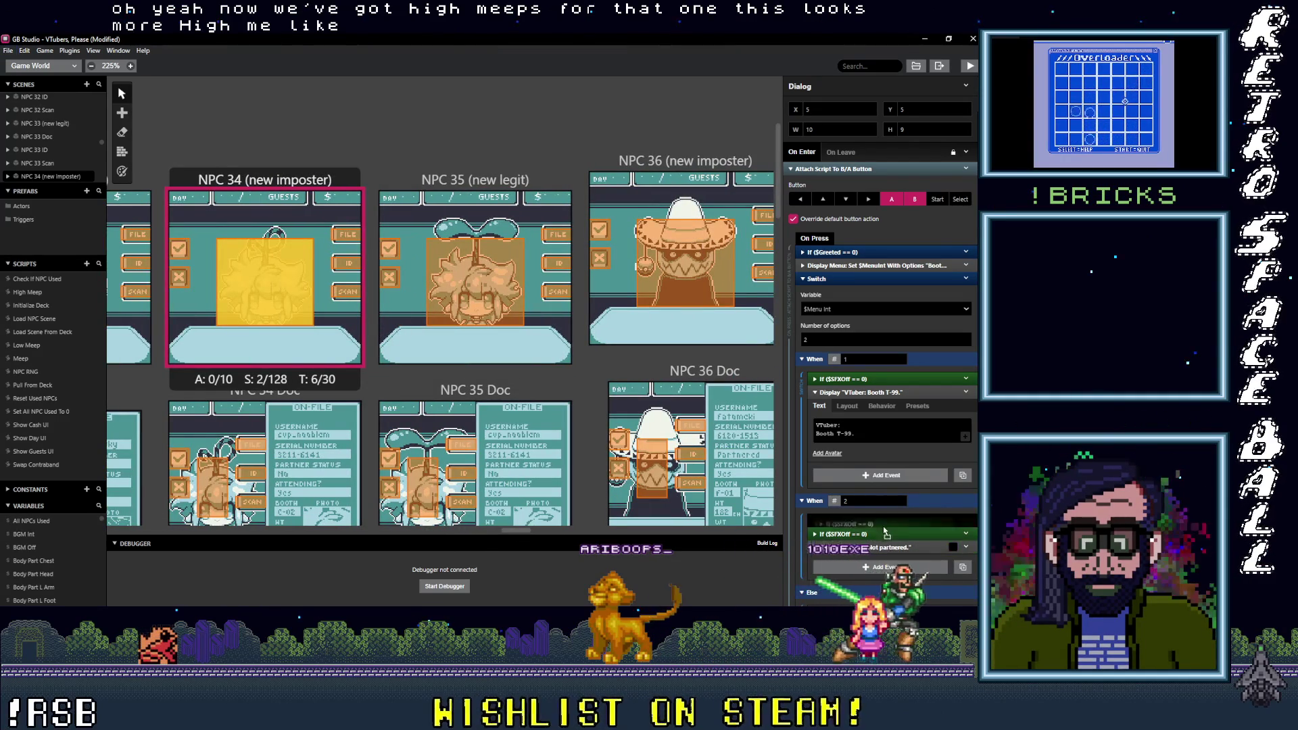
{"action": "mouse_move", "coordinate": [968, 534]}
{"action": "left_mouse_down"}
{"action": "mouse_move", "coordinate": [918, 594]}
{"action": "mouse_move", "coordinate": [886, 477]}
{"action": "mouse_move", "coordinate": [936, 390]}
{"action": "left_mouse_up"}
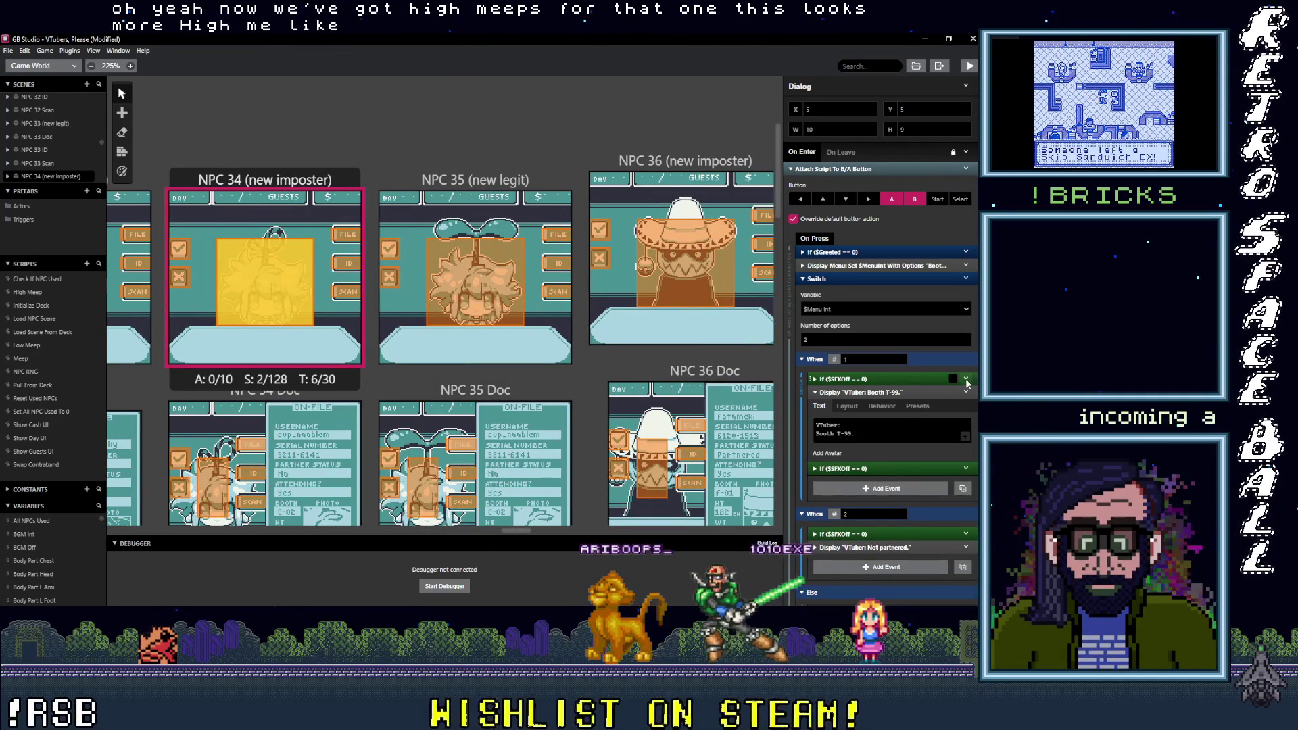
{"action": "left_click_drag", "start_coordinate": [906, 469], "coordinate": [880, 377]}
{"action": "left_click_drag", "start_coordinate": [475, 281], "coordinate": [524, 320]}
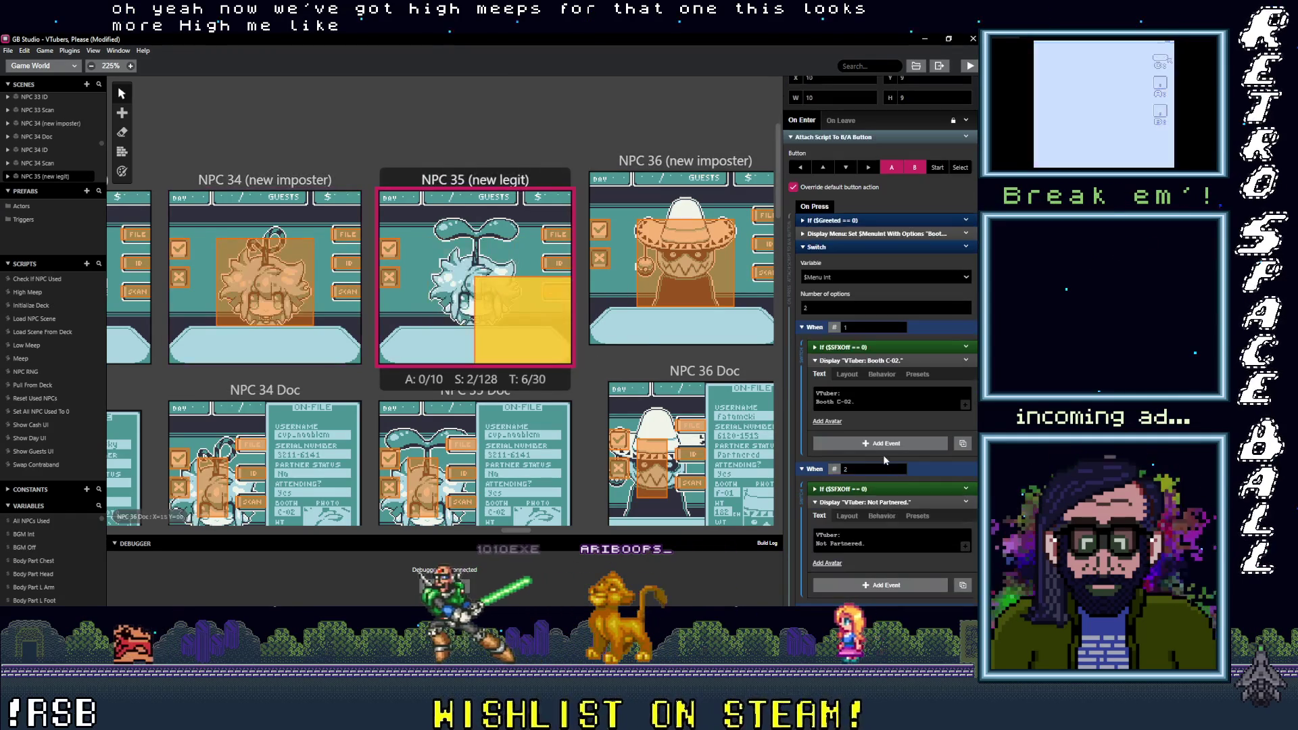
Step: Move the If ($SFXOff == 0) sound condition into choice 2 and delete its duplicate
{"action": "left_click", "coordinate": [884, 364]}
{"action": "left_click_drag", "start_coordinate": [845, 368], "coordinate": [874, 474]}
{"action": "left_click", "coordinate": [966, 472]}
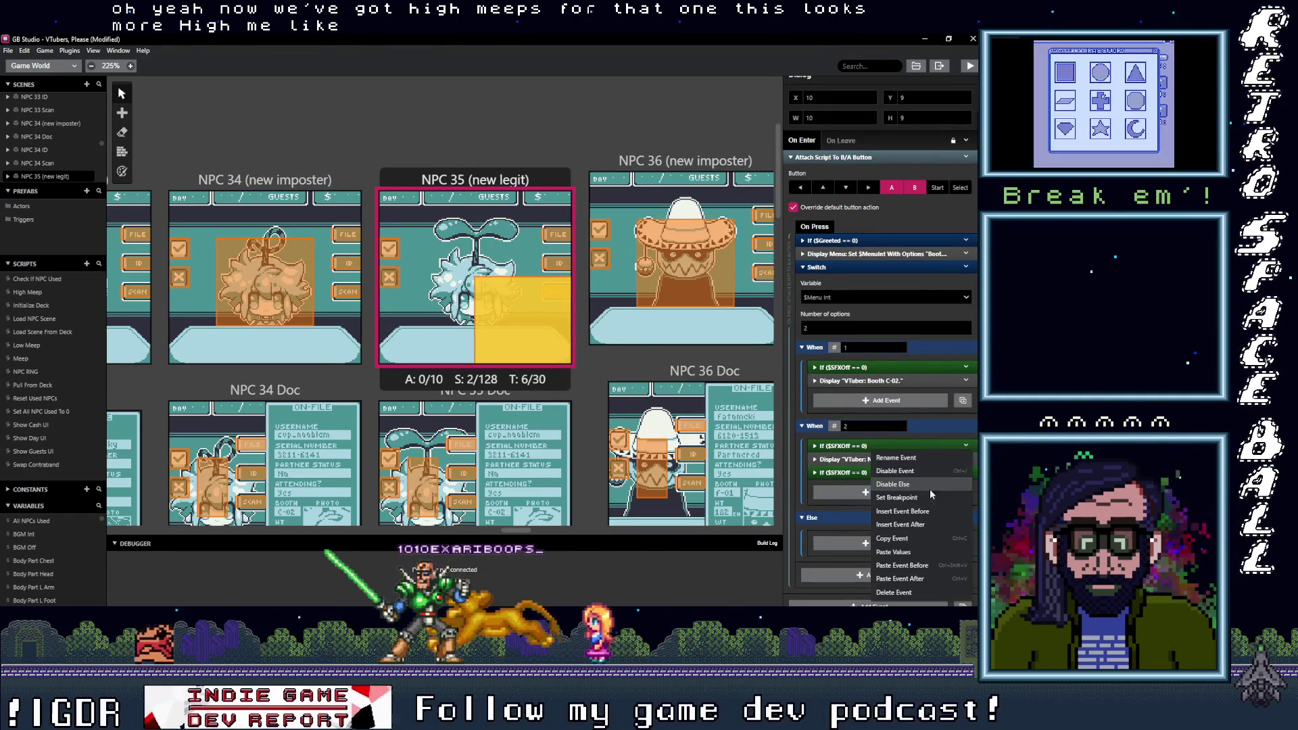
{"action": "left_click", "coordinate": [897, 591]}
Step: Ready the SFXOff check for pasting and drag NPC 35's dialog trigger to X 5, Y 5
{"action": "key", "text": "ctrl+z"}
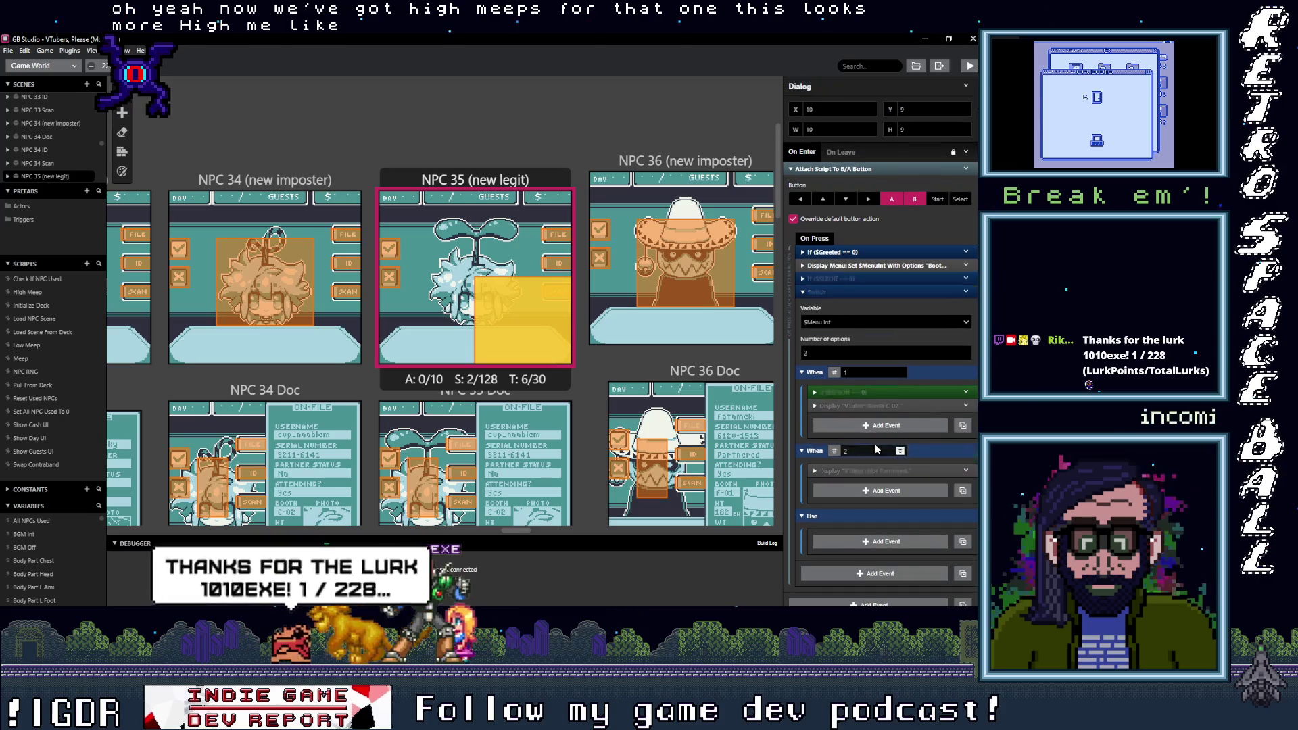
{"action": "key", "text": "ctrl+shift+z"}
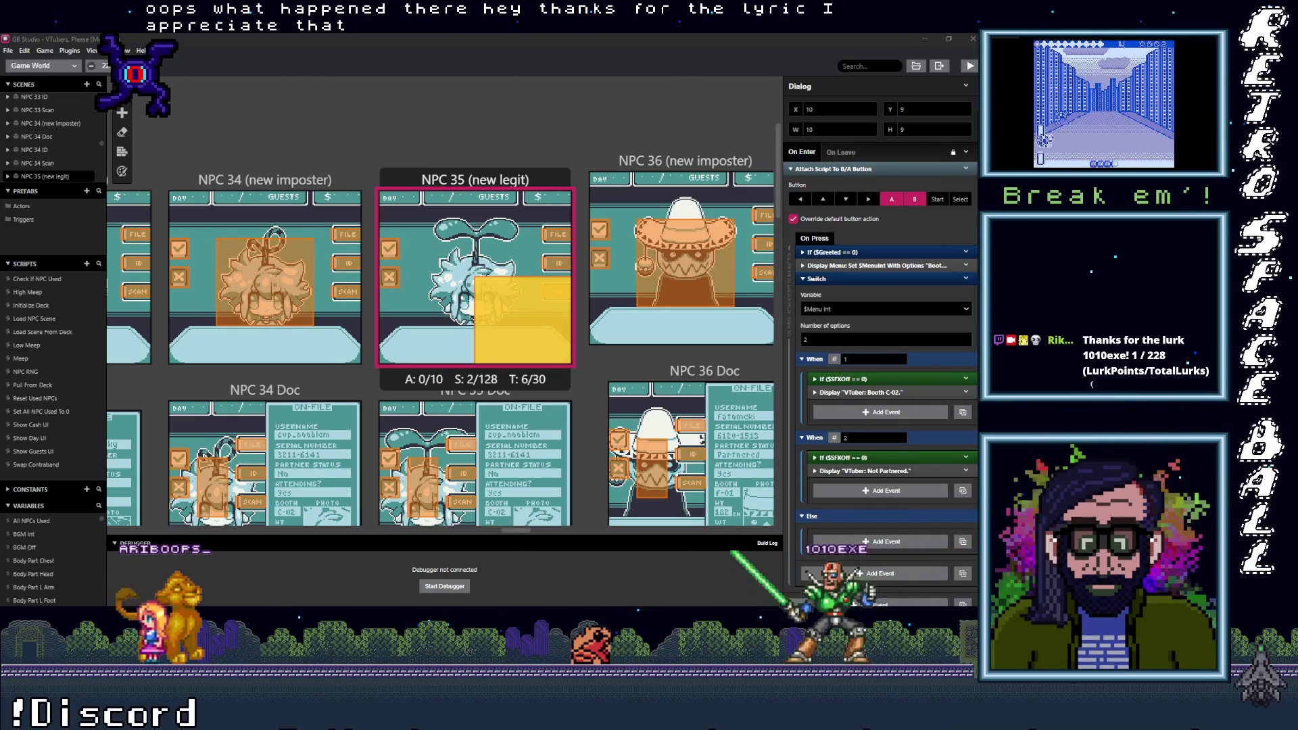
{"action": "left_click_drag", "start_coordinate": [482, 289], "coordinate": [433, 250]}
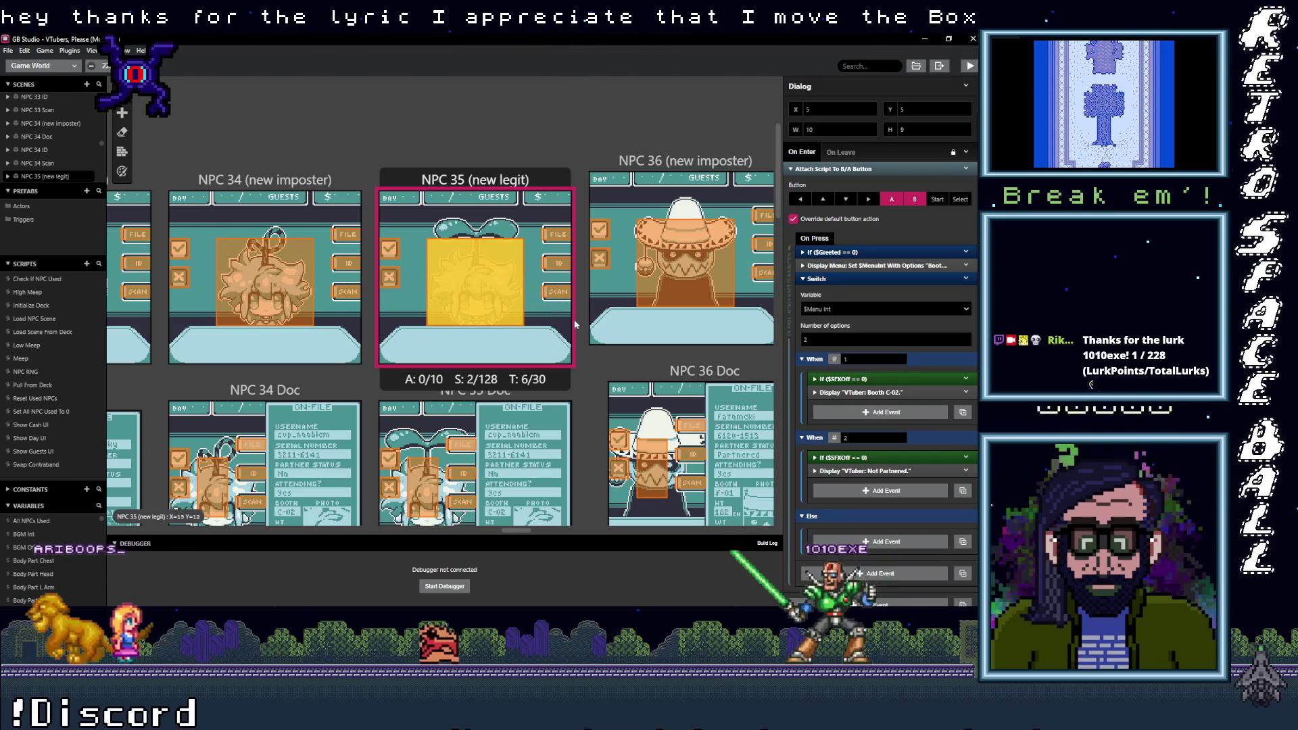
{"action": "scroll", "coordinate": [307, 252], "scroll_direction": "right", "scroll_amount": 5}
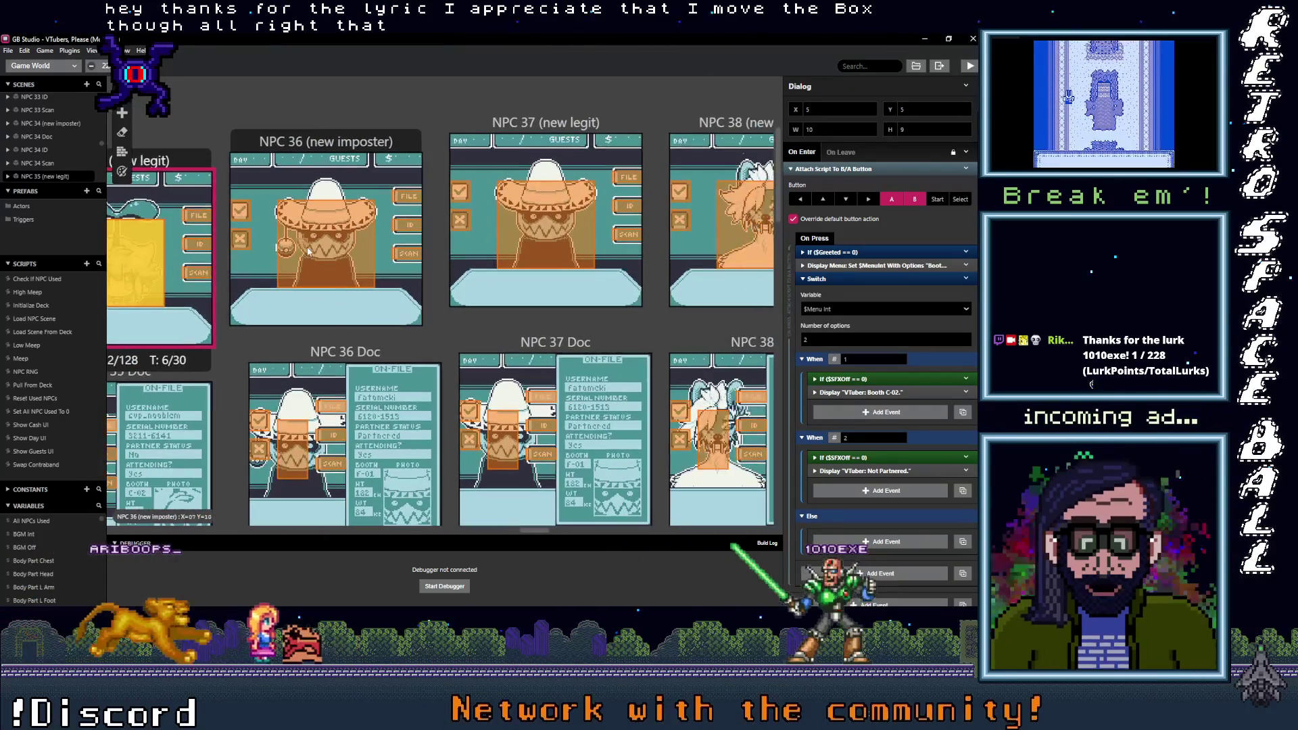
Step: Add If ($SFXOff == 0) checks before NPC 38's Booth W-10 and Partnered messages, removing extras
{"action": "scroll", "coordinate": [308, 251], "scroll_direction": "right", "scroll_amount": 5}
{"action": "left_click", "coordinate": [423, 250]}
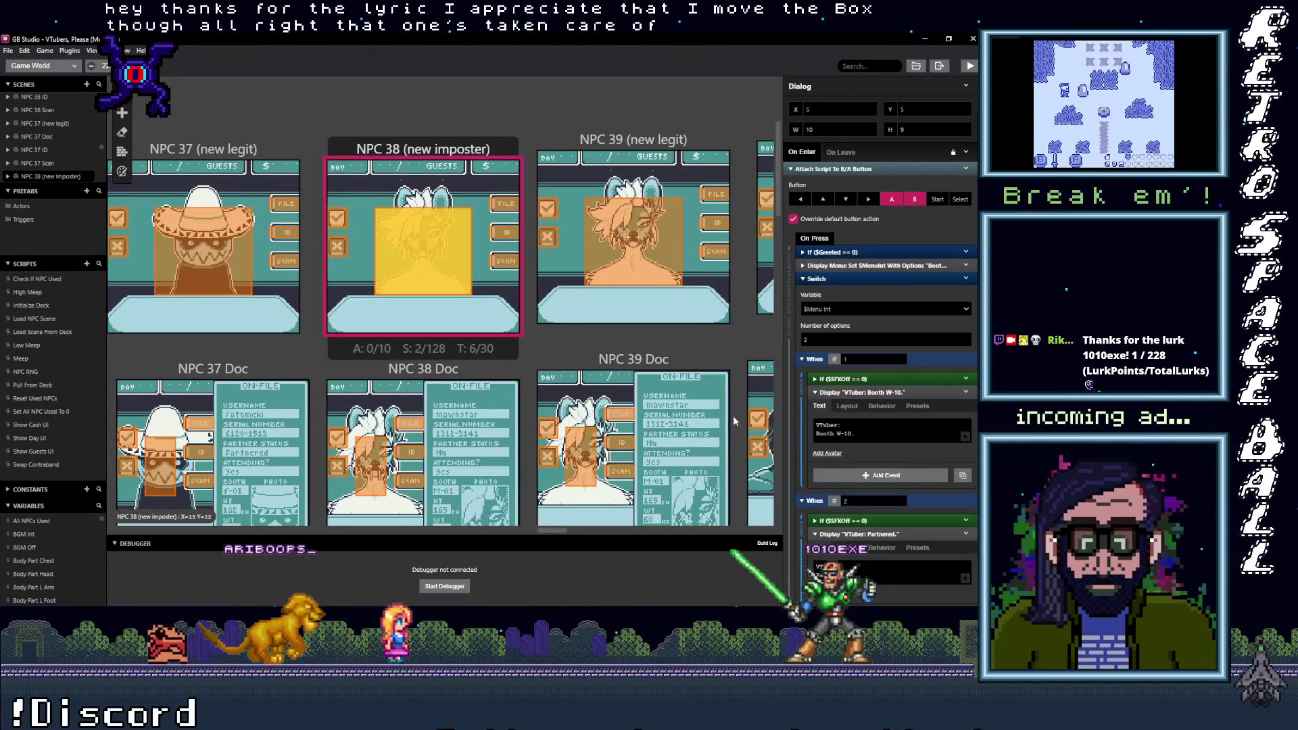
{"action": "left_click", "coordinate": [899, 534]}
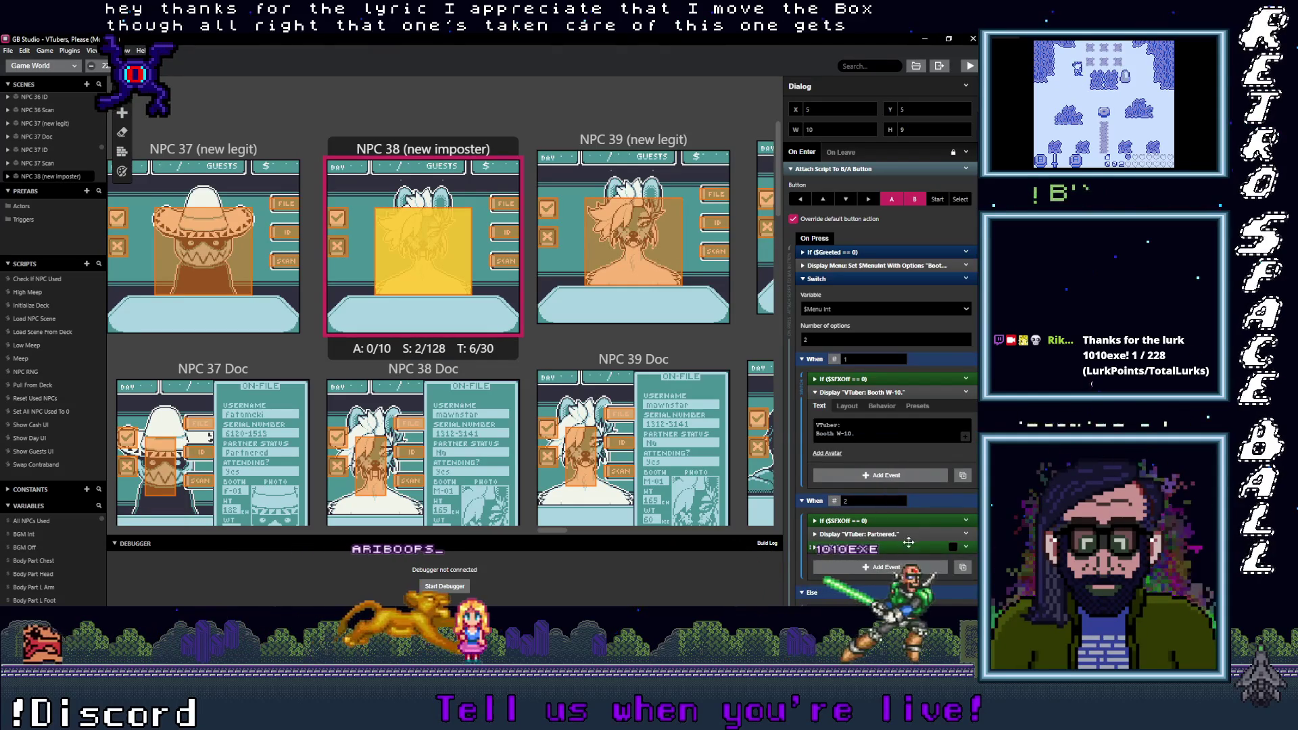
{"action": "left_click", "coordinate": [862, 393], "text": "alt"}
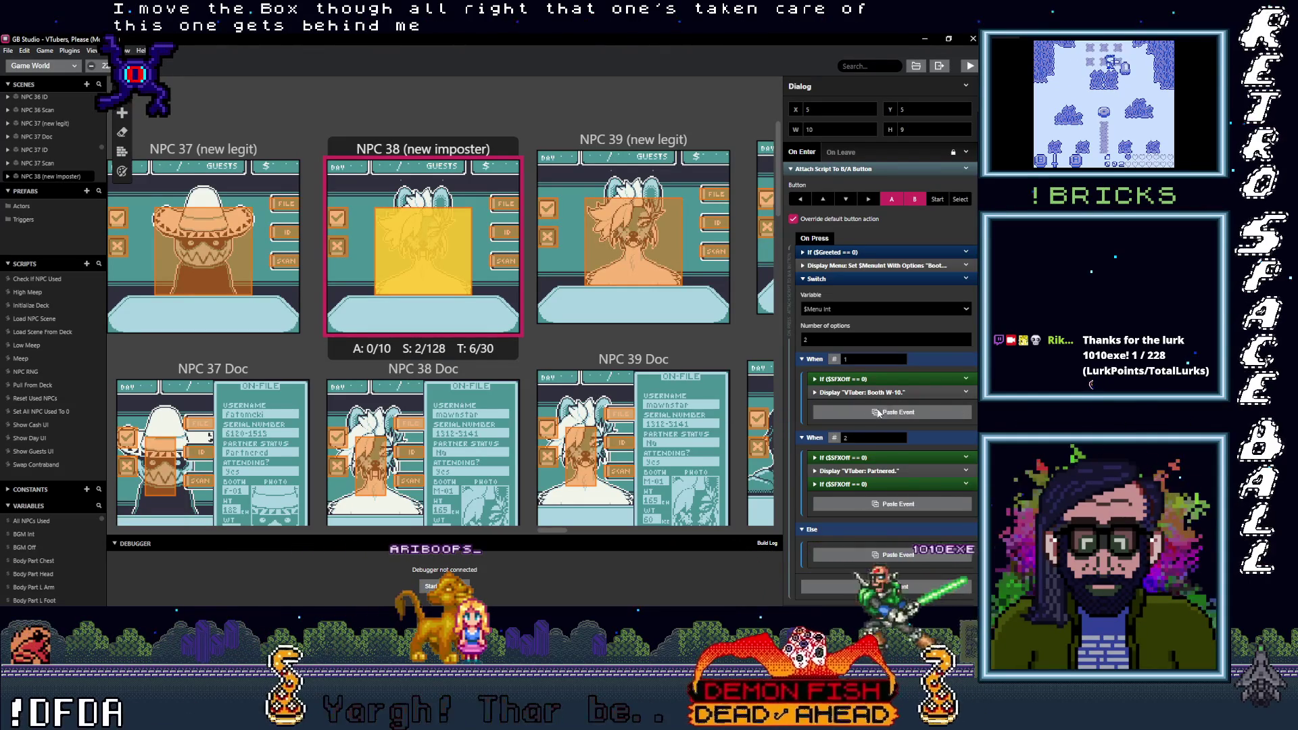
{"action": "left_click", "coordinate": [873, 412]}
{"action": "left_click", "coordinate": [966, 379]}
{"action": "left_click", "coordinate": [923, 528]}
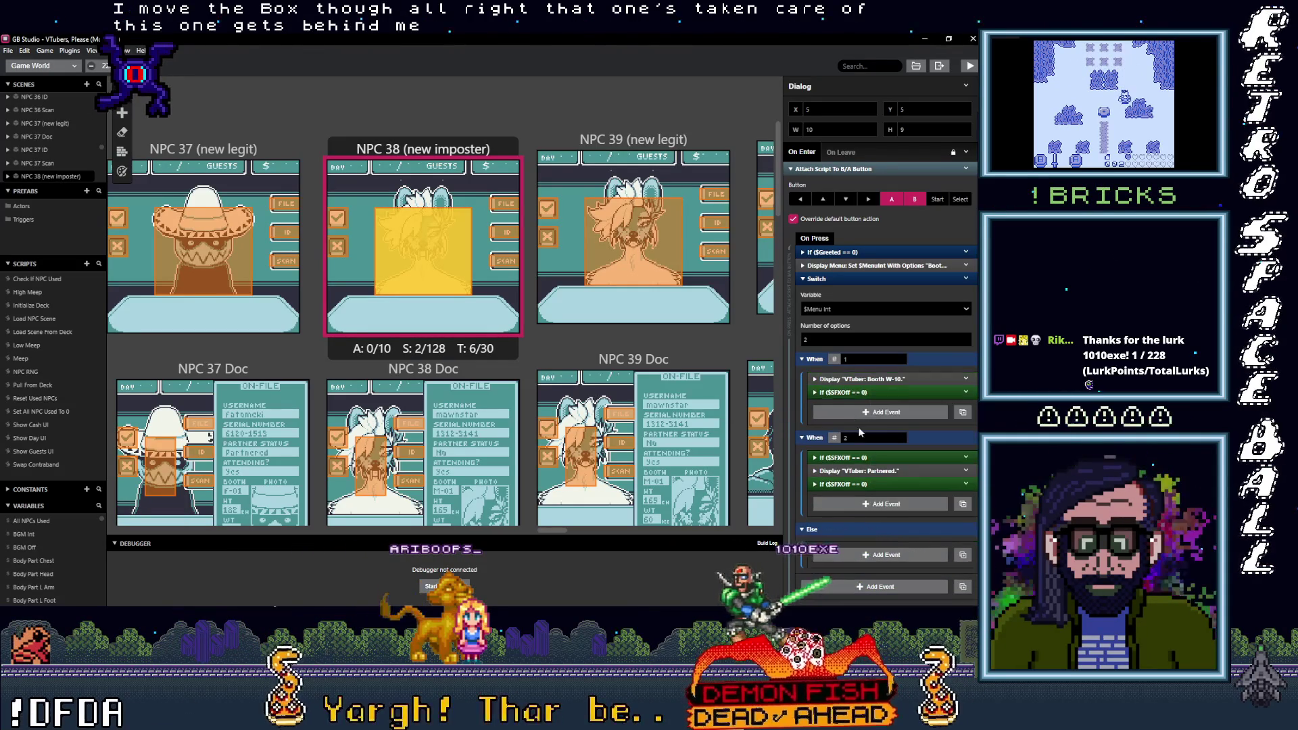
{"action": "key", "text": "ctrl+z"}
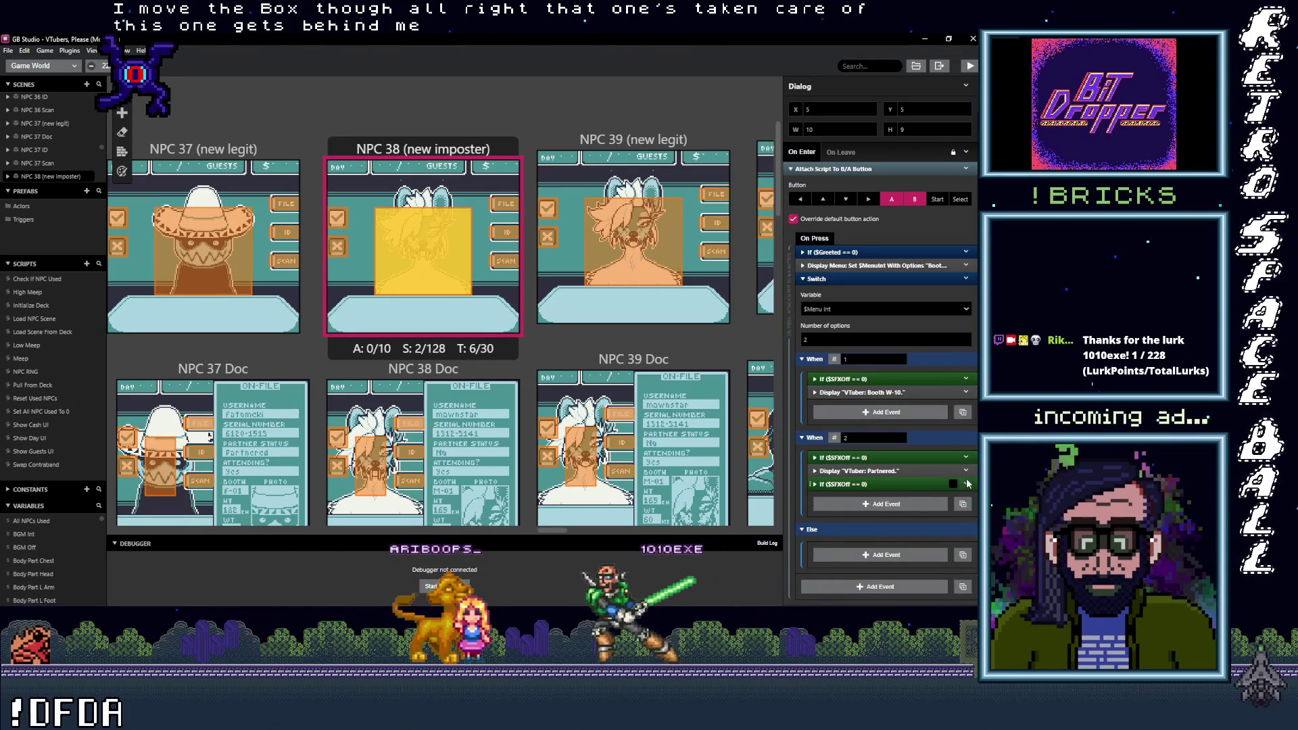
{"action": "left_click", "coordinate": [968, 484]}
{"action": "left_click", "coordinate": [925, 582]}
{"action": "left_click_drag", "start_coordinate": [886, 491], "coordinate": [887, 493]}
{"action": "left_click", "coordinate": [965, 484]}
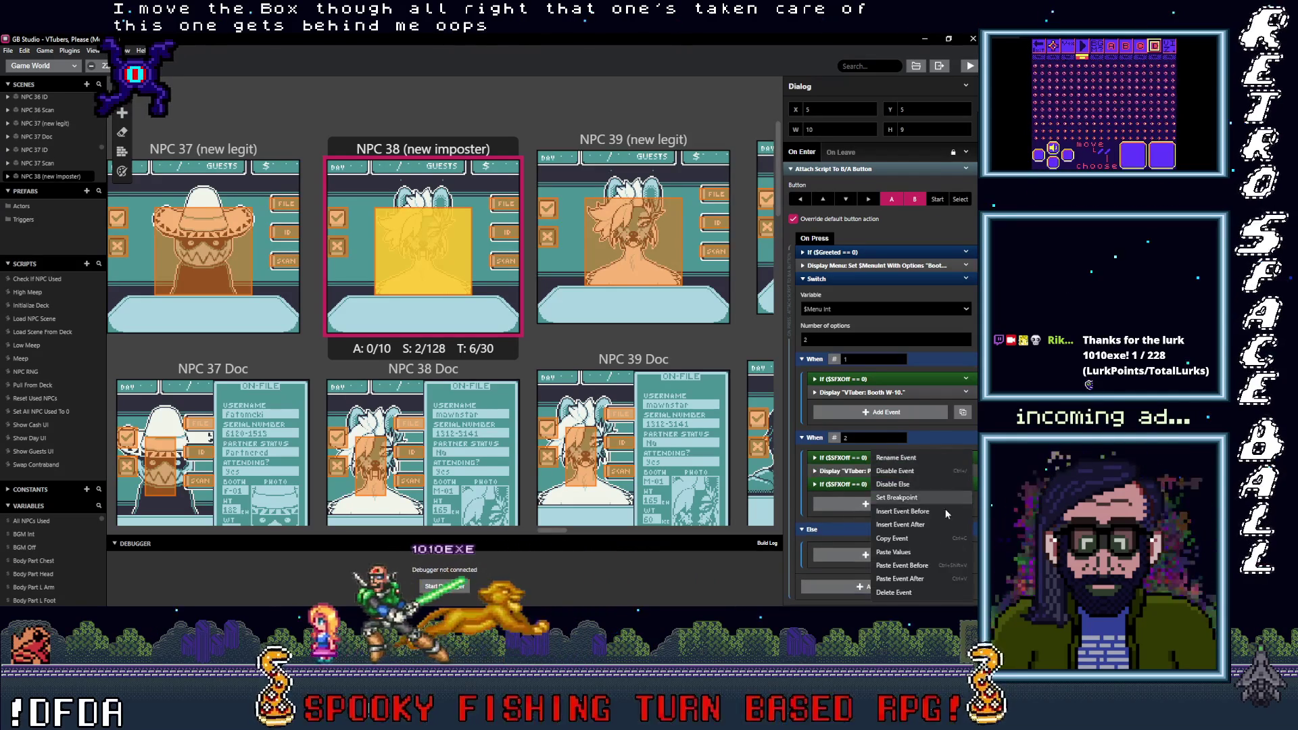
{"action": "left_click", "coordinate": [924, 590]}
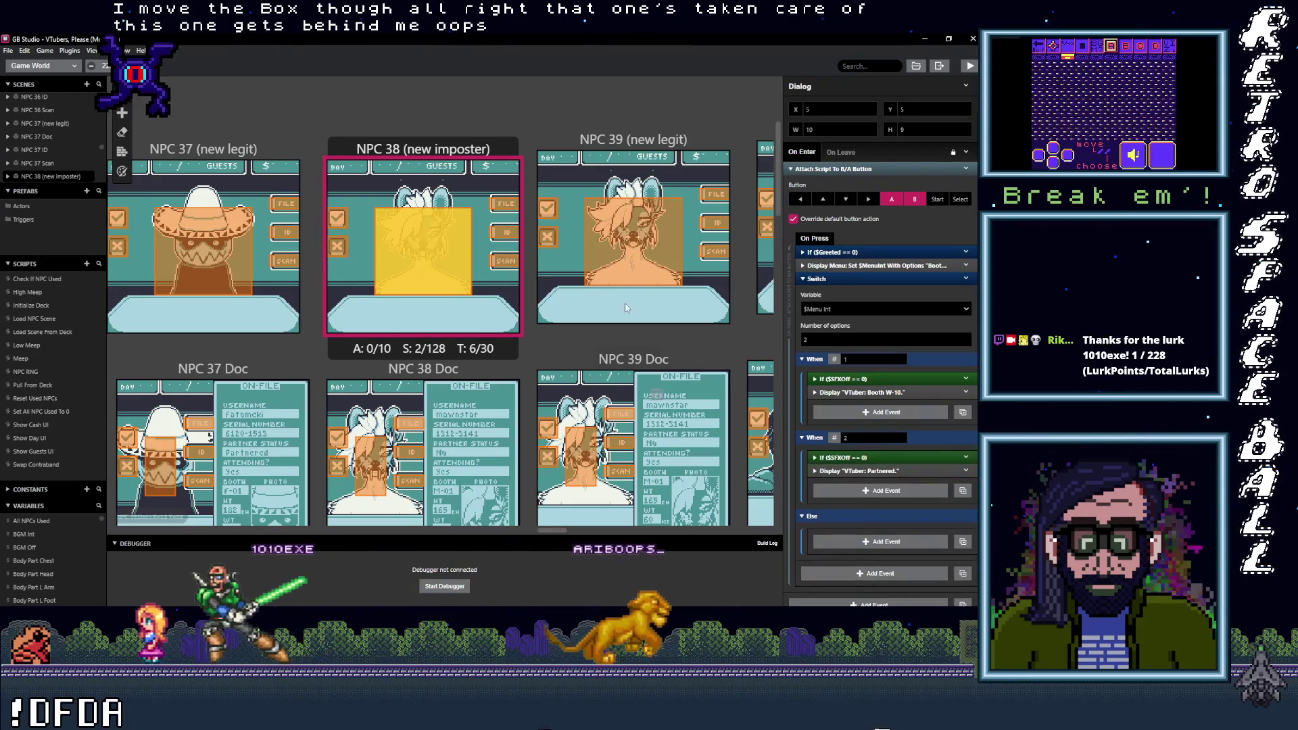
Step: Add SFXOff checks before NPC 39's Booth M-01 and Not partnered messages, deleting duplicates
{"action": "left_click", "coordinate": [633, 317]}
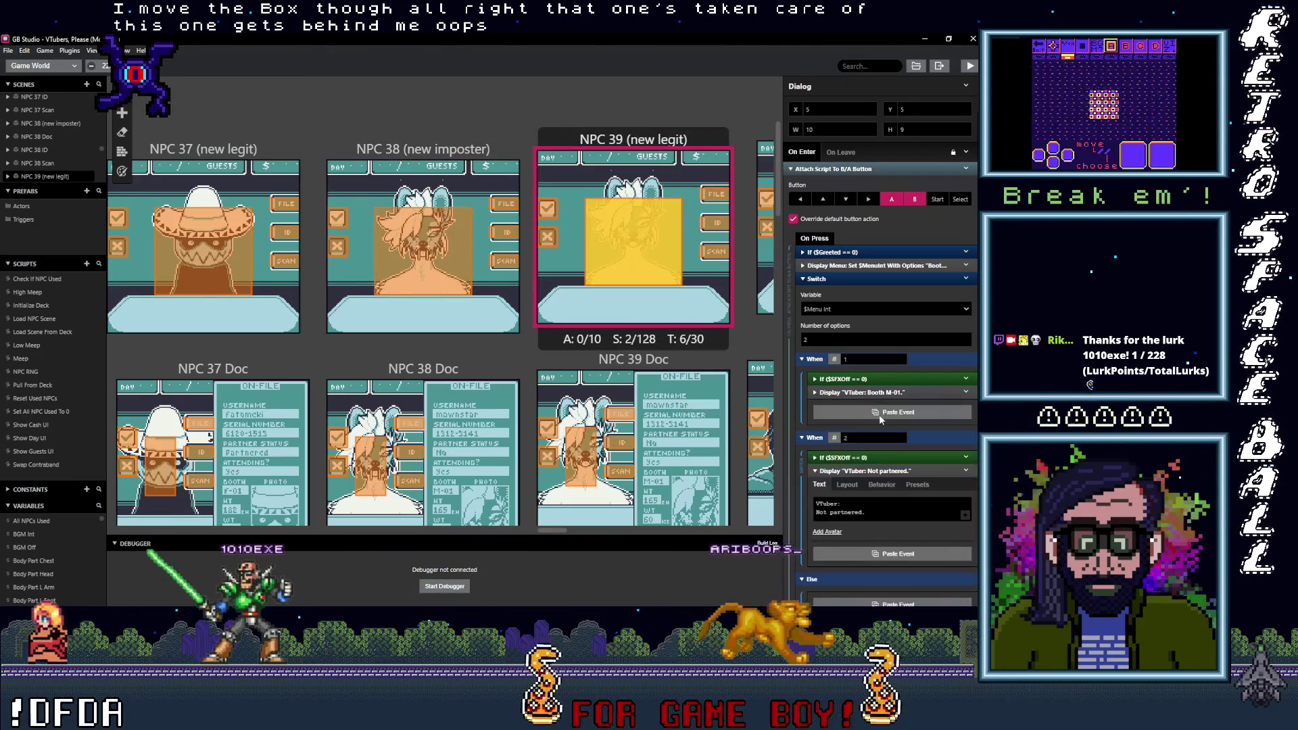
{"action": "left_click", "coordinate": [879, 415]}
{"action": "left_click", "coordinate": [892, 567]}
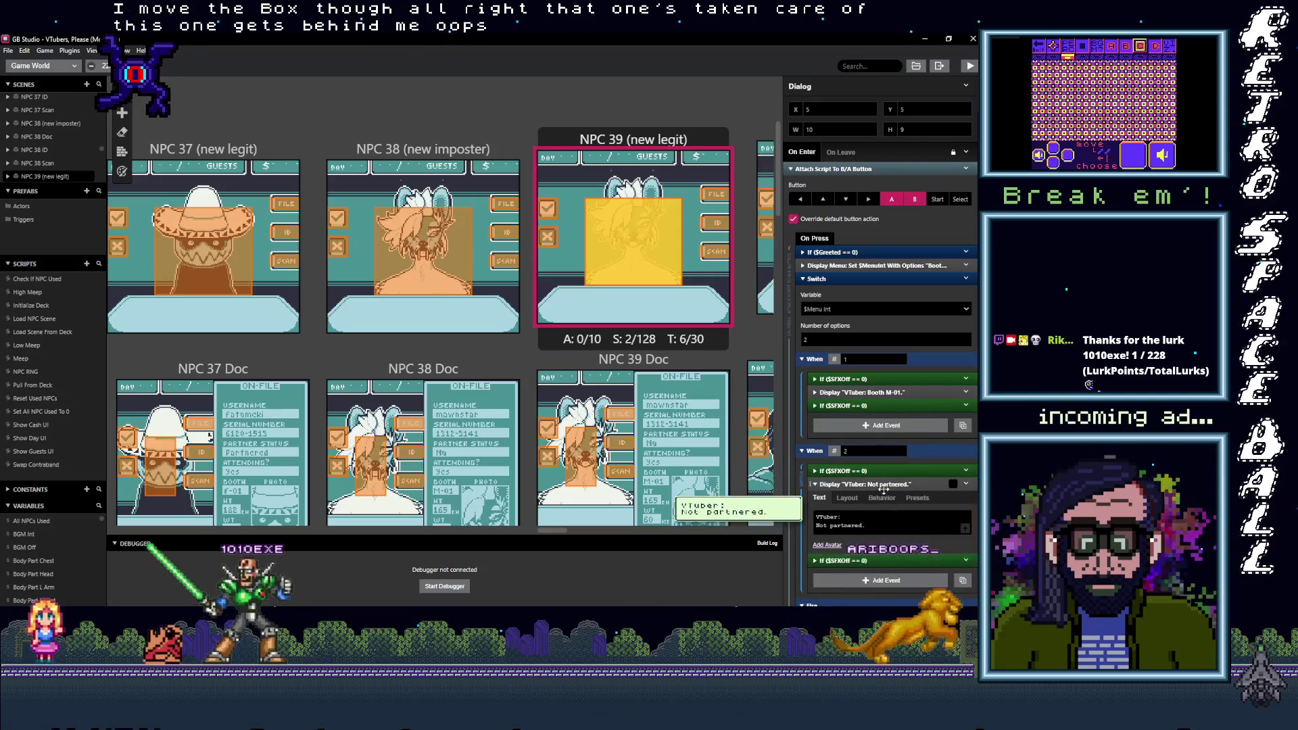
{"action": "left_click", "coordinate": [886, 484]}
{"action": "left_click", "coordinate": [968, 471]}
{"action": "left_click", "coordinate": [936, 590]}
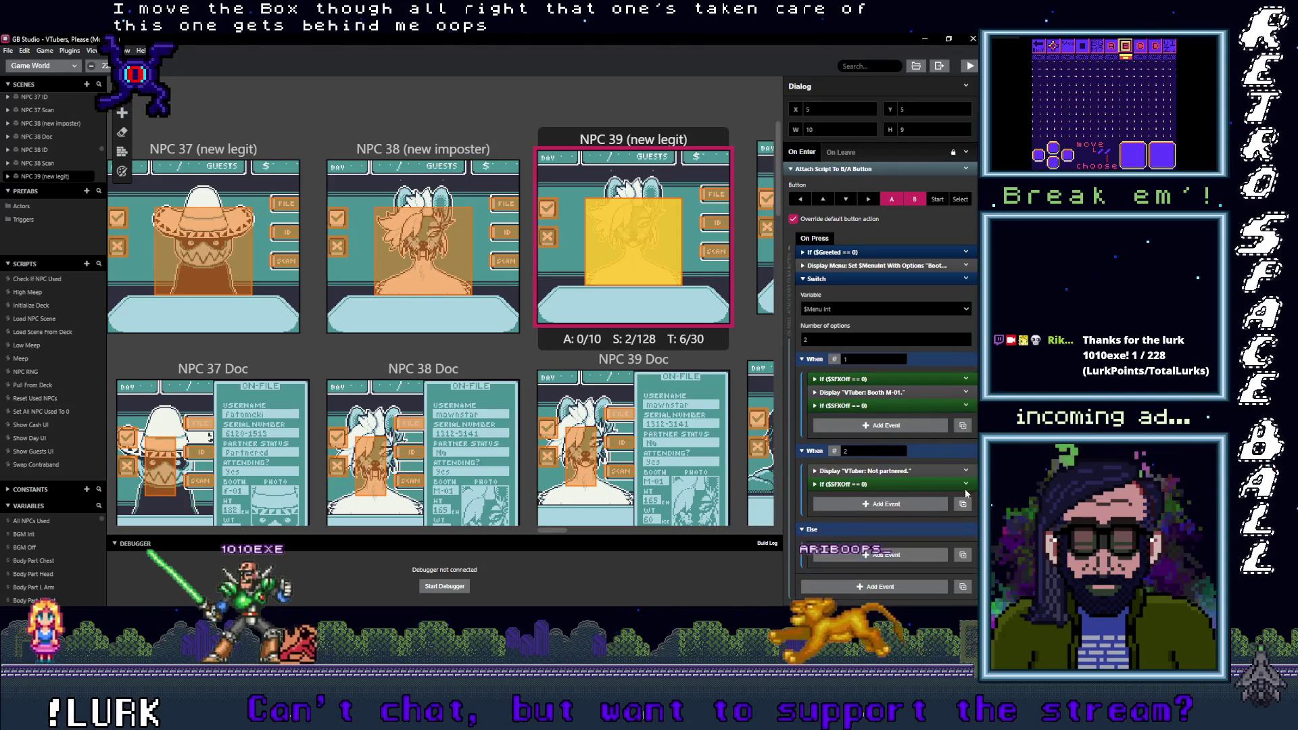
{"action": "left_click", "coordinate": [965, 379]}
{"action": "left_click", "coordinate": [930, 533]}
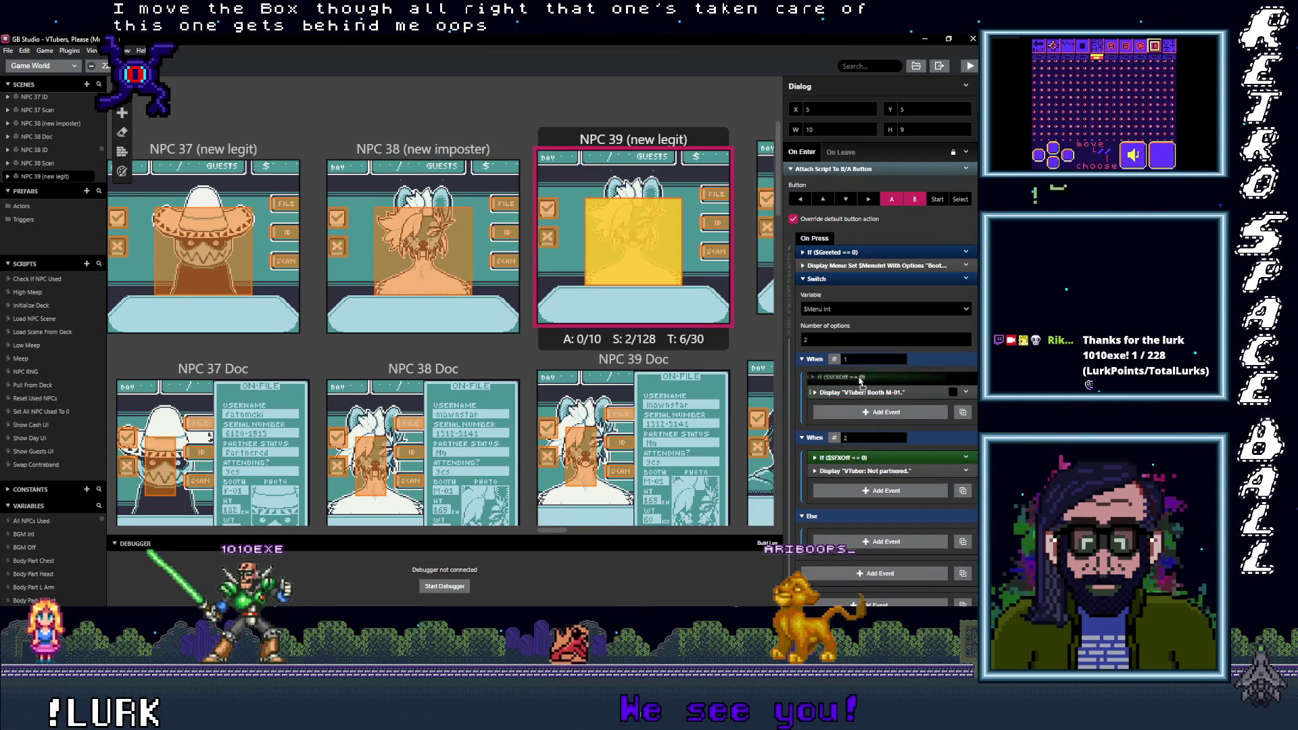
{"action": "left_click_drag", "start_coordinate": [559, 530], "coordinate": [633, 530]}
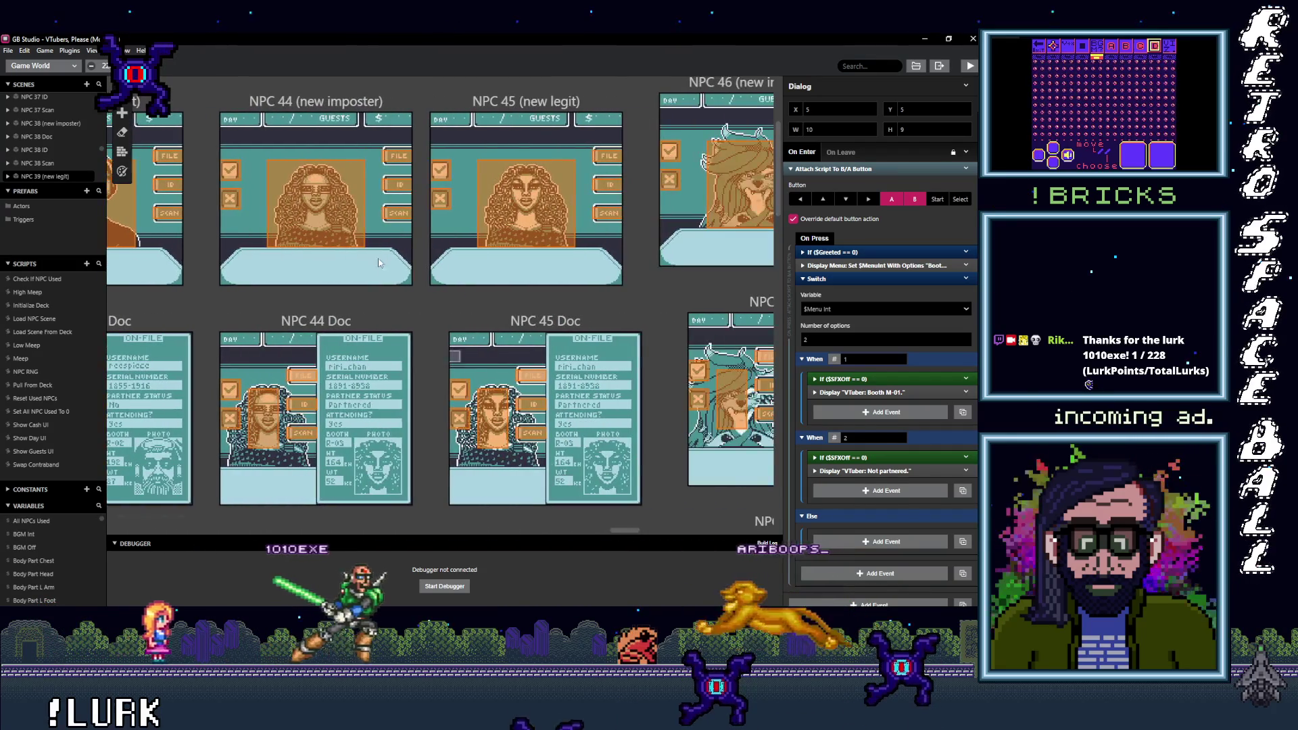
Step: Give NPC 44's trigger one SFXOff check each in When 1 and When 2, deleting extras
{"action": "left_click", "coordinate": [316, 203]}
{"action": "left_click", "coordinate": [857, 533]}
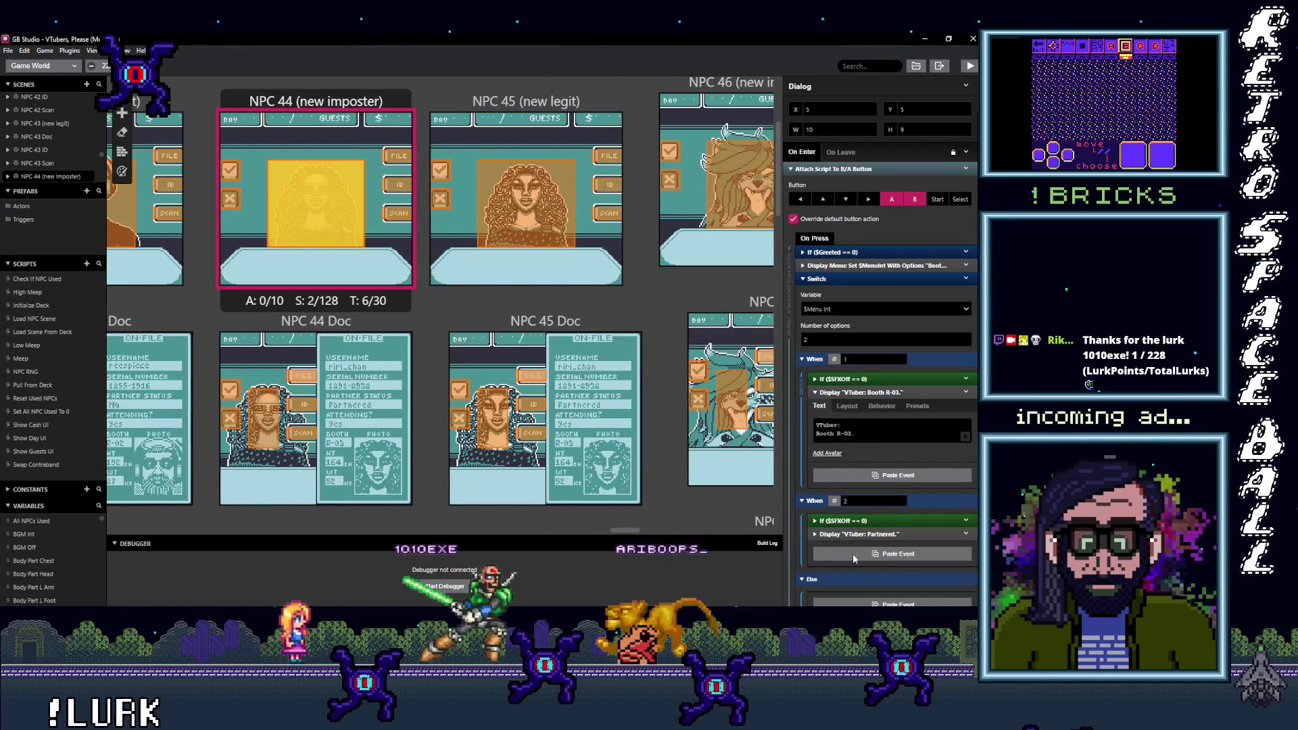
{"action": "left_click", "coordinate": [966, 521]}
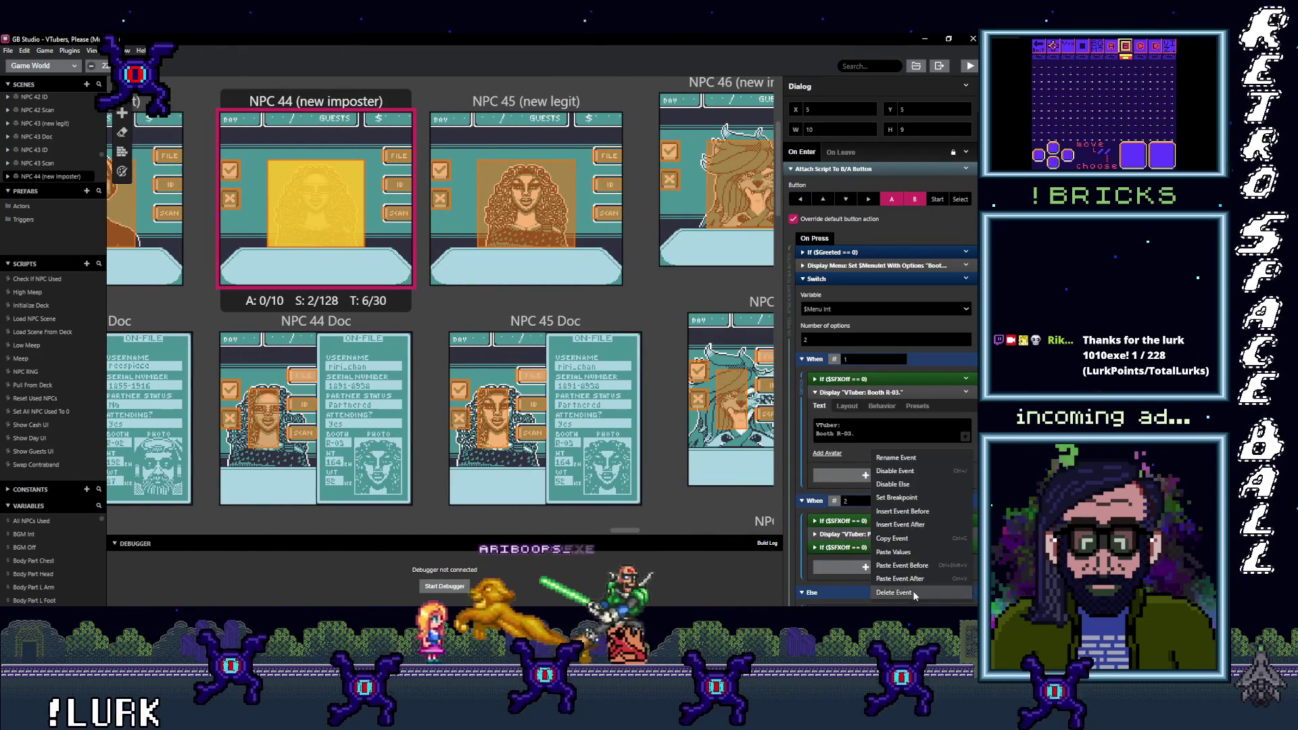
{"action": "left_click", "coordinate": [893, 592]}
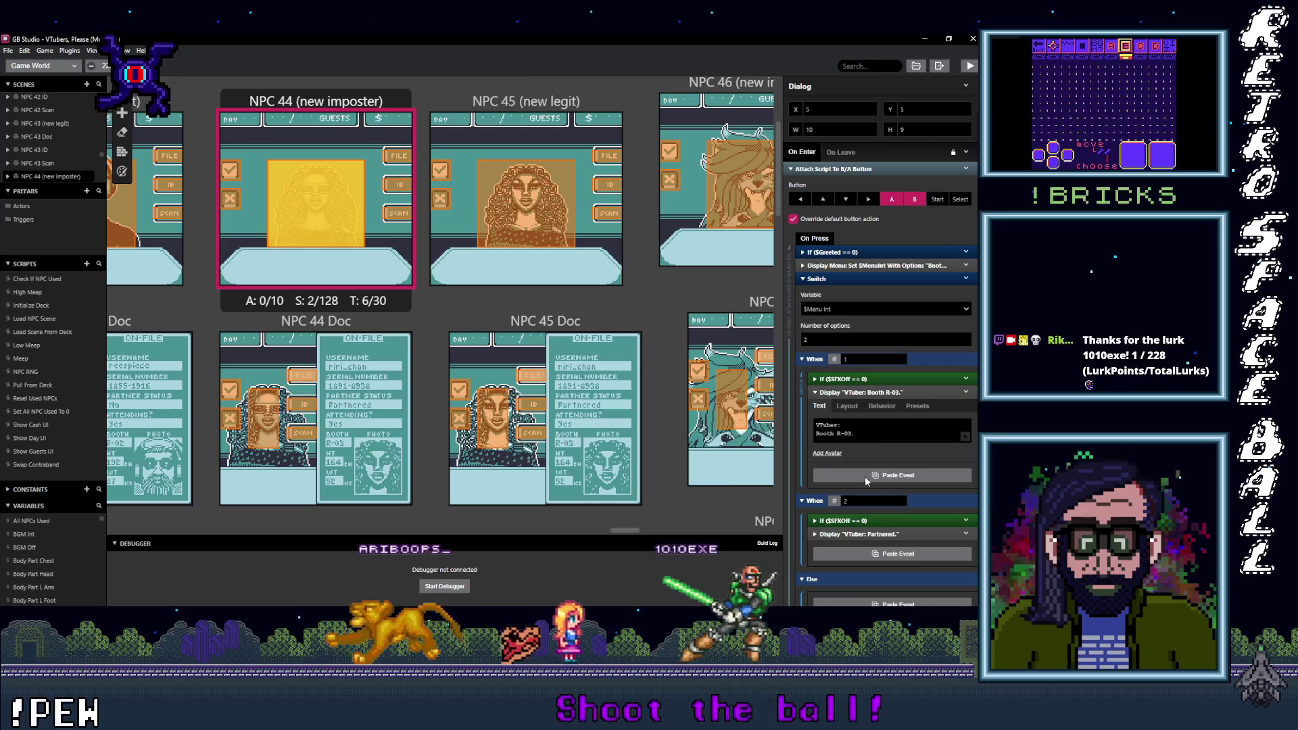
{"action": "left_click", "coordinate": [962, 475]}
{"action": "left_click", "coordinate": [966, 392]}
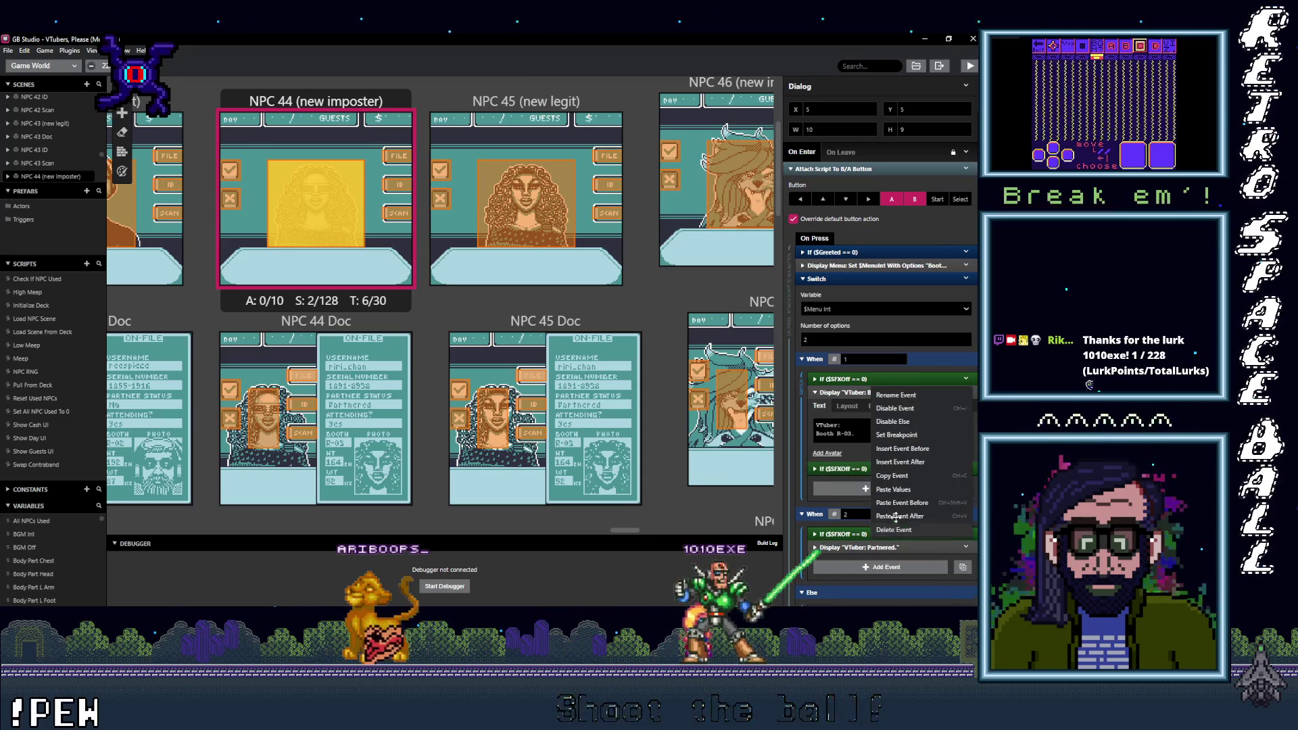
{"action": "left_click", "coordinate": [903, 530]}
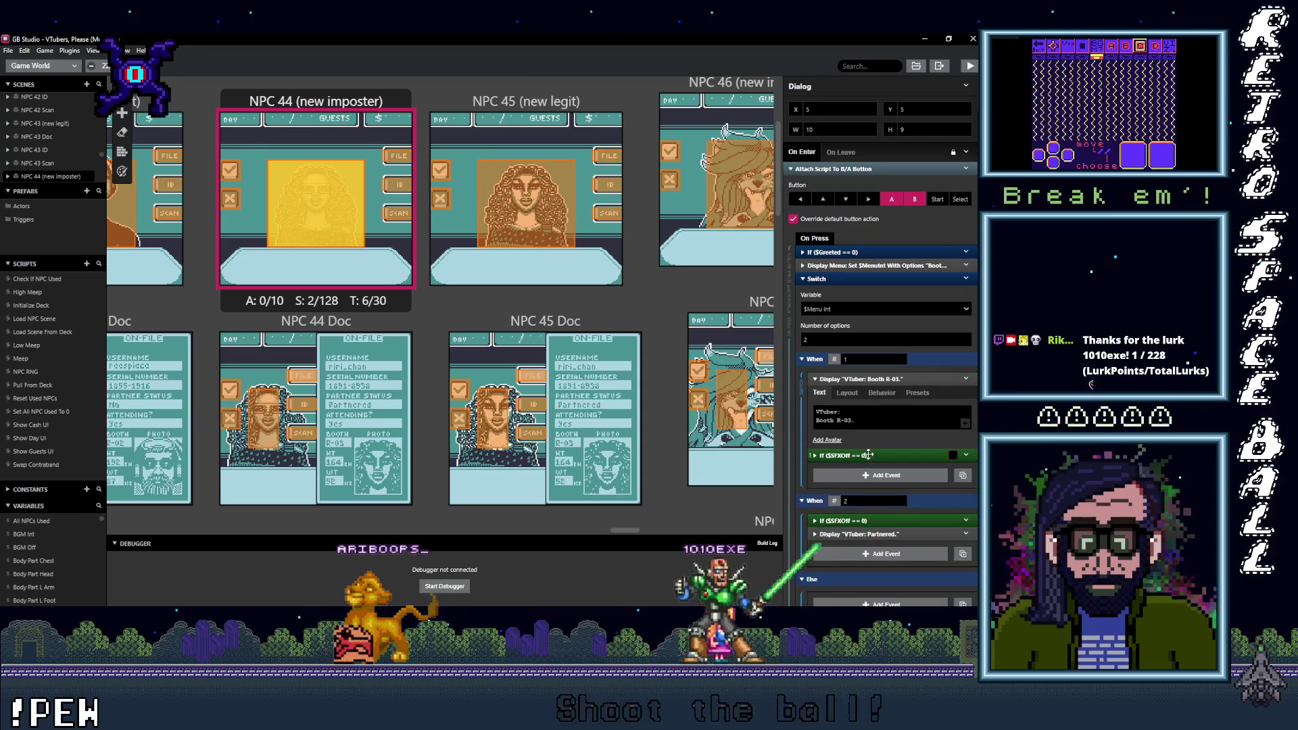
Step: Place SFXOff checks above NPC 45's Booth R-03 and Partnered messages, removing duplicates
{"action": "left_click", "coordinate": [555, 217]}
{"action": "left_click", "coordinate": [894, 477]}
{"action": "scroll", "coordinate": [895, 541], "scroll_direction": "down", "scroll_amount": 2}
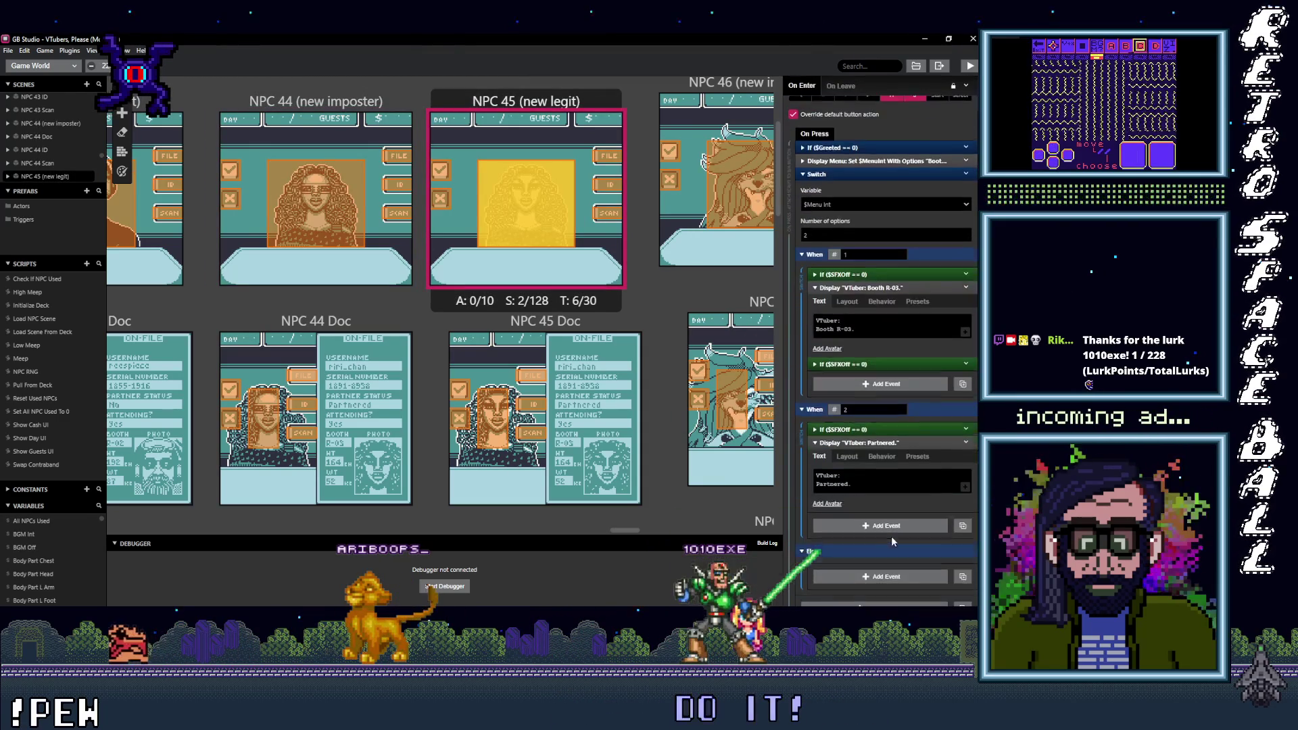
{"action": "left_click", "coordinate": [966, 428]}
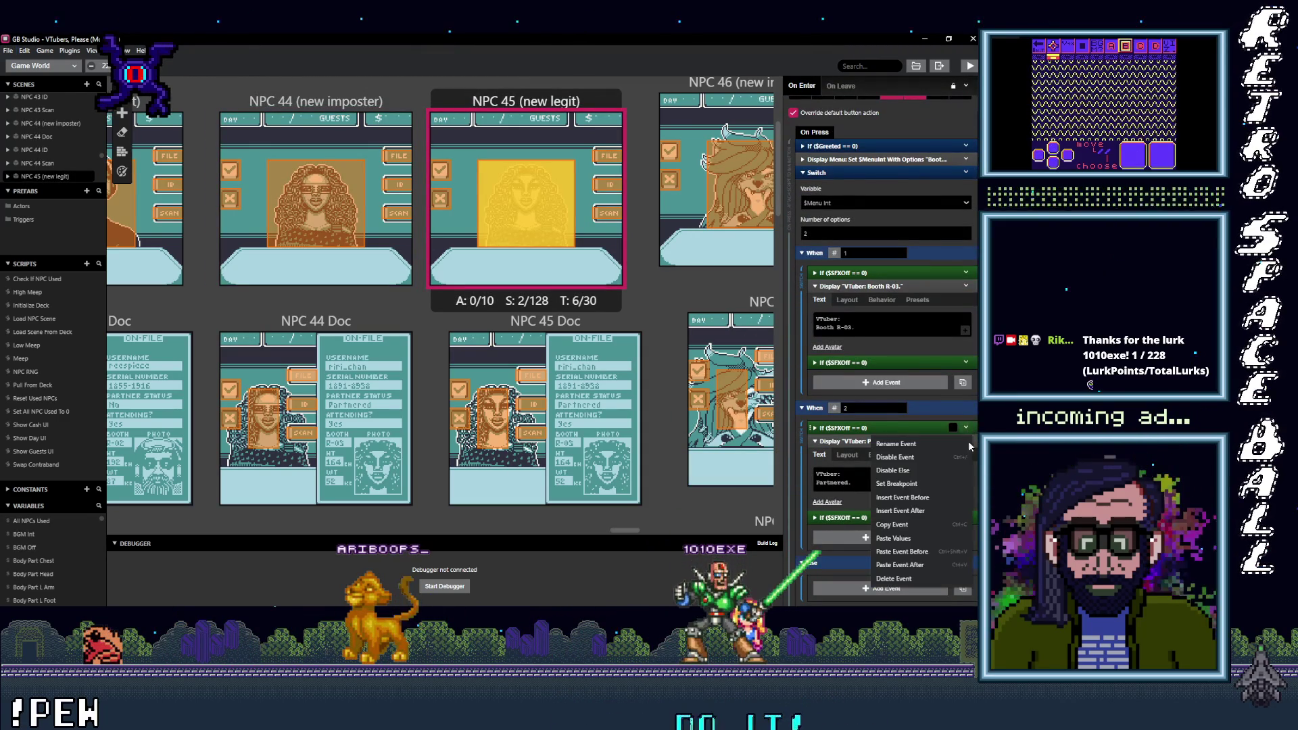
{"action": "left_click", "coordinate": [906, 569]}
{"action": "left_click", "coordinate": [967, 272]}
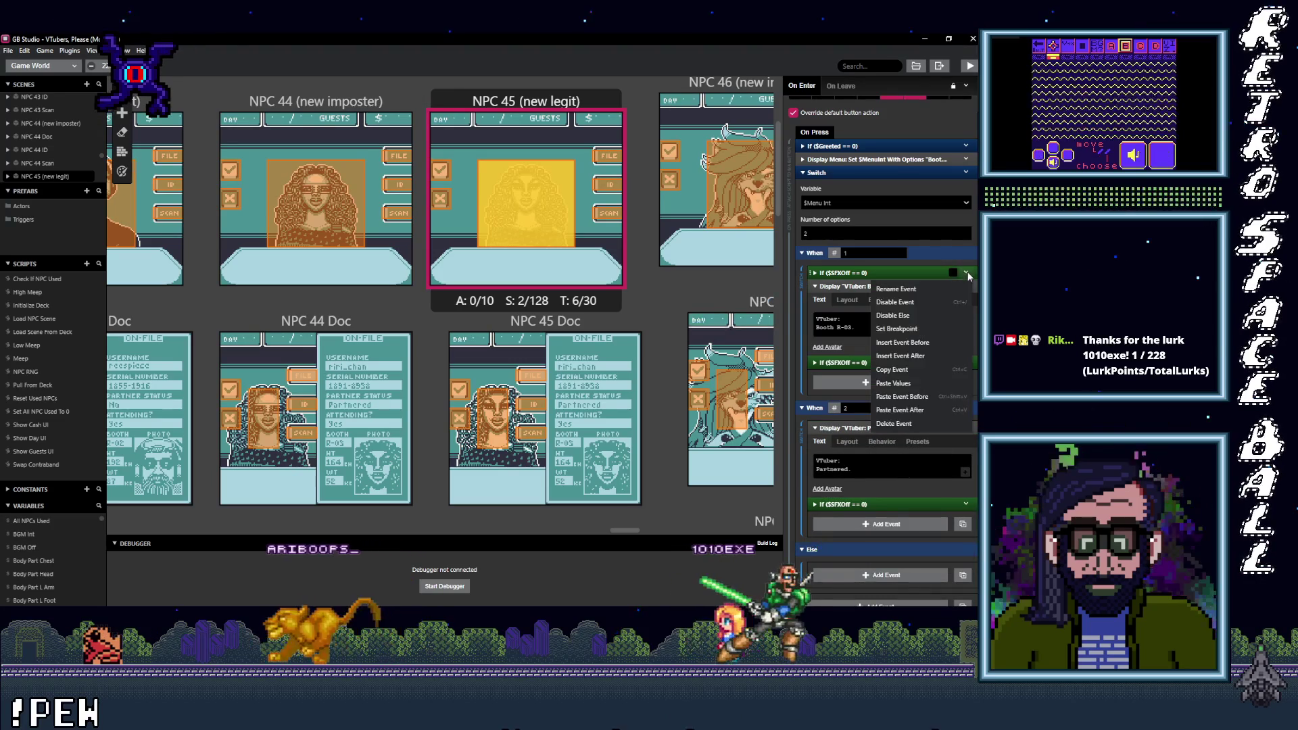
{"action": "left_click", "coordinate": [918, 422]}
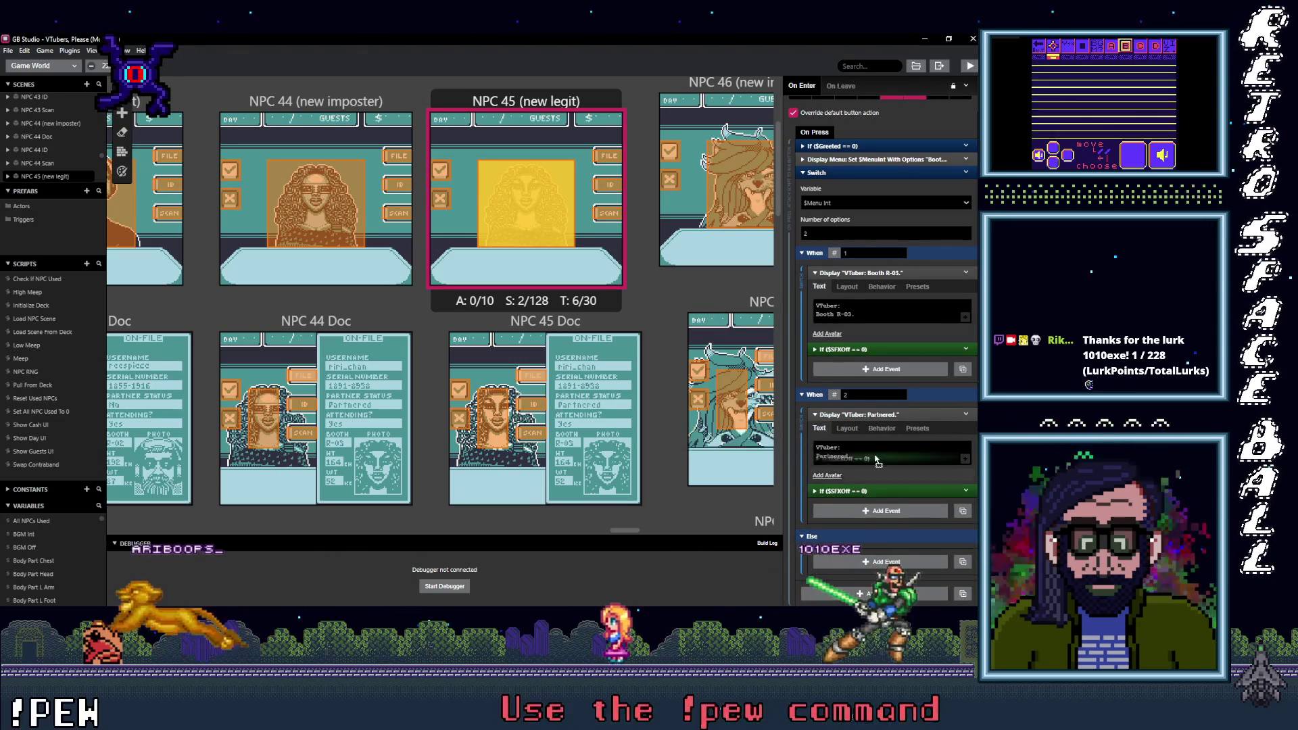
{"action": "left_click_drag", "start_coordinate": [878, 425], "coordinate": [877, 415]}
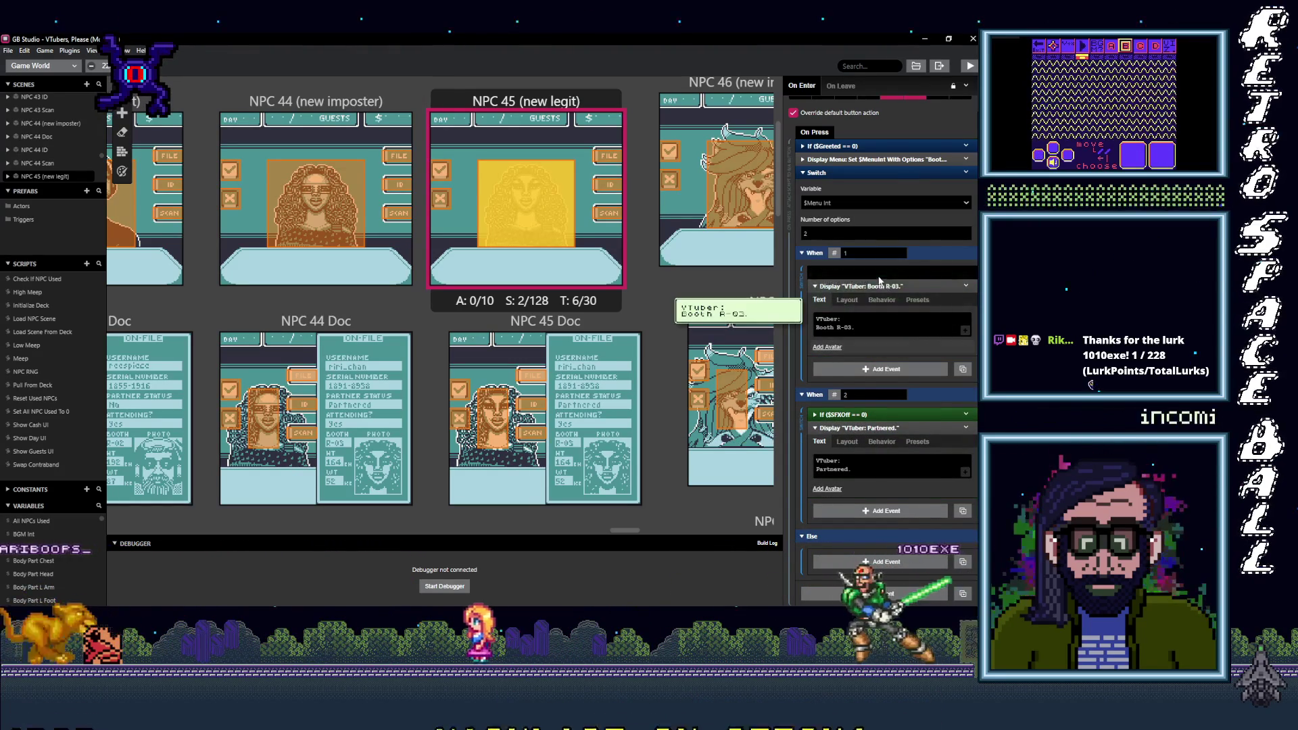
{"action": "left_click_drag", "start_coordinate": [627, 530], "coordinate": [651, 530]}
{"action": "left_click", "coordinate": [320, 181]}
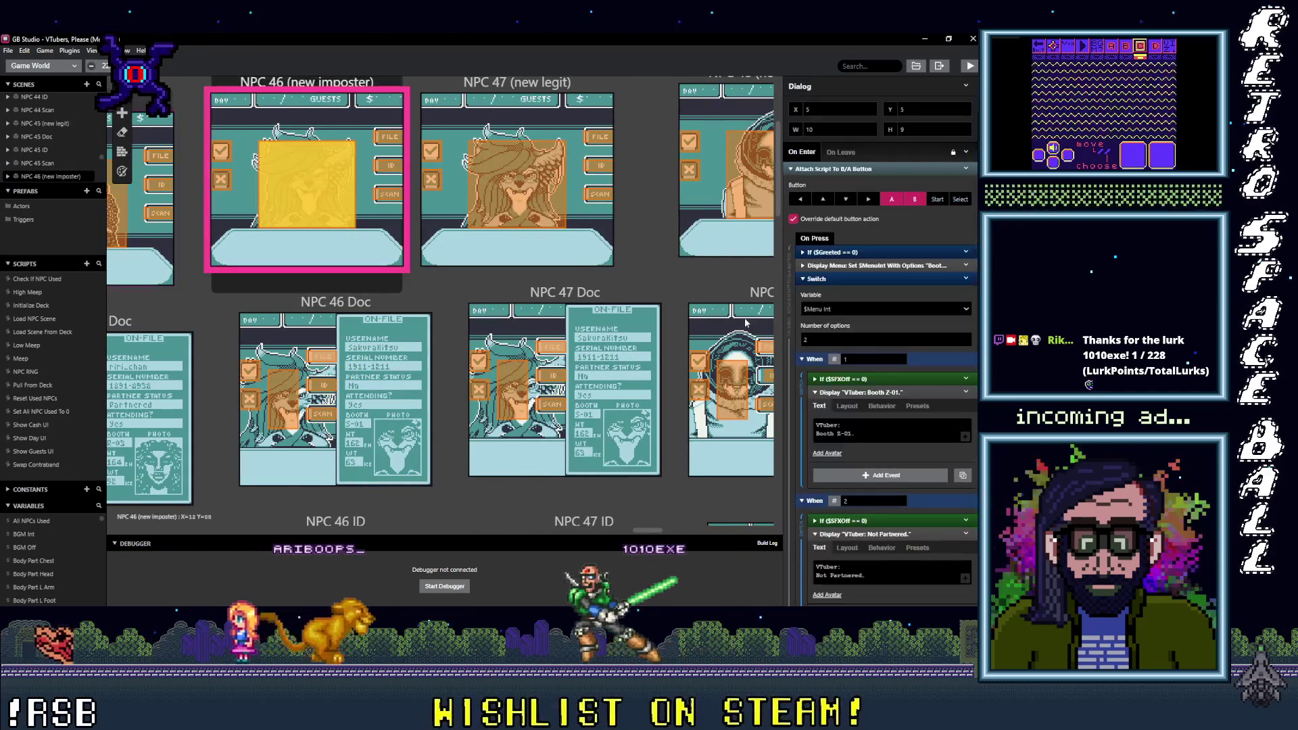
Step: Reorder NPC 46's sound checks around its booth and Not partnered messages, deleting the duplicate
{"action": "left_click", "coordinate": [880, 470]}
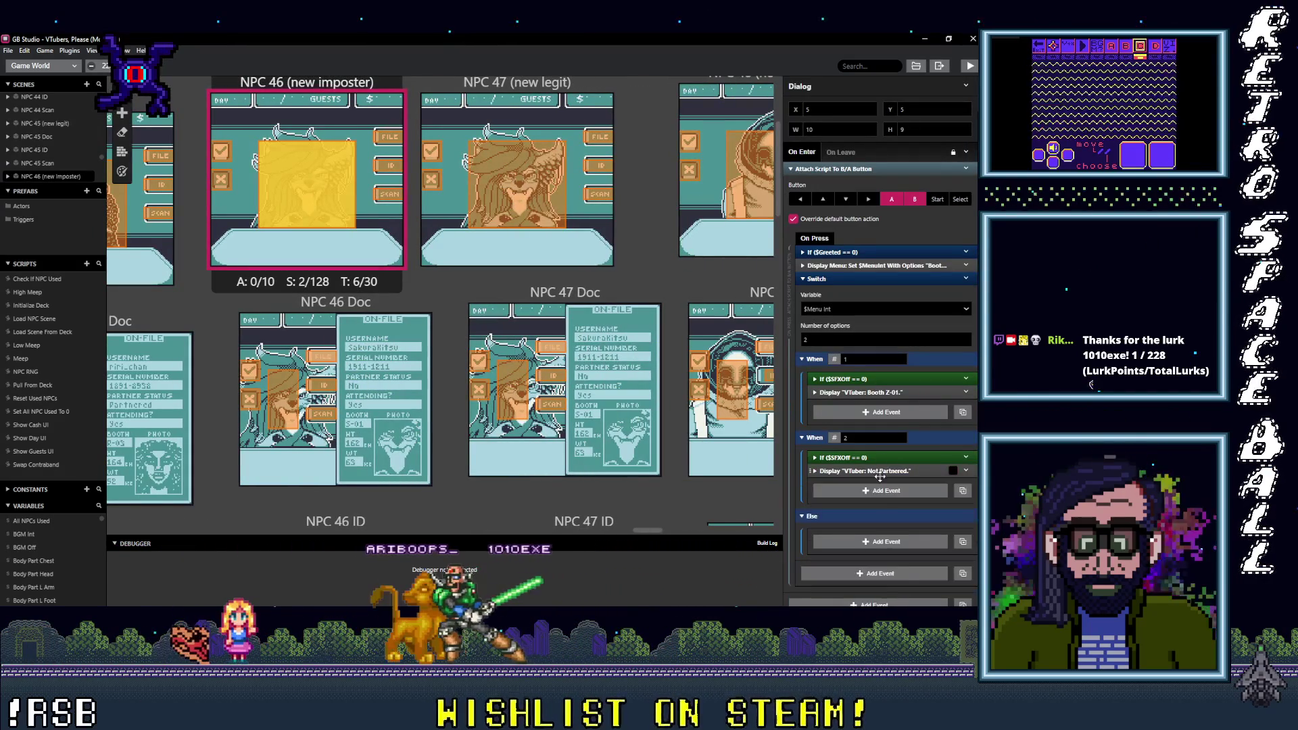
{"action": "left_click", "coordinate": [874, 491], "text": "alt"}
{"action": "left_click", "coordinate": [967, 458]}
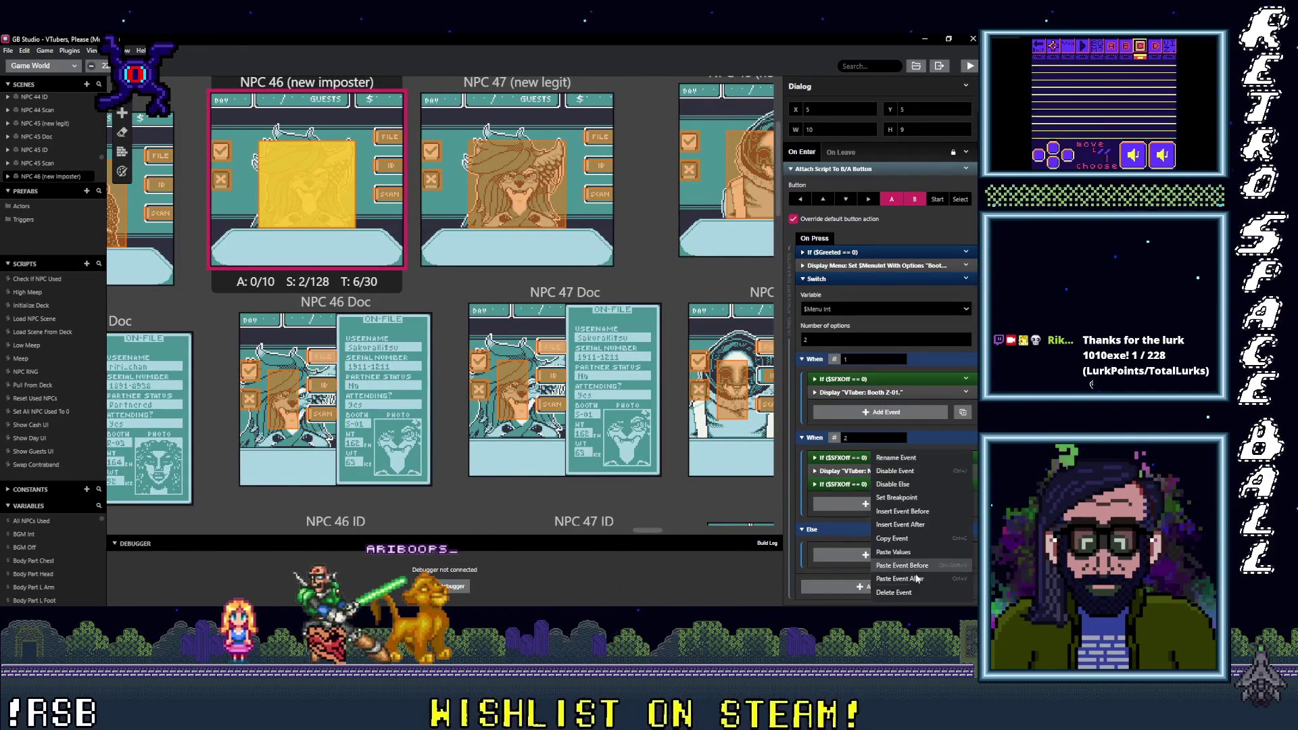
{"action": "left_click", "coordinate": [913, 593]}
{"action": "left_click", "coordinate": [965, 378]}
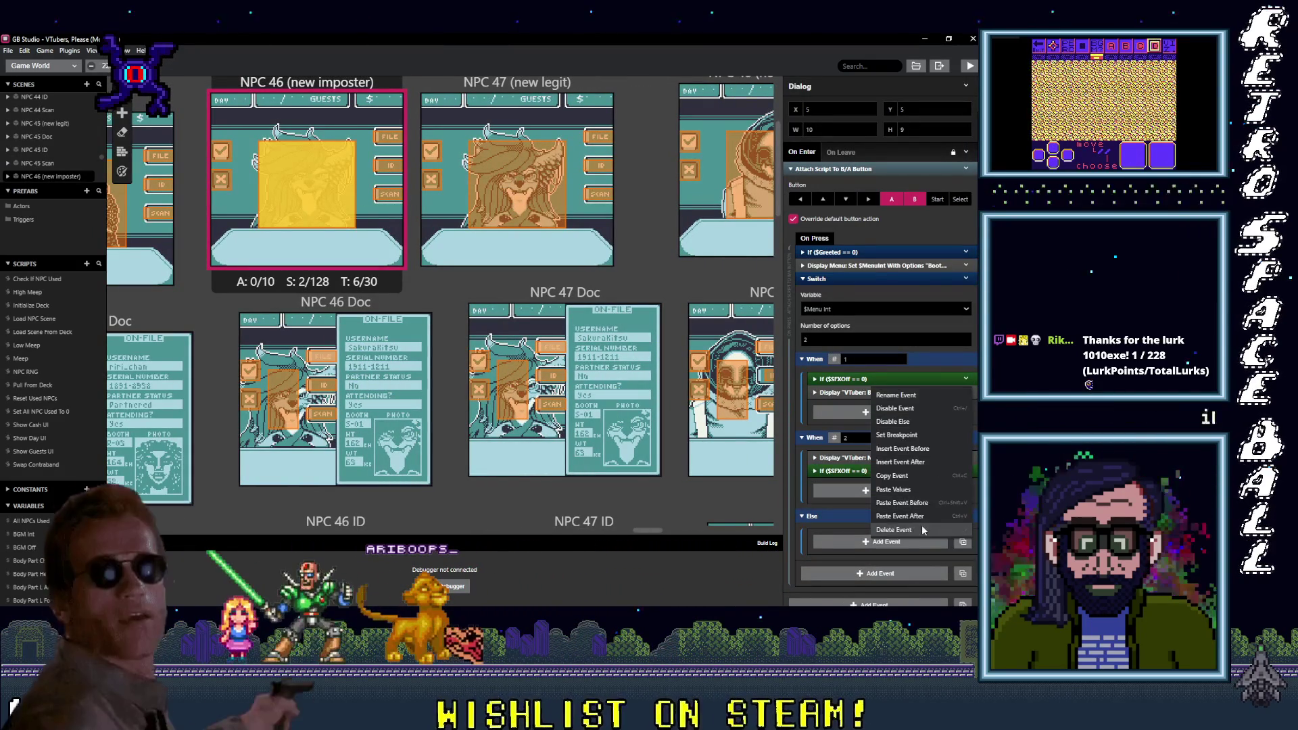
{"action": "left_click_drag", "start_coordinate": [878, 378], "coordinate": [891, 392]}
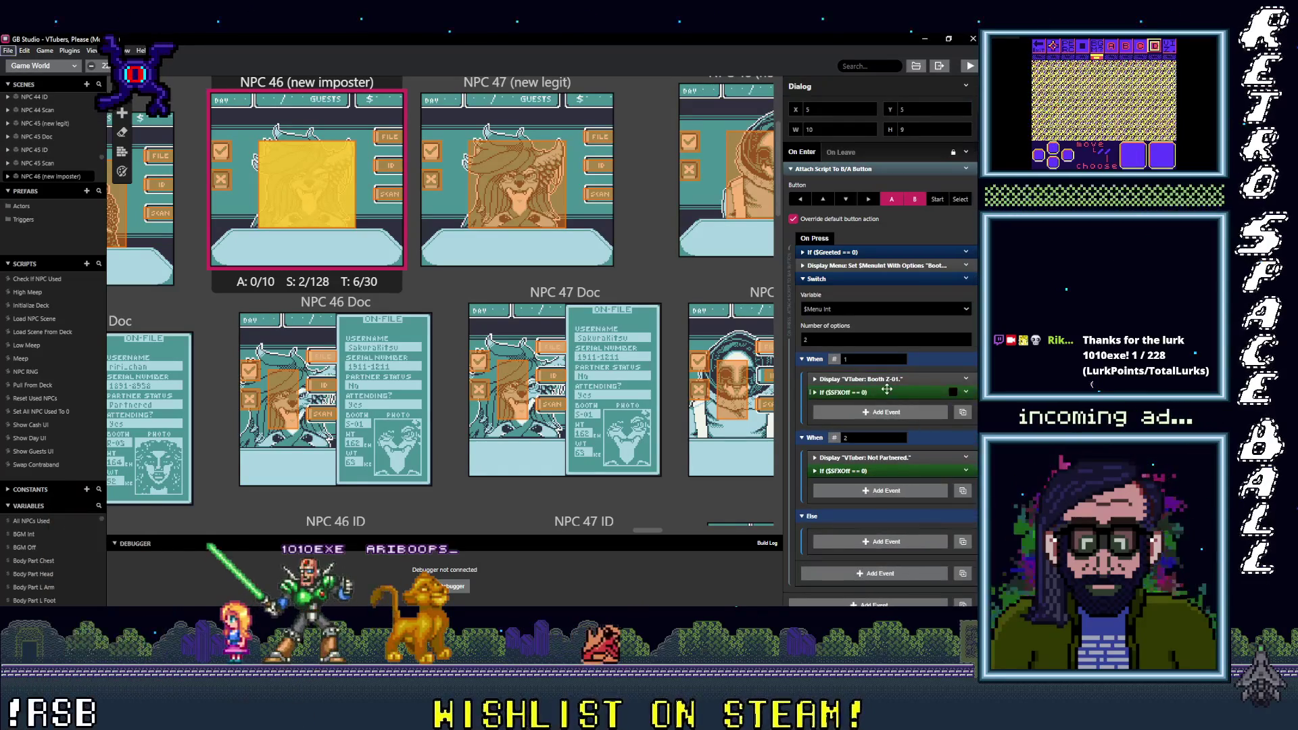
{"action": "mouse_move", "coordinate": [882, 467]}
{"action": "left_mouse_down"}
{"action": "mouse_move", "coordinate": [893, 477]}
{"action": "mouse_move", "coordinate": [882, 462]}
{"action": "left_mouse_up"}
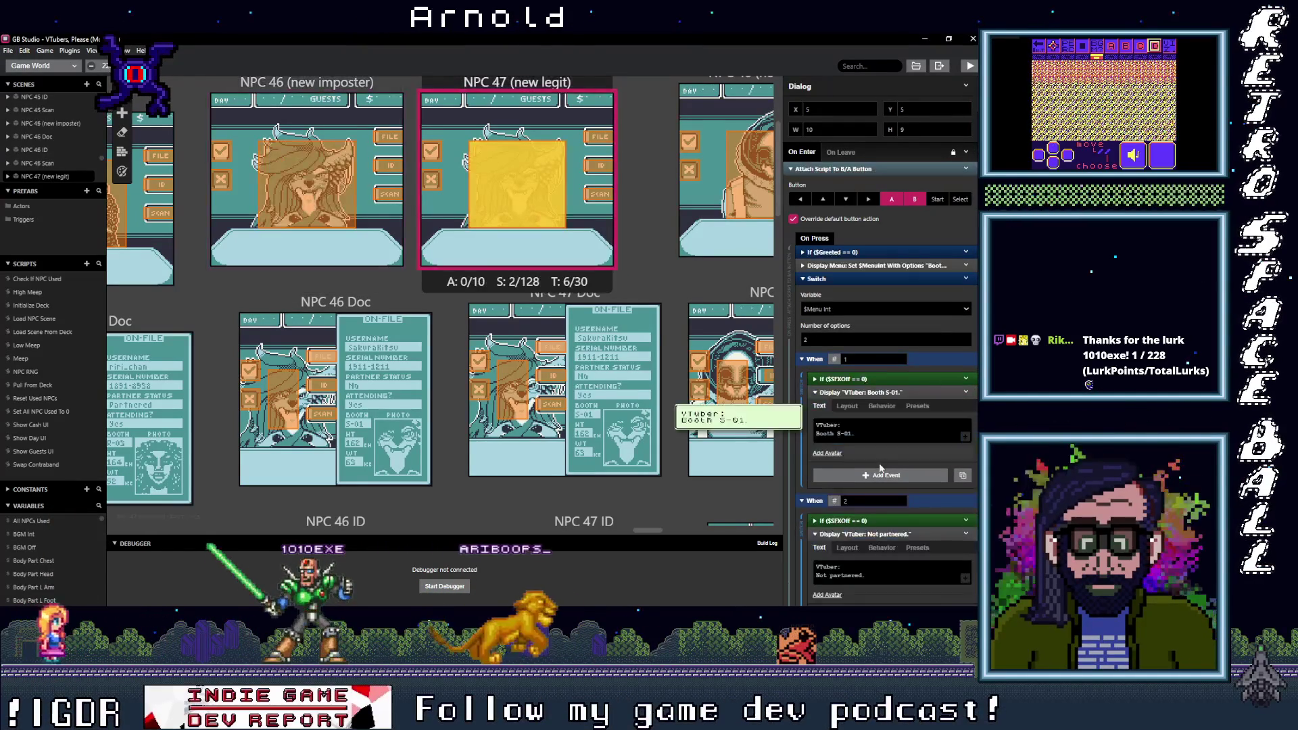
Step: Copy and re-paste SFXOff checks so they precede the Booth S-01 and Not partnered lines
{"action": "left_click", "coordinate": [869, 392]}
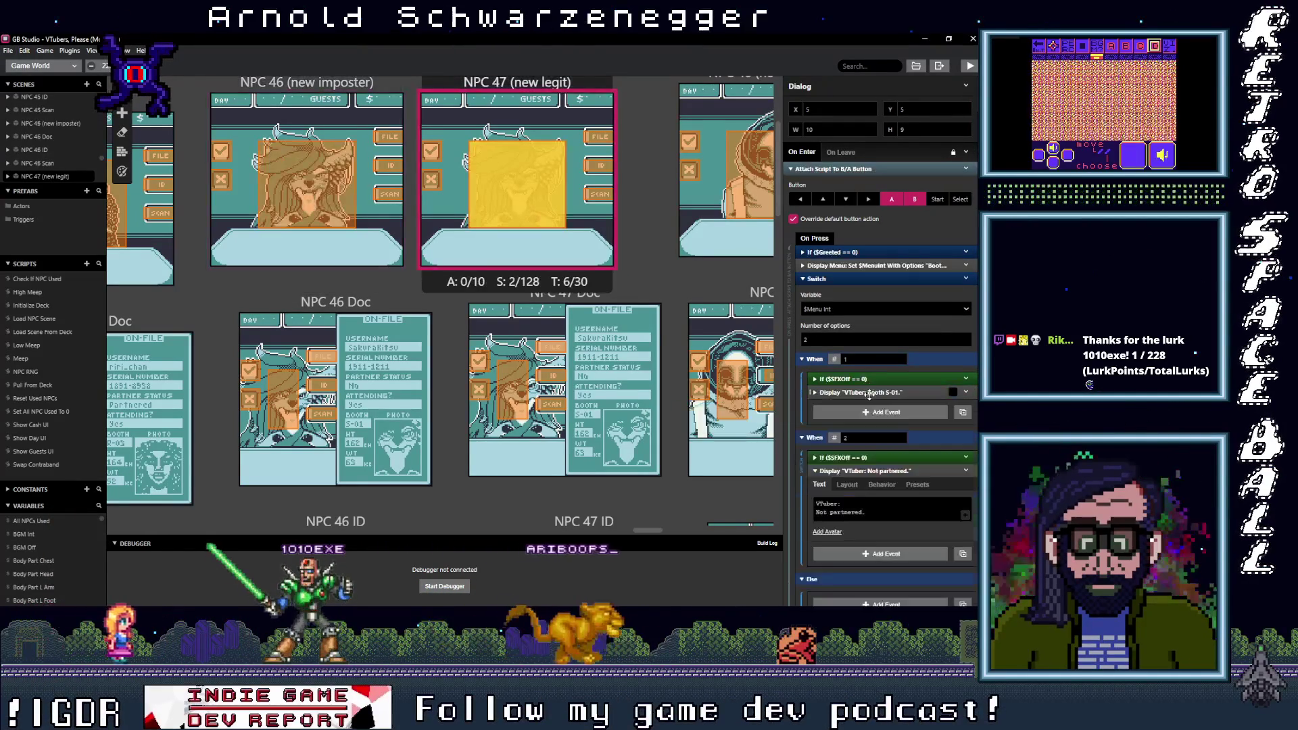
{"action": "left_click", "coordinate": [871, 471]}
{"action": "left_click", "coordinate": [861, 488], "text": "alt"}
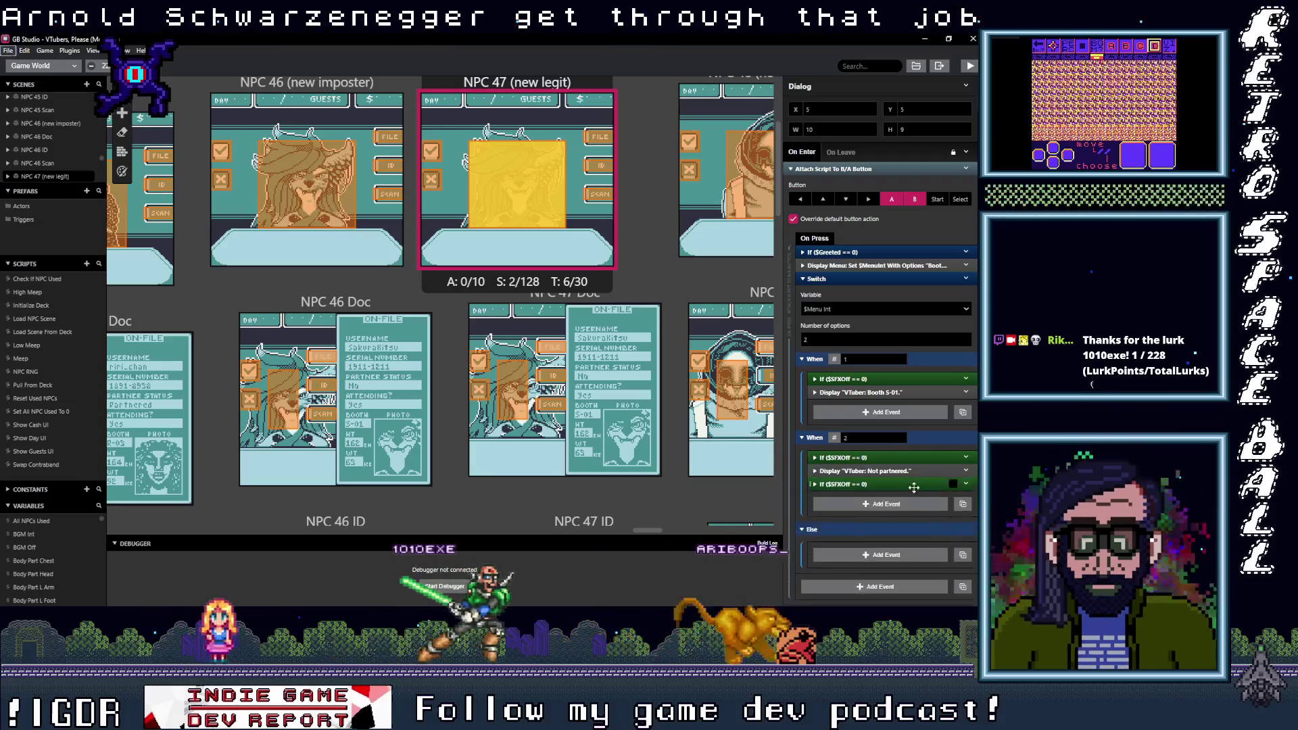
{"action": "left_click", "coordinate": [967, 458]}
{"action": "left_click", "coordinate": [891, 592]}
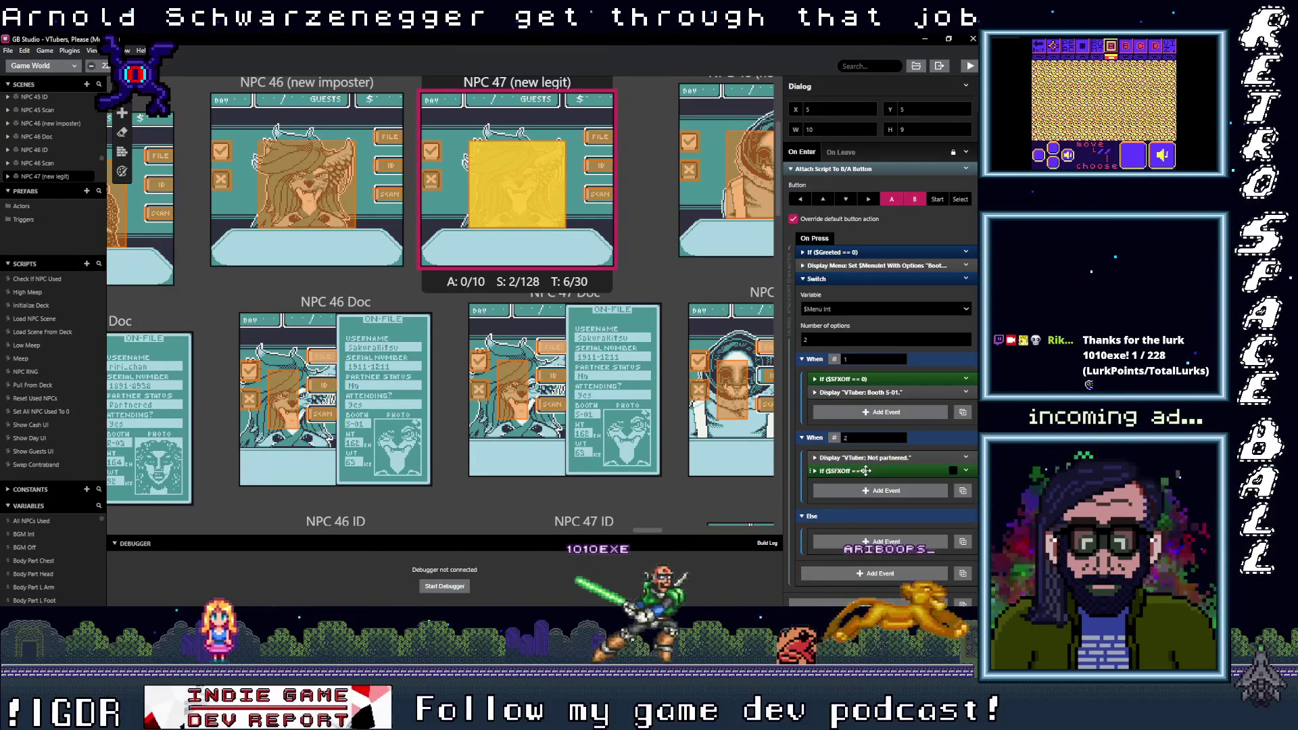
{"action": "left_click", "coordinate": [878, 413], "text": "alt"}
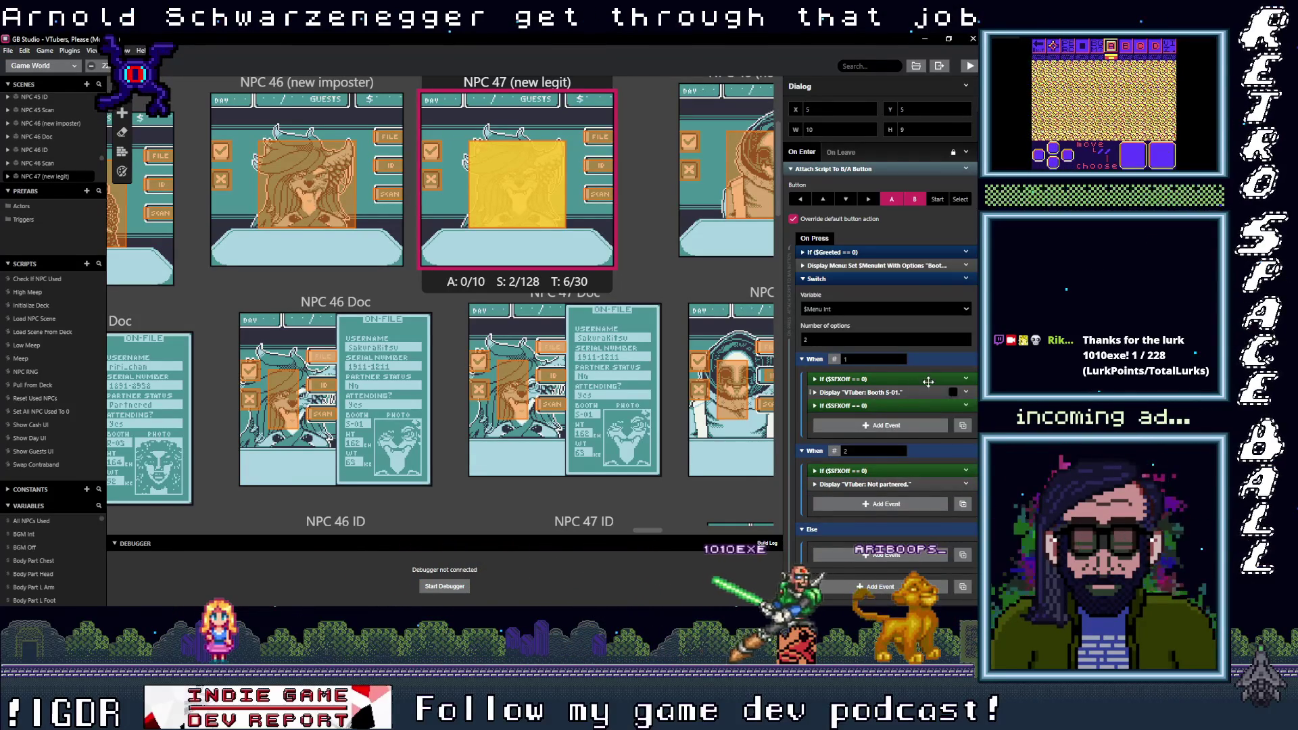
{"action": "left_click", "coordinate": [966, 379]}
{"action": "left_click", "coordinate": [902, 534]}
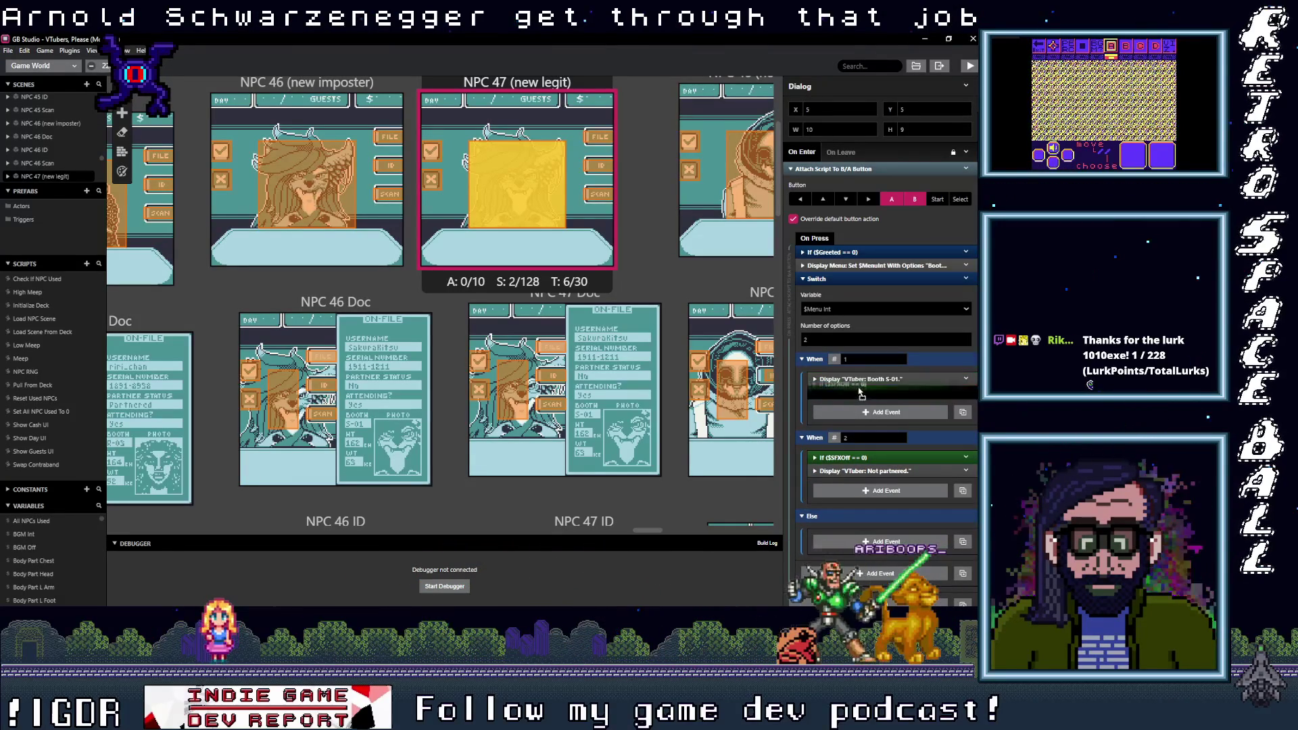
{"action": "left_click_drag", "start_coordinate": [653, 533], "coordinate": [745, 532]}
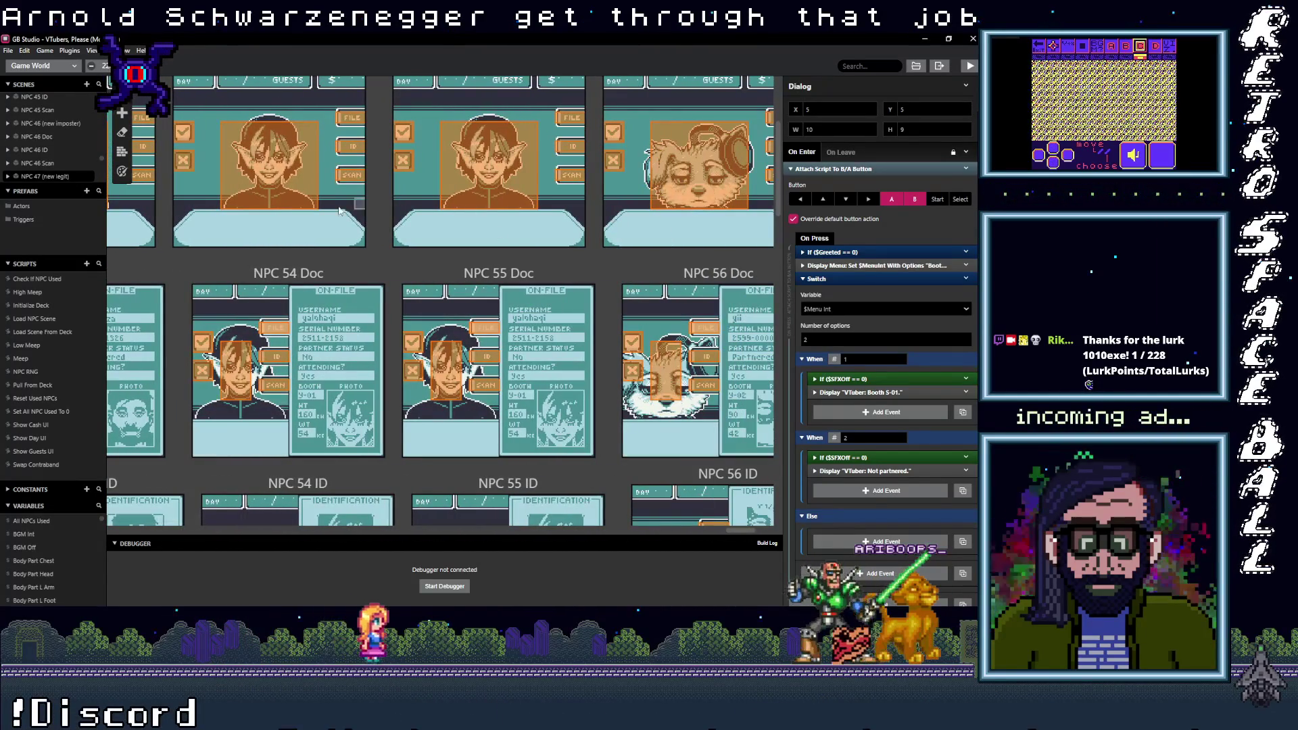
Step: Reposition NPC 54's sound checks around its Booth X-01 and Not partnered messages, deleting originals
{"action": "left_click", "coordinate": [269, 165]}
{"action": "left_click", "coordinate": [878, 392]}
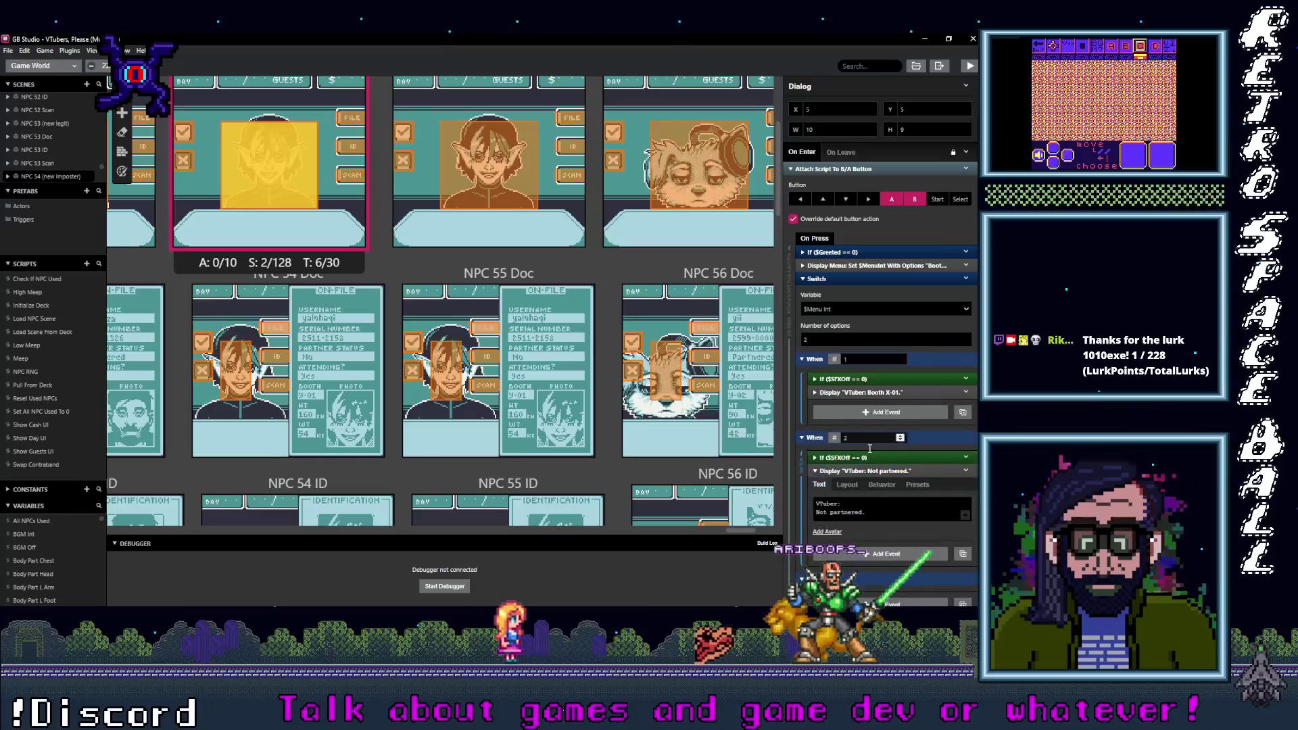
{"action": "left_click", "coordinate": [874, 472]}
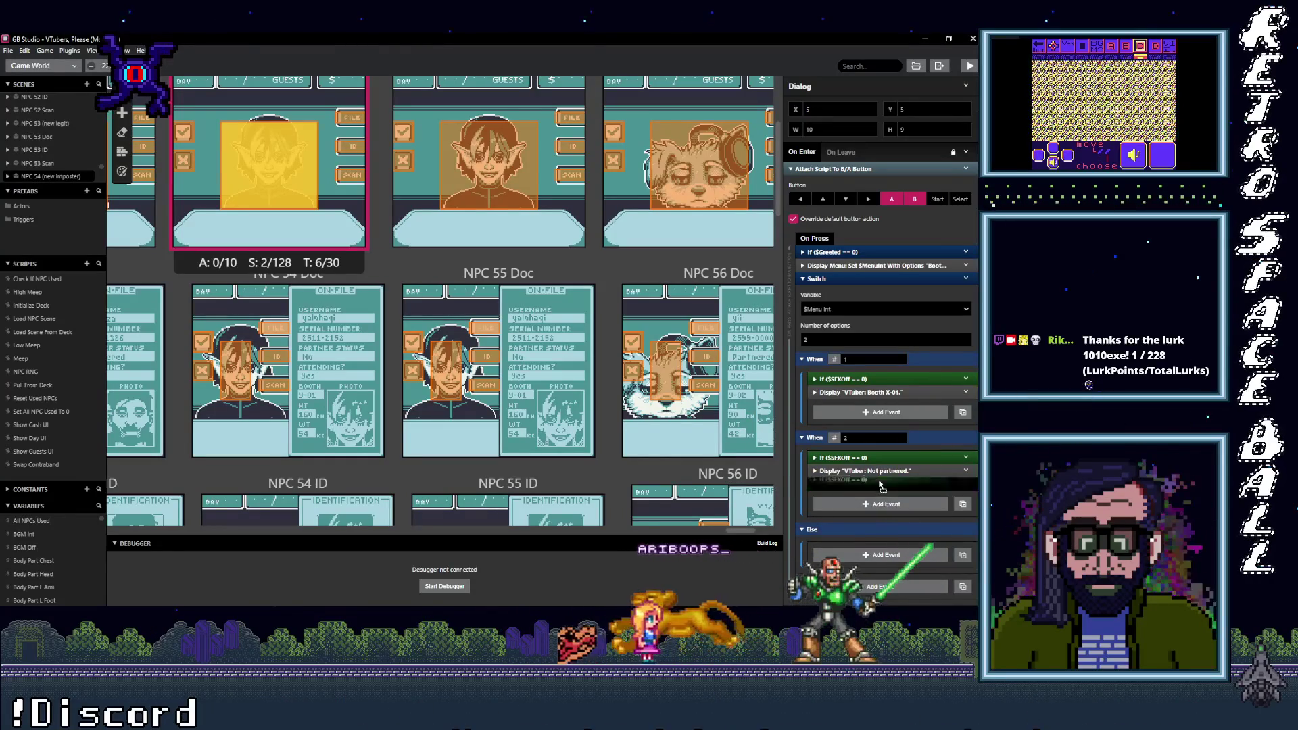
{"action": "left_click_drag", "start_coordinate": [878, 487], "coordinate": [882, 471]}
{"action": "left_click", "coordinate": [967, 457]}
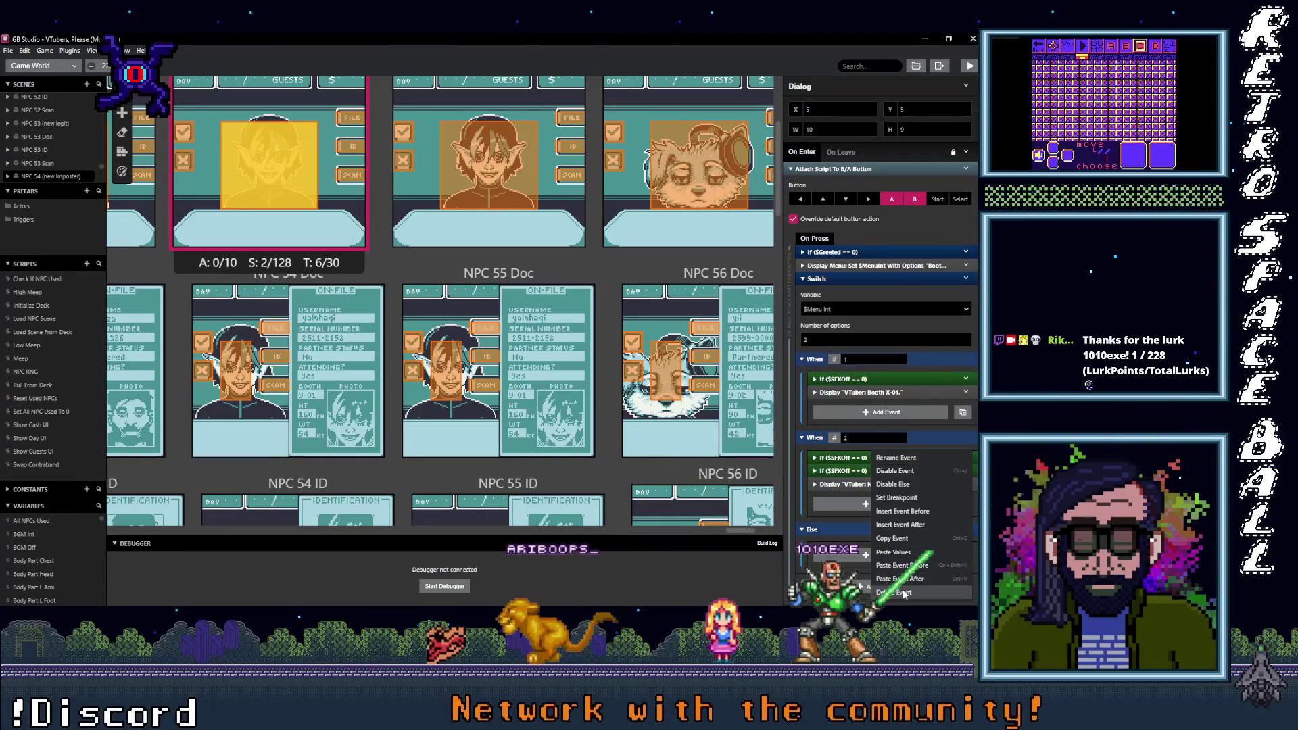
{"action": "left_click", "coordinate": [904, 593]}
{"action": "left_click", "coordinate": [876, 413]}
{"action": "left_click", "coordinate": [967, 379]}
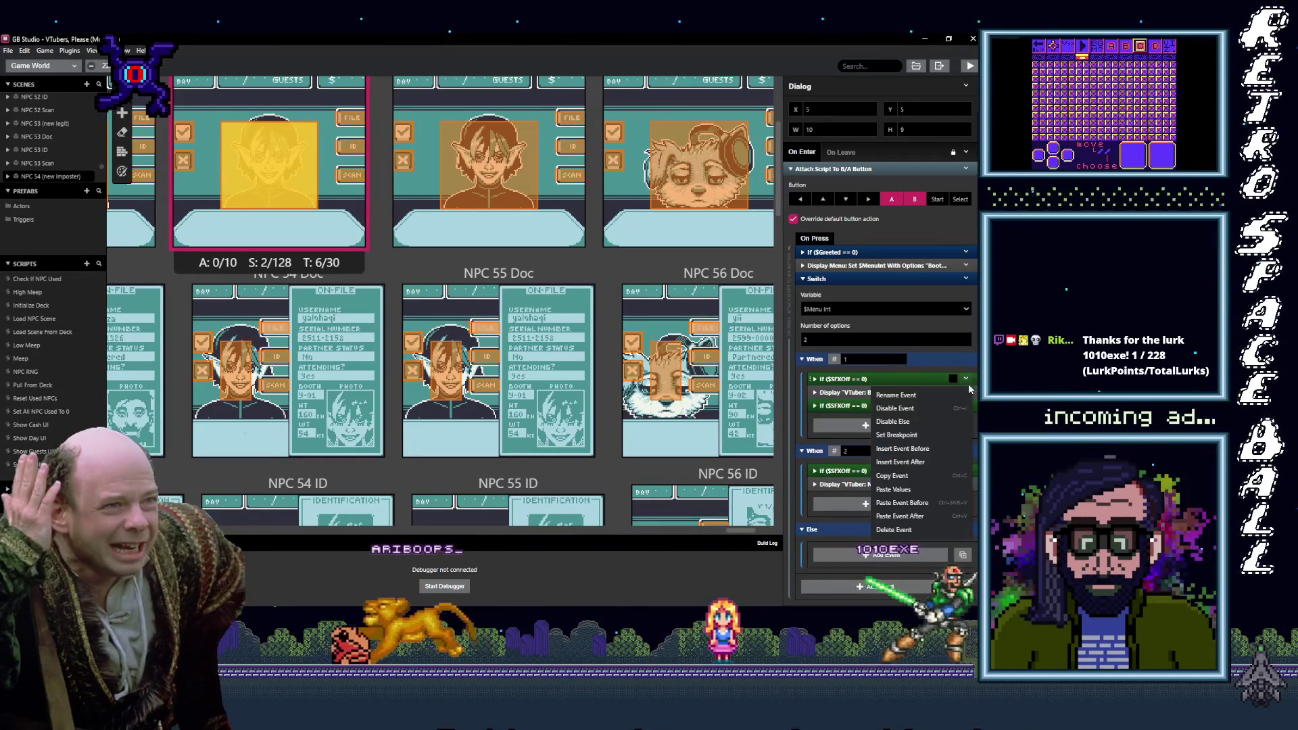
{"action": "left_click", "coordinate": [891, 530]}
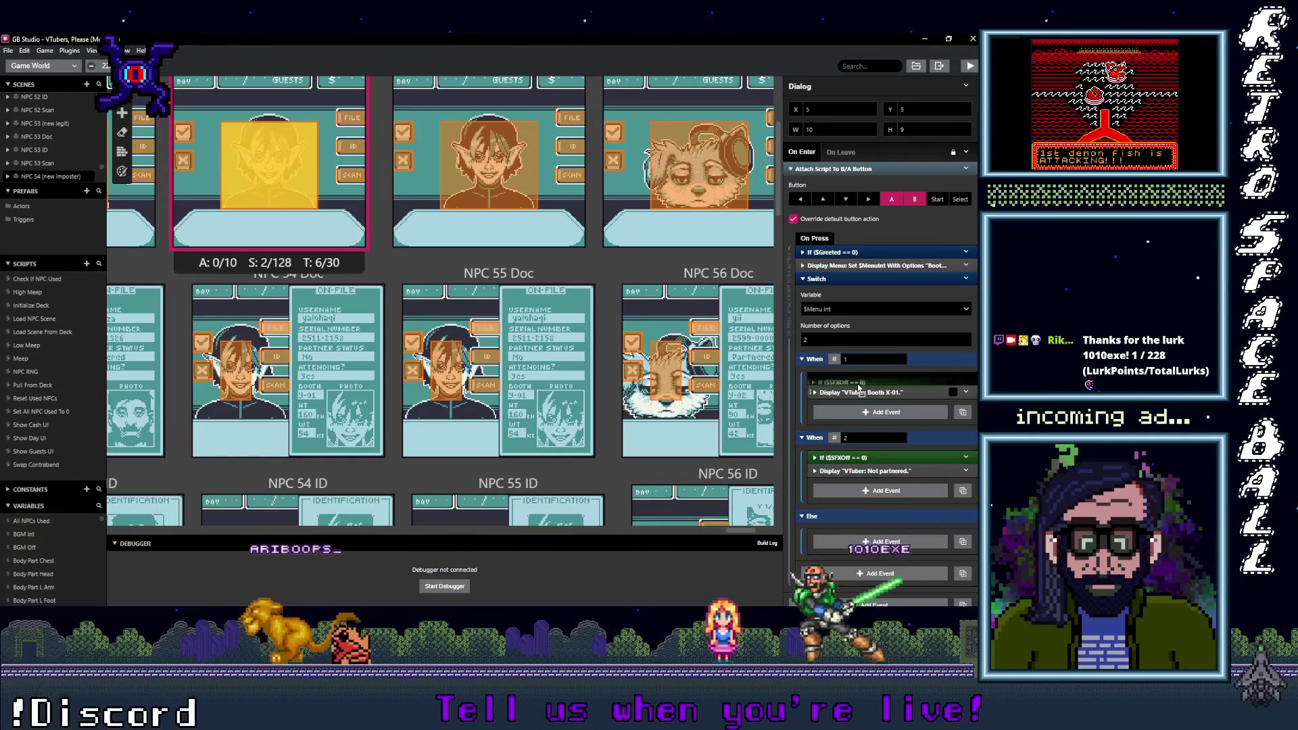
Step: Rearrange NPC 55's sound checks around its Booth Y-01 and Not partnered messages, removing extras
{"action": "left_click", "coordinate": [876, 392]}
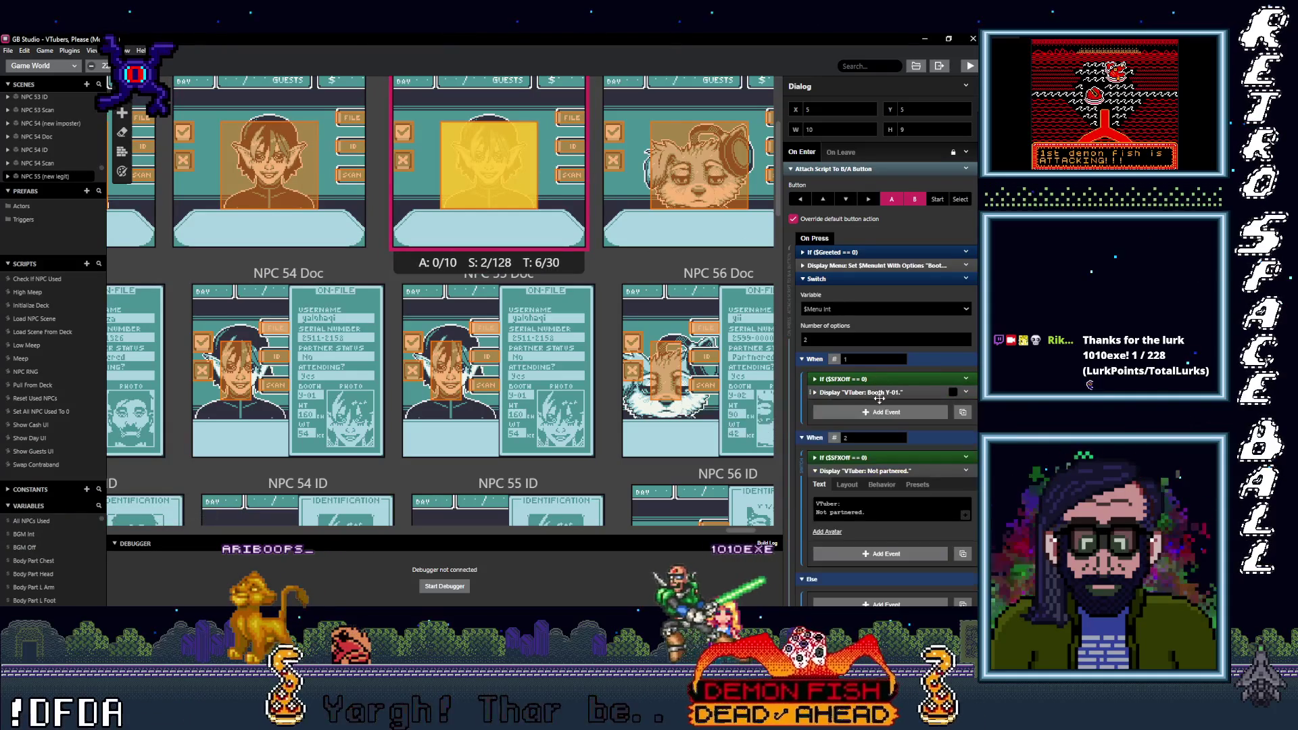
{"action": "left_click", "coordinate": [872, 472]}
{"action": "left_click", "coordinate": [869, 489]}
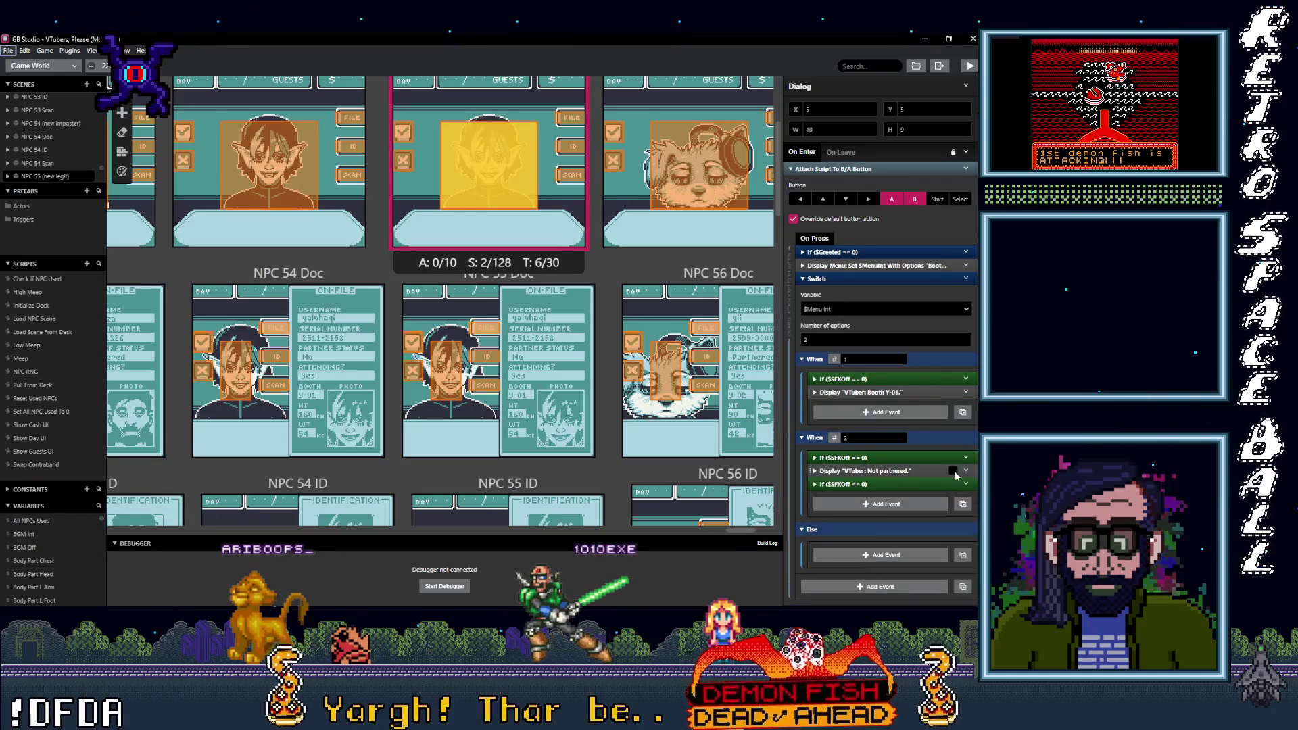
{"action": "right_click", "coordinate": [872, 455]}
{"action": "left_click", "coordinate": [903, 593]}
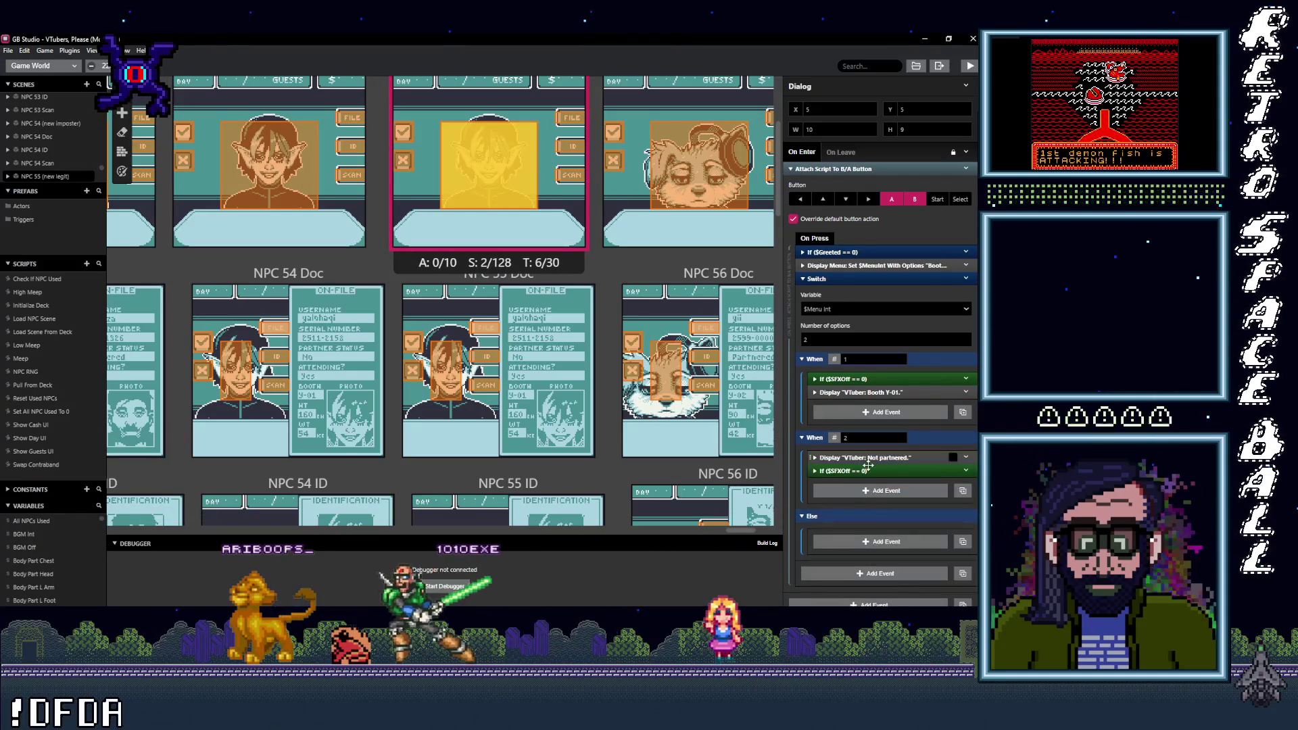
{"action": "left_click", "coordinate": [904, 413]}
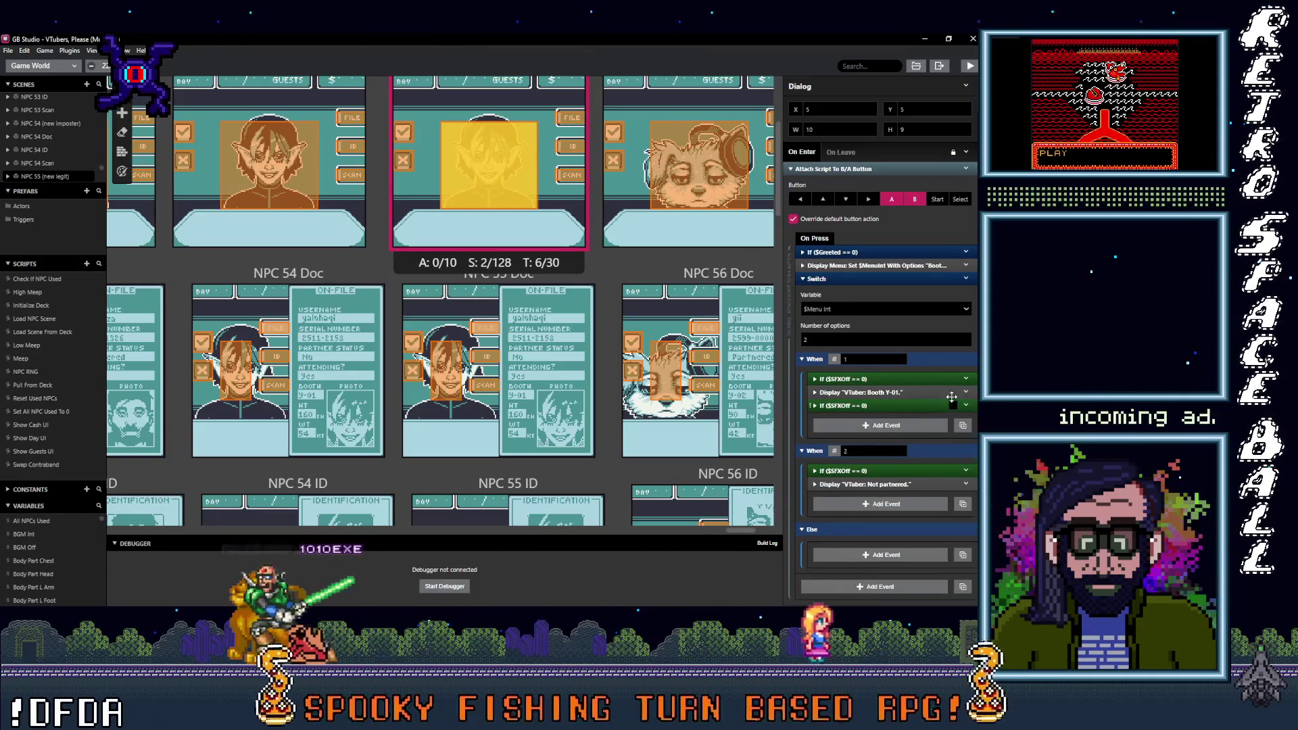
{"action": "left_click", "coordinate": [966, 382]}
{"action": "left_click", "coordinate": [899, 529]}
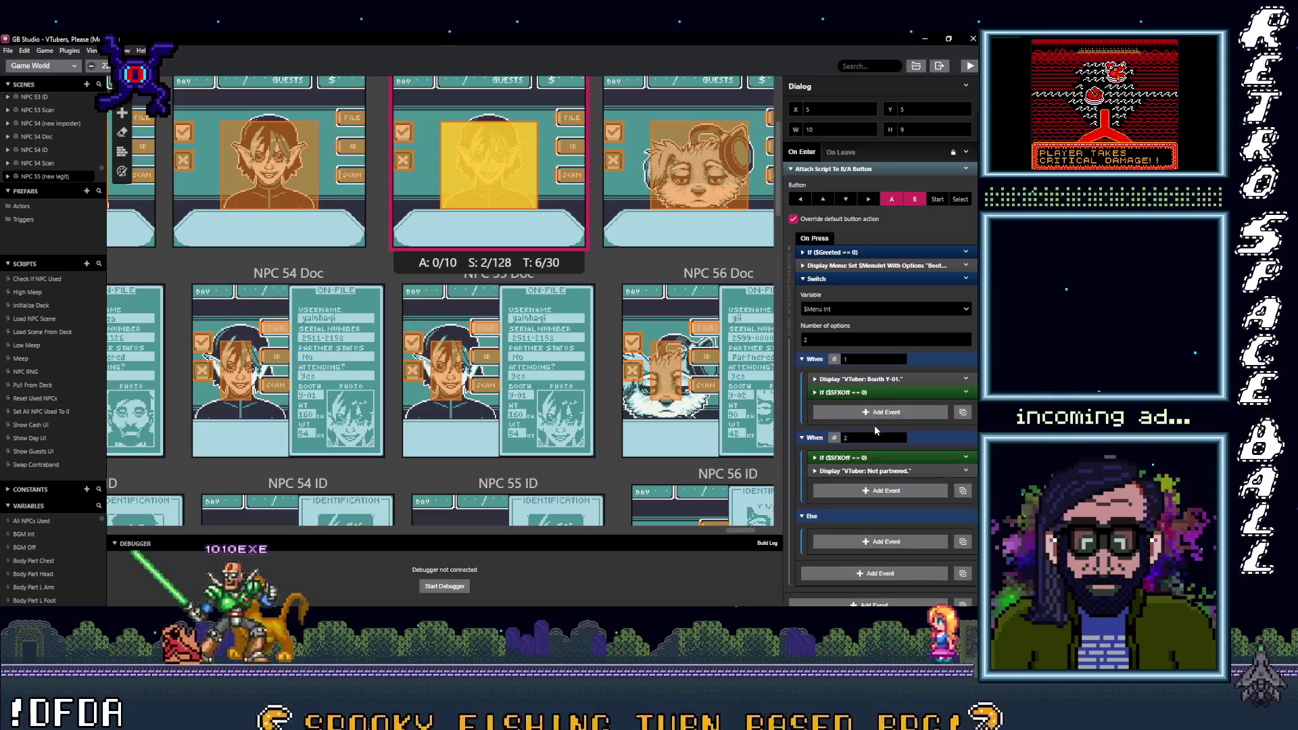
{"action": "left_click", "coordinate": [705, 181]}
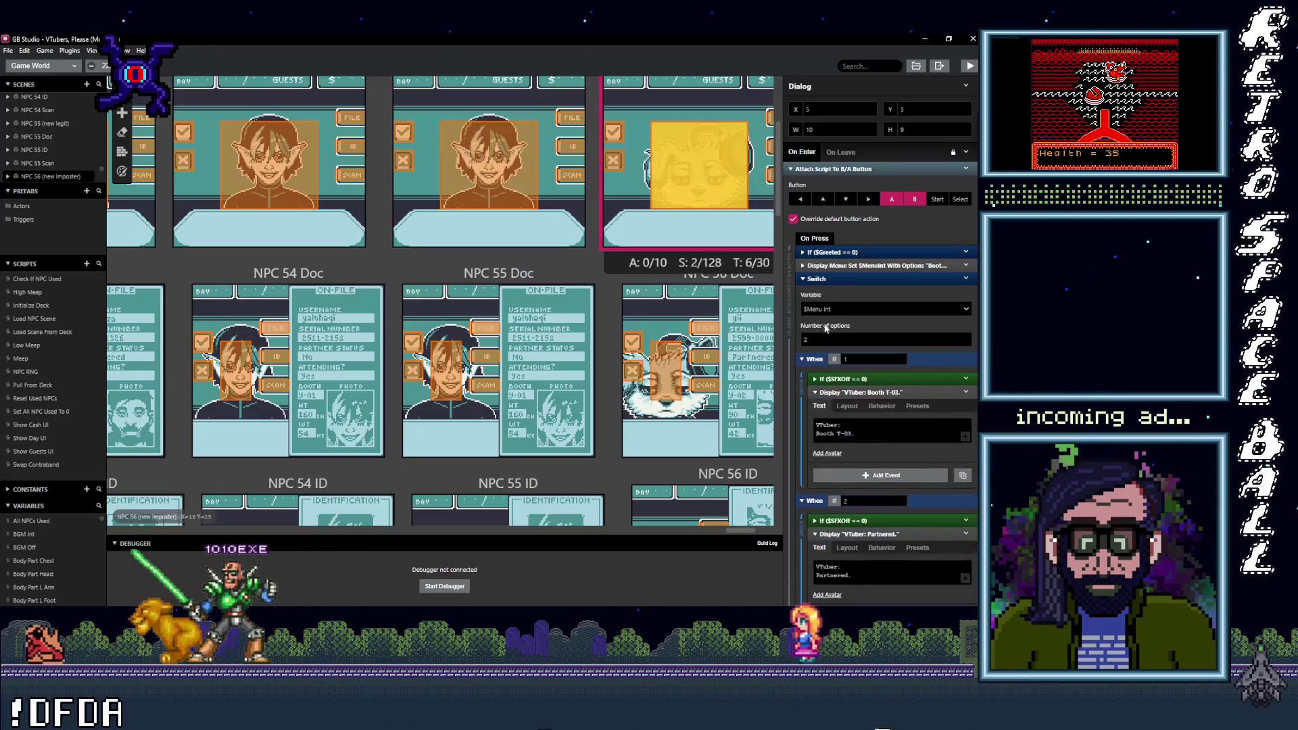
Step: Reposition NPC 56's sound checks around its Booth T-03 and Partnered messages
{"action": "left_click", "coordinate": [860, 393]}
{"action": "left_click", "coordinate": [878, 470]}
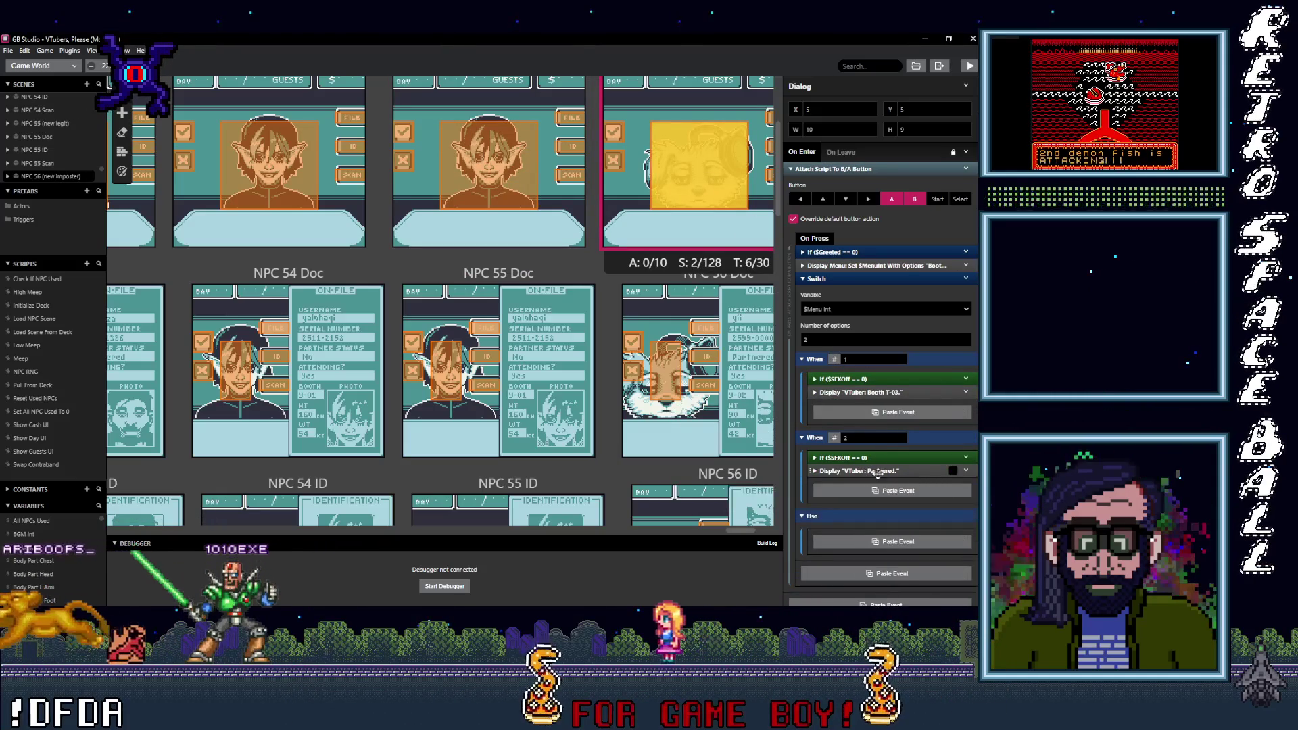
{"action": "right_click", "coordinate": [872, 461]}
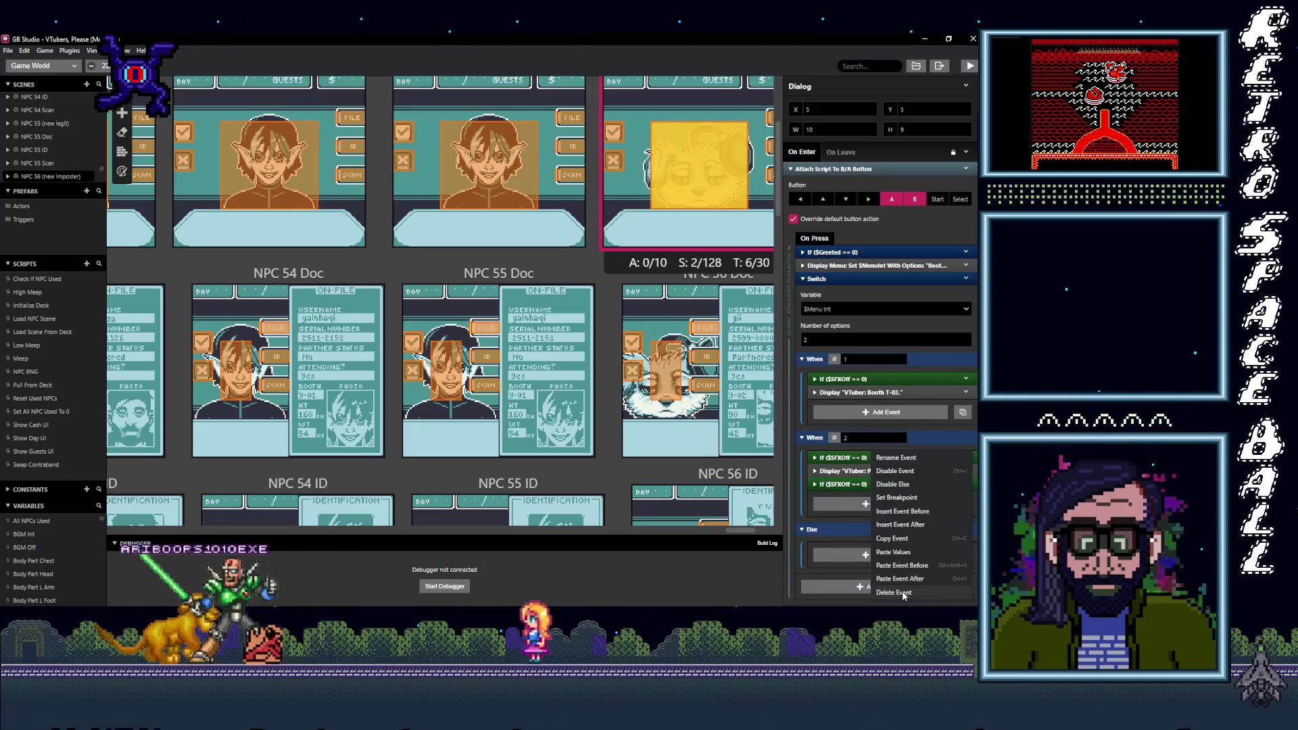
{"action": "left_click", "coordinate": [884, 465]}
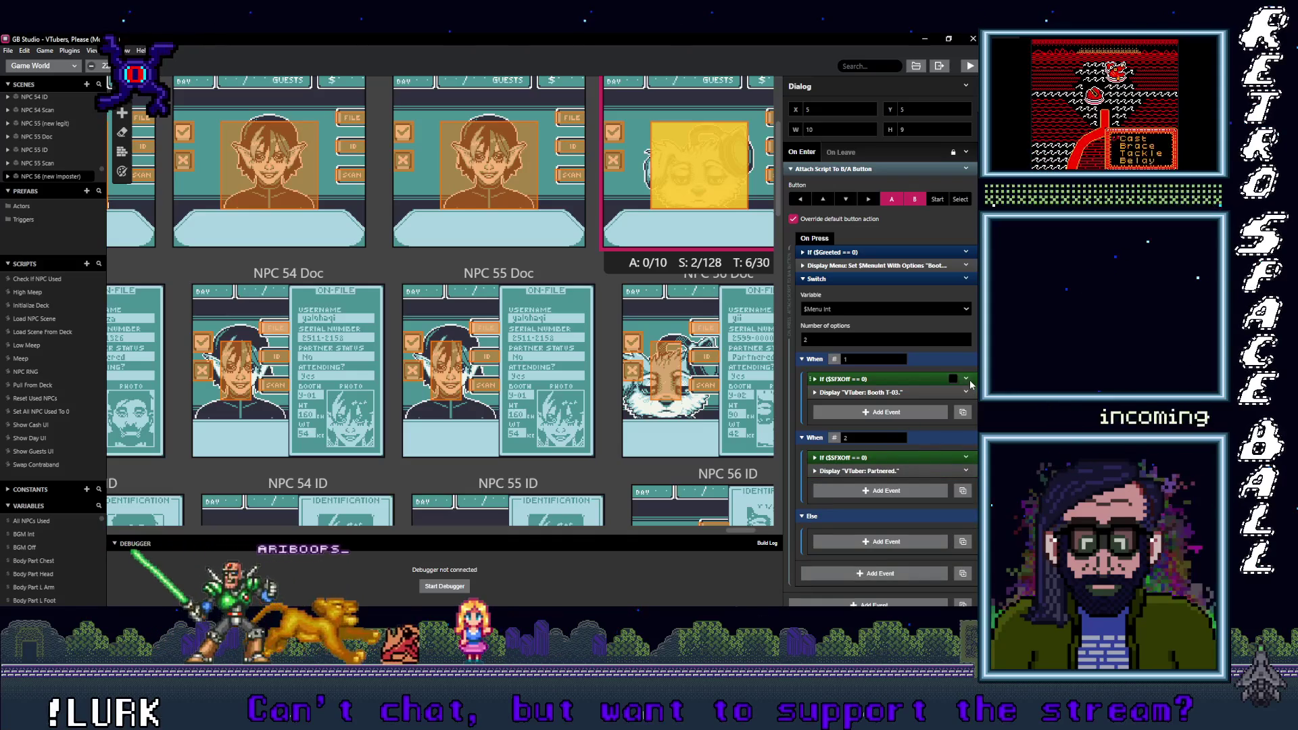
{"action": "left_click", "coordinate": [966, 379]}
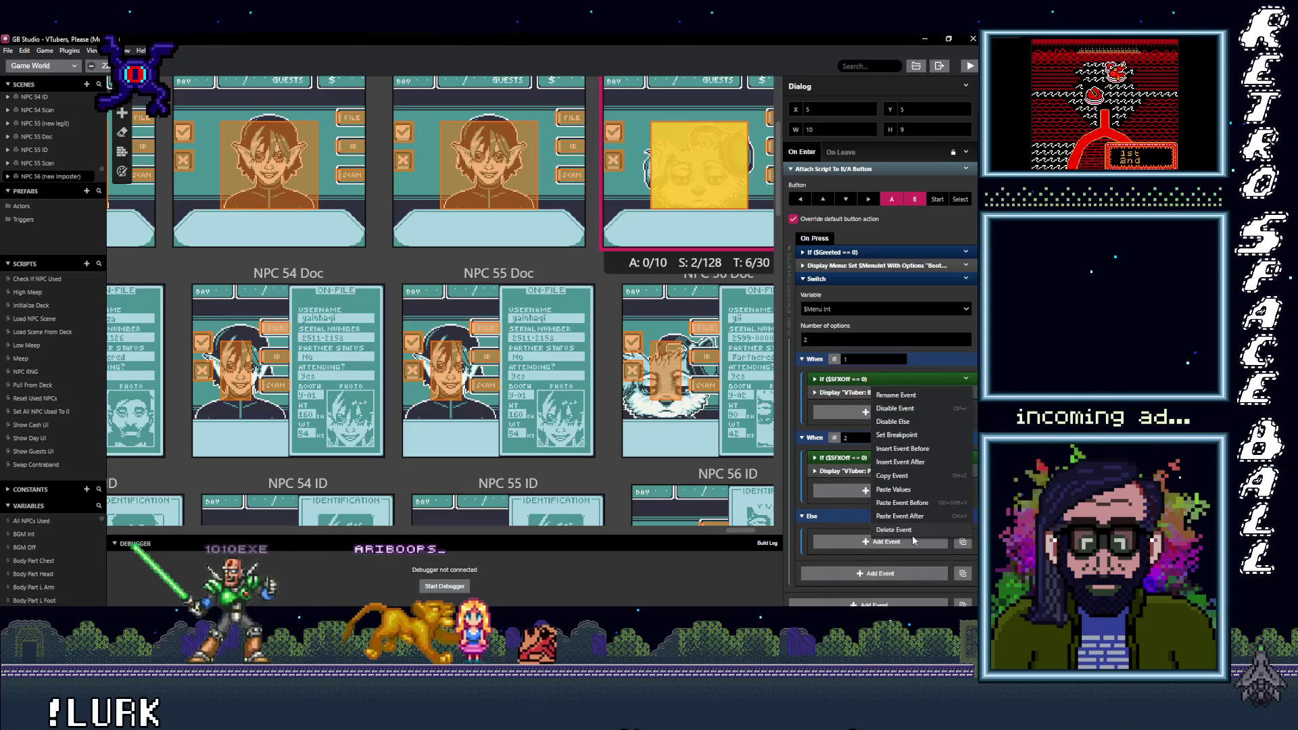
{"action": "left_click", "coordinate": [872, 396]}
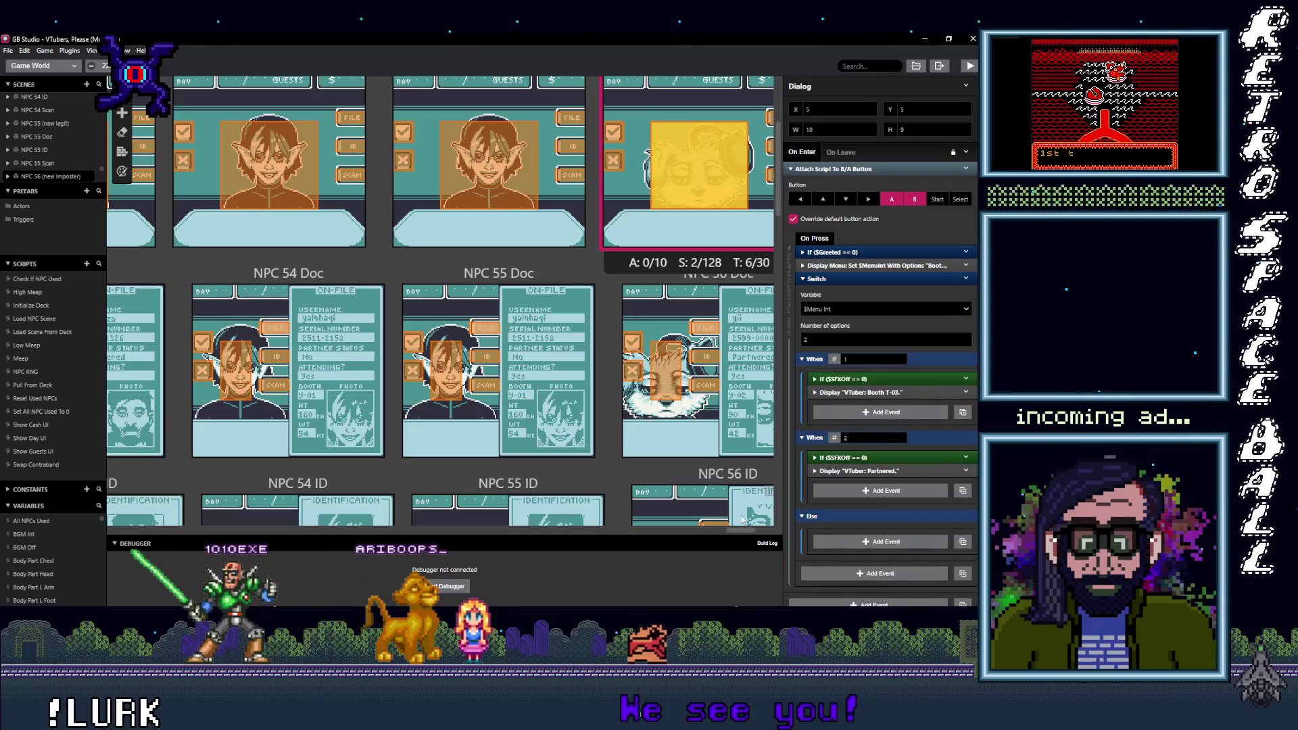
{"action": "left_click_drag", "start_coordinate": [734, 528], "coordinate": [755, 536]}
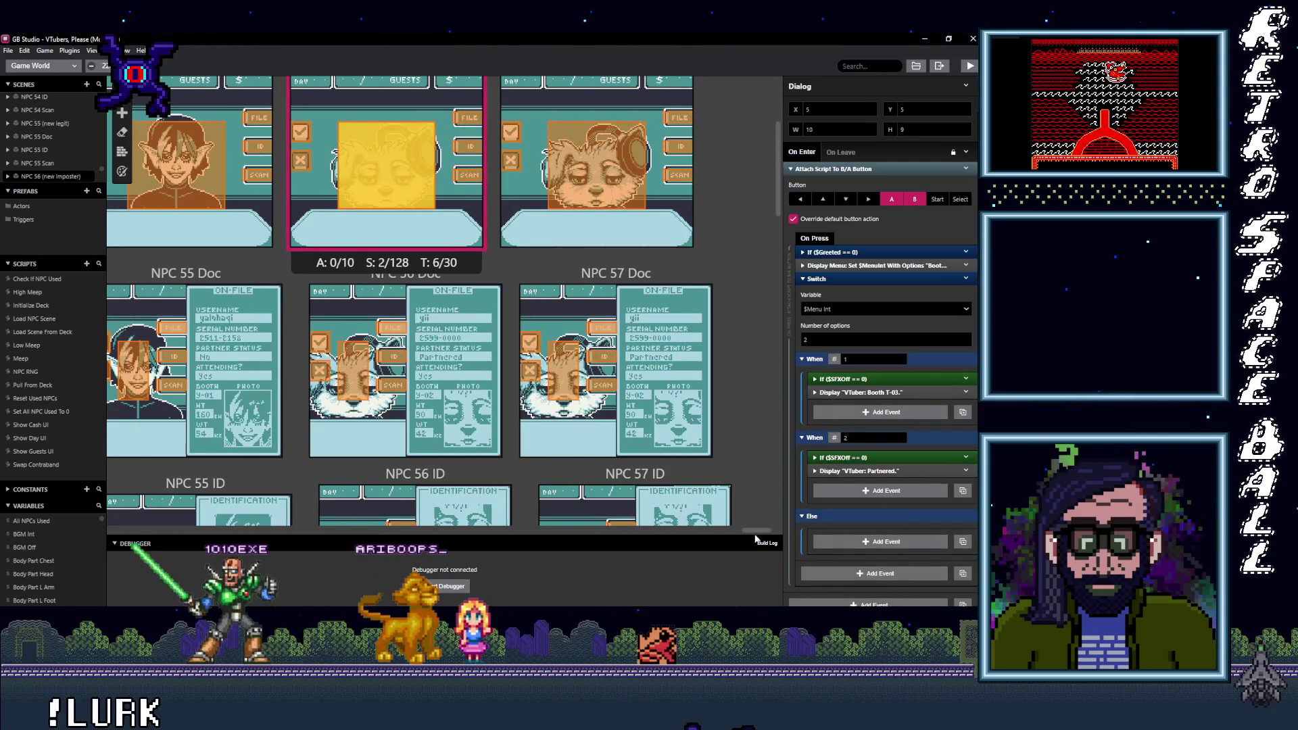
Step: Put SFXOff checks above NPC 57's Booth Y-02 and Partnered messages; move its trigger to 5, 5
{"action": "left_click", "coordinate": [592, 193]}
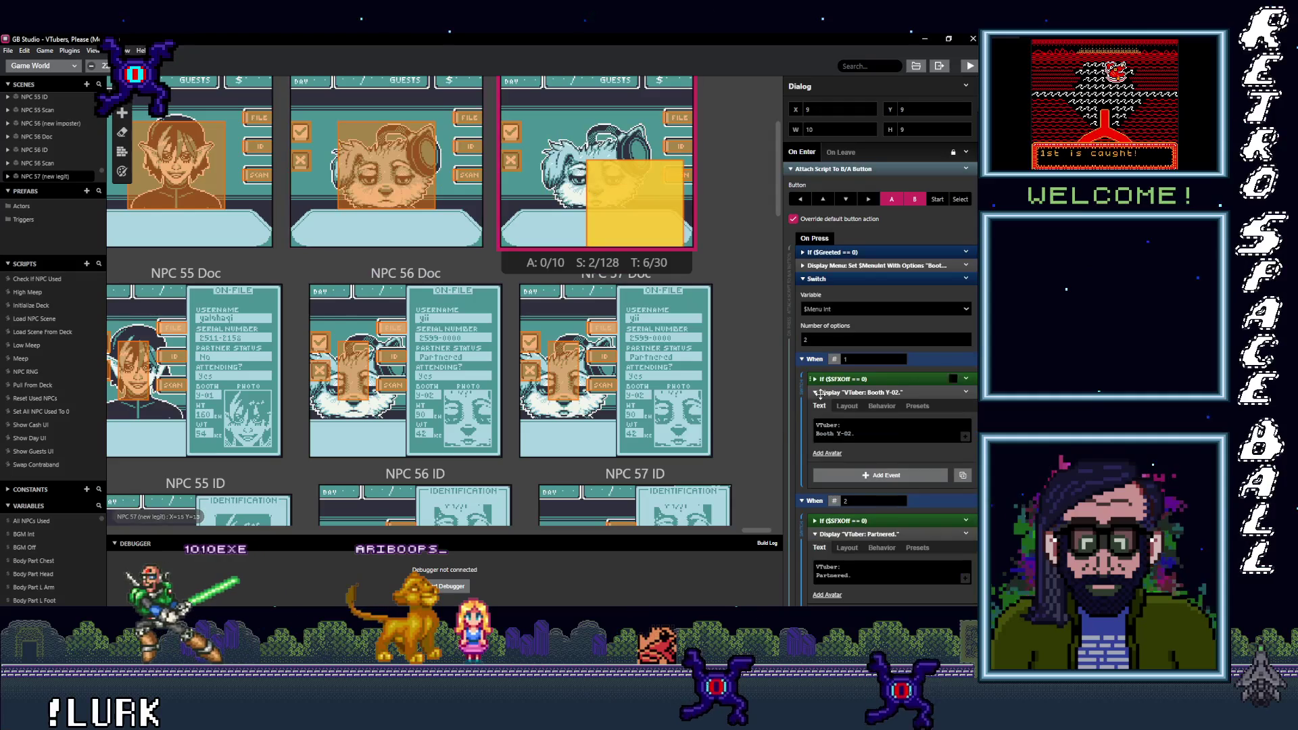
{"action": "left_click", "coordinate": [876, 393]}
{"action": "key", "text": "ctrl+v"}
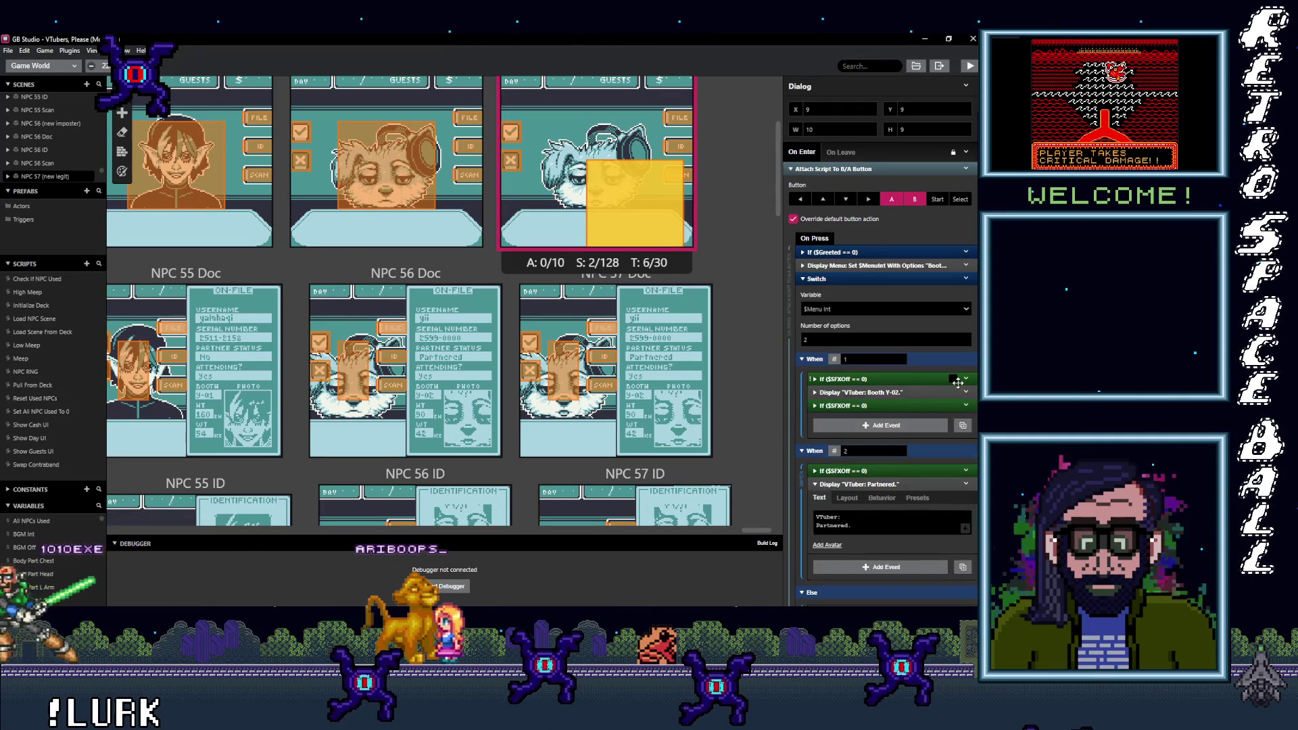
{"action": "left_click", "coordinate": [966, 379]}
{"action": "left_click", "coordinate": [893, 529]}
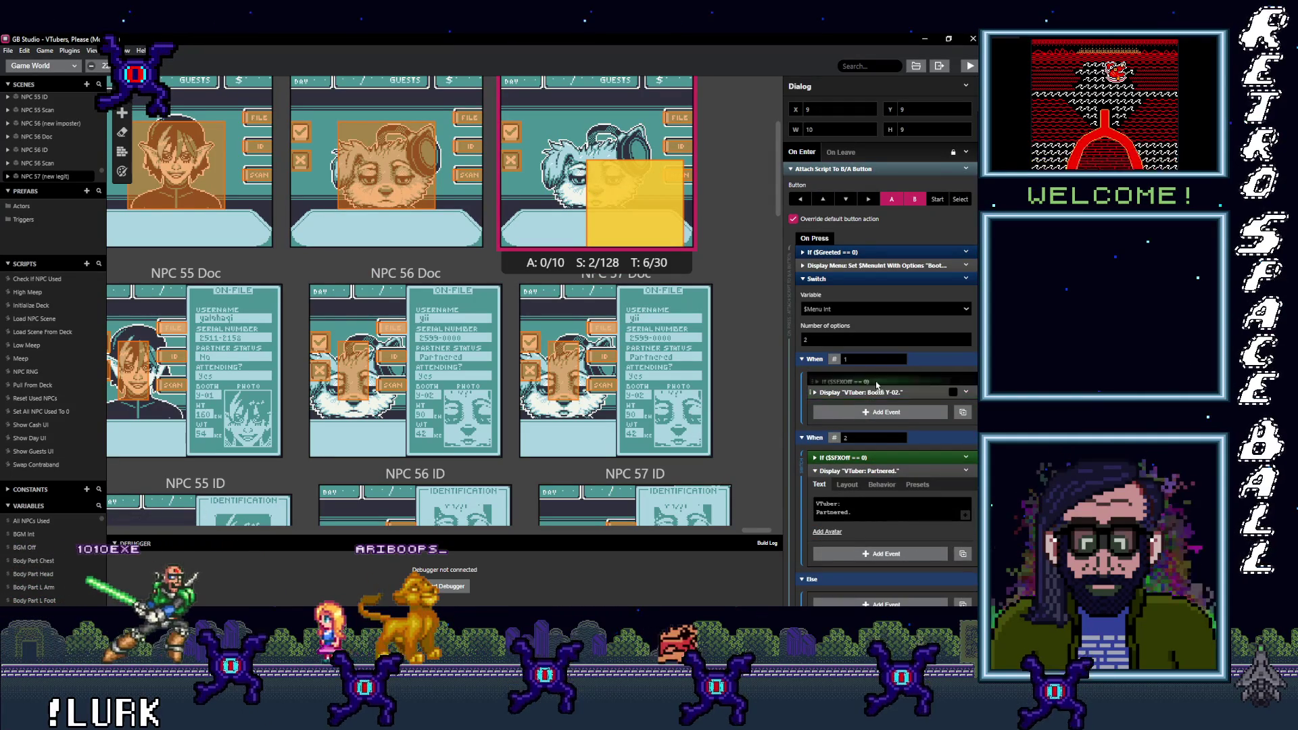
{"action": "key", "text": "ctrl+v"}
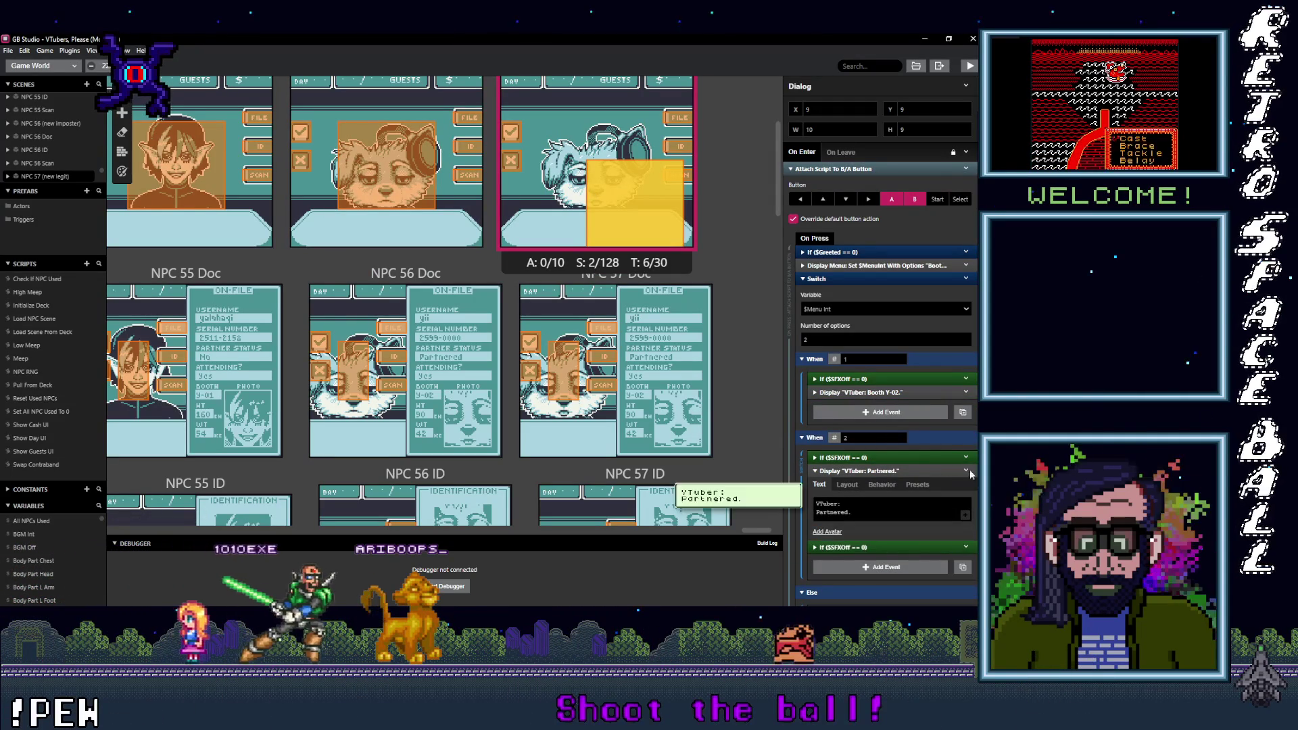
{"action": "left_click", "coordinate": [965, 457]}
{"action": "left_click", "coordinate": [880, 493]}
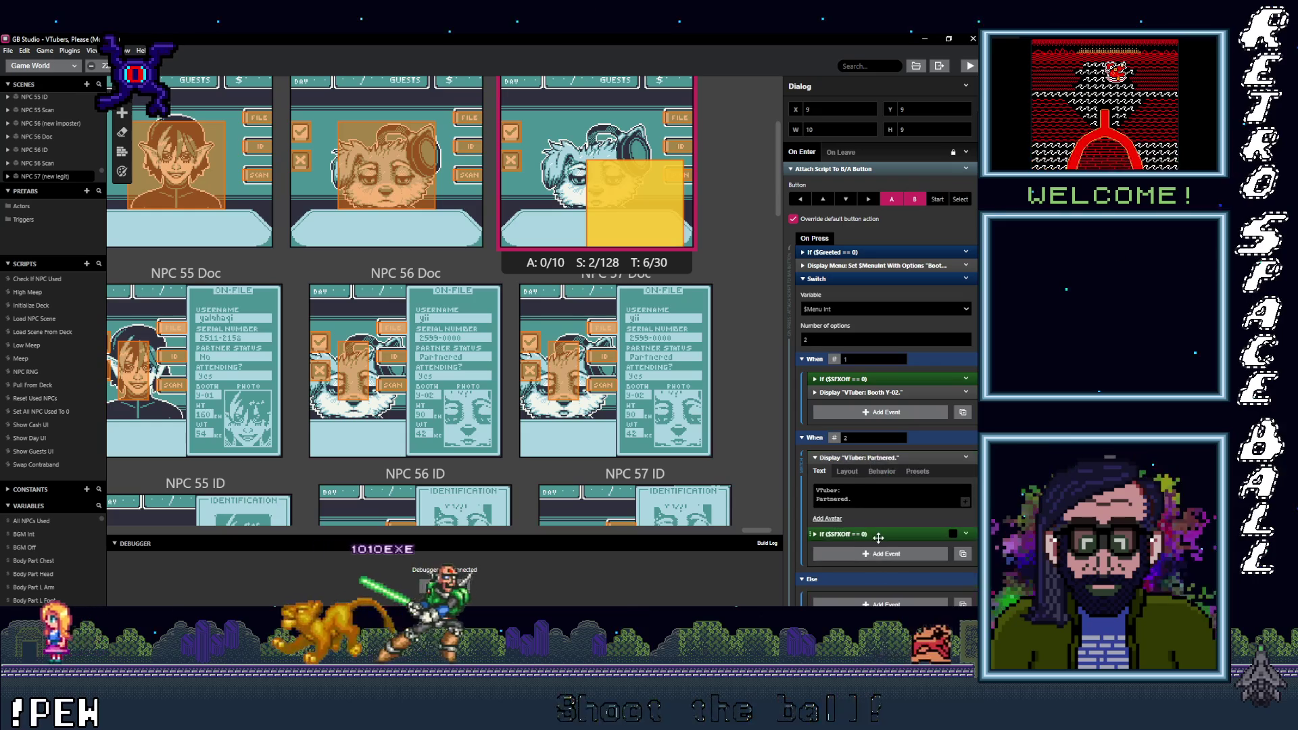
{"action": "left_click_drag", "start_coordinate": [880, 494], "coordinate": [871, 459]}
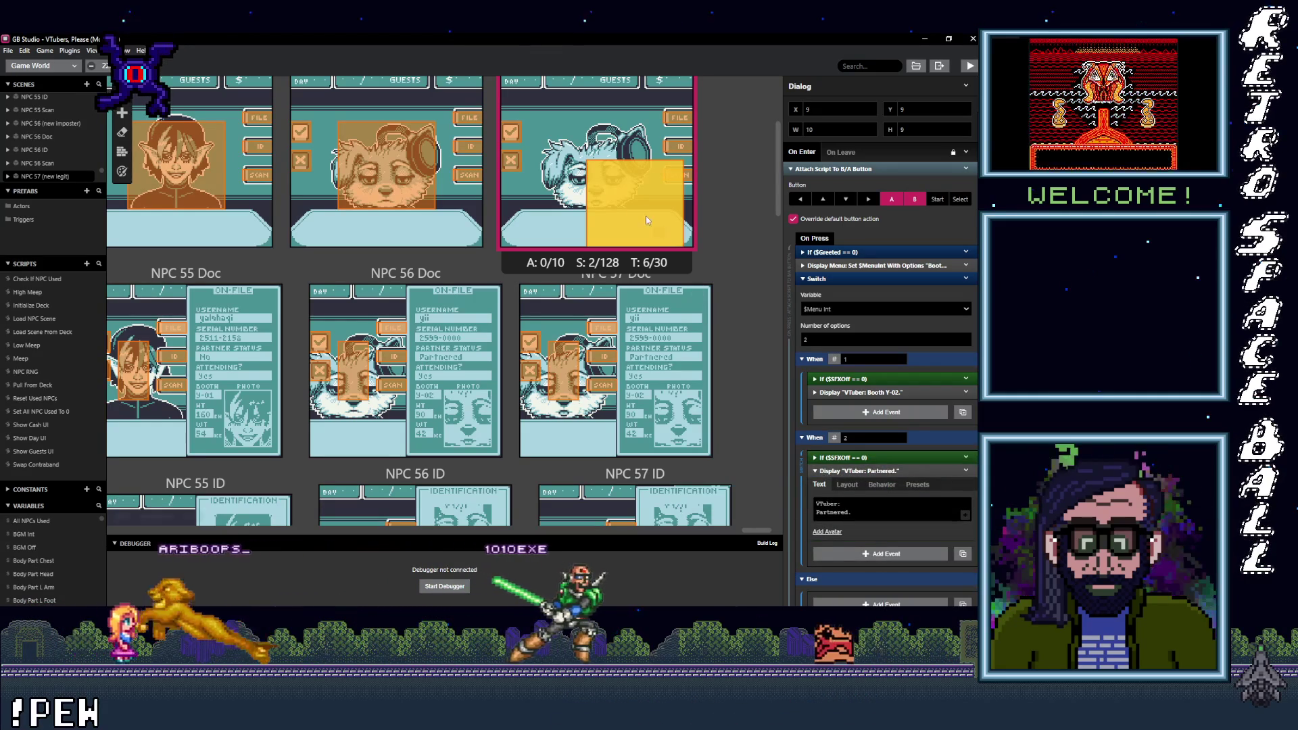
{"action": "left_click_drag", "start_coordinate": [591, 169], "coordinate": [552, 129]}
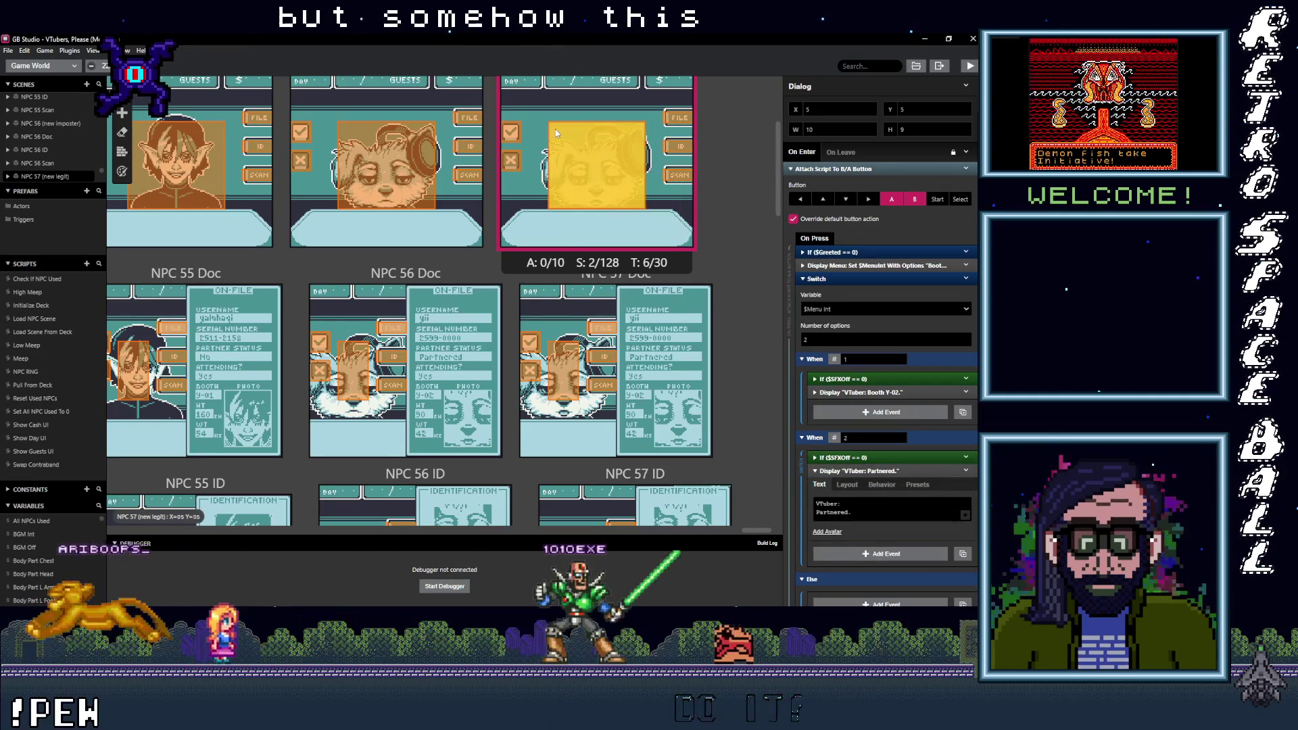
{"action": "left_click", "coordinate": [737, 273]}
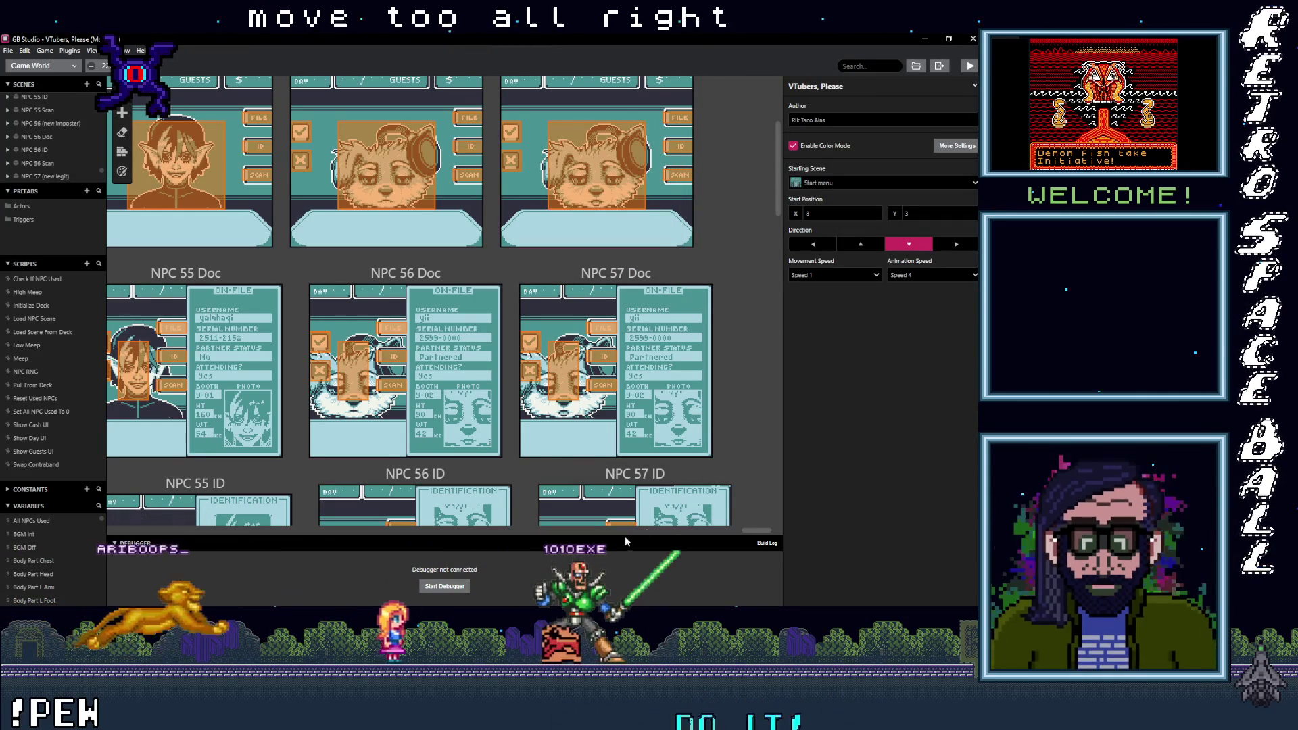
Step: Pan to the Mistake Guest and Imposter scenes and open the Mistake Imposter script
{"action": "mouse_move", "coordinate": [757, 529]}
{"action": "left_mouse_down"}
{"action": "mouse_move", "coordinate": [93, 538]}
{"action": "mouse_move", "coordinate": [152, 554]}
{"action": "left_mouse_up"}
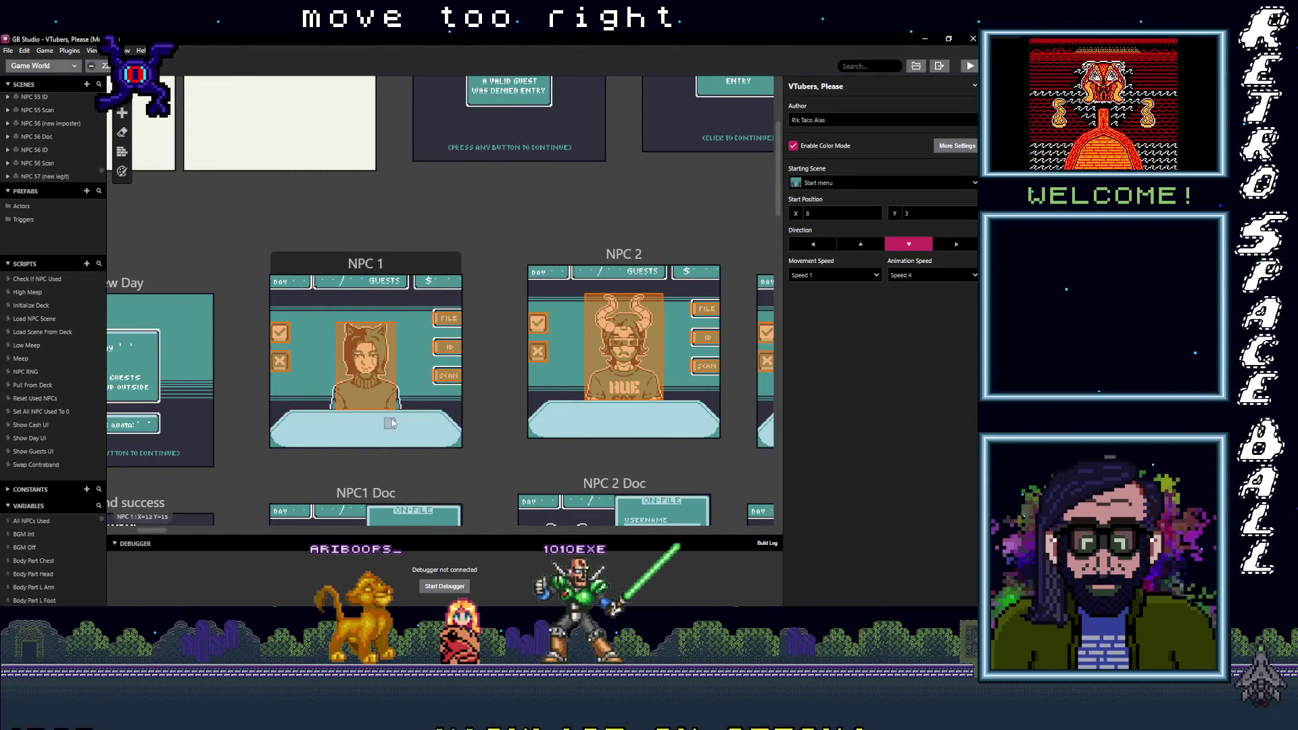
{"action": "mouse_move", "coordinate": [497, 367]}
{"action": "left_mouse_down"}
{"action": "mouse_move", "coordinate": [653, 376]}
{"action": "mouse_move", "coordinate": [415, 467]}
{"action": "left_mouse_up"}
{"action": "left_click_drag", "start_coordinate": [496, 278], "coordinate": [431, 347]}
{"action": "left_click", "coordinate": [595, 291]}
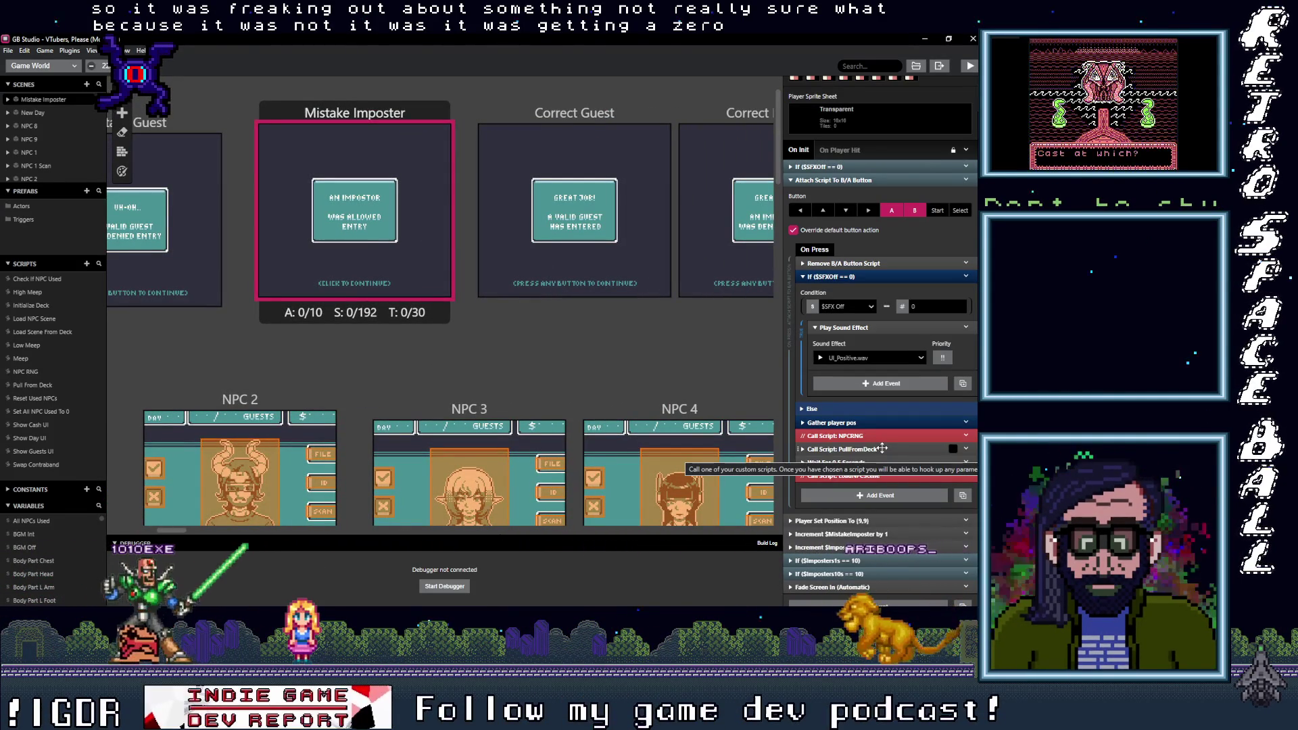
Step: Clear the scene selection near Correct Imposter and NPC 5 to show project settings for the build
{"action": "left_click_drag", "start_coordinate": [717, 351], "coordinate": [494, 371]}
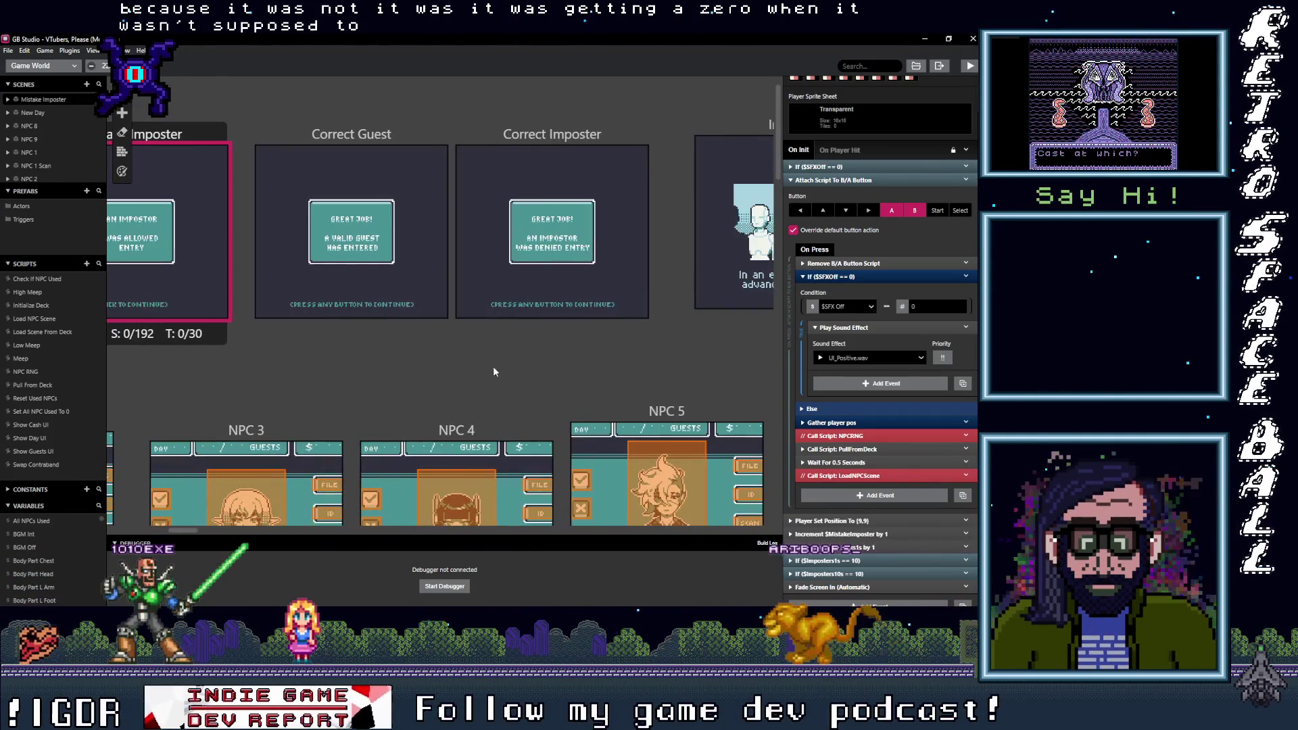
{"action": "left_click", "coordinate": [582, 368]}
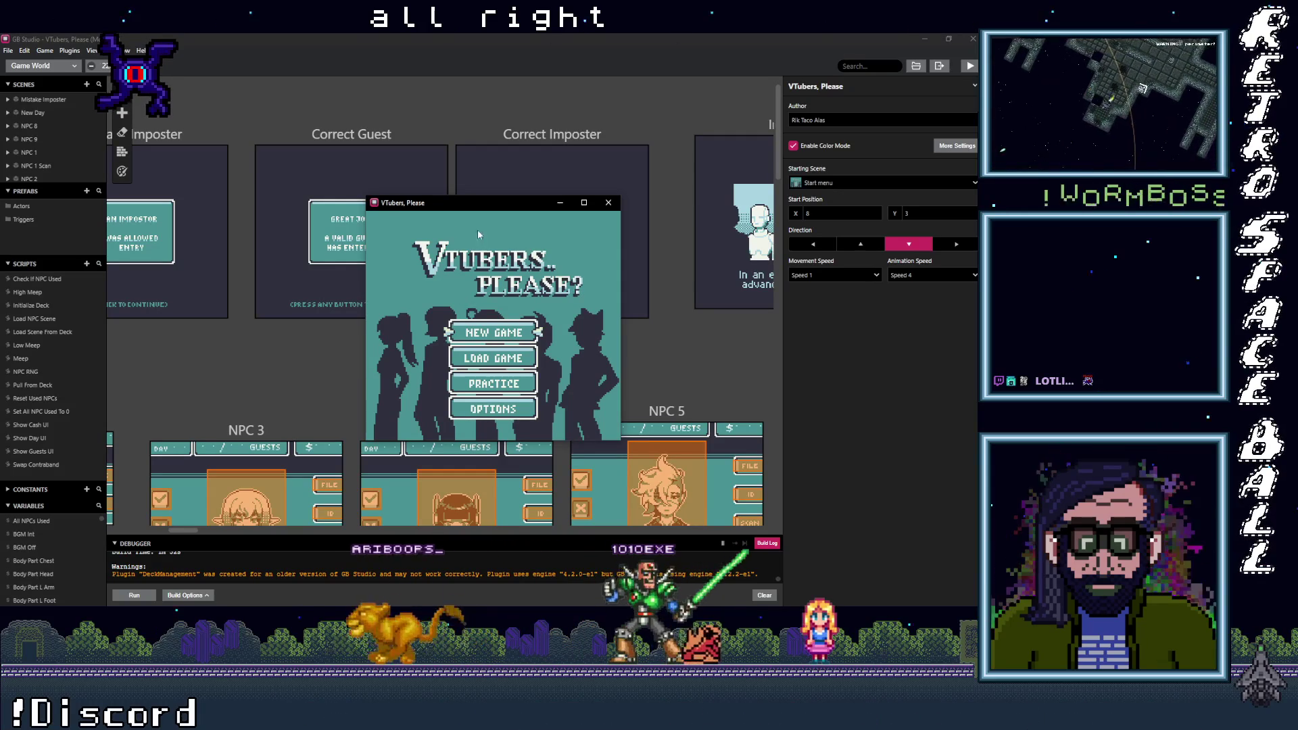
Step: Maximize the play window, choose New Game, and advance through the intro to Day 01's first guest
{"action": "left_click", "coordinate": [584, 202]}
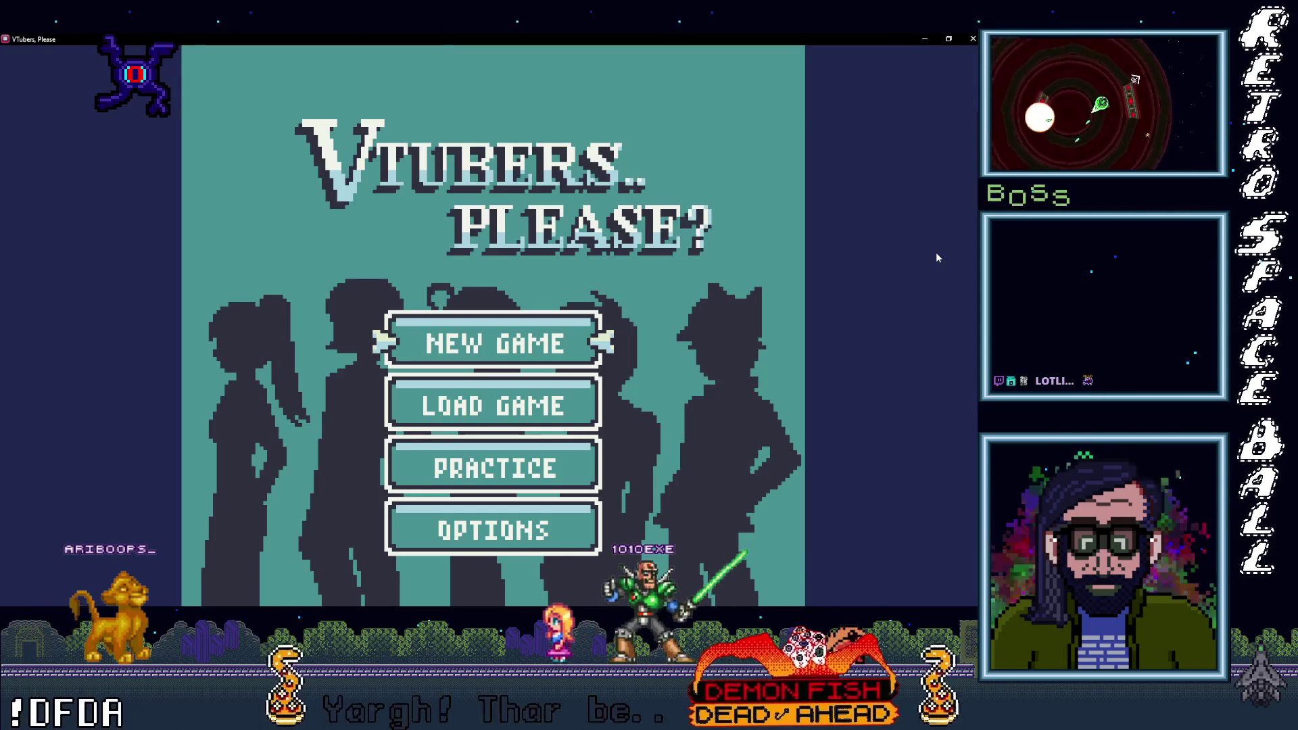
{"action": "key", "text": "Return"}
{"action": "key", "text": "Return"}
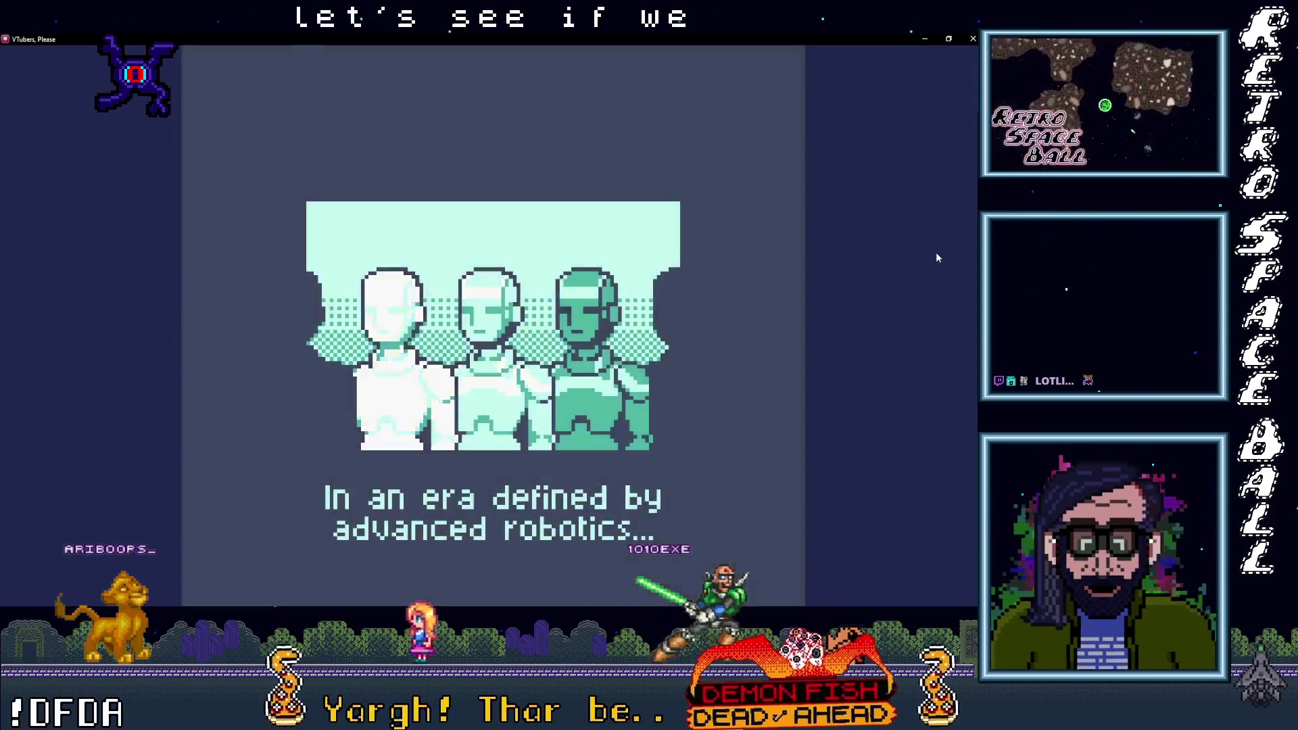
{"action": "key", "text": "Return"}
{"action": "key", "text": "Return"}
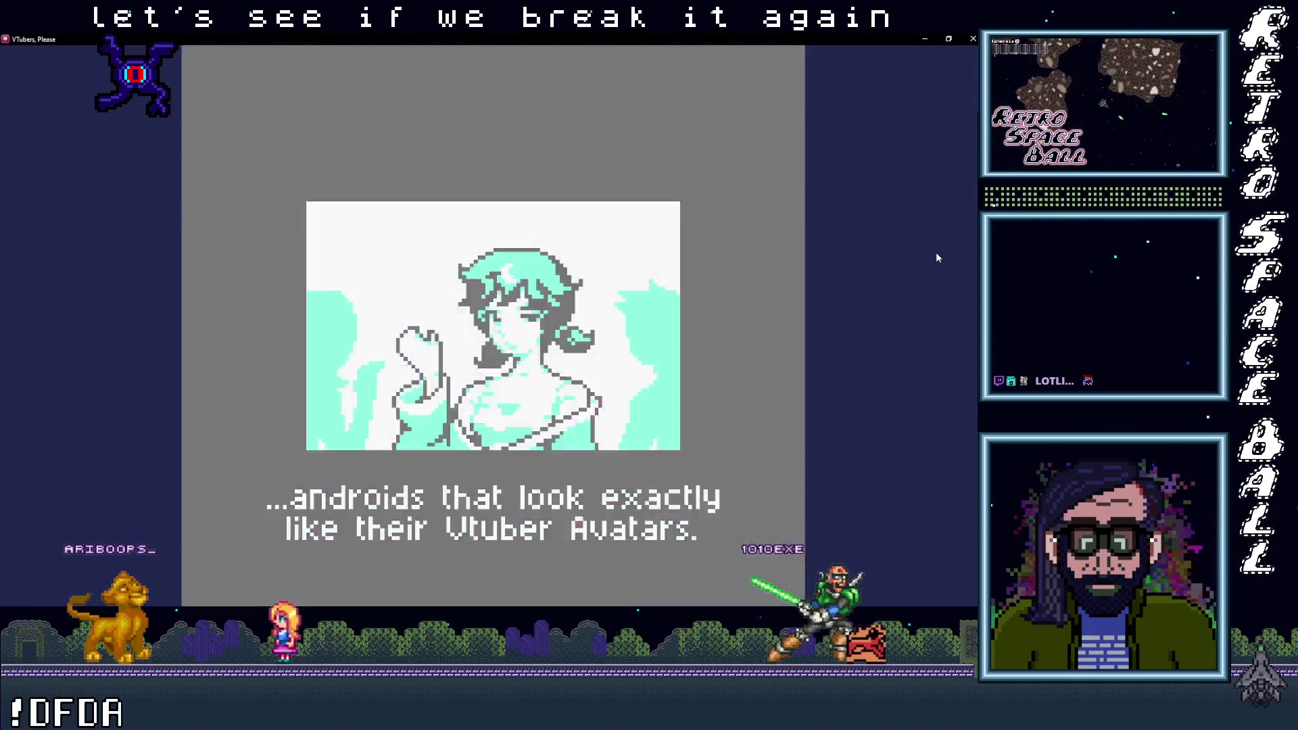
{"action": "key", "text": "Return"}
{"action": "key", "text": "Return"}
{"action": "key", "text": "Return"}
{"action": "key", "text": "Return"}
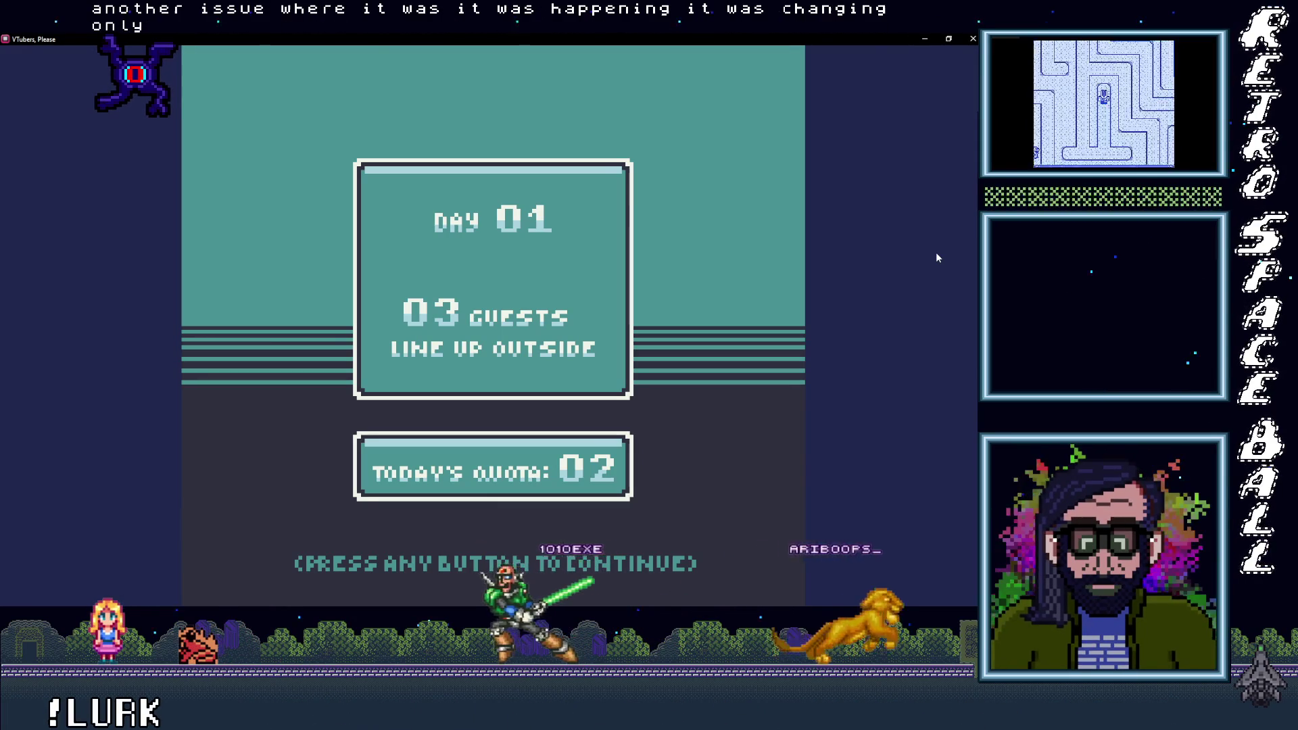
{"action": "key", "text": "Return"}
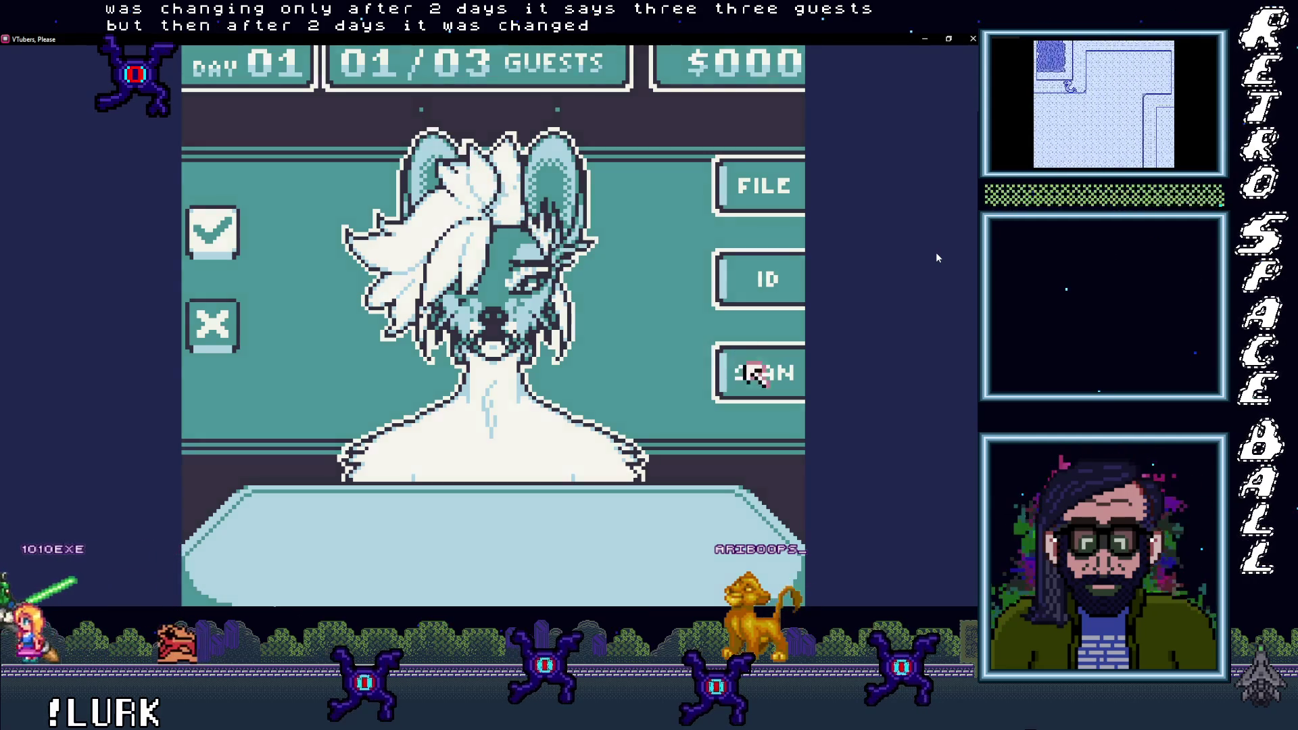
Step: Scan and deny entry to both impostor guests, reaching the Day 01 success summary
{"action": "left_click", "coordinate": [743, 370]}
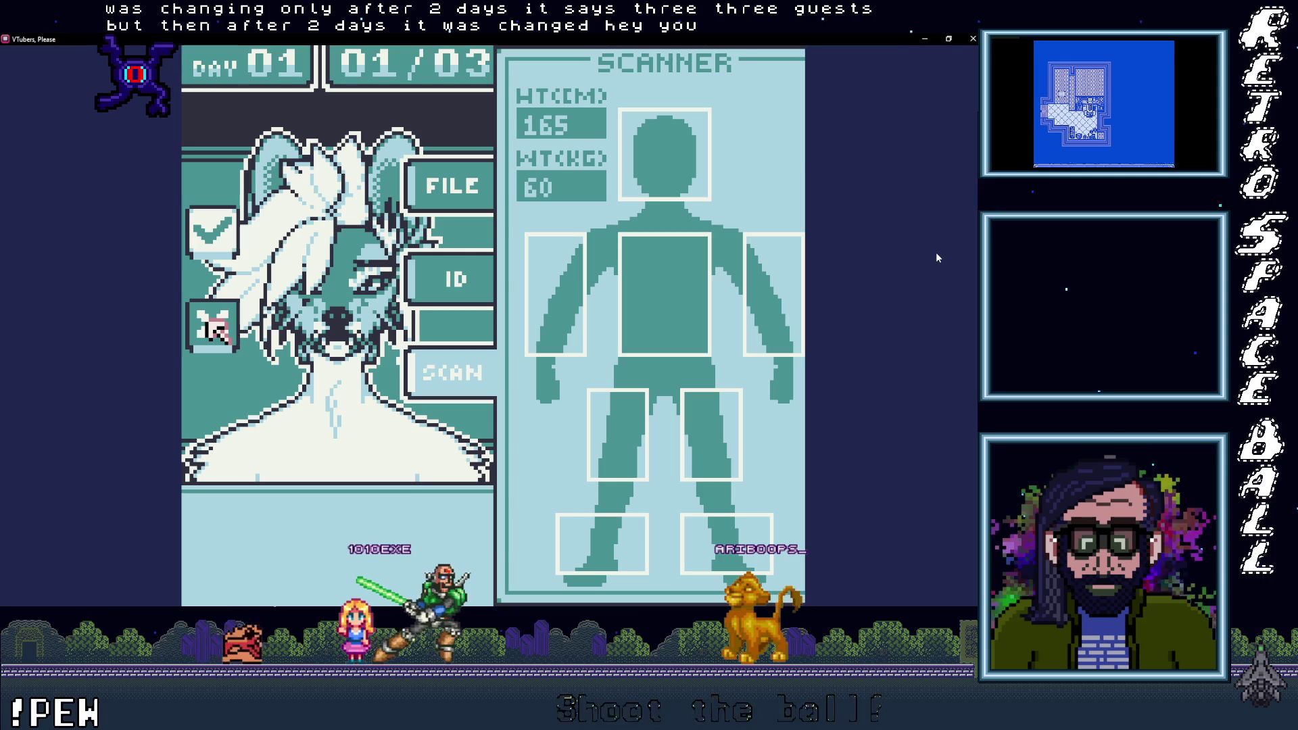
{"action": "left_click", "coordinate": [213, 326]}
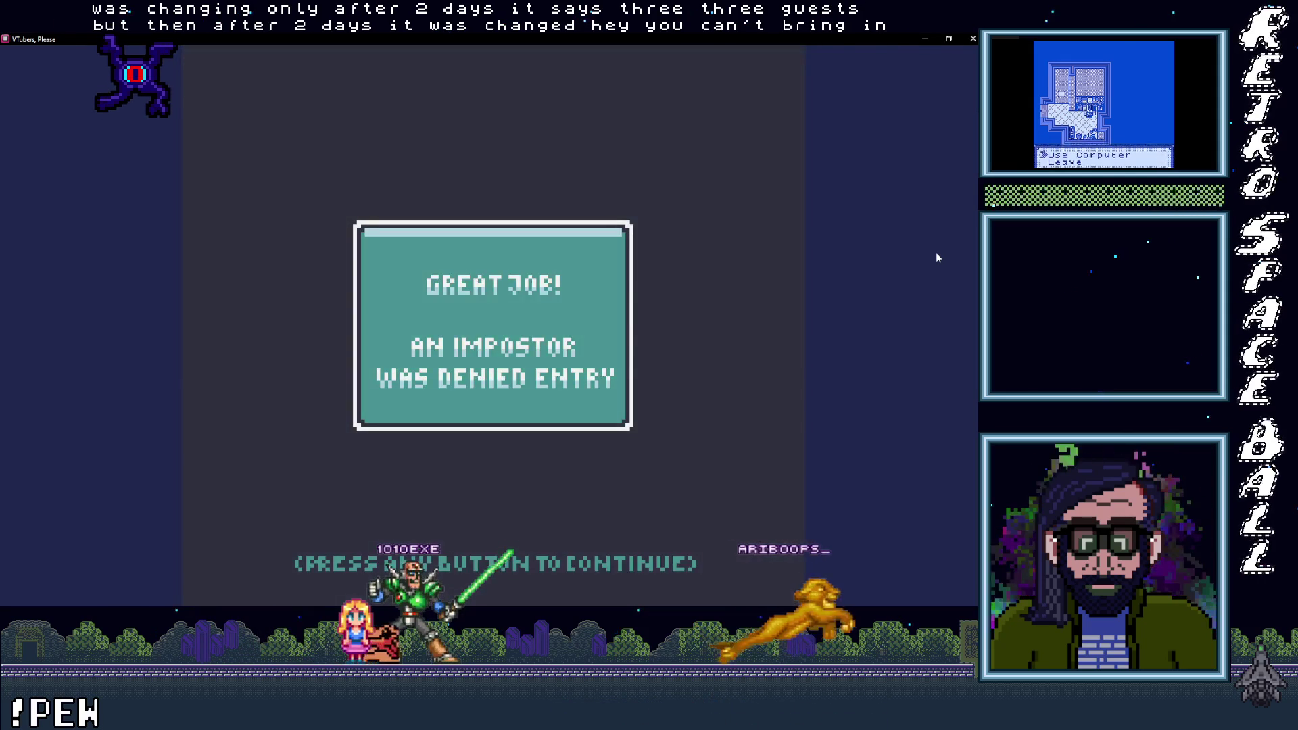
{"action": "left_click", "coordinate": [473, 307]}
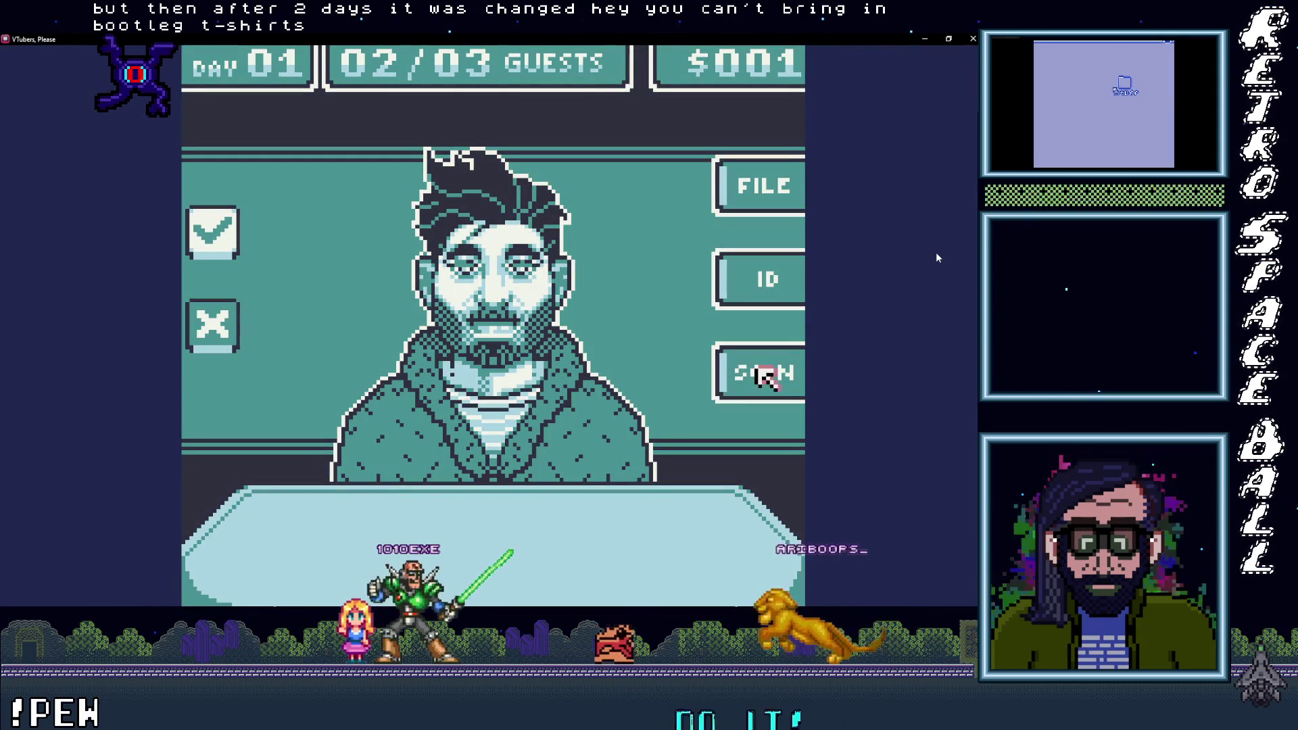
{"action": "left_click", "coordinate": [762, 376]}
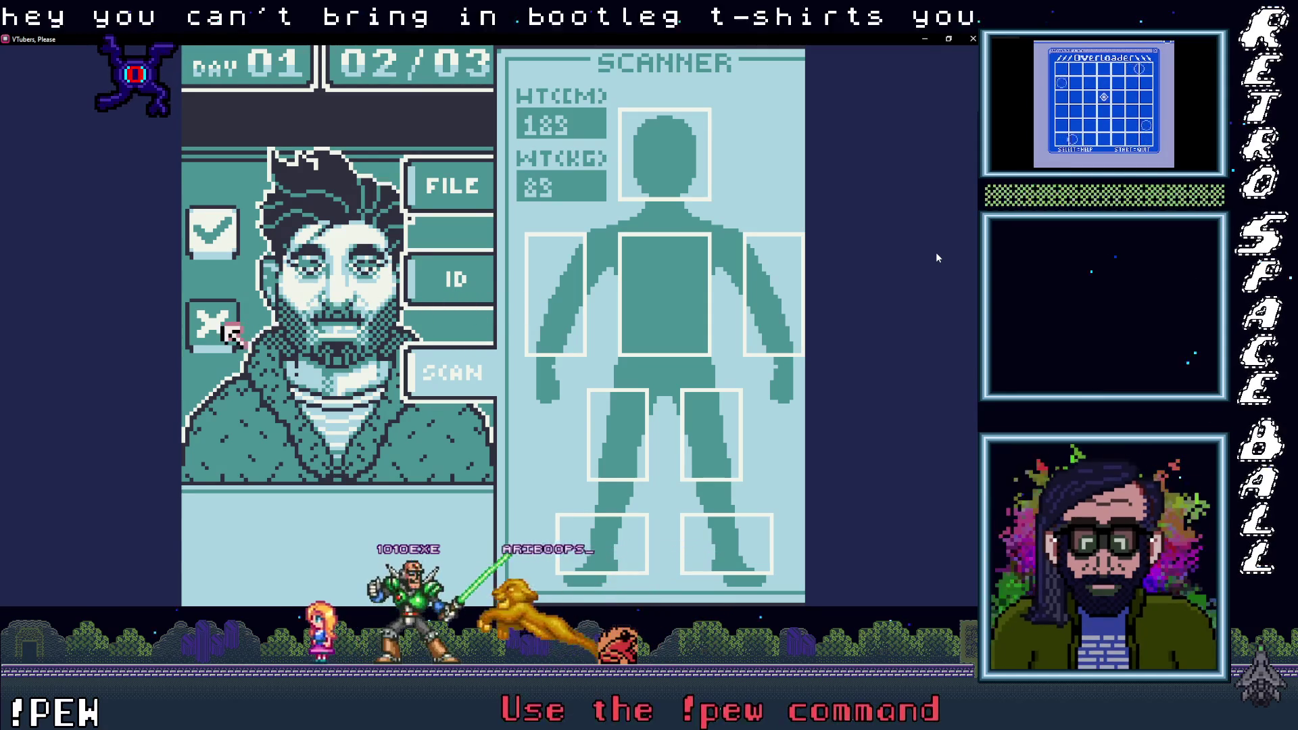
{"action": "left_click", "coordinate": [228, 332]}
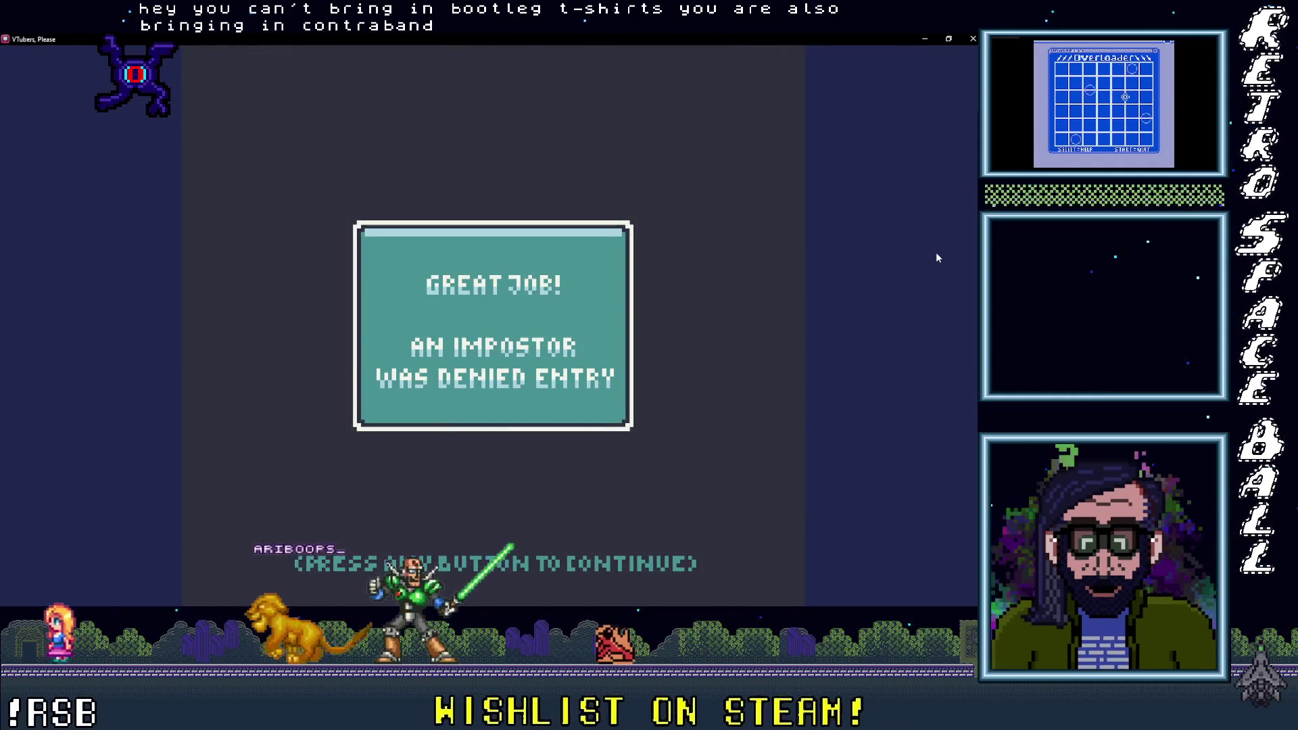
{"action": "key", "text": "Return"}
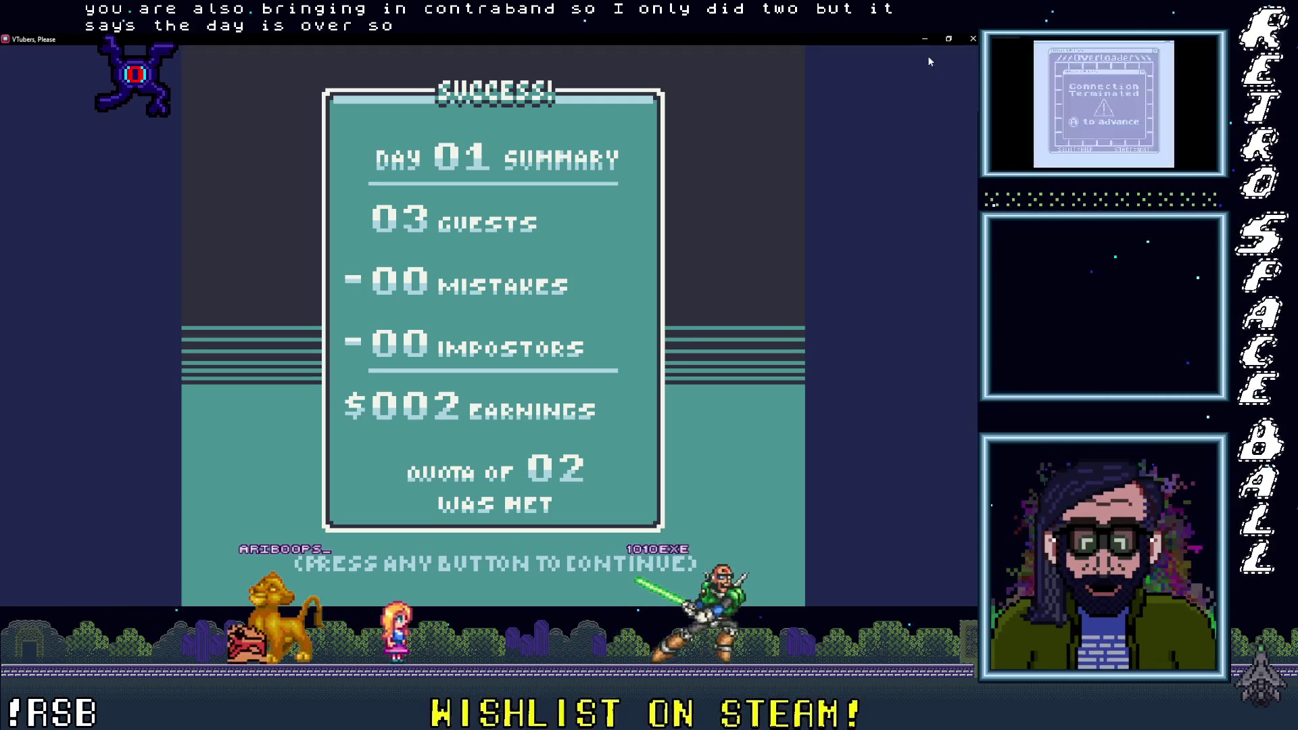
{"action": "left_click", "coordinate": [949, 38]}
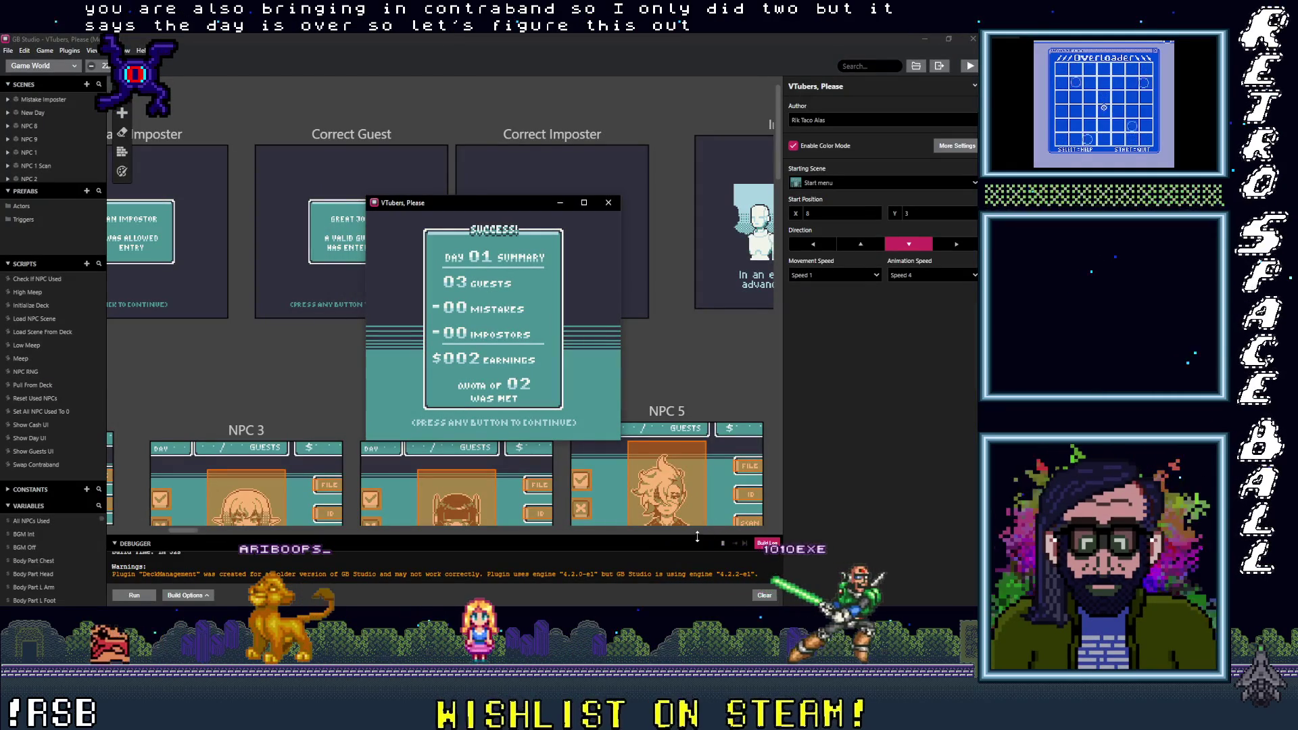
Step: Enlarge the debugger, move the game window up, and filter the Variables view by 'guest'
{"action": "left_click_drag", "start_coordinate": [702, 522], "coordinate": [700, 385]}
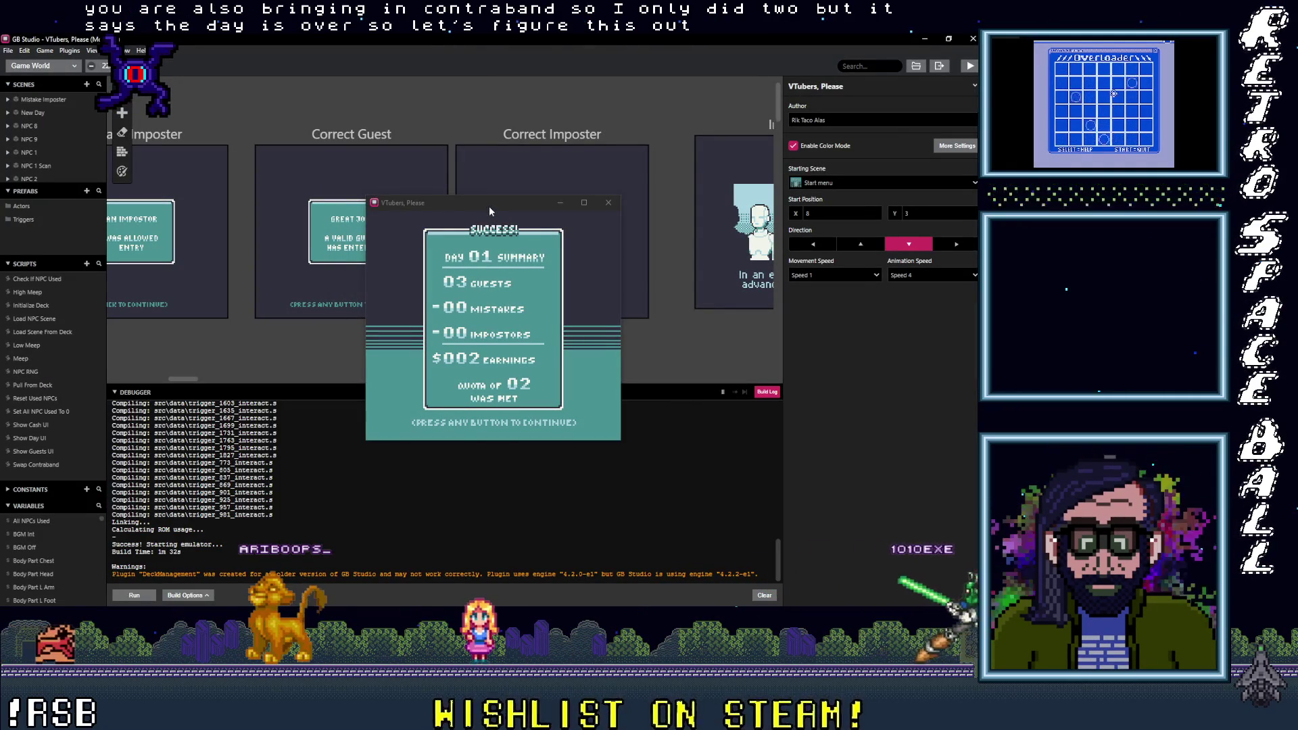
{"action": "left_click_drag", "start_coordinate": [490, 210], "coordinate": [502, 94]}
{"action": "left_click", "coordinate": [766, 392]}
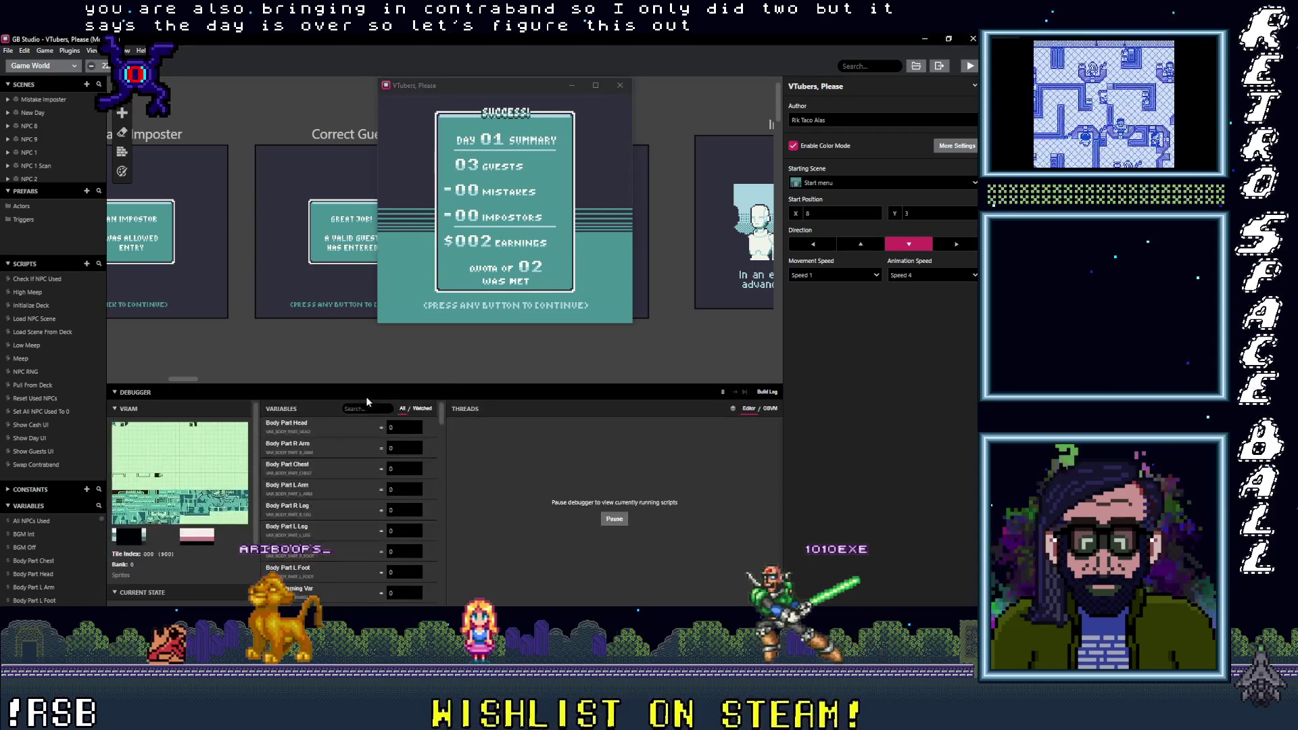
{"action": "left_click", "coordinate": [386, 407]}
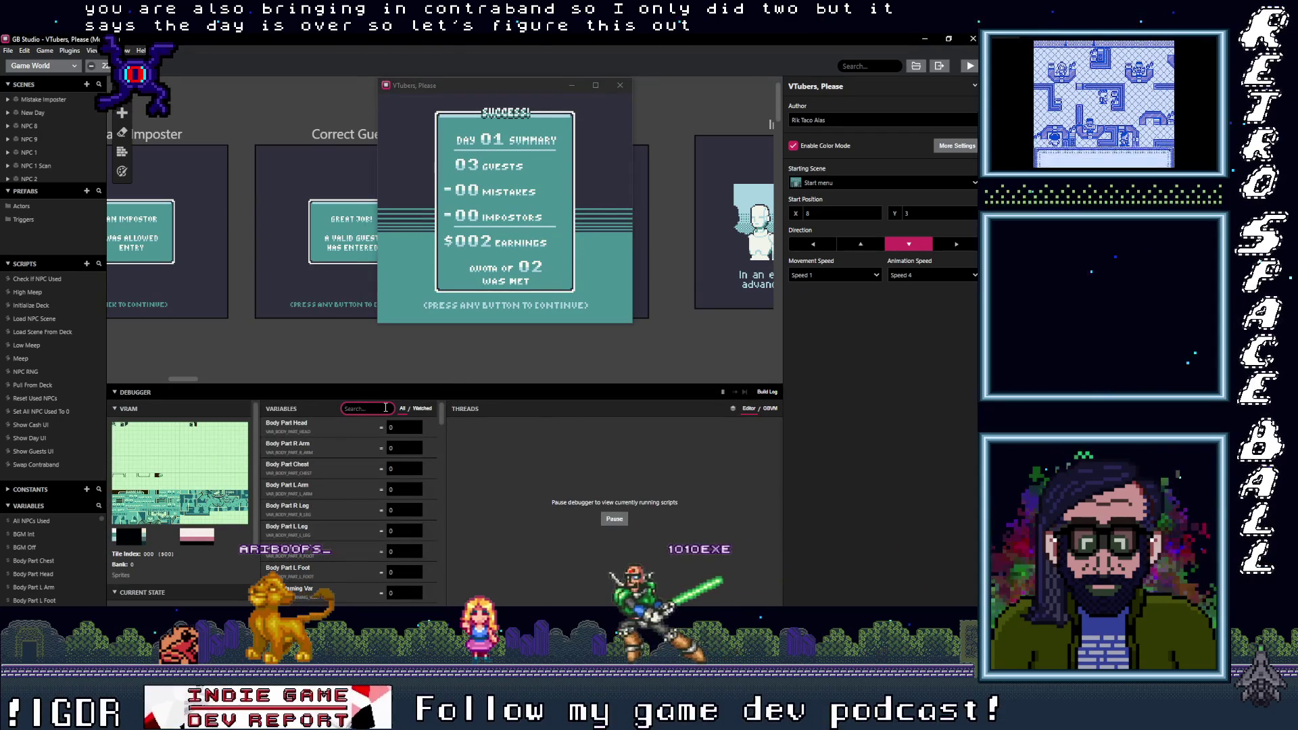
{"action": "type", "text": "cur"}
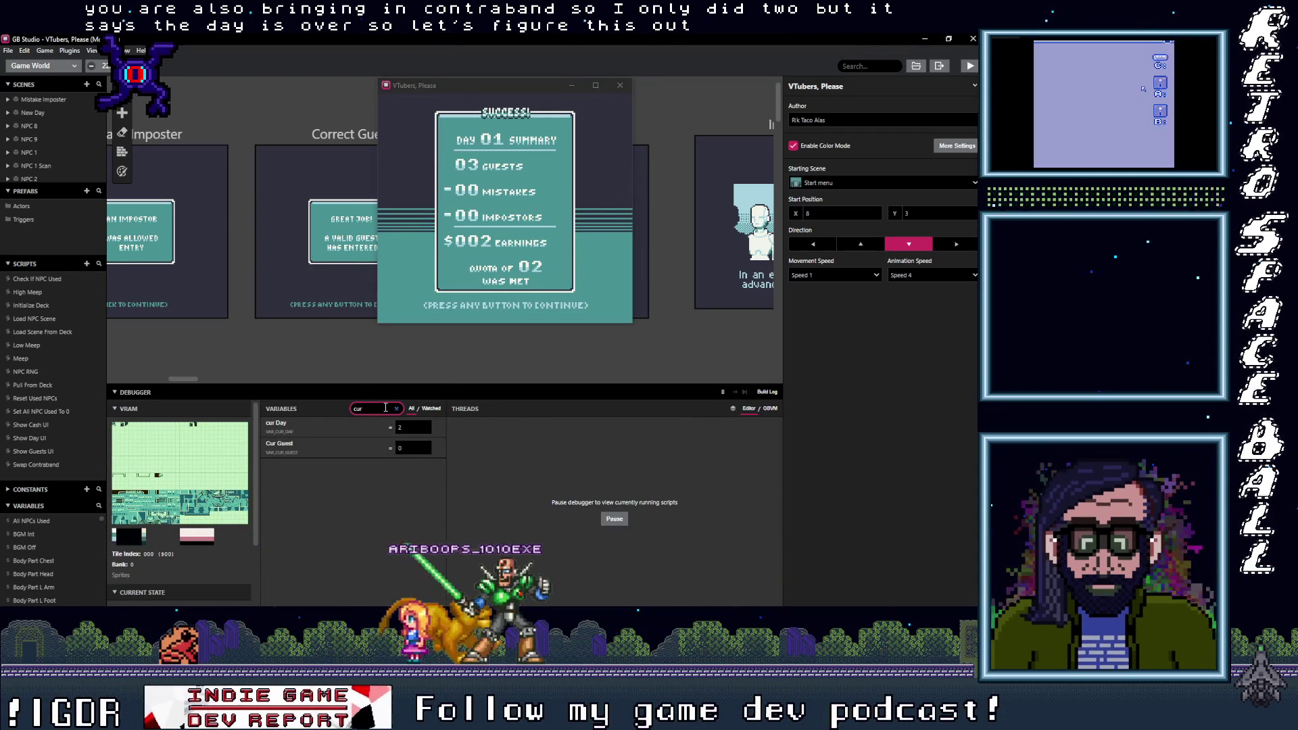
{"action": "key", "text": "BackSpace"}
{"action": "key", "text": "BackSpace"}
{"action": "key", "text": "BackSpace"}
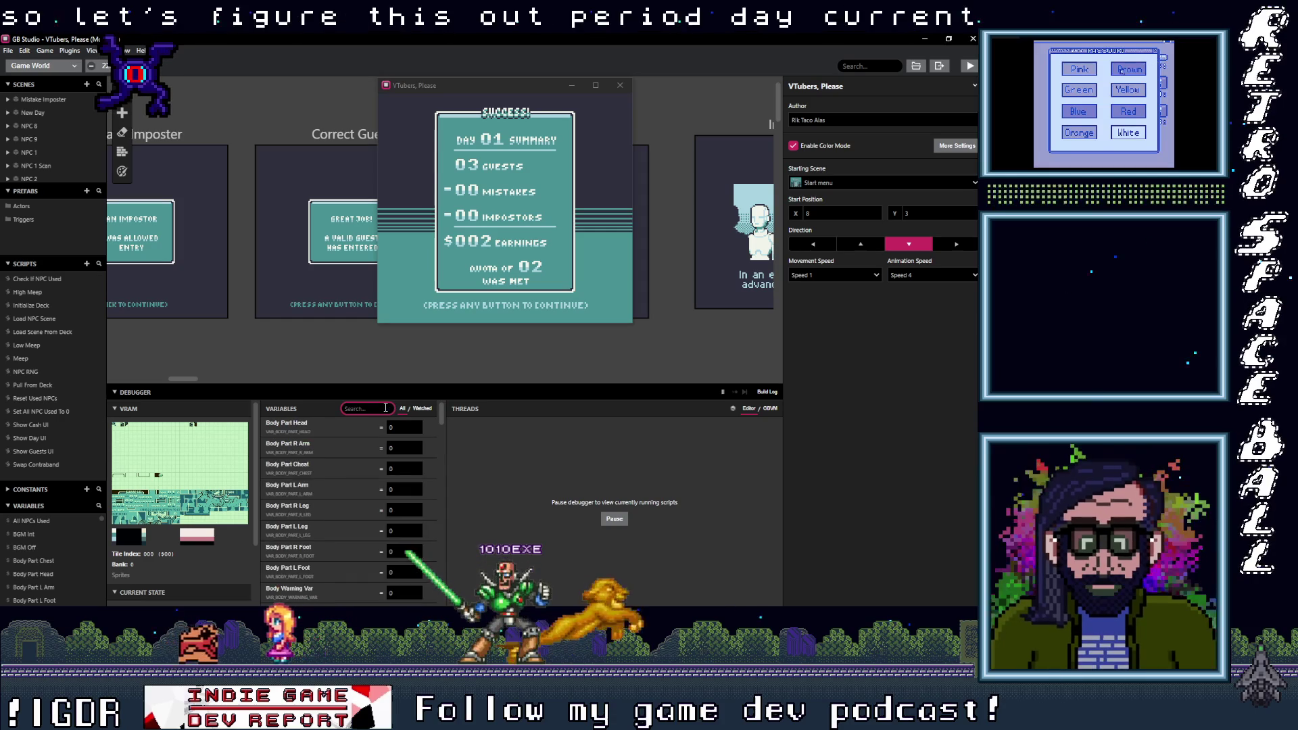
{"action": "type", "text": "guest"}
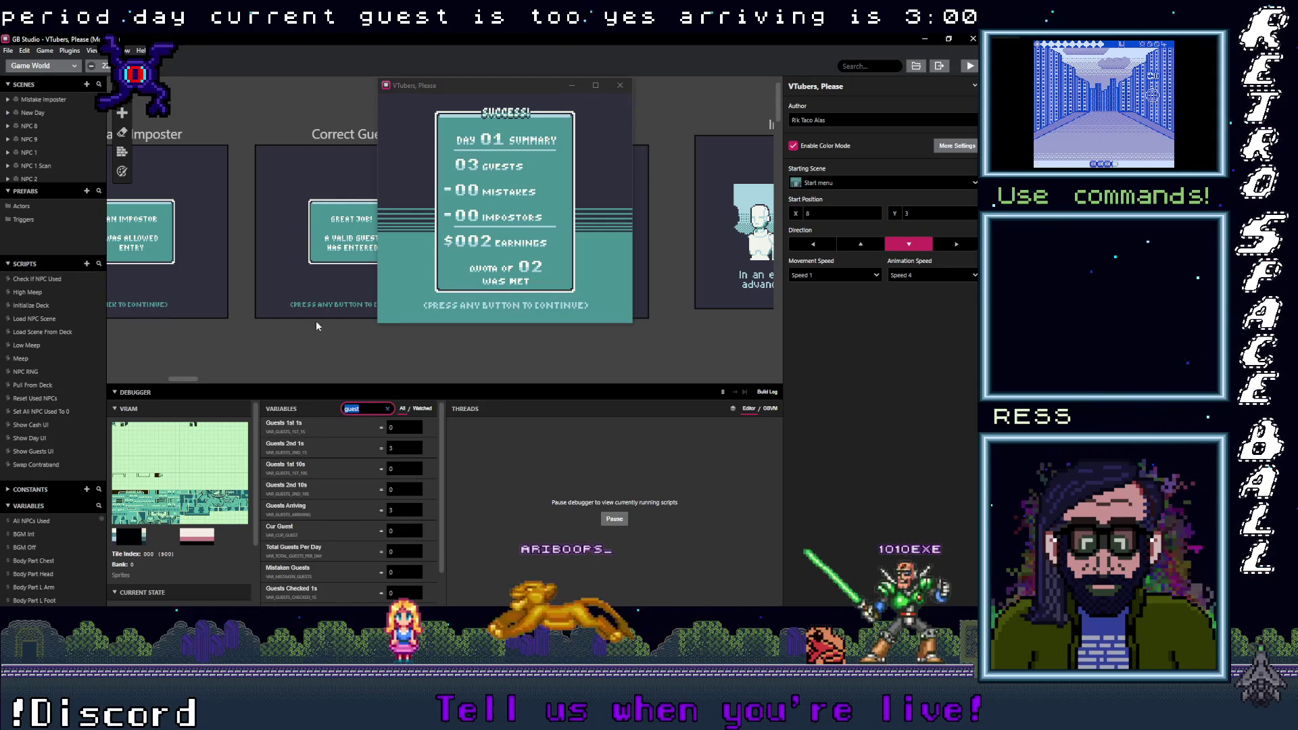
Step: Browse past Load Scene From Deck and Load NPC Scene to open the Pull From Deck script
{"action": "scroll", "coordinate": [318, 318], "scroll_direction": "down", "scroll_amount": 2}
{"action": "scroll", "coordinate": [319, 317], "scroll_direction": "left", "scroll_amount": 2}
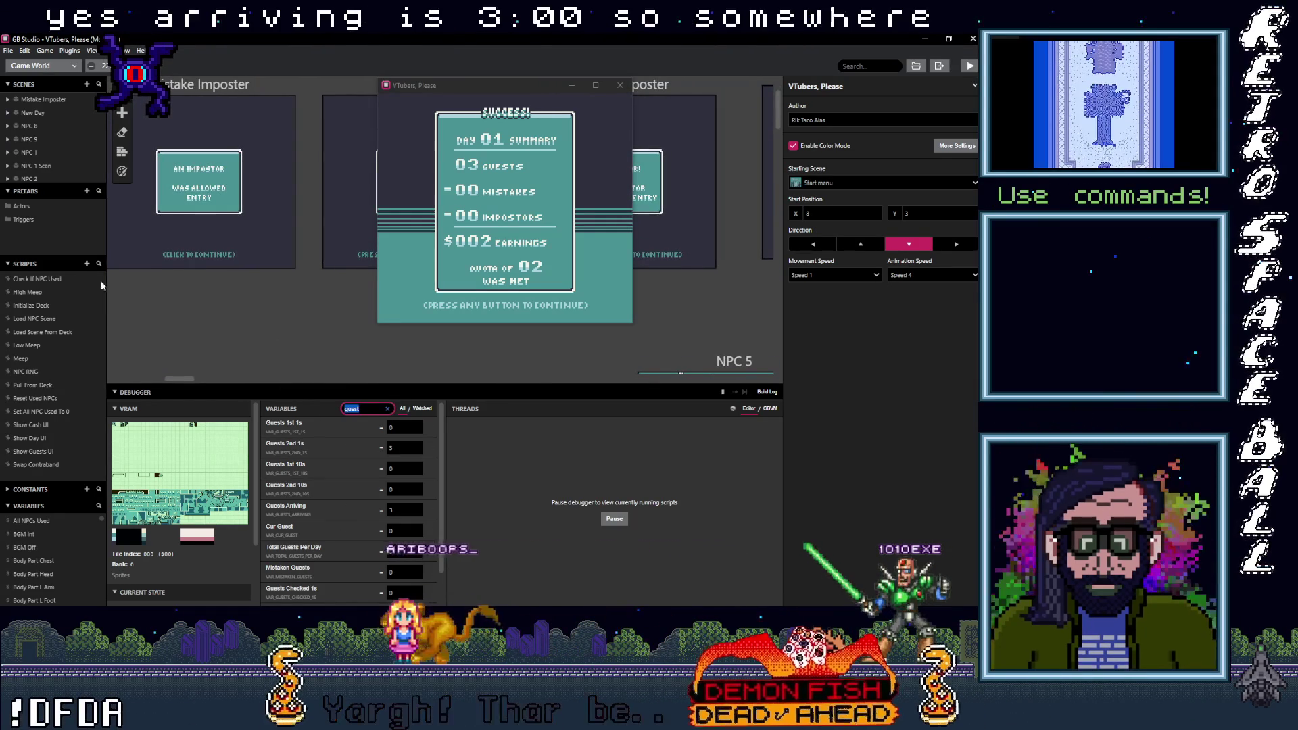
{"action": "left_click", "coordinate": [50, 334]}
{"action": "scroll", "coordinate": [862, 392], "scroll_direction": "down", "scroll_amount": 5}
{"action": "scroll", "coordinate": [863, 392], "scroll_direction": "up", "scroll_amount": 5}
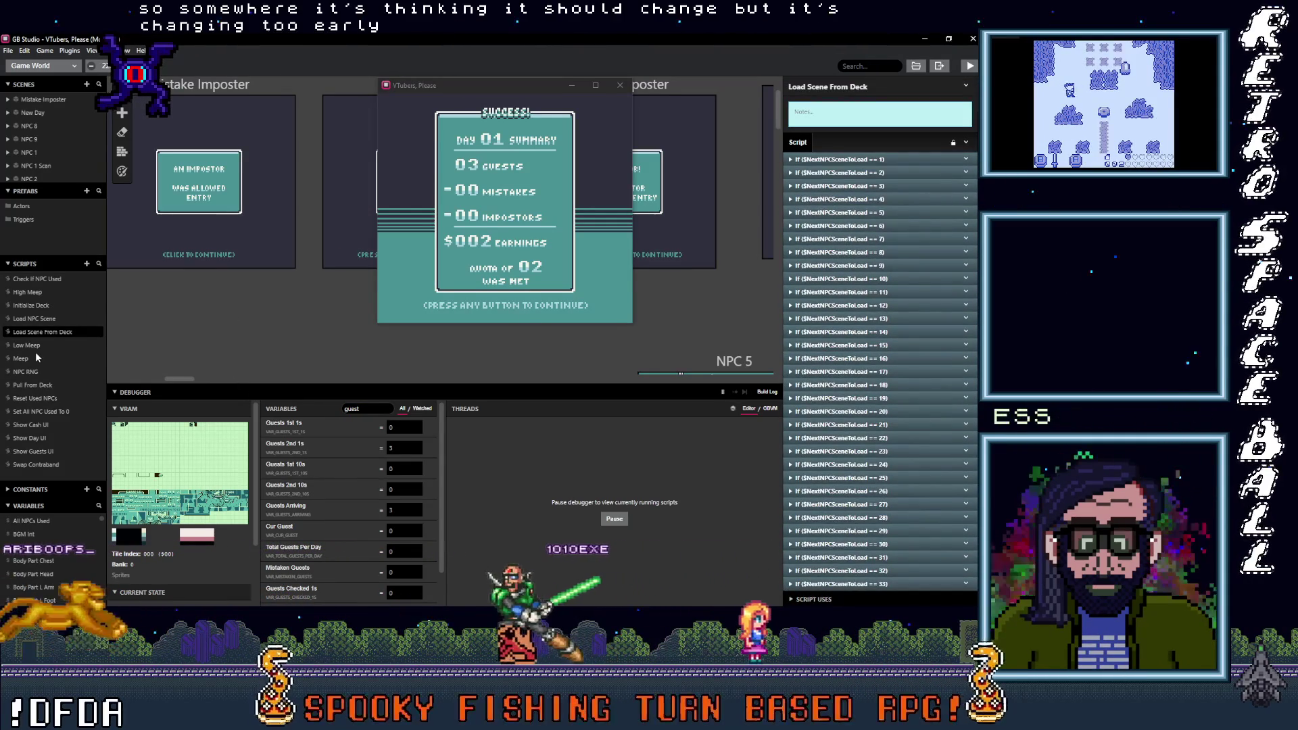
{"action": "left_click", "coordinate": [34, 319]}
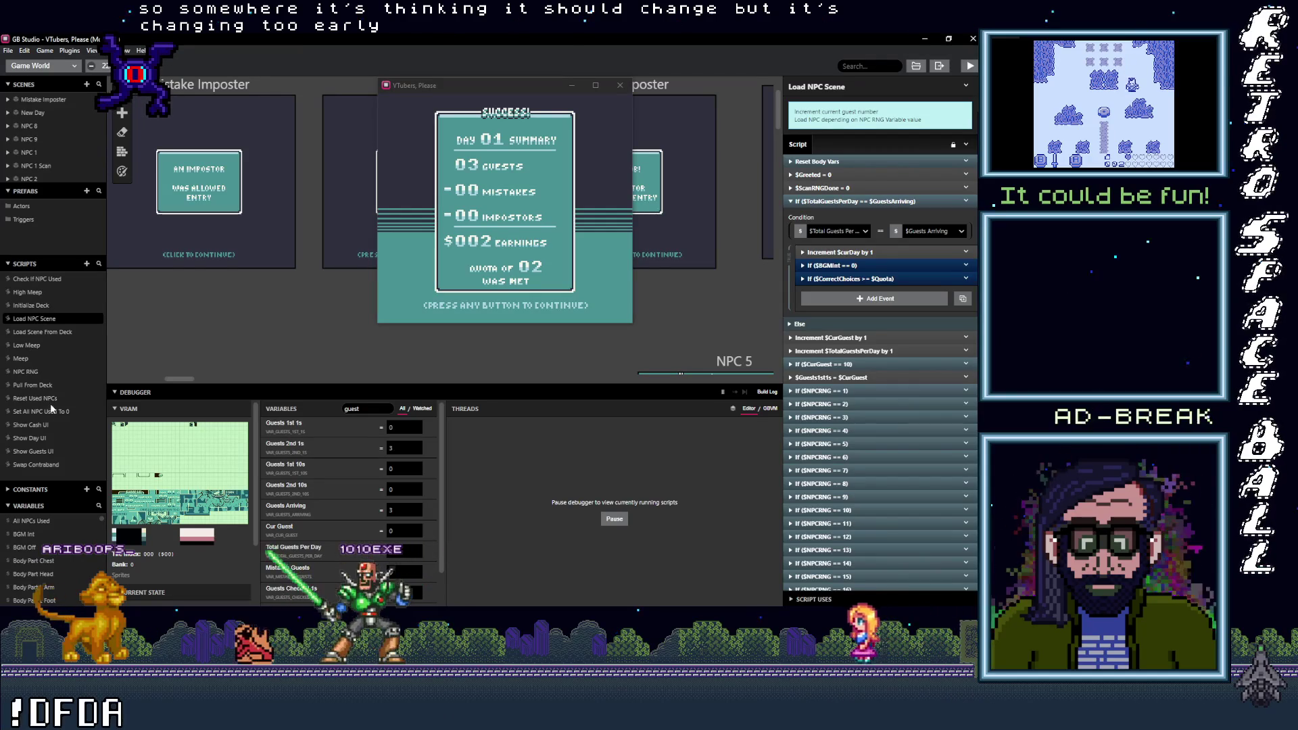
{"action": "left_click", "coordinate": [48, 384]}
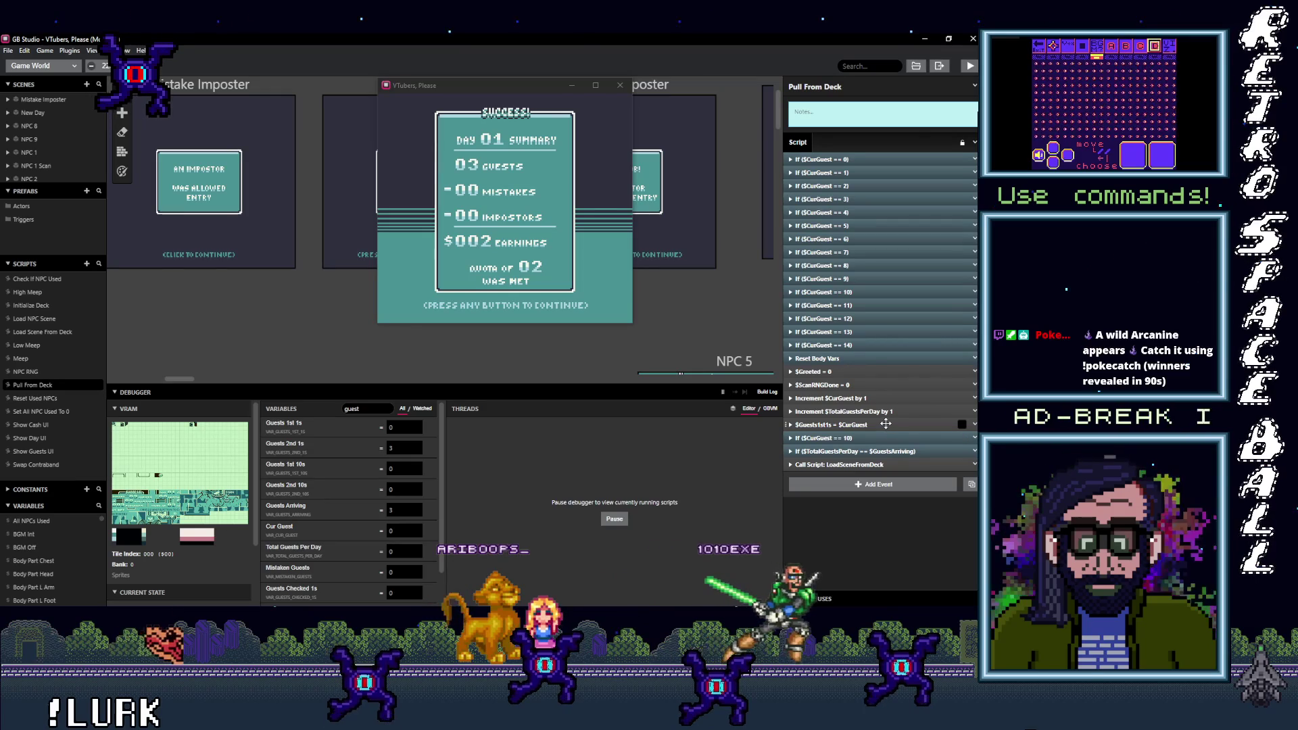
Step: Inspect the $Guests1st1s assignment and $TotalGuestsPerDay increment events by expanding and collapsing them
{"action": "left_click", "coordinate": [886, 424]}
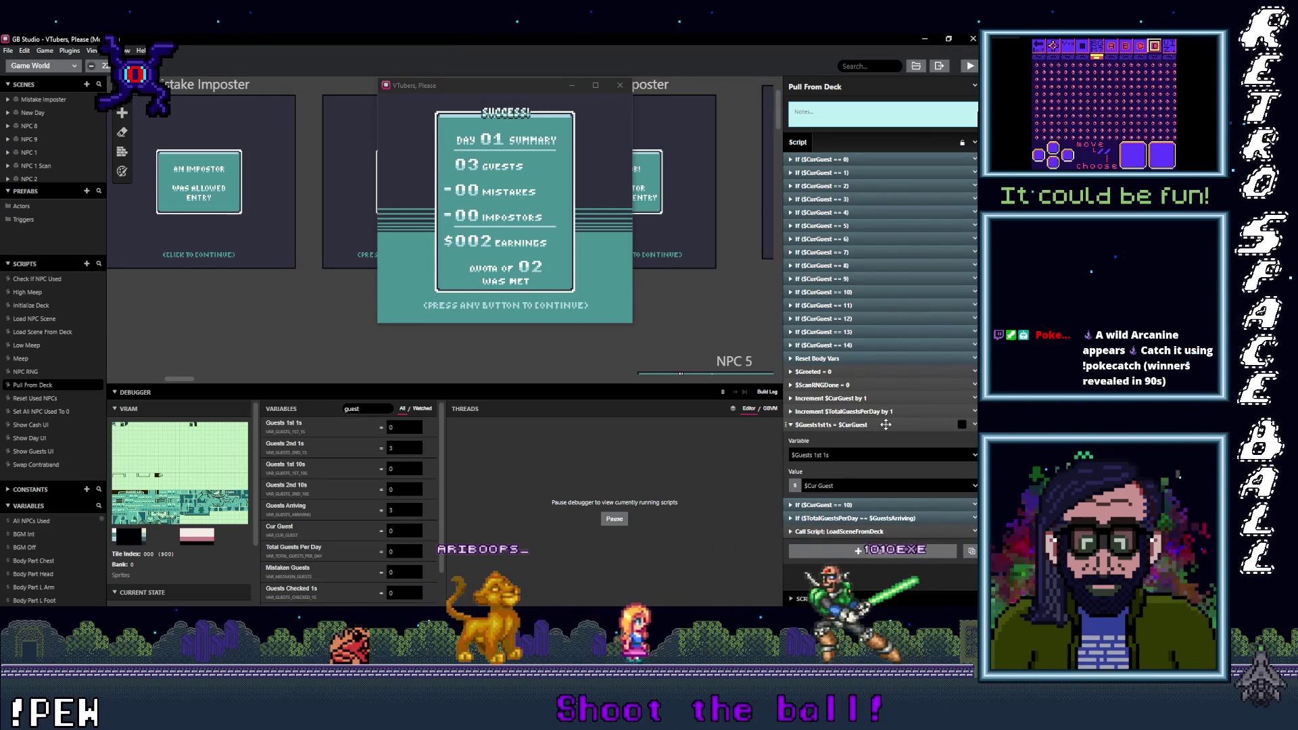
{"action": "left_click", "coordinate": [886, 424]}
{"action": "left_click", "coordinate": [879, 411]}
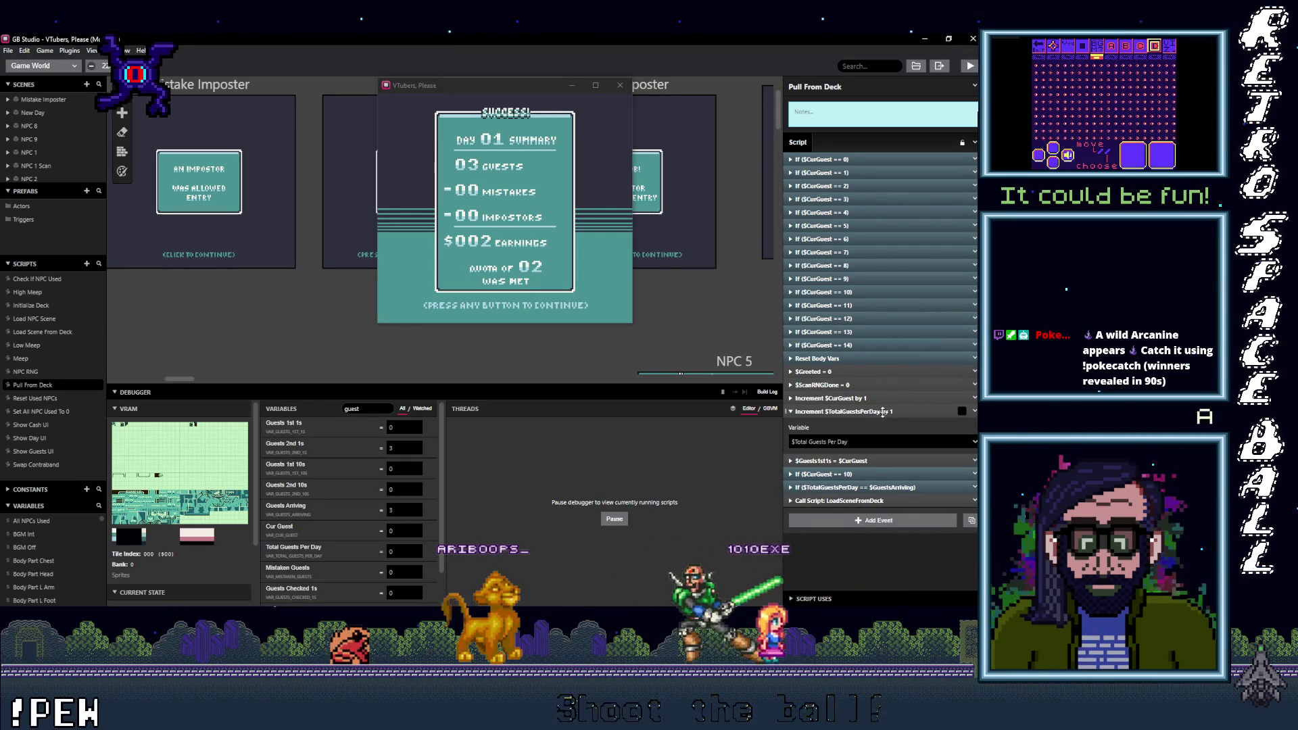
{"action": "left_click", "coordinate": [882, 412]}
{"action": "left_click", "coordinate": [885, 425]}
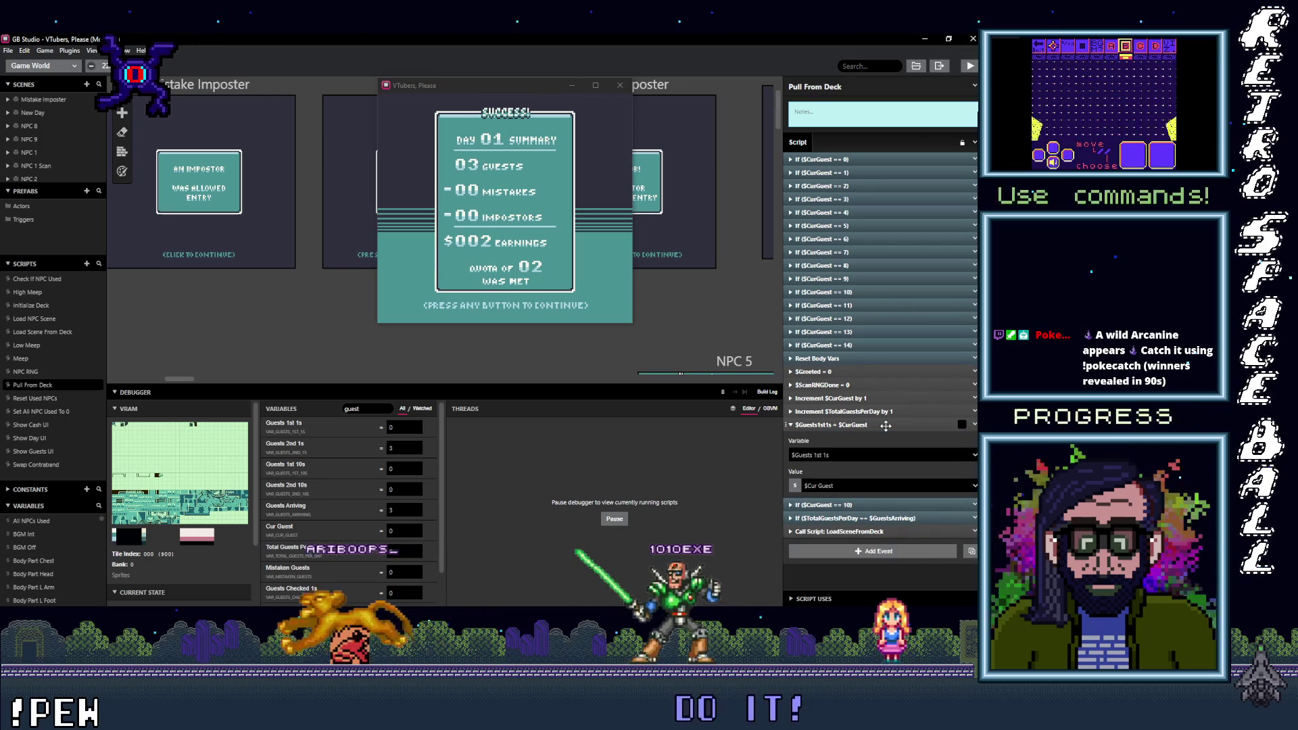
{"action": "left_click", "coordinate": [886, 425]}
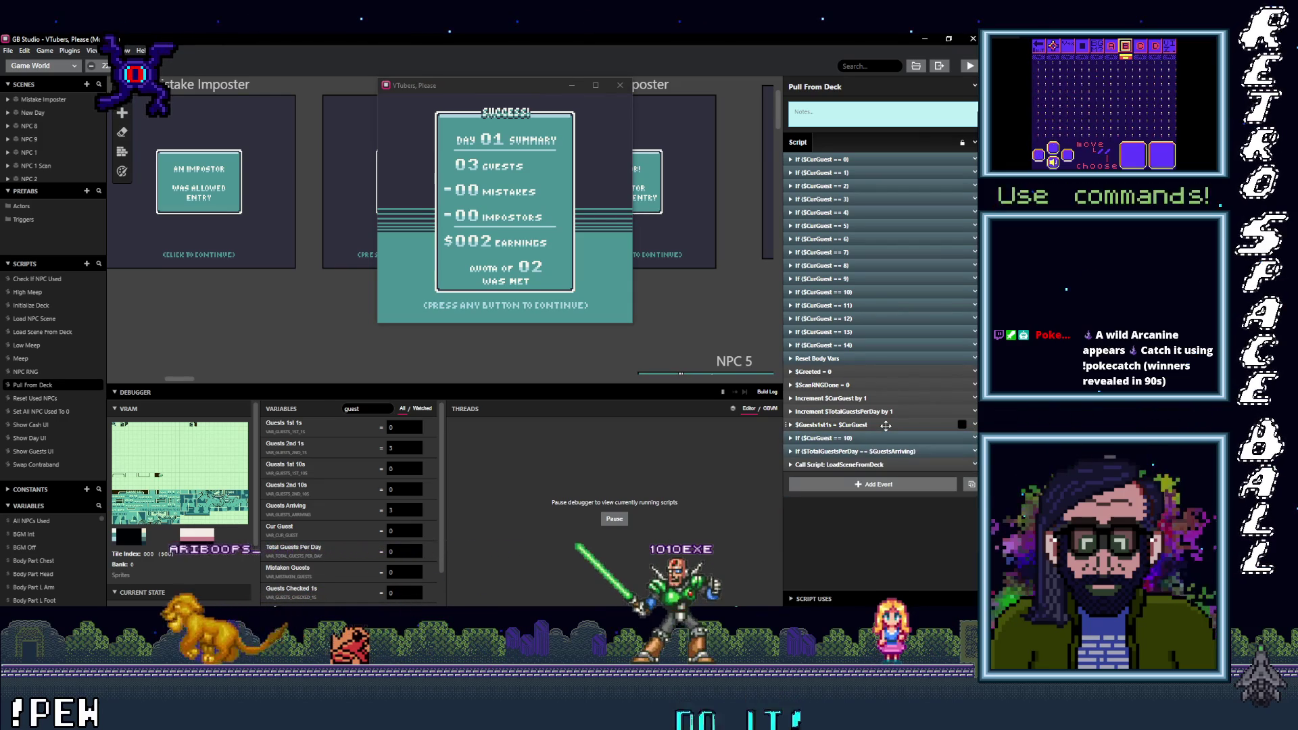
{"action": "left_click", "coordinate": [886, 425]}
{"action": "left_click", "coordinate": [884, 426]}
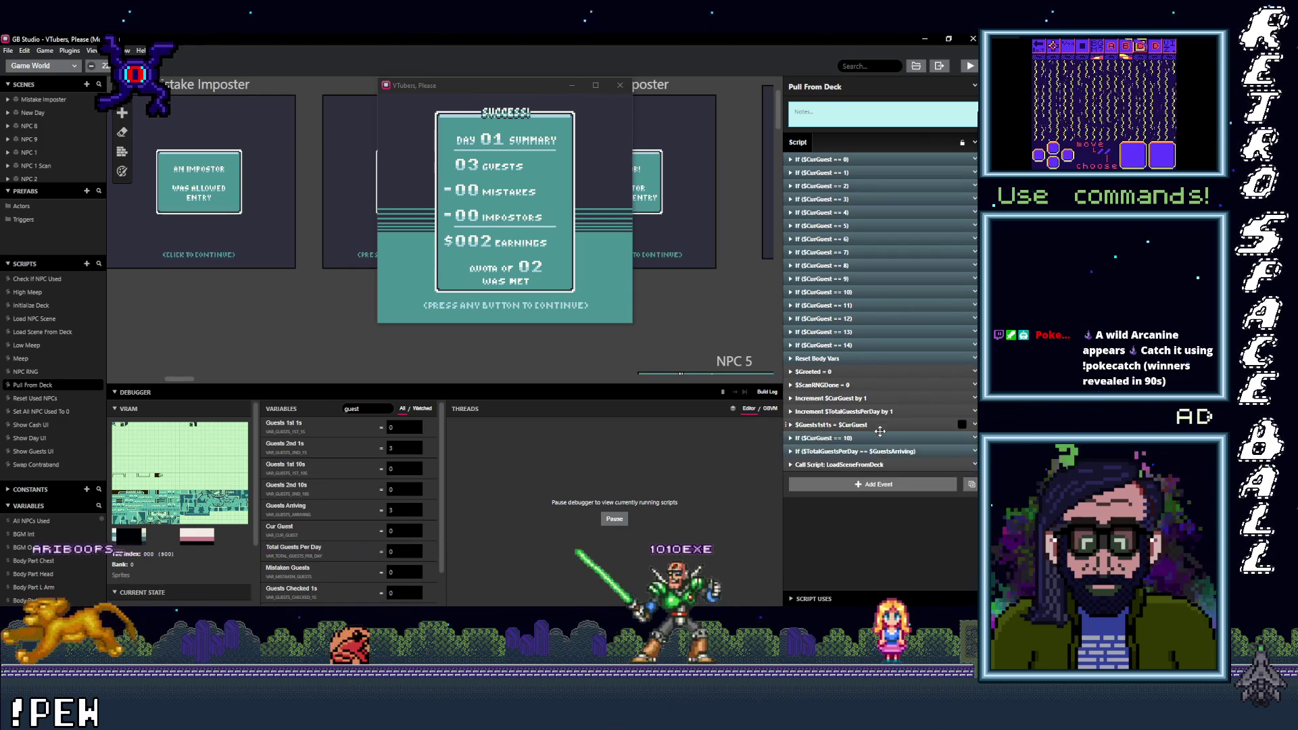
Step: Expand the If $CurGuest == 10 check to show its condition and inner events
{"action": "left_click", "coordinate": [874, 438]}
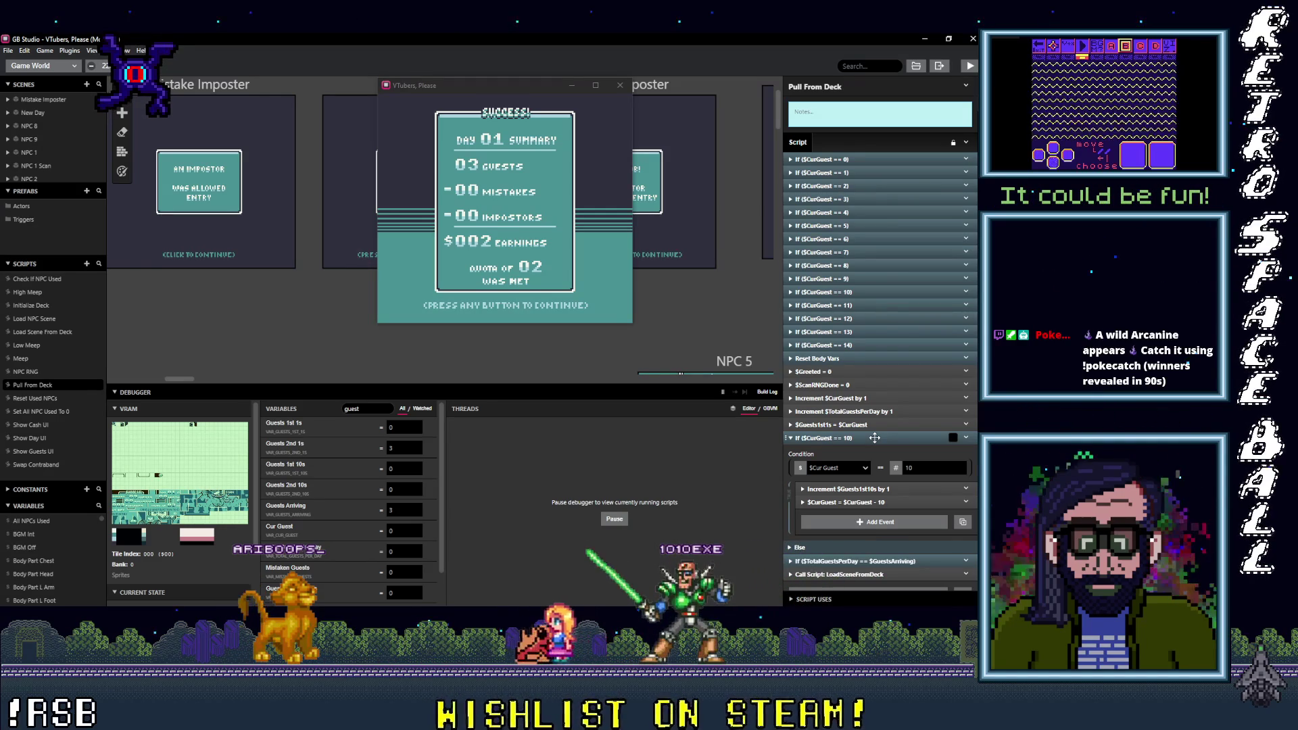
{"action": "left_click", "coordinate": [874, 438]}
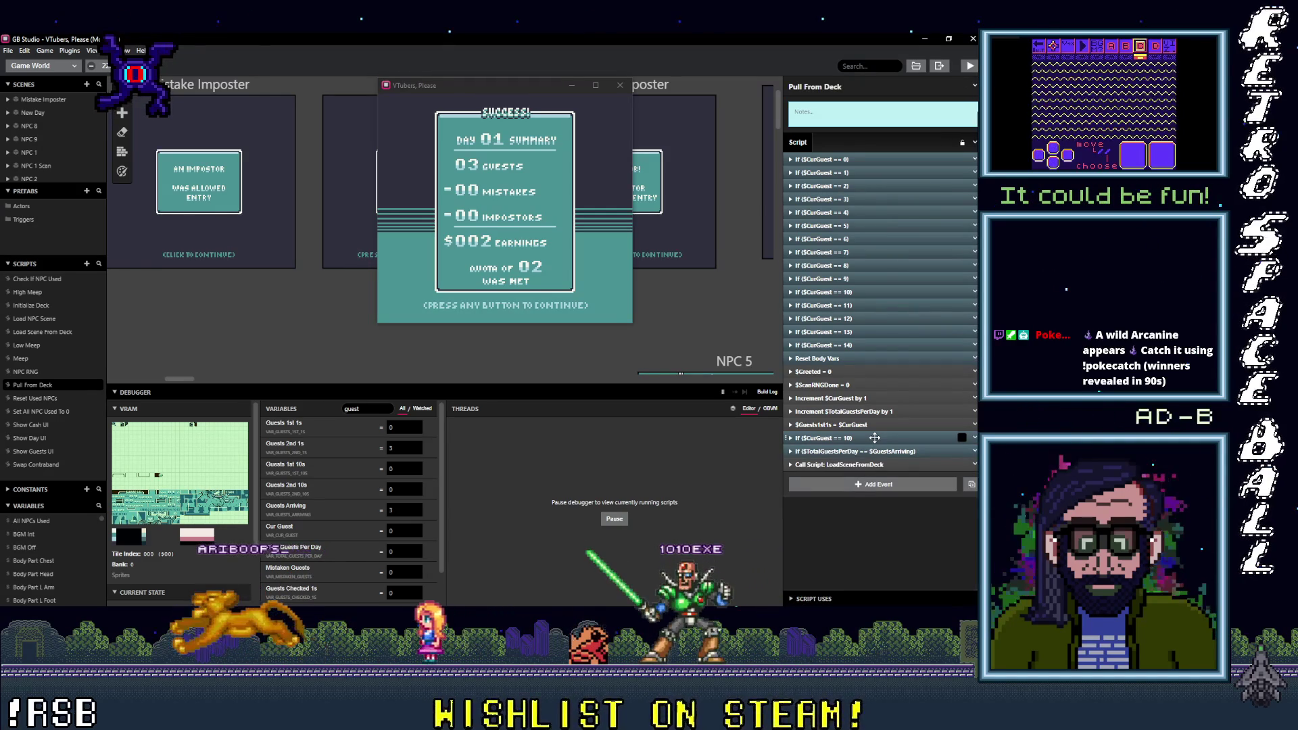
{"action": "left_click", "coordinate": [874, 437]}
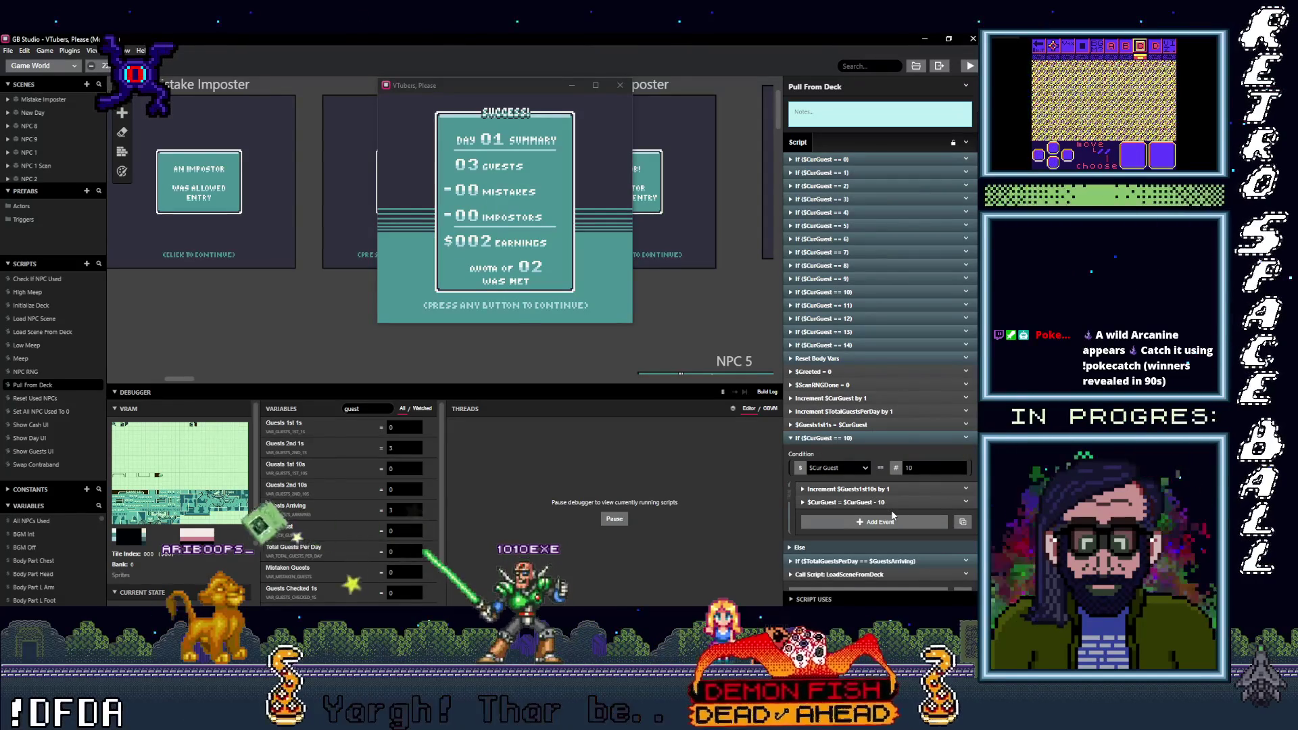
Step: Move the If $TotalGuestsPerDay == $GuestsArriving check up to just below Reset Body Vars
{"action": "scroll", "coordinate": [889, 514], "scroll_direction": "down", "scroll_amount": 1}
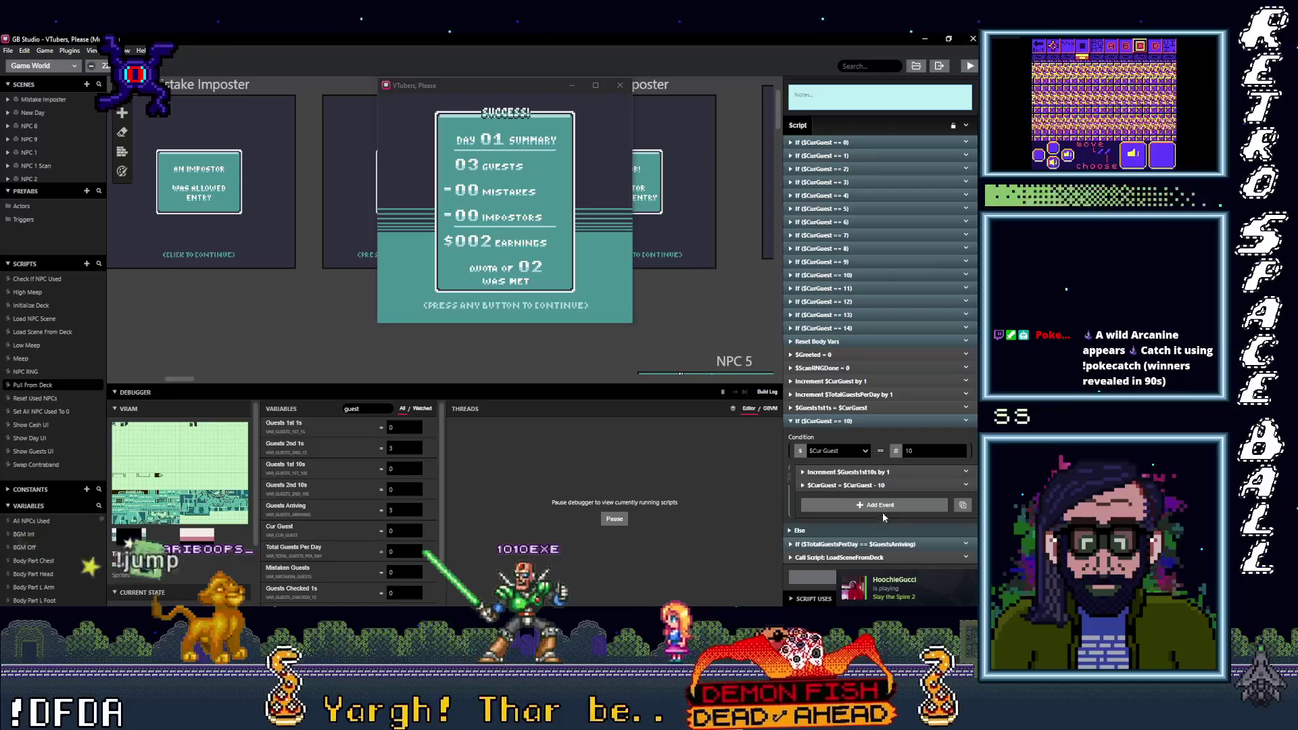
{"action": "left_click", "coordinate": [880, 543]}
{"action": "scroll", "coordinate": [893, 538], "scroll_direction": "down", "scroll_amount": 3}
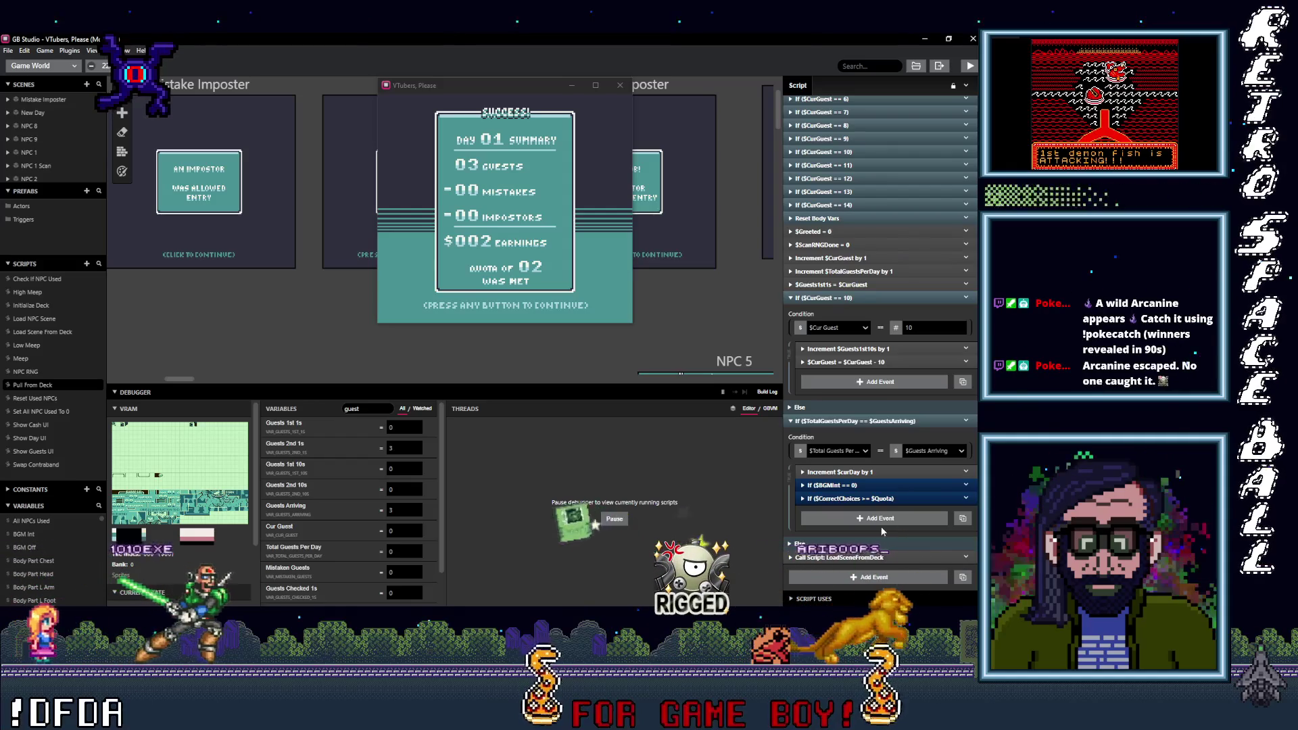
{"action": "left_click", "coordinate": [862, 419], "text": "alt"}
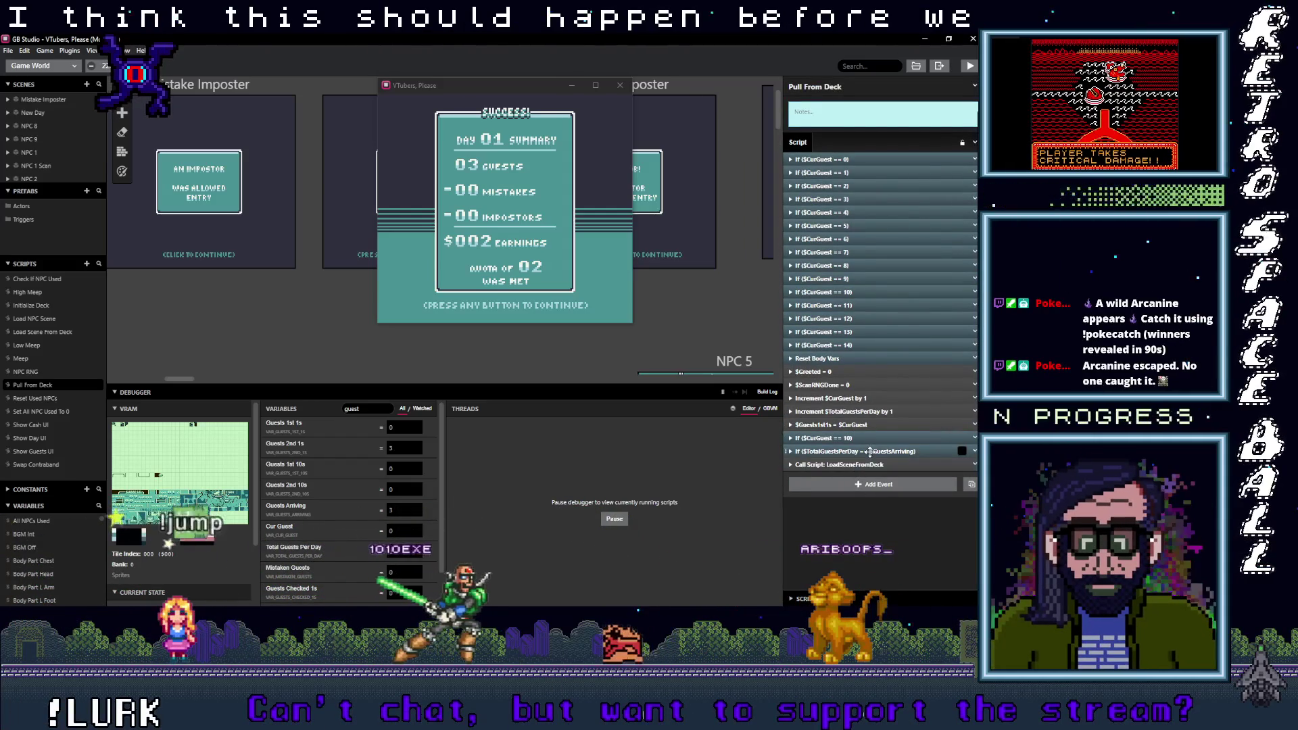
{"action": "left_click_drag", "start_coordinate": [870, 452], "coordinate": [875, 373]}
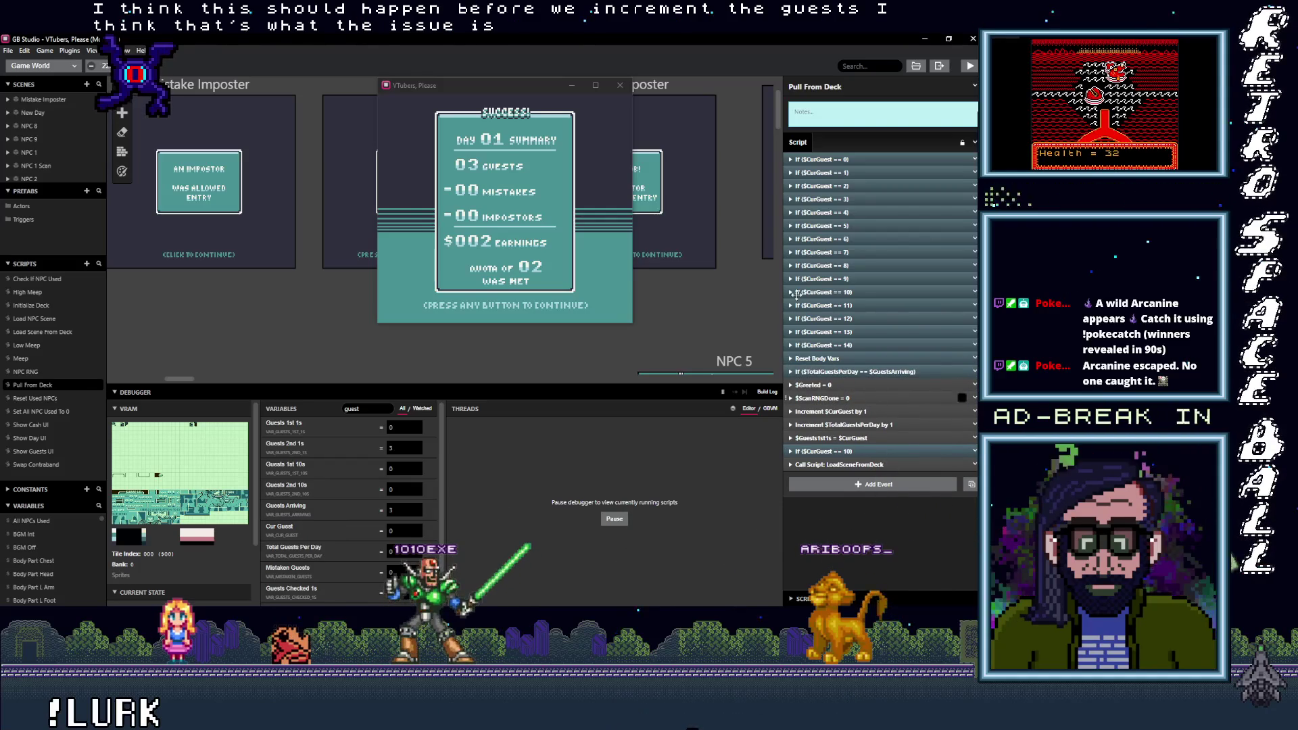
Step: Close the running game and review the $CurGuest == 14 and day-end quota checks
{"action": "left_click", "coordinate": [621, 85]}
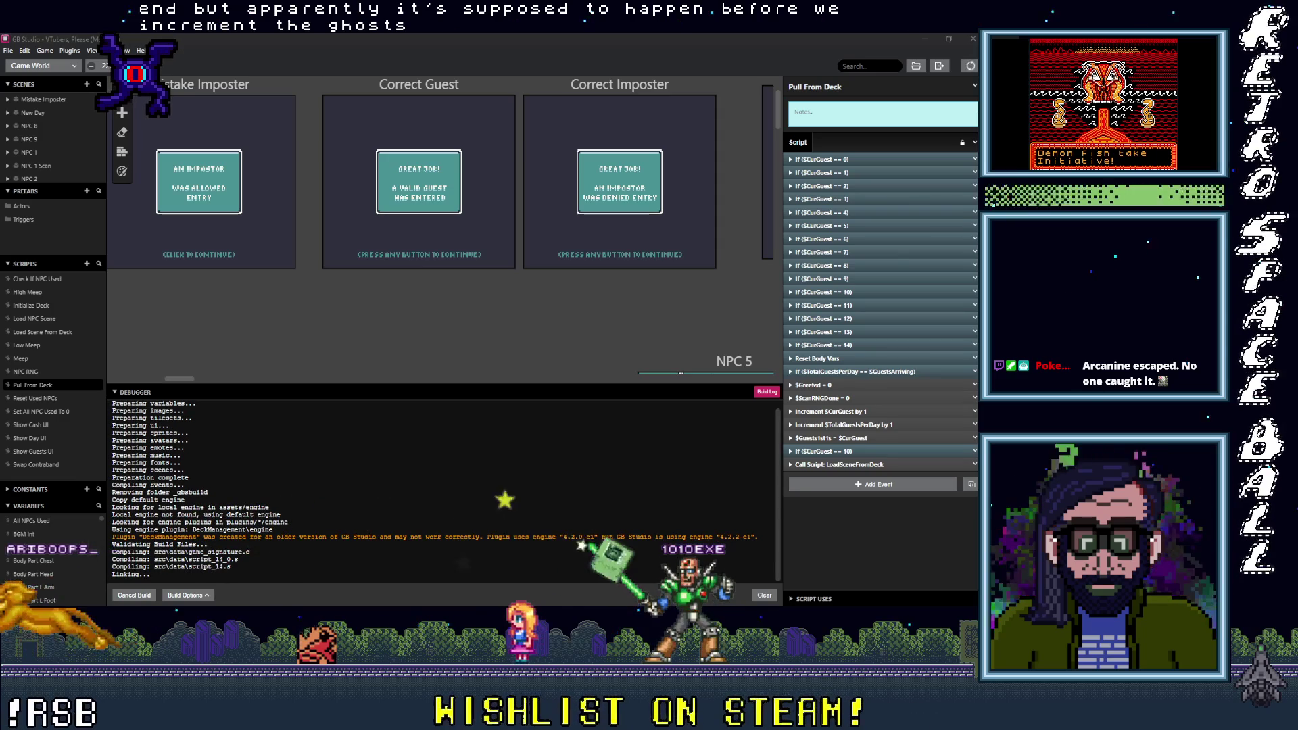
{"action": "left_click", "coordinate": [863, 346]}
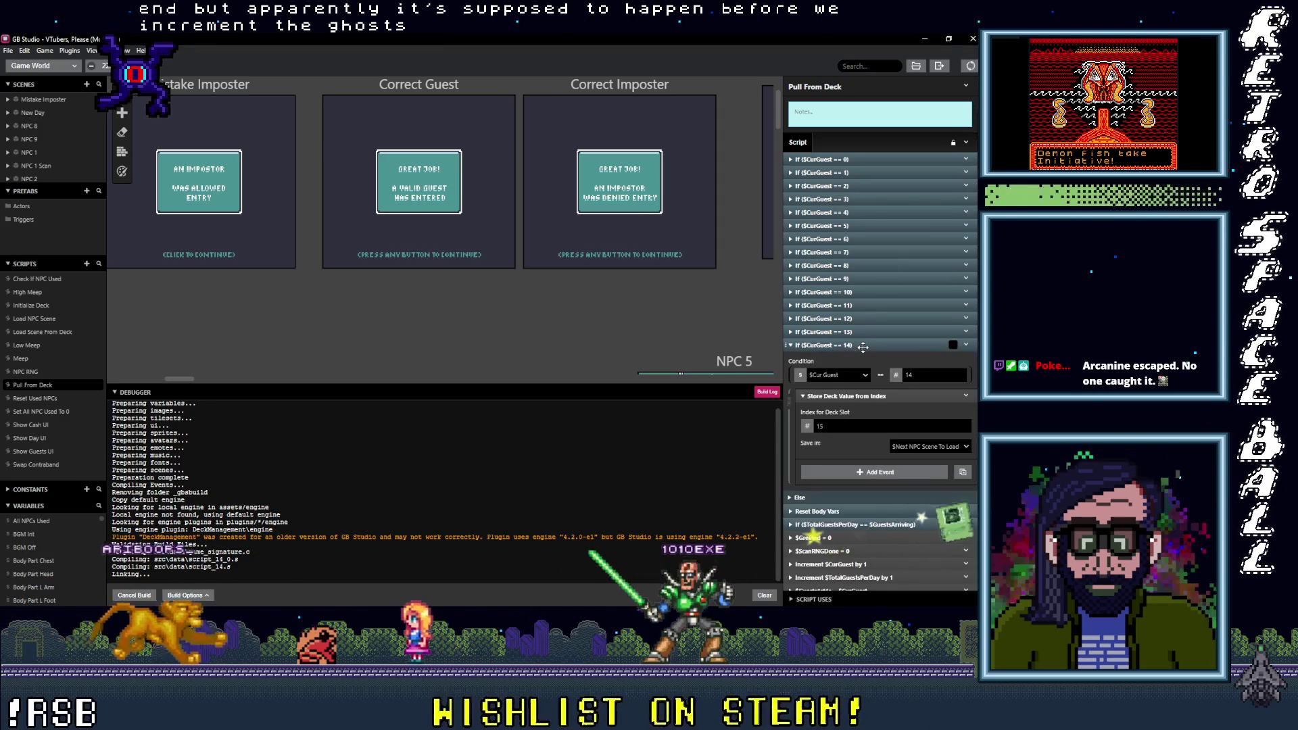
{"action": "left_click", "coordinate": [864, 346]}
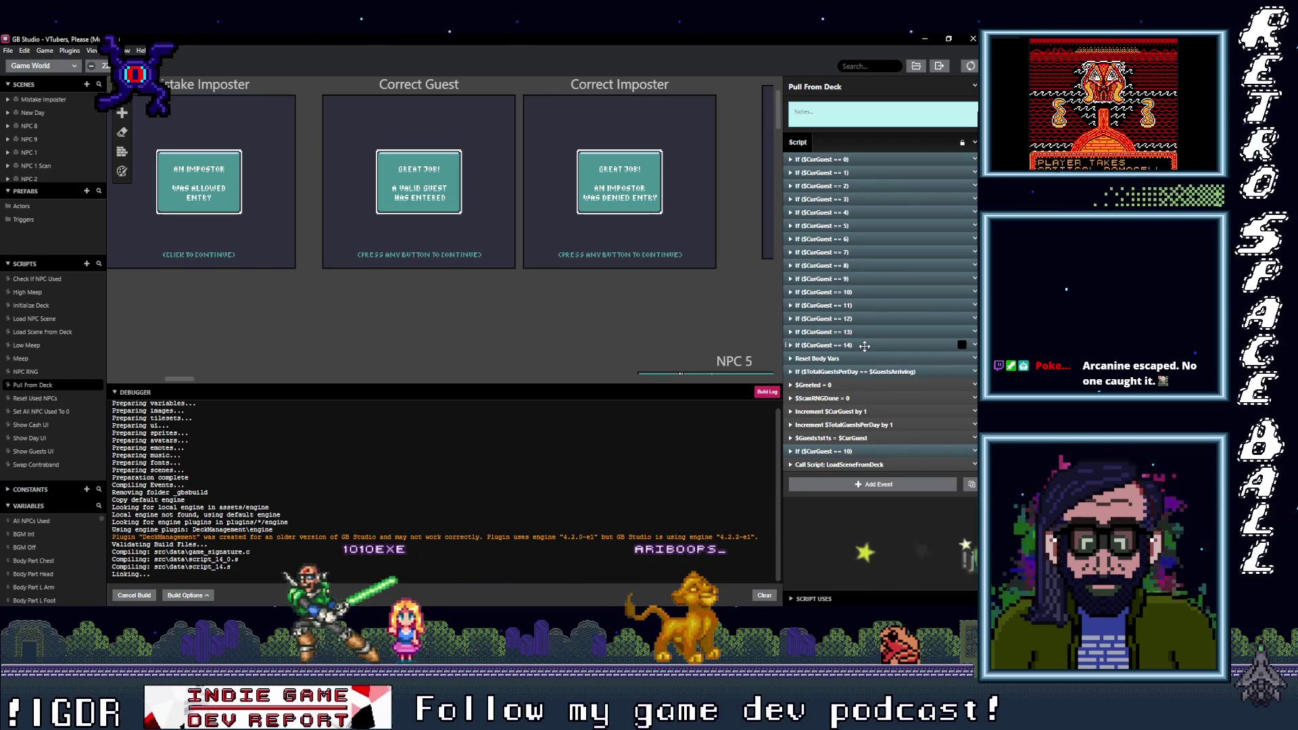
{"action": "left_click", "coordinate": [865, 346]}
{"action": "left_click", "coordinate": [864, 346]}
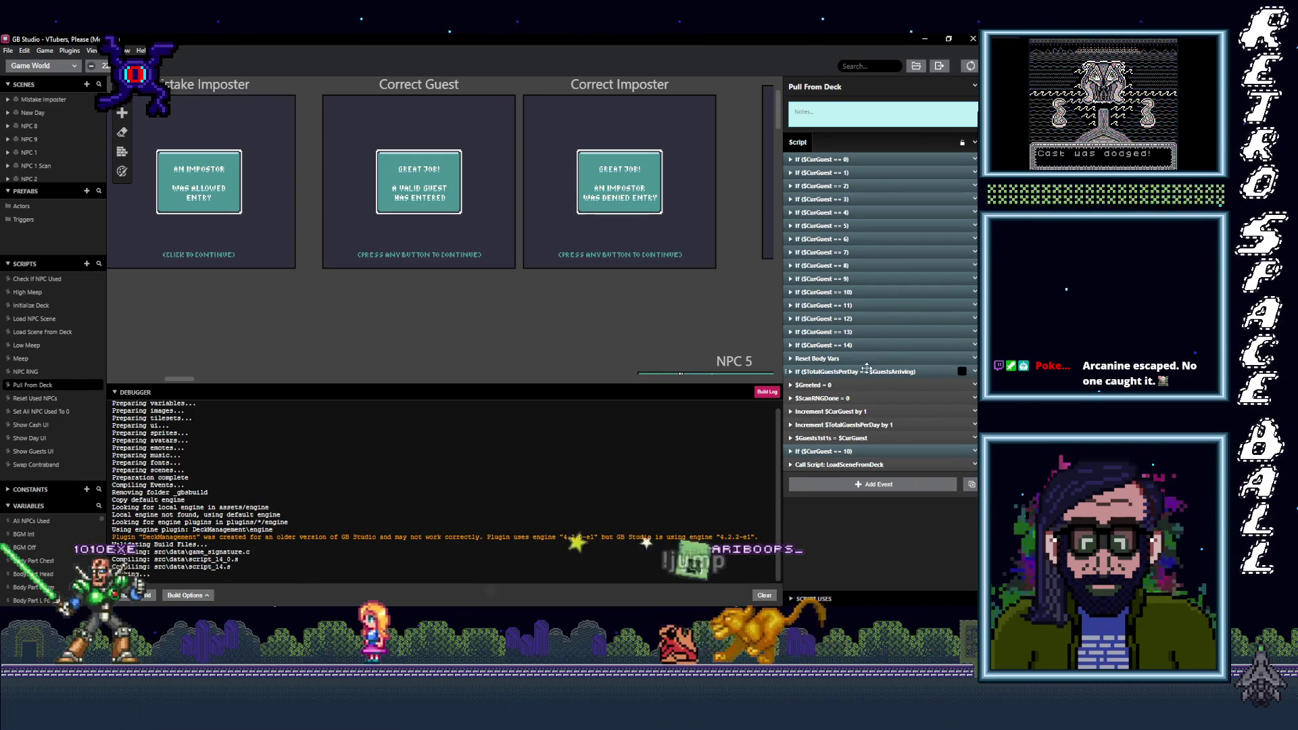
{"action": "left_click", "coordinate": [866, 371]}
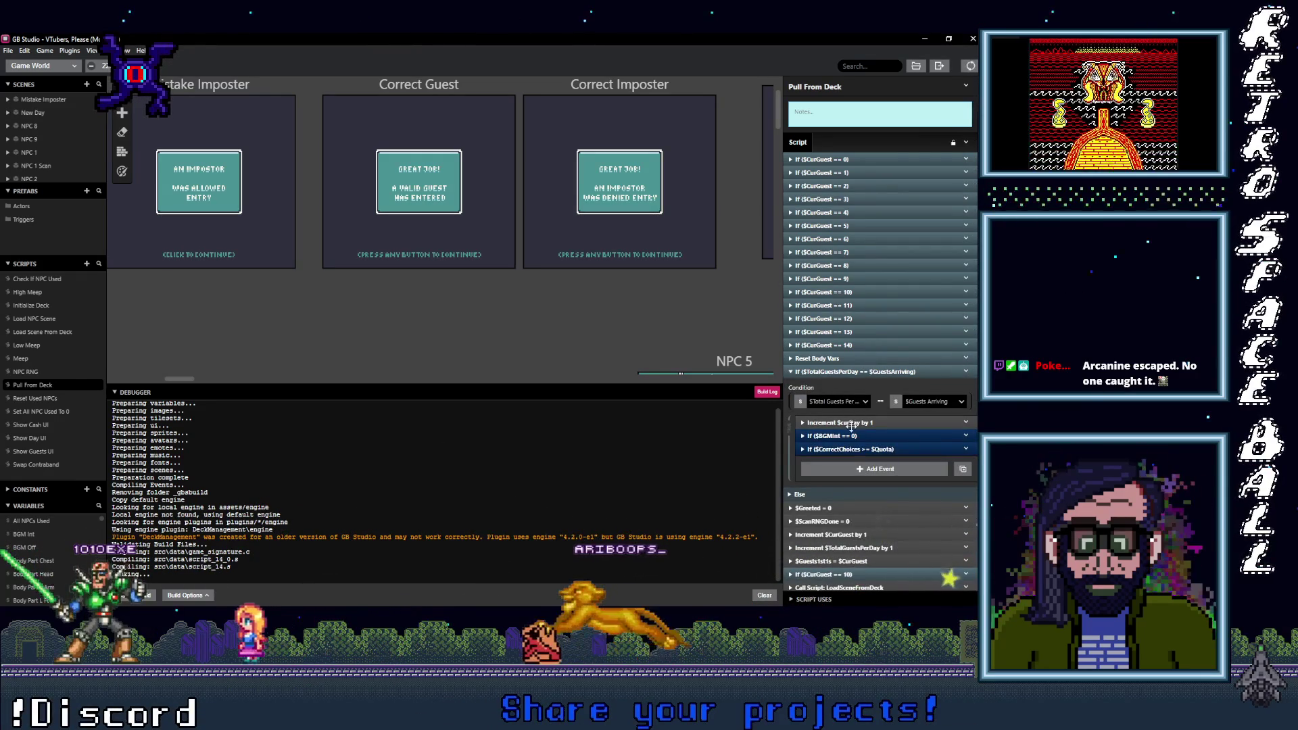
{"action": "left_click", "coordinate": [860, 449]}
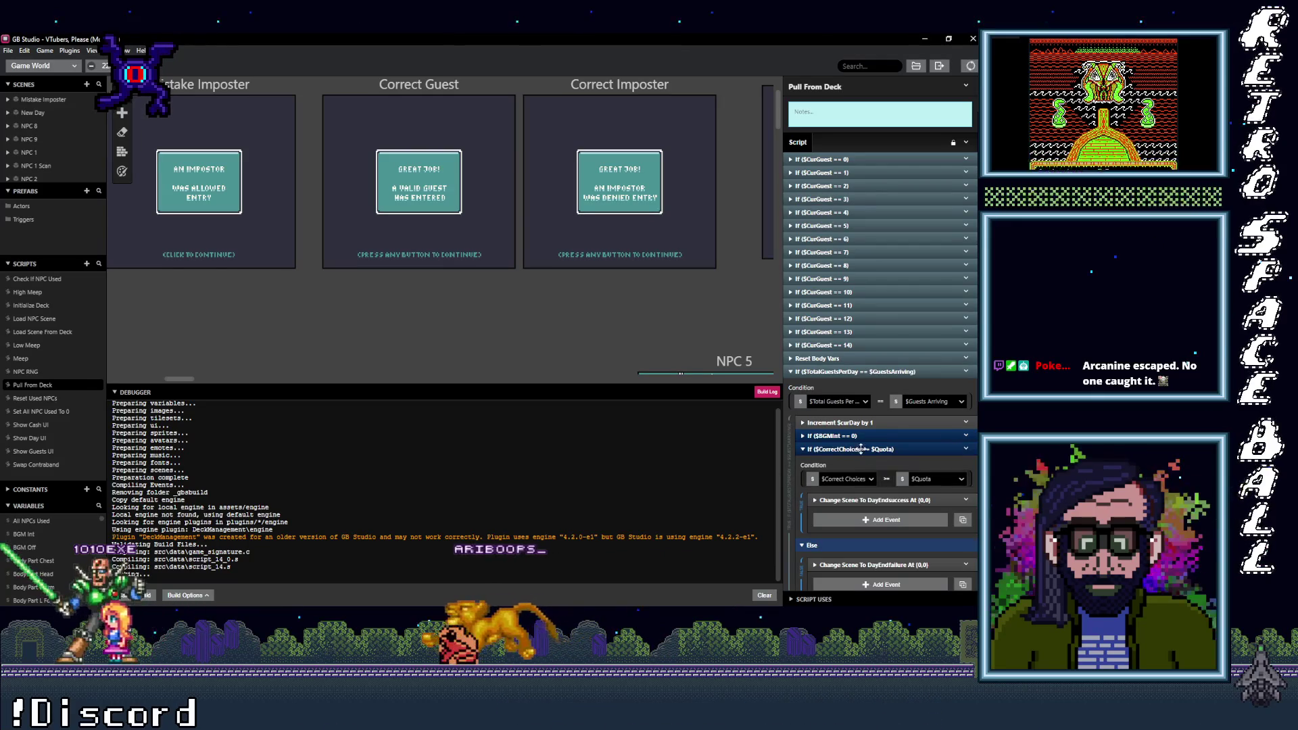
{"action": "left_click", "coordinate": [845, 371]}
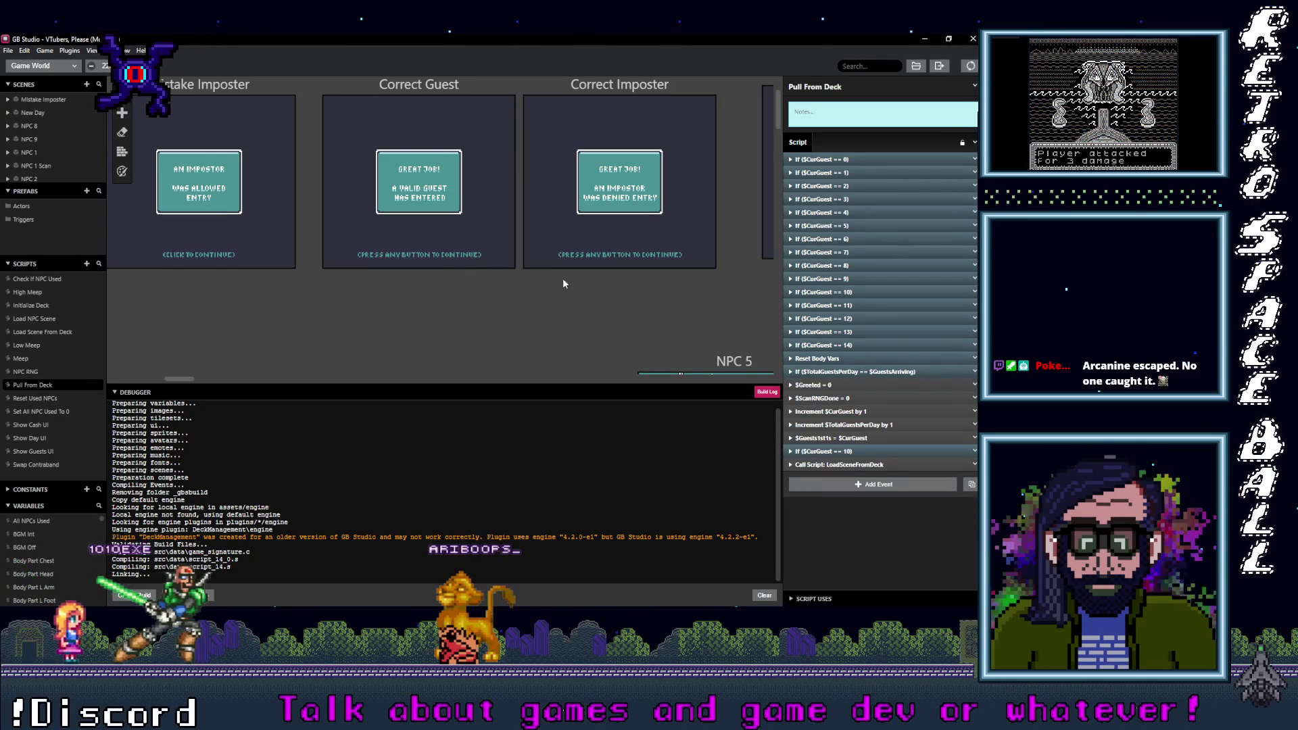
Step: Pan the scene canvas over to the Day End success scene
{"action": "scroll", "coordinate": [549, 281], "scroll_direction": "right", "scroll_amount": 5}
{"action": "scroll", "coordinate": [365, 326], "scroll_direction": "left", "scroll_amount": 10}
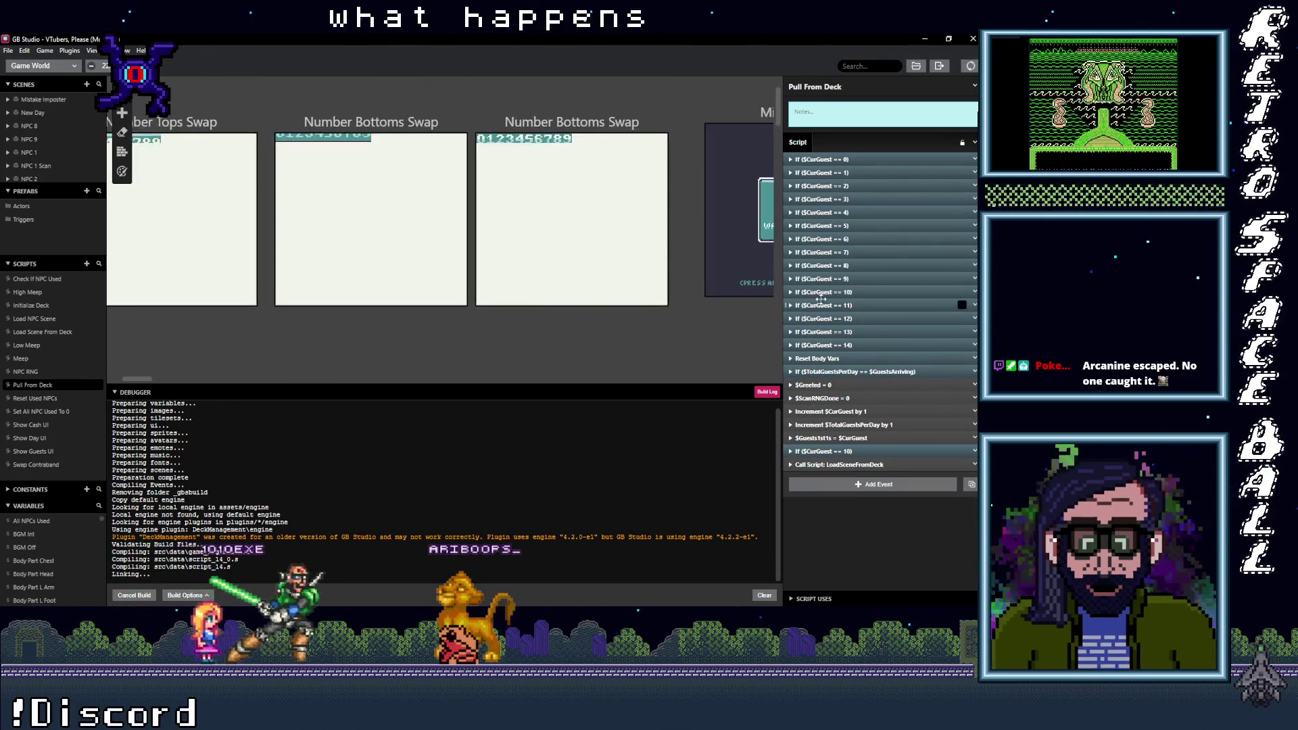
{"action": "scroll", "coordinate": [383, 302], "scroll_direction": "right", "scroll_amount": 15}
{"action": "scroll", "coordinate": [331, 322], "scroll_direction": "right", "scroll_amount": 15}
{"action": "scroll", "coordinate": [433, 326], "scroll_direction": "left", "scroll_amount": 8}
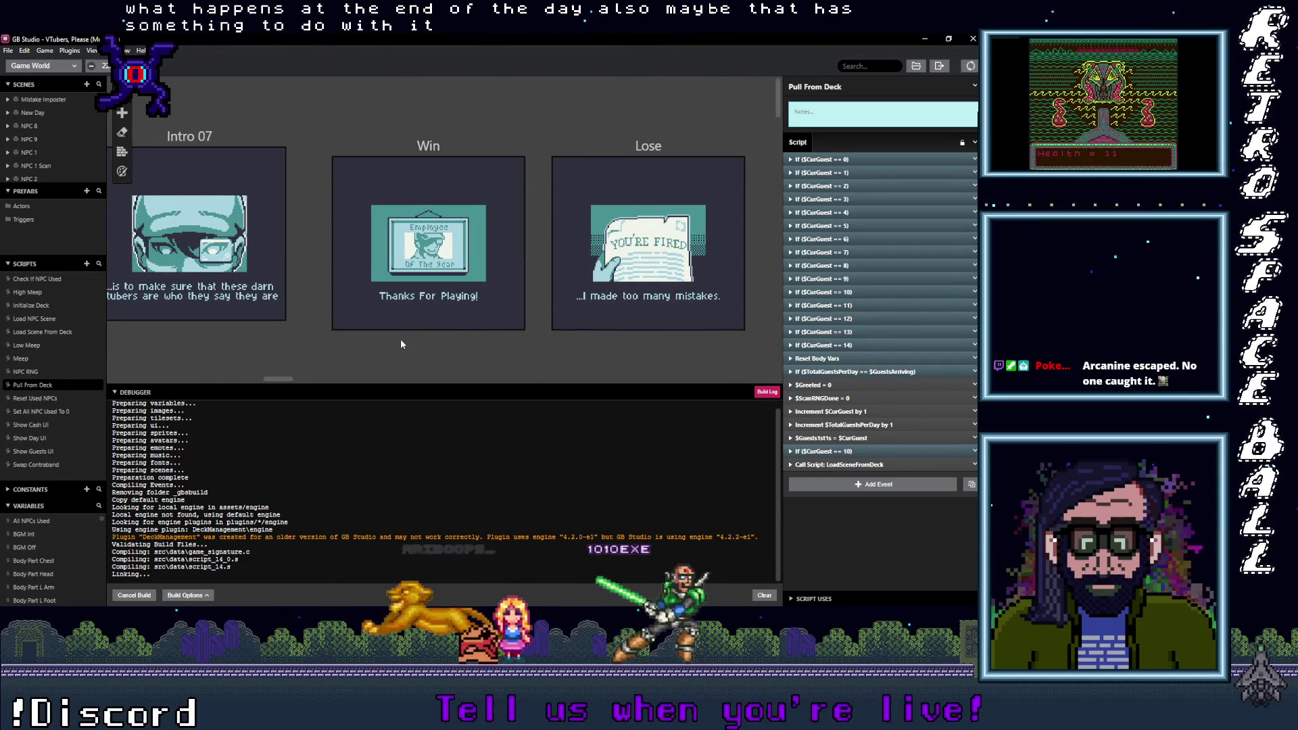
{"action": "scroll", "coordinate": [406, 341], "scroll_direction": "right", "scroll_amount": 4}
{"action": "scroll", "coordinate": [323, 336], "scroll_direction": "left", "scroll_amount": 6}
{"action": "scroll", "coordinate": [532, 327], "scroll_direction": "right", "scroll_amount": 3}
{"action": "scroll", "coordinate": [533, 328], "scroll_direction": "down", "scroll_amount": 3}
{"action": "scroll", "coordinate": [520, 318], "scroll_direction": "left", "scroll_amount": 5}
{"action": "scroll", "coordinate": [509, 305], "scroll_direction": "down", "scroll_amount": 3}
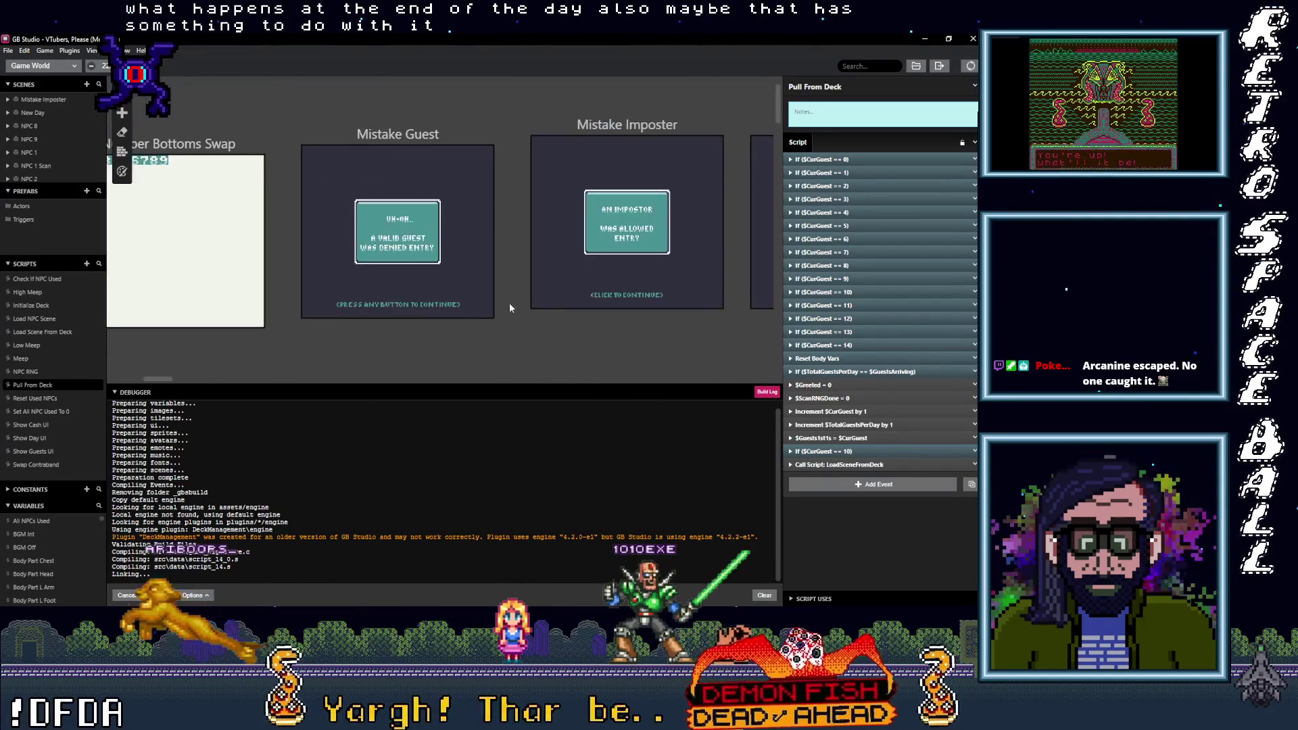
{"action": "scroll", "coordinate": [508, 305], "scroll_direction": "up", "scroll_amount": 5}
{"action": "scroll", "coordinate": [554, 338], "scroll_direction": "down", "scroll_amount": 2}
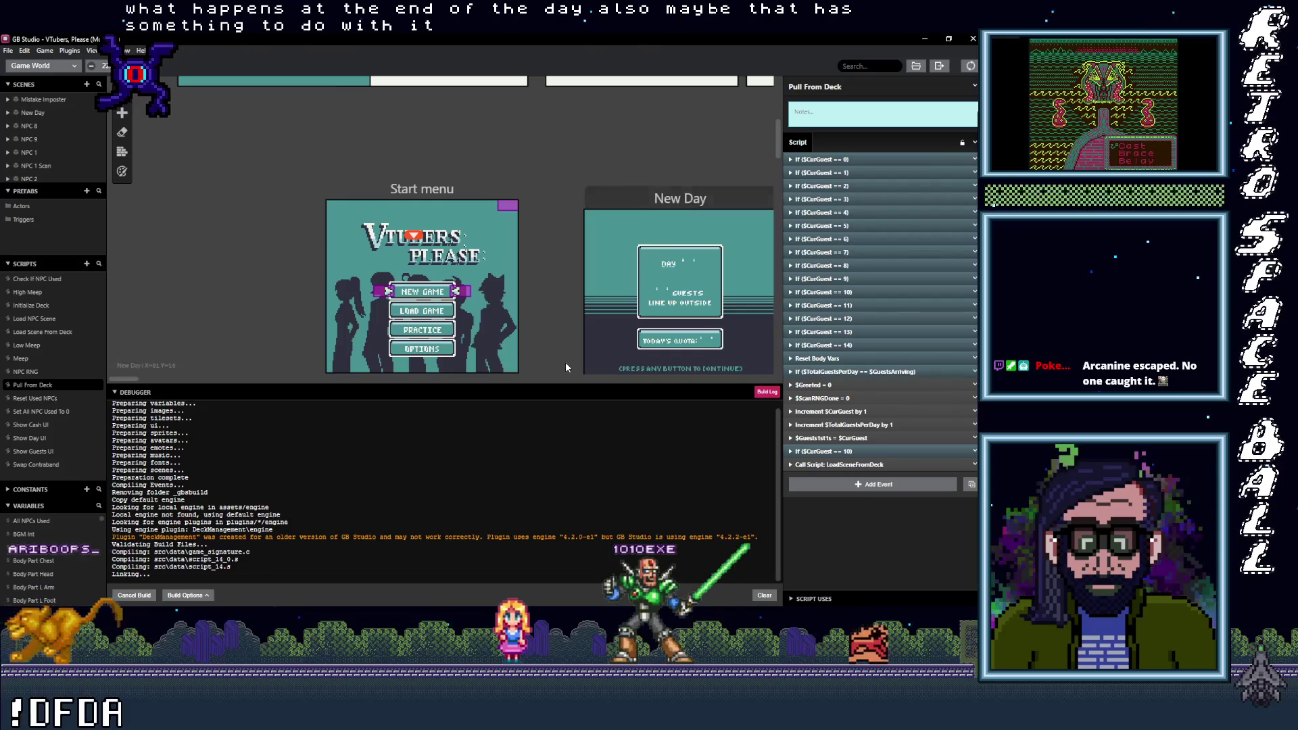
{"action": "scroll", "coordinate": [568, 362], "scroll_direction": "down", "scroll_amount": 4}
{"action": "scroll", "coordinate": [507, 302], "scroll_direction": "right", "scroll_amount": 2}
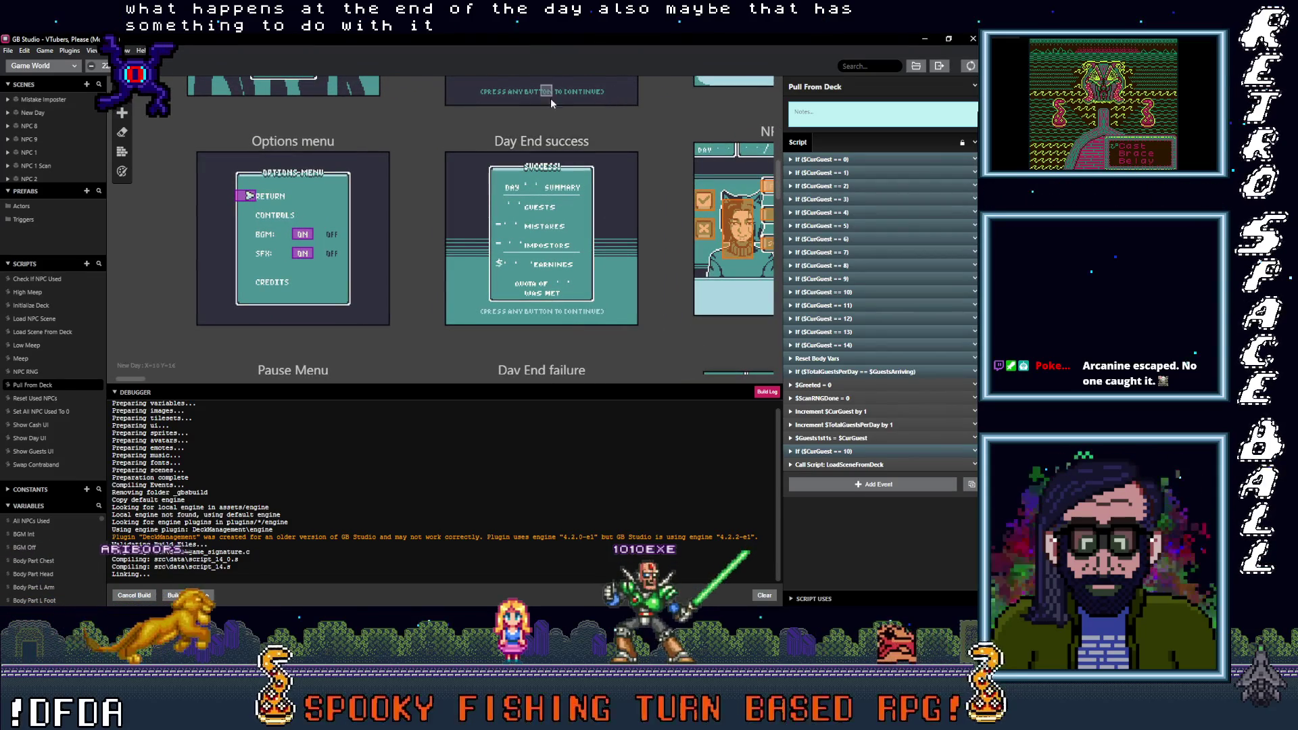
Step: In Day End success's script, collapse the UI event group and the Attach Script To Button event
{"action": "left_click", "coordinate": [541, 176]}
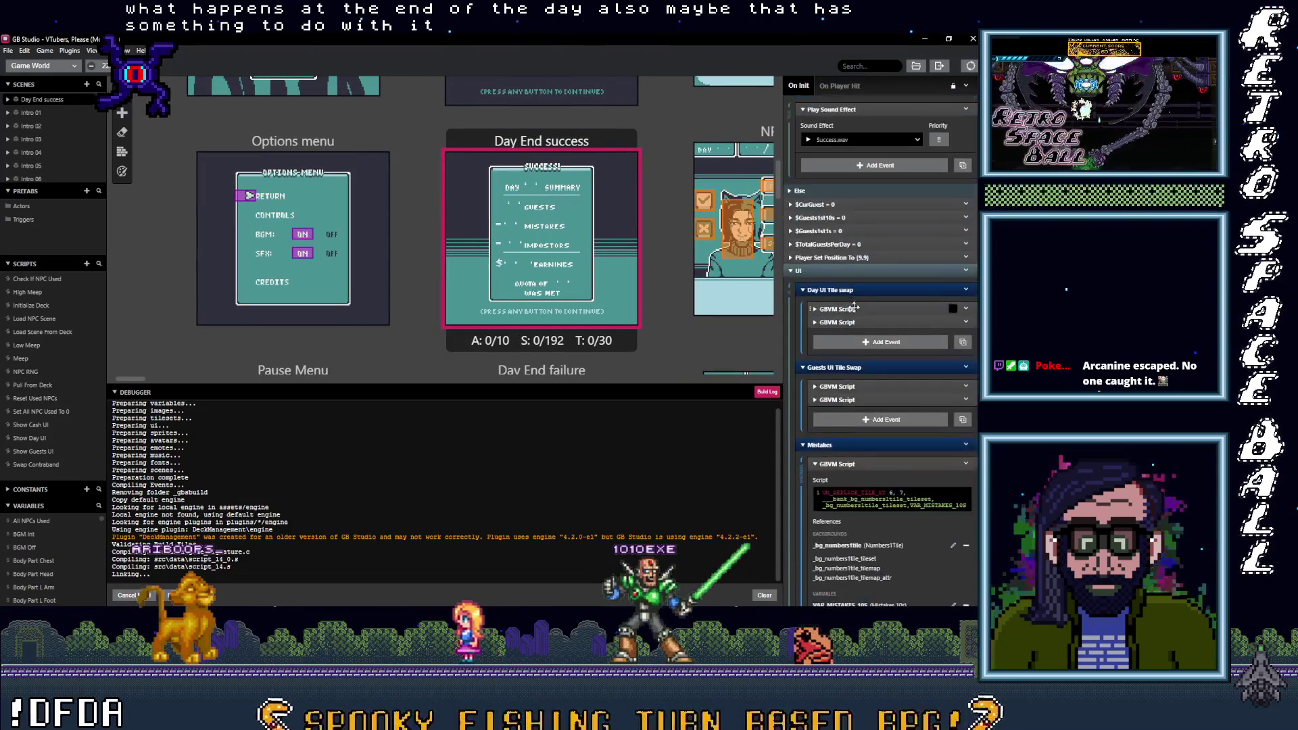
{"action": "left_click", "coordinate": [848, 272]}
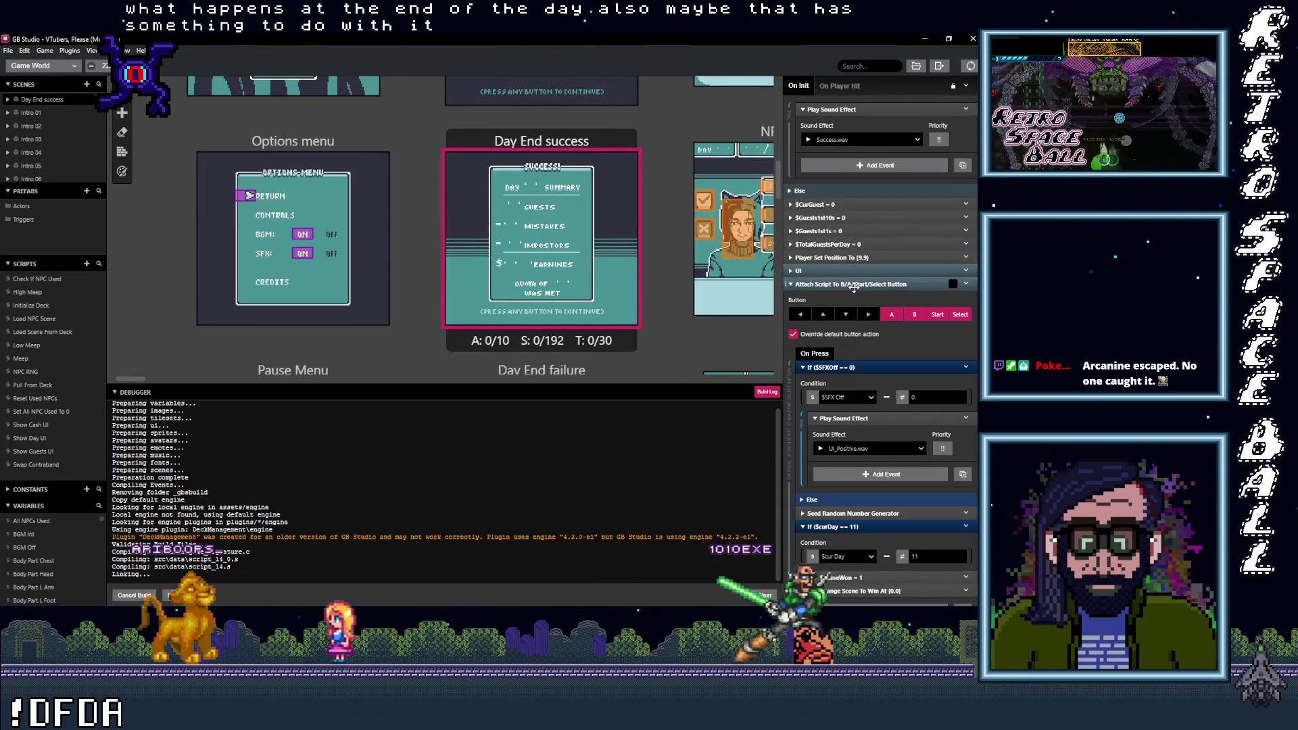
{"action": "scroll", "coordinate": [862, 347], "scroll_direction": "down", "scroll_amount": 3}
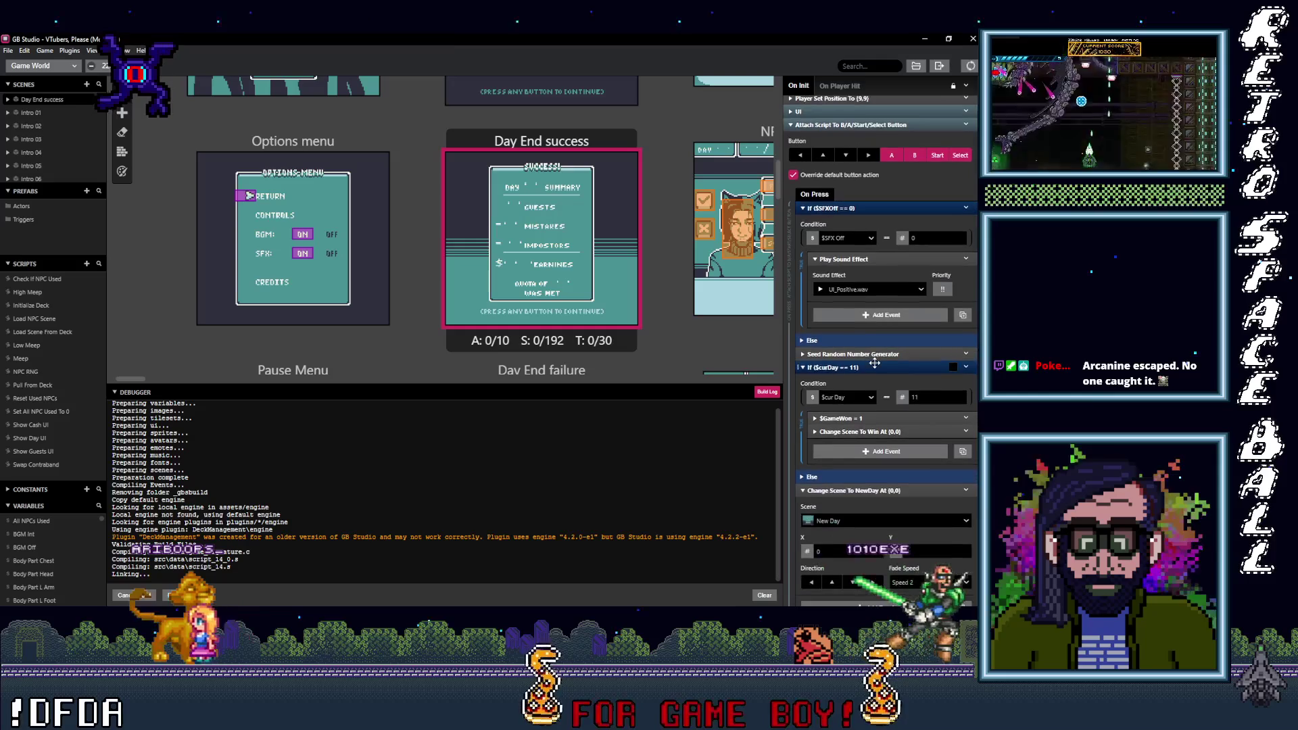
{"action": "scroll", "coordinate": [874, 364], "scroll_direction": "down", "scroll_amount": 1}
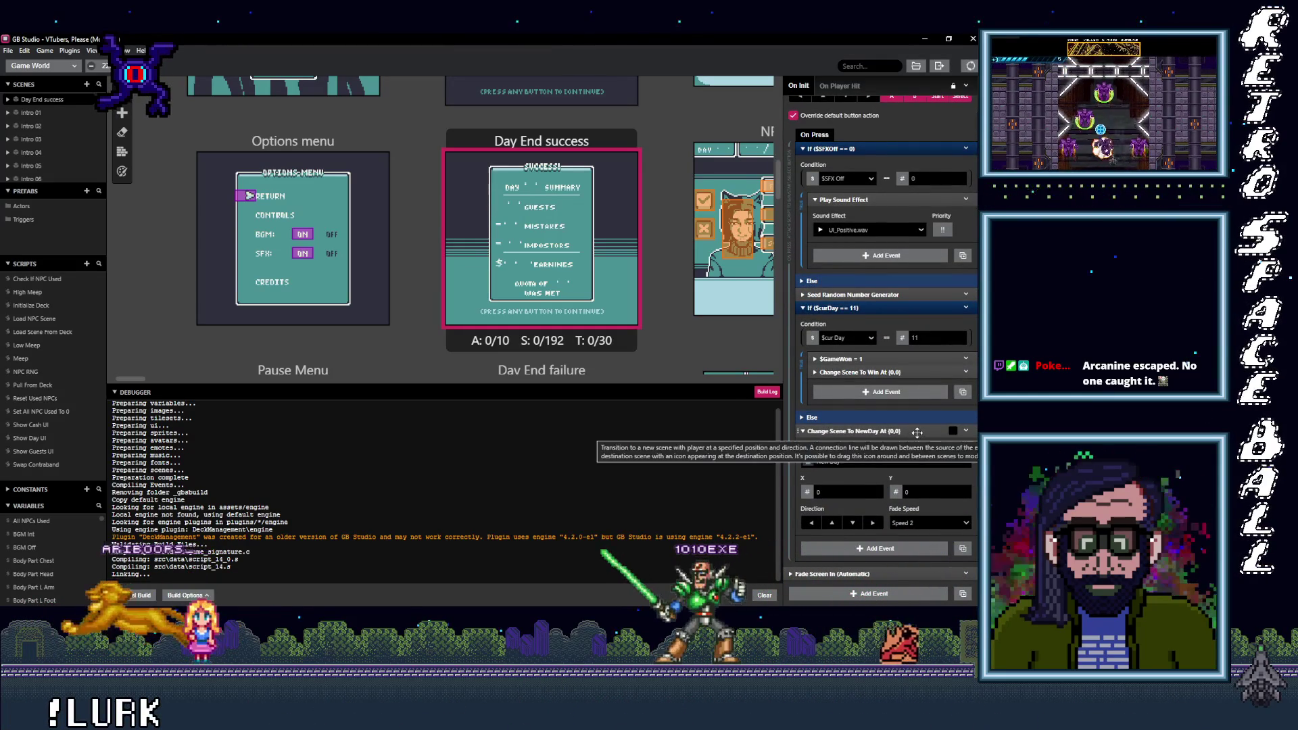
{"action": "scroll", "coordinate": [912, 433], "scroll_direction": "up", "scroll_amount": 3}
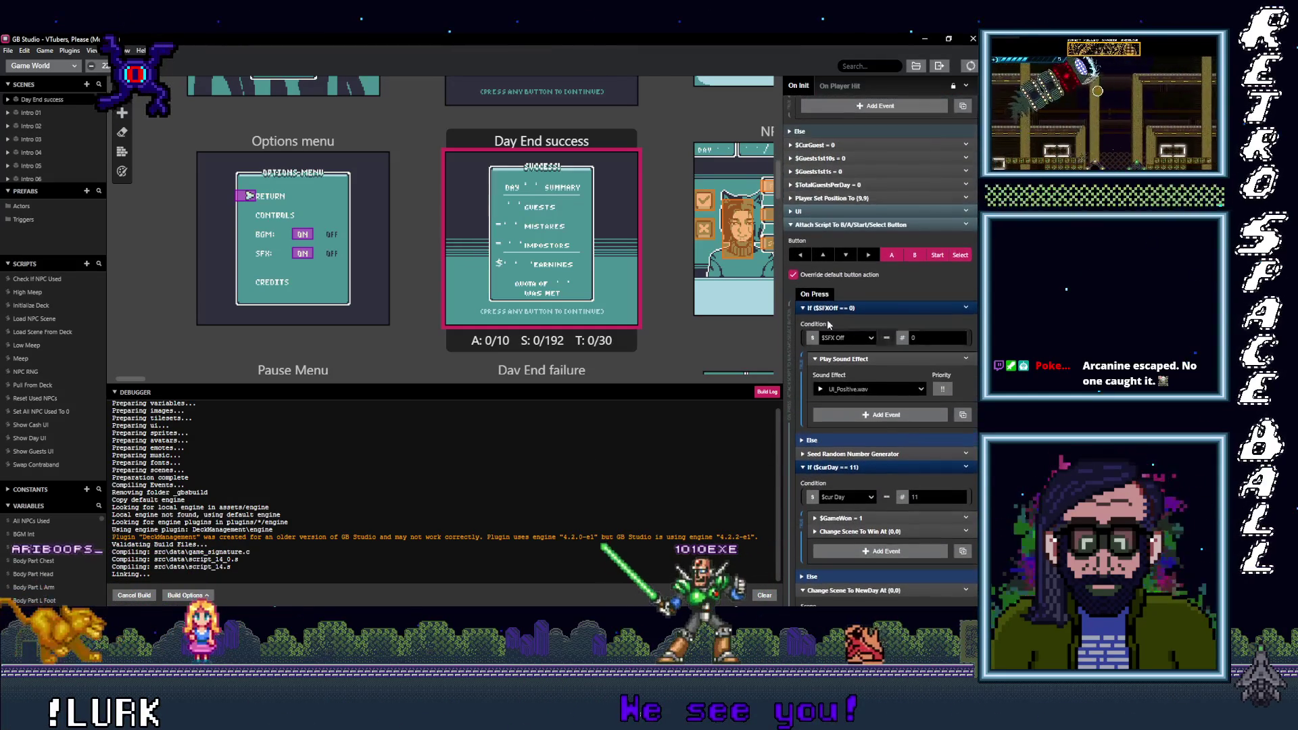
{"action": "left_click", "coordinate": [864, 223]}
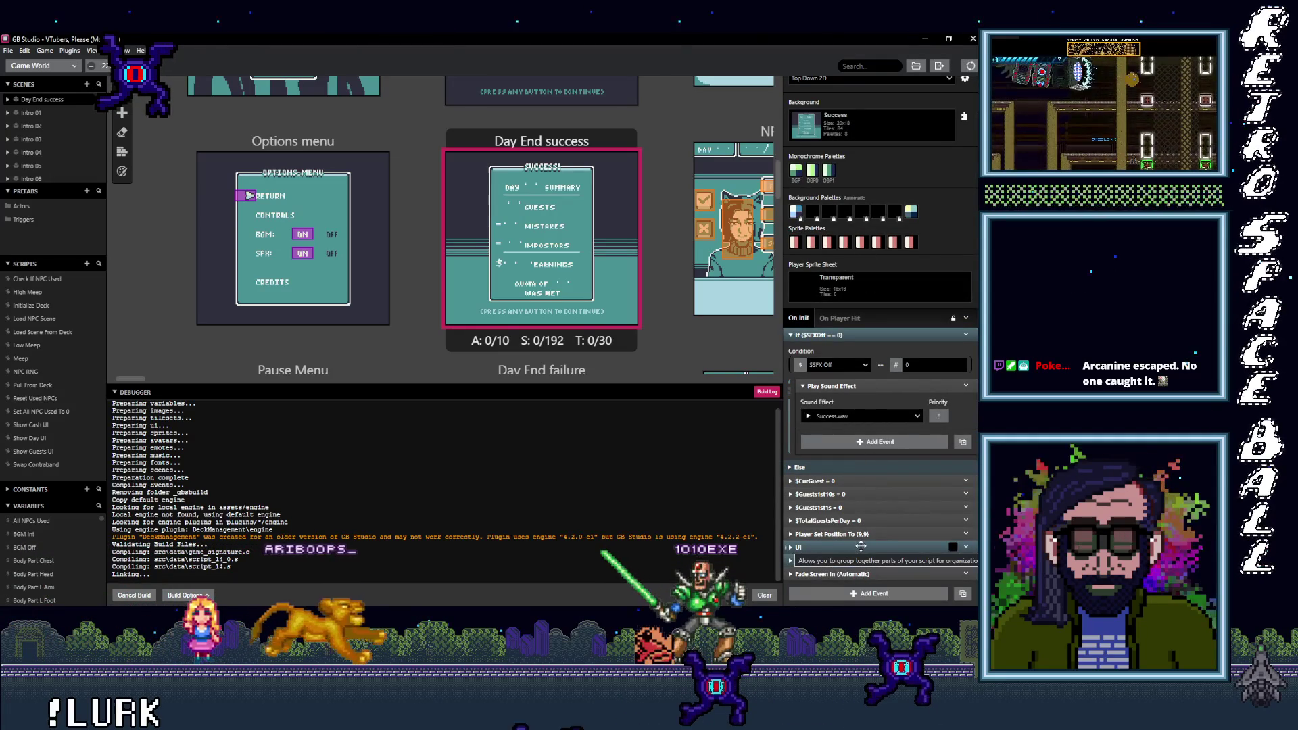
{"action": "key", "text": "Up"}
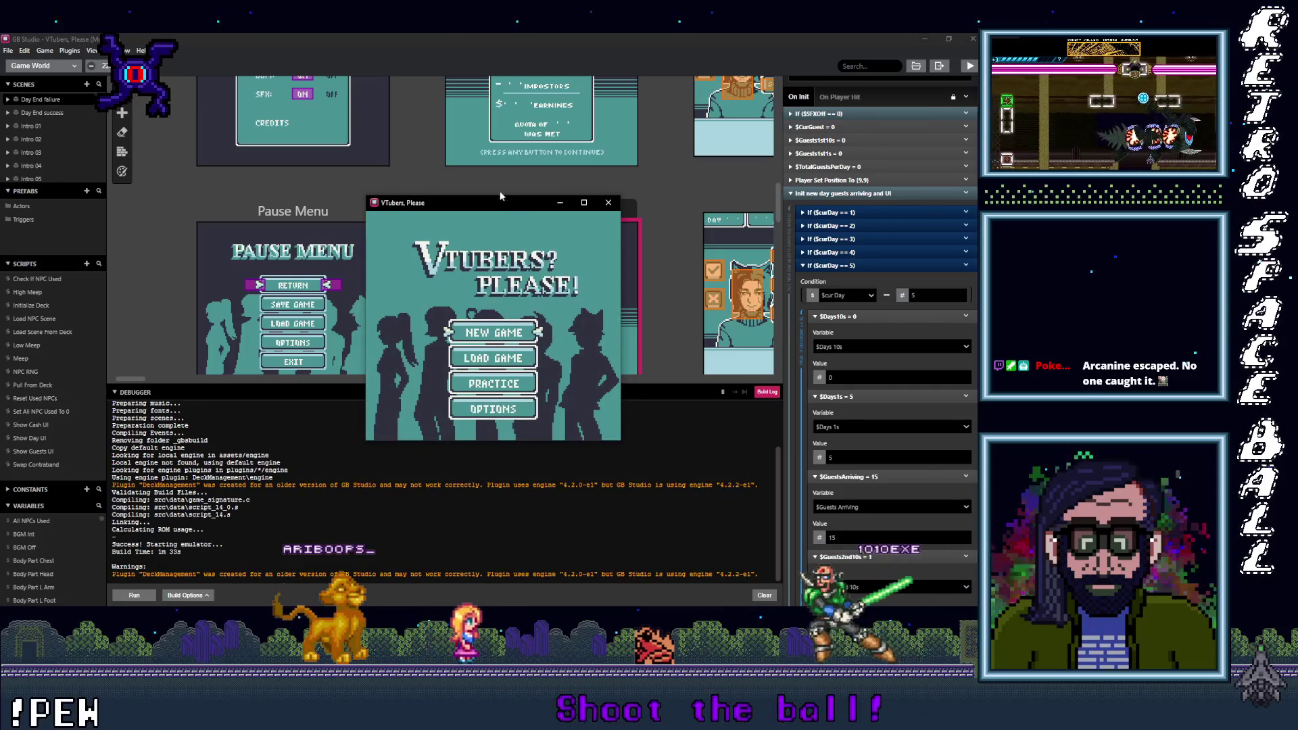
Step: Drag the game emulator window aside to uncover the scenes
{"action": "mouse_move", "coordinate": [506, 203]}
{"action": "left_mouse_down"}
{"action": "mouse_move", "coordinate": [359, 261]}
{"action": "mouse_move", "coordinate": [326, 229]}
{"action": "left_mouse_up"}
{"action": "scroll", "coordinate": [898, 393], "scroll_direction": "down", "scroll_amount": 3}
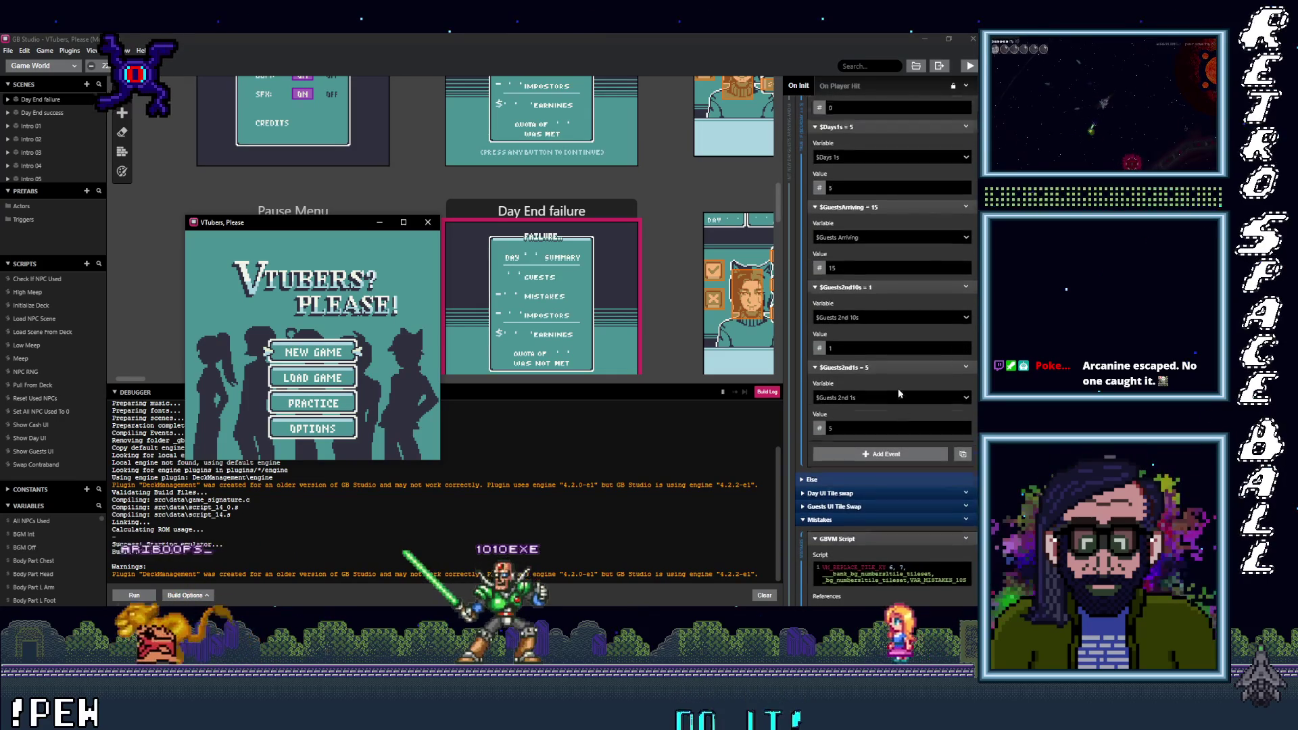
{"action": "scroll", "coordinate": [554, 202], "scroll_direction": "up", "scroll_amount": 3}
Step: Collapse the Quota block in Day End success, then reselect Day End failure
{"action": "left_click", "coordinate": [559, 148]}
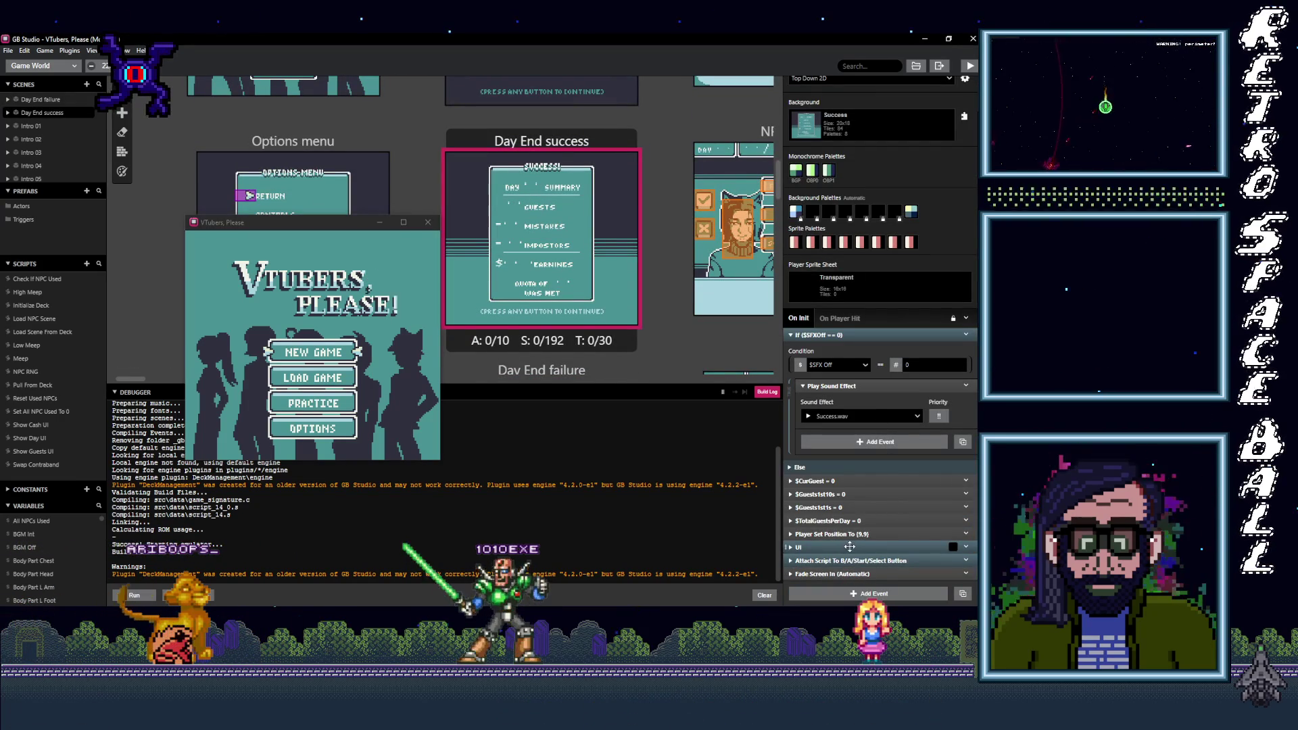
{"action": "scroll", "coordinate": [872, 541], "scroll_direction": "down", "scroll_amount": 10}
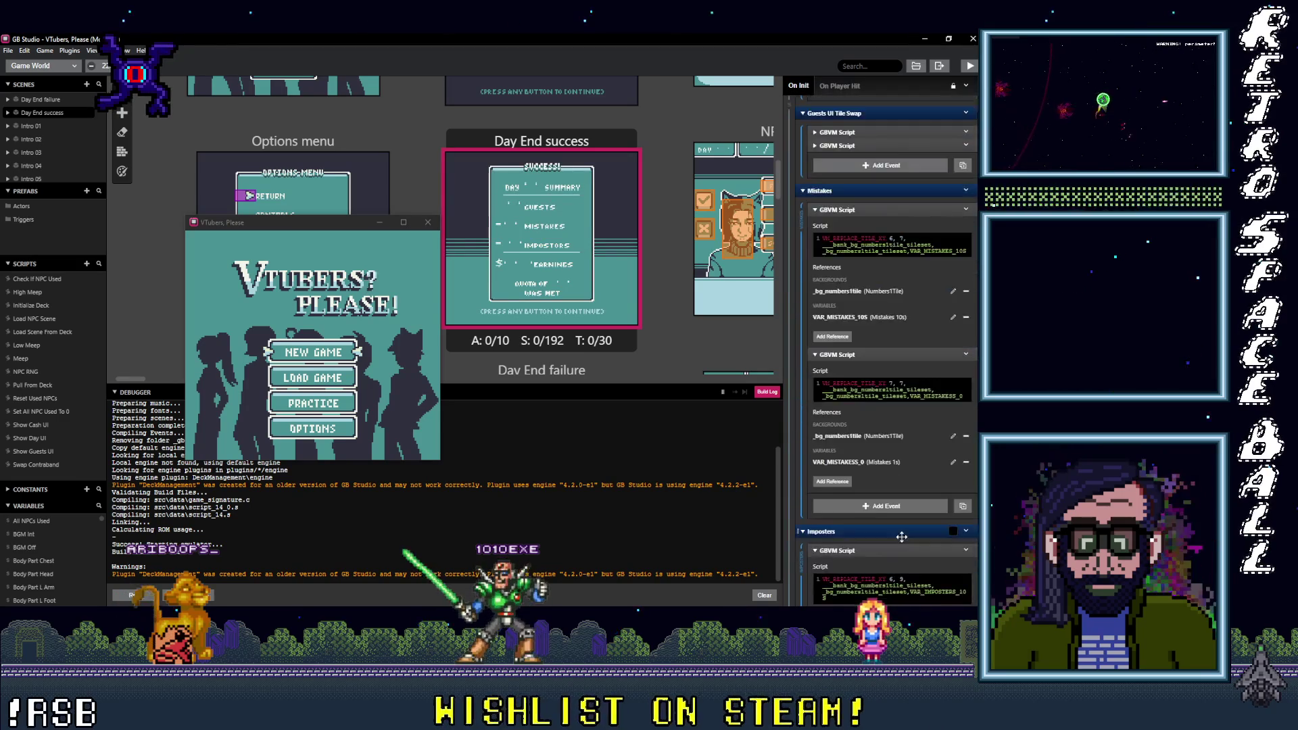
{"action": "scroll", "coordinate": [902, 537], "scroll_direction": "down", "scroll_amount": 5}
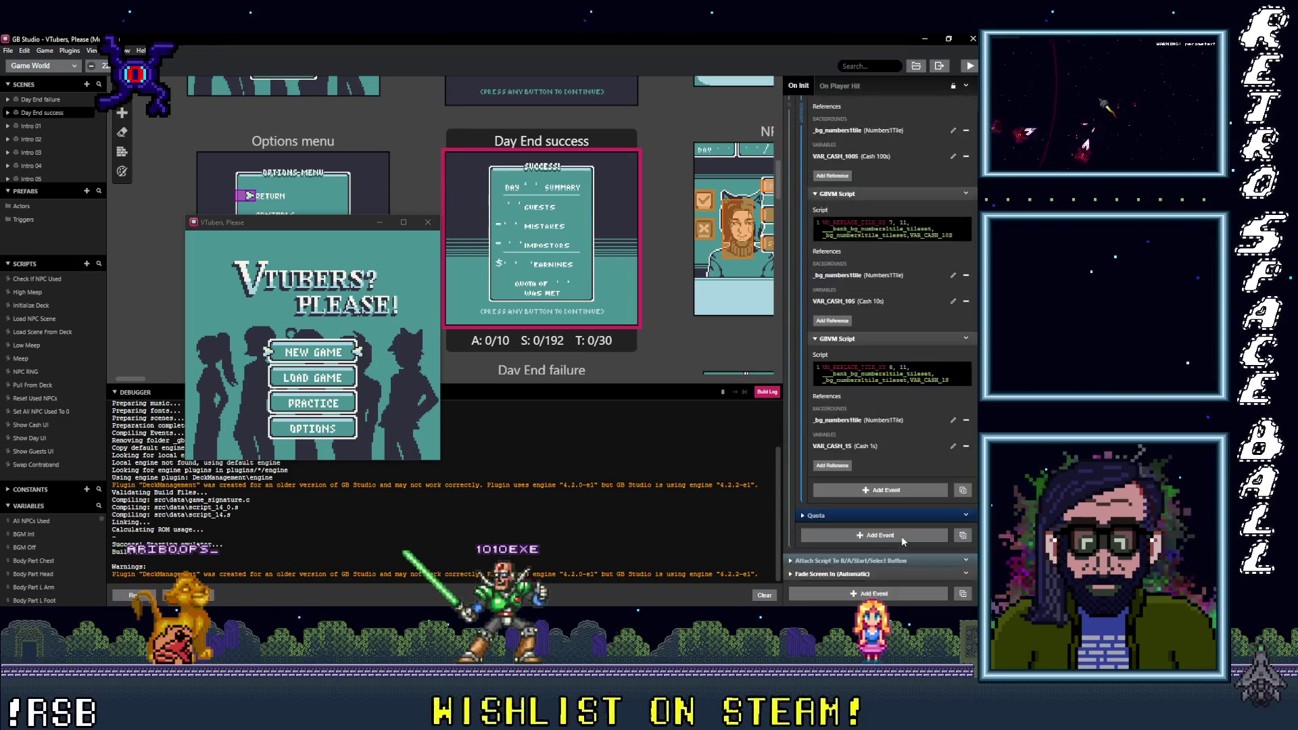
{"action": "left_click", "coordinate": [860, 514]}
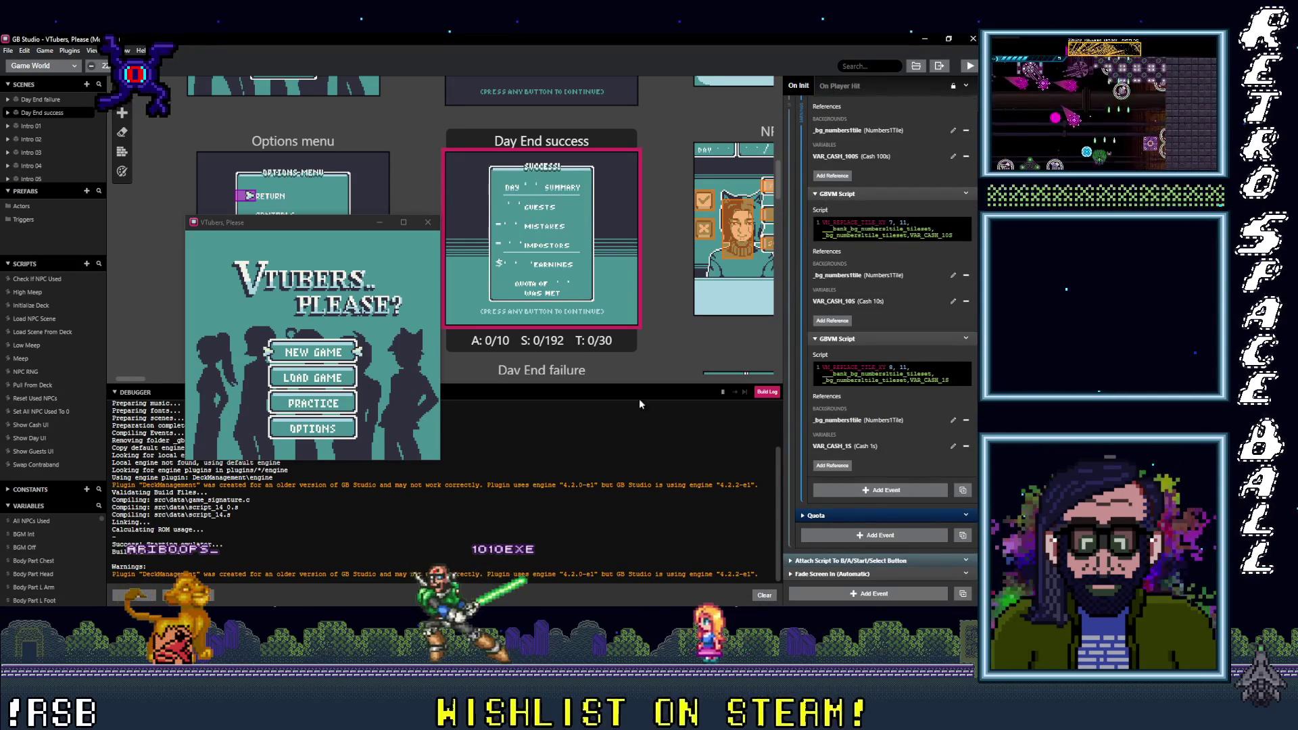
{"action": "scroll", "coordinate": [539, 341], "scroll_direction": "down", "scroll_amount": 3}
{"action": "left_click", "coordinate": [538, 318]}
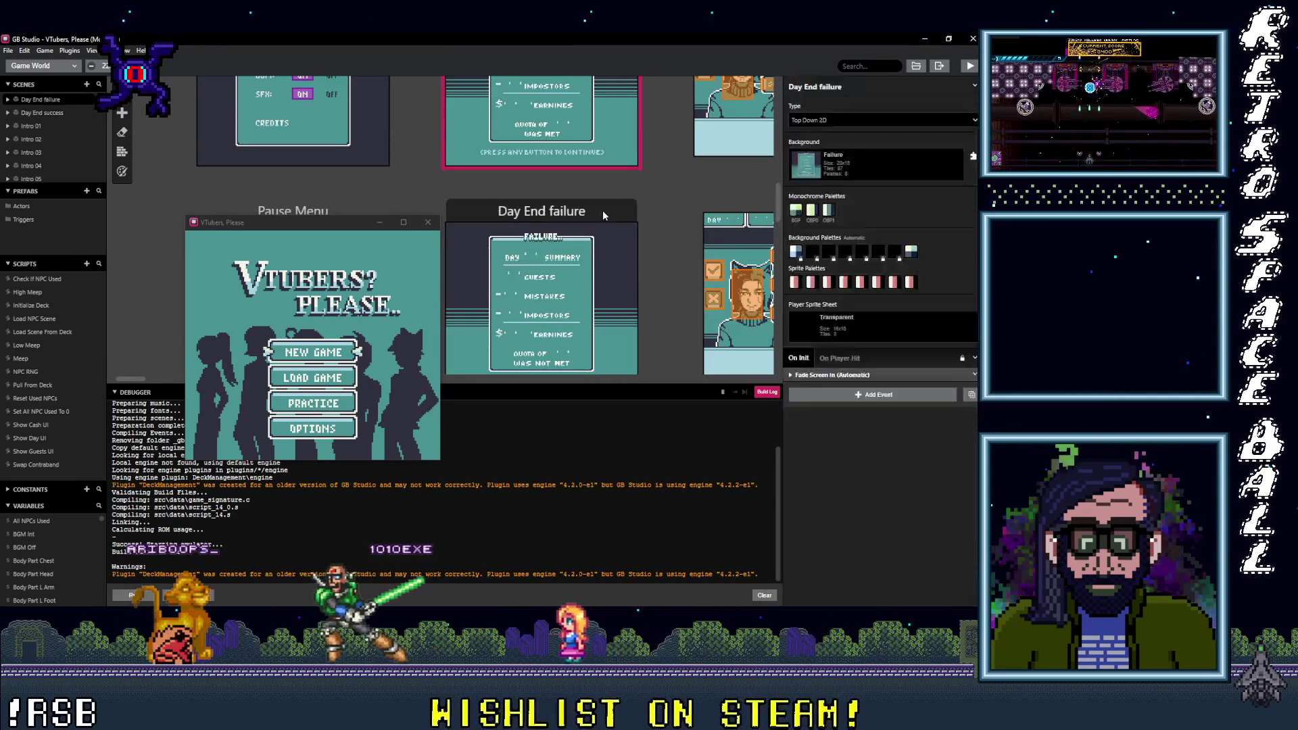
Step: In Day End failure, collapse If $CurDay == 5 and read through the If $CurDay == 1 block
{"action": "scroll", "coordinate": [872, 473], "scroll_direction": "up", "scroll_amount": 3}
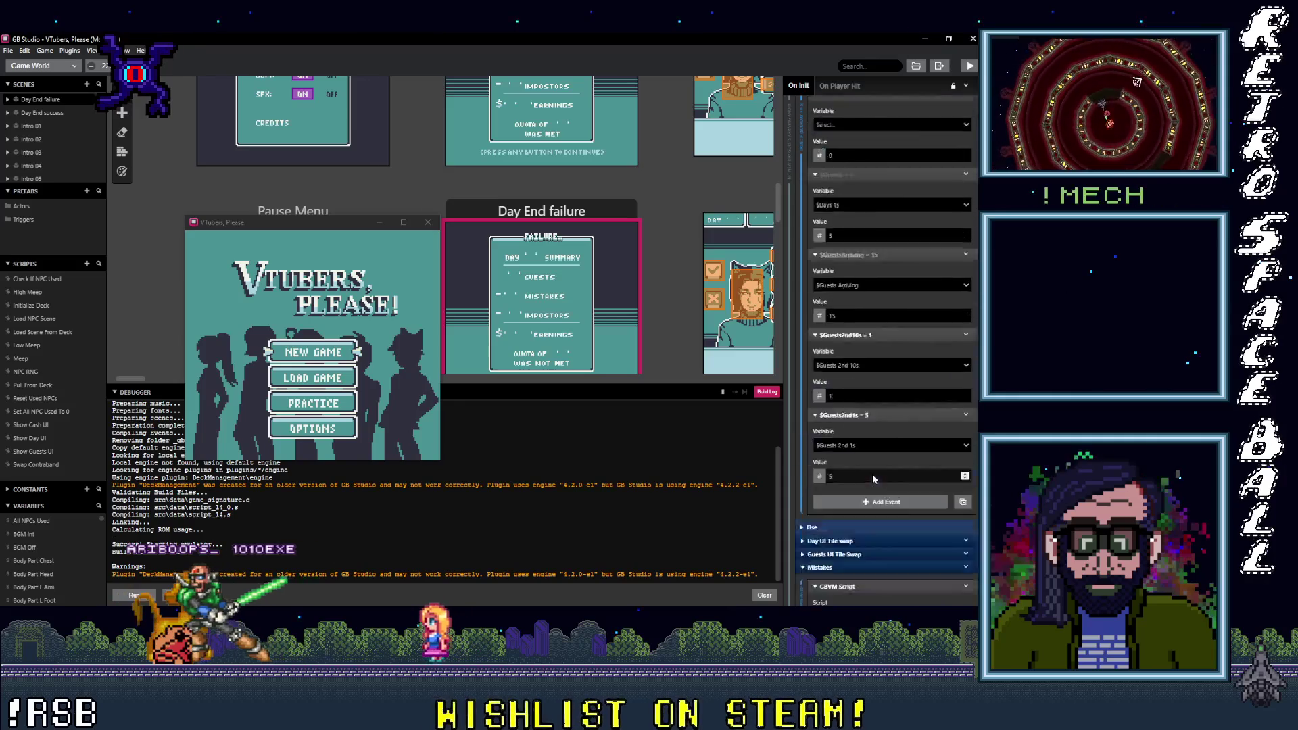
{"action": "scroll", "coordinate": [872, 474], "scroll_direction": "up", "scroll_amount": 3}
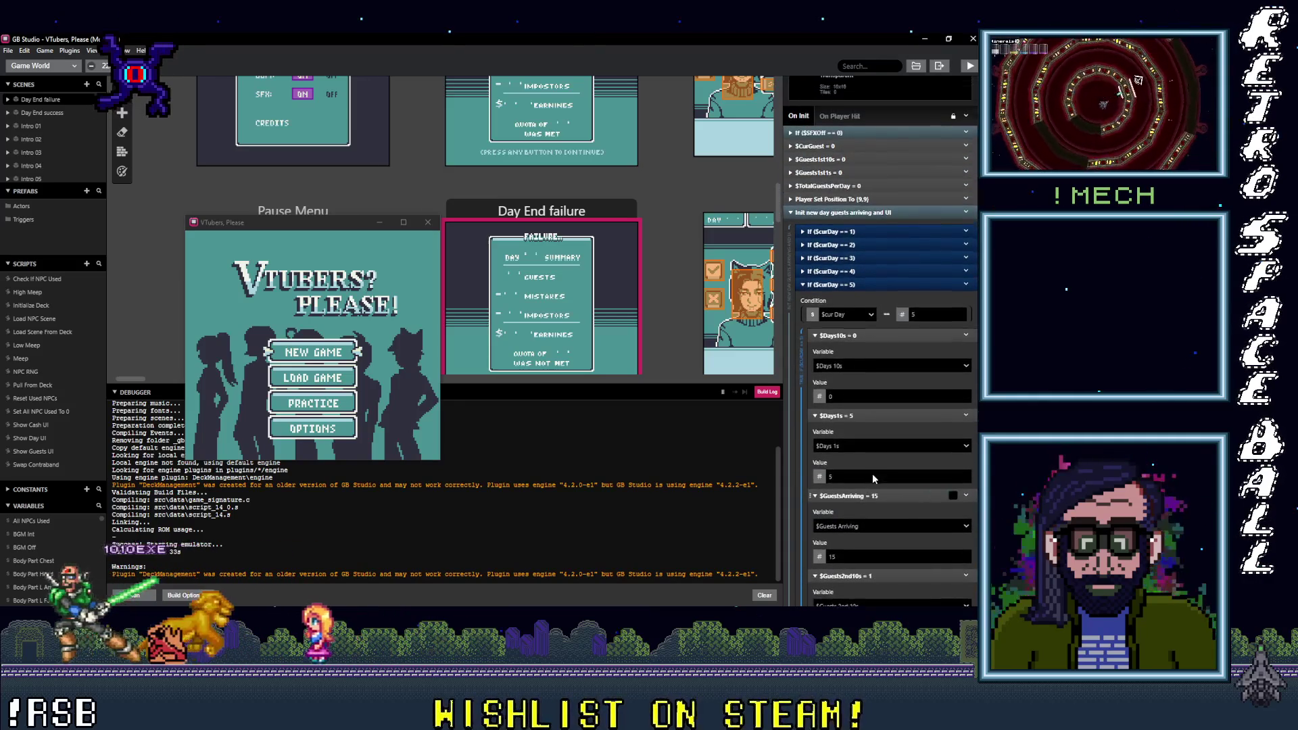
{"action": "left_click", "coordinate": [849, 371]}
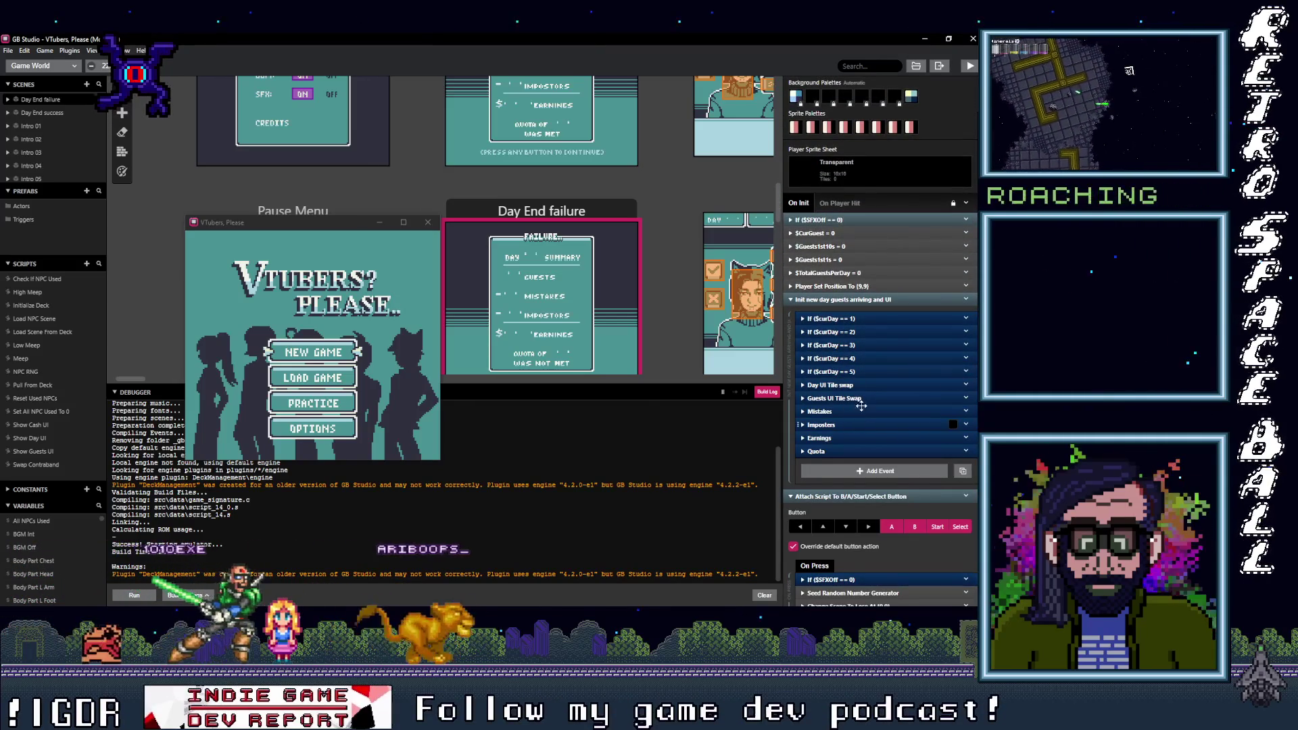
{"action": "left_click", "coordinate": [864, 319]}
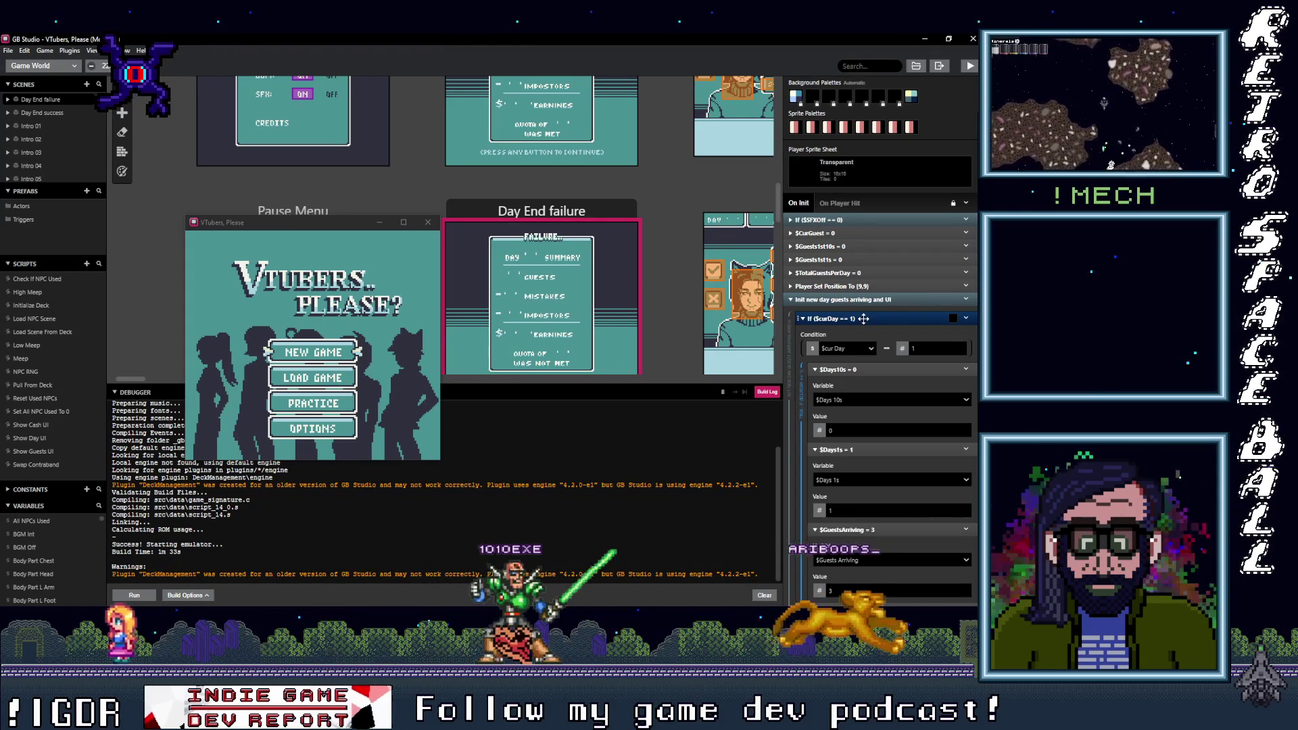
{"action": "scroll", "coordinate": [875, 396], "scroll_direction": "down", "scroll_amount": 3}
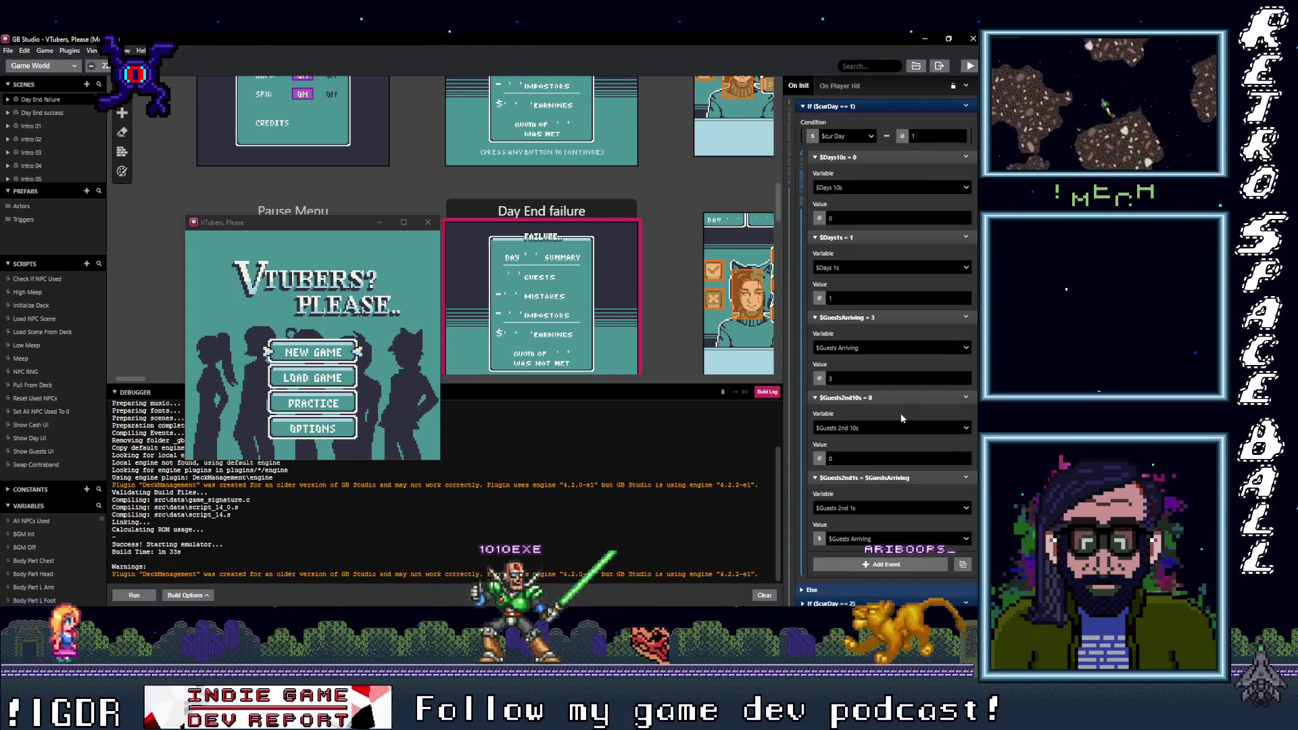
{"action": "scroll", "coordinate": [879, 439], "scroll_direction": "up", "scroll_amount": 5}
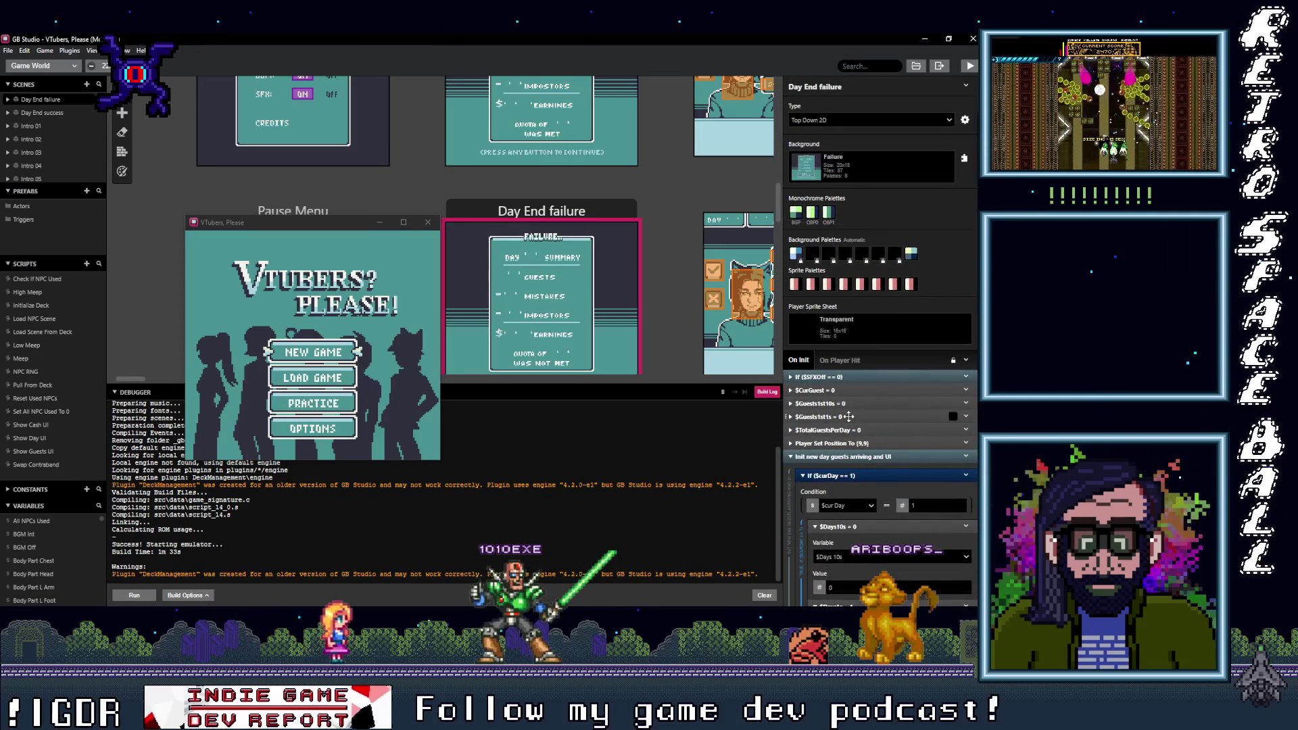
{"action": "scroll", "coordinate": [538, 184], "scroll_direction": "up", "scroll_amount": 3}
{"action": "left_click", "coordinate": [556, 203]}
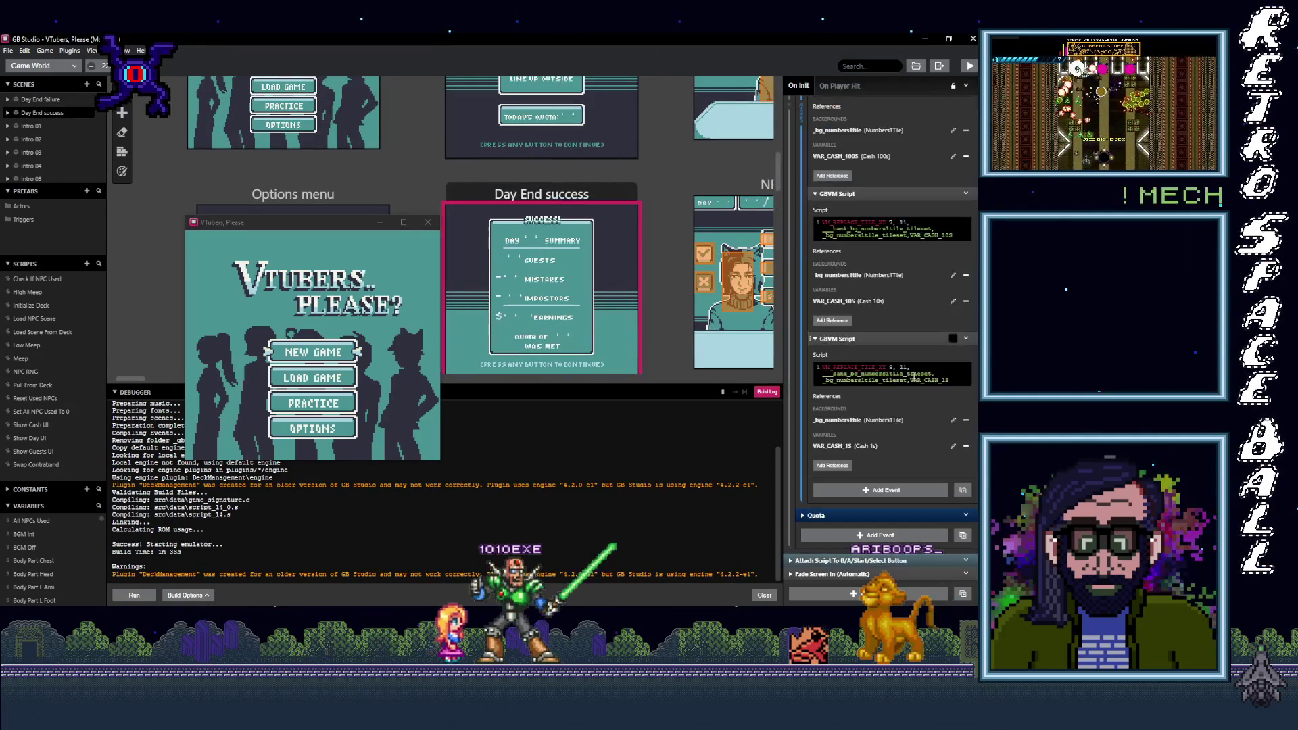
Step: Collapse the Day UI Tile swap and Quota events in Day End success
{"action": "scroll", "coordinate": [905, 465], "scroll_direction": "down", "scroll_amount": 5}
{"action": "scroll", "coordinate": [904, 463], "scroll_direction": "up", "scroll_amount": 4}
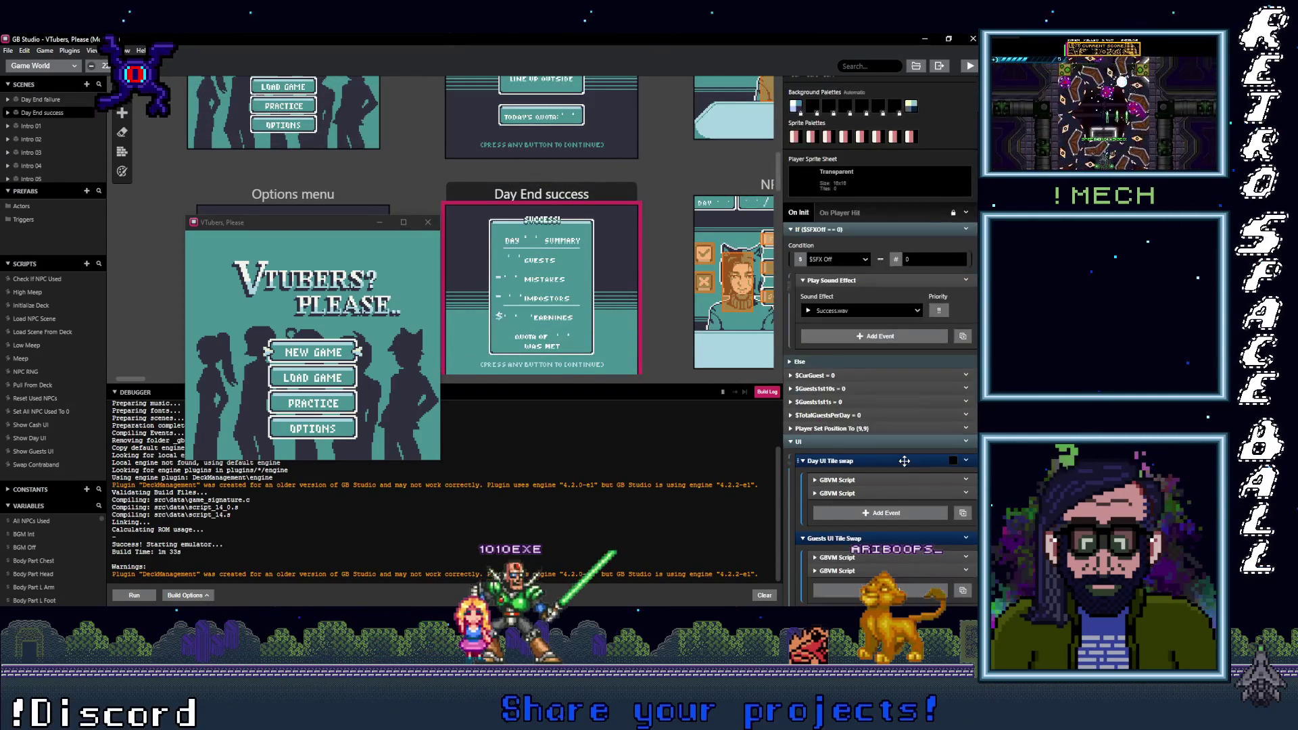
{"action": "left_click", "coordinate": [848, 461]}
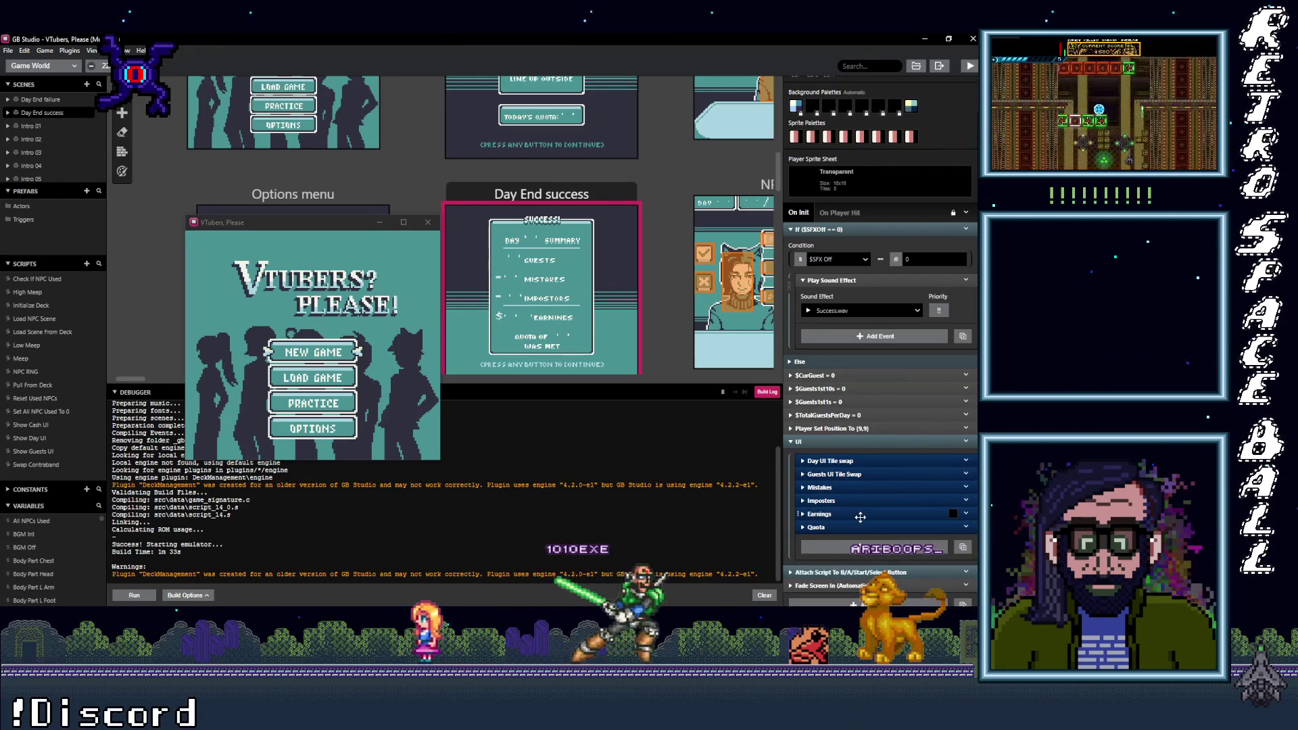
{"action": "left_click", "coordinate": [848, 526]}
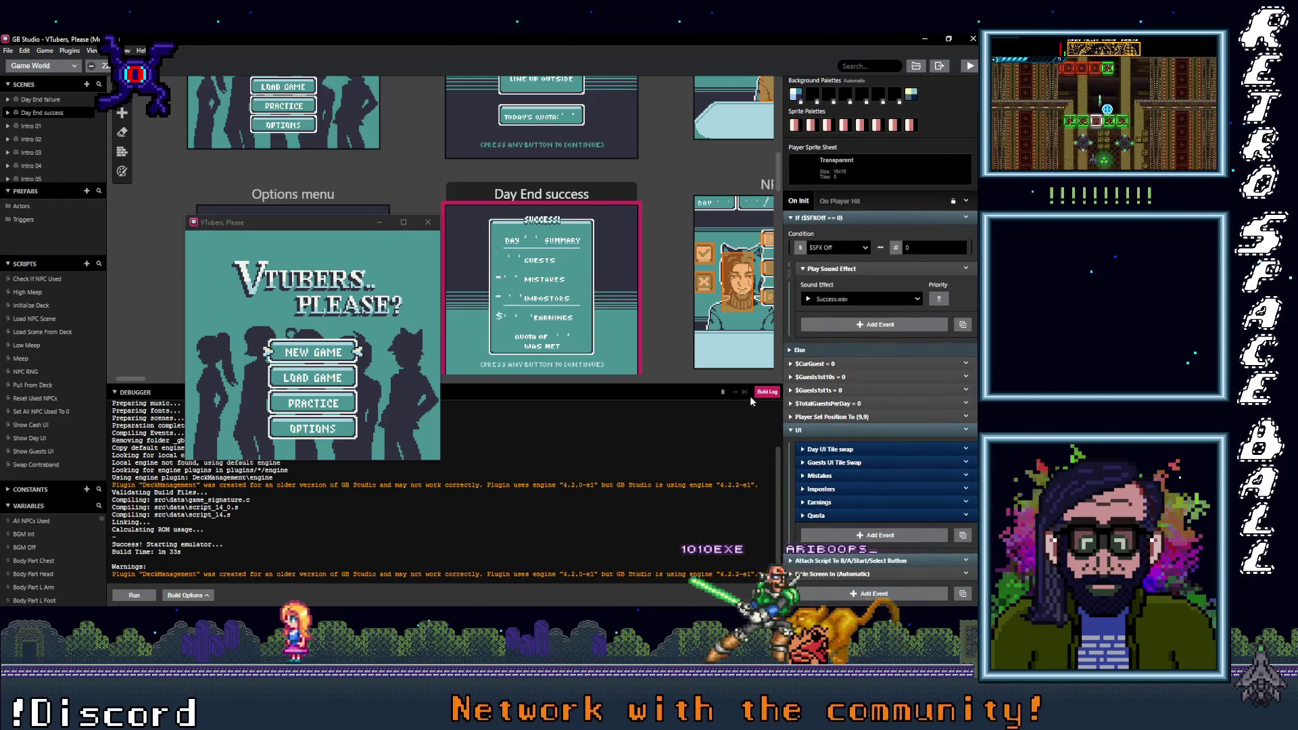
{"action": "scroll", "coordinate": [559, 232], "scroll_direction": "up", "scroll_amount": 3}
{"action": "scroll", "coordinate": [560, 242], "scroll_direction": "down", "scroll_amount": 8}
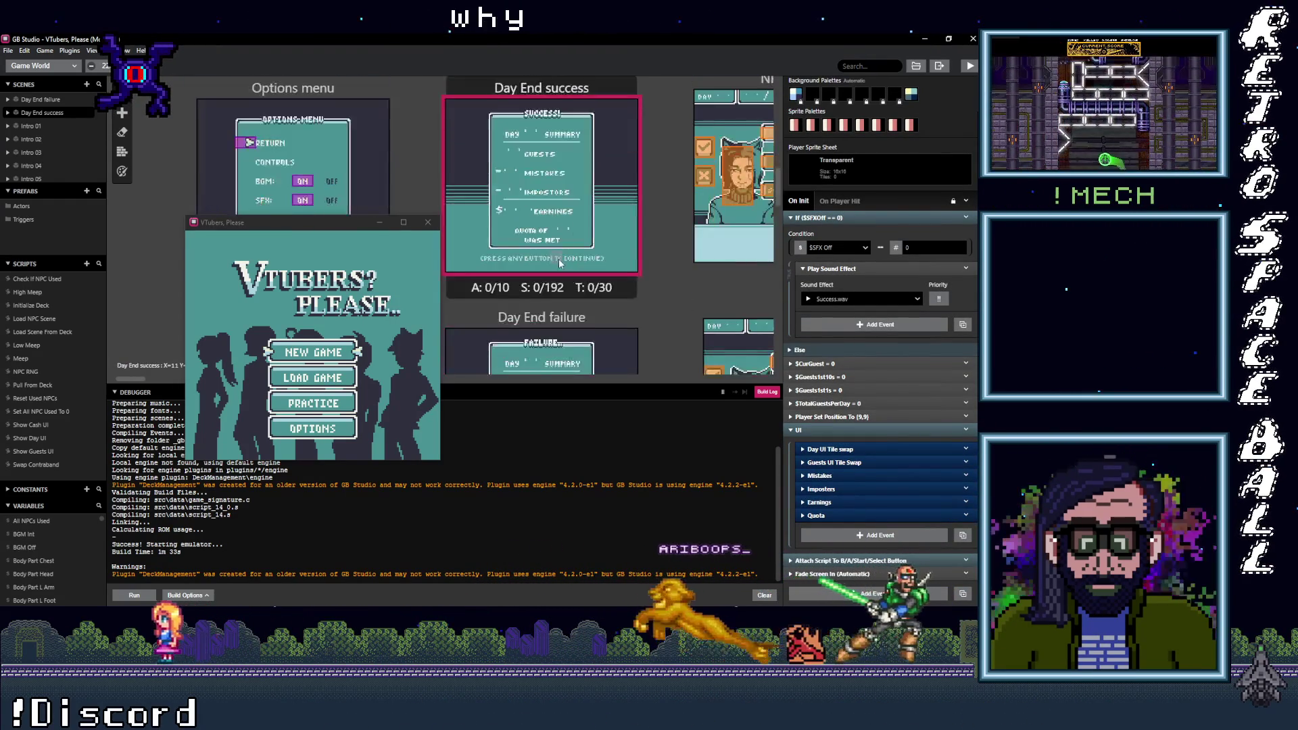
{"action": "scroll", "coordinate": [554, 163], "scroll_direction": "up", "scroll_amount": 3}
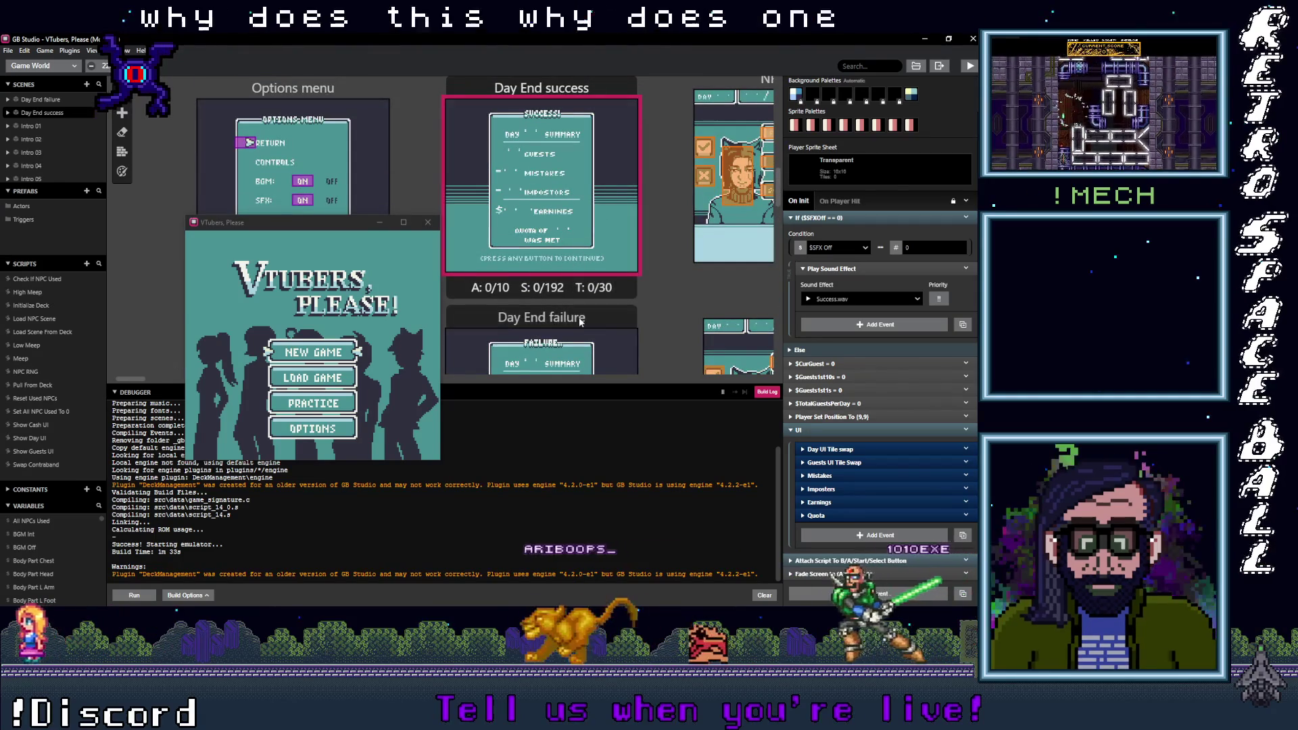
Step: In Day End failure, collapse If $curDay == 1 and toggle If $curDay == 5
{"action": "left_click", "coordinate": [580, 322]}
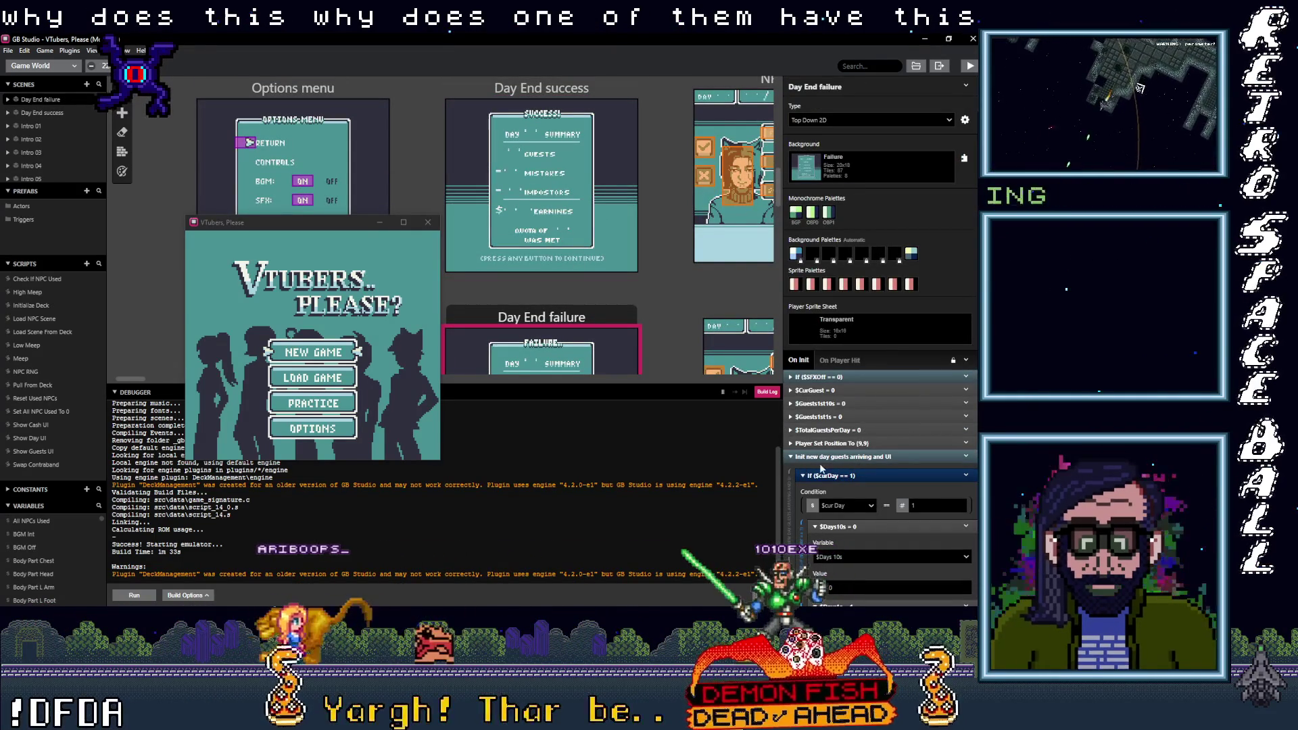
{"action": "scroll", "coordinate": [848, 473], "scroll_direction": "down", "scroll_amount": 2}
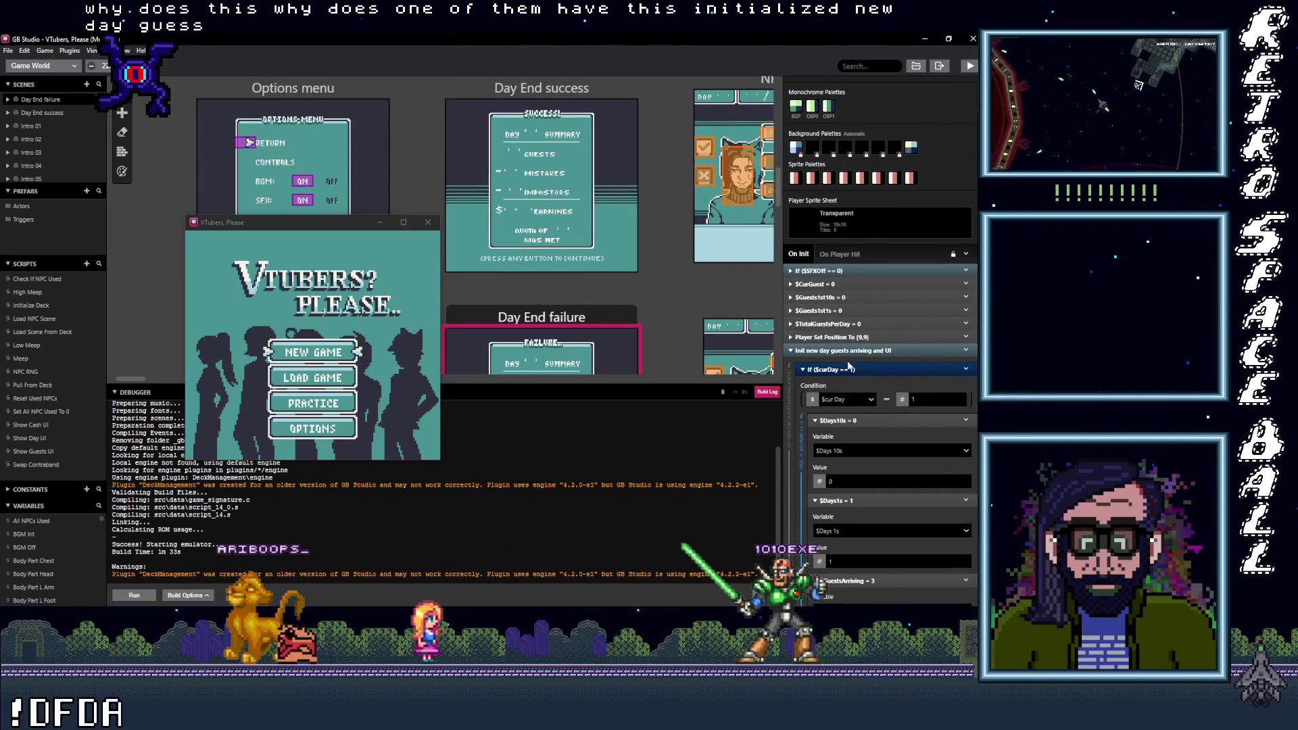
{"action": "left_click", "coordinate": [851, 368]}
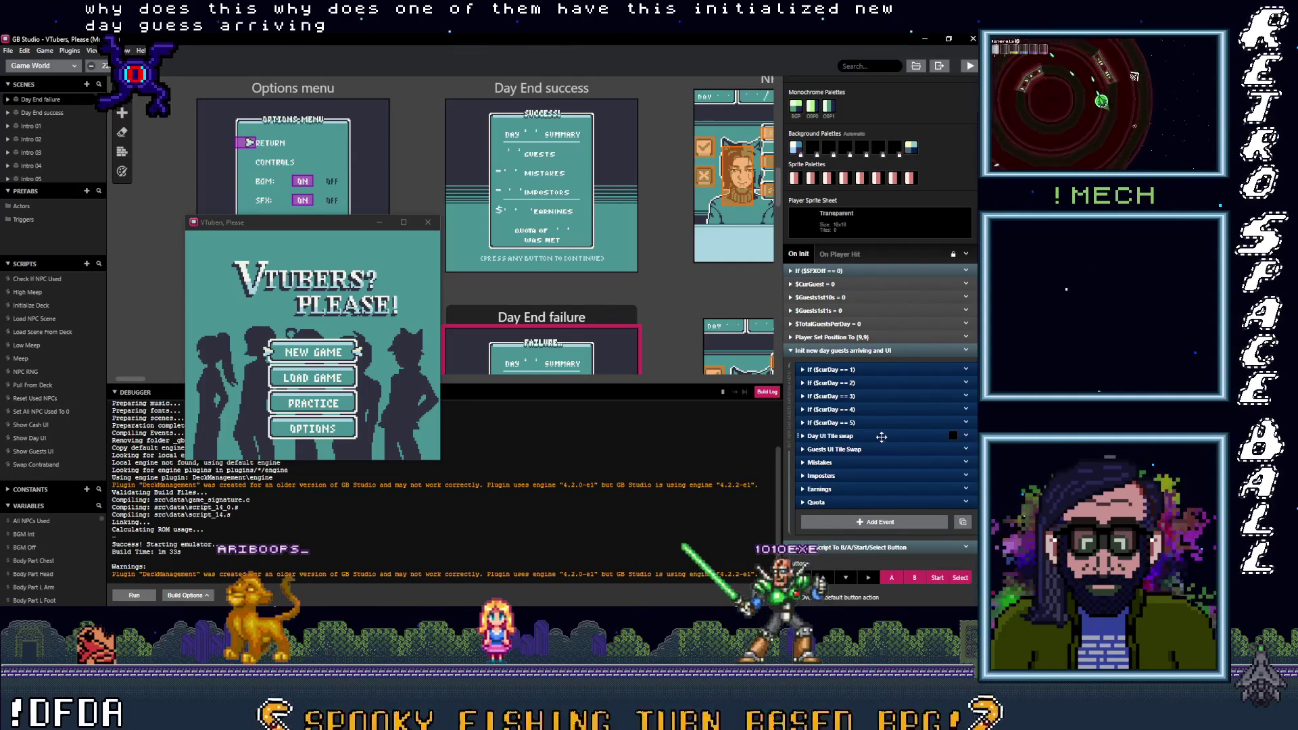
{"action": "left_click", "coordinate": [864, 424]}
{"action": "left_click", "coordinate": [864, 424]}
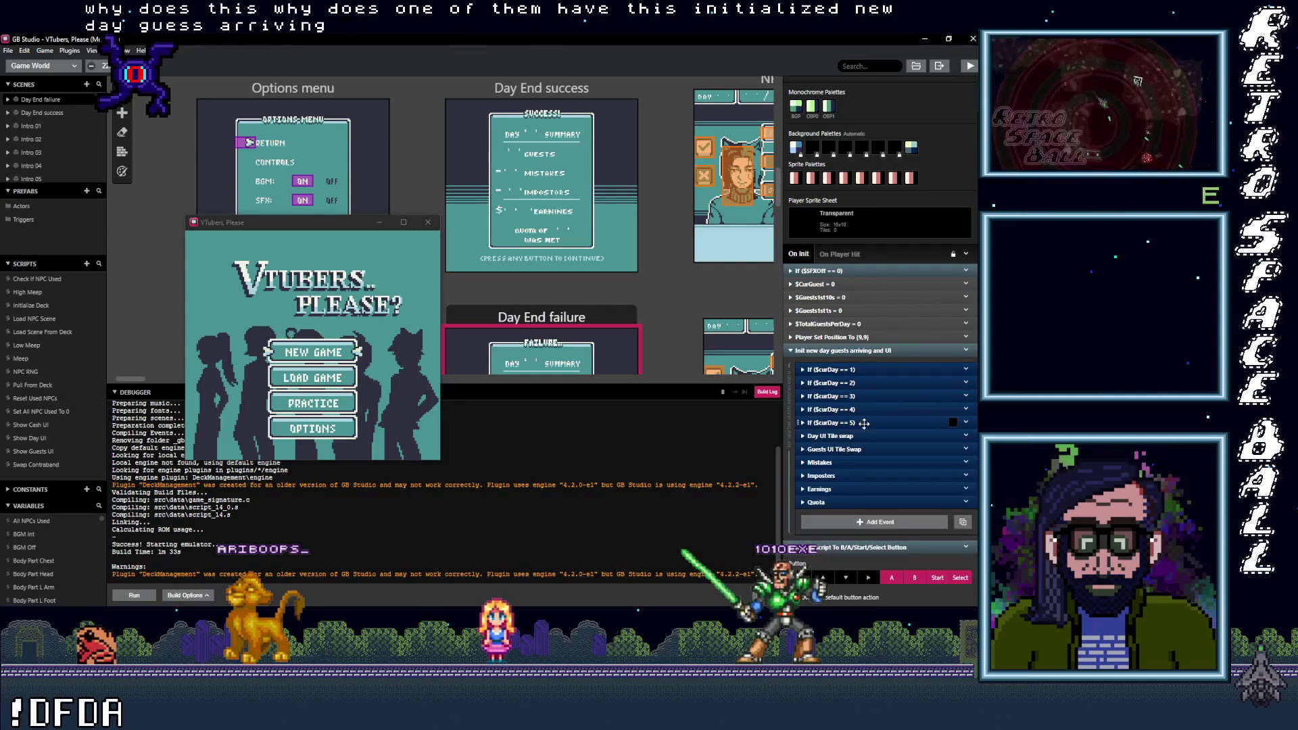
{"action": "scroll", "coordinate": [562, 156], "scroll_direction": "up", "scroll_amount": 1}
{"action": "left_click", "coordinate": [561, 176]}
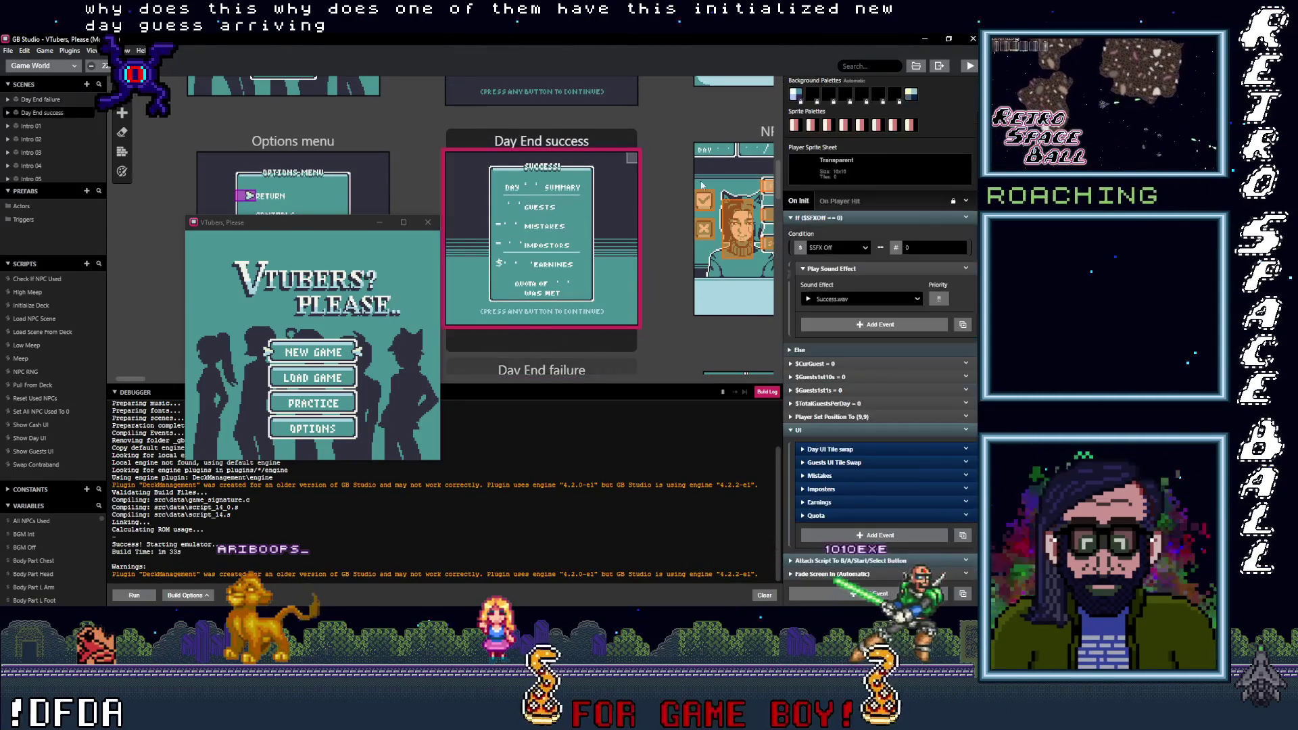
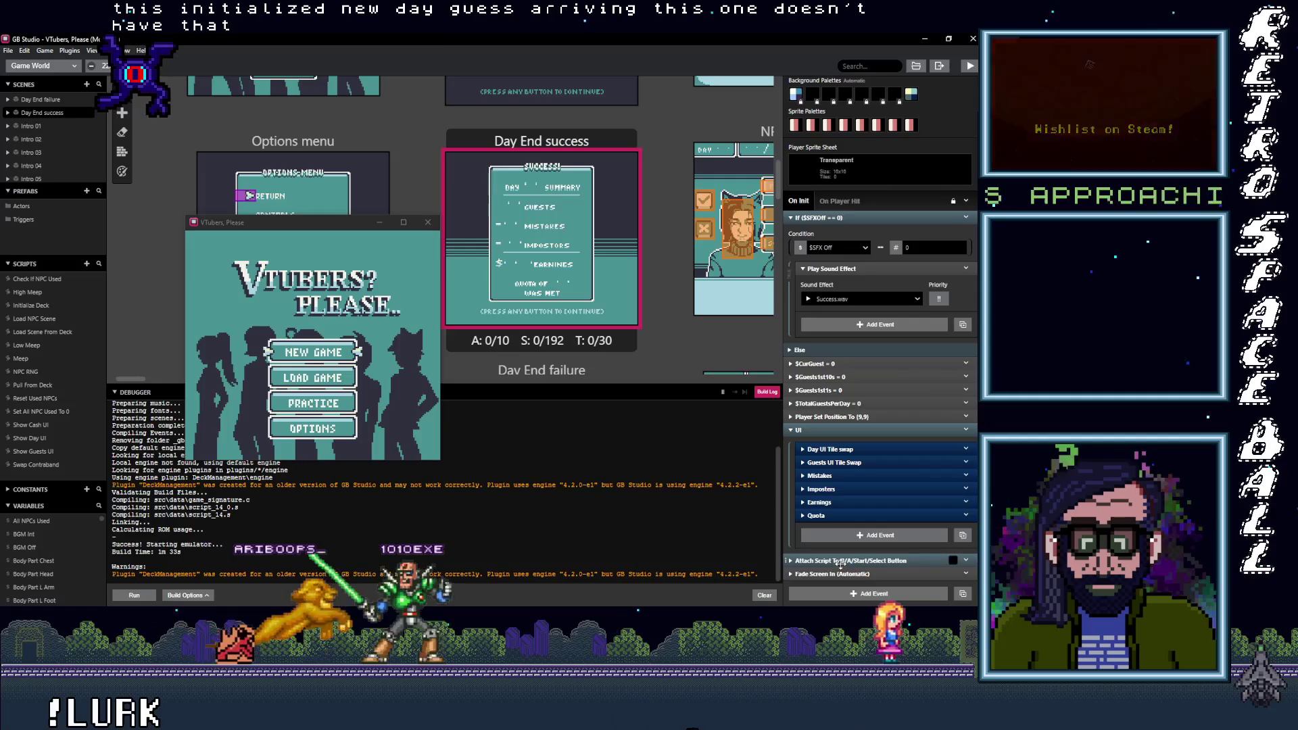
Step: Select the Day End failure scene and expand its If ($curDay == 1) guest-arrival branch
{"action": "scroll", "coordinate": [879, 561], "scroll_direction": "down", "scroll_amount": 4}
{"action": "scroll", "coordinate": [873, 550], "scroll_direction": "down", "scroll_amount": 3}
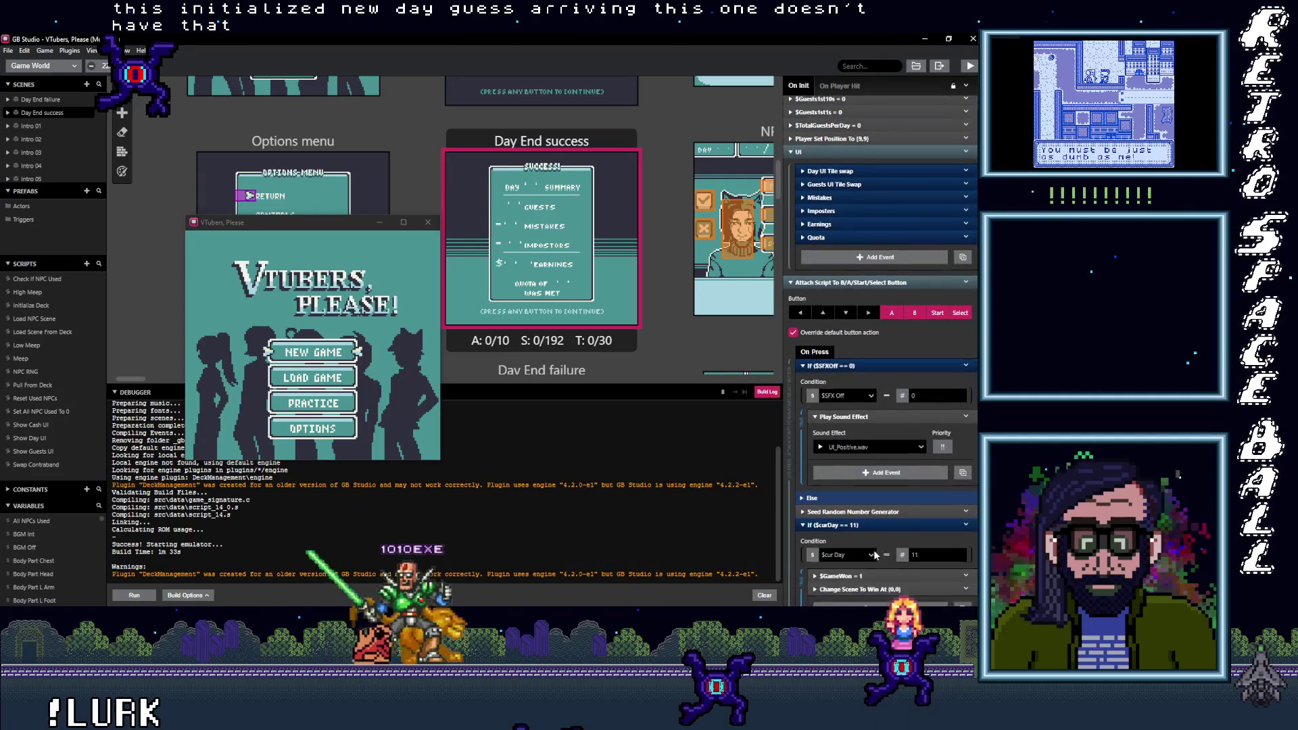
{"action": "scroll", "coordinate": [878, 553], "scroll_direction": "down", "scroll_amount": 2}
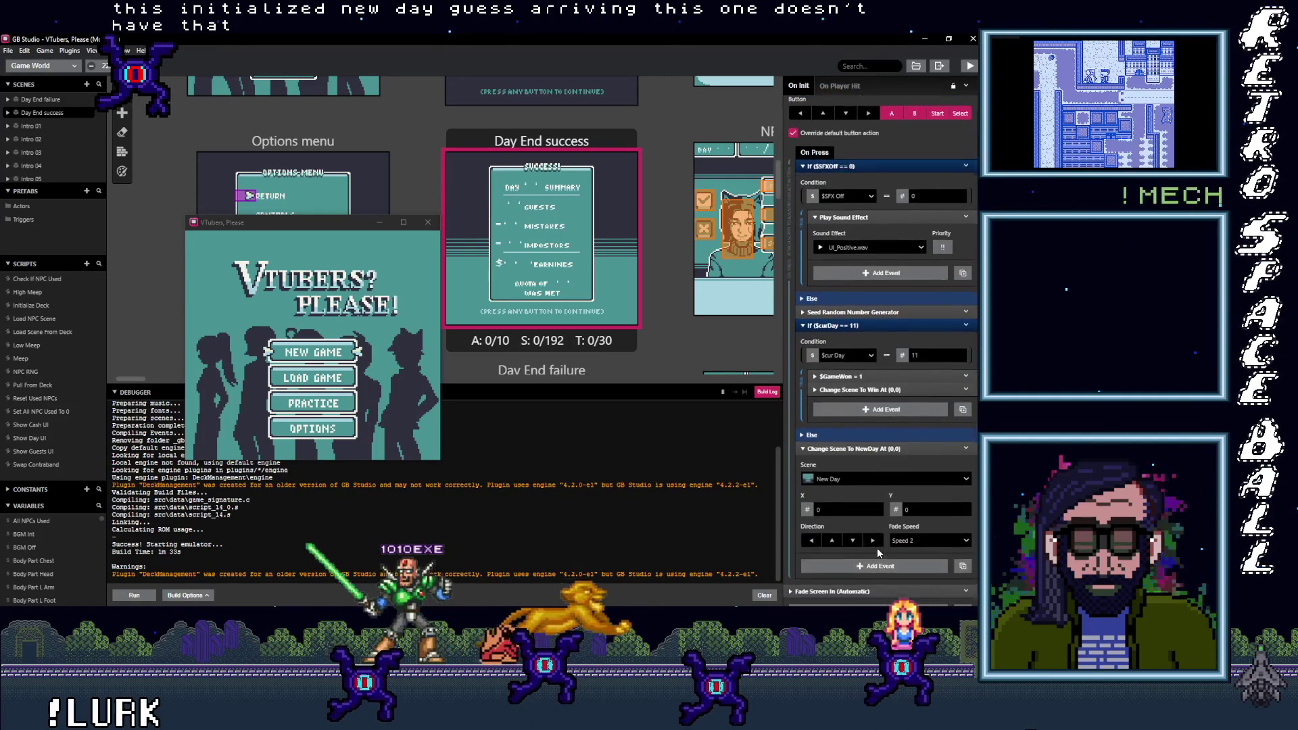
{"action": "scroll", "coordinate": [550, 240], "scroll_direction": "up", "scroll_amount": 3}
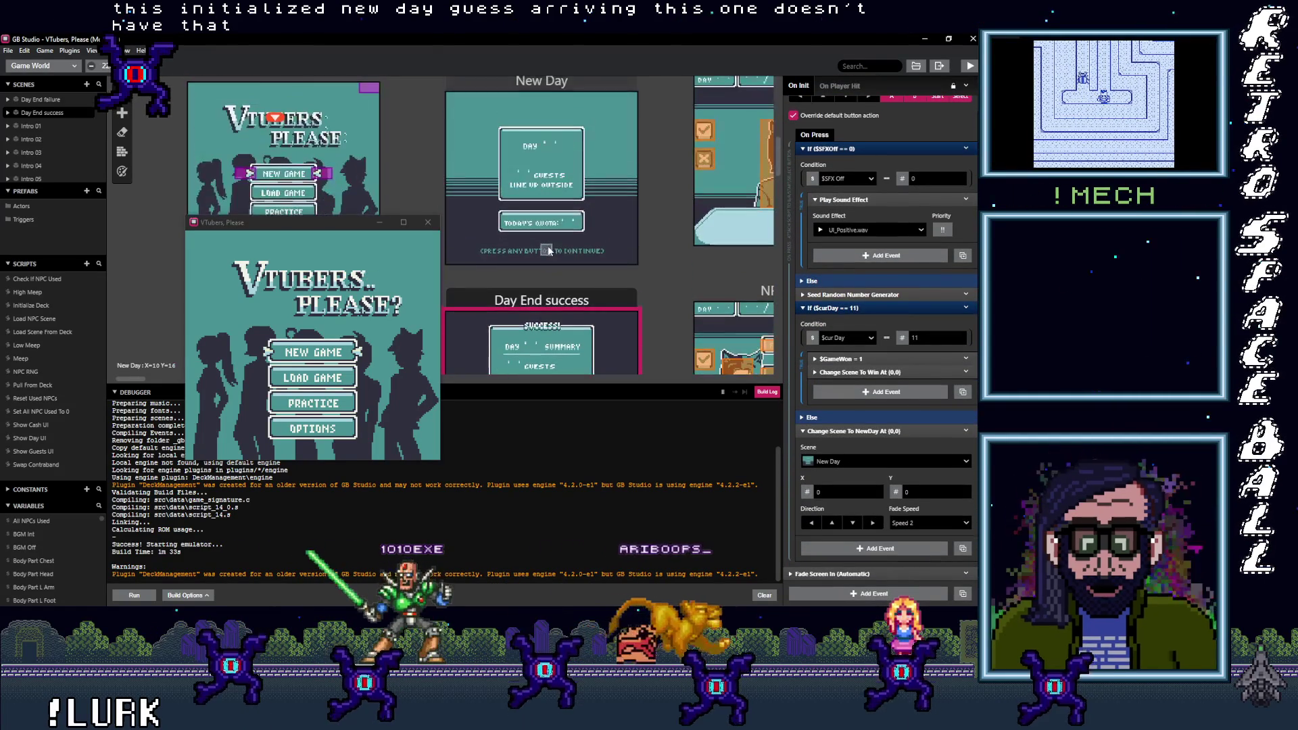
{"action": "scroll", "coordinate": [559, 304], "scroll_direction": "down", "scroll_amount": 5}
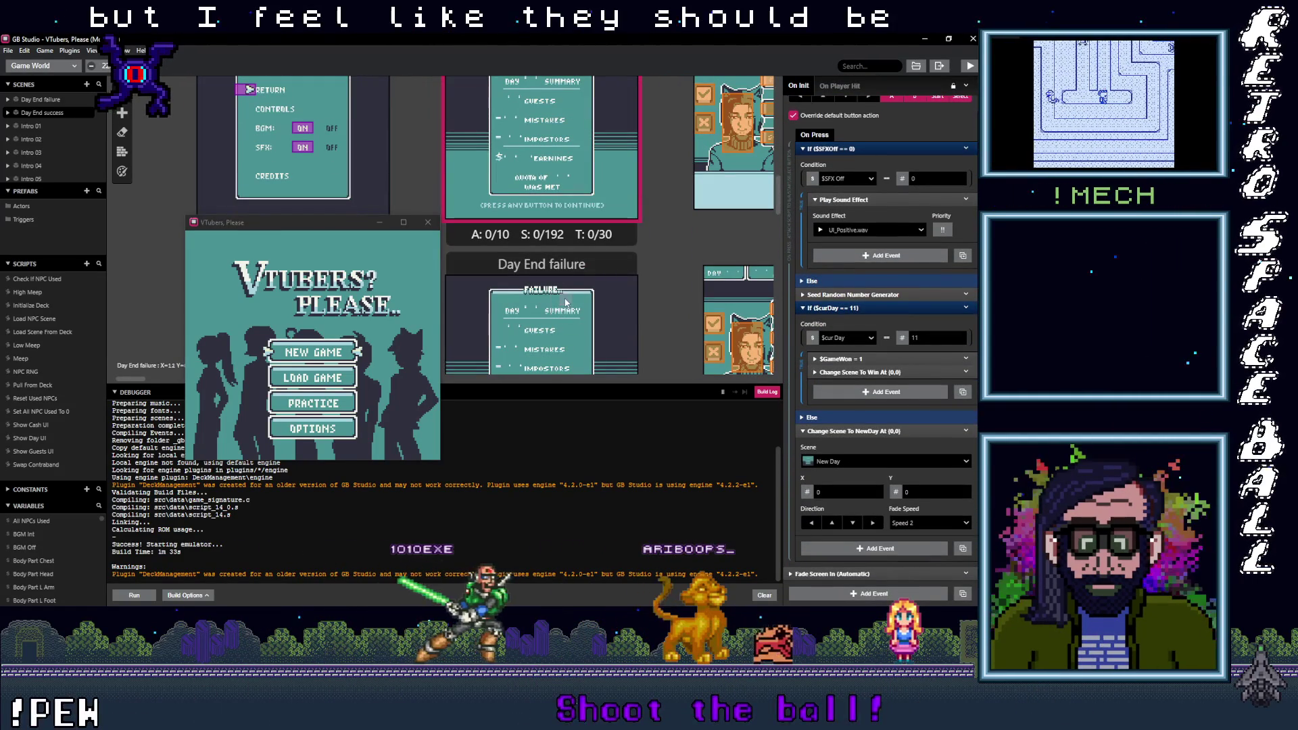
{"action": "left_click", "coordinate": [573, 265]}
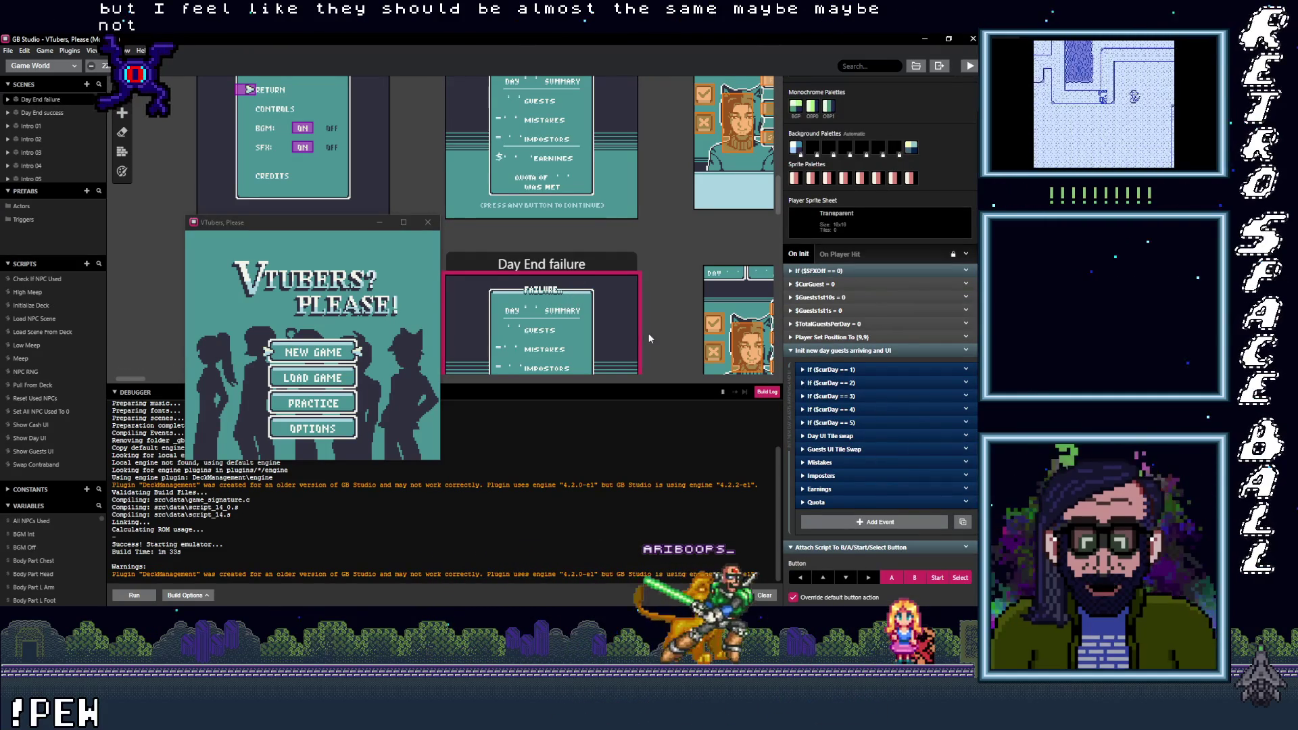
{"action": "scroll", "coordinate": [689, 361], "scroll_direction": "down", "scroll_amount": 1}
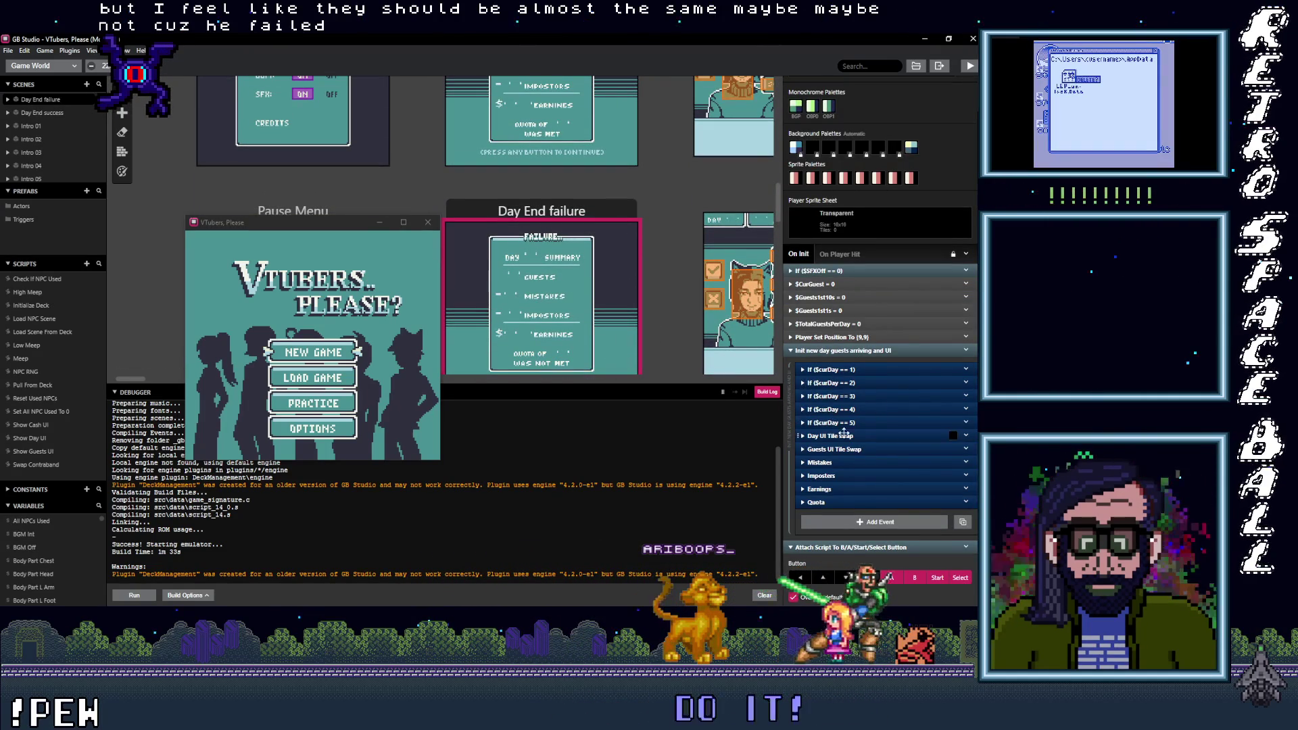
{"action": "left_click", "coordinate": [857, 370]}
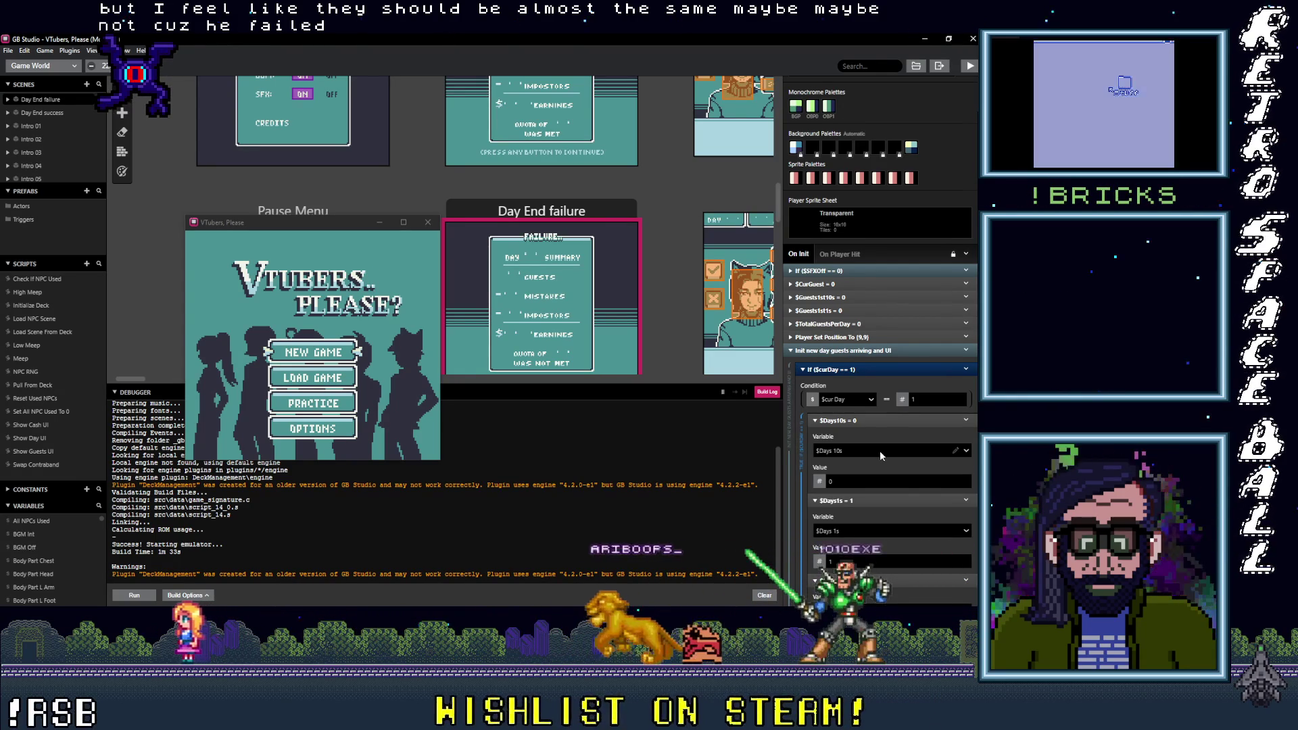
Step: Select the Day End success scene and toggle its Day UI Tile swap event open and closed
{"action": "scroll", "coordinate": [878, 450], "scroll_direction": "down", "scroll_amount": 3}
{"action": "scroll", "coordinate": [892, 454], "scroll_direction": "down", "scroll_amount": 2}
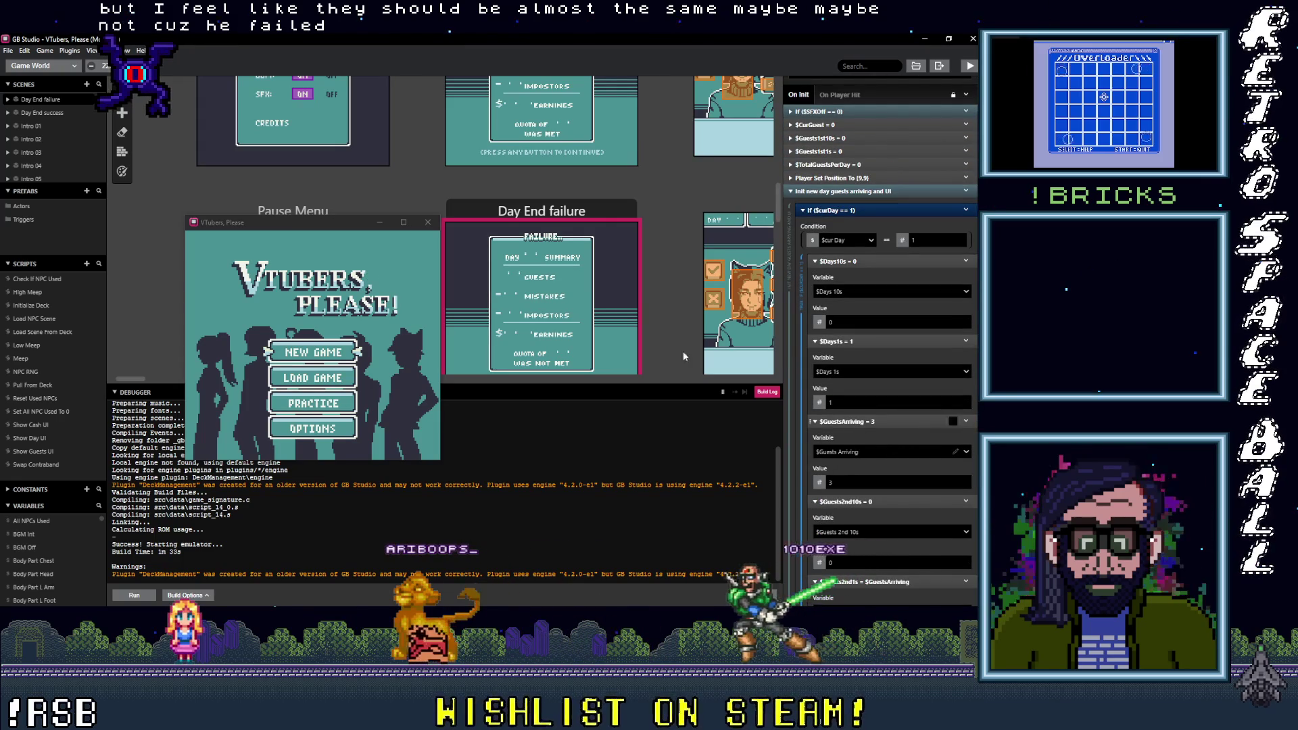
{"action": "scroll", "coordinate": [600, 296], "scroll_direction": "up", "scroll_amount": 1}
{"action": "scroll", "coordinate": [600, 296], "scroll_direction": "up", "scroll_amount": 2}
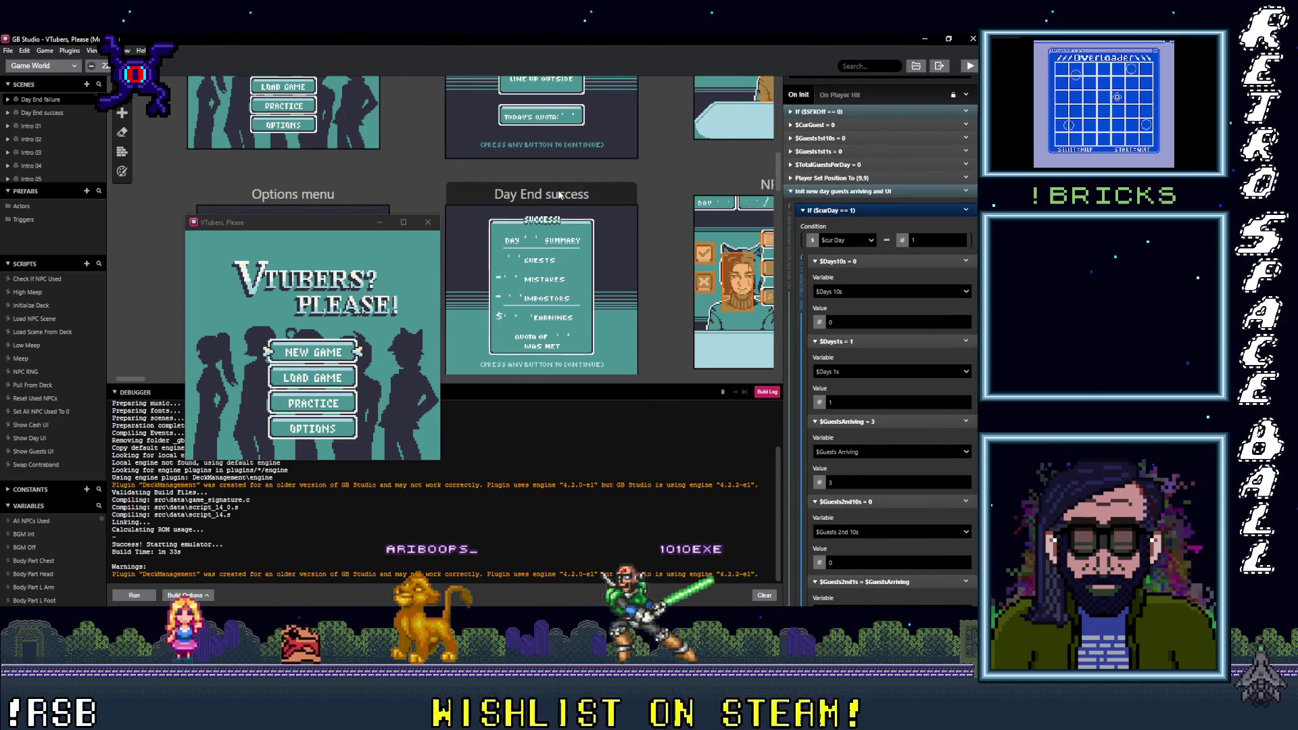
{"action": "left_click", "coordinate": [585, 196]}
{"action": "scroll", "coordinate": [862, 391], "scroll_direction": "up", "scroll_amount": 5}
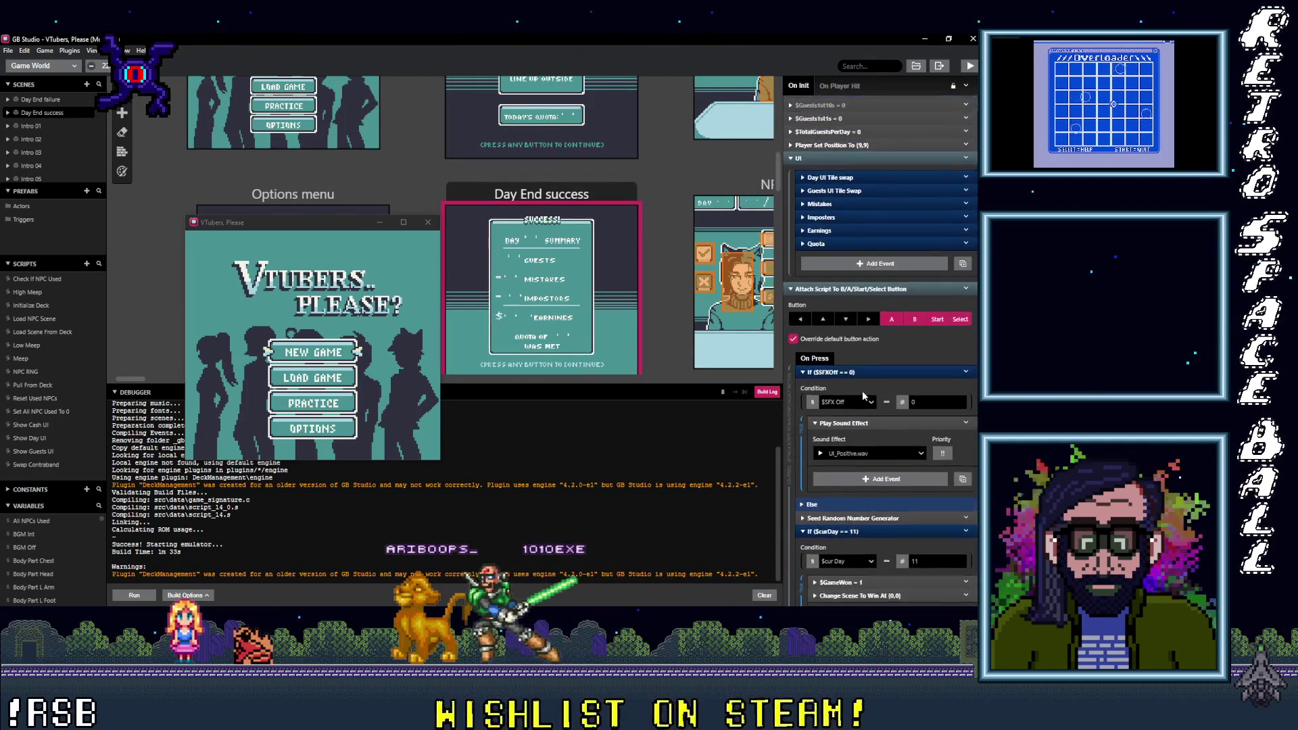
{"action": "left_click", "coordinate": [820, 271]}
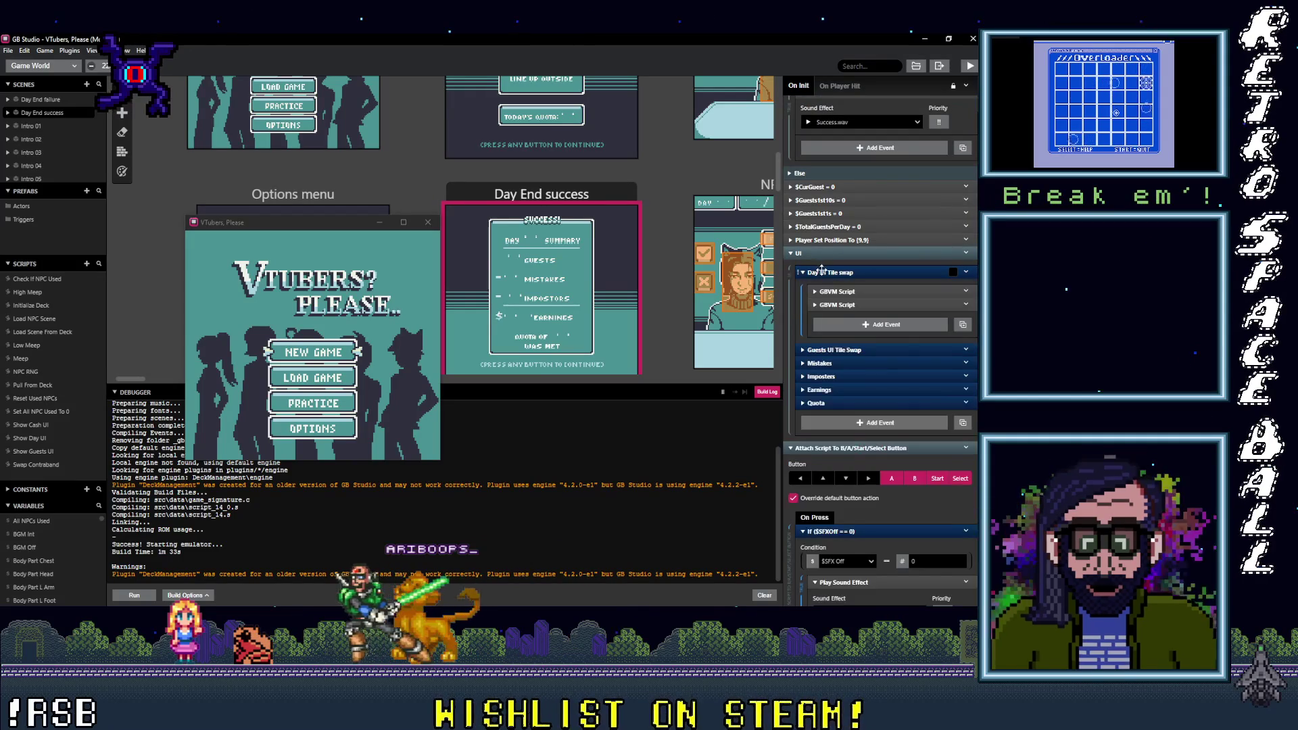
{"action": "left_click", "coordinate": [824, 273]}
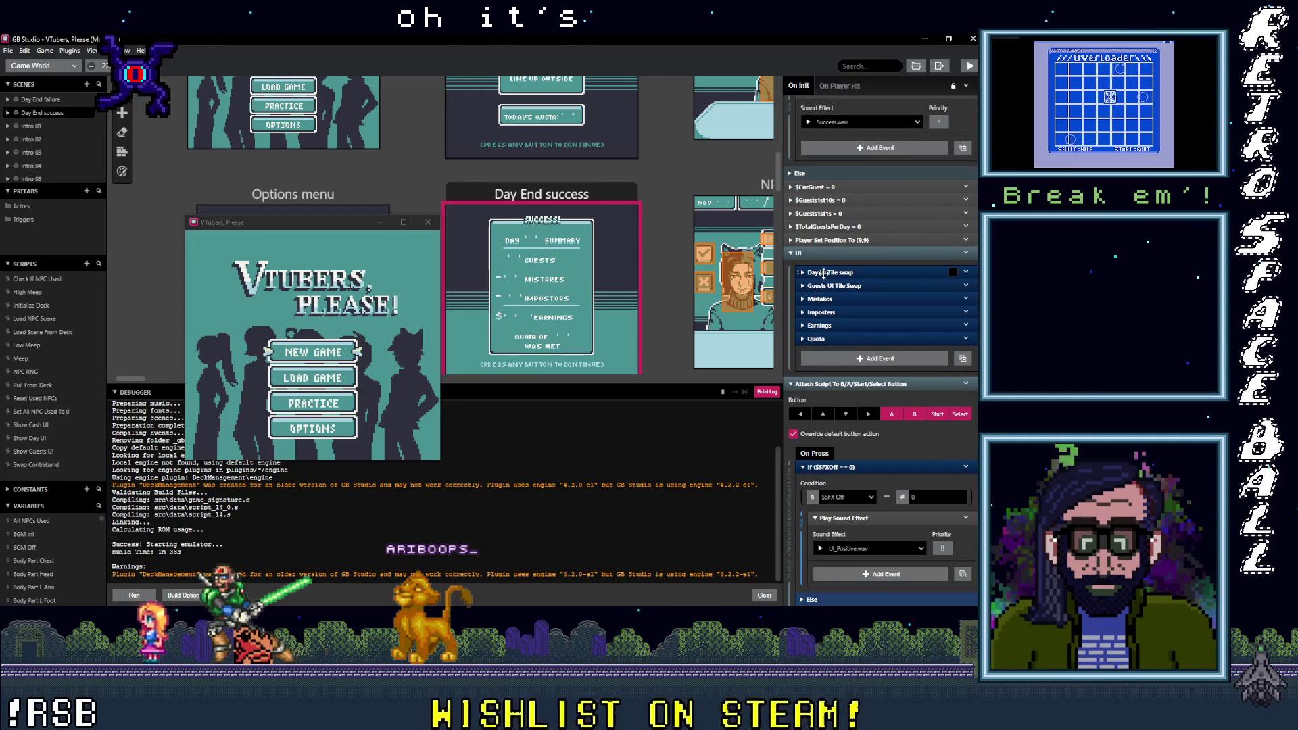
{"action": "left_click", "coordinate": [824, 274]}
{"action": "left_click", "coordinate": [823, 273]}
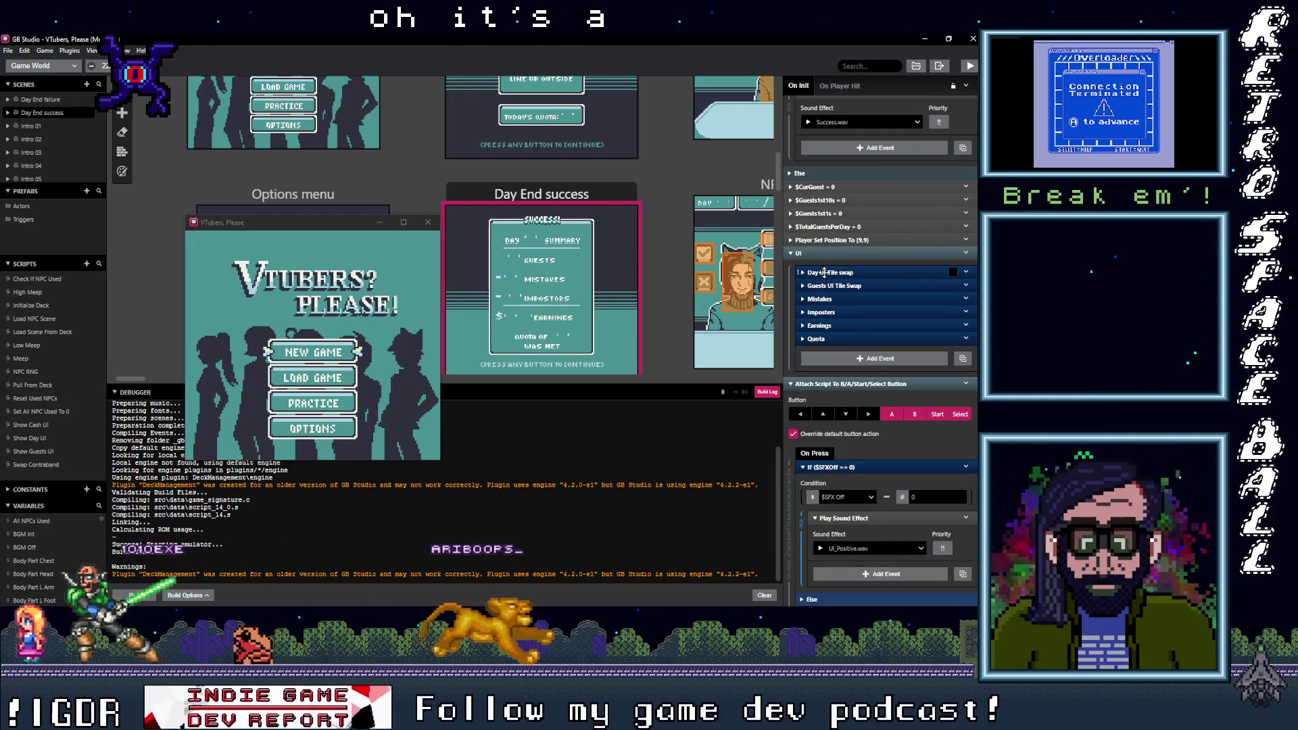
{"action": "left_click", "coordinate": [823, 273]}
{"action": "left_click", "coordinate": [828, 271]}
{"action": "left_click", "coordinate": [833, 270]}
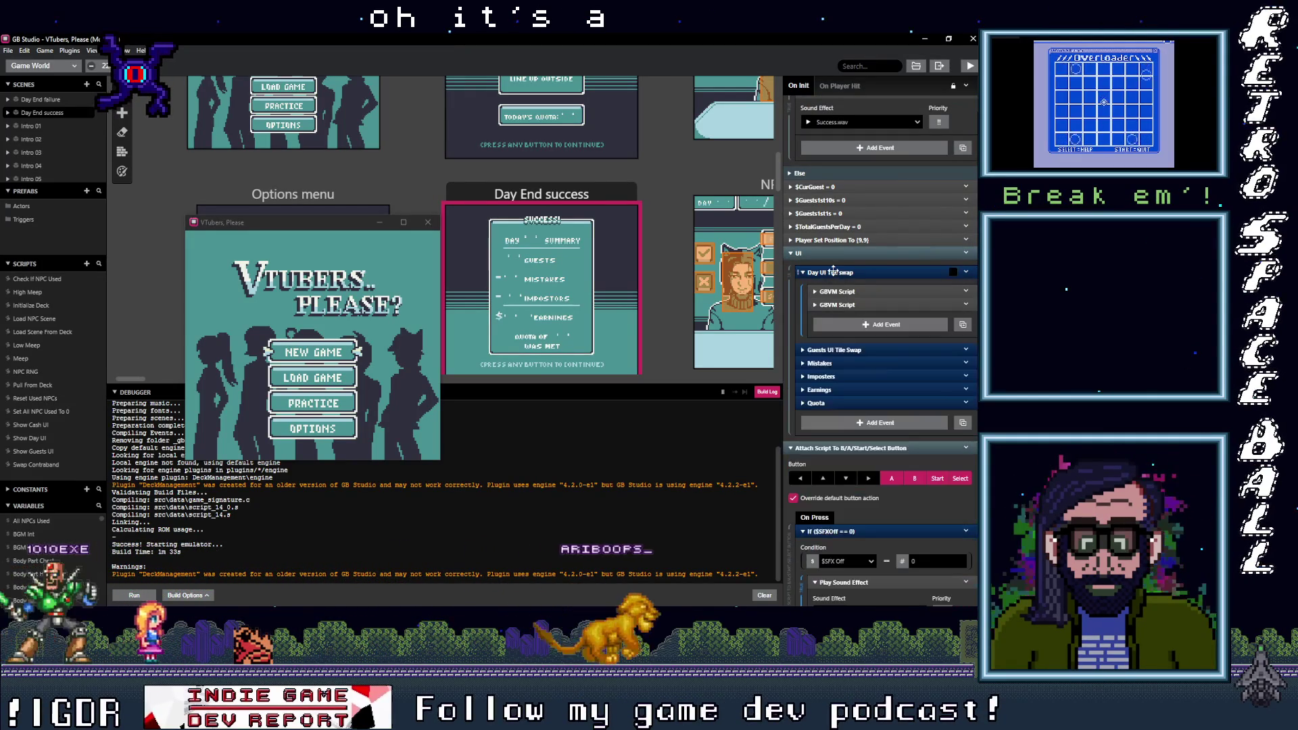
{"action": "left_click", "coordinate": [833, 272]}
{"action": "left_click", "coordinate": [831, 270]}
{"action": "left_click", "coordinate": [831, 269]}
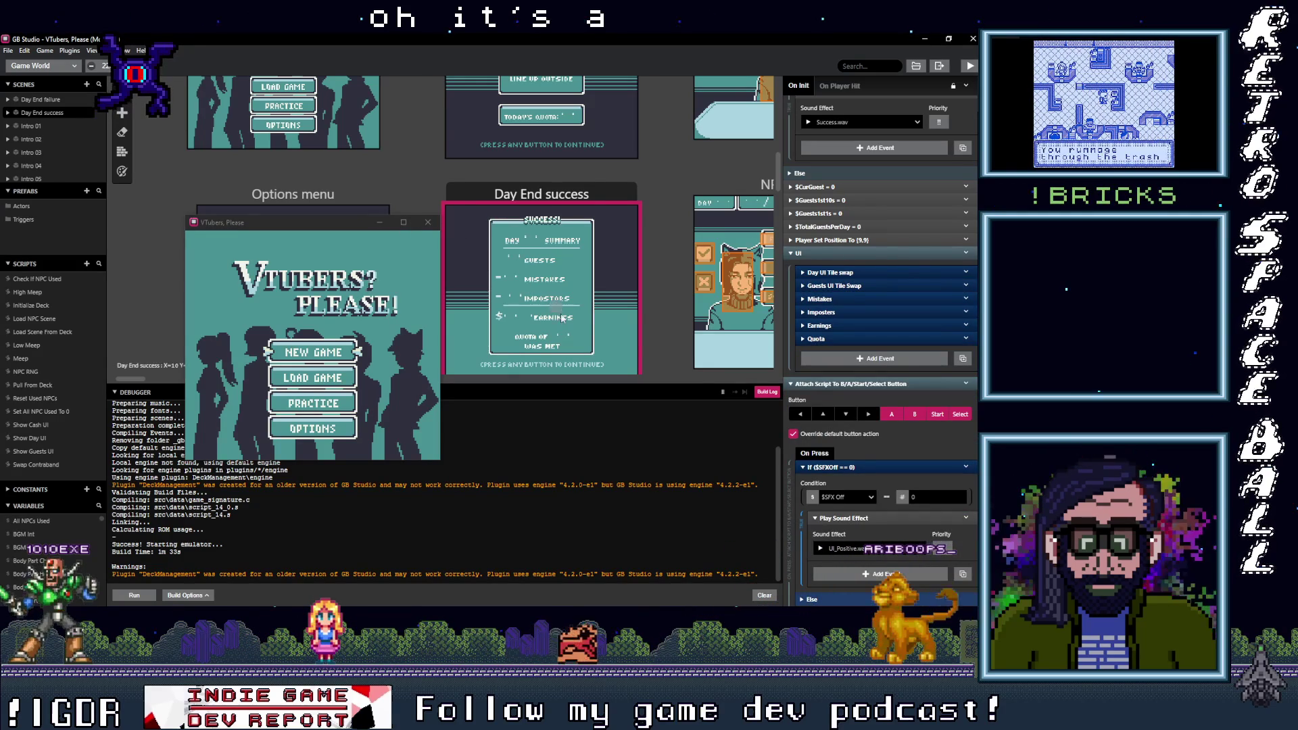
Step: Briefly select Day End failure, then return to the Day End success script
{"action": "scroll", "coordinate": [555, 315], "scroll_direction": "down", "scroll_amount": 3}
{"action": "left_click", "coordinate": [578, 214]}
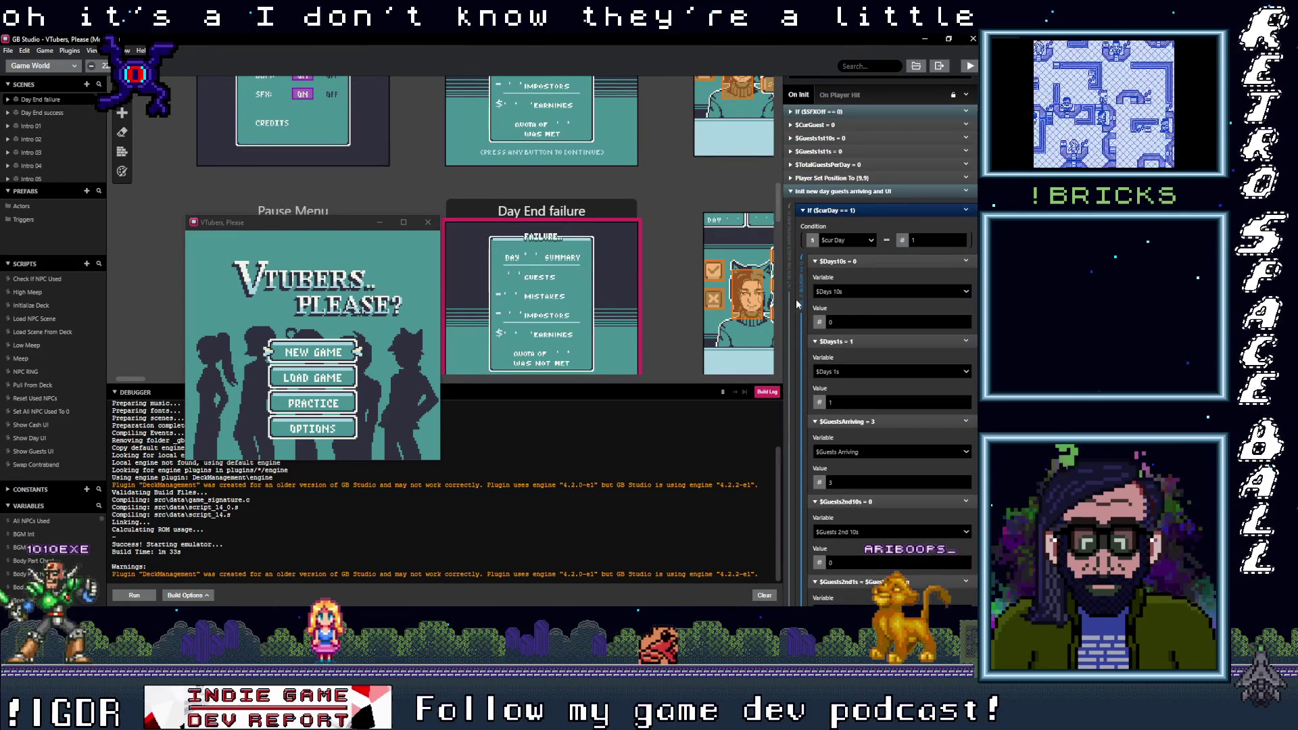
{"action": "scroll", "coordinate": [796, 298], "scroll_direction": "up", "scroll_amount": 1}
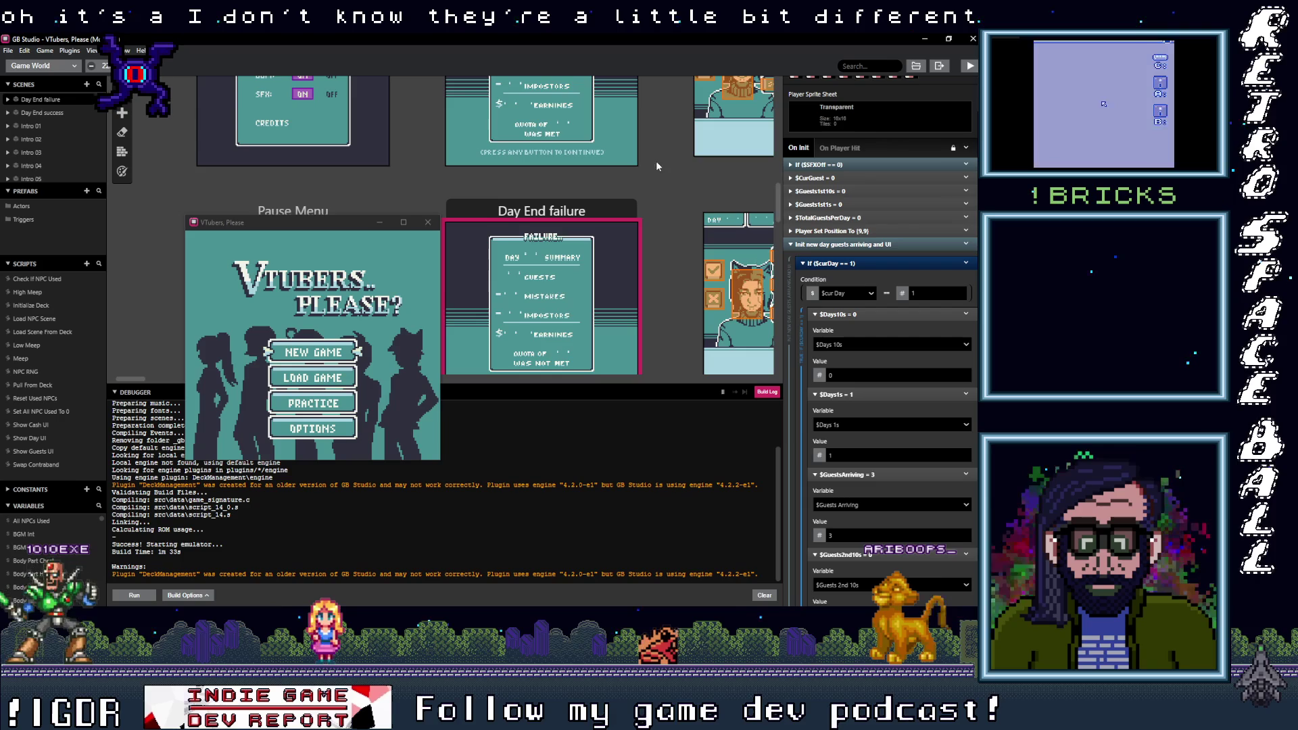
{"action": "scroll", "coordinate": [608, 203], "scroll_direction": "up", "scroll_amount": 3}
{"action": "left_click", "coordinate": [586, 169]}
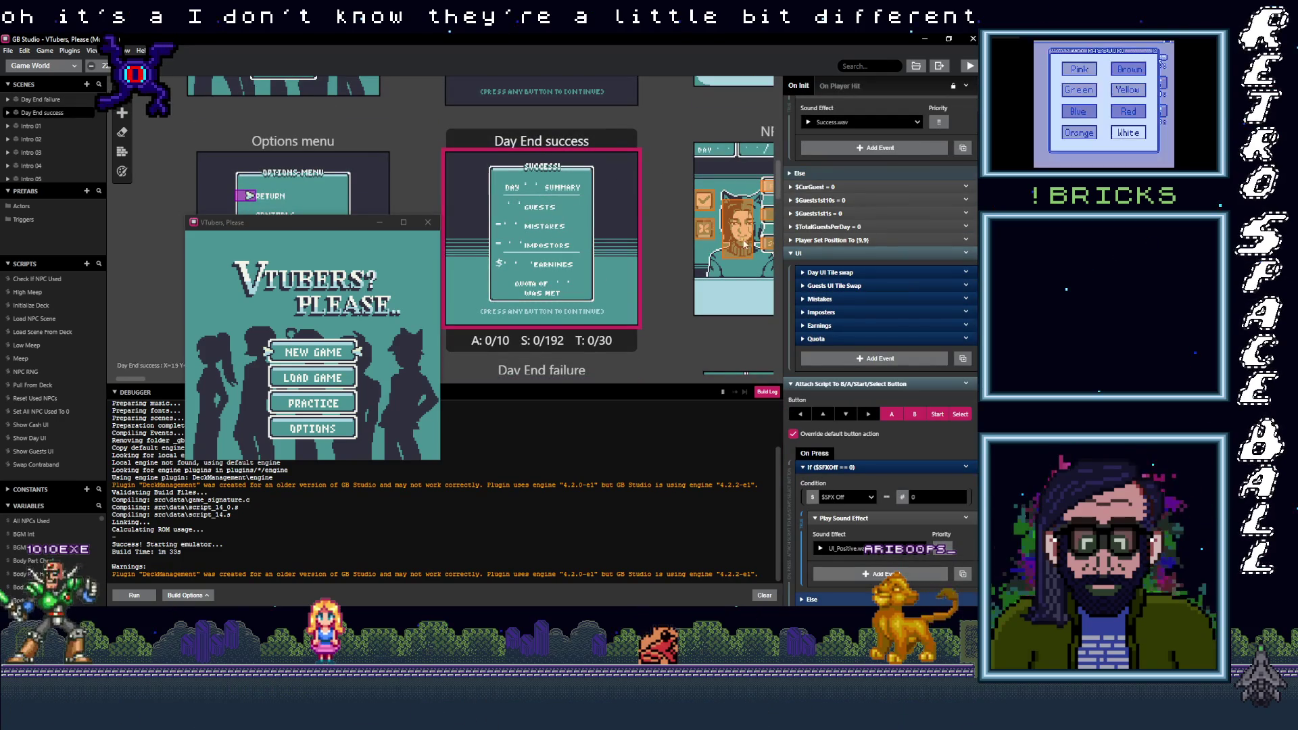
Step: Expand and collapse the Quota and Imposters event groups in the success script
{"action": "left_click", "coordinate": [816, 339]}
{"action": "left_click", "coordinate": [816, 339]}
{"action": "left_click", "coordinate": [820, 313]}
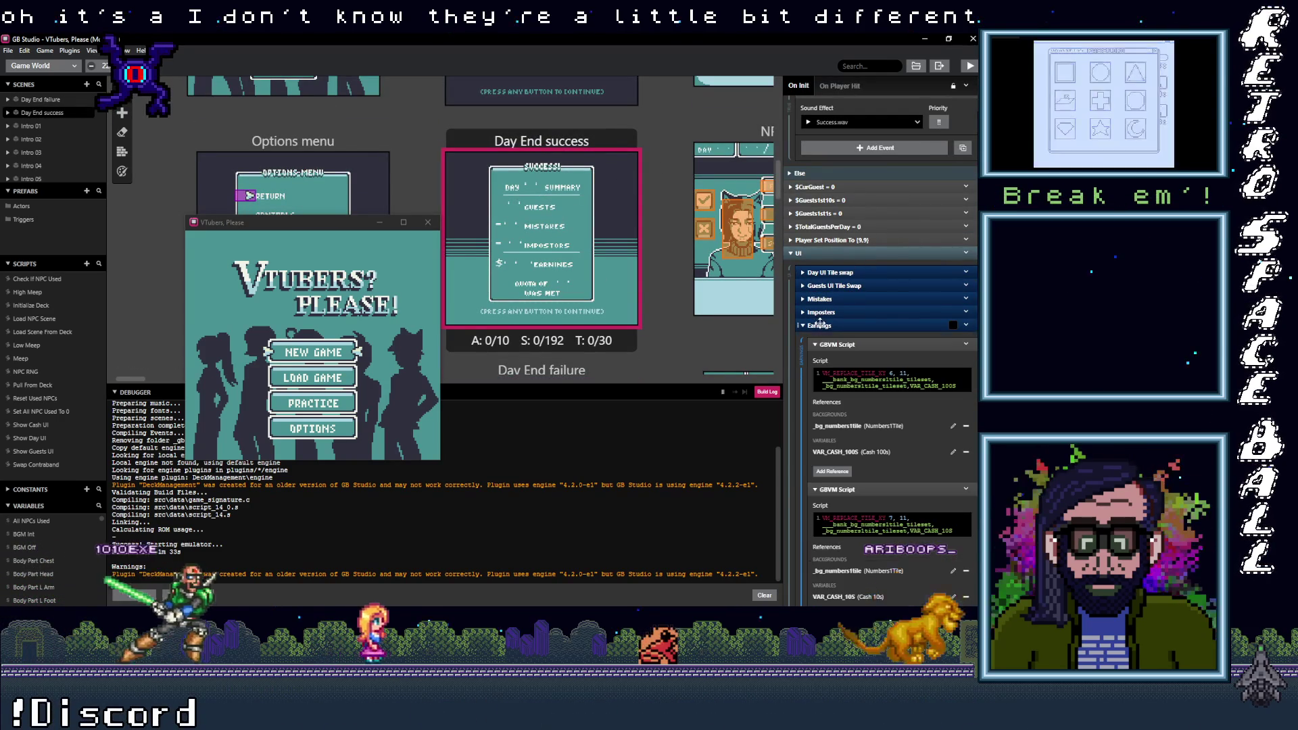
{"action": "scroll", "coordinate": [820, 325], "scroll_direction": "down", "scroll_amount": 2}
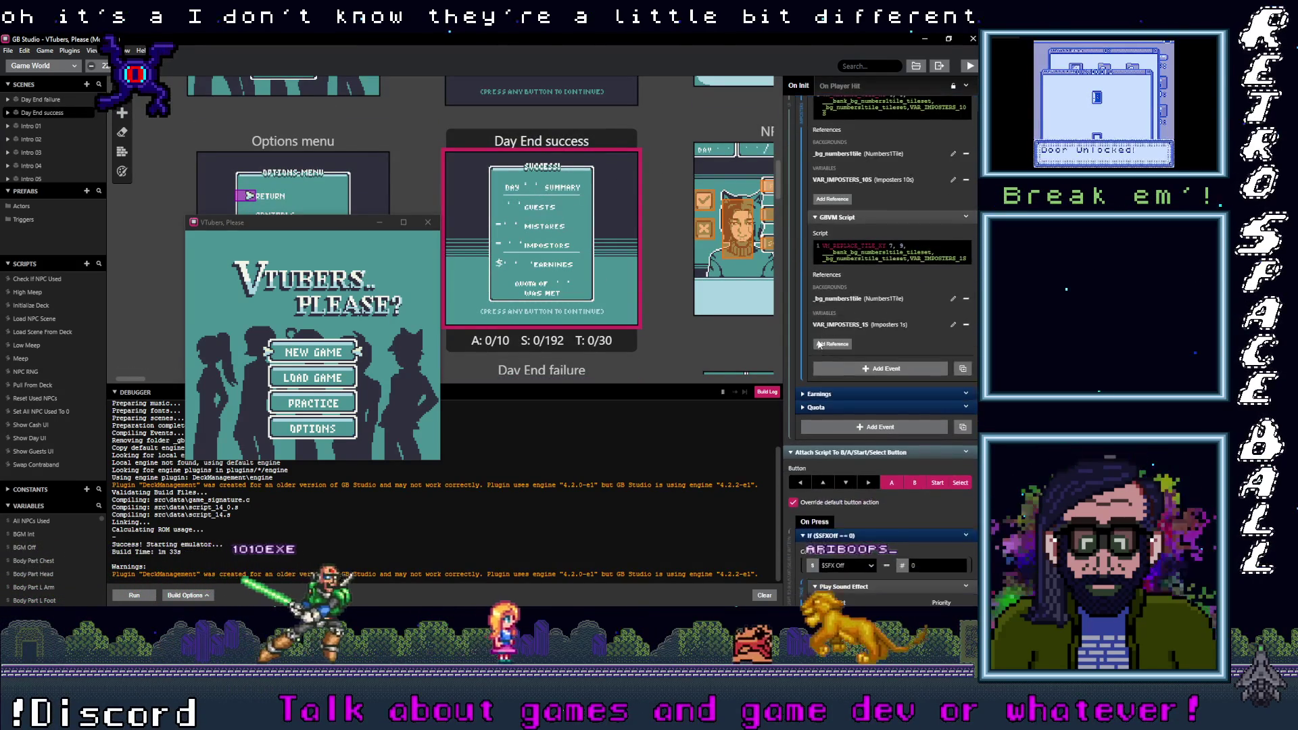
{"action": "left_click", "coordinate": [821, 259]}
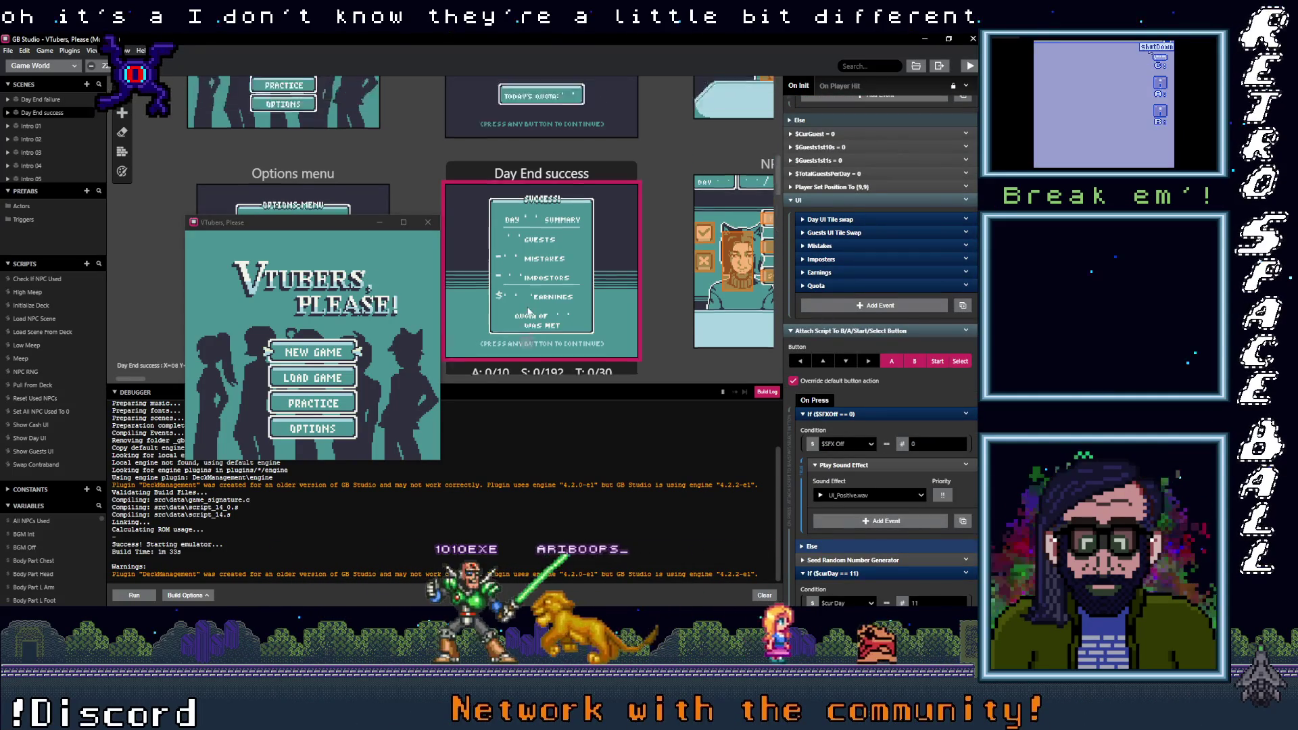
Step: Reselect the Day End failure scene to show its script
{"action": "scroll", "coordinate": [568, 270], "scroll_direction": "up", "scroll_amount": 3}
{"action": "scroll", "coordinate": [568, 270], "scroll_direction": "down", "scroll_amount": 2}
{"action": "scroll", "coordinate": [567, 270], "scroll_direction": "down", "scroll_amount": 3}
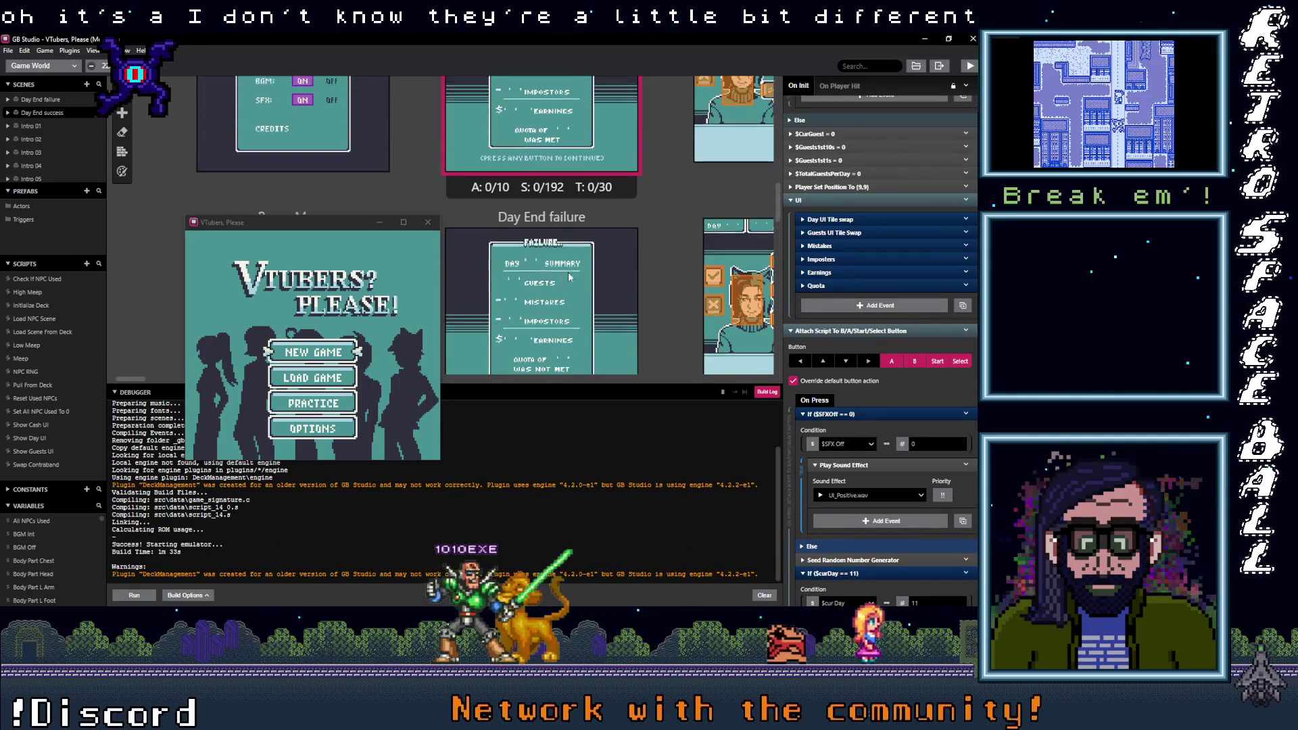
{"action": "left_click", "coordinate": [590, 217]}
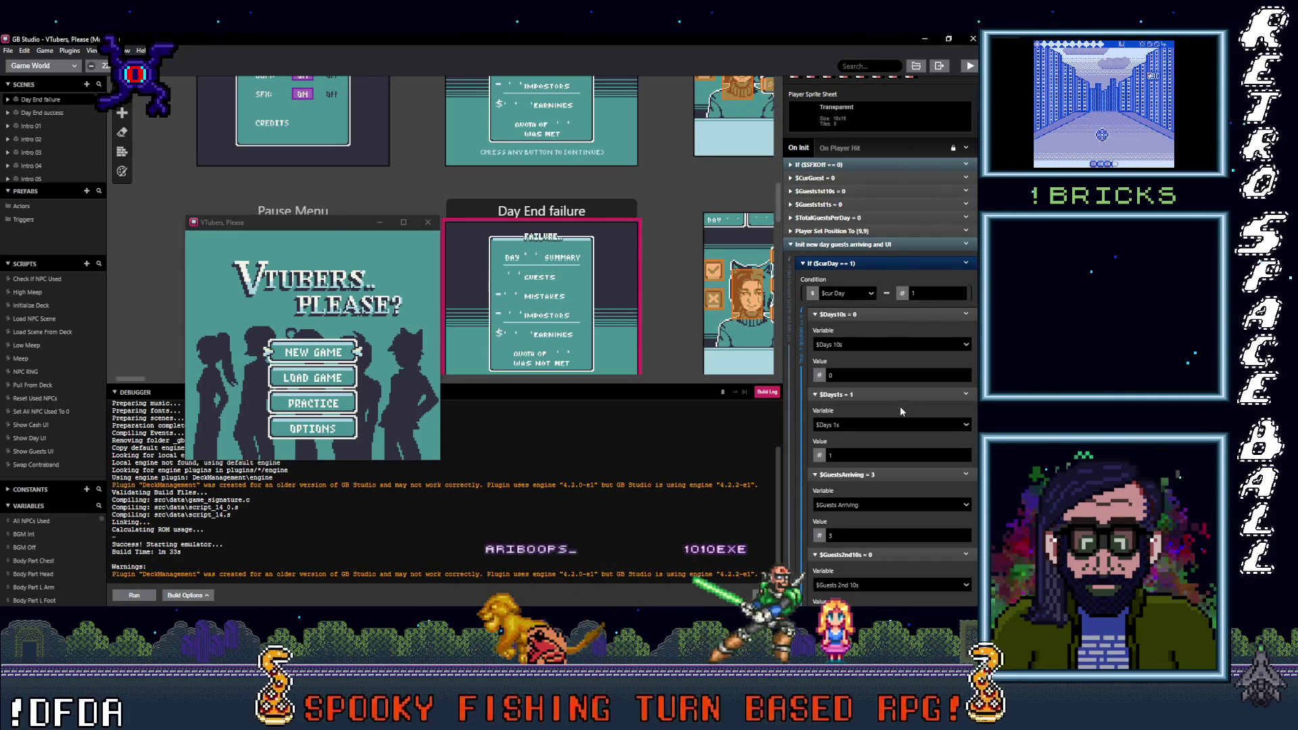
Step: Expand and collapse the day 2 guest setup branch in the Day End failure script
{"action": "scroll", "coordinate": [906, 403], "scroll_direction": "down", "scroll_amount": 2}
{"action": "scroll", "coordinate": [919, 423], "scroll_direction": "down", "scroll_amount": 1}
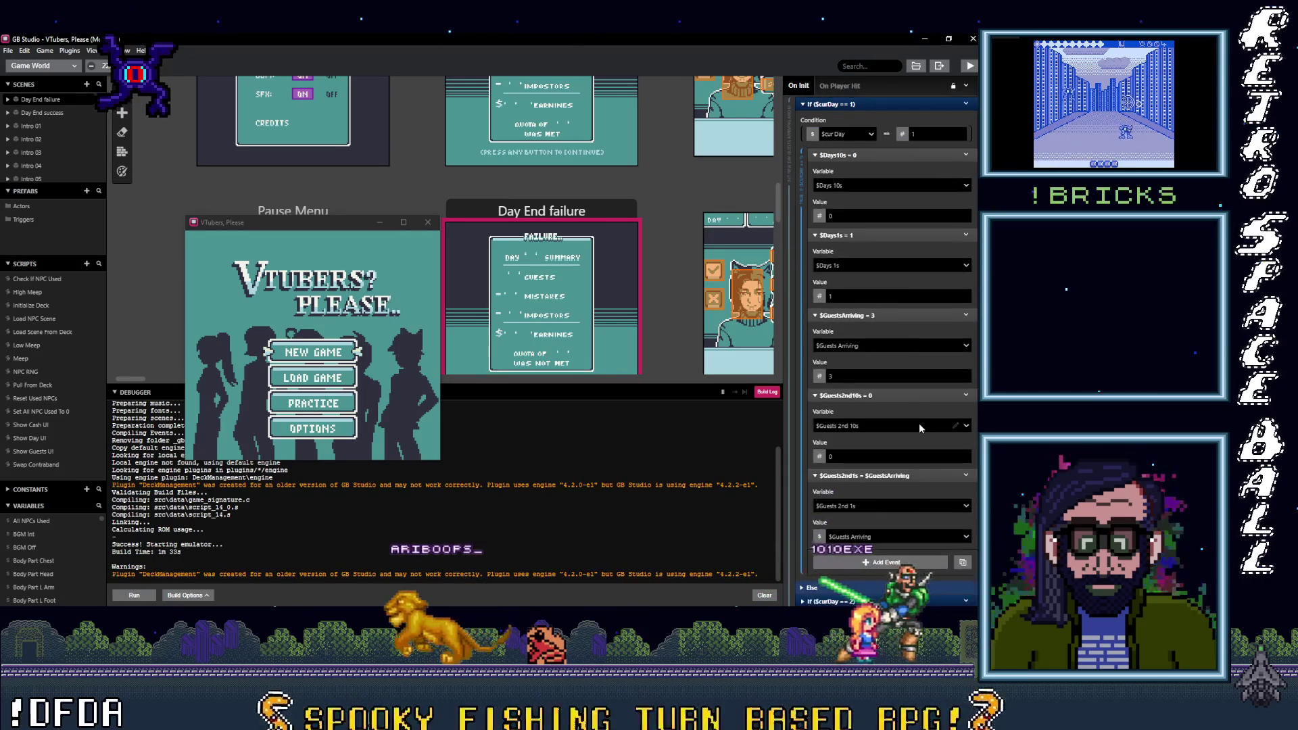
{"action": "scroll", "coordinate": [918, 423], "scroll_direction": "up", "scroll_amount": 3}
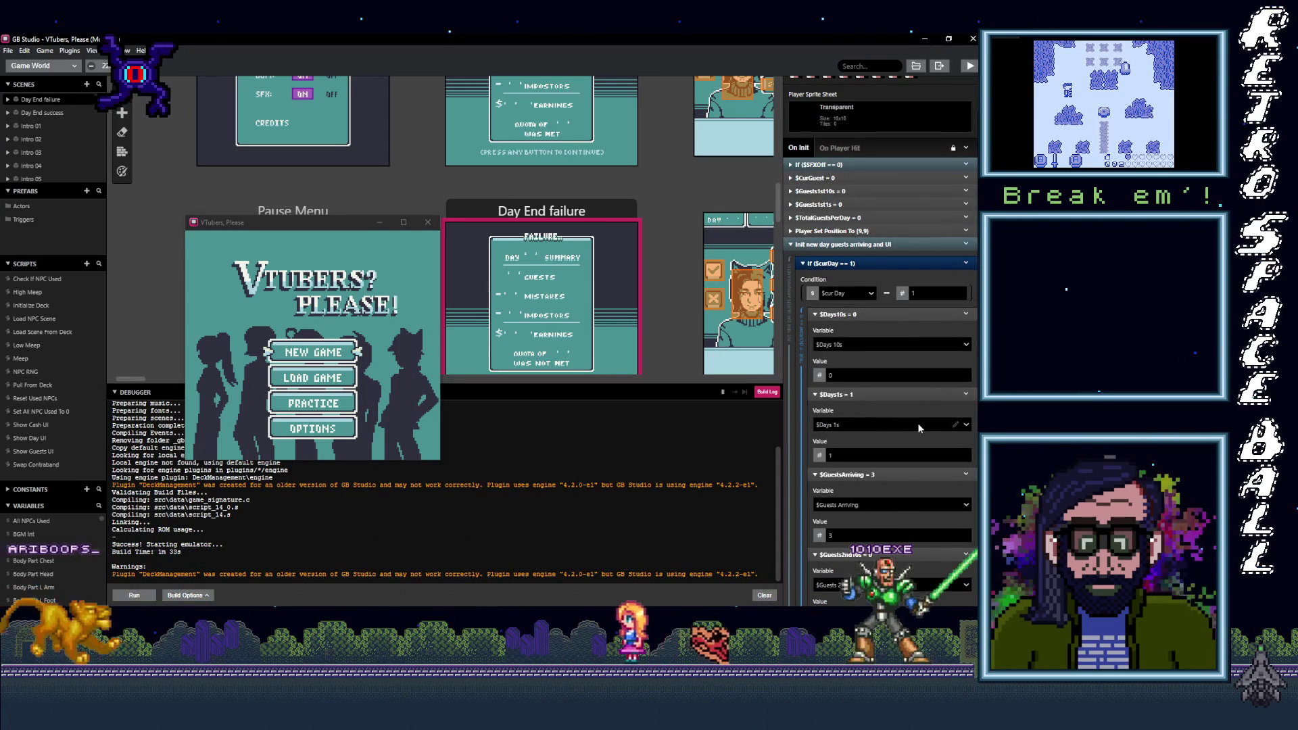
{"action": "scroll", "coordinate": [918, 428], "scroll_direction": "down", "scroll_amount": 4}
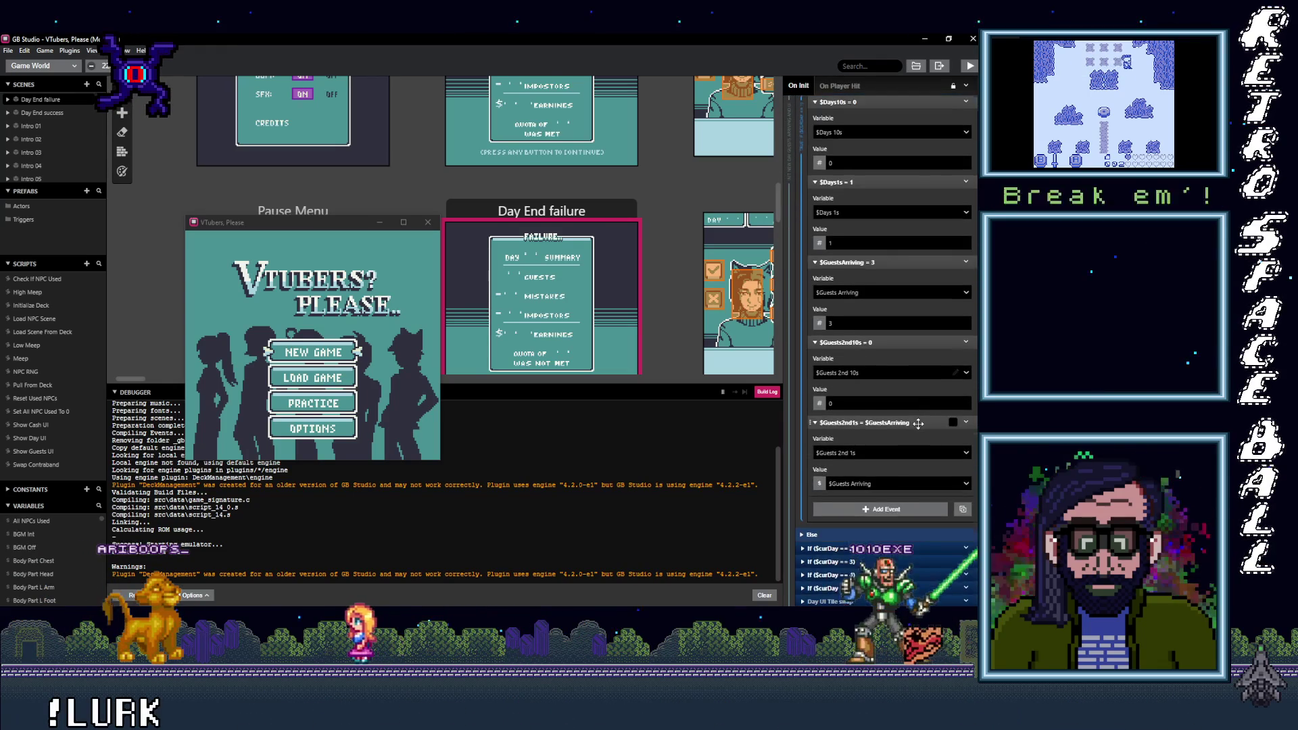
{"action": "scroll", "coordinate": [918, 423], "scroll_direction": "up", "scroll_amount": 4}
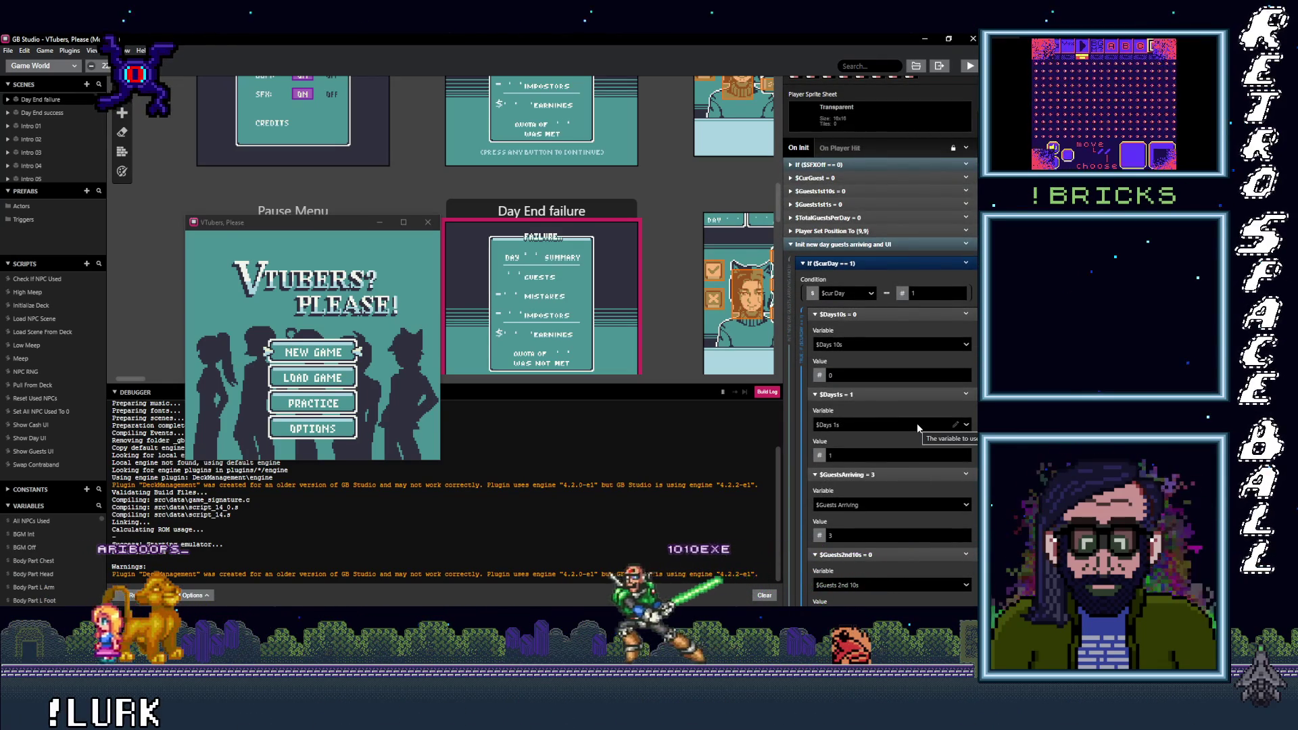
{"action": "scroll", "coordinate": [916, 424], "scroll_direction": "down", "scroll_amount": 6}
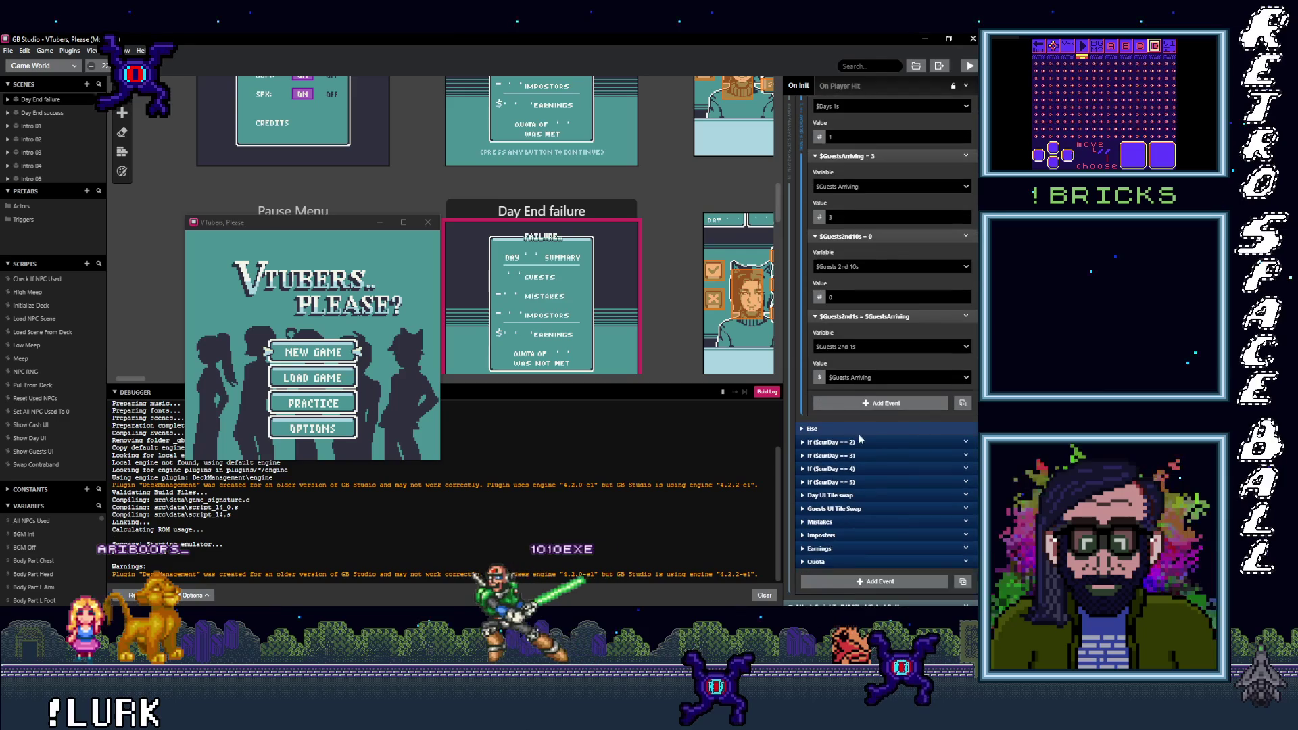
{"action": "left_click", "coordinate": [853, 442]}
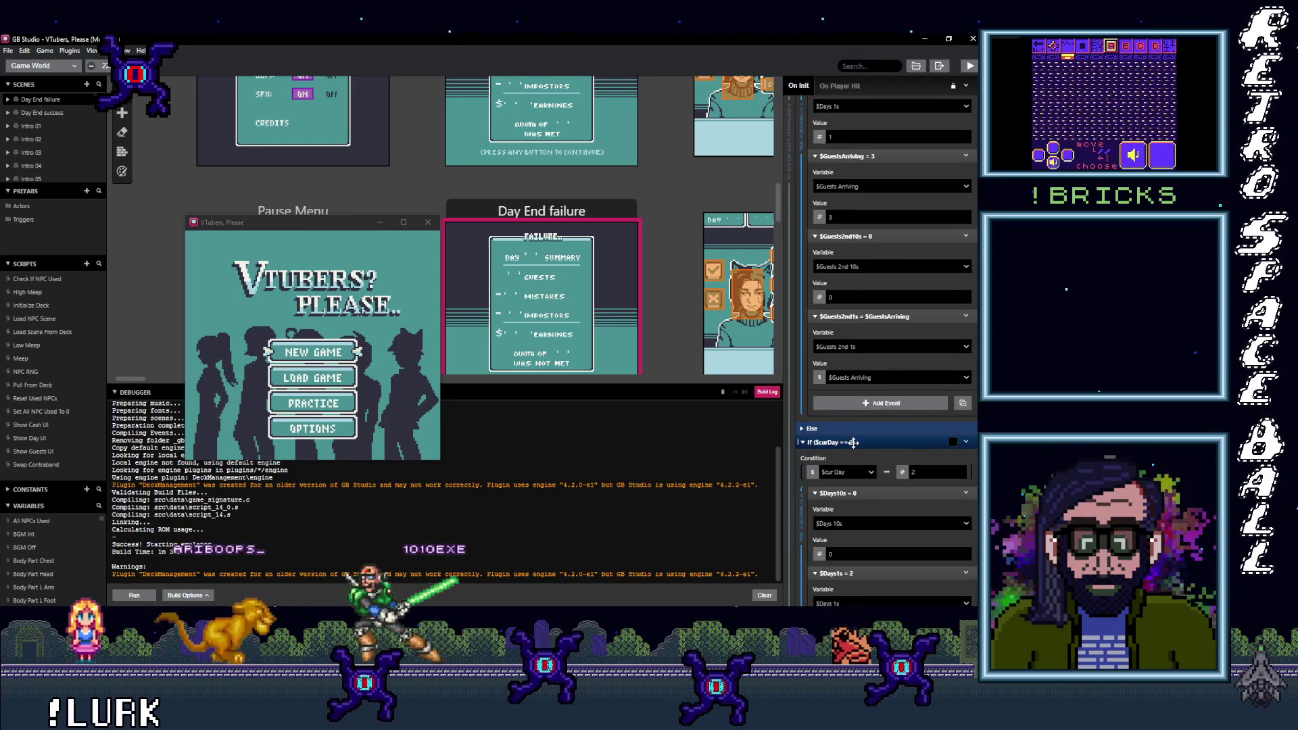
{"action": "scroll", "coordinate": [862, 420], "scroll_direction": "down", "scroll_amount": 5}
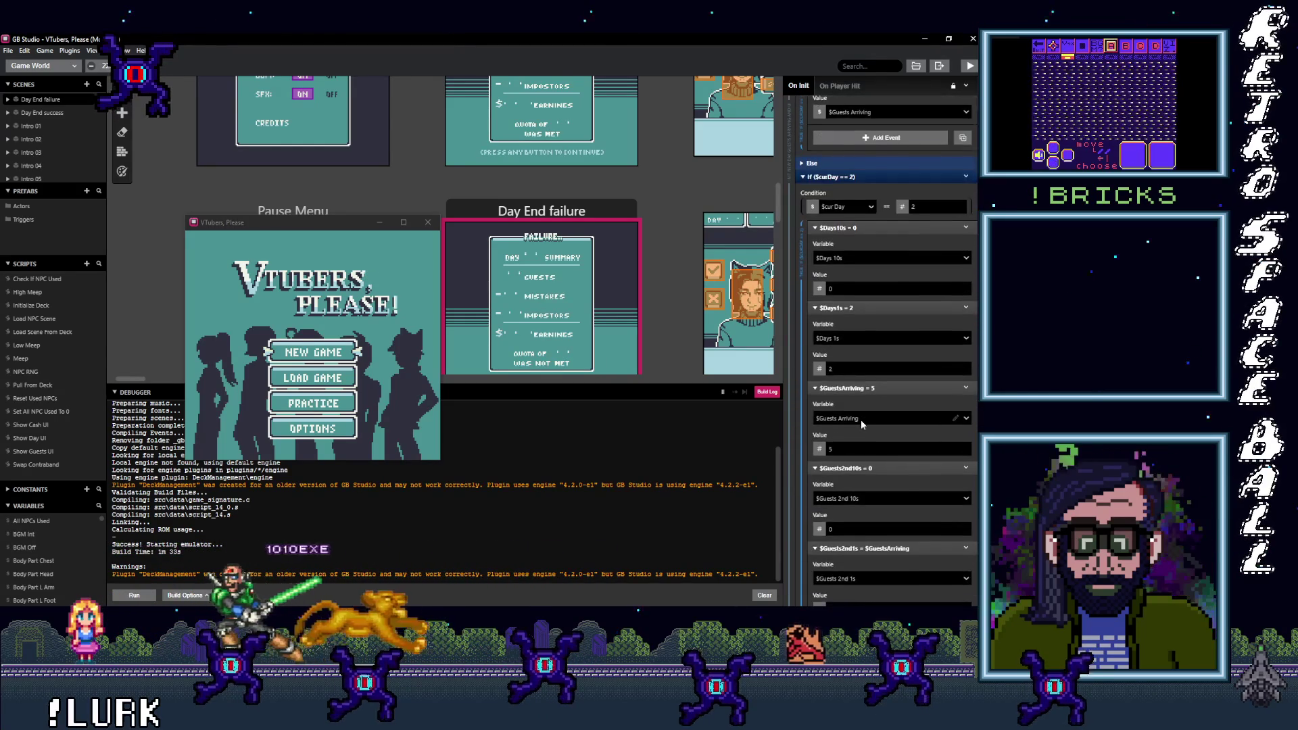
{"action": "scroll", "coordinate": [861, 418], "scroll_direction": "up", "scroll_amount": 4}
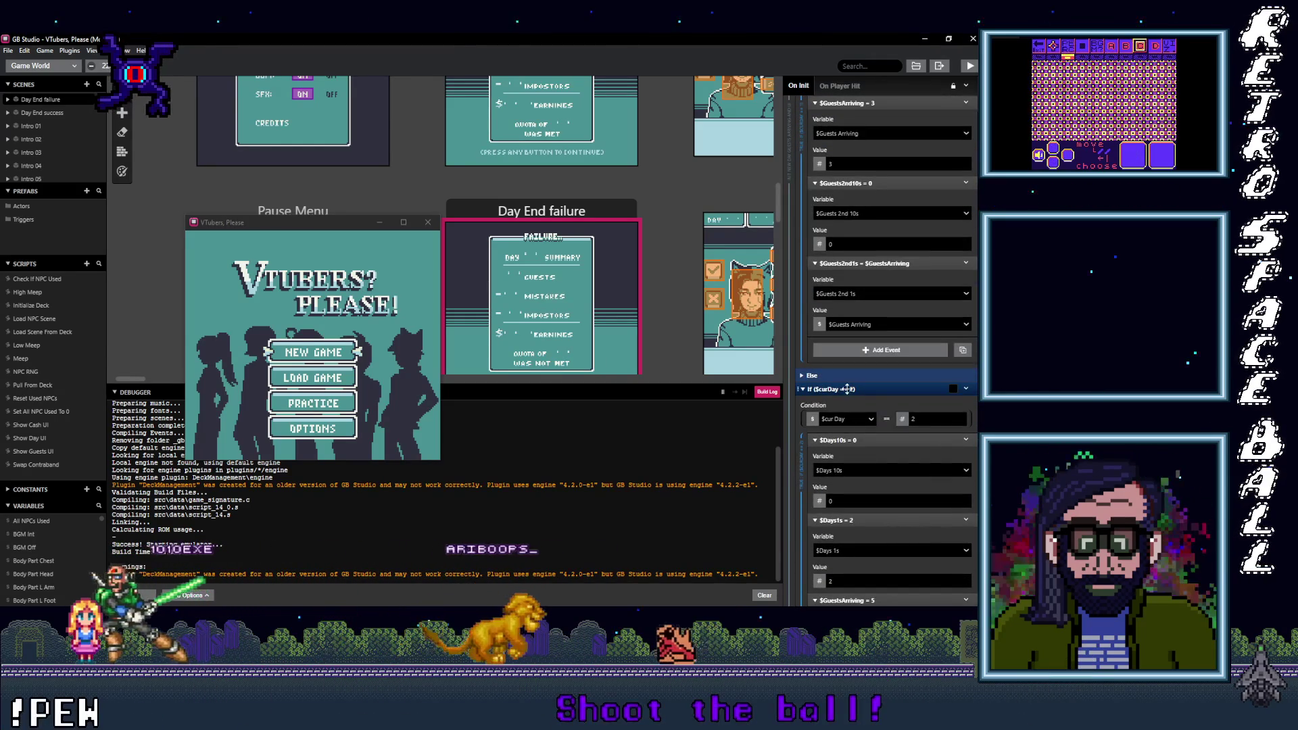
{"action": "left_click", "coordinate": [847, 388]}
Step: Collapse the day 1 branch and expand If ($CurDay == 5) to confirm 15 guests arrive
{"action": "scroll", "coordinate": [862, 404], "scroll_direction": "up", "scroll_amount": 7}
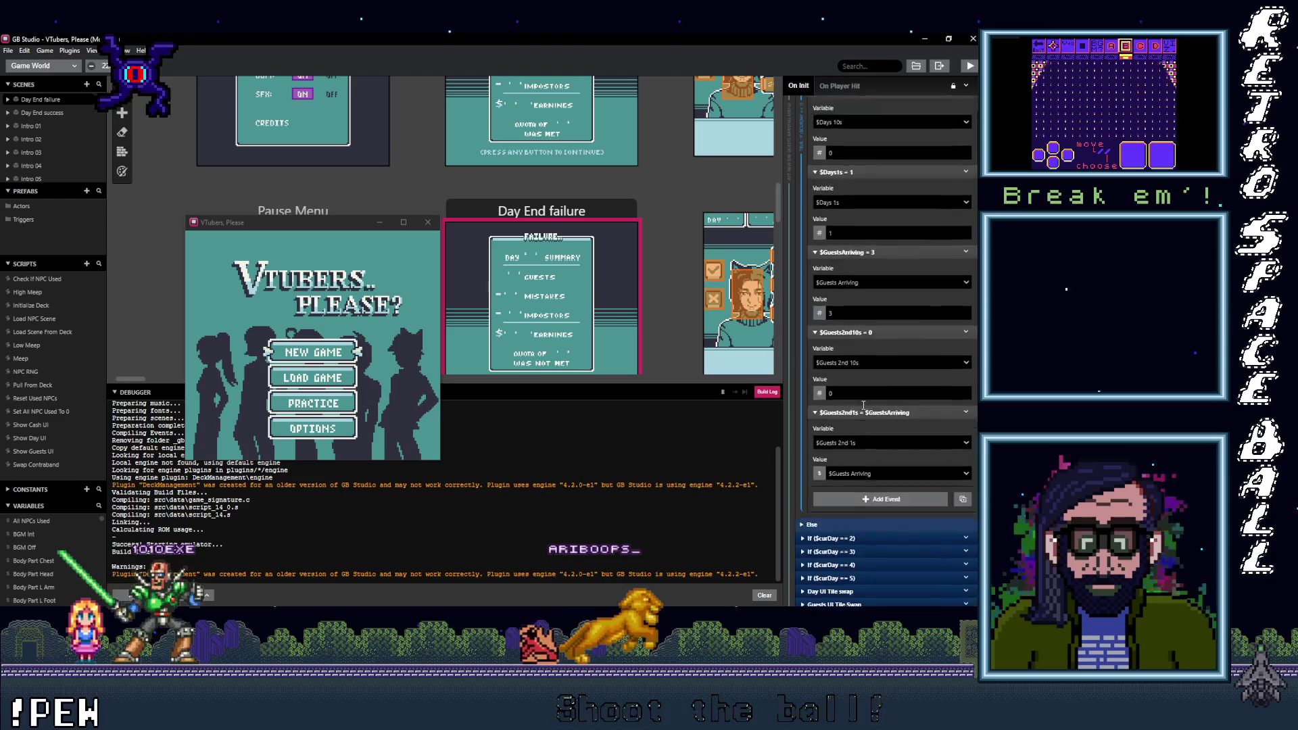
{"action": "left_click", "coordinate": [849, 264]}
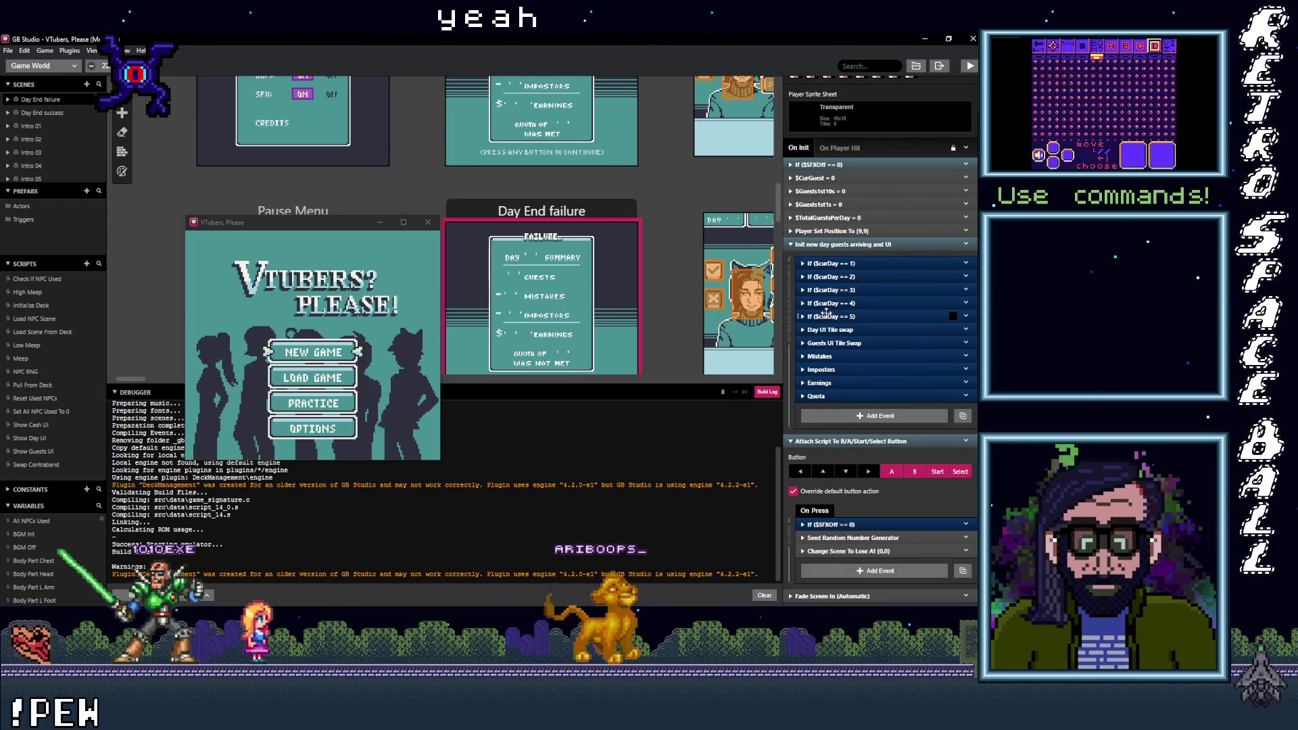
{"action": "left_click", "coordinate": [825, 315]}
{"action": "scroll", "coordinate": [882, 404], "scroll_direction": "down", "scroll_amount": 3}
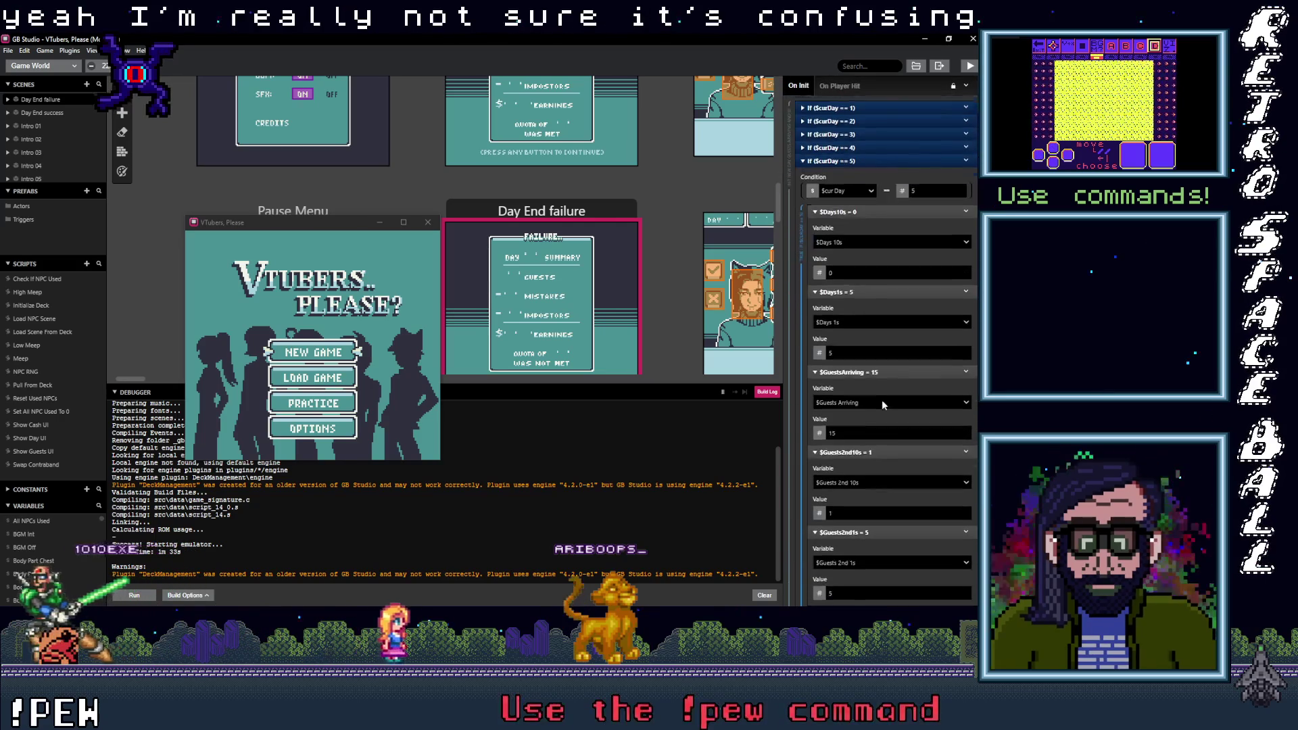
{"action": "scroll", "coordinate": [882, 403], "scroll_direction": "down", "scroll_amount": 2}
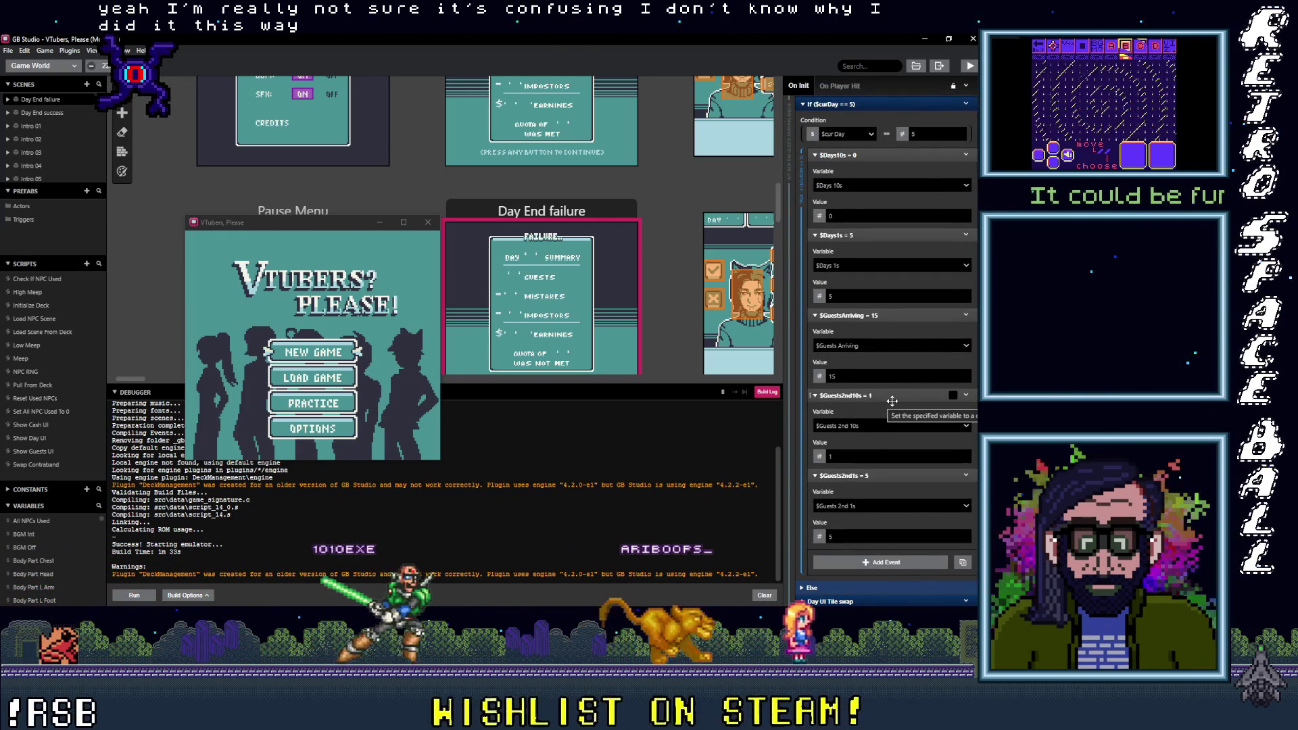
{"action": "scroll", "coordinate": [893, 401], "scroll_direction": "up", "scroll_amount": 2}
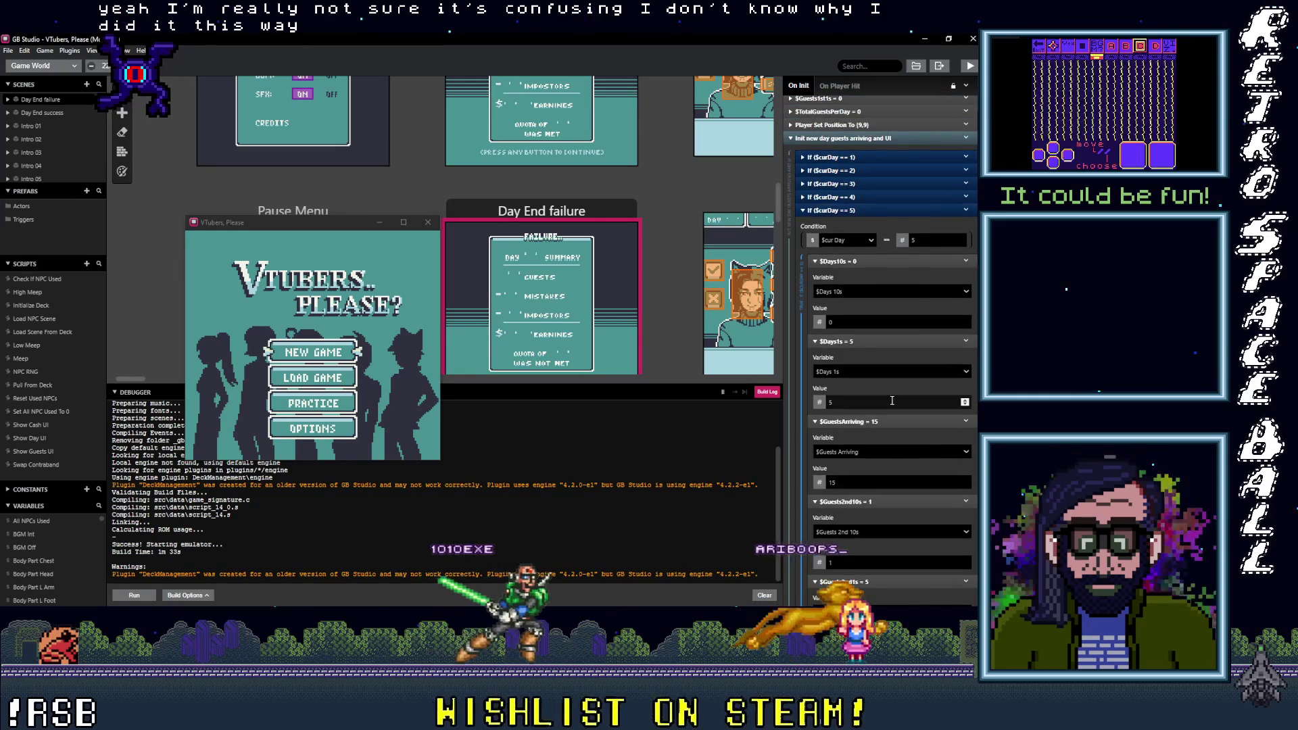
{"action": "scroll", "coordinate": [890, 399], "scroll_direction": "up", "scroll_amount": 2}
{"action": "scroll", "coordinate": [664, 290], "scroll_direction": "up", "scroll_amount": 2}
{"action": "scroll", "coordinate": [664, 291], "scroll_direction": "up", "scroll_amount": 1}
Step: Select Day End success, then switch to the New Day scene's script
{"action": "left_click", "coordinate": [579, 197]}
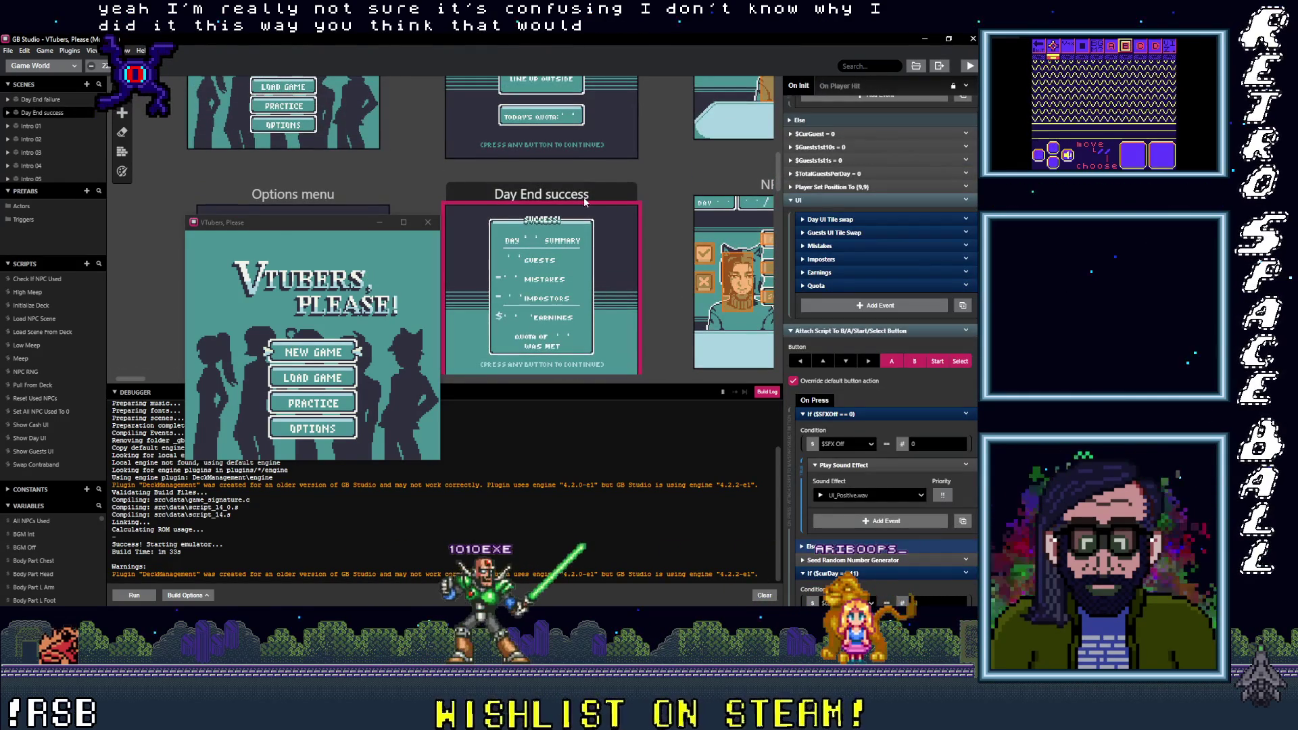
{"action": "scroll", "coordinate": [575, 216], "scroll_direction": "up", "scroll_amount": 4}
{"action": "left_click", "coordinate": [558, 239]}
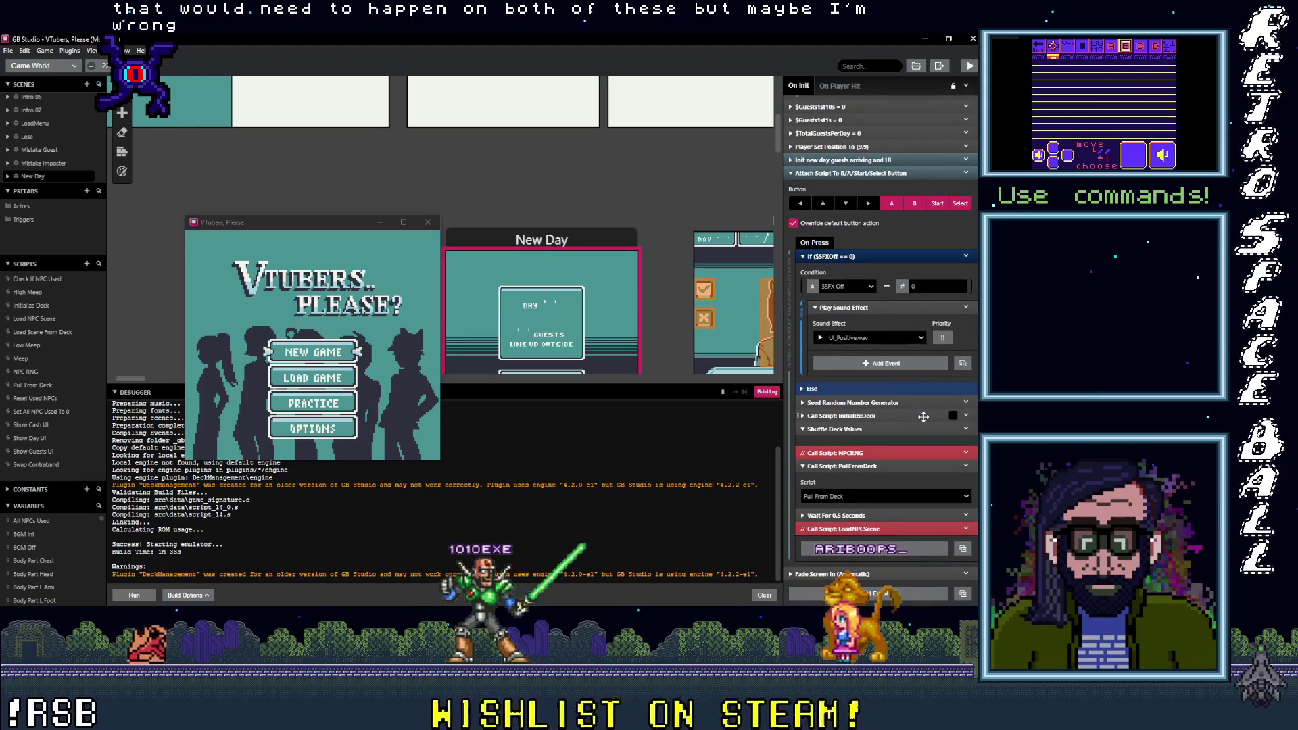
Step: Expand New Day's guests-arriving and UI event and confirm day 10 sets Guests Arriving to 20
{"action": "scroll", "coordinate": [923, 416], "scroll_direction": "up", "scroll_amount": 3}
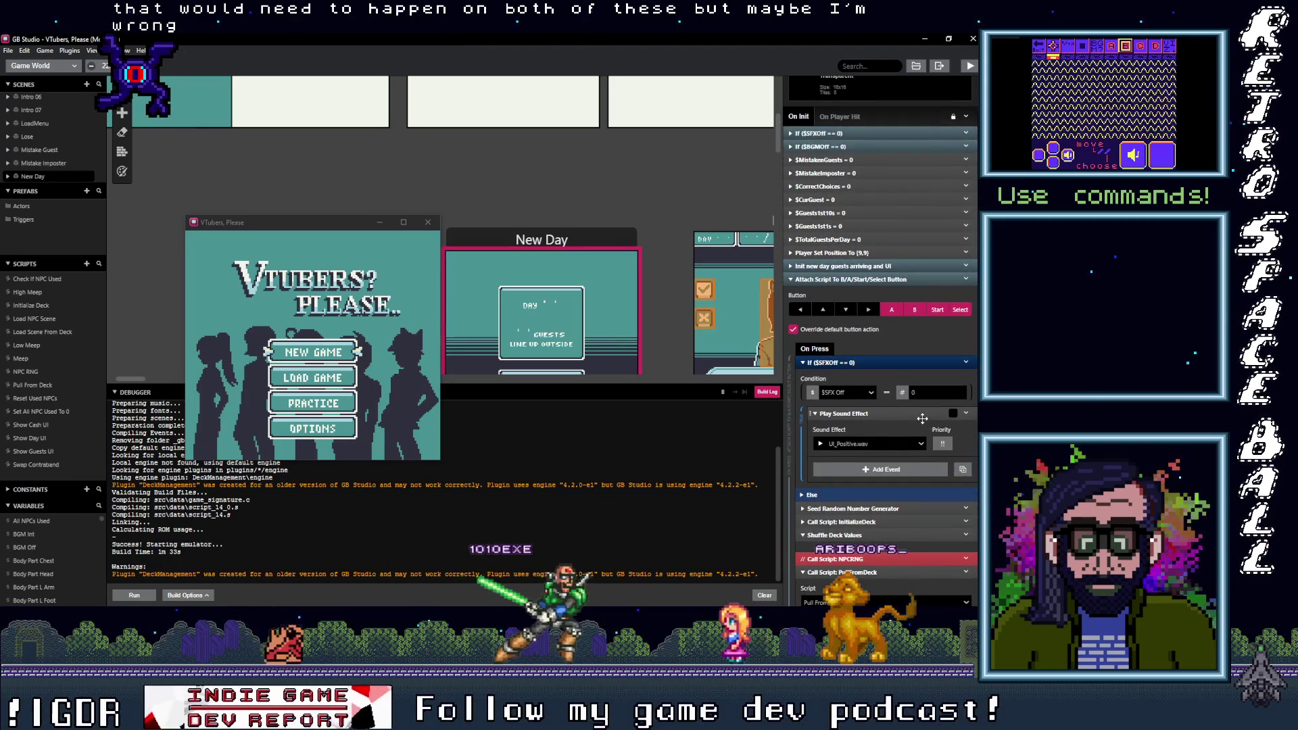
{"action": "scroll", "coordinate": [872, 382], "scroll_direction": "up", "scroll_amount": 2}
{"action": "left_click", "coordinate": [866, 319]}
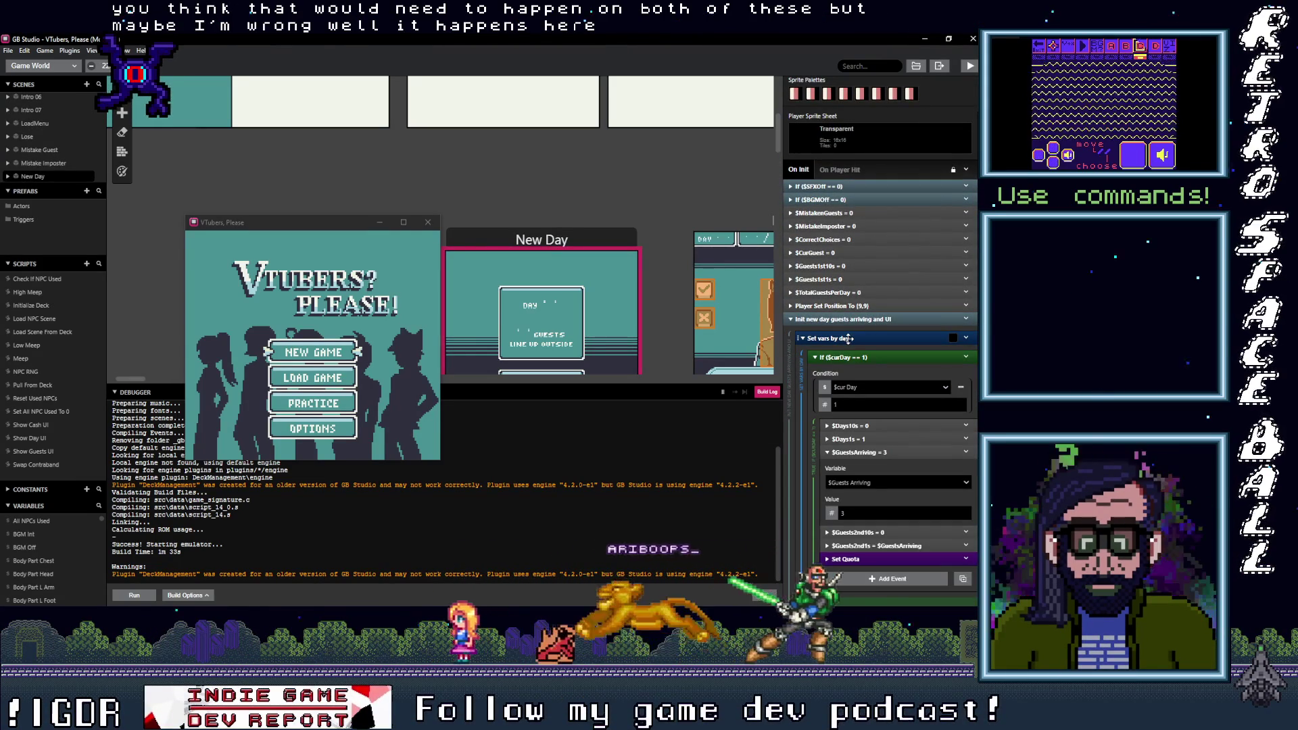
{"action": "left_click", "coordinate": [856, 356]}
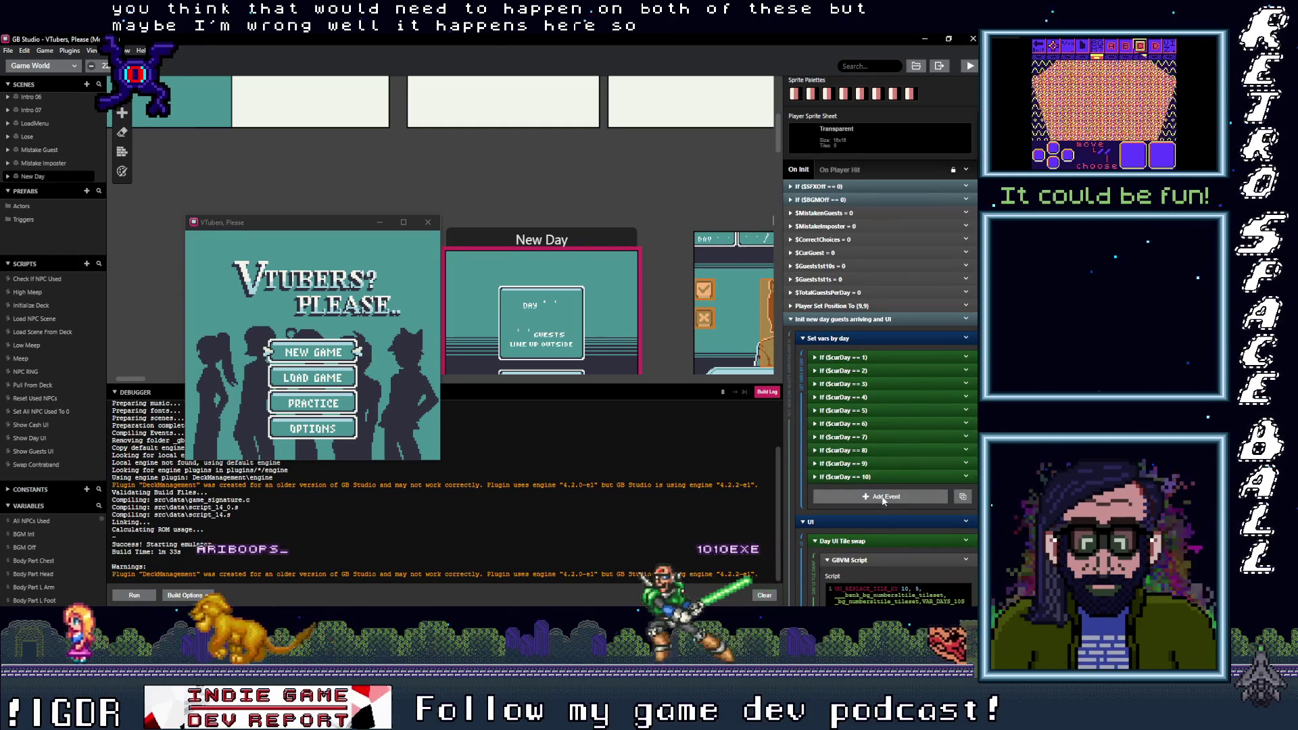
{"action": "left_click", "coordinate": [889, 476]}
{"action": "scroll", "coordinate": [889, 475], "scroll_direction": "down", "scroll_amount": 5}
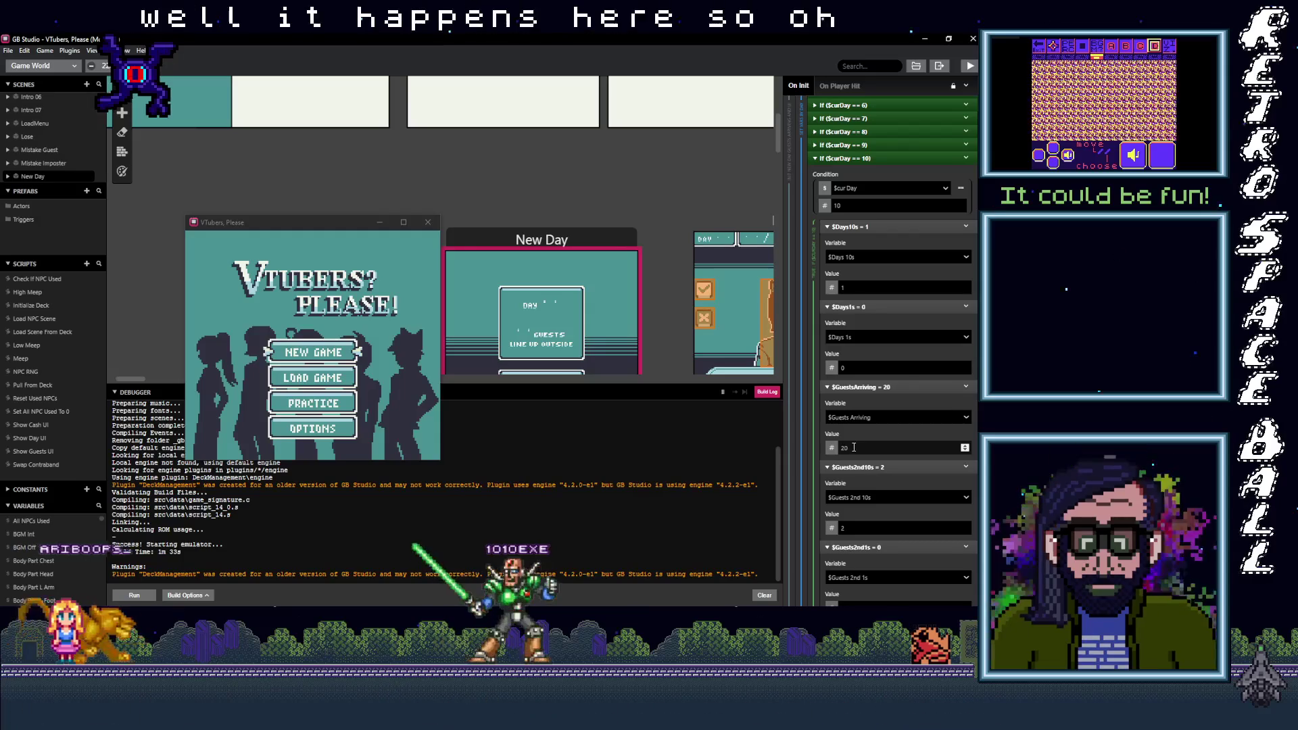
{"action": "left_click", "coordinate": [884, 157]}
{"action": "scroll", "coordinate": [906, 311], "scroll_direction": "up", "scroll_amount": 3}
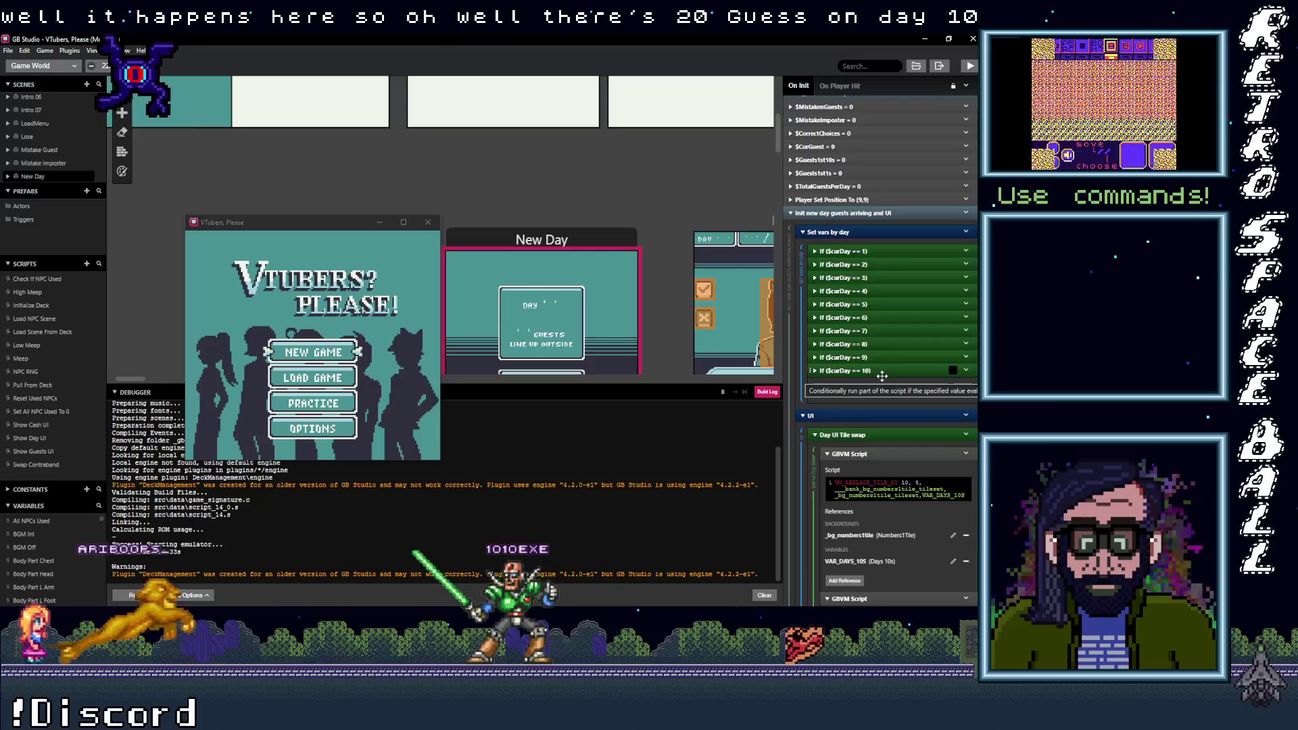
{"action": "scroll", "coordinate": [887, 376], "scroll_direction": "down", "scroll_amount": 1}
{"action": "scroll", "coordinate": [592, 329], "scroll_direction": "down", "scroll_amount": 3}
{"action": "scroll", "coordinate": [592, 329], "scroll_direction": "down", "scroll_amount": 3}
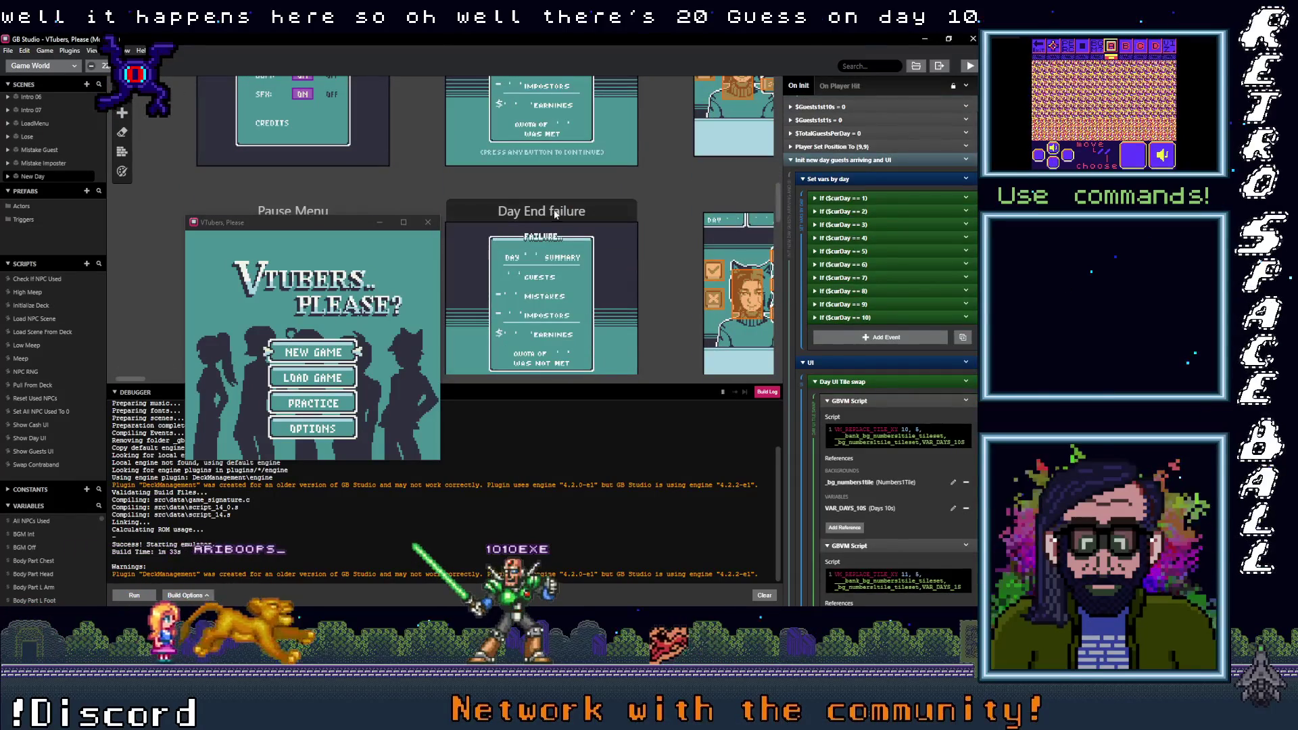
Step: Collapse the day 5 branch in the Day End failure script
{"action": "left_click", "coordinate": [592, 329]}
{"action": "left_click", "coordinate": [869, 317]}
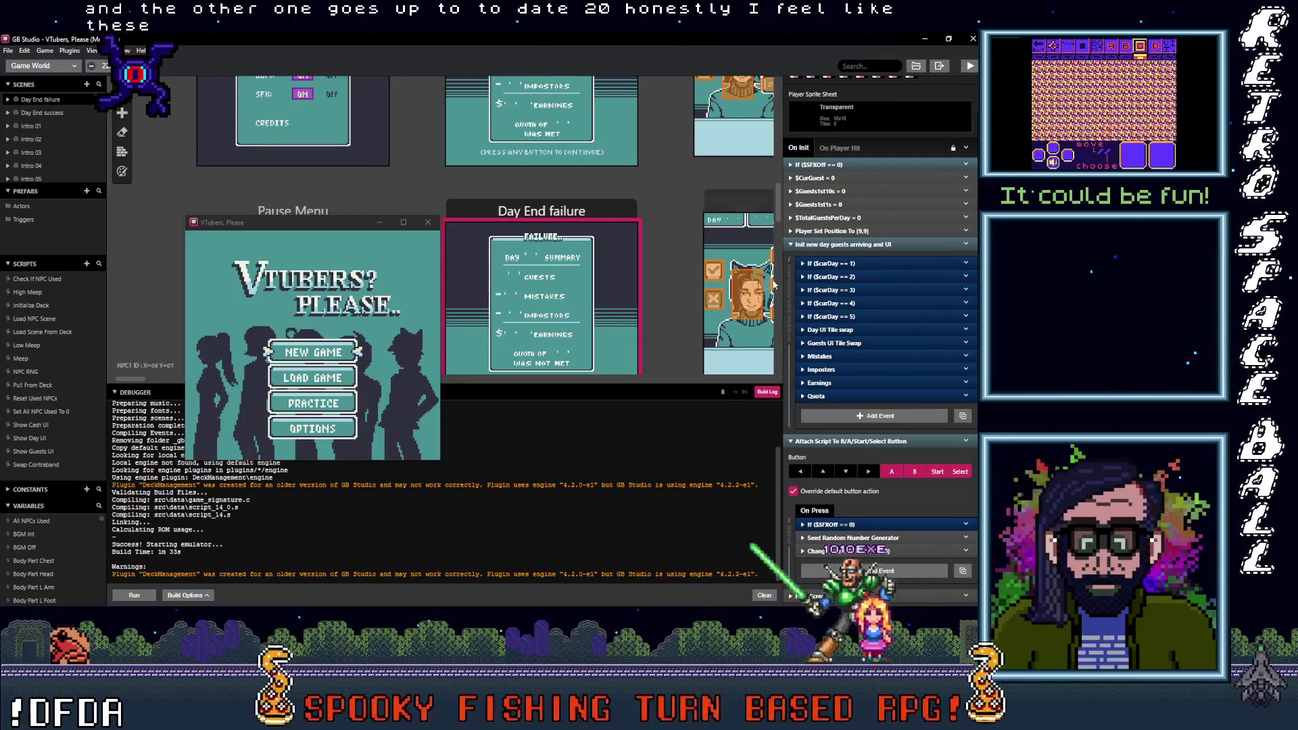
{"action": "scroll", "coordinate": [603, 363], "scroll_direction": "down", "scroll_amount": 3}
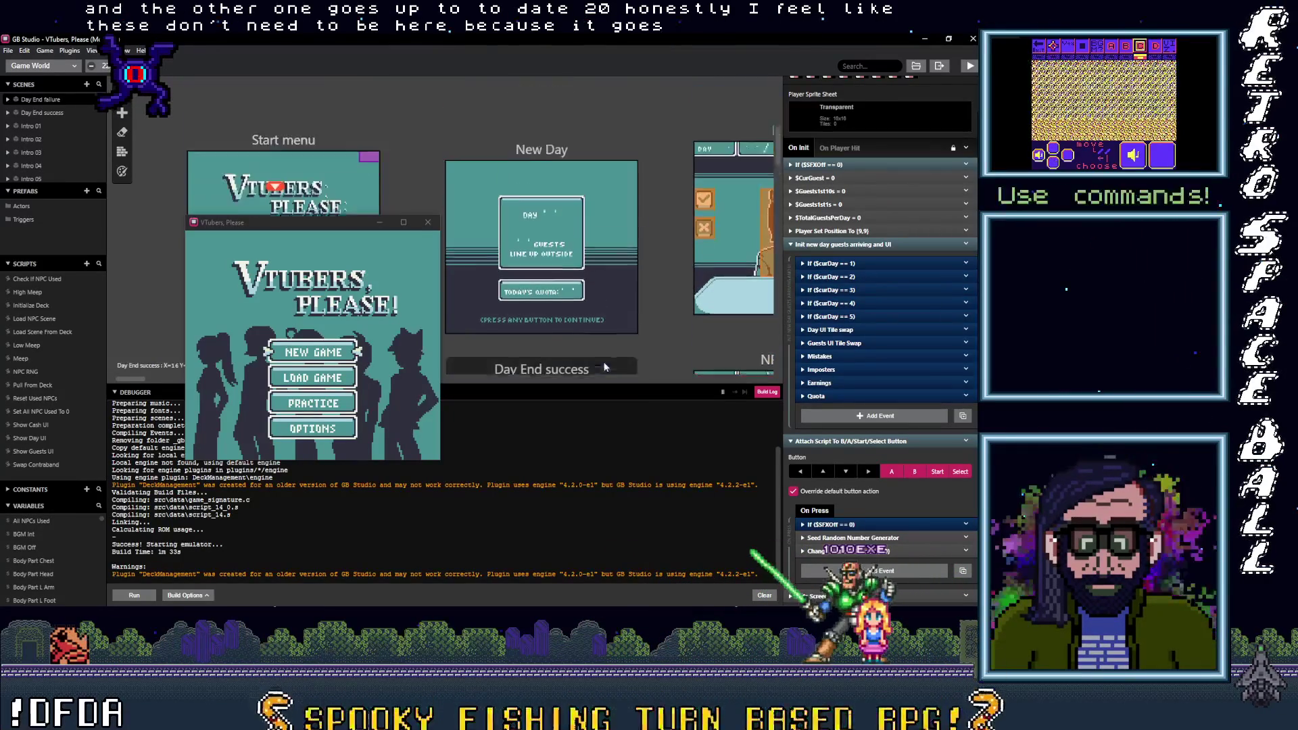
{"action": "scroll", "coordinate": [602, 360], "scroll_direction": "up", "scroll_amount": 4}
{"action": "scroll", "coordinate": [595, 325], "scroll_direction": "down", "scroll_amount": 3}
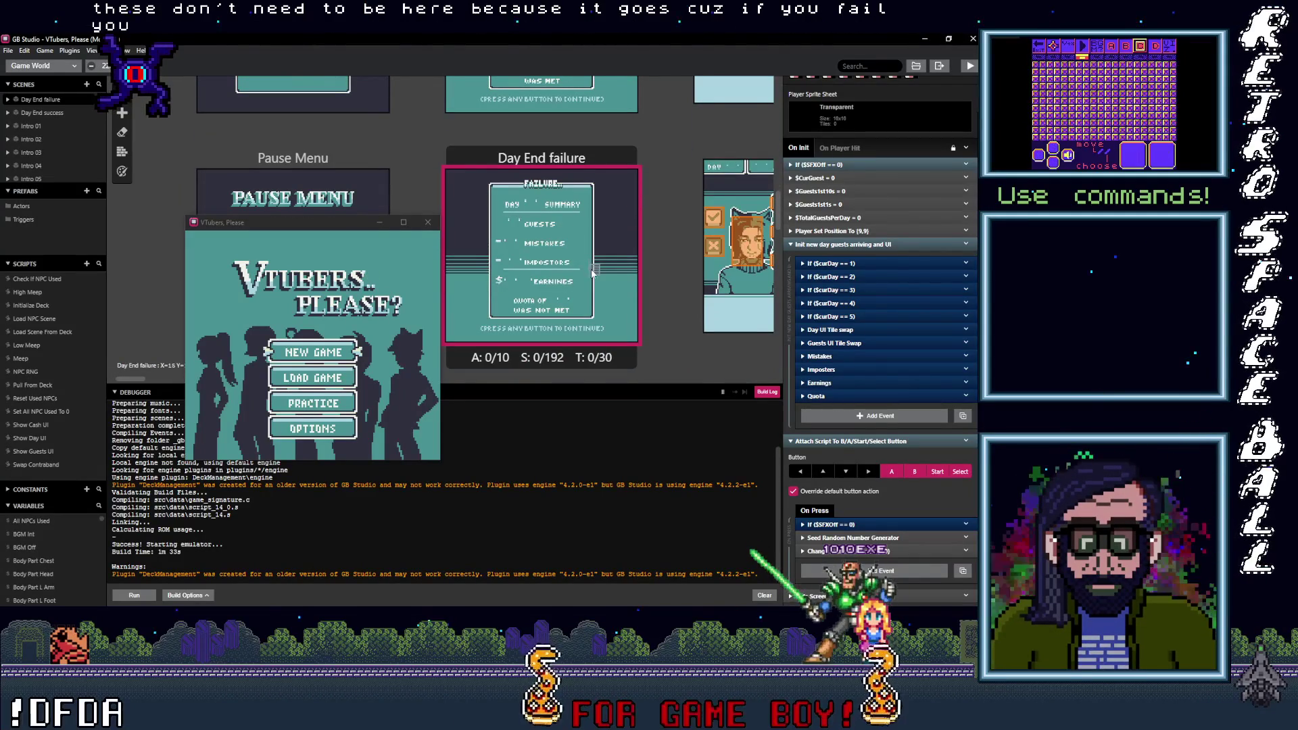
{"action": "scroll", "coordinate": [880, 417], "scroll_direction": "down", "scroll_amount": 1}
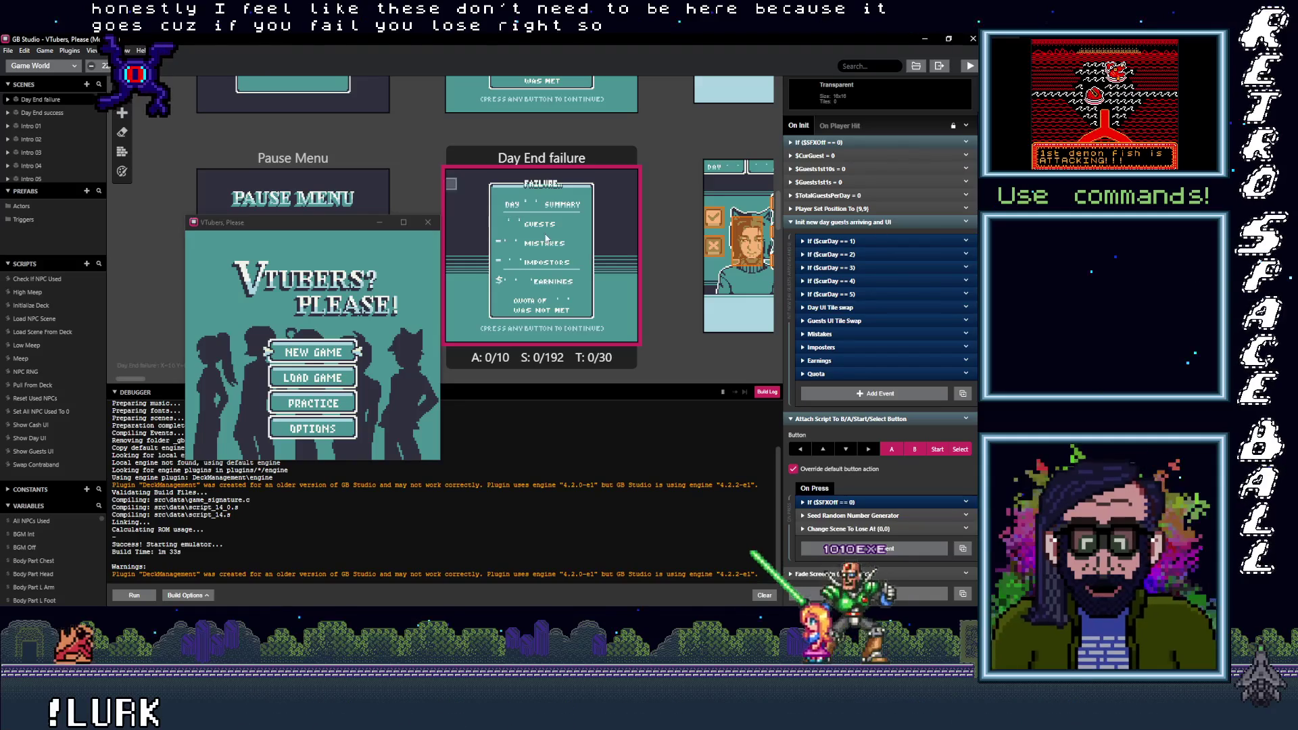
{"action": "scroll", "coordinate": [534, 216], "scroll_direction": "up", "scroll_amount": 10}
Step: Reselect New Day, drag the game window right, and show Load Scene From Deck
{"action": "left_click", "coordinate": [549, 192]}
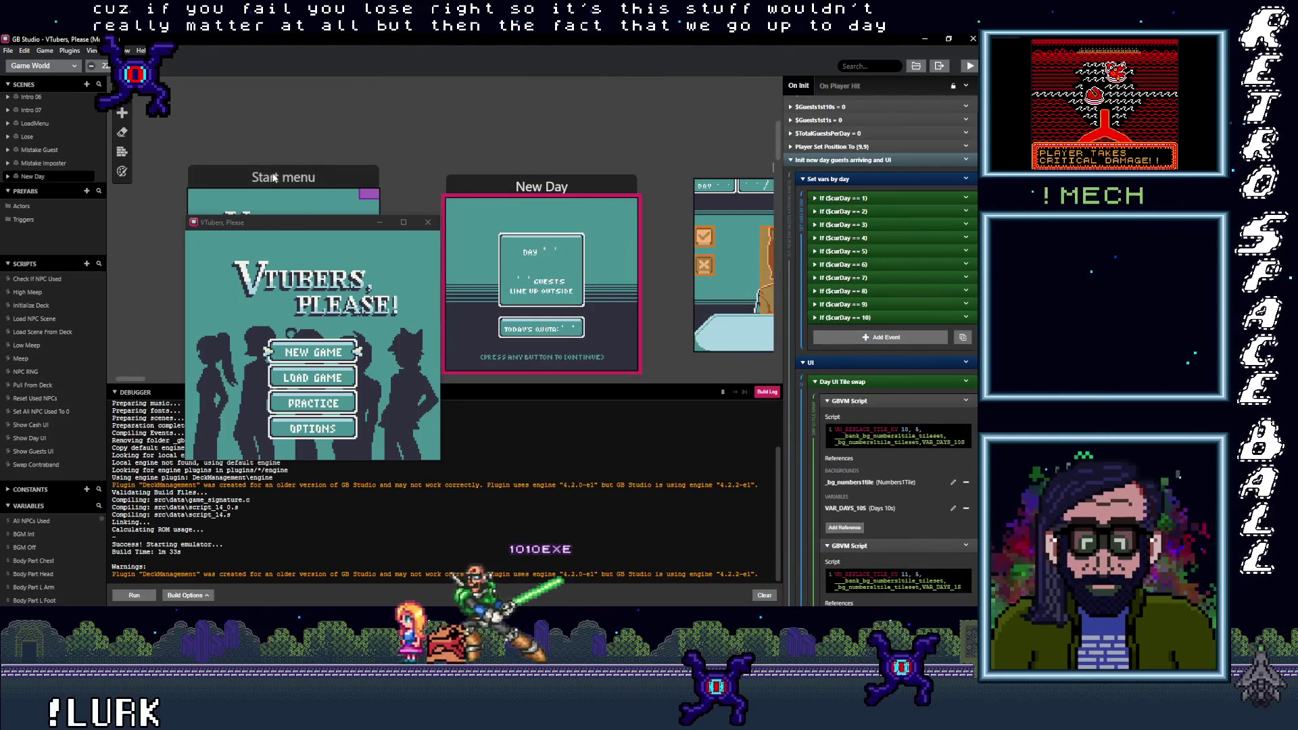
{"action": "mouse_move", "coordinate": [304, 231]}
{"action": "left_mouse_down"}
{"action": "mouse_move", "coordinate": [563, 202]}
{"action": "mouse_move", "coordinate": [534, 202]}
{"action": "left_mouse_up"}
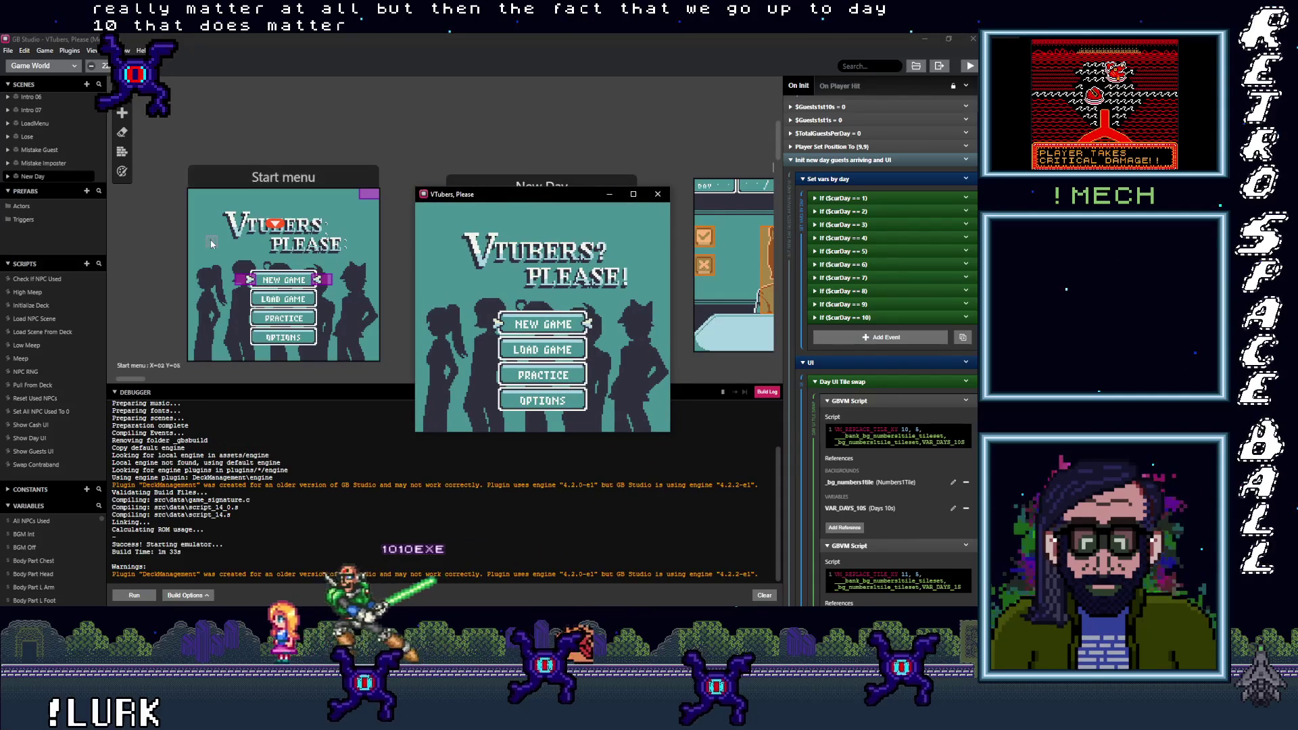
{"action": "left_click", "coordinate": [51, 333]}
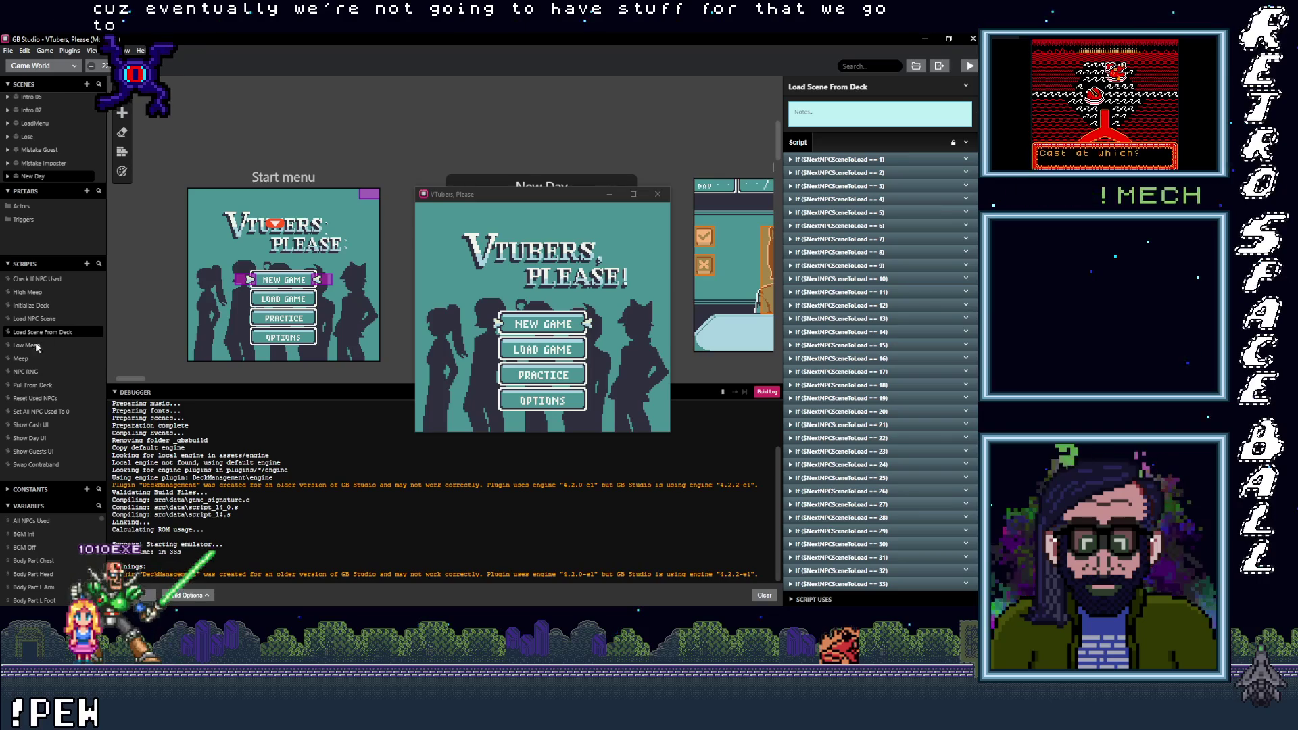
Step: Open Pull From Deck and copy the If ($CurGuest == 14) event
{"action": "left_click", "coordinate": [35, 385]}
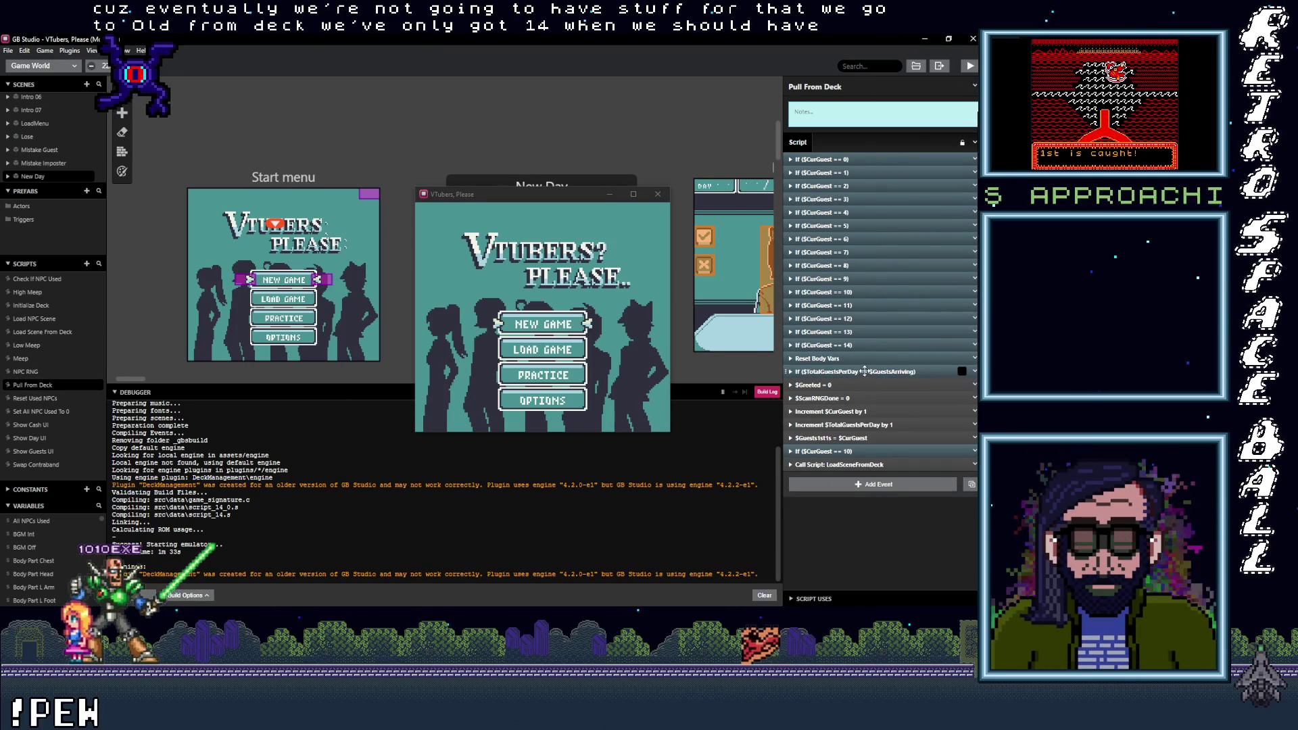
{"action": "left_click", "coordinate": [974, 345]}
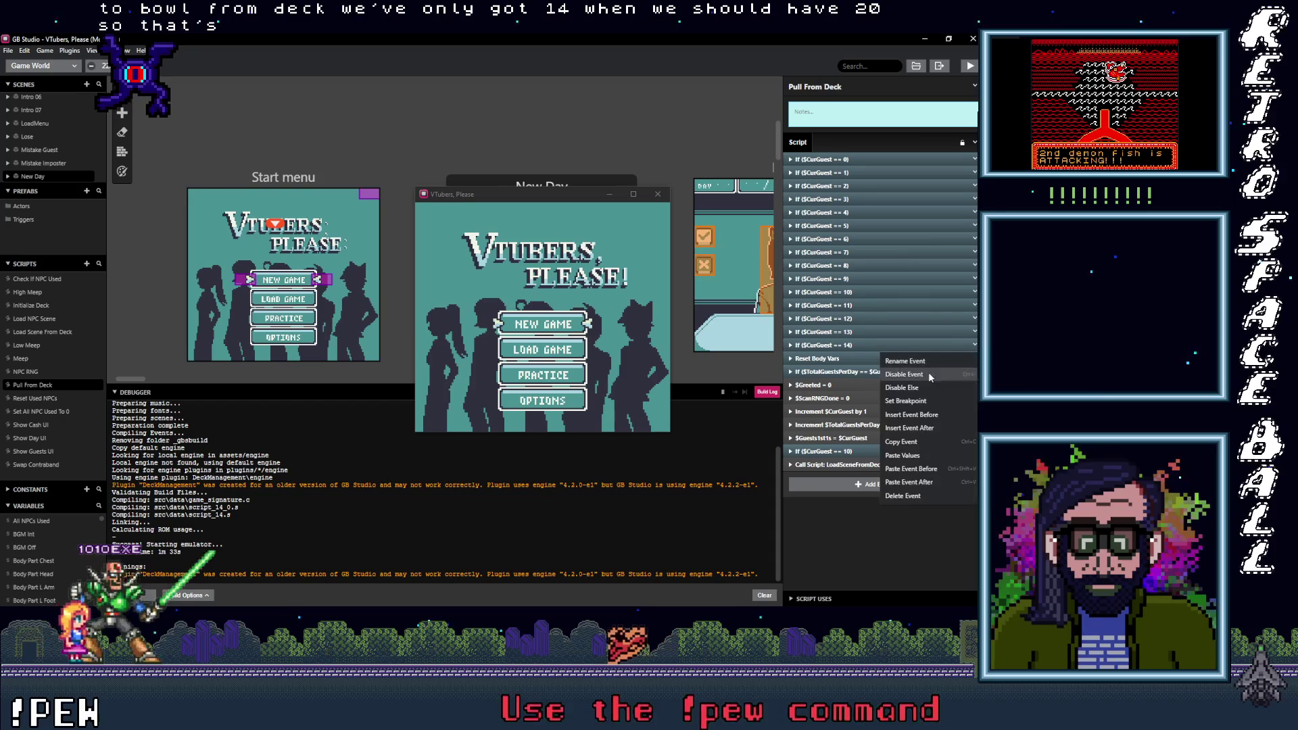
{"action": "left_click", "coordinate": [914, 445]}
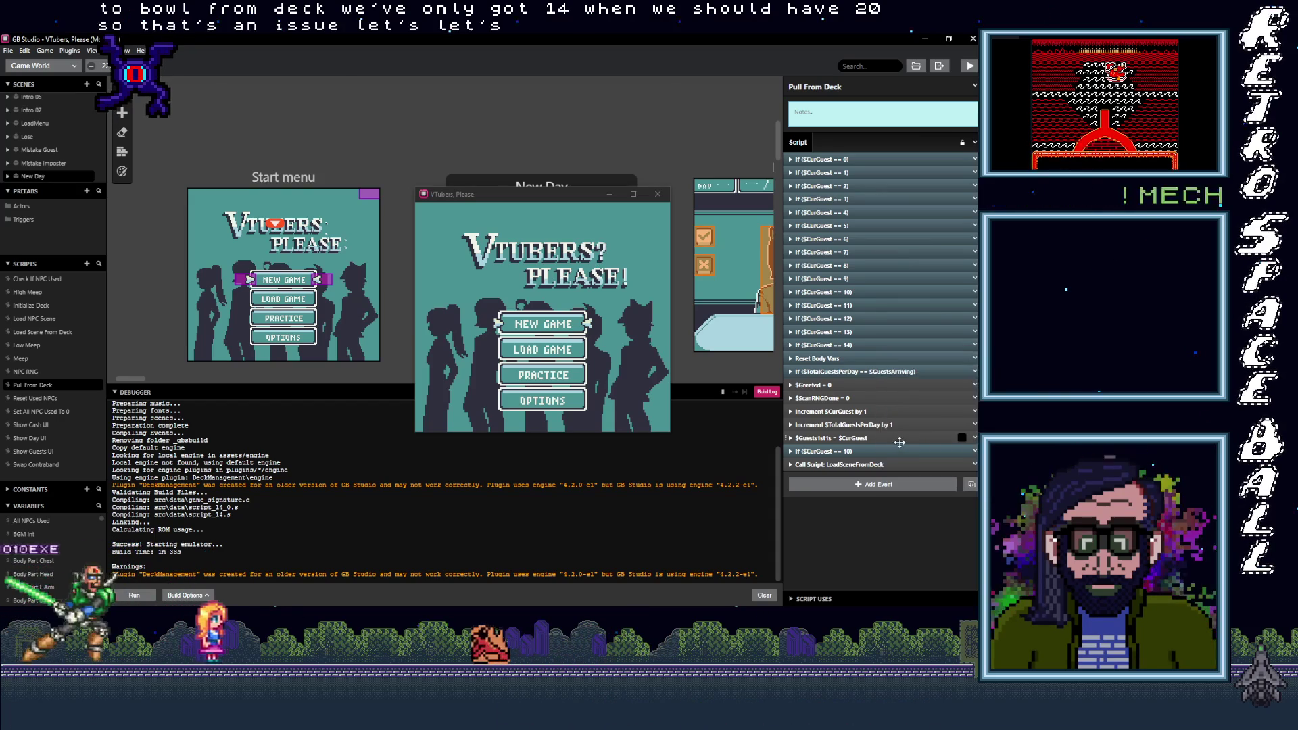
Step: Alt-paste five copies of the guest 14 check at the script's end and expand the first
{"action": "key", "text": "alt"}
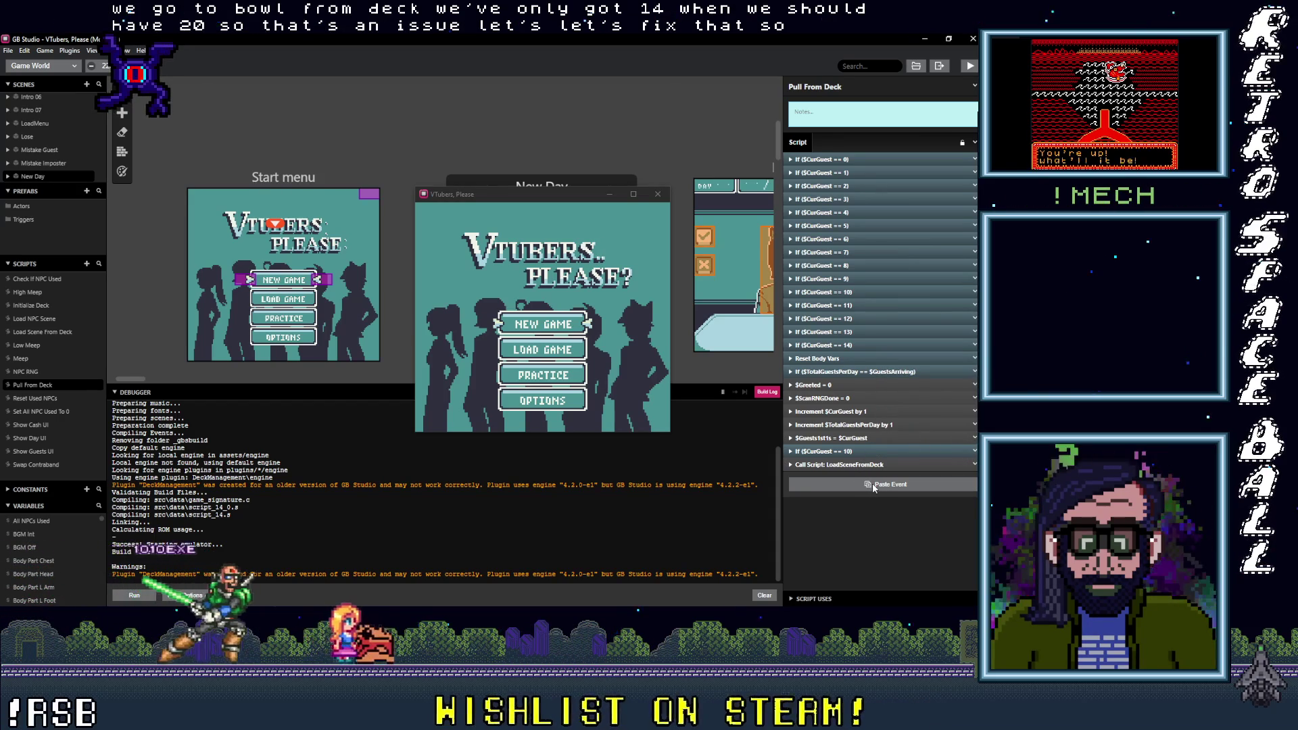
{"action": "left_click", "coordinate": [873, 485]}
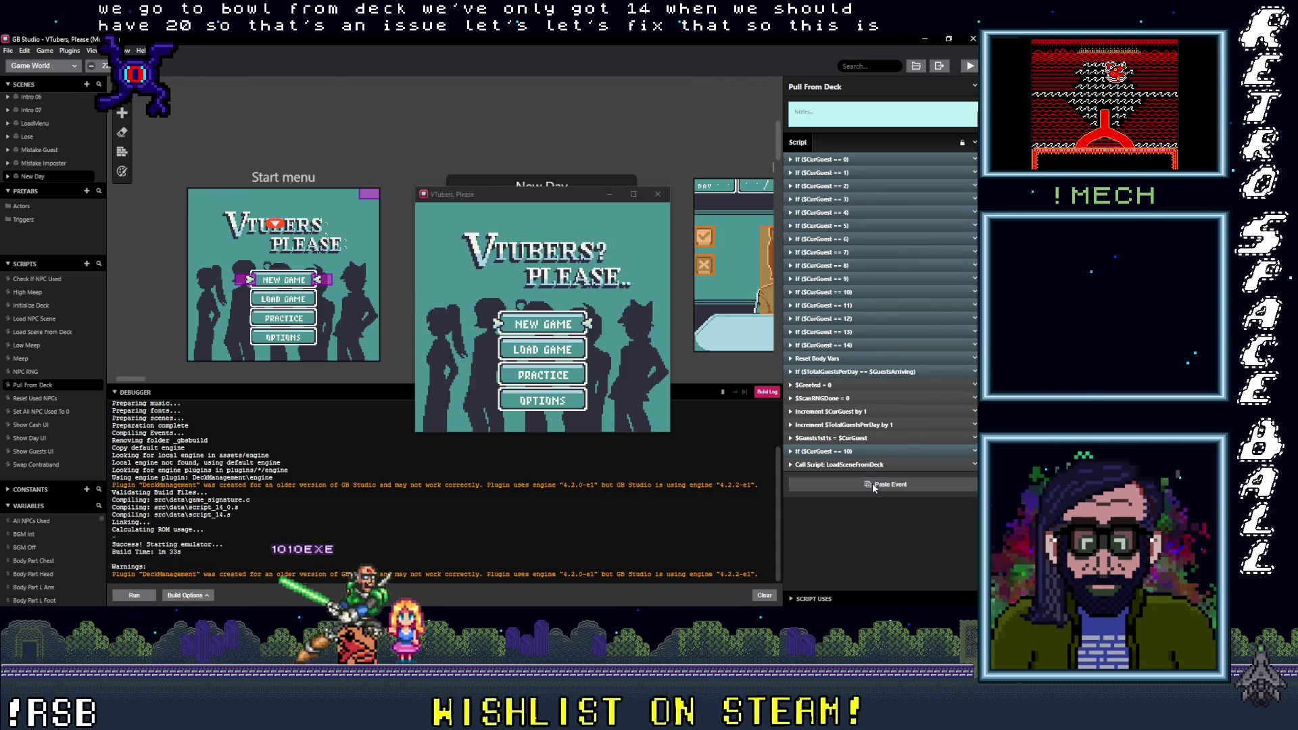
{"action": "left_click", "coordinate": [878, 498]}
{"action": "key", "text": "alt"}
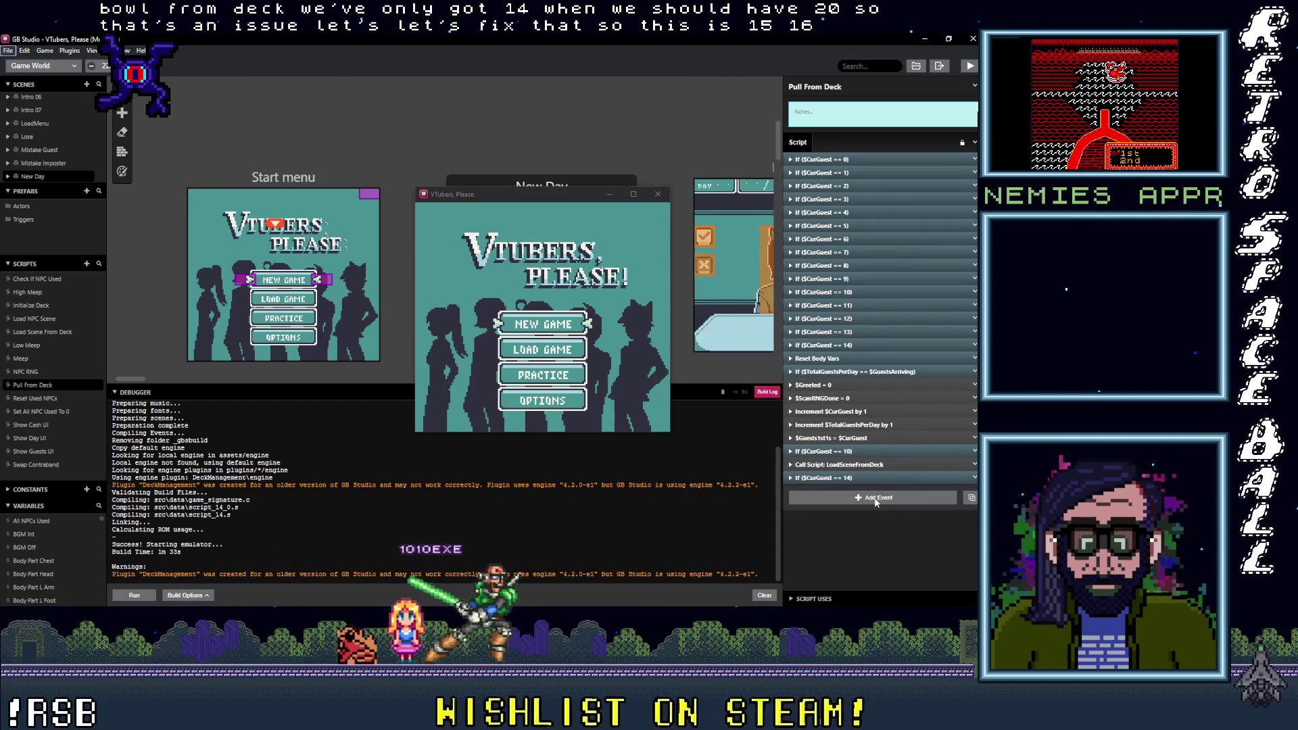
{"action": "left_click", "coordinate": [879, 501]}
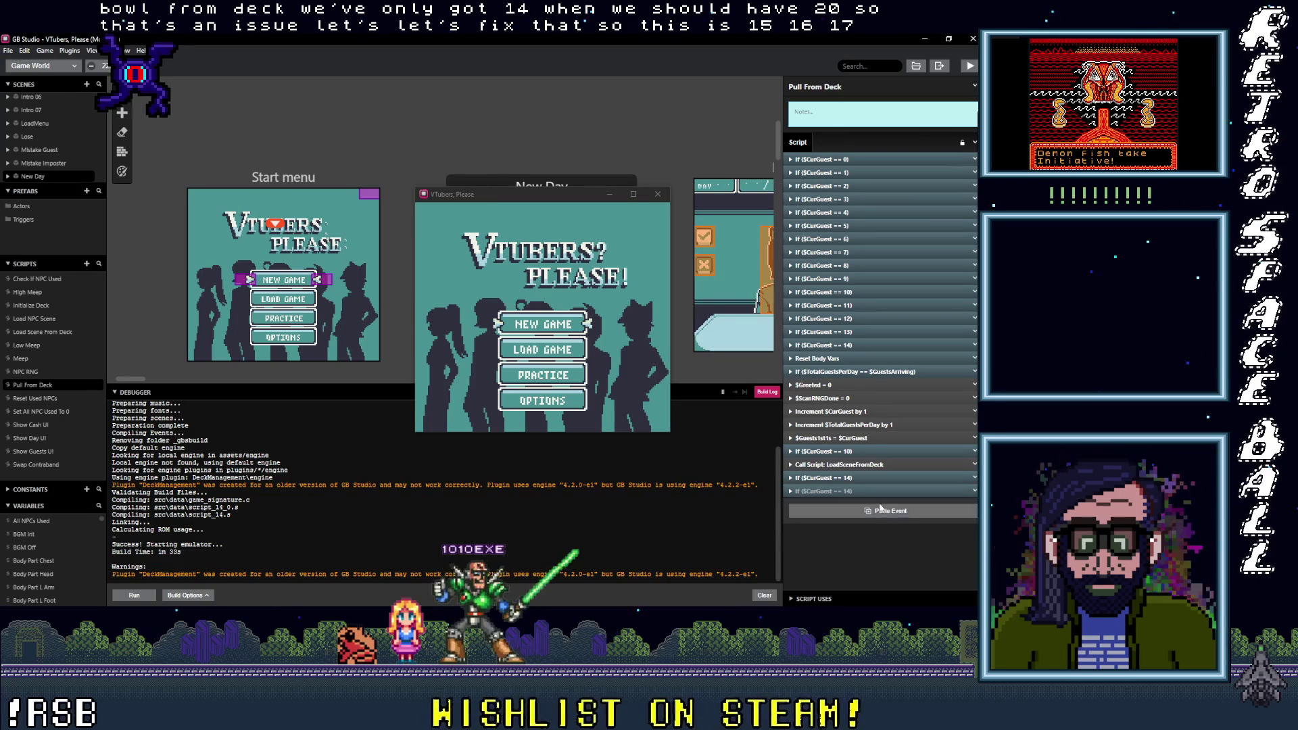
{"action": "left_click", "coordinate": [886, 512]}
{"action": "left_click", "coordinate": [885, 524]}
{"action": "left_click", "coordinate": [886, 536]}
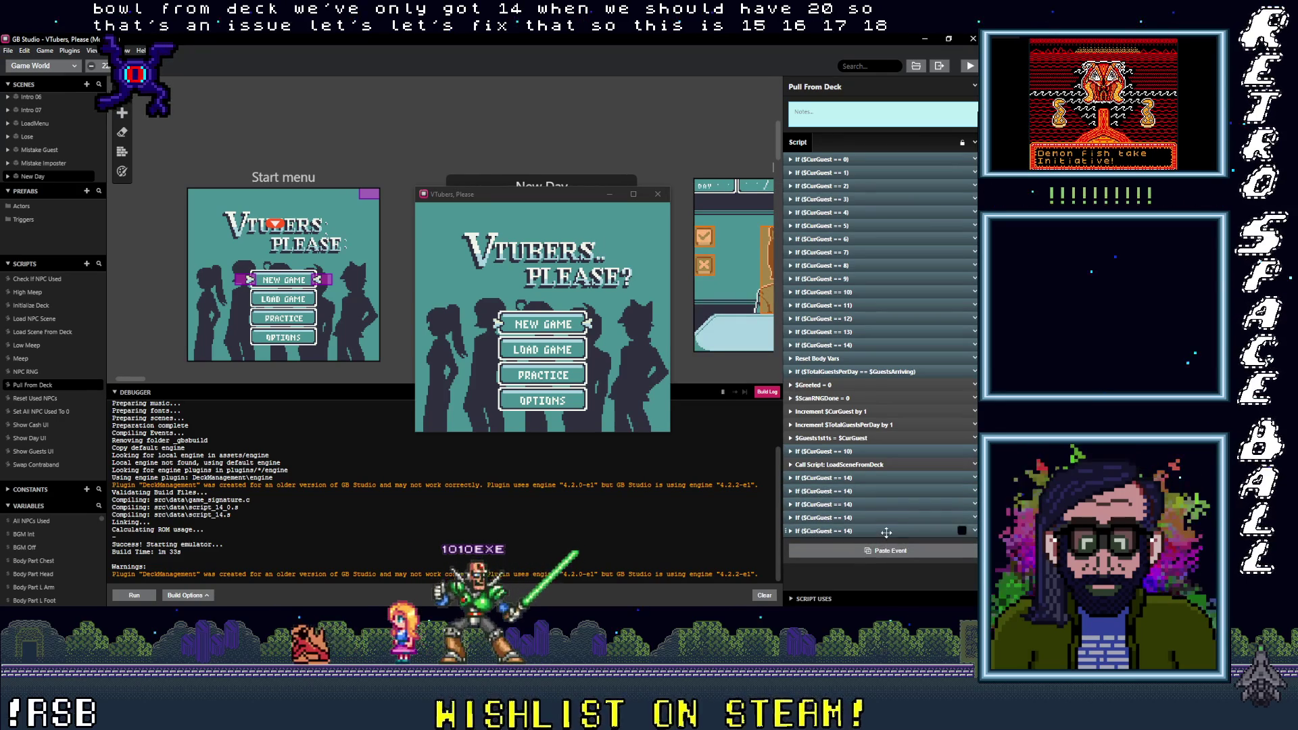
{"action": "left_click", "coordinate": [864, 478]}
{"action": "type", "text": "15"}
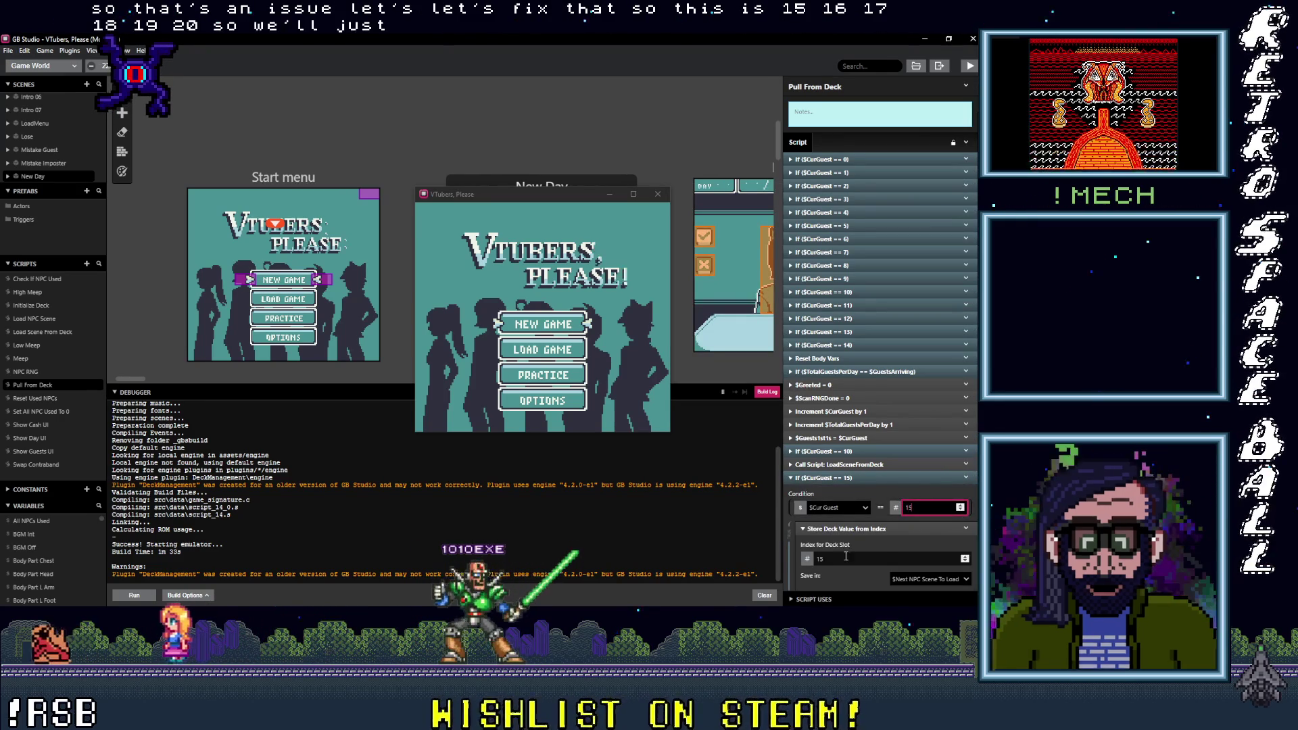
Step: Give the first copies slot 16, then guest 16 / slot 17 and guest 17 / slot 18
{"action": "type", "text": "16"}
{"action": "scroll", "coordinate": [852, 532], "scroll_direction": "down", "scroll_amount": 2}
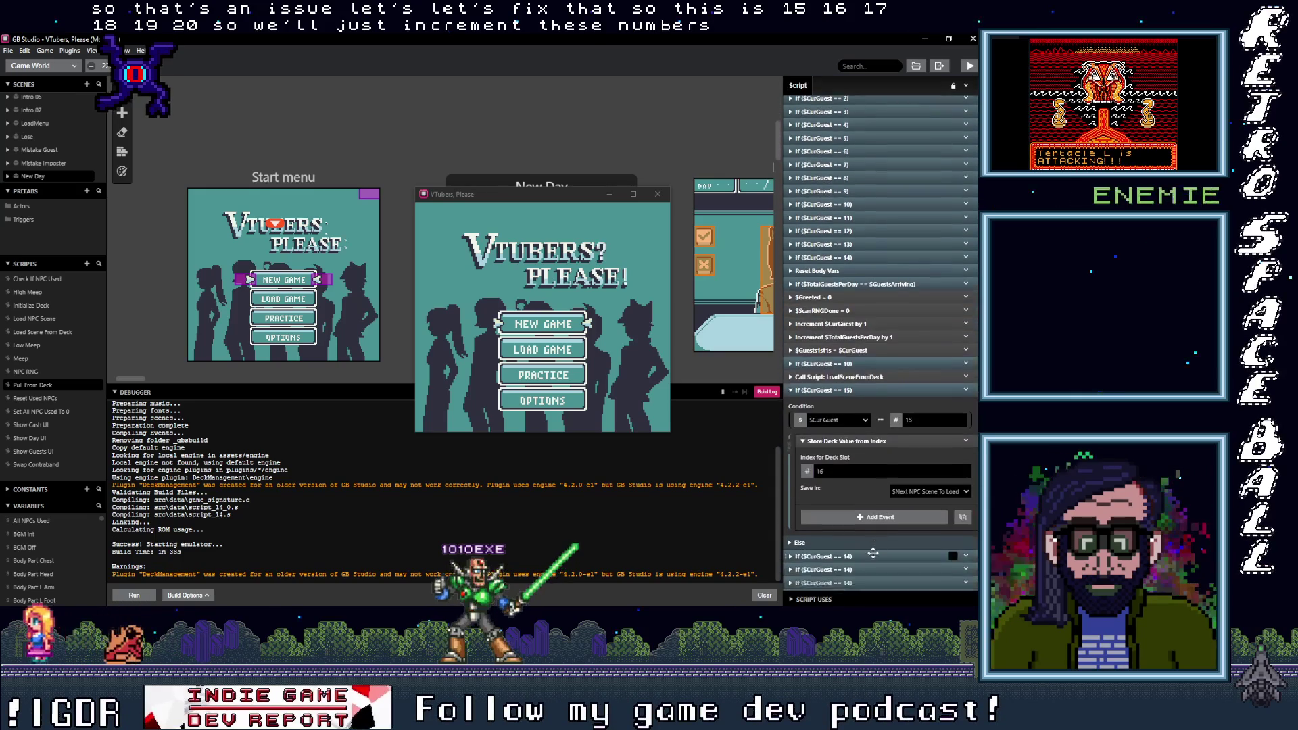
{"action": "left_click", "coordinate": [856, 537]}
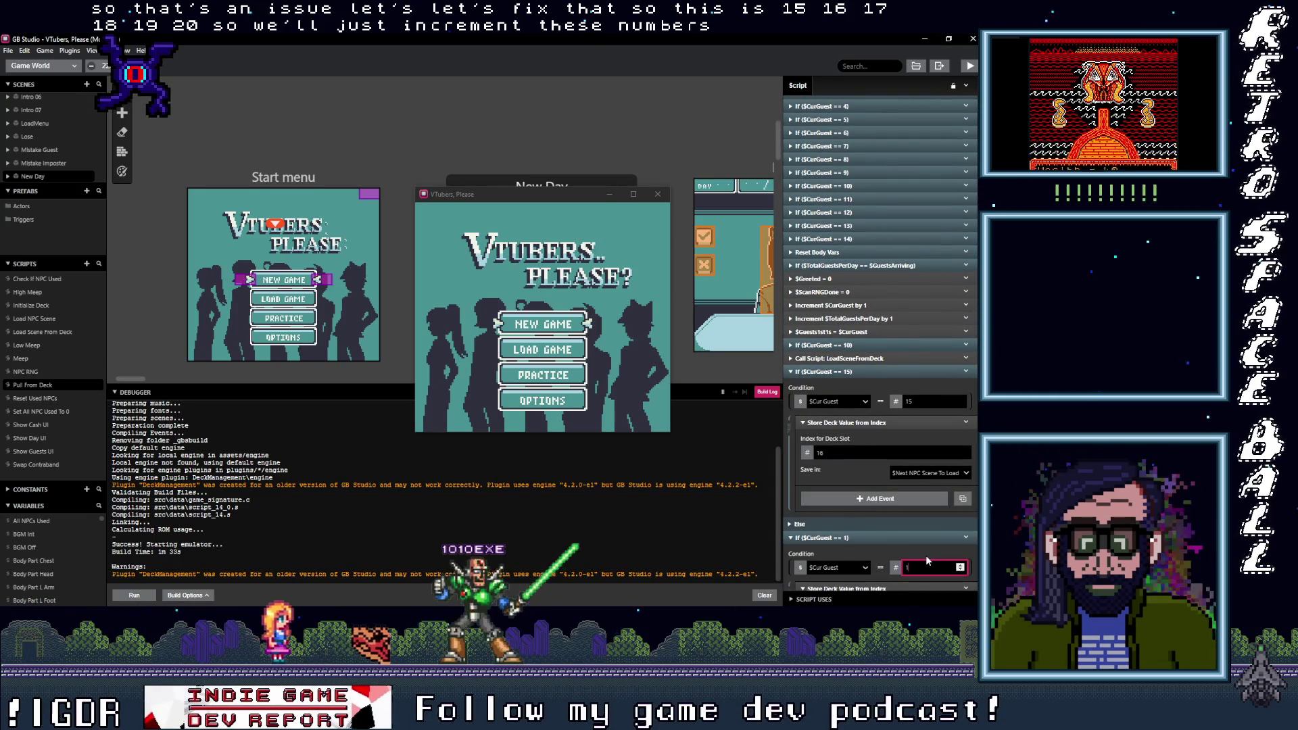
{"action": "type", "text": "16"}
{"action": "scroll", "coordinate": [914, 550], "scroll_direction": "down", "scroll_amount": 2}
{"action": "key", "text": "Tab"}
{"action": "type", "text": "17"}
{"action": "scroll", "coordinate": [830, 533], "scroll_direction": "down", "scroll_amount": 3}
{"action": "scroll", "coordinate": [911, 537], "scroll_direction": "down", "scroll_amount": 1}
{"action": "double_click", "coordinate": [929, 454]}
{"action": "type", "text": "17"}
{"action": "key", "text": "Tab"}
{"action": "type", "text": "18"}
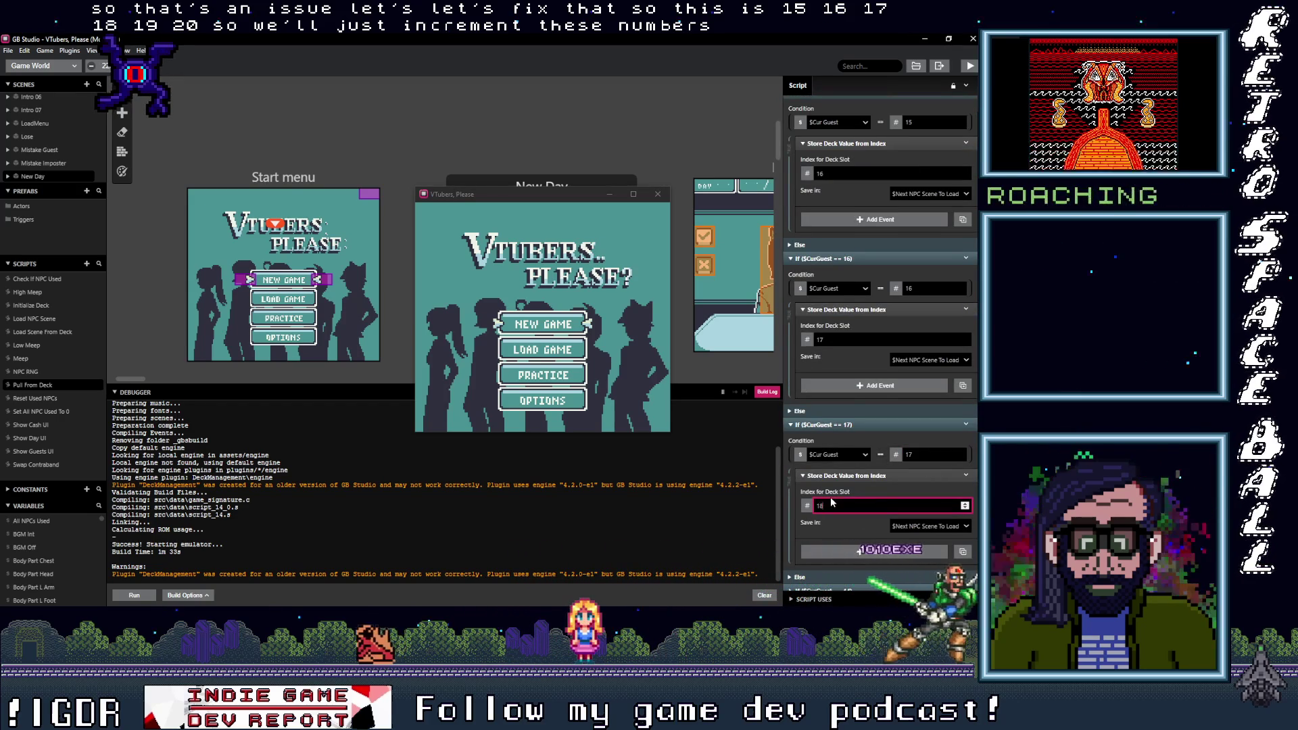
Step: Set the remaining copies to guest 18 / slot 19 and guest 19 / slot 20
{"action": "scroll", "coordinate": [830, 501], "scroll_direction": "down", "scroll_amount": 2}
{"action": "scroll", "coordinate": [895, 543], "scroll_direction": "down", "scroll_amount": 4}
{"action": "double_click", "coordinate": [923, 469]}
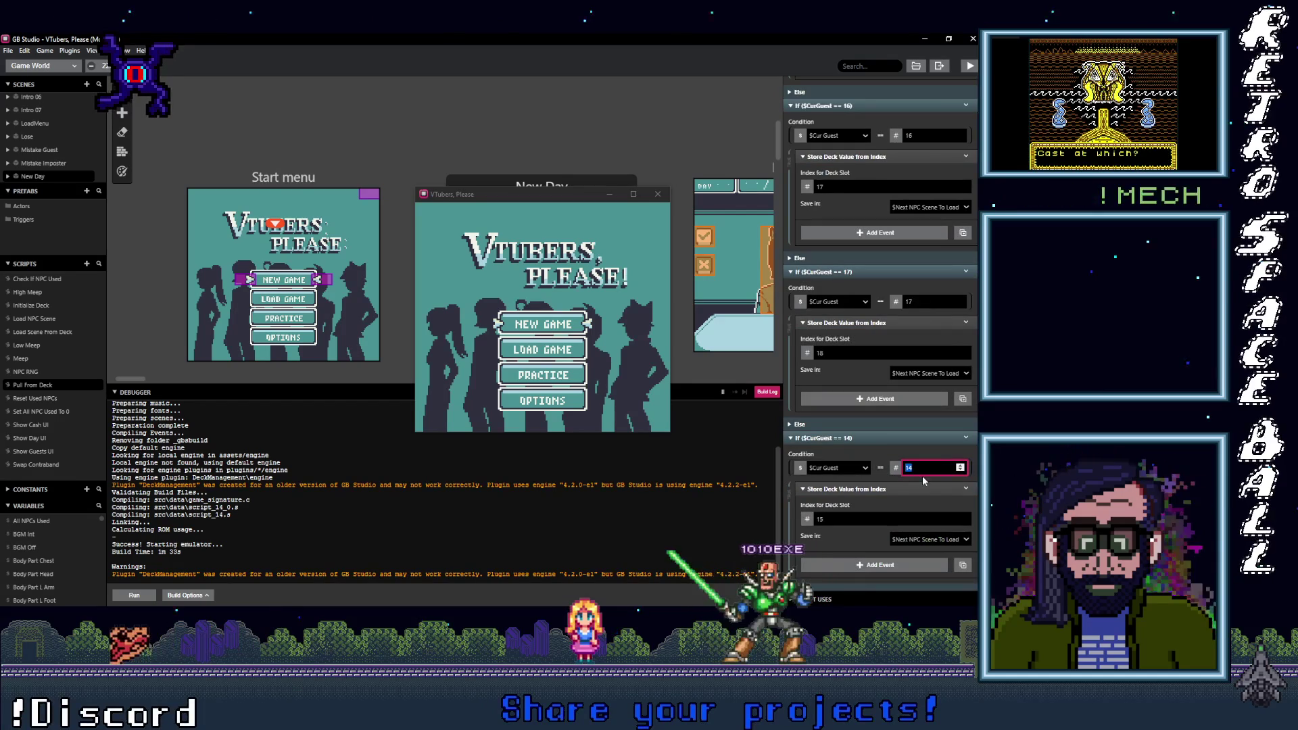
{"action": "type", "text": "18"}
{"action": "key", "text": "Tab"}
{"action": "type", "text": "19"}
{"action": "scroll", "coordinate": [870, 565], "scroll_direction": "down", "scroll_amount": 3}
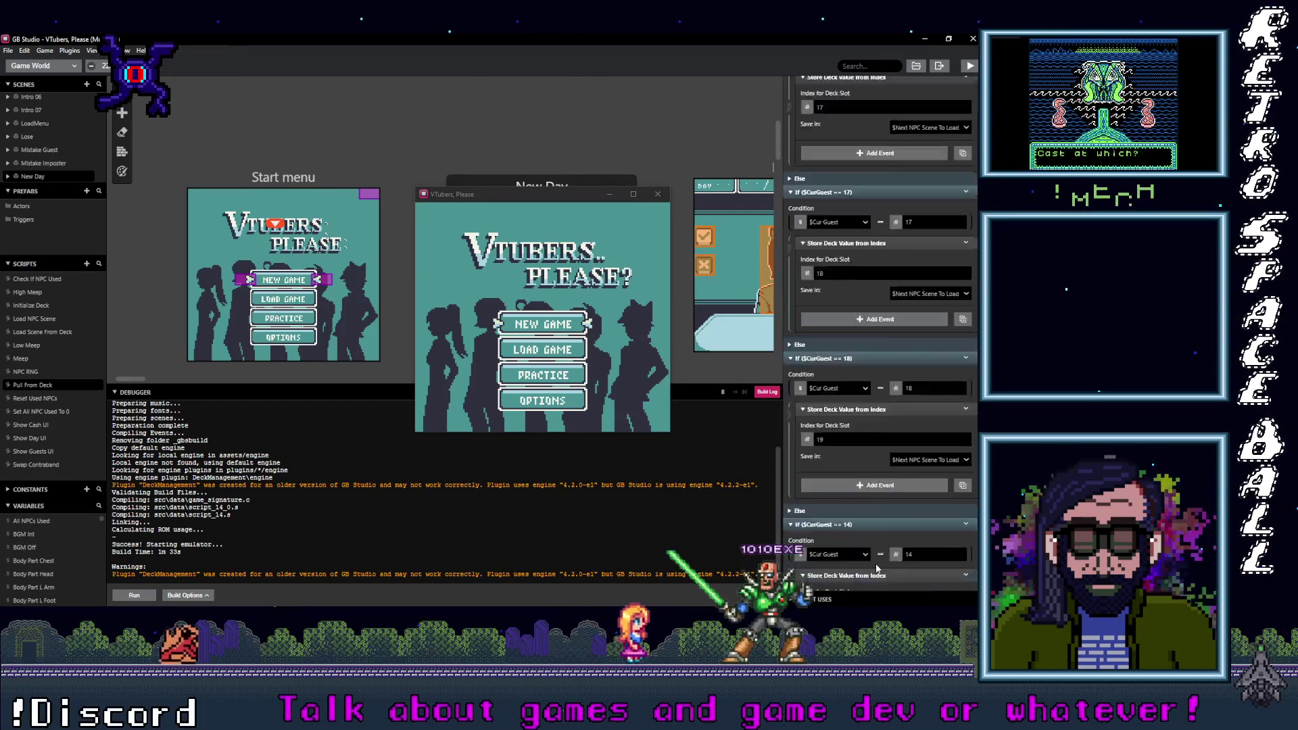
{"action": "scroll", "coordinate": [869, 565], "scroll_direction": "down", "scroll_amount": 4}
{"action": "double_click", "coordinate": [930, 436]}
{"action": "type", "text": "19"}
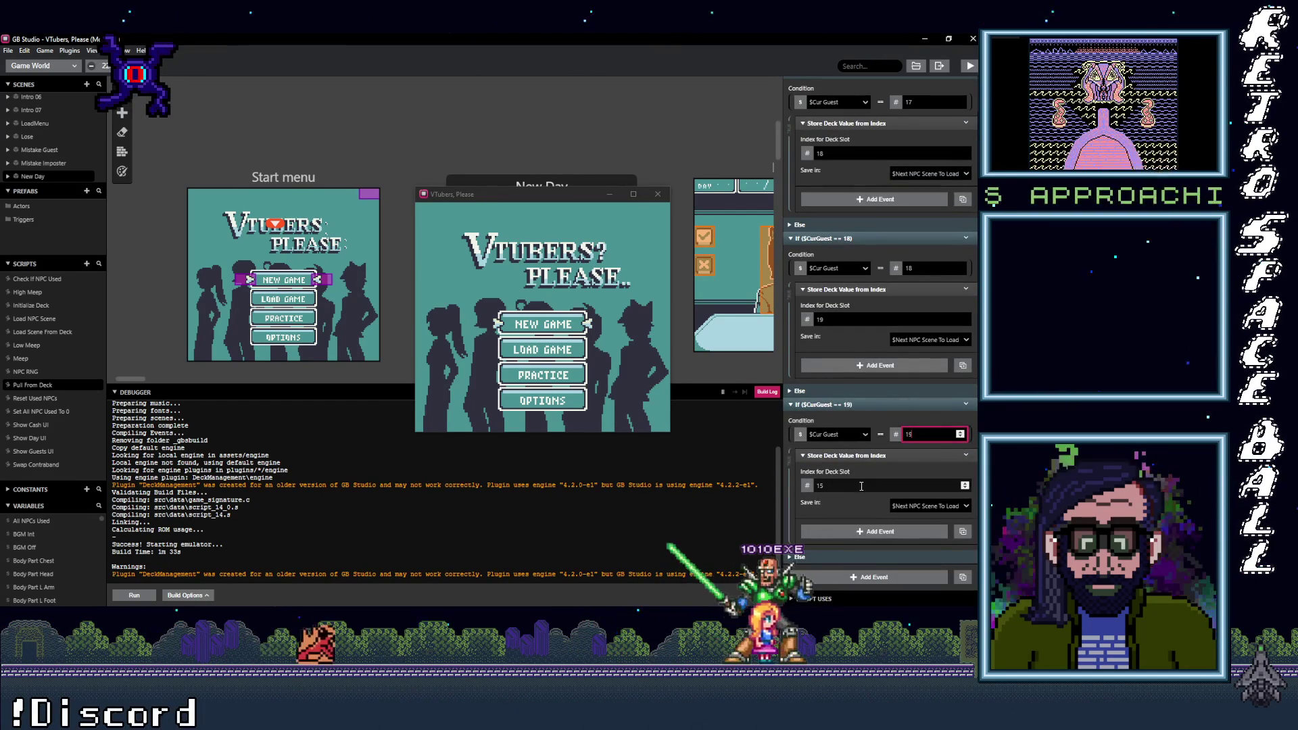
{"action": "key", "text": "Tab"}
{"action": "type", "text": "20"}
Step: Move guest checks 15–19 directly after the guest 14 check and rebuild the game
{"action": "scroll", "coordinate": [872, 378], "scroll_direction": "up", "scroll_amount": 5}
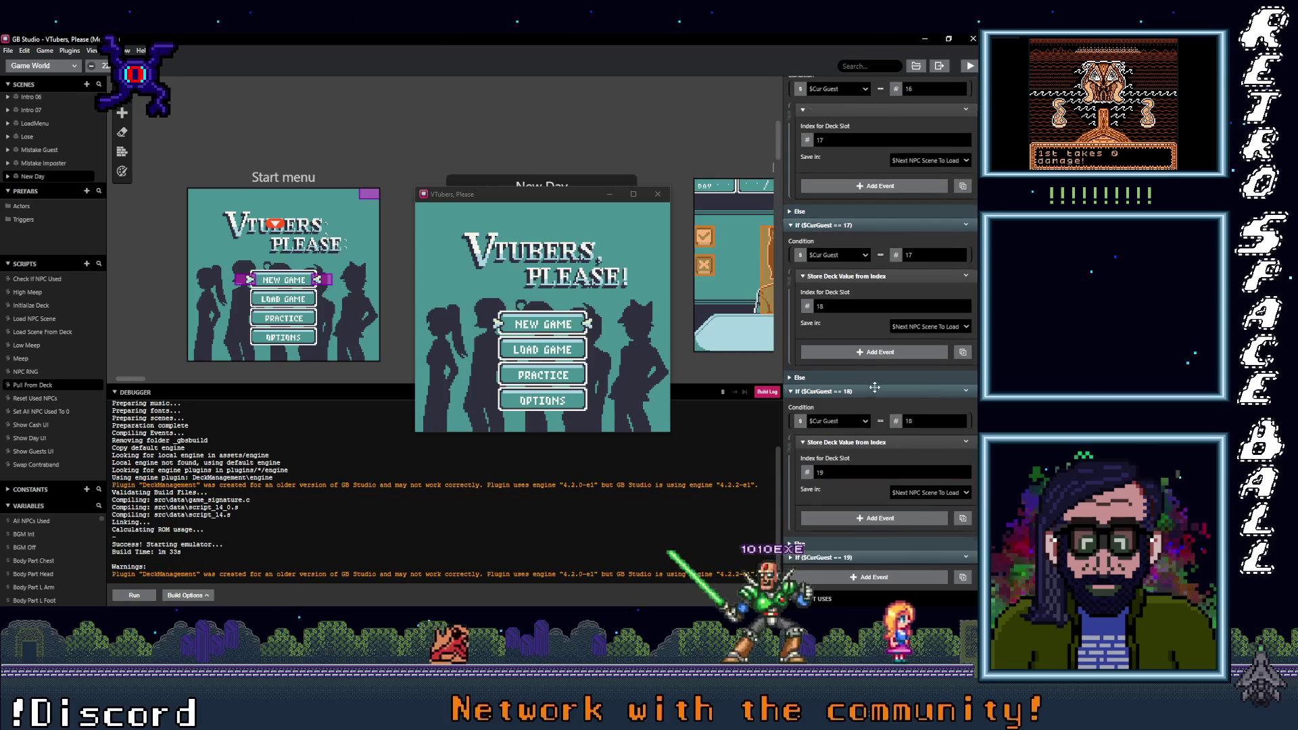
{"action": "scroll", "coordinate": [845, 348], "scroll_direction": "up", "scroll_amount": 5}
{"action": "left_click", "coordinate": [860, 379]}
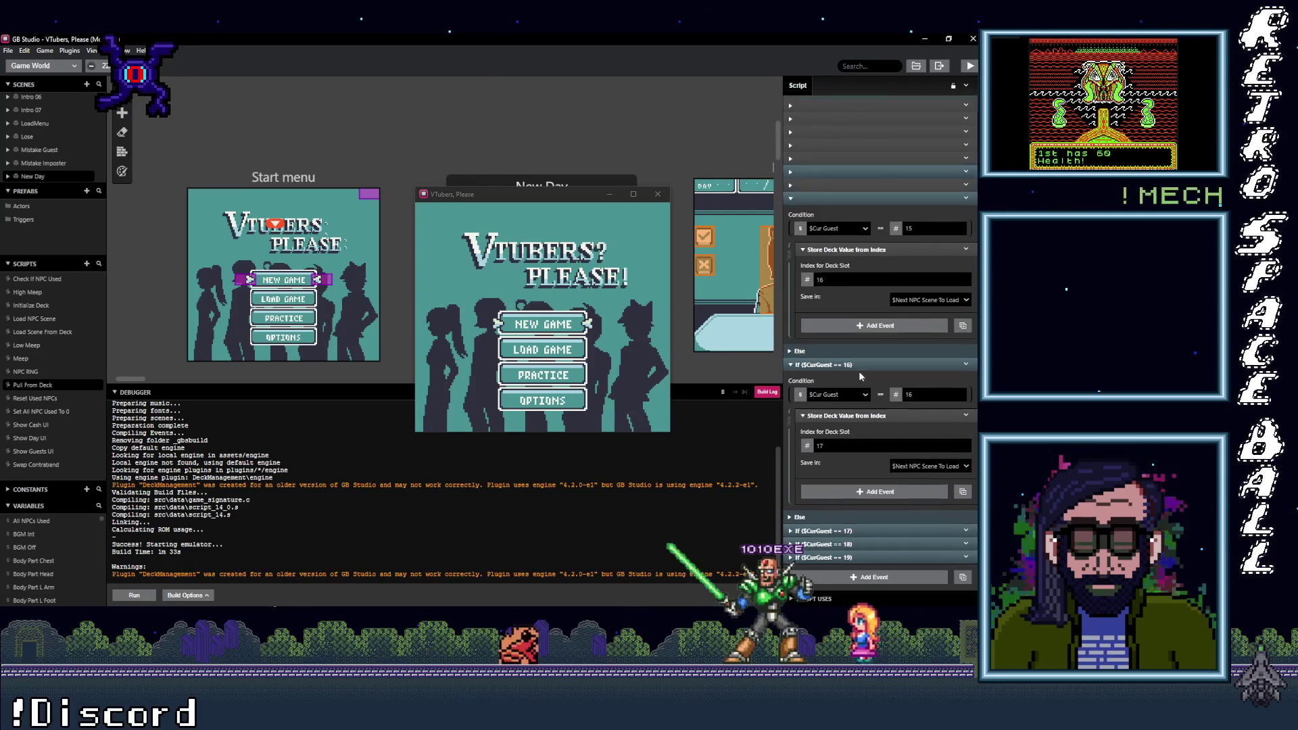
{"action": "left_click", "coordinate": [855, 364]}
{"action": "left_click", "coordinate": [864, 352]}
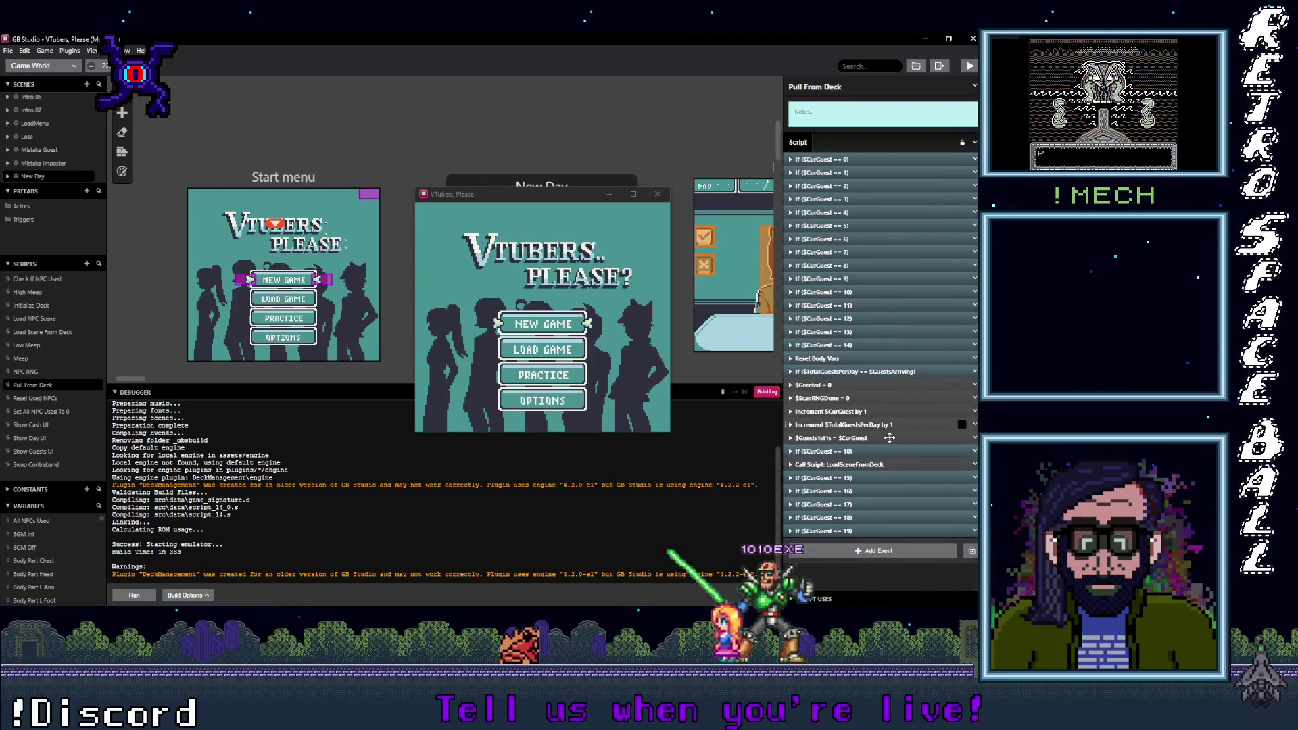
{"action": "left_click", "coordinate": [870, 480]}
{"action": "left_click", "coordinate": [876, 518], "text": "shift"}
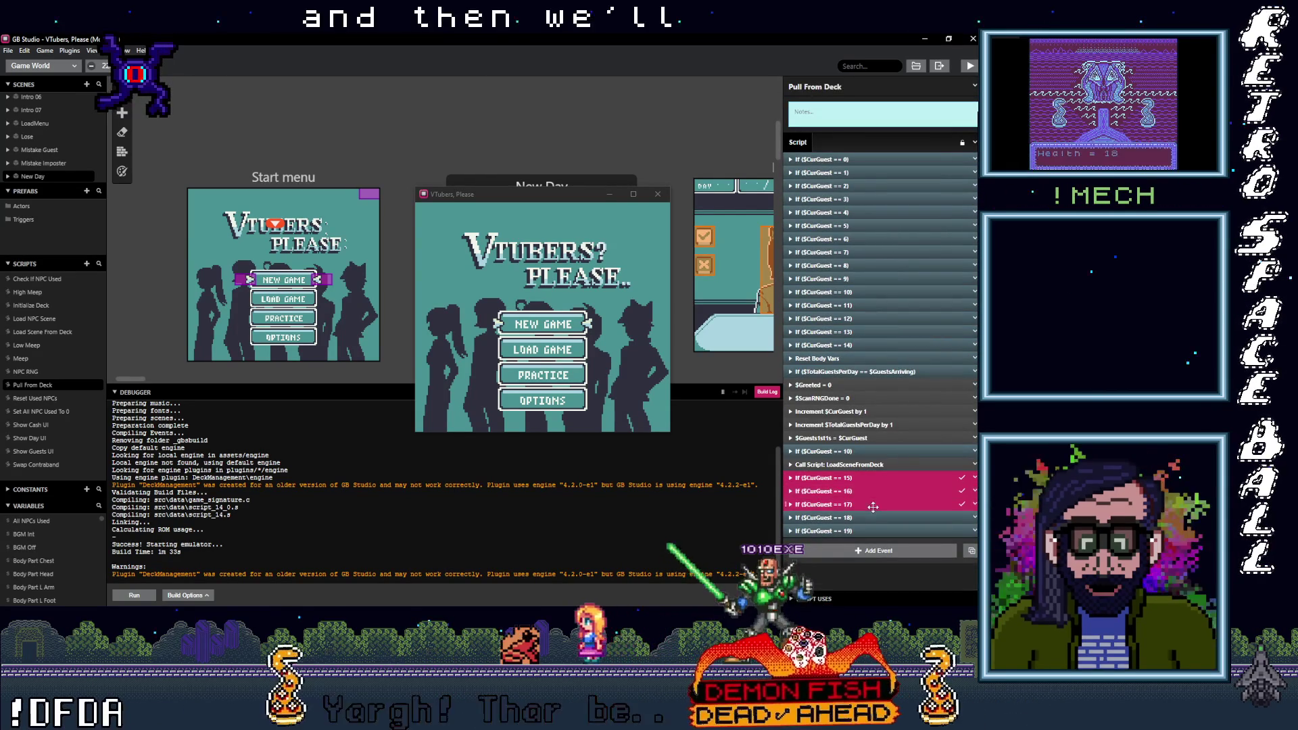
{"action": "left_click_drag", "start_coordinate": [876, 521], "coordinate": [876, 365]}
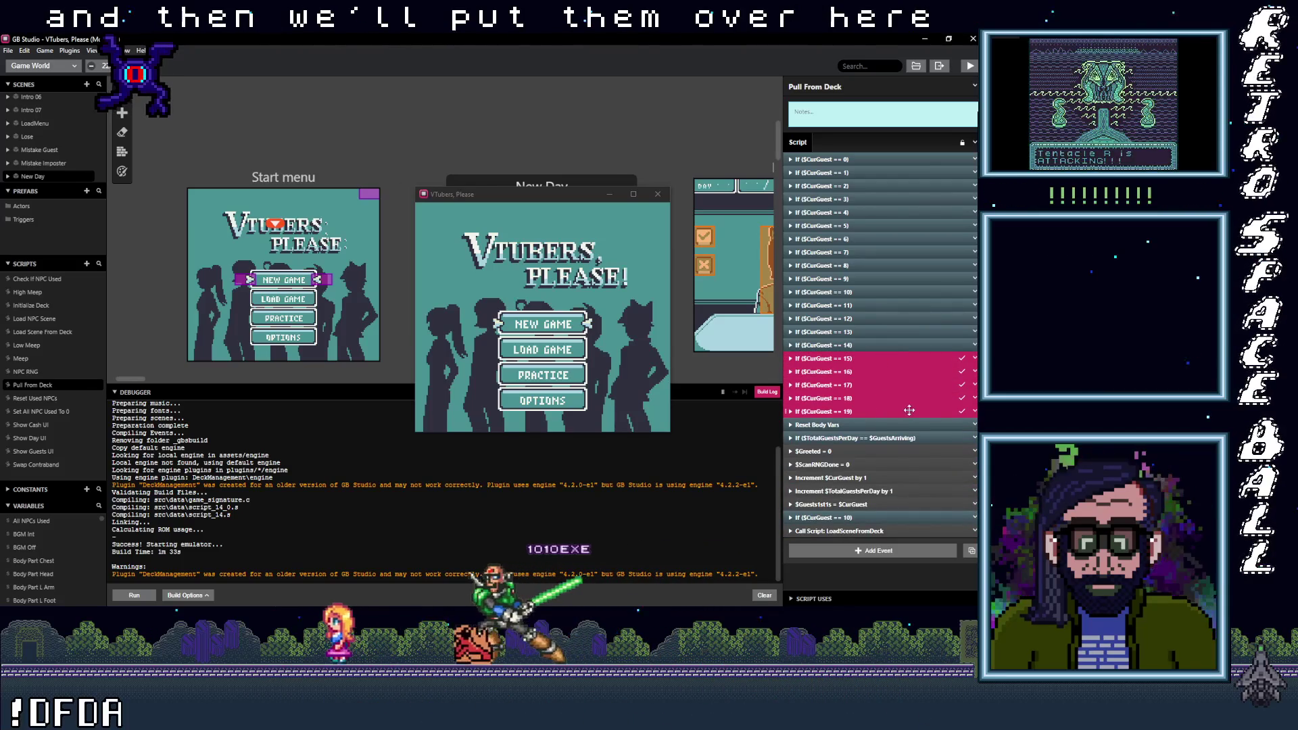
{"action": "left_click", "coordinate": [872, 120]}
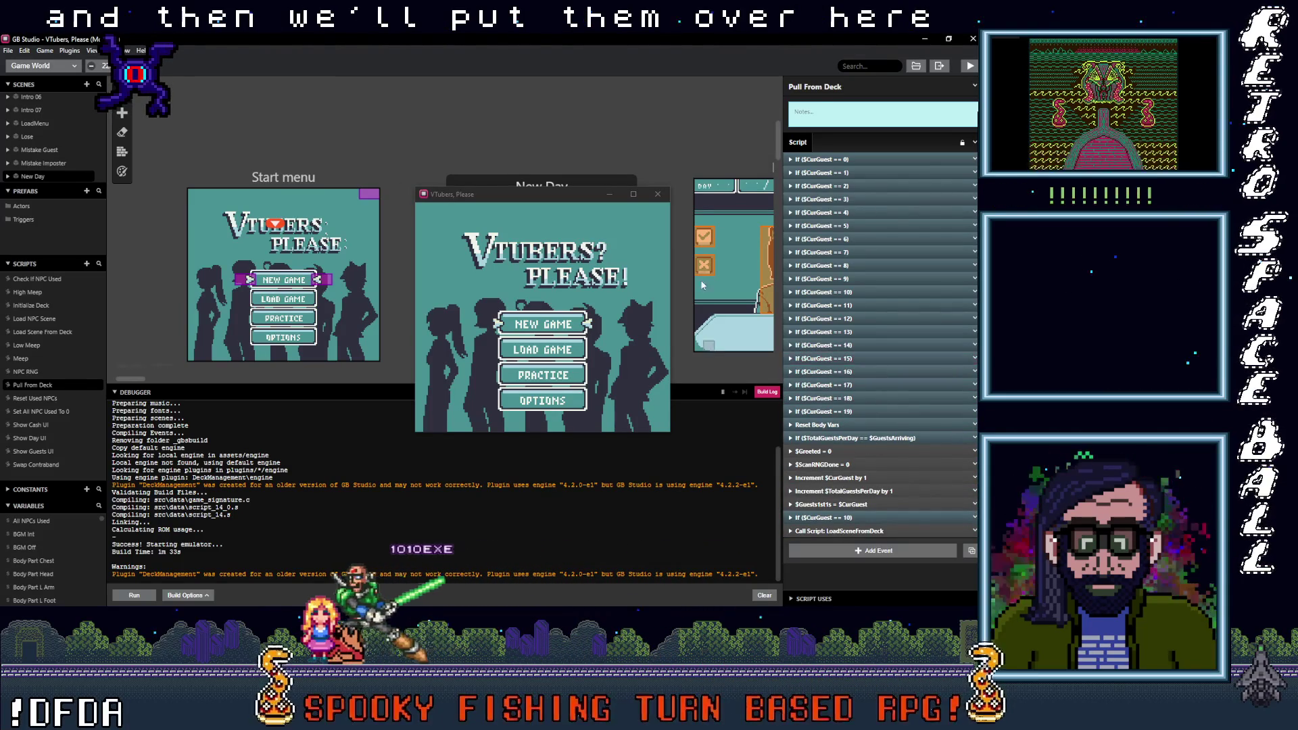
{"action": "key", "text": "ctrl+b"}
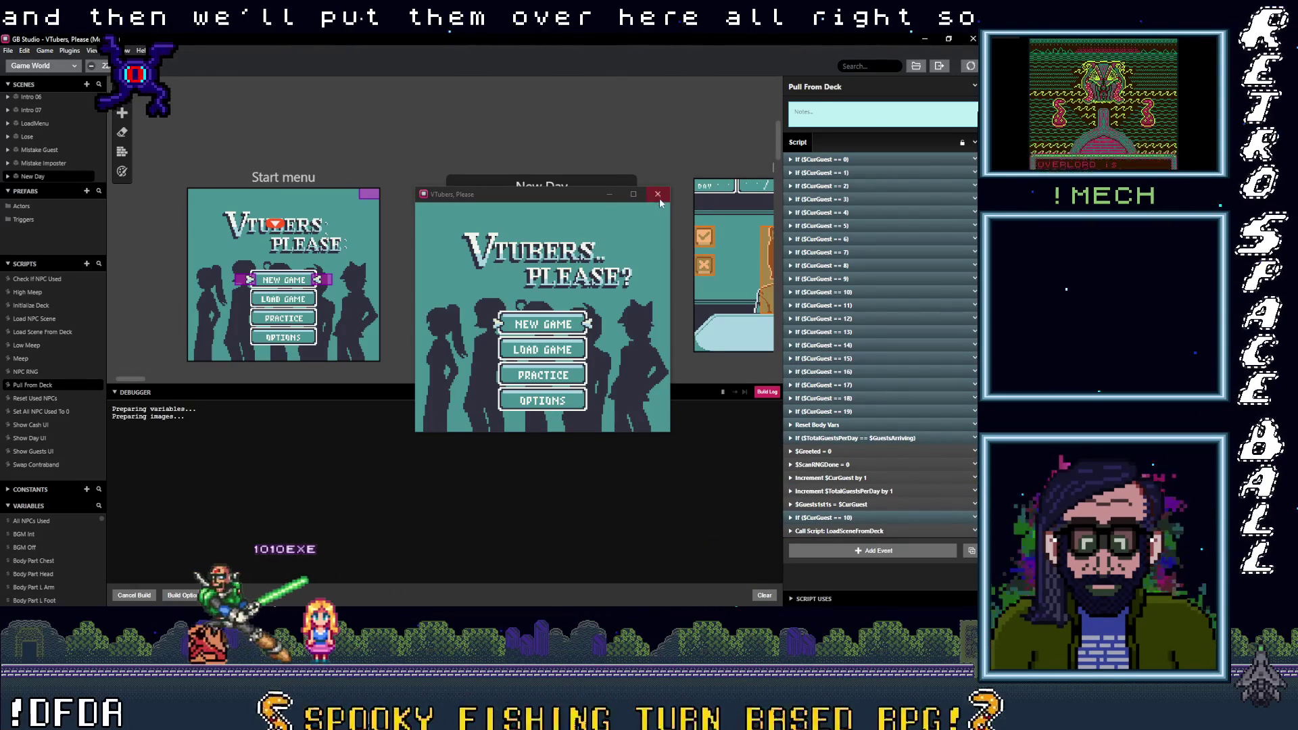
Step: Close the old game window and inspect the guest 19 and guest 10 checks
{"action": "left_click", "coordinate": [657, 194]}
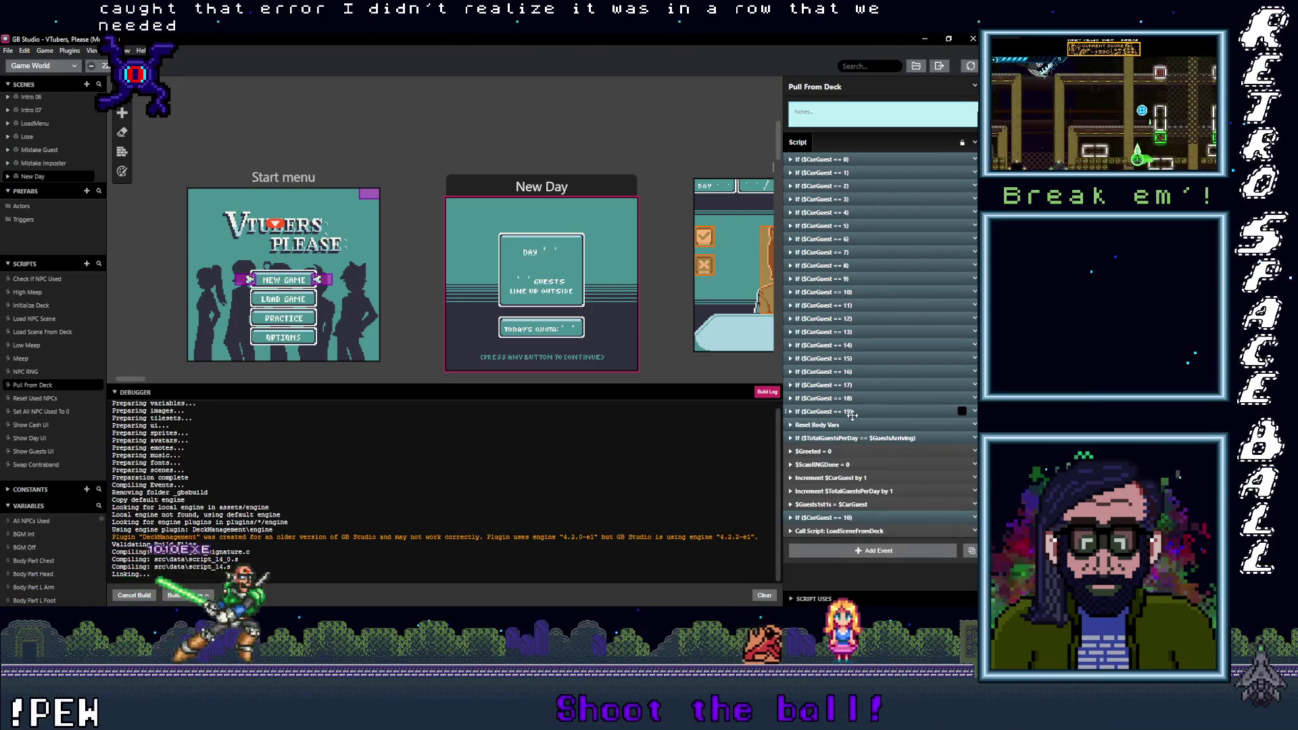
{"action": "left_click", "coordinate": [849, 412]}
{"action": "left_click", "coordinate": [849, 412]}
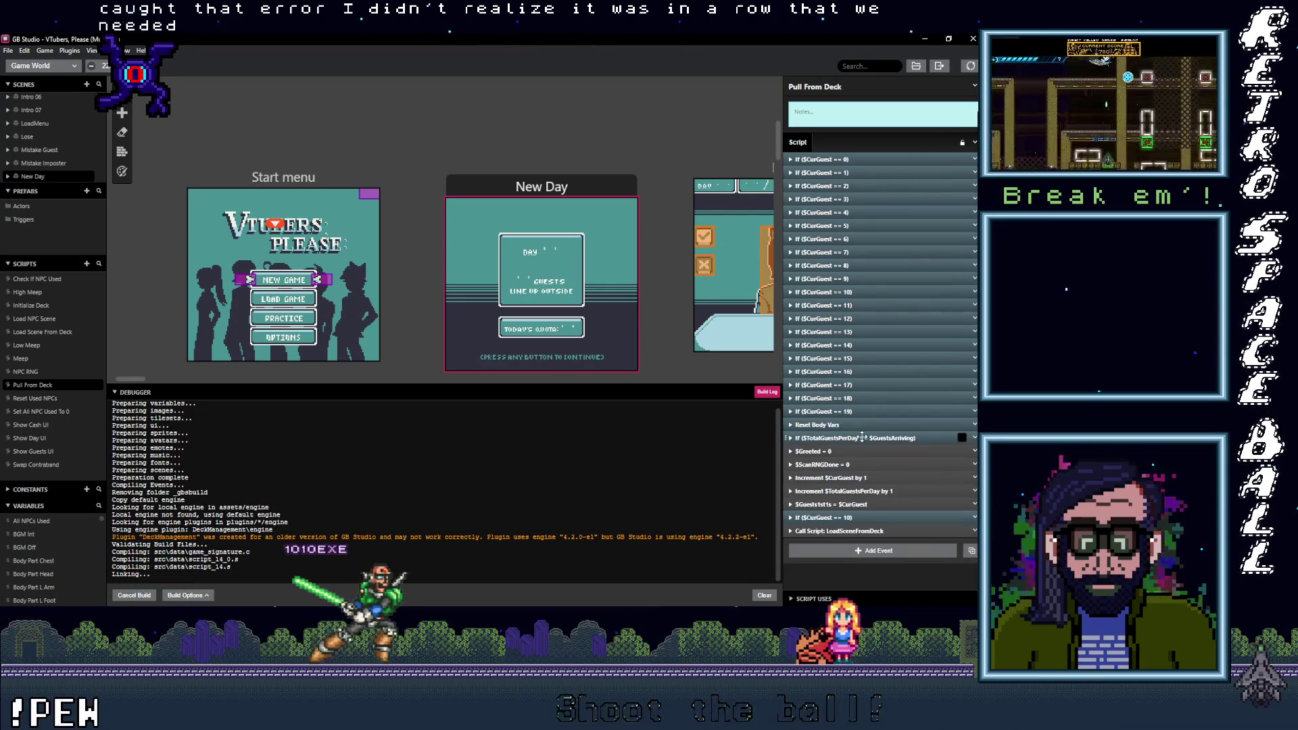
{"action": "left_click", "coordinate": [868, 520]}
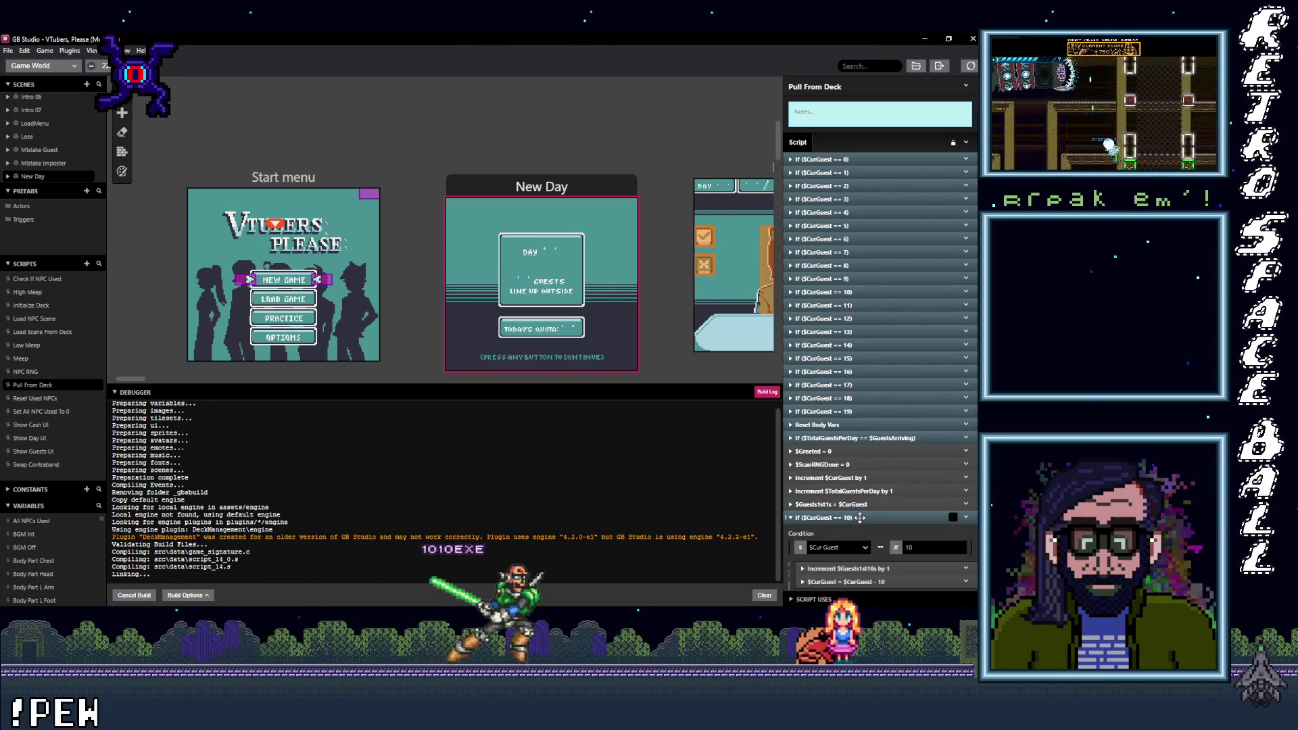
{"action": "scroll", "coordinate": [859, 473], "scroll_direction": "down", "scroll_amount": 2}
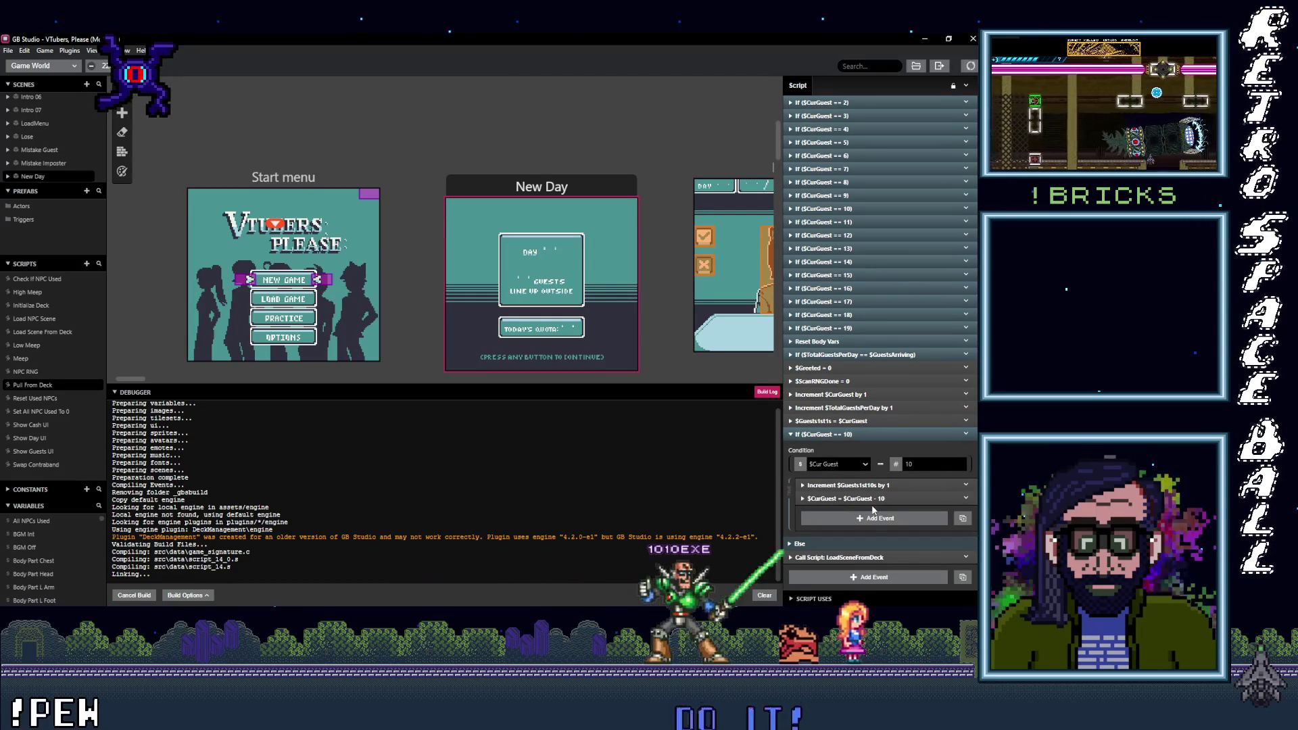
{"action": "left_click", "coordinate": [866, 434]}
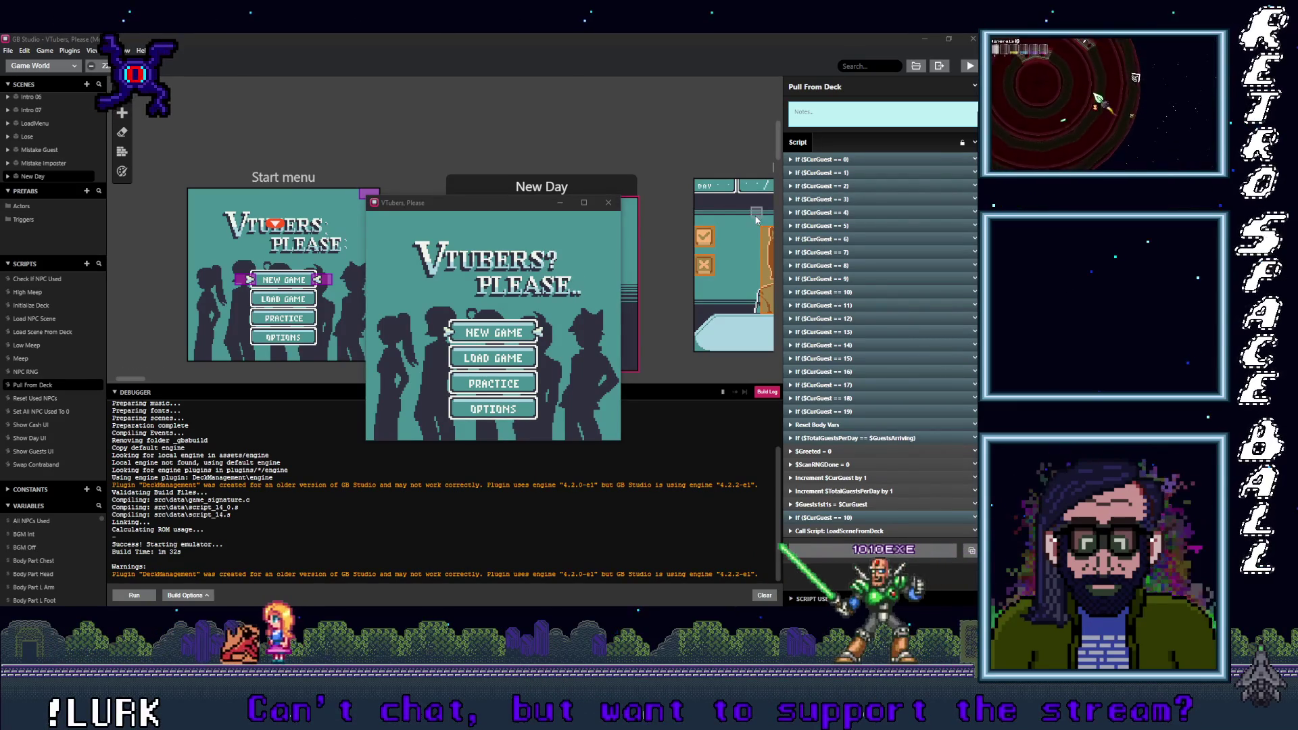
Step: Maximize the game window, start a New Game and skip the intro to the Day 01 briefing
{"action": "left_click", "coordinate": [569, 266]}
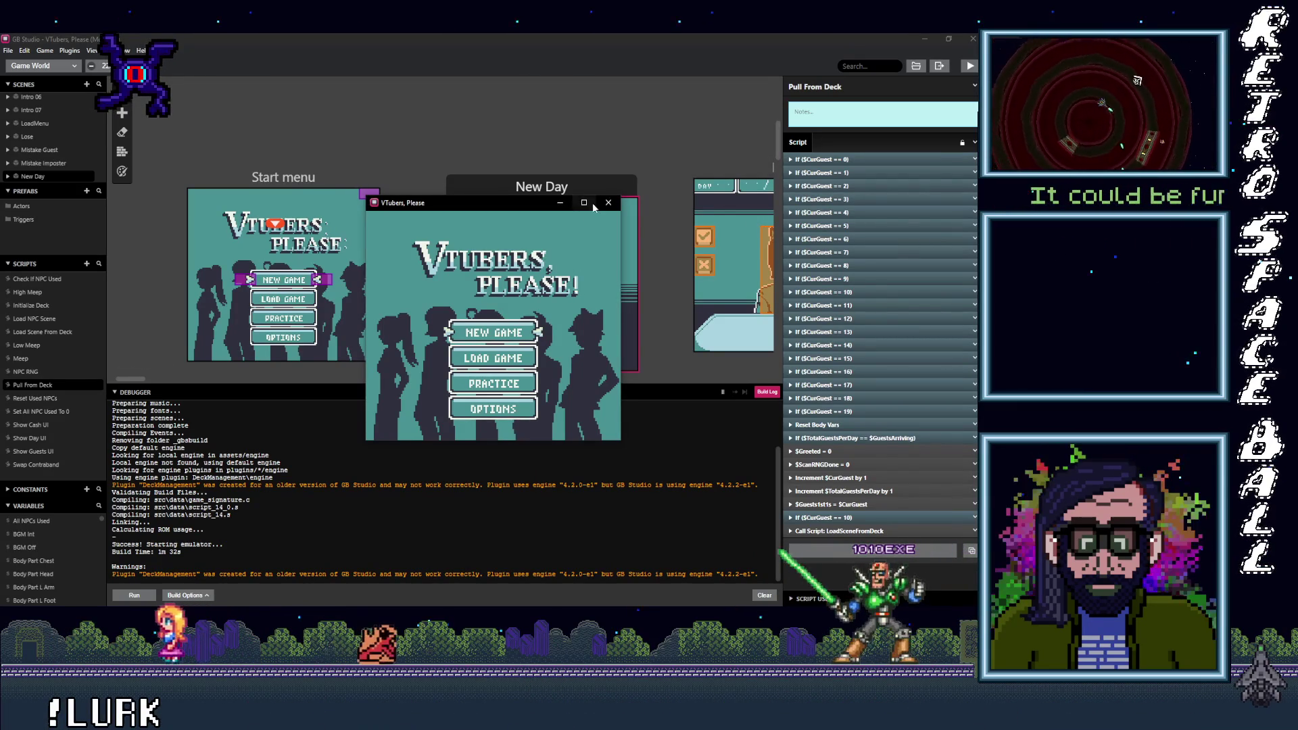
{"action": "left_click", "coordinate": [583, 203]}
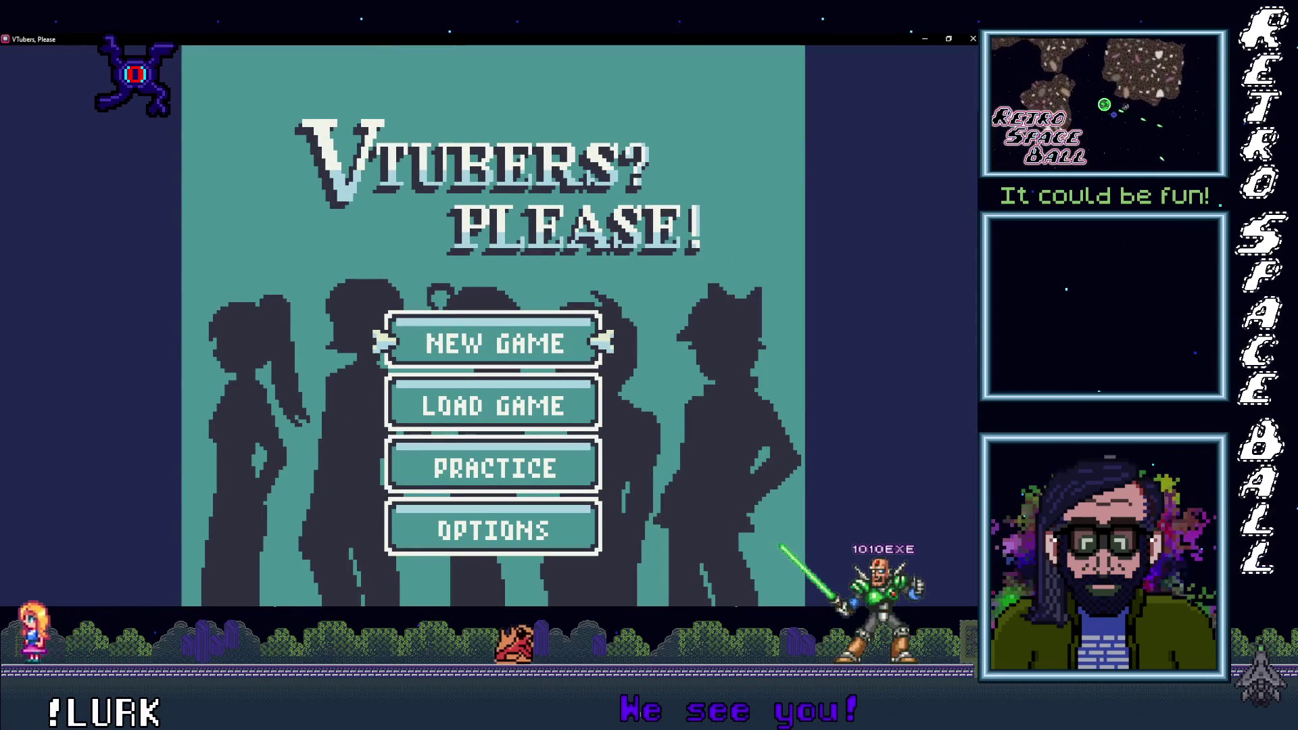
{"action": "key", "text": "Return"}
{"action": "key", "text": "Return"}
{"action": "key", "text": "Return"}
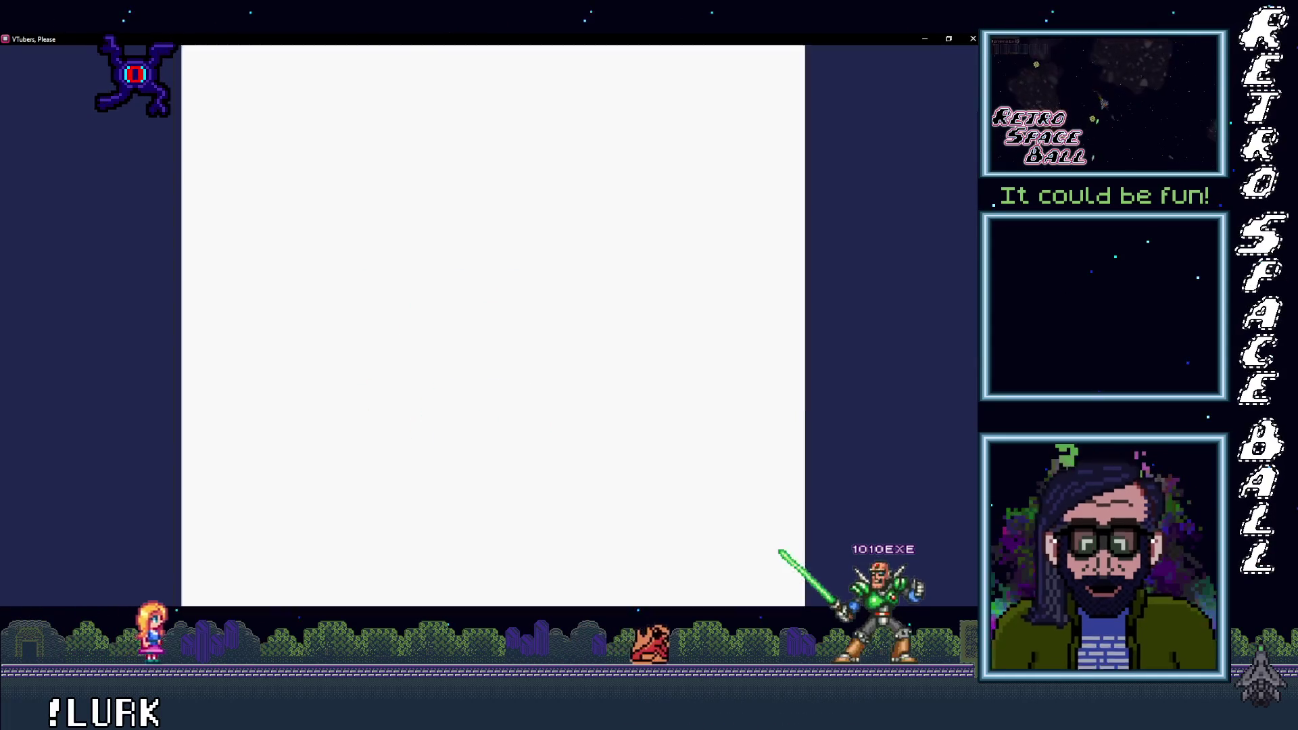
{"action": "key", "text": "Return"}
{"action": "key", "text": "Return"}
{"action": "key", "text": "Return"}
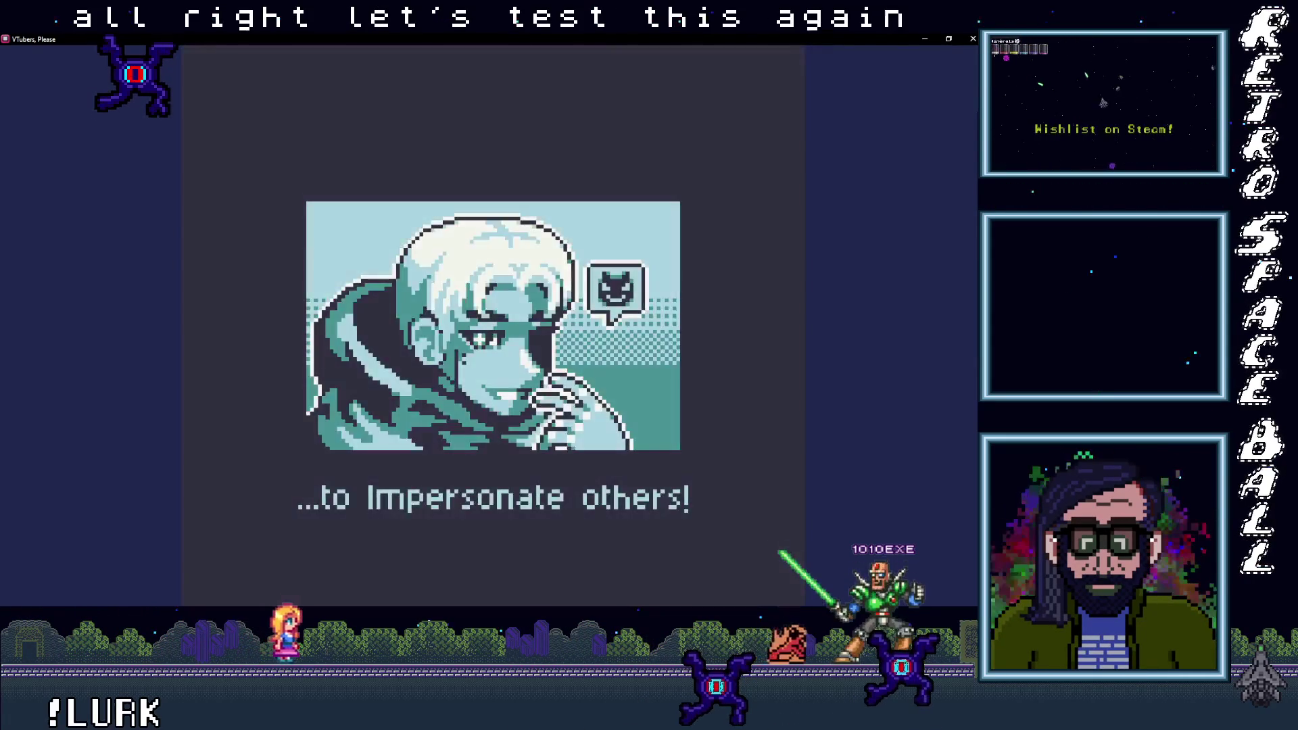
{"action": "key", "text": "Return"}
{"action": "key", "text": "Return"}
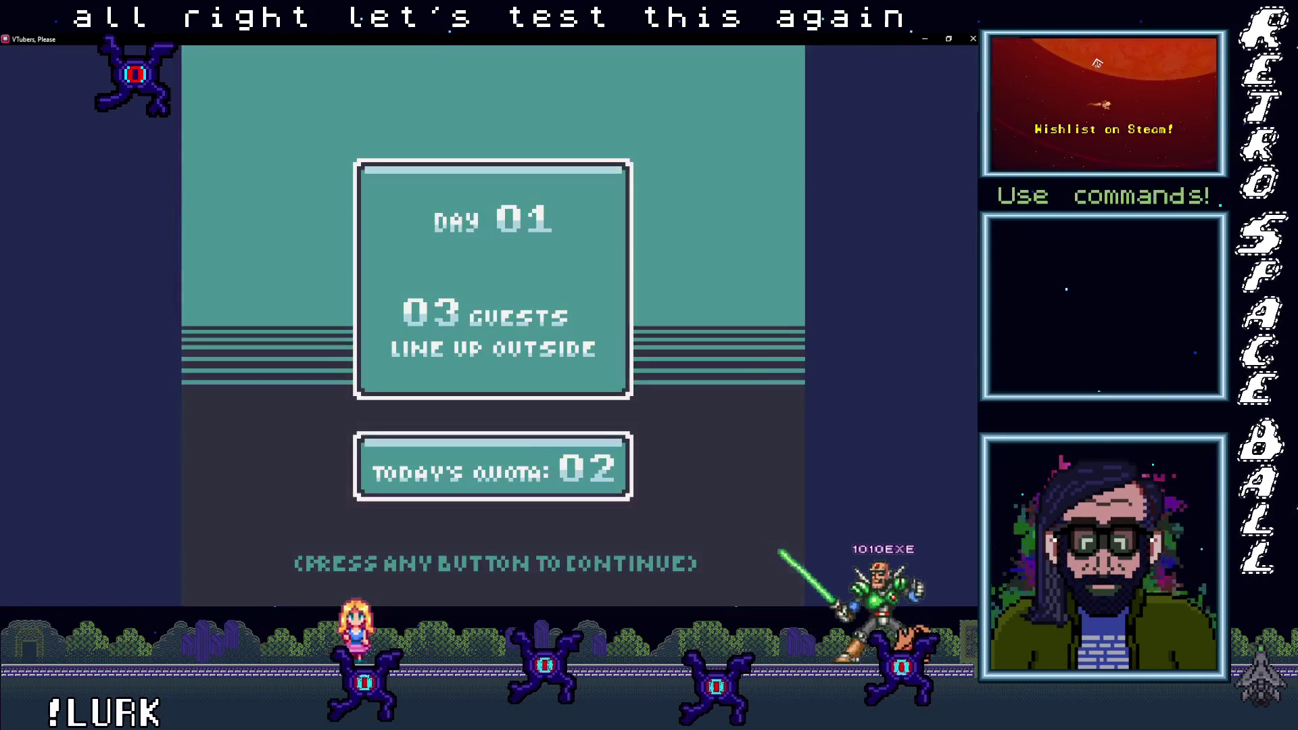
{"action": "key", "text": "Return"}
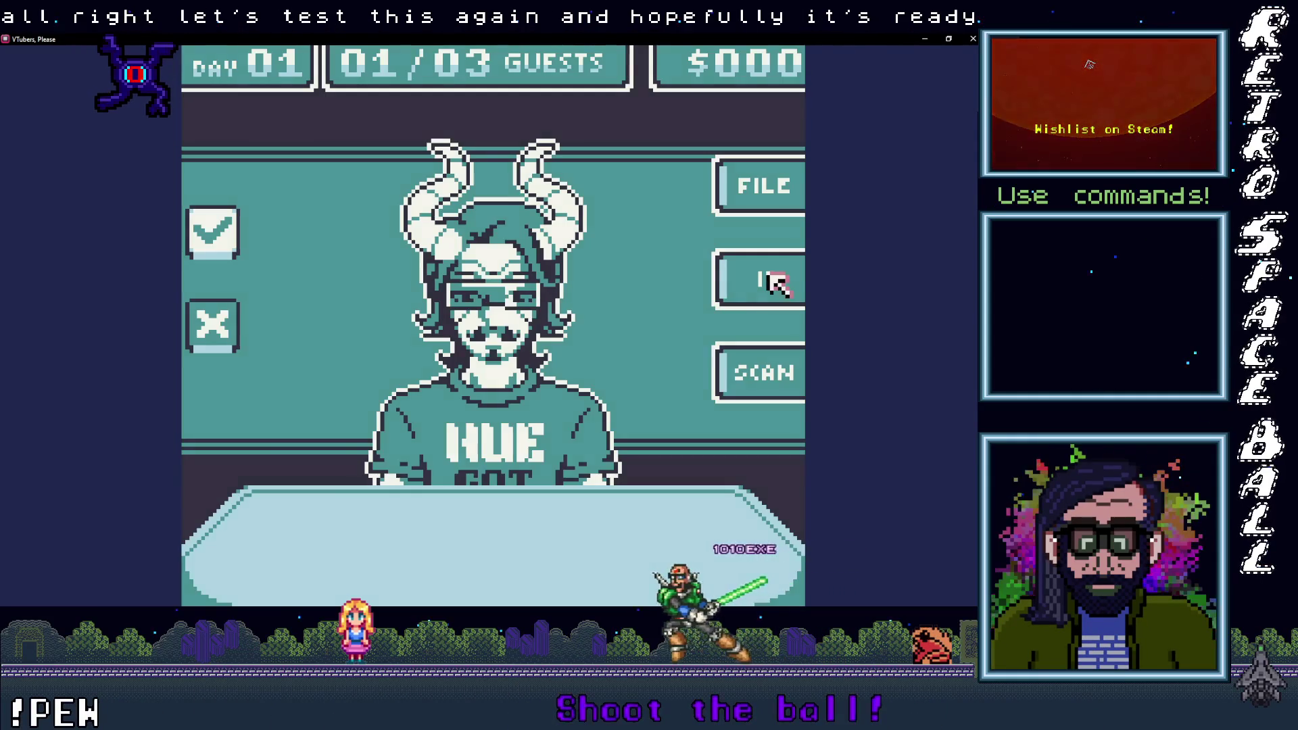
Step: Compare the first guest's ID with the file, then deny the impostor and the fox guest
{"action": "left_click", "coordinate": [774, 278]}
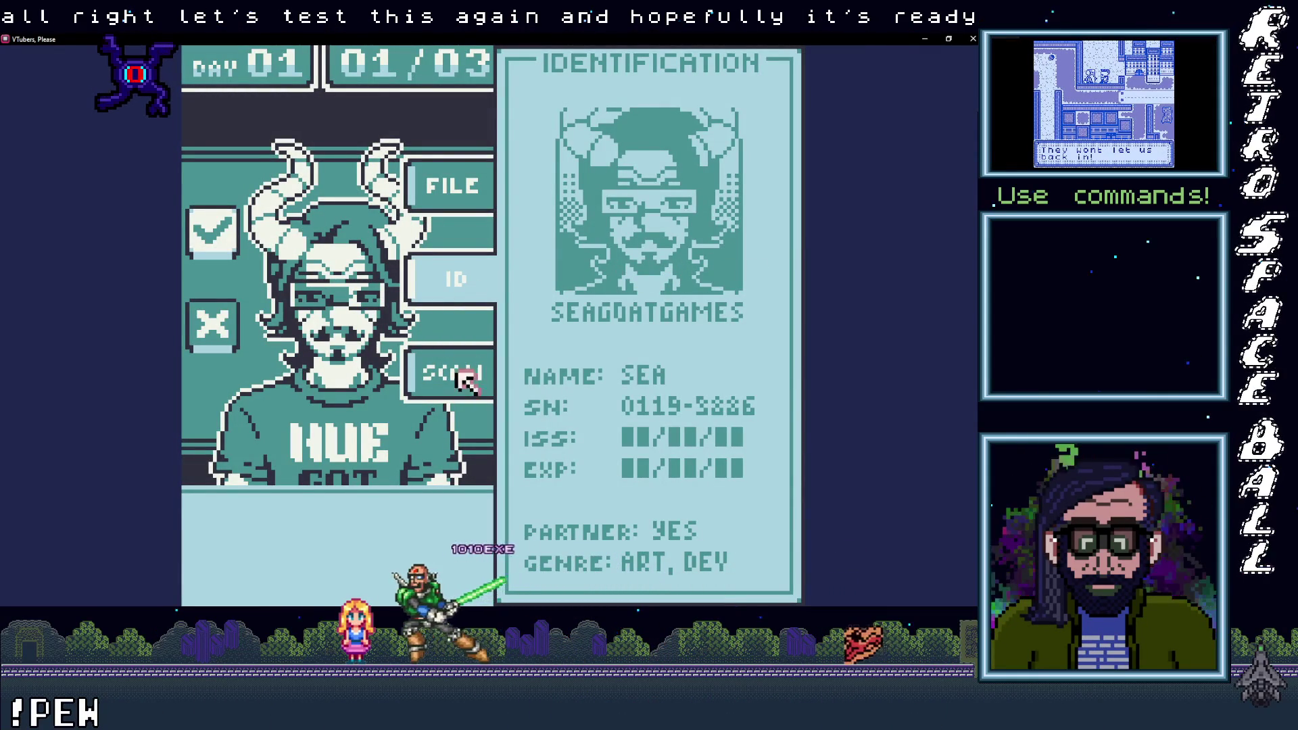
{"action": "left_click", "coordinate": [462, 183]}
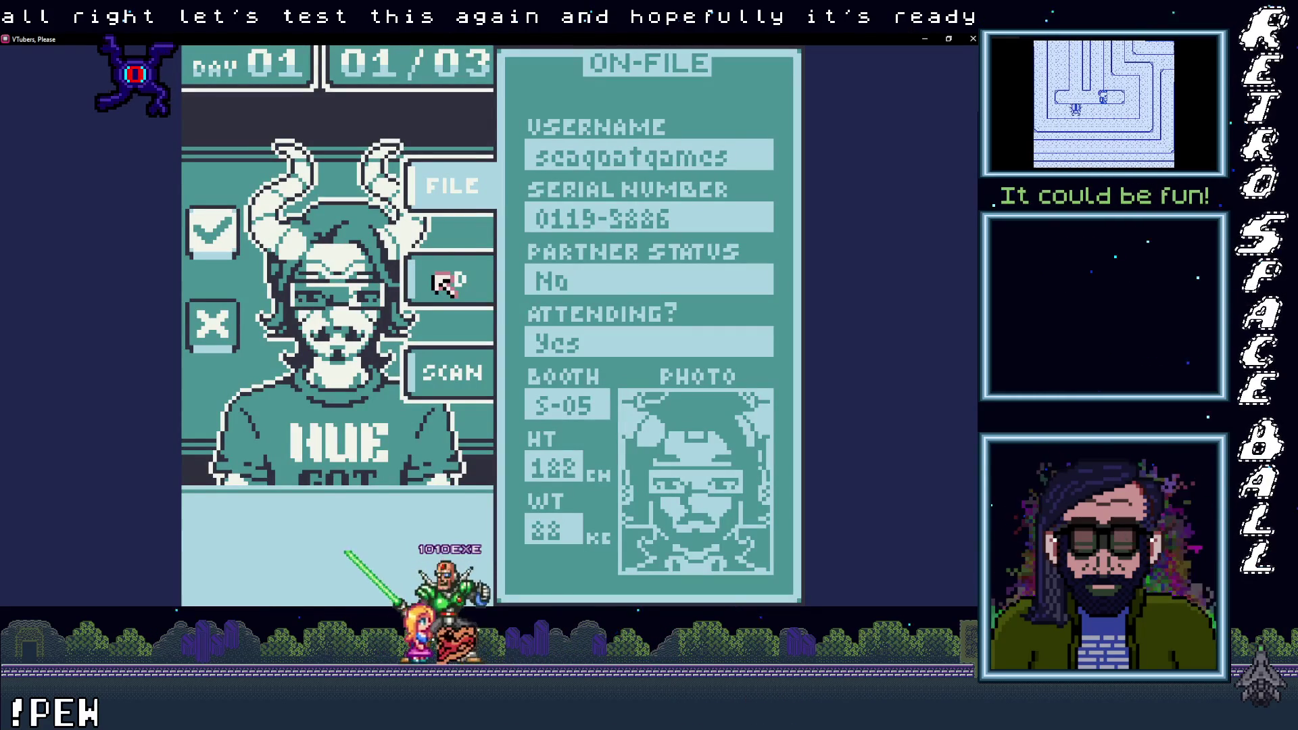
{"action": "left_click", "coordinate": [436, 277]}
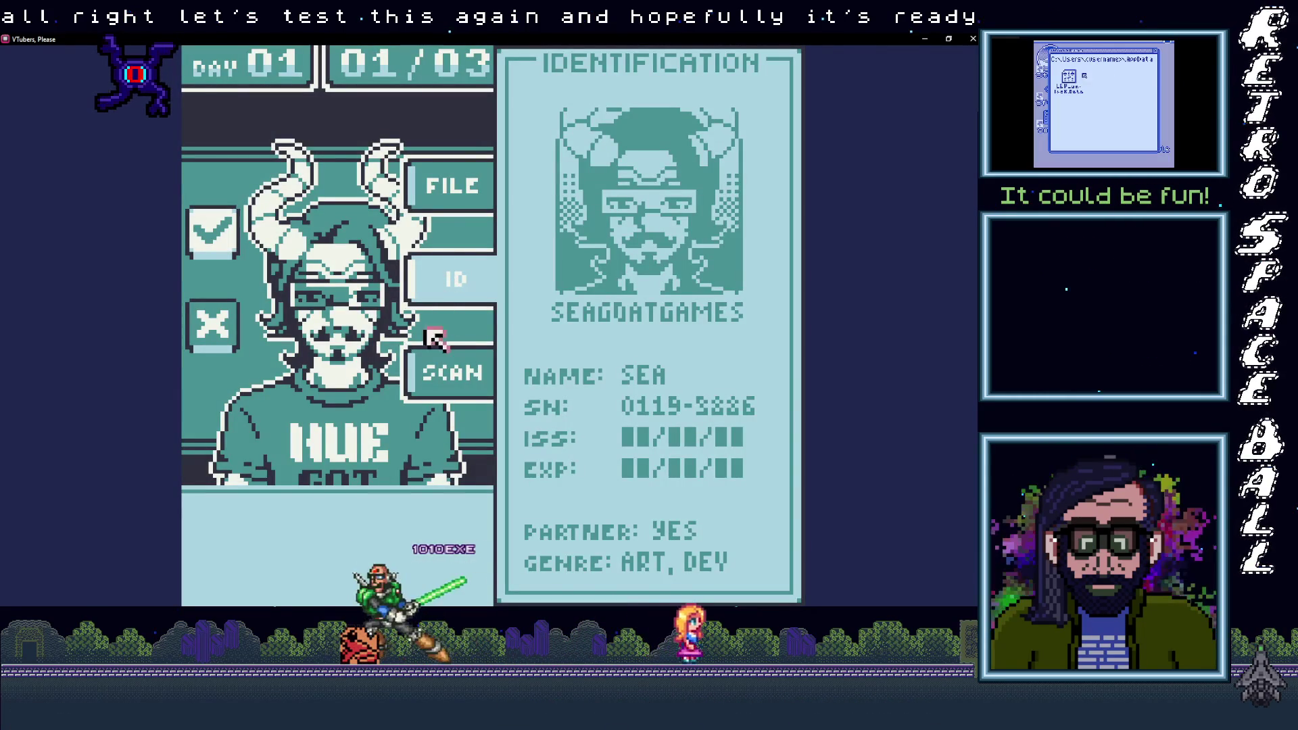
{"action": "left_click", "coordinate": [214, 330]}
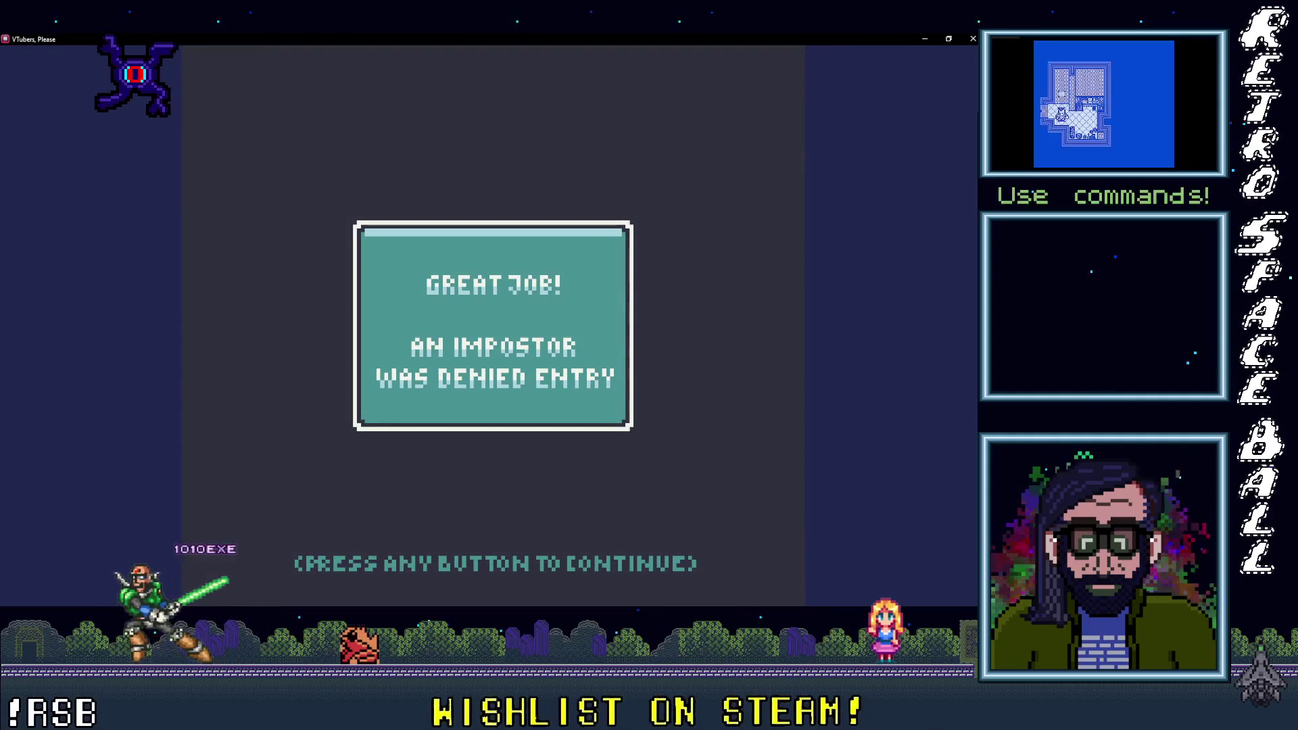
{"action": "left_click", "coordinate": [473, 305]}
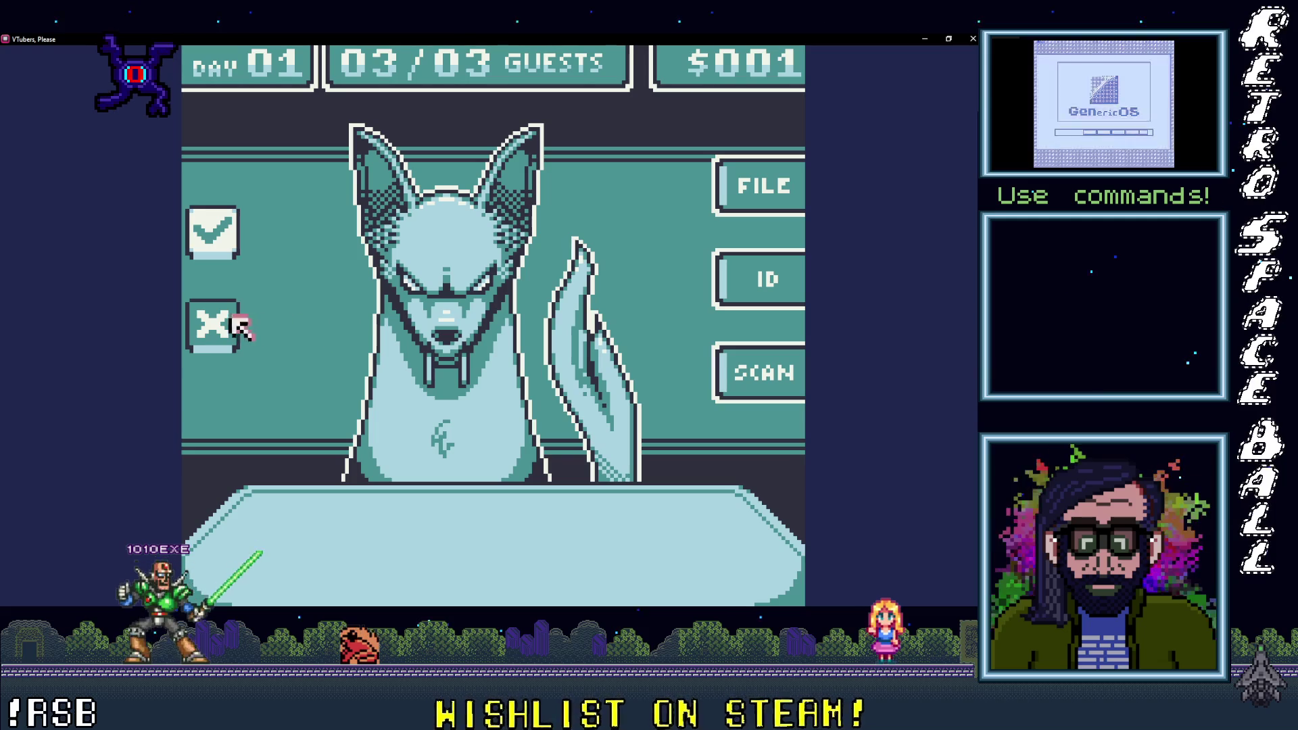
{"action": "left_click", "coordinate": [209, 326]}
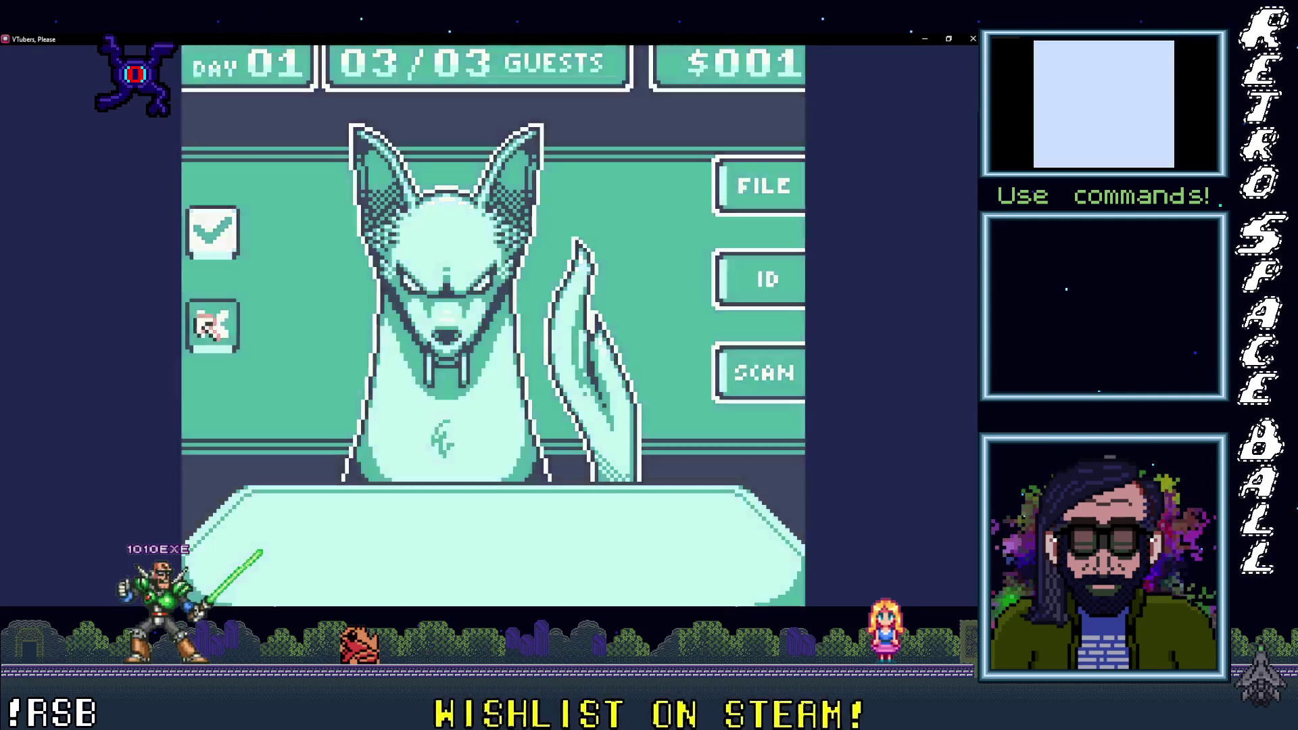
{"action": "left_click", "coordinate": [208, 326]}
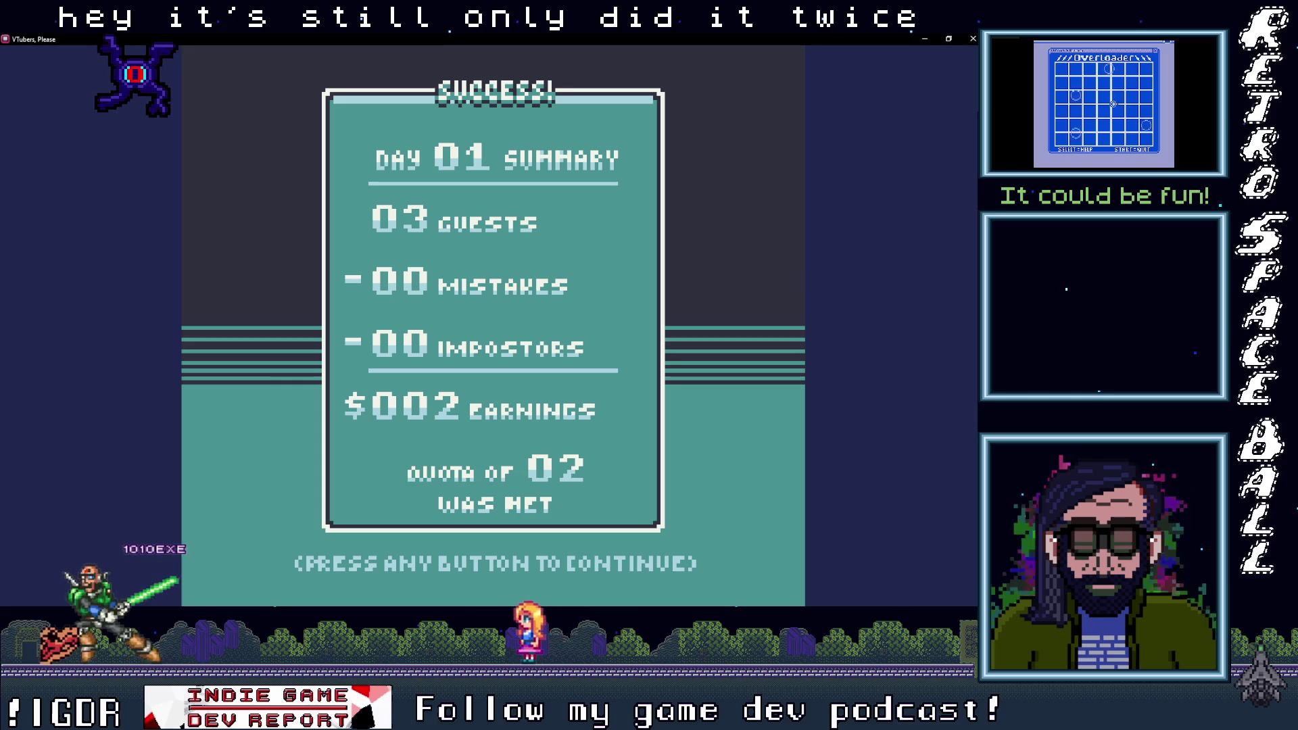
Step: Continue from the Day 01 summary into Day 02's first guest and minimize the game
{"action": "key", "text": "space"}
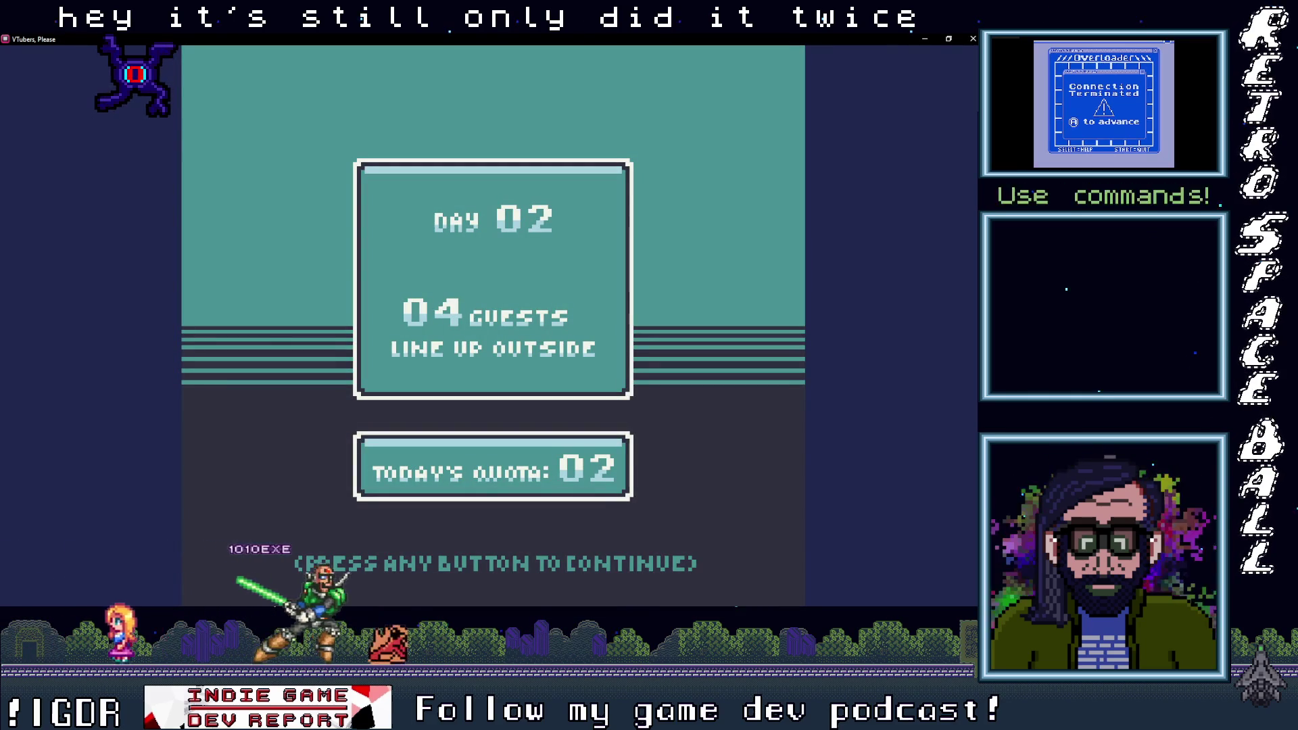
{"action": "key", "text": "space"}
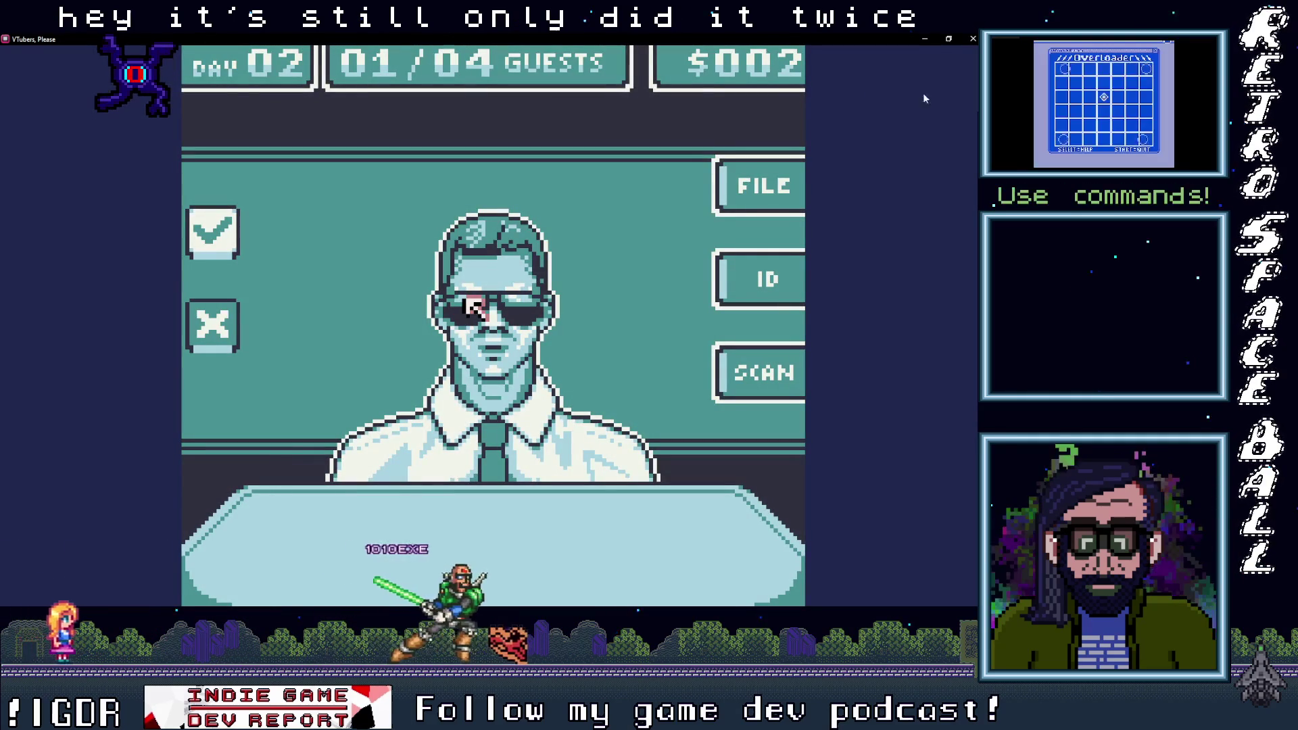
{"action": "left_click", "coordinate": [919, 38]}
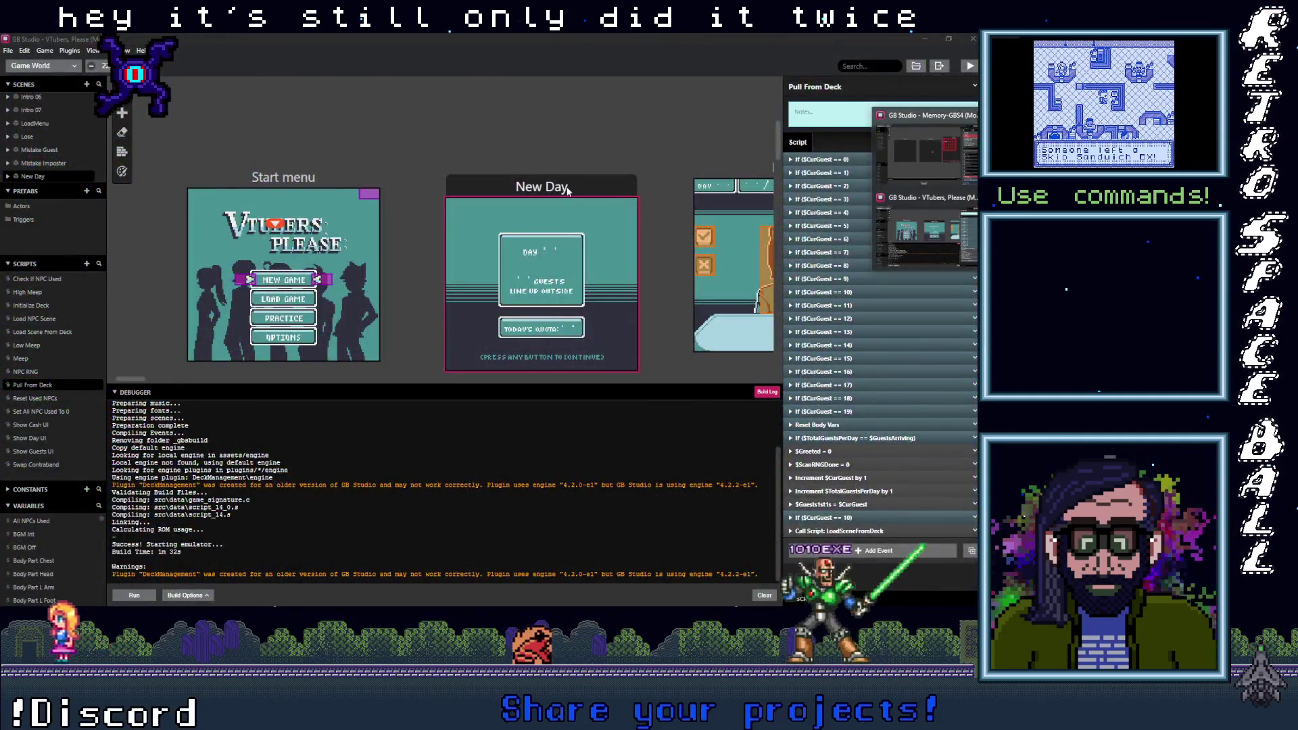
Step: Collapse the New Day scene's On Init event groups and expand its button-press script
{"action": "left_click", "coordinate": [568, 189]}
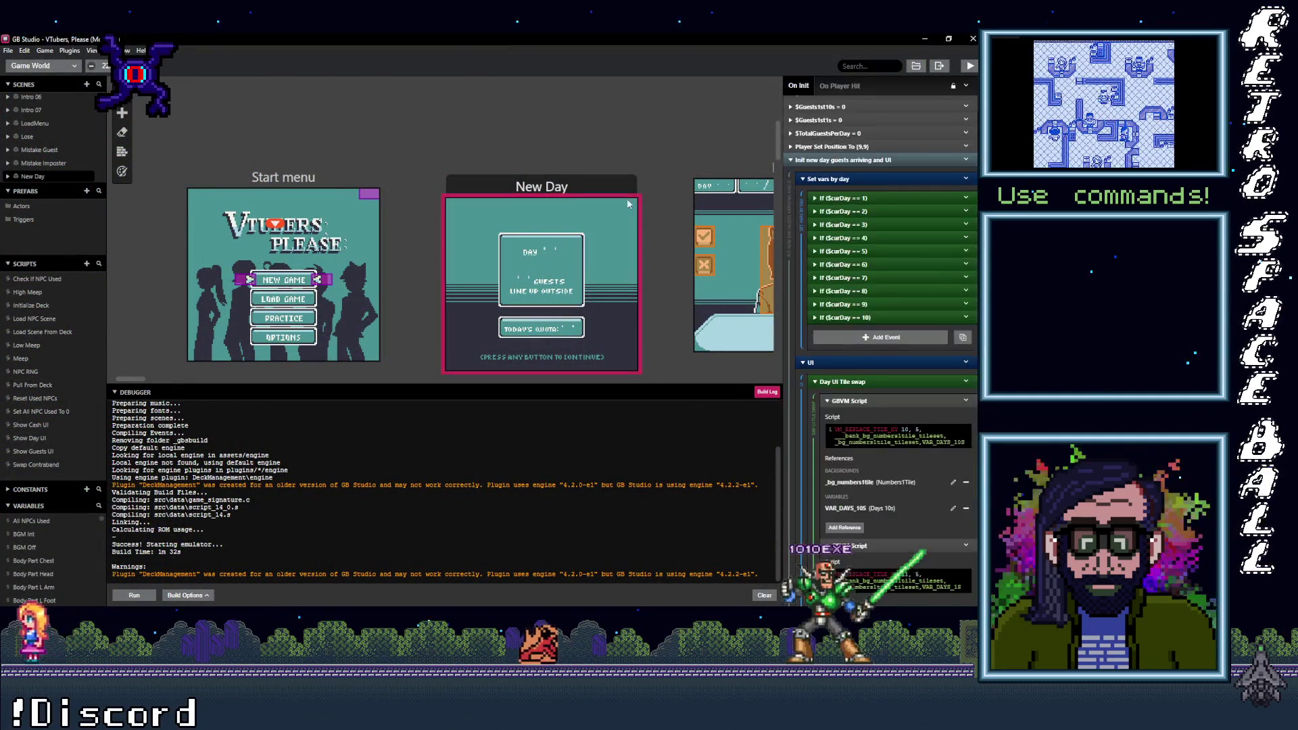
{"action": "left_click", "coordinate": [860, 179]}
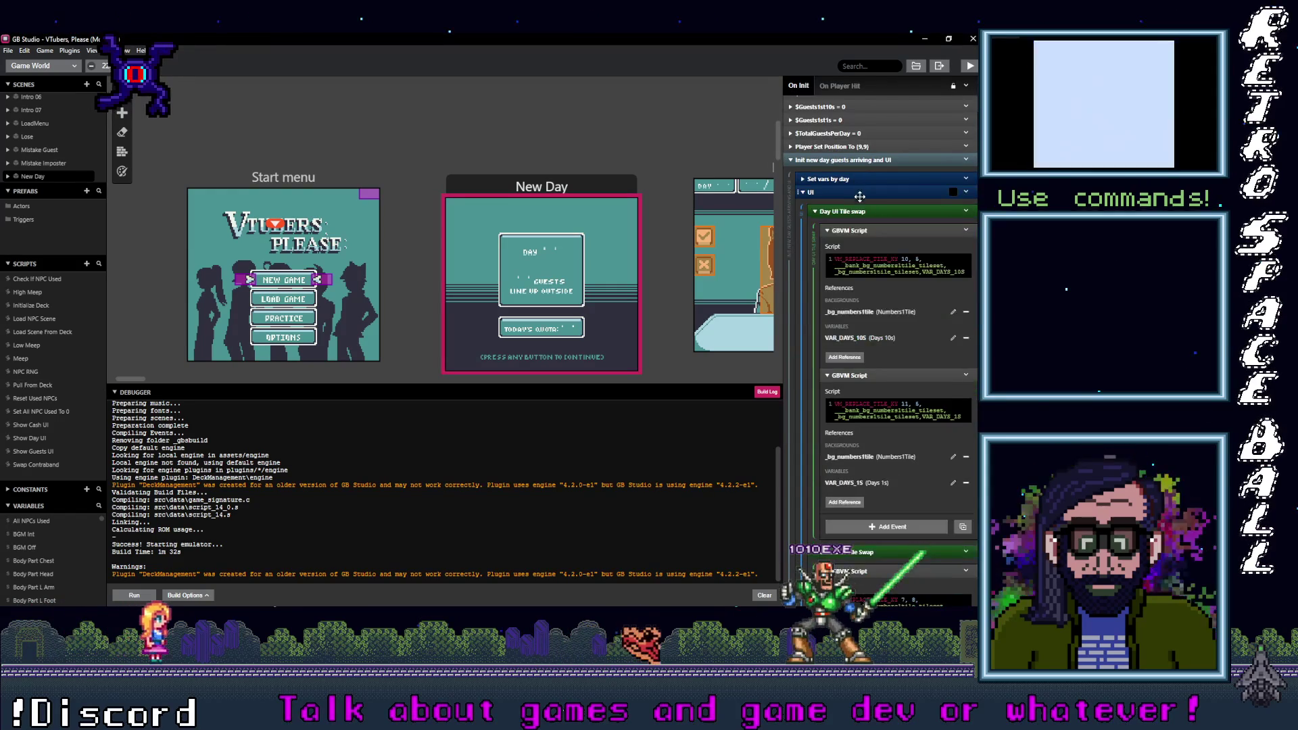
{"action": "left_click", "coordinate": [858, 192]}
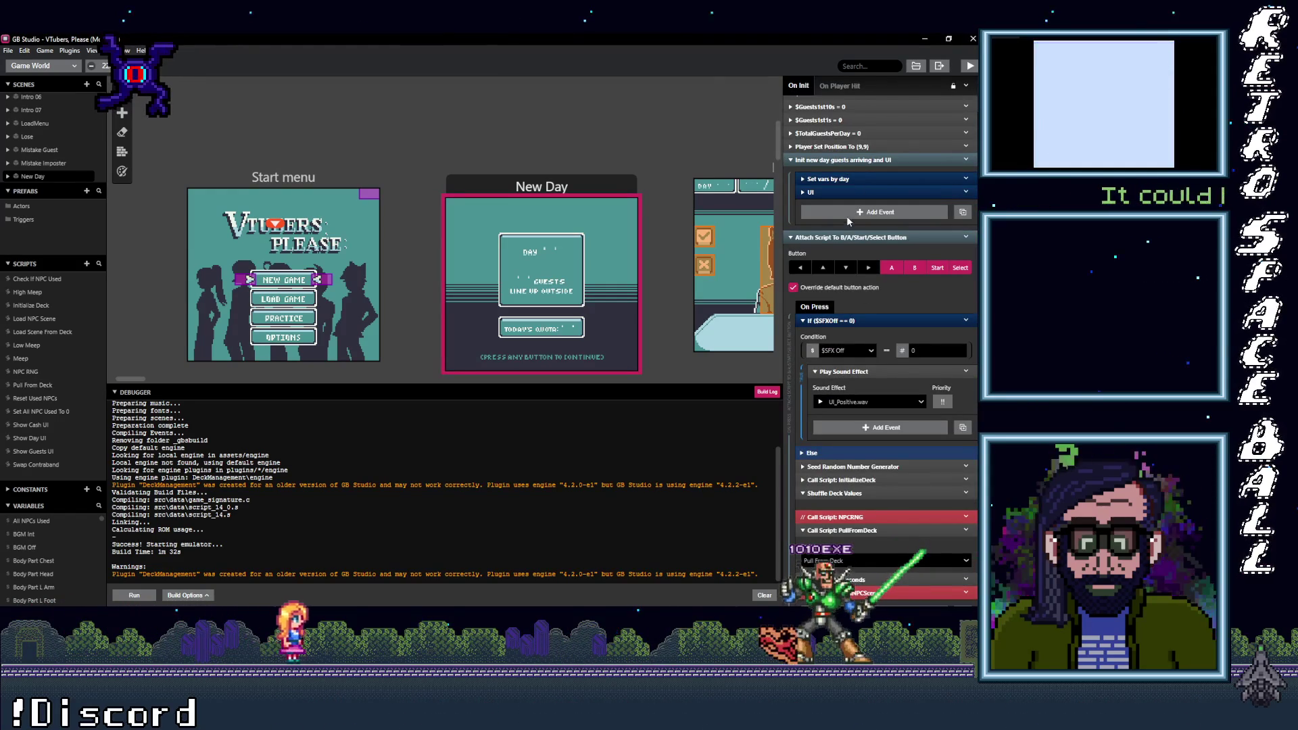
{"action": "left_click", "coordinate": [853, 159]}
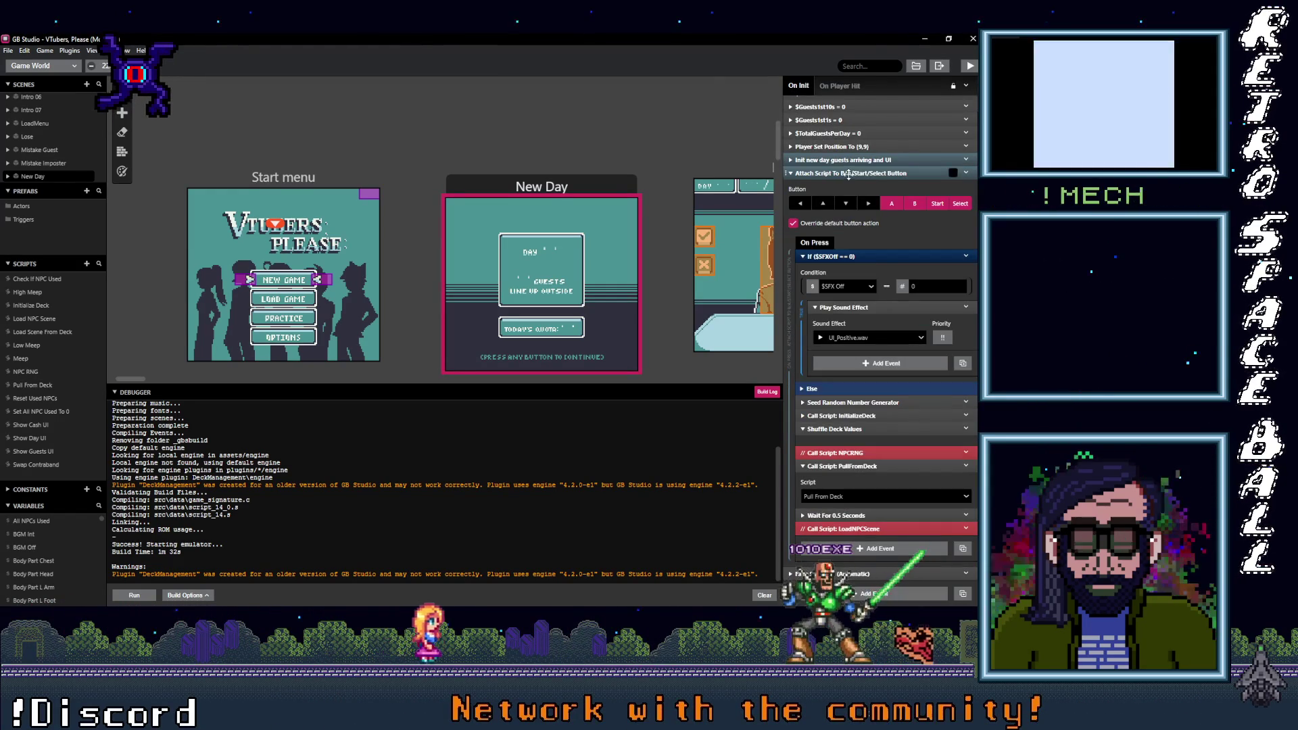
{"action": "left_click", "coordinate": [848, 174]}
{"action": "left_click", "coordinate": [879, 523]}
Step: Pan the world view past NPC1 Doc and open the Pull From Deck script
{"action": "scroll", "coordinate": [896, 513], "scroll_direction": "down", "scroll_amount": 4}
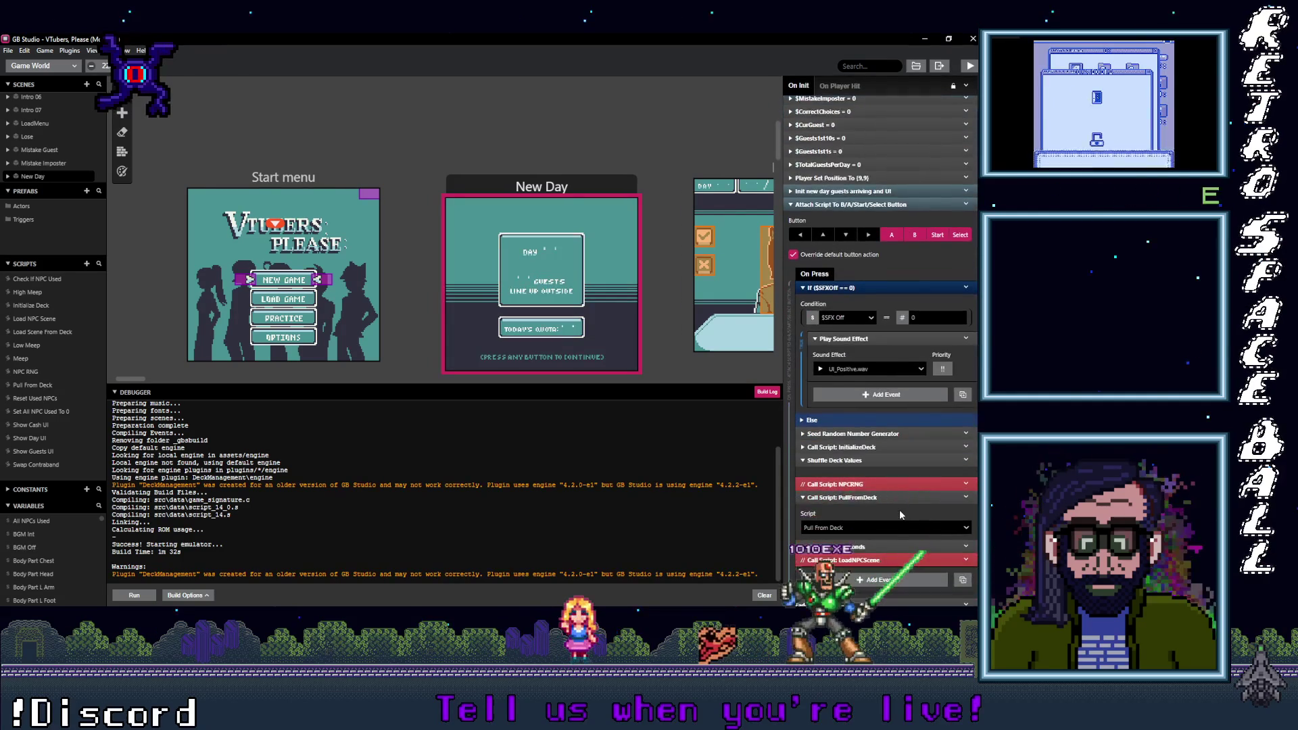
{"action": "scroll", "coordinate": [899, 510], "scroll_direction": "down", "scroll_amount": 2}
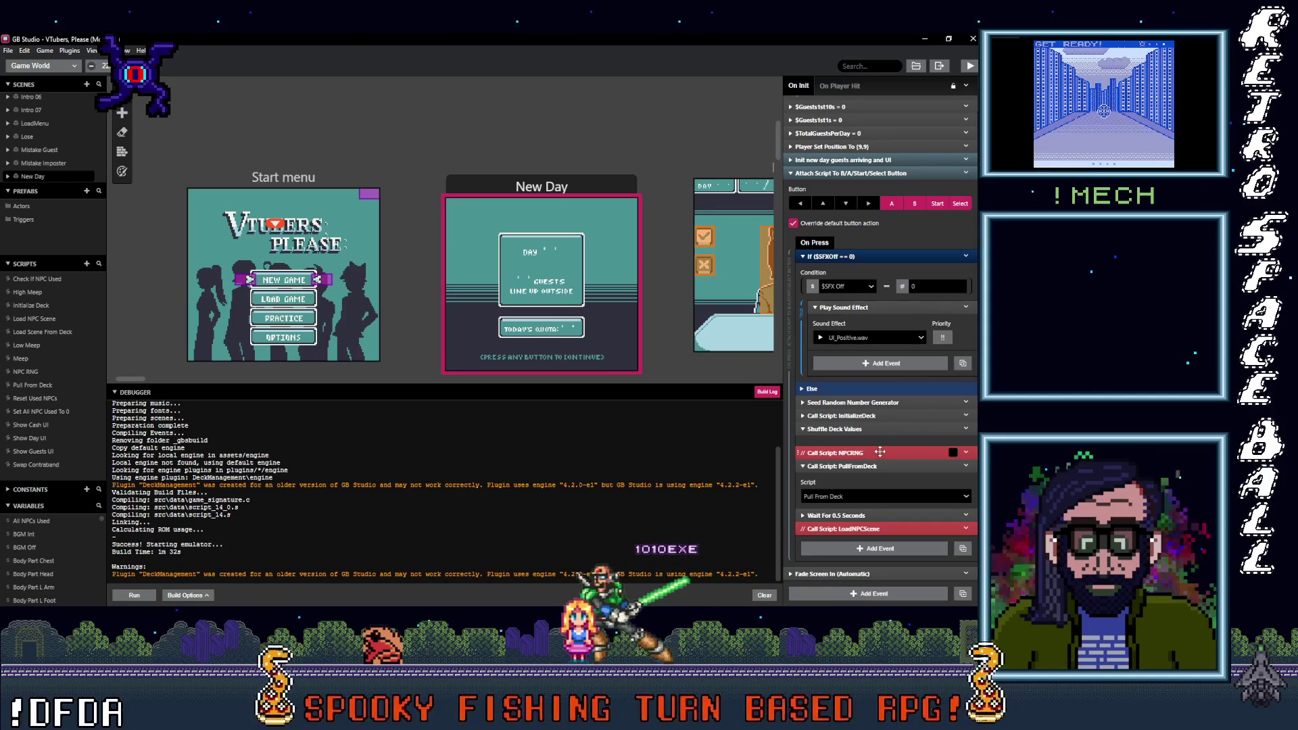
{"action": "scroll", "coordinate": [627, 323], "scroll_direction": "down", "scroll_amount": 3}
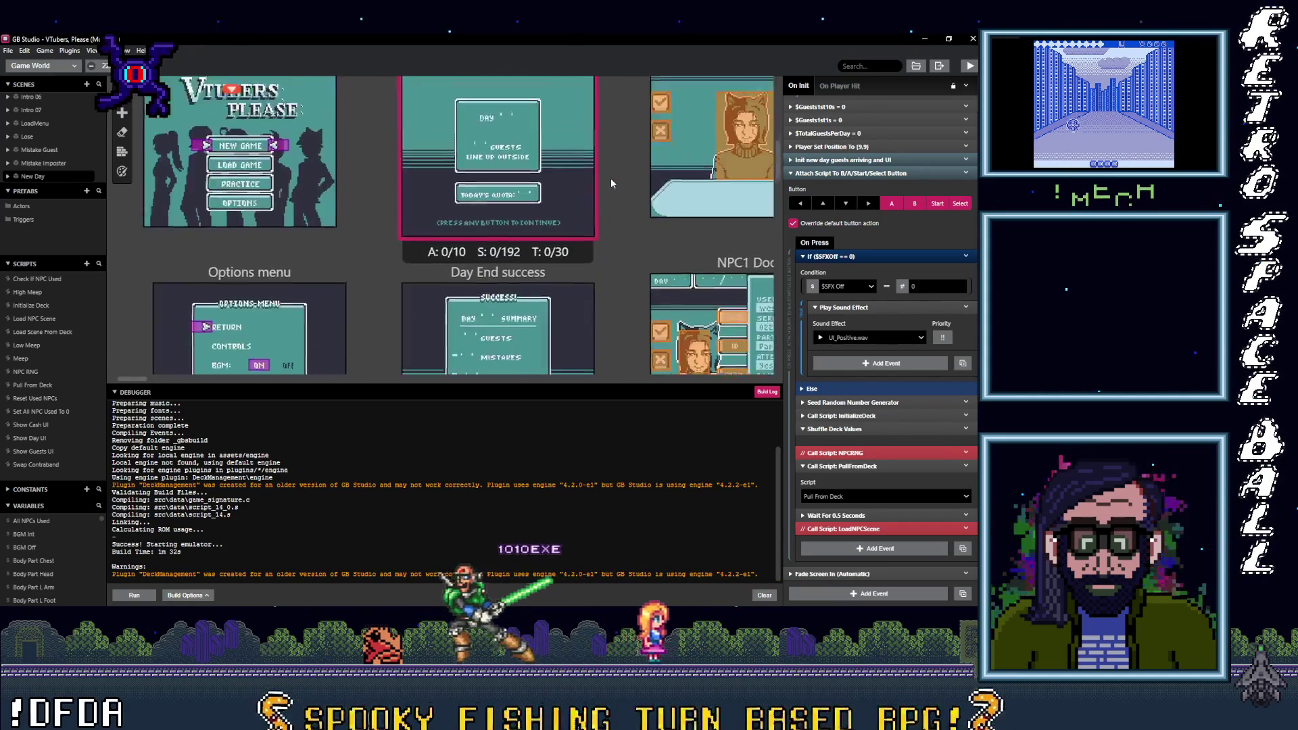
{"action": "mouse_move", "coordinate": [646, 192]}
{"action": "left_mouse_down"}
{"action": "mouse_move", "coordinate": [561, 129]}
{"action": "mouse_move", "coordinate": [448, 246]}
{"action": "mouse_move", "coordinate": [363, 304]}
{"action": "mouse_move", "coordinate": [430, 336]}
{"action": "left_mouse_up"}
{"action": "left_click", "coordinate": [888, 473]}
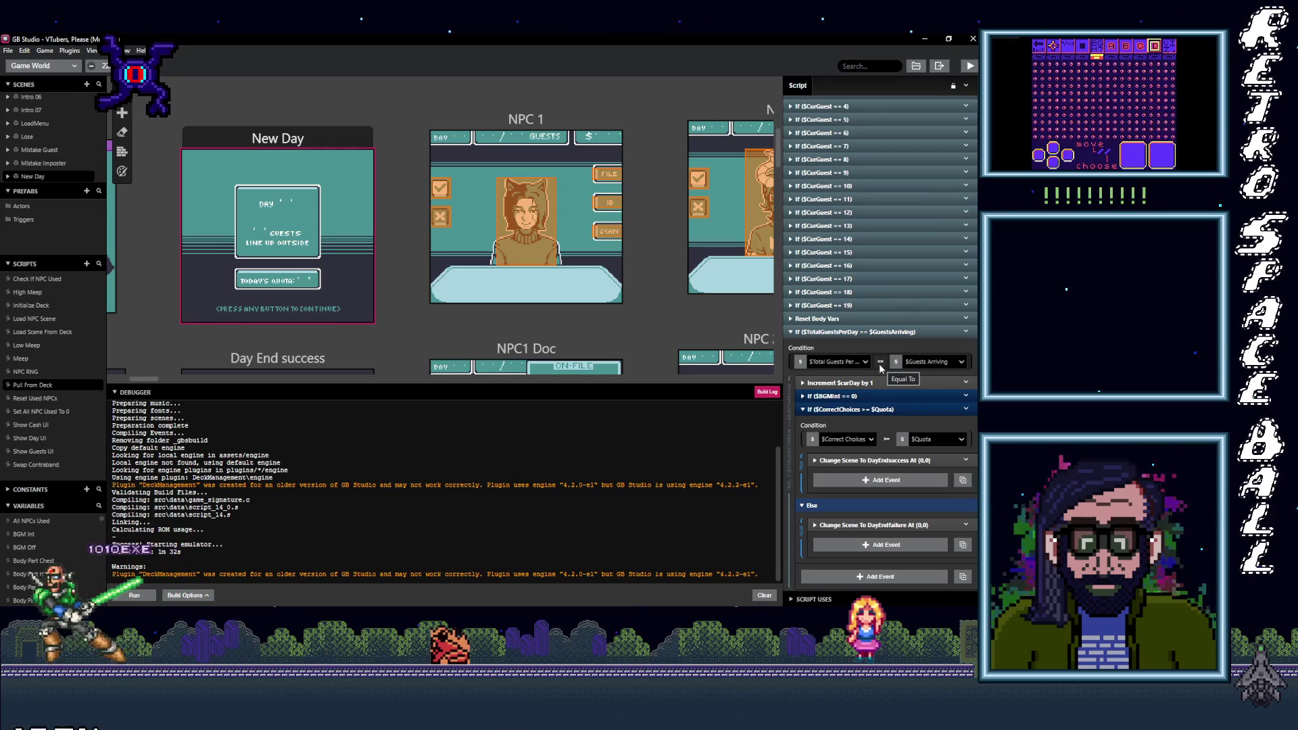
{"action": "scroll", "coordinate": [896, 316], "scroll_direction": "up", "scroll_amount": 1}
{"action": "scroll", "coordinate": [896, 317], "scroll_direction": "up", "scroll_amount": 2}
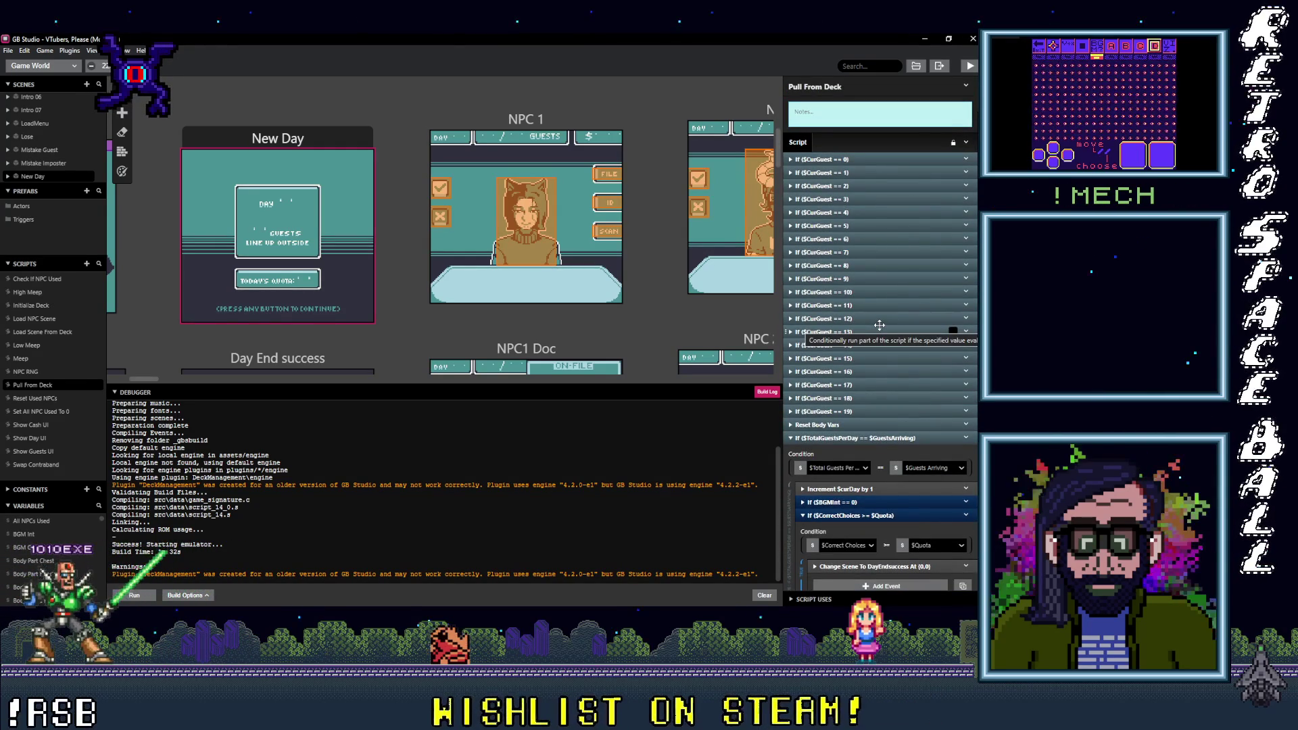
{"action": "left_click", "coordinate": [852, 438]}
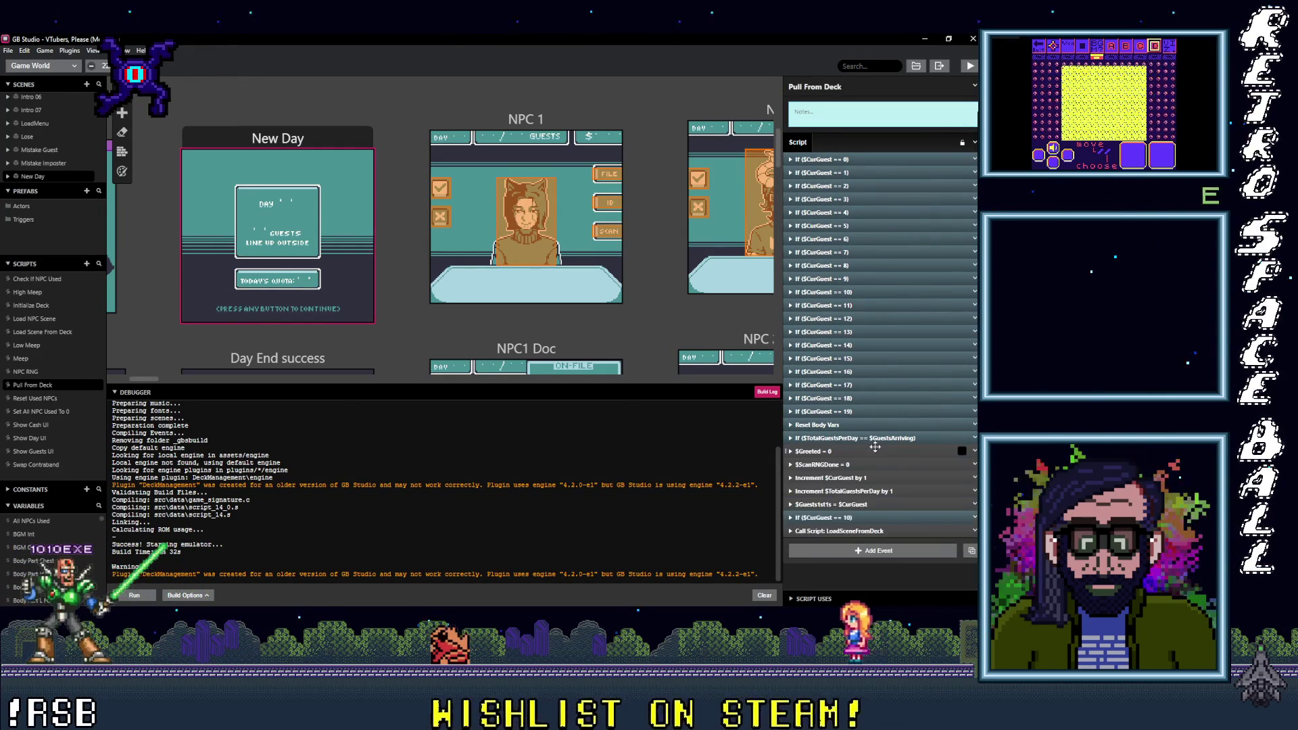
{"action": "left_click", "coordinate": [905, 492]}
{"action": "left_click", "coordinate": [905, 492]}
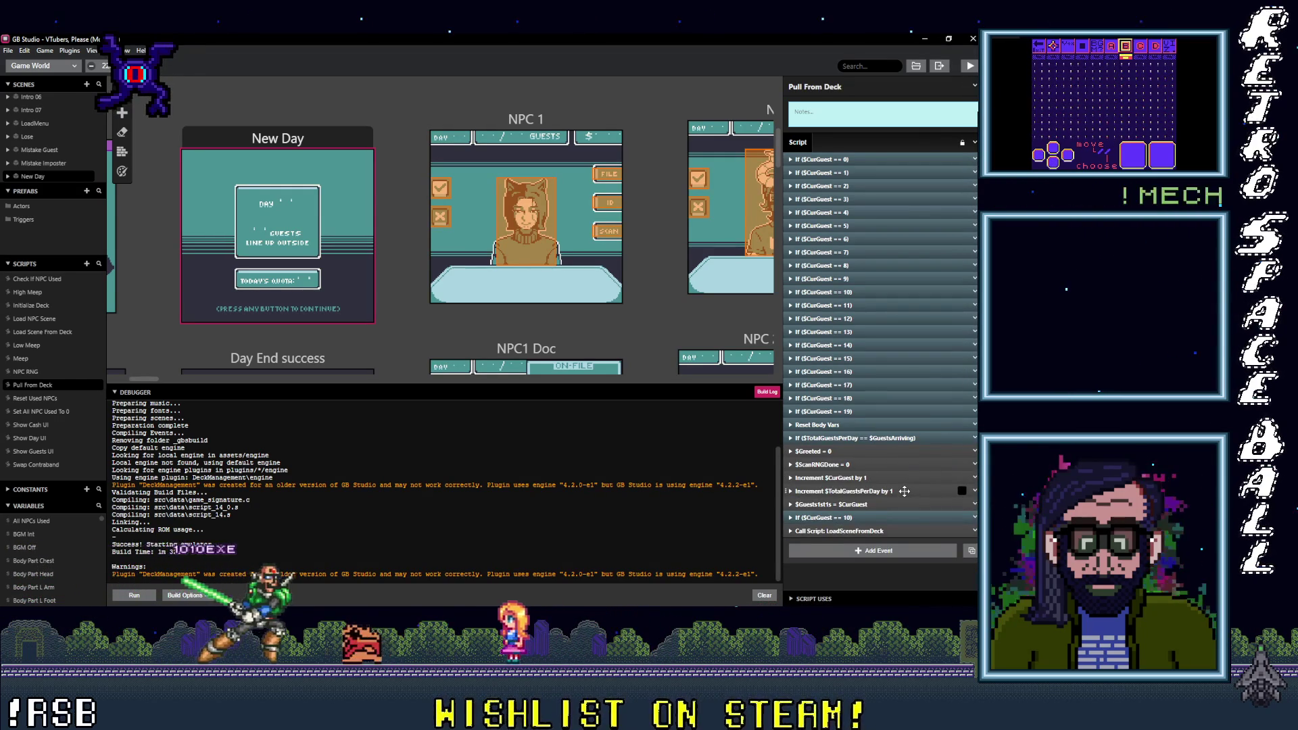
{"action": "scroll", "coordinate": [608, 332], "scroll_direction": "up", "scroll_amount": 5}
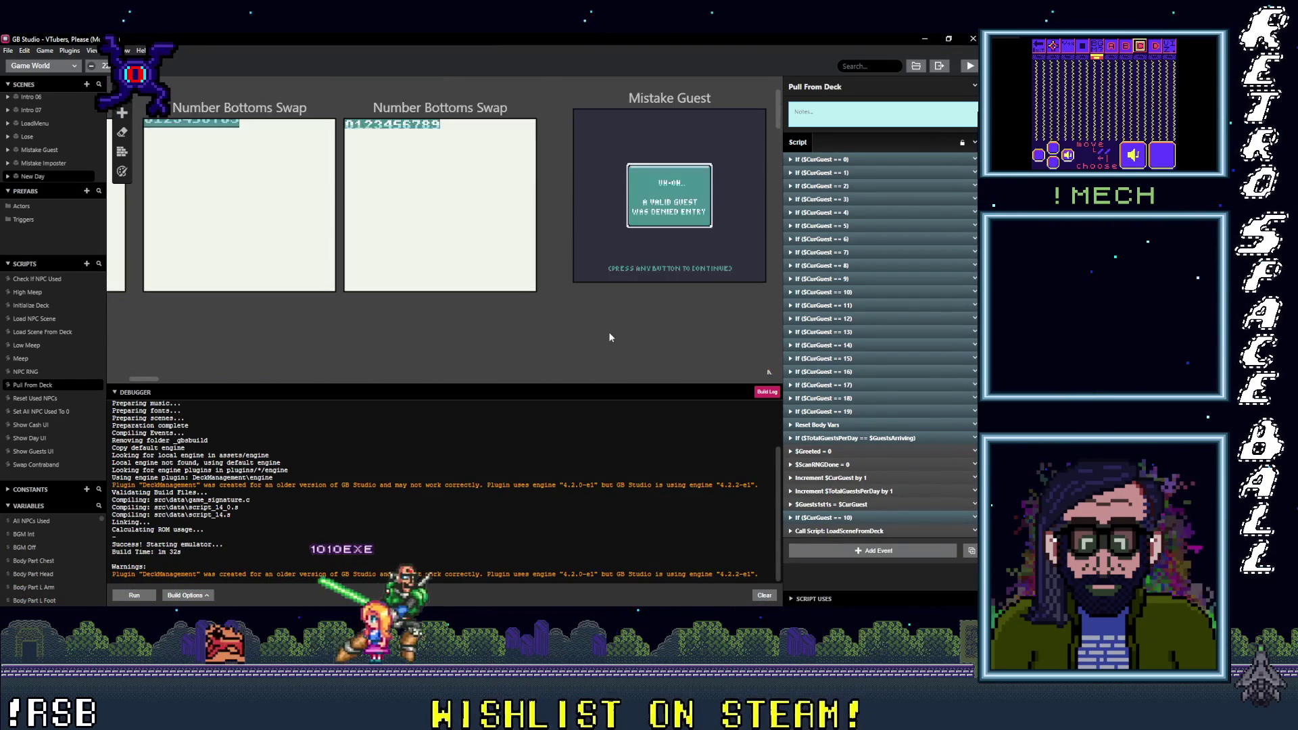
Step: Select the Correct Guest scene and expand its $GuestsChecked1s == 10 condition
{"action": "scroll", "coordinate": [608, 331], "scroll_direction": "down", "scroll_amount": 3}
{"action": "scroll", "coordinate": [646, 330], "scroll_direction": "up", "scroll_amount": 4}
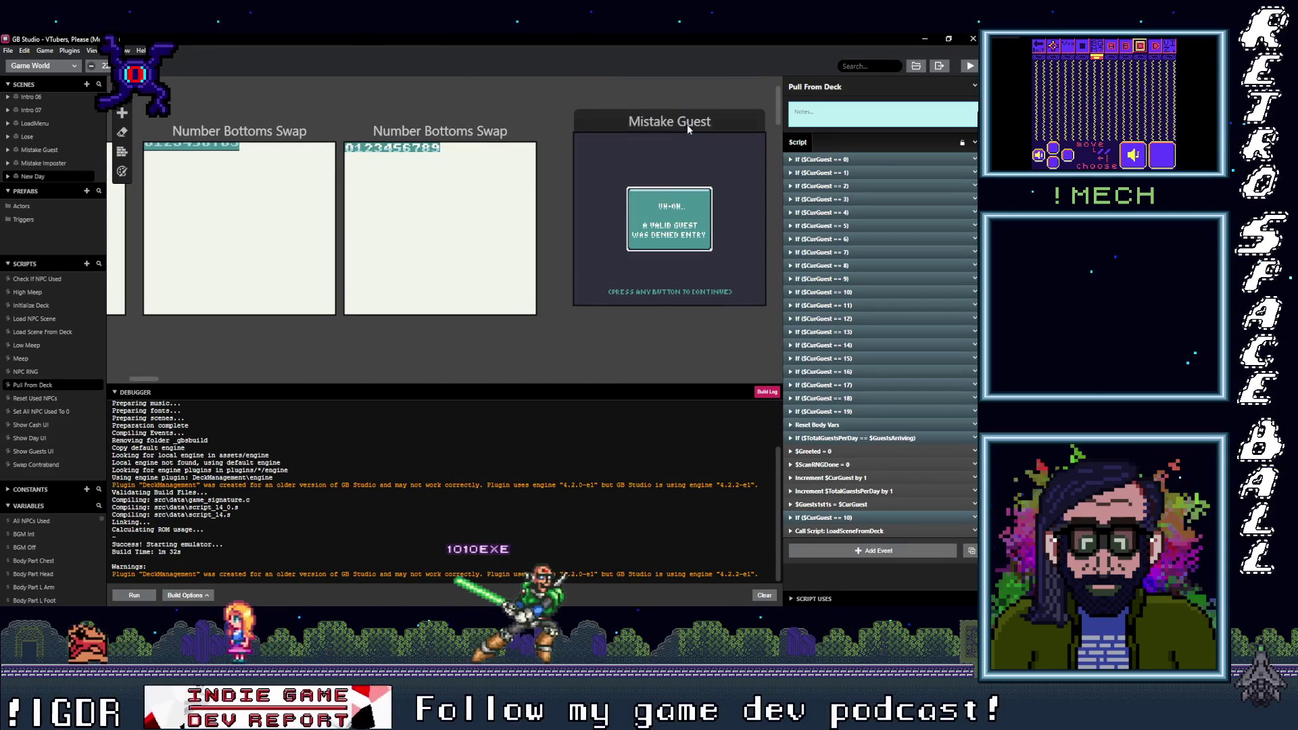
{"action": "scroll", "coordinate": [383, 269], "scroll_direction": "left", "scroll_amount": 4}
{"action": "scroll", "coordinate": [403, 310], "scroll_direction": "right", "scroll_amount": 6}
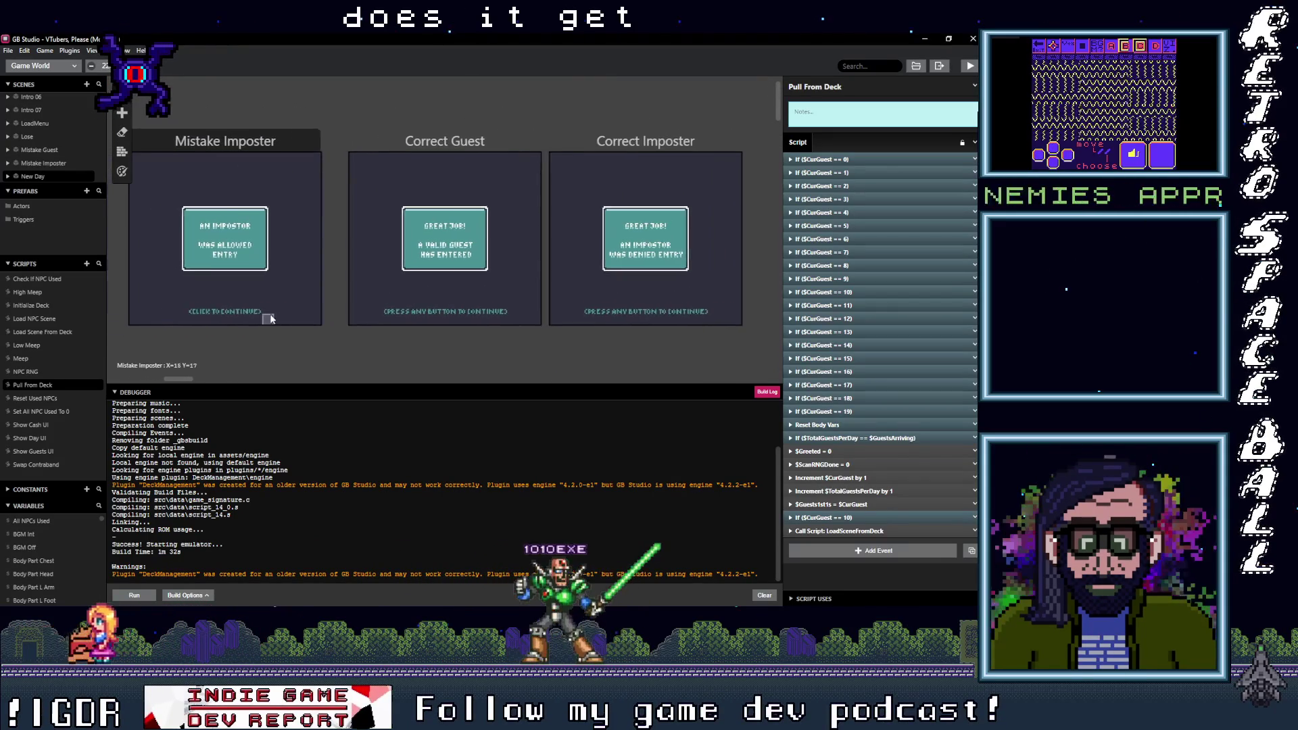
{"action": "left_click", "coordinate": [433, 143]}
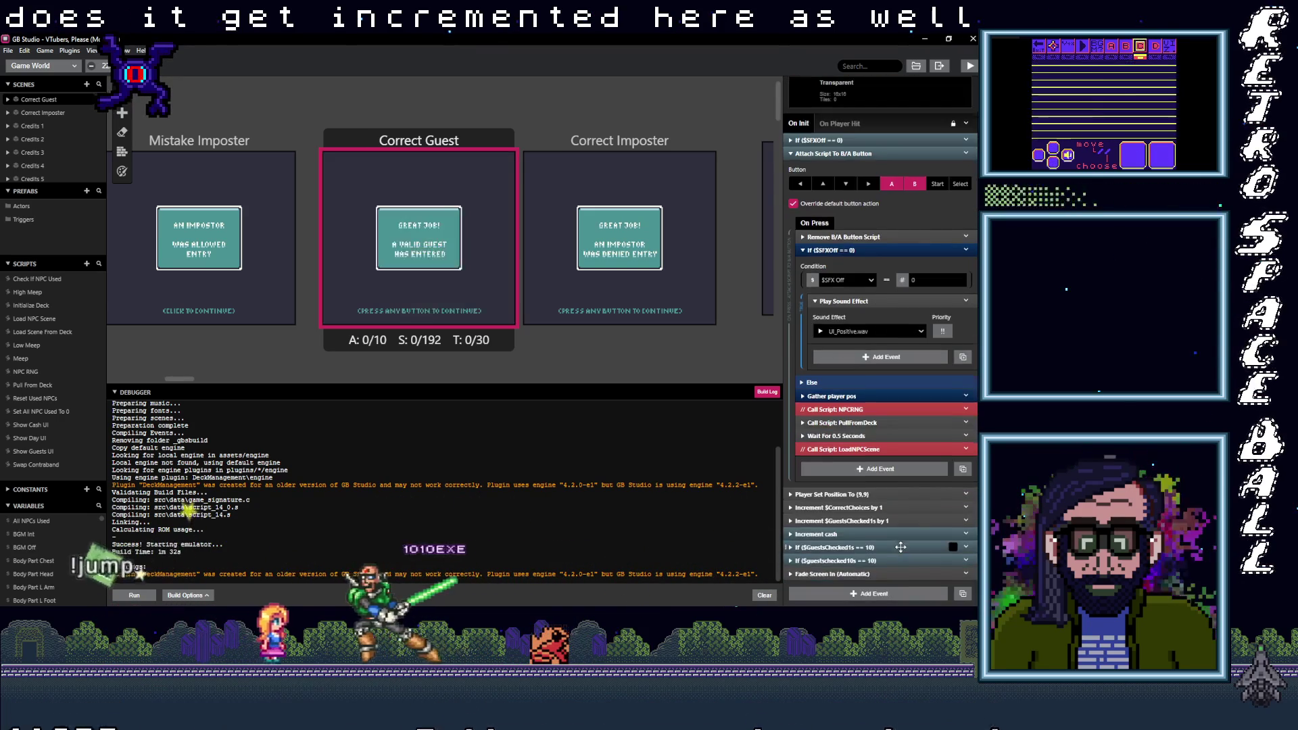
{"action": "mouse_move", "coordinate": [907, 547]}
{"action": "left_mouse_down"}
{"action": "mouse_move", "coordinate": [901, 574]}
{"action": "mouse_move", "coordinate": [897, 547]}
{"action": "left_mouse_up"}
{"action": "left_click", "coordinate": [897, 547]}
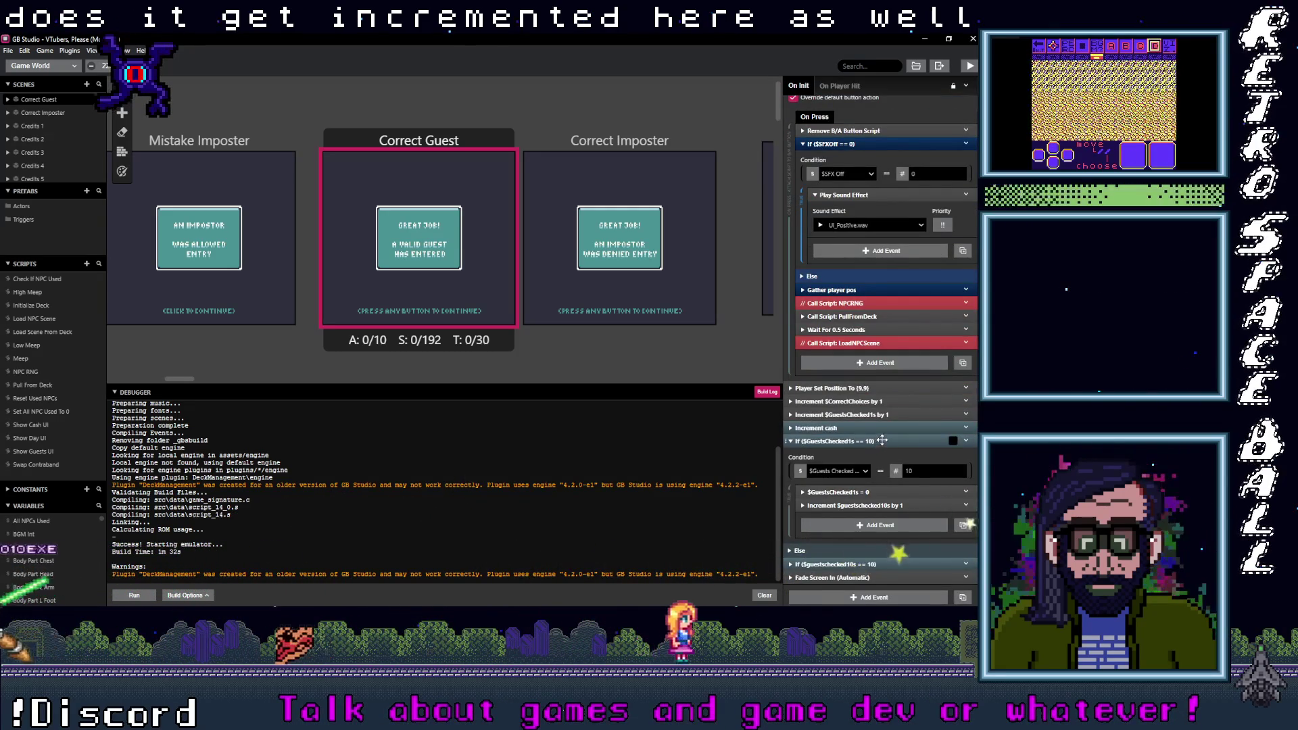
{"action": "scroll", "coordinate": [884, 473], "scroll_direction": "up", "scroll_amount": 3}
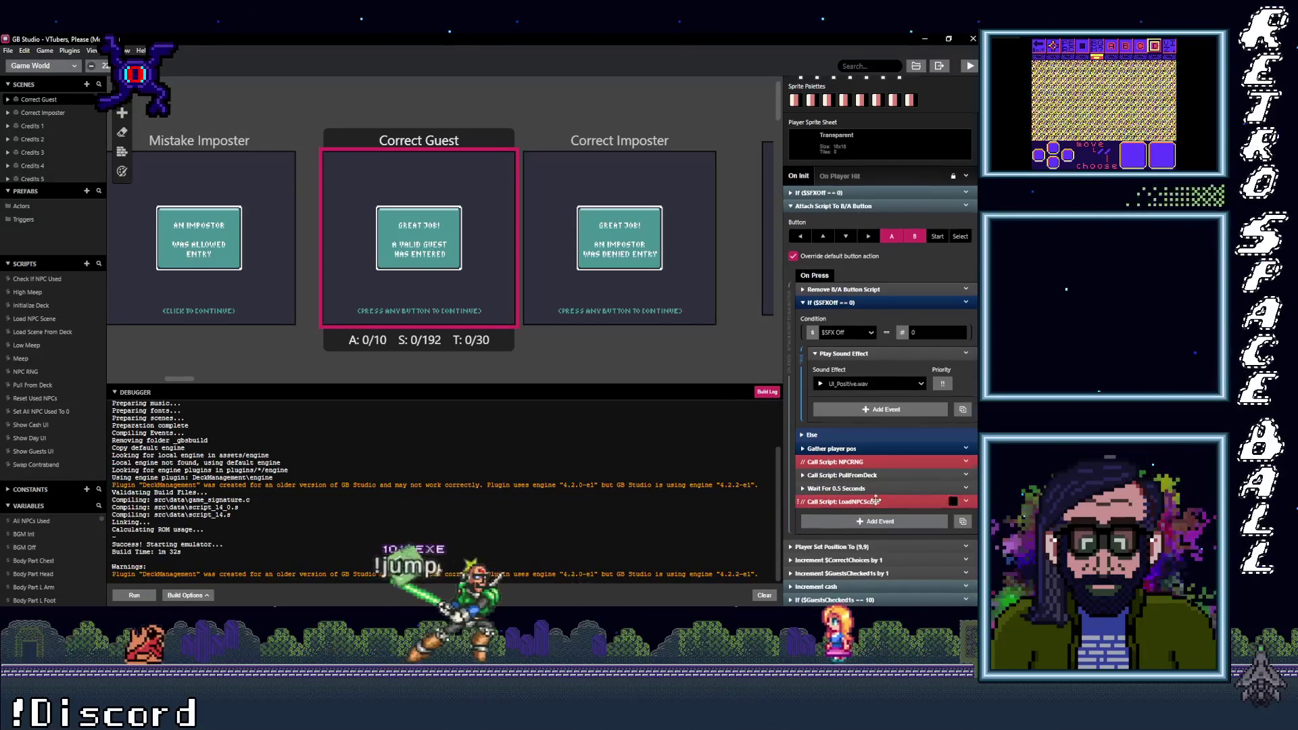
{"action": "scroll", "coordinate": [878, 392], "scroll_direction": "down", "scroll_amount": 1}
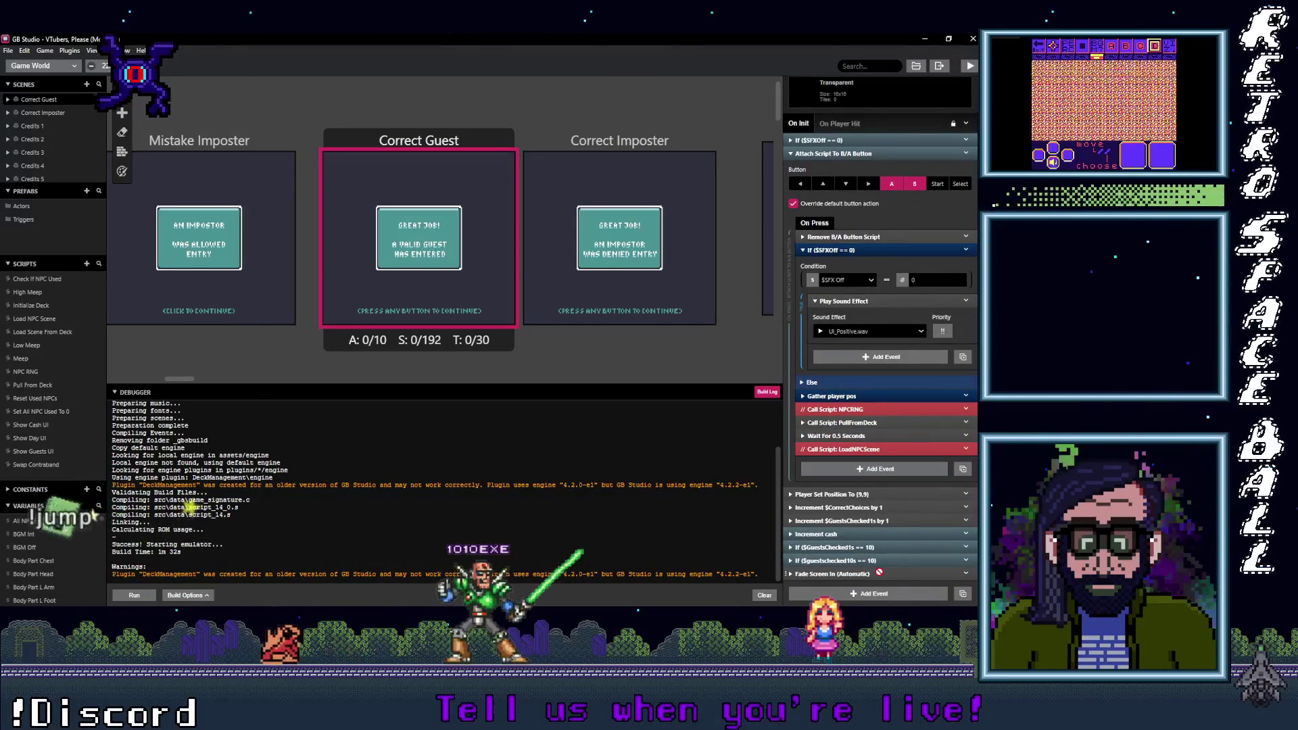
Step: Inspect Correct Imposter's cash, sound-effect and player-position events, then open Mistake Imposter's script
{"action": "left_click", "coordinate": [638, 144]}
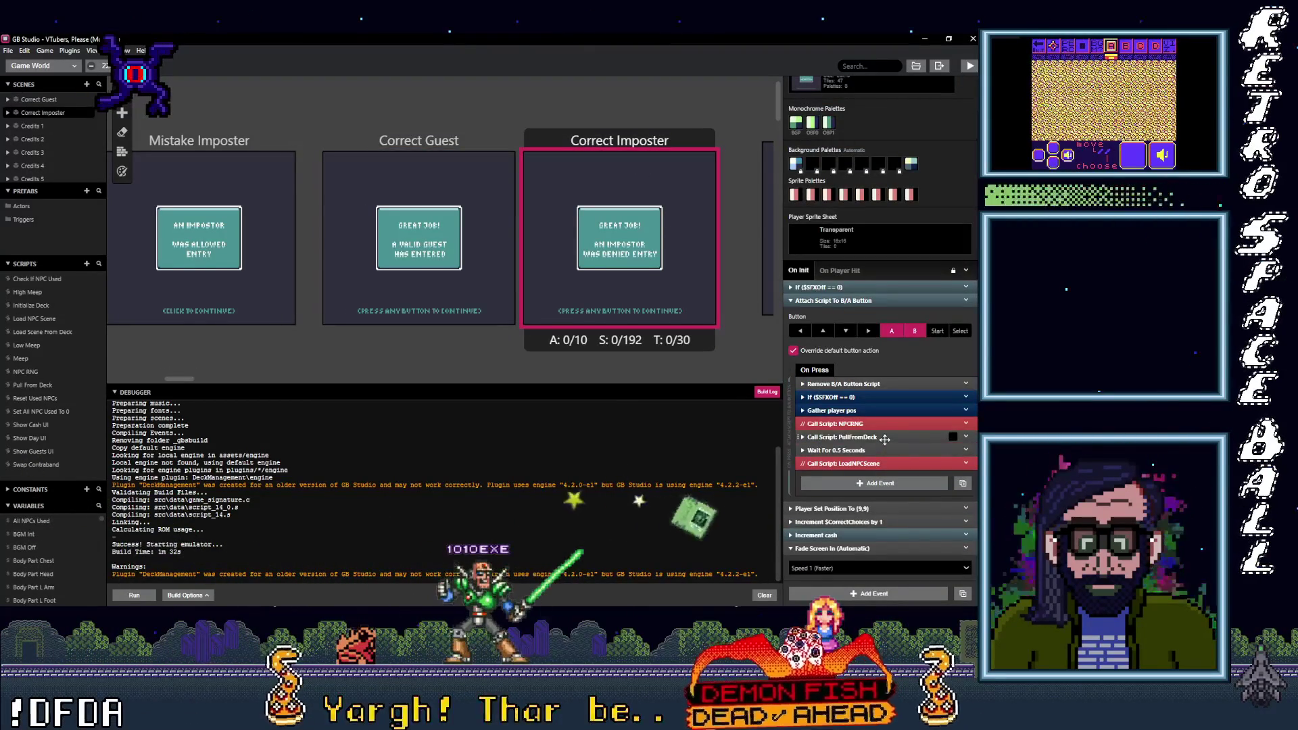
{"action": "left_click", "coordinate": [816, 534]}
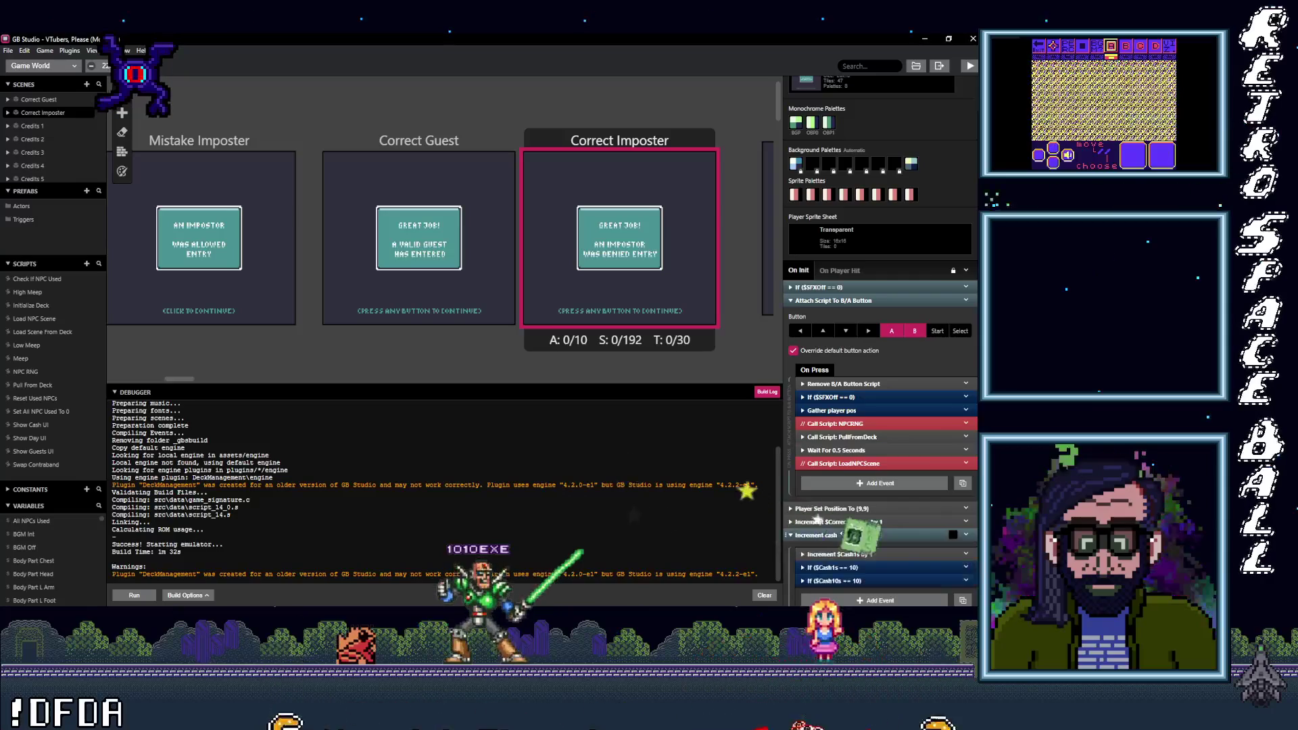
{"action": "left_click", "coordinate": [845, 535]}
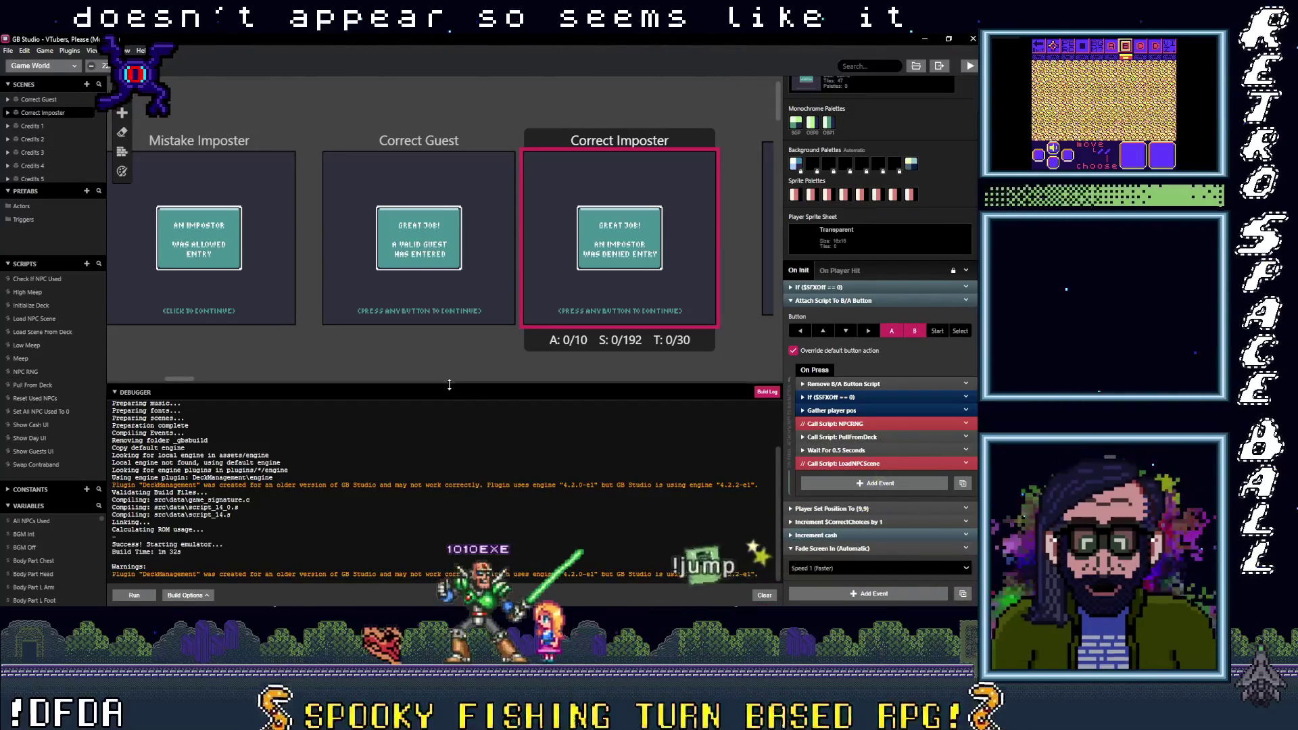
{"action": "left_click", "coordinate": [836, 395]}
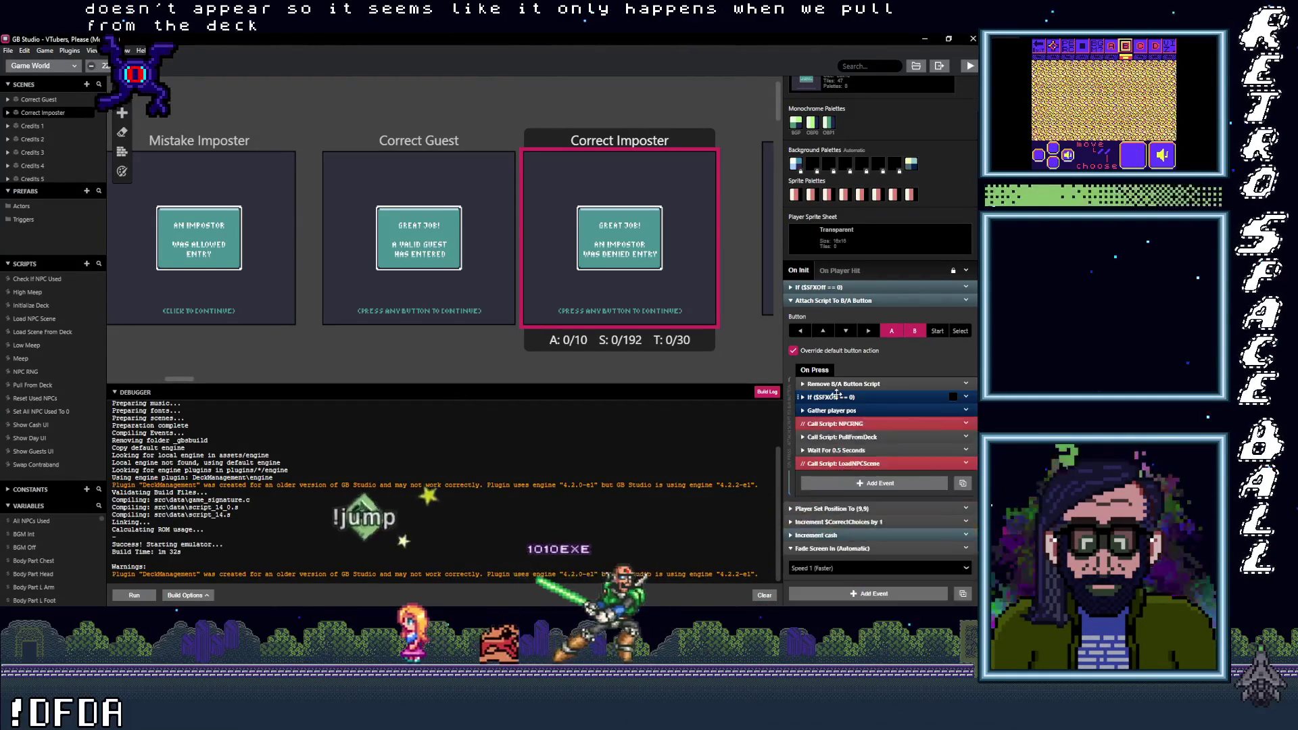
{"action": "left_click", "coordinate": [837, 397]}
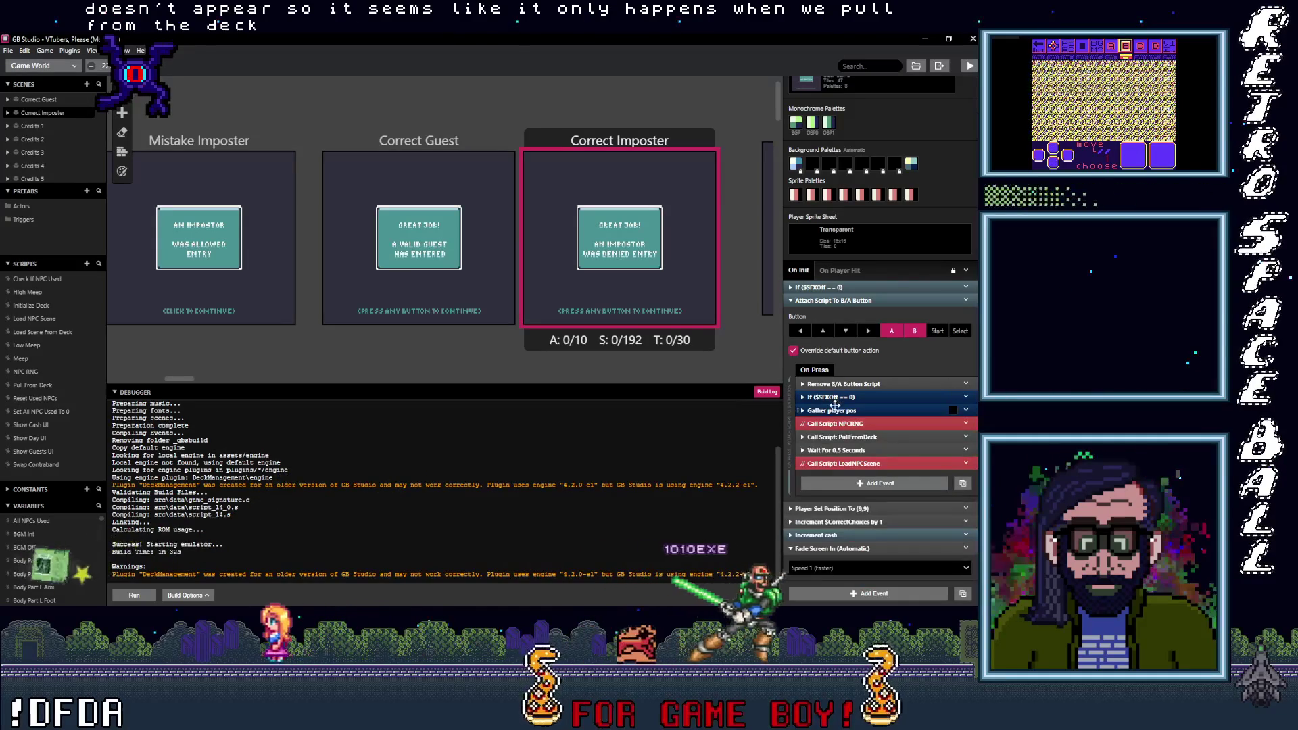
{"action": "left_click", "coordinate": [837, 411]}
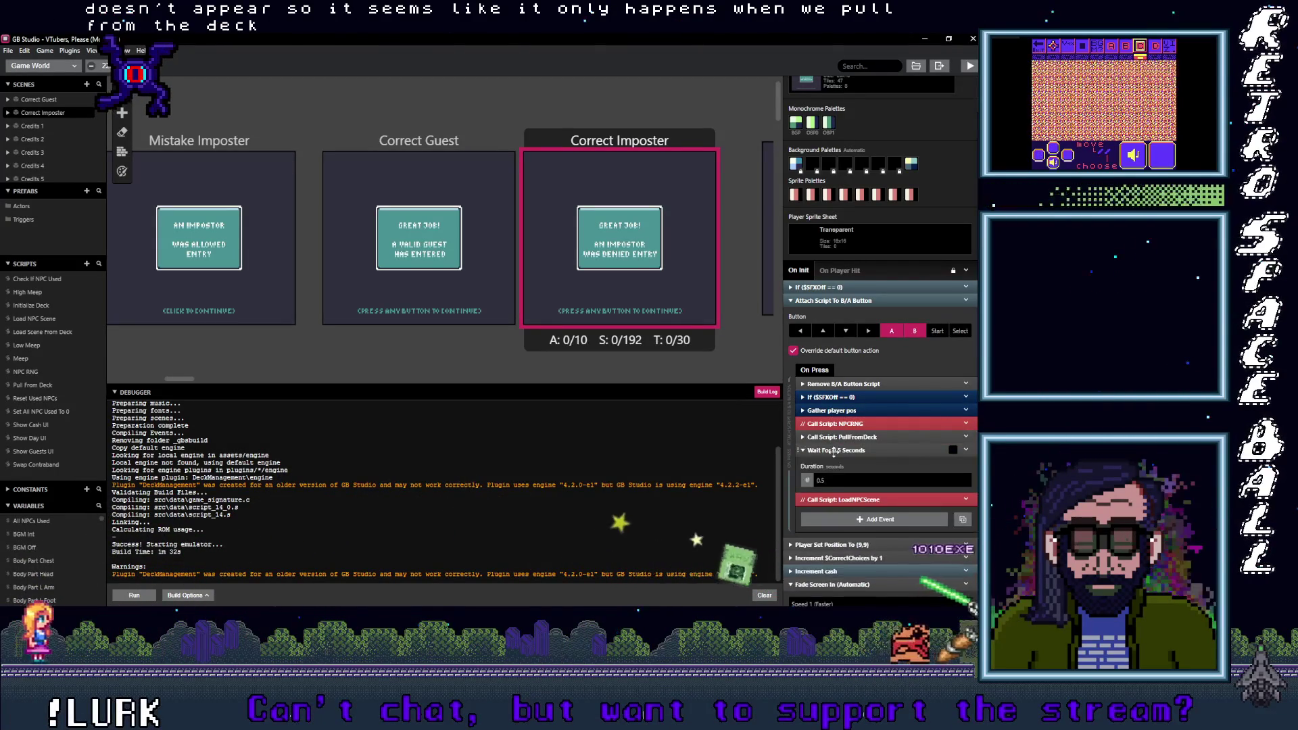
{"action": "left_click", "coordinate": [401, 146]}
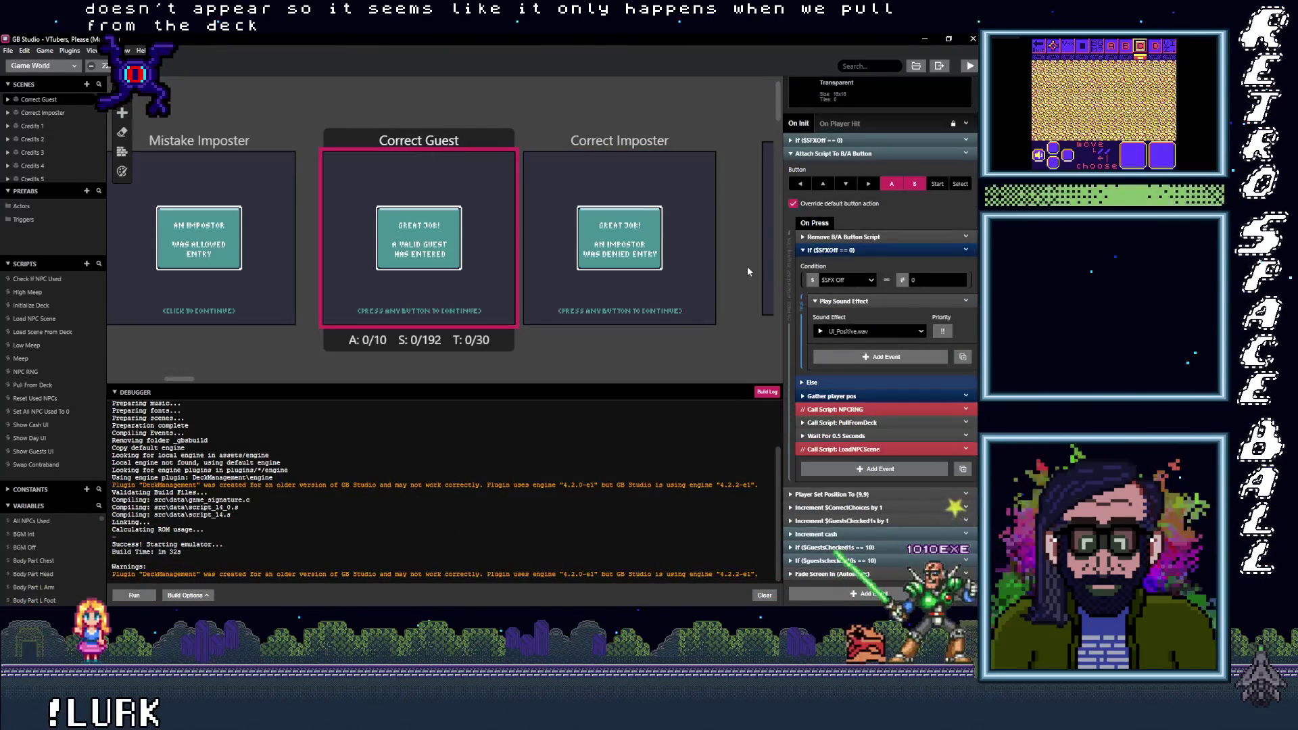
{"action": "left_click", "coordinate": [291, 148]}
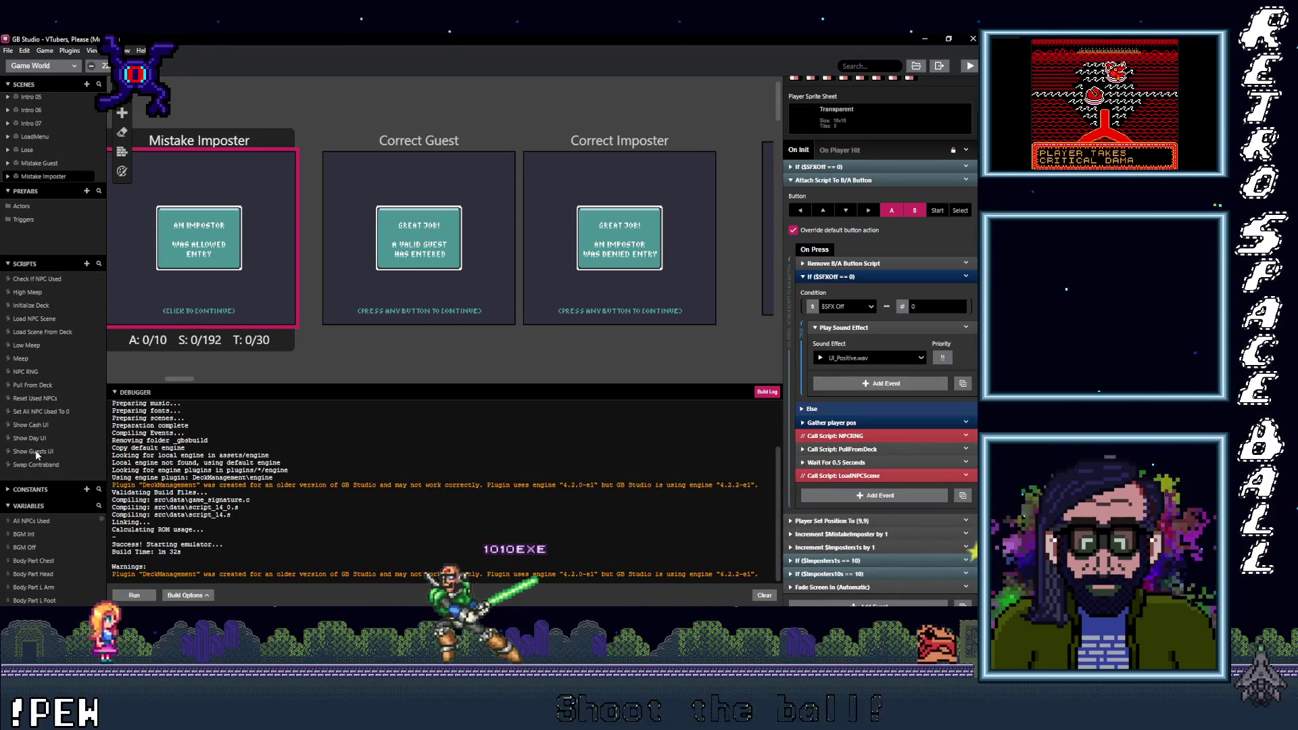
Step: Open Pull From Deck and check its Increment $TotalGuestsPerDay event
{"action": "left_click", "coordinate": [32, 386]}
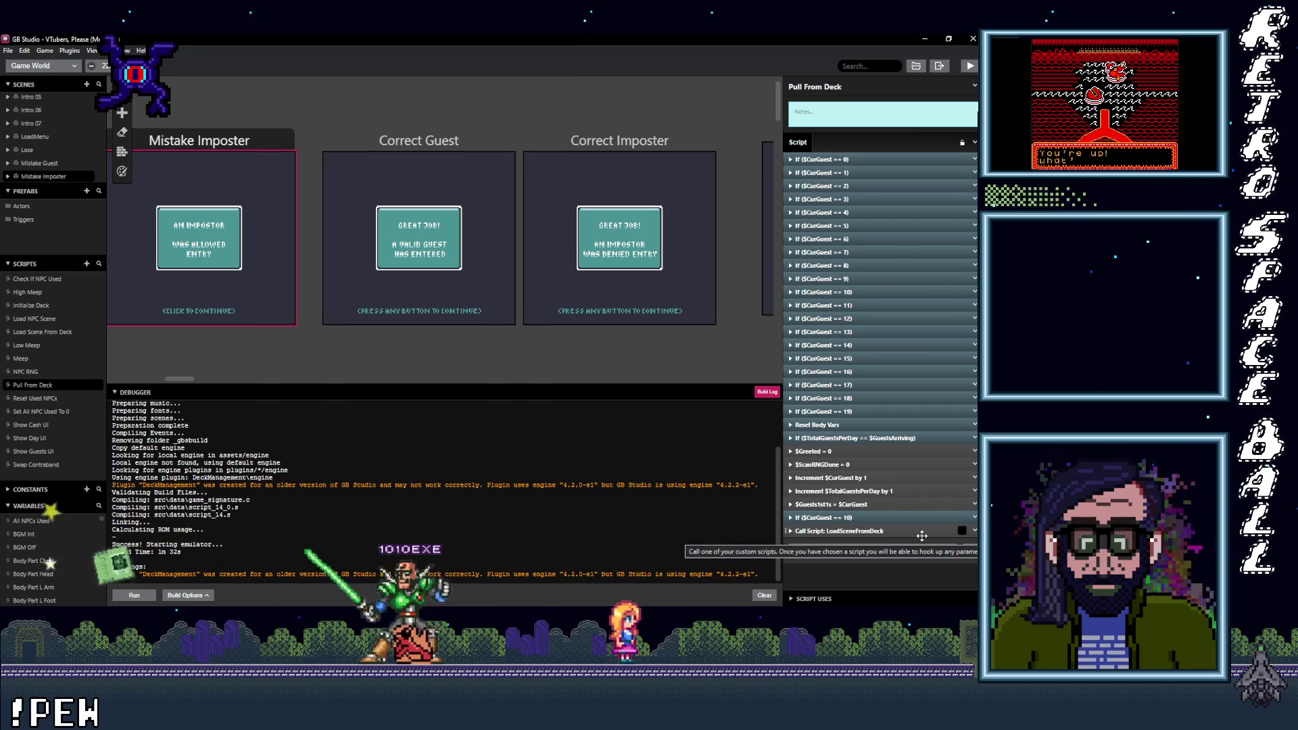
{"action": "left_click", "coordinate": [906, 490]}
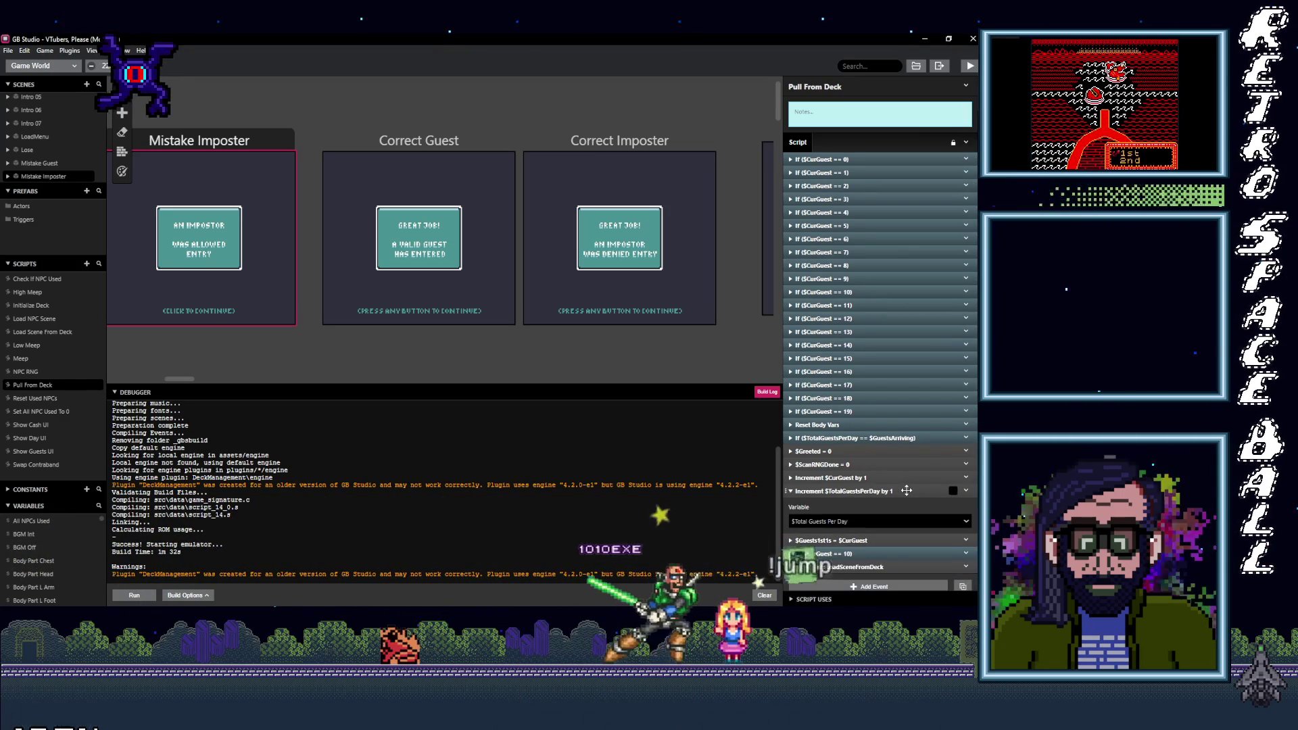
{"action": "left_click", "coordinate": [906, 490]}
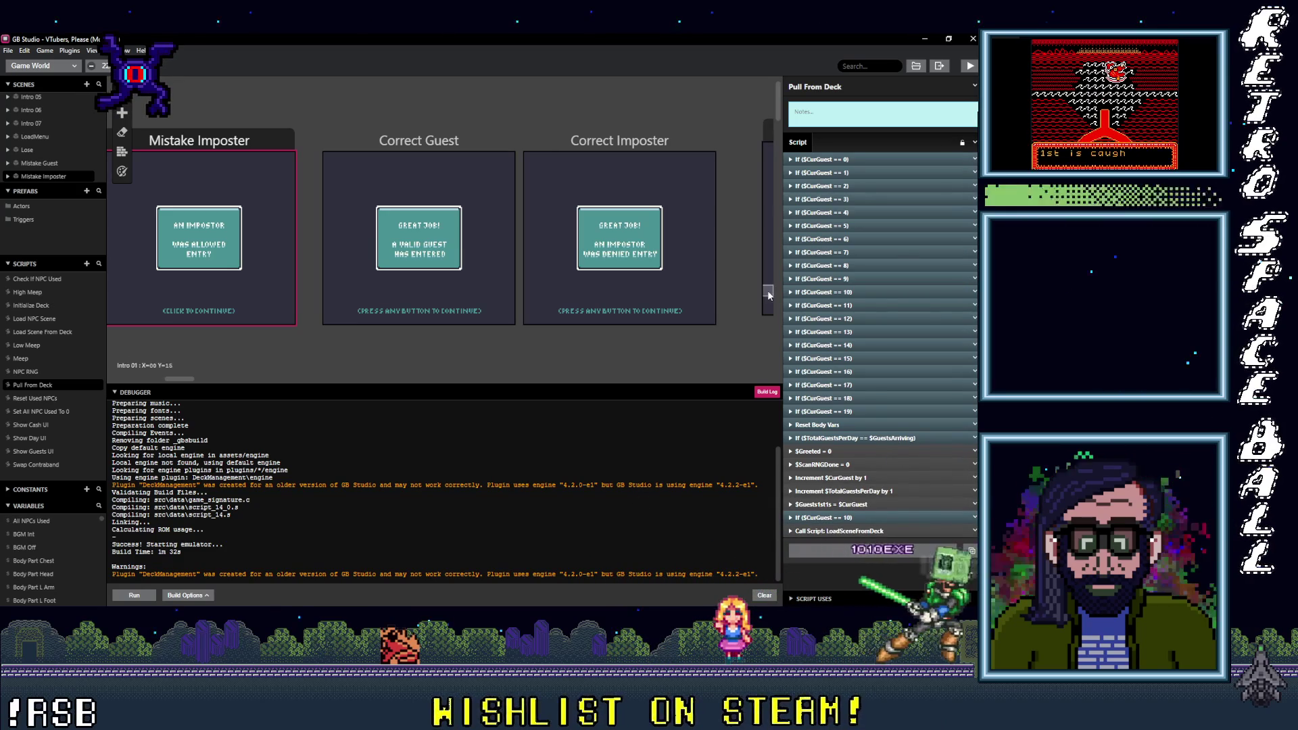
Step: Pan the canvas back and select the New Day scene to show its script
{"action": "mouse_move", "coordinate": [422, 305]}
{"action": "left_mouse_down"}
{"action": "mouse_move", "coordinate": [497, 340]}
{"action": "mouse_move", "coordinate": [659, 343]}
{"action": "left_mouse_up"}
{"action": "scroll", "coordinate": [327, 308], "scroll_direction": "left", "scroll_amount": 5}
{"action": "scroll", "coordinate": [183, 281], "scroll_direction": "down", "scroll_amount": 5}
{"action": "scroll", "coordinate": [527, 196], "scroll_direction": "down", "scroll_amount": 5}
{"action": "scroll", "coordinate": [473, 177], "scroll_direction": "right", "scroll_amount": 5}
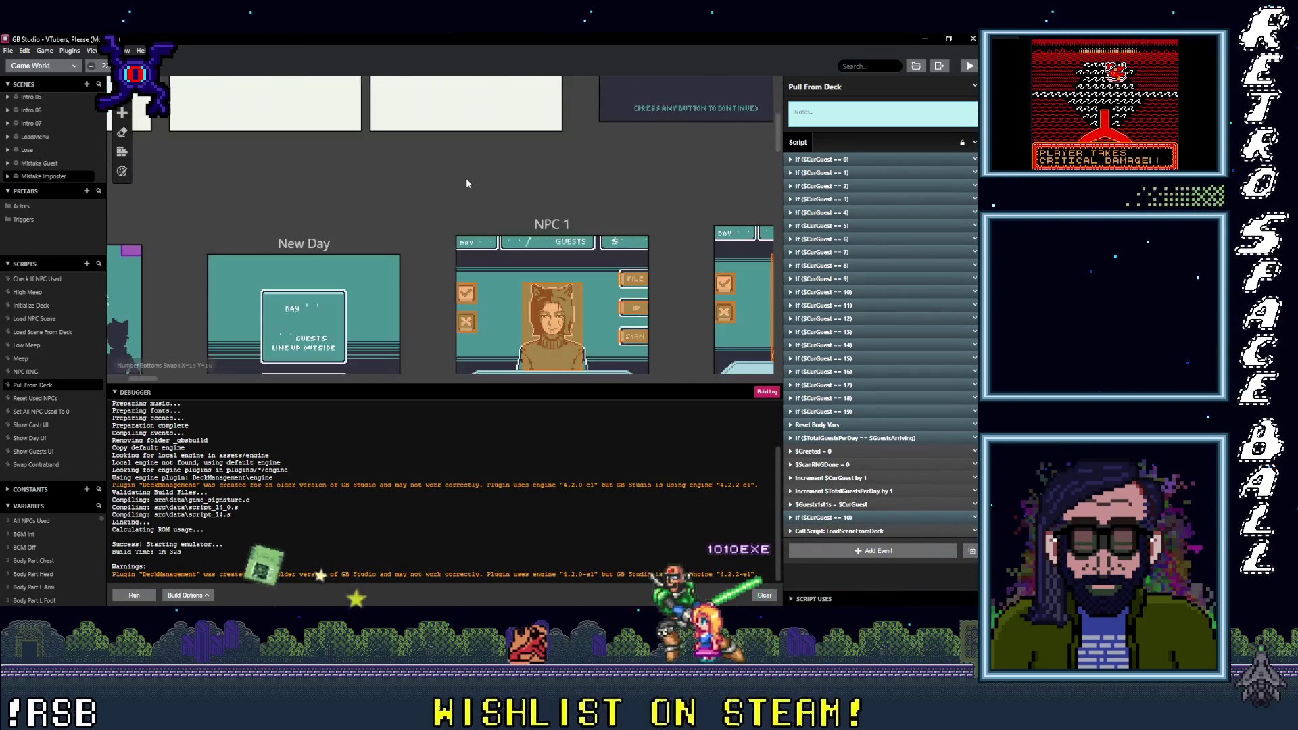
{"action": "left_click", "coordinate": [453, 181]}
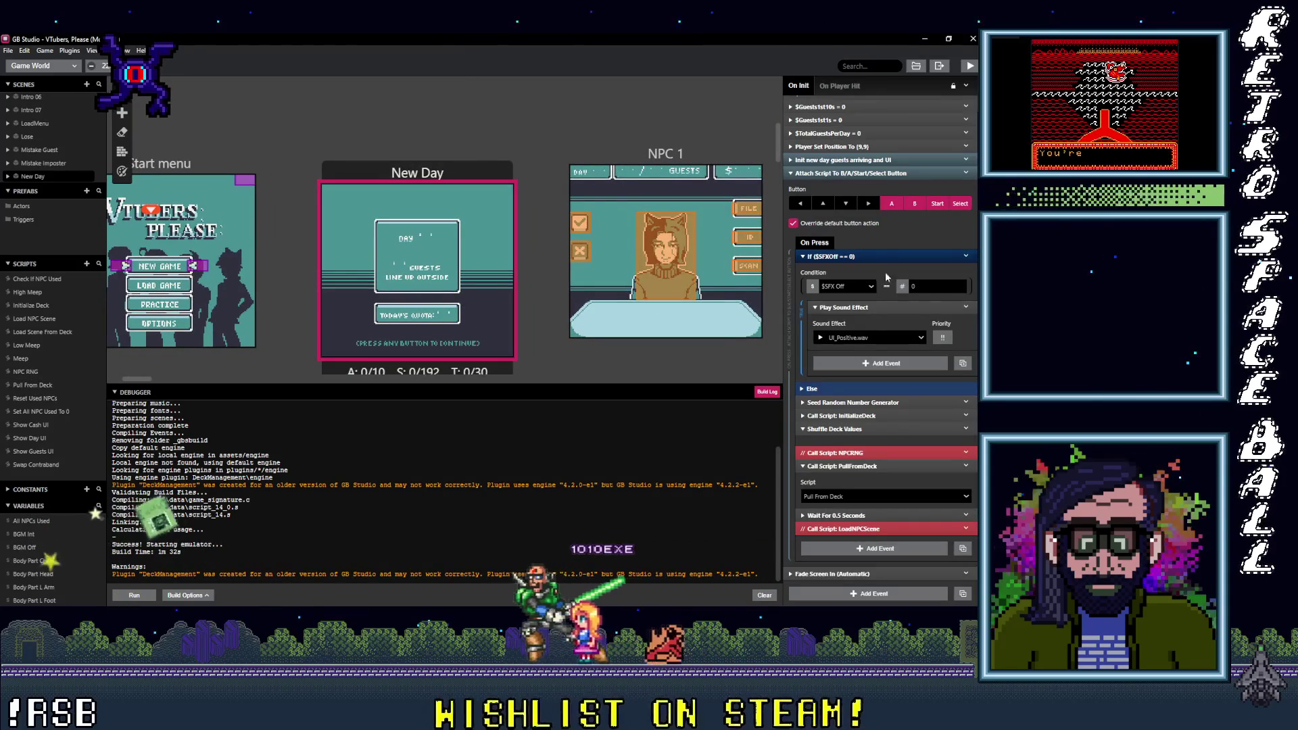
Step: View the Trigger 1 and Trigger 2 scripts in the NPC 1 scene
{"action": "scroll", "coordinate": [881, 270], "scroll_direction": "up", "scroll_amount": 5}
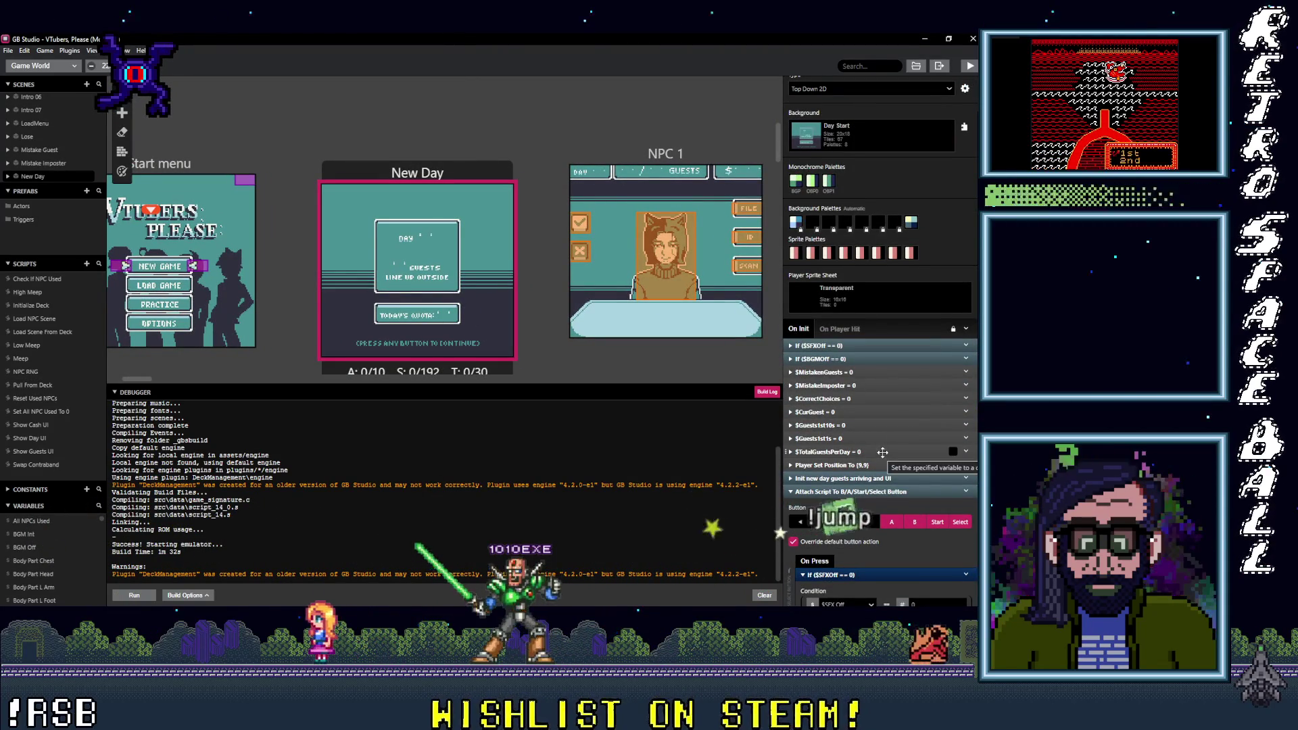
{"action": "scroll", "coordinate": [886, 452], "scroll_direction": "down", "scroll_amount": 3}
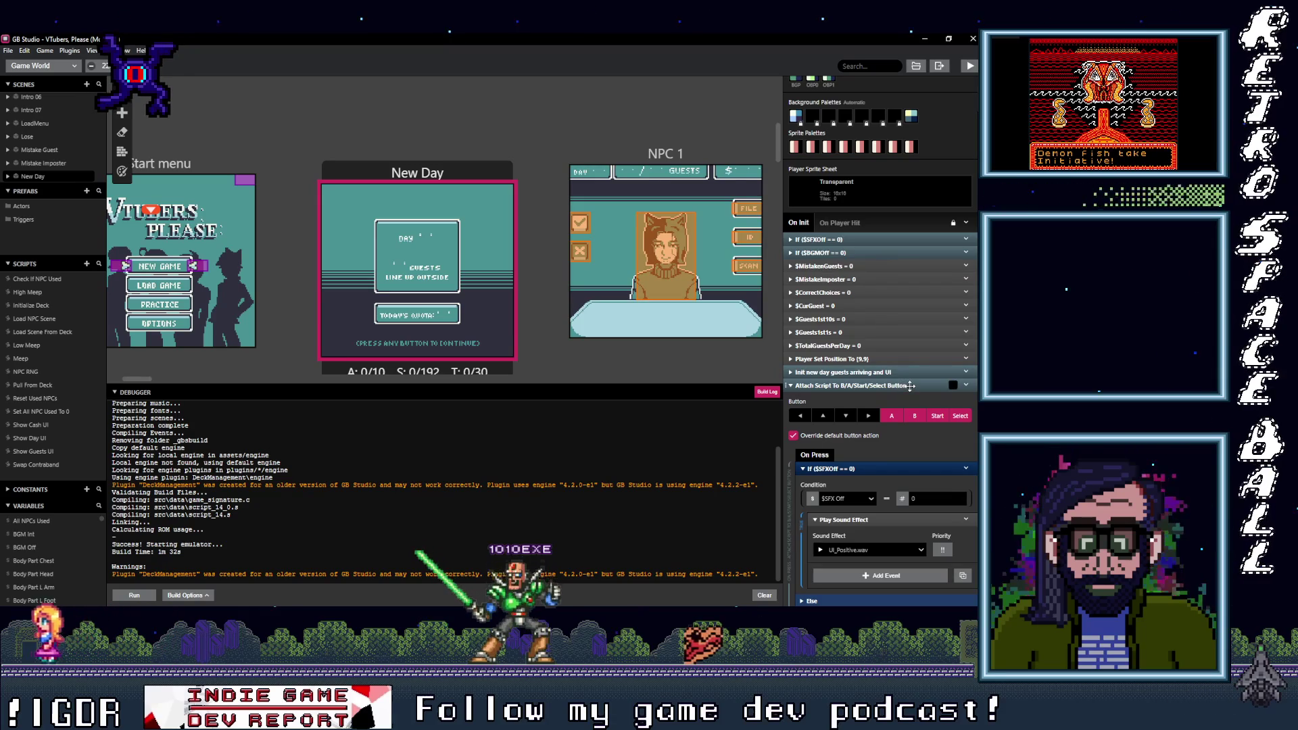
{"action": "scroll", "coordinate": [891, 401], "scroll_direction": "down", "scroll_amount": 3}
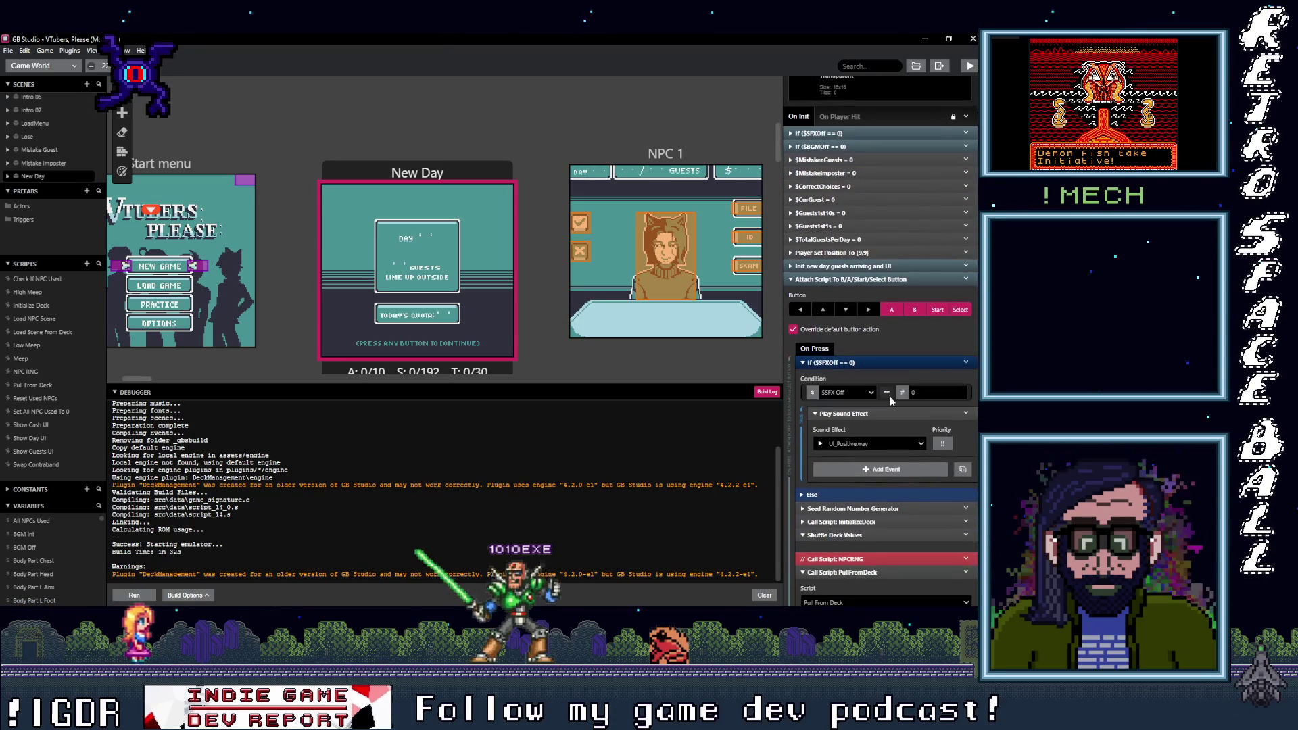
{"action": "left_click", "coordinate": [580, 226]}
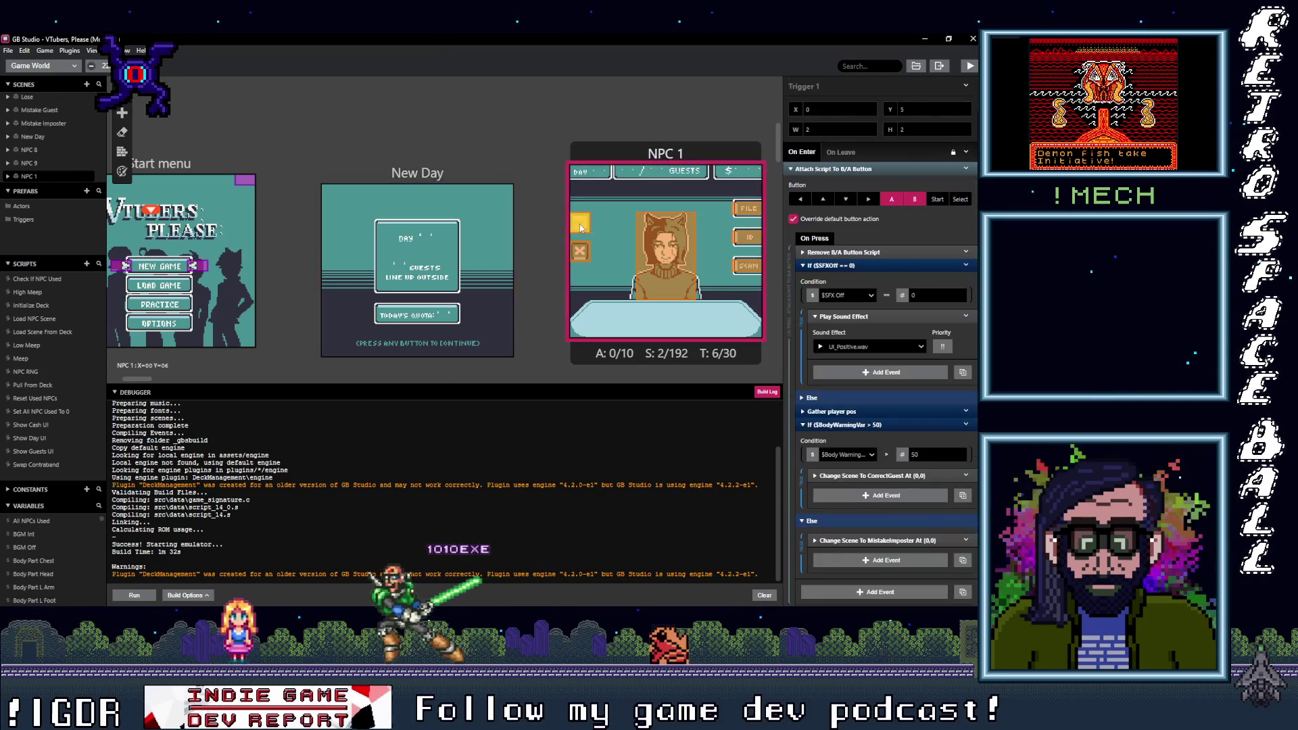
{"action": "scroll", "coordinate": [915, 407], "scroll_direction": "down", "scroll_amount": 1}
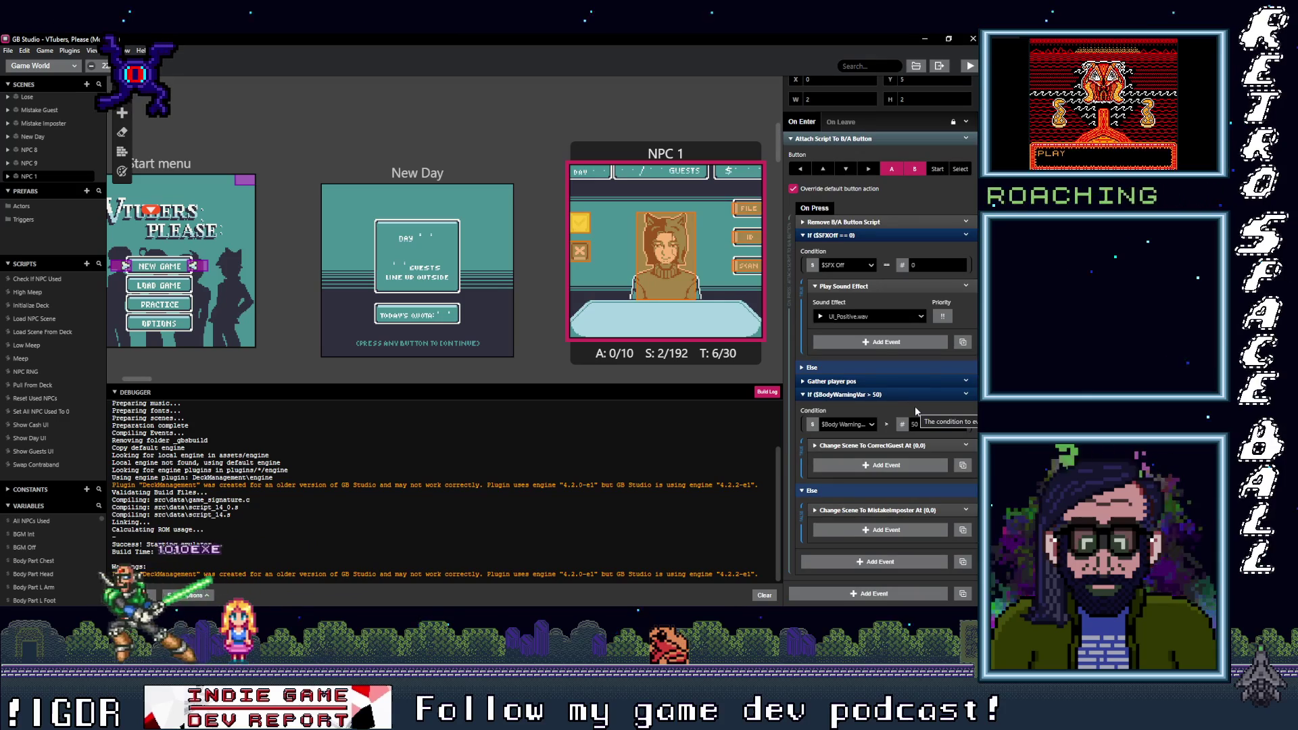
{"action": "scroll", "coordinate": [914, 406], "scroll_direction": "up", "scroll_amount": 1}
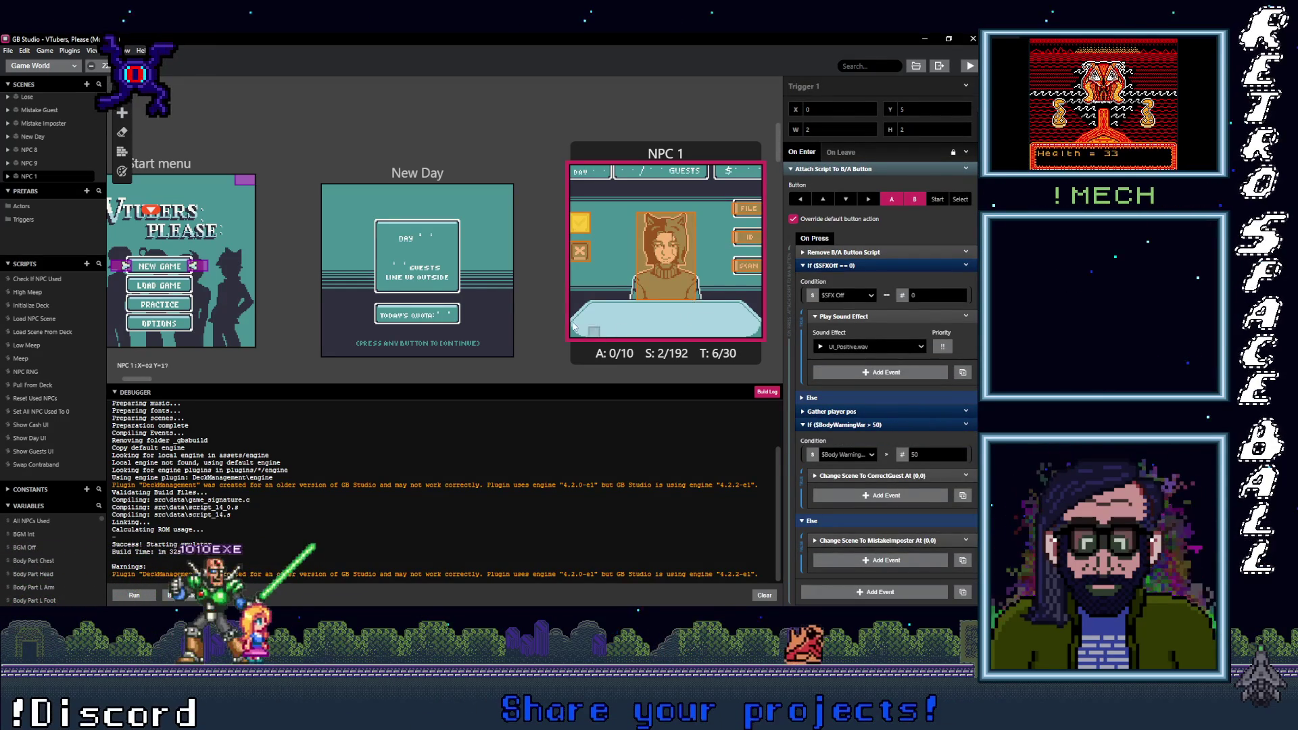
{"action": "left_click", "coordinate": [583, 257]}
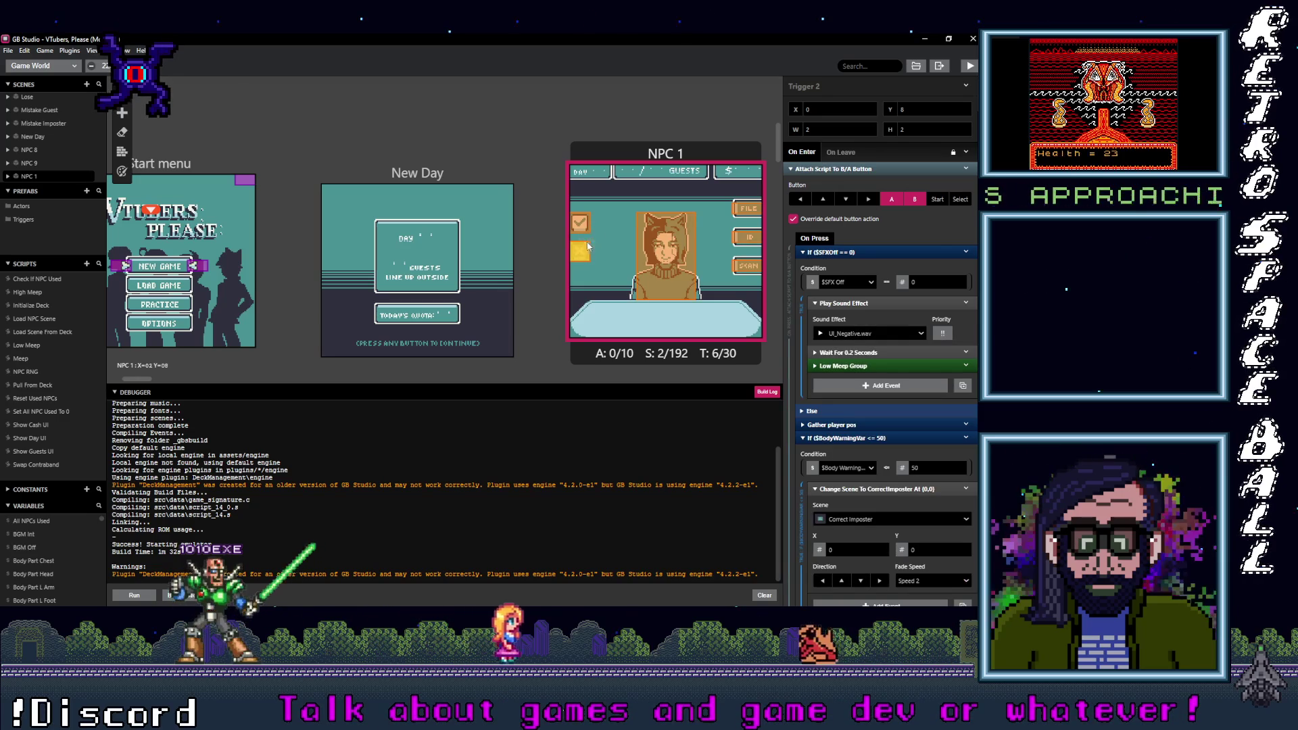
Step: Reselect New Day and expand its 'Init new day guests arriving and UI' On Init event
{"action": "left_click", "coordinate": [484, 221]}
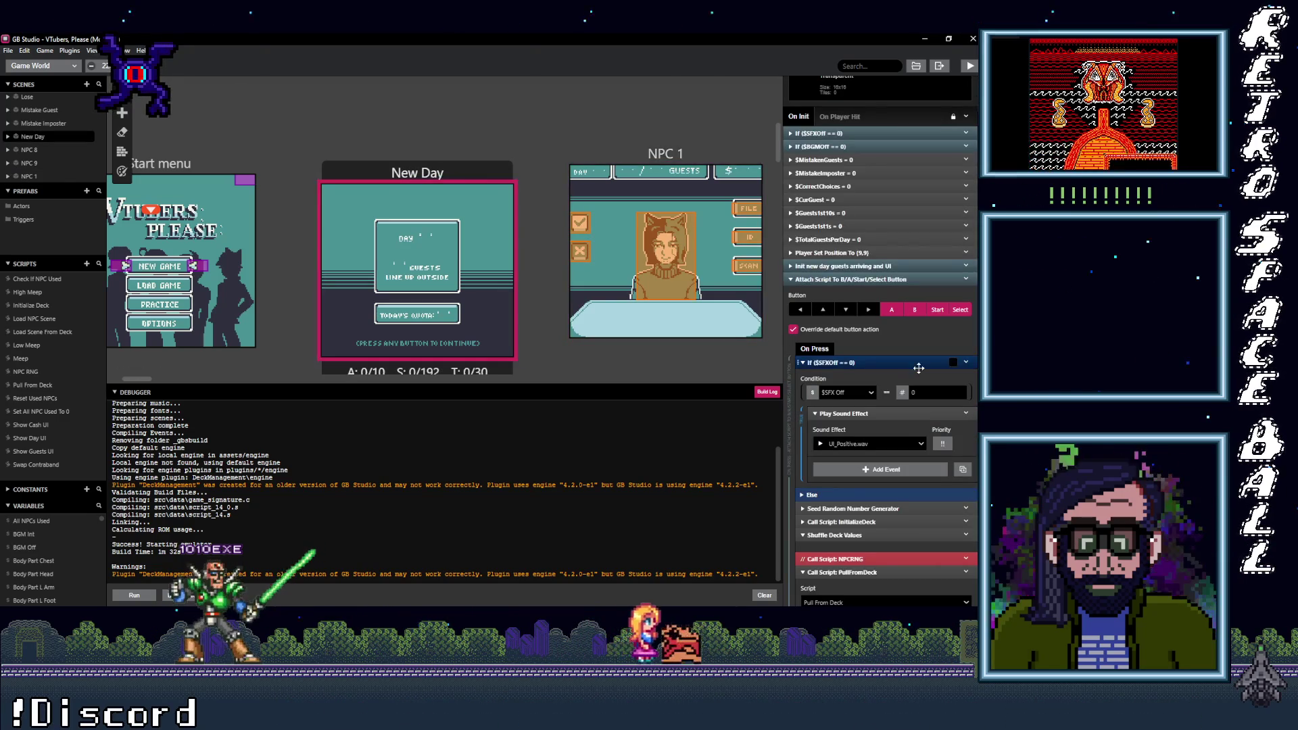
{"action": "scroll", "coordinate": [914, 421], "scroll_direction": "down", "scroll_amount": 3}
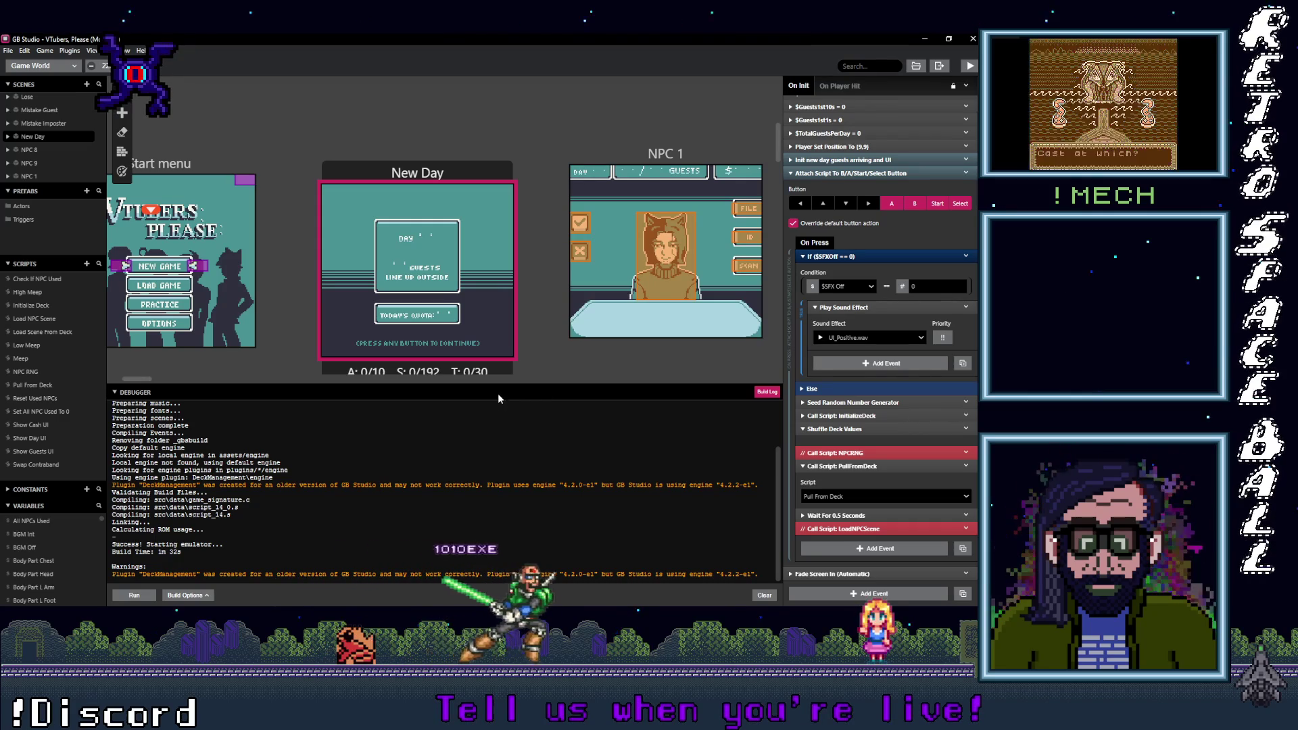
{"action": "left_click", "coordinate": [764, 393]}
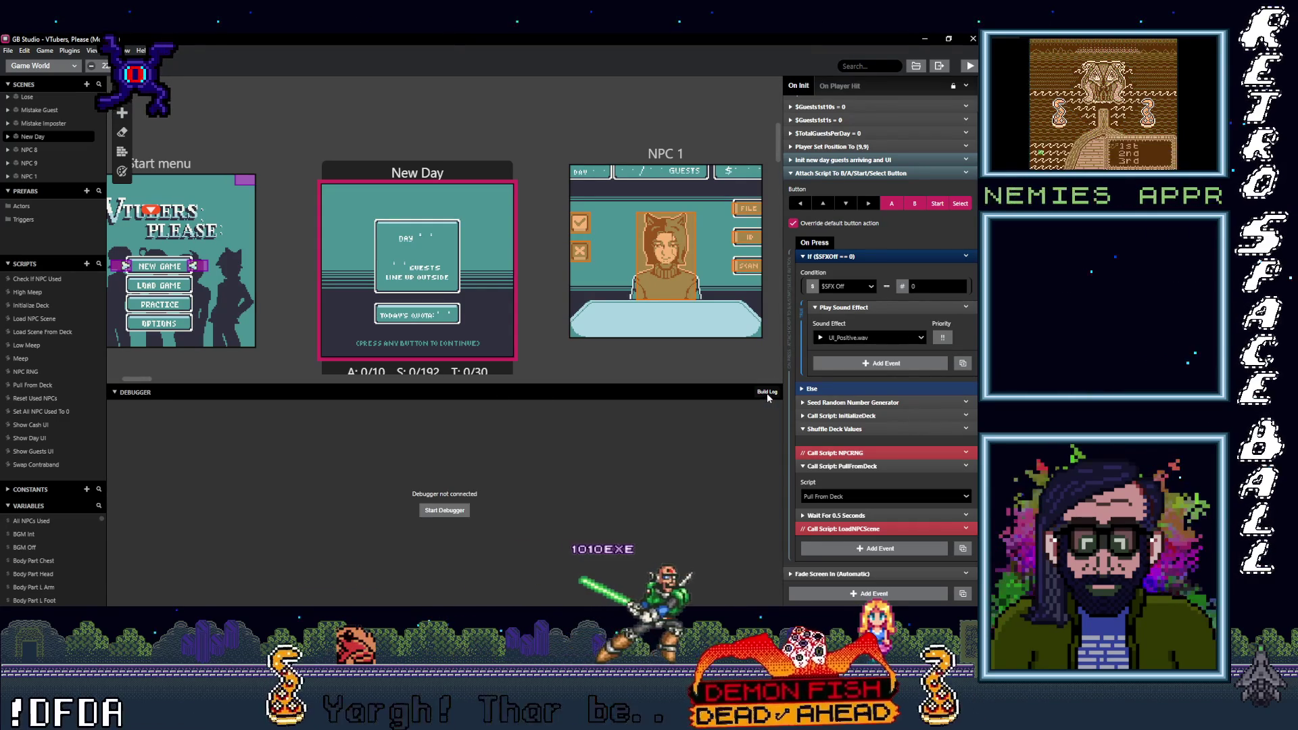
{"action": "left_click", "coordinate": [767, 392]}
{"action": "scroll", "coordinate": [286, 342], "scroll_direction": "down", "scroll_amount": 5}
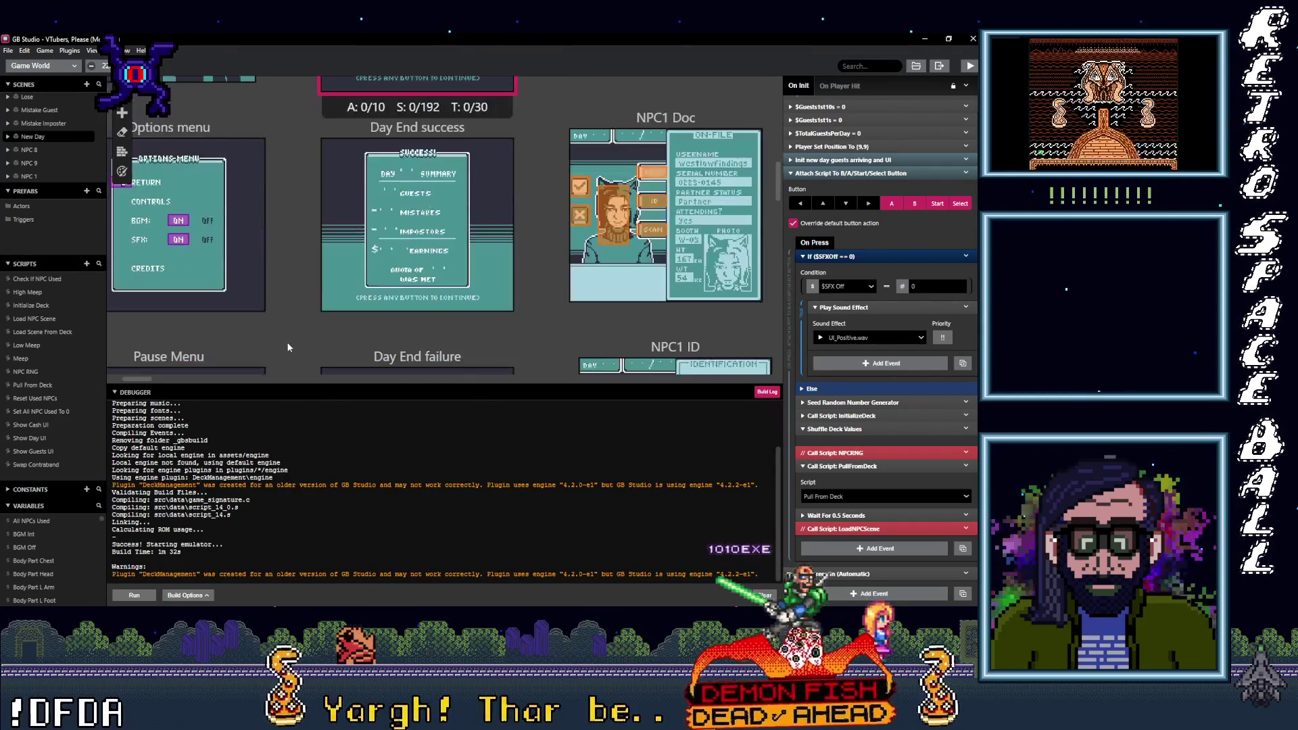
{"action": "scroll", "coordinate": [366, 339], "scroll_direction": "down", "scroll_amount": 4}
{"action": "scroll", "coordinate": [501, 343], "scroll_direction": "up", "scroll_amount": 10}
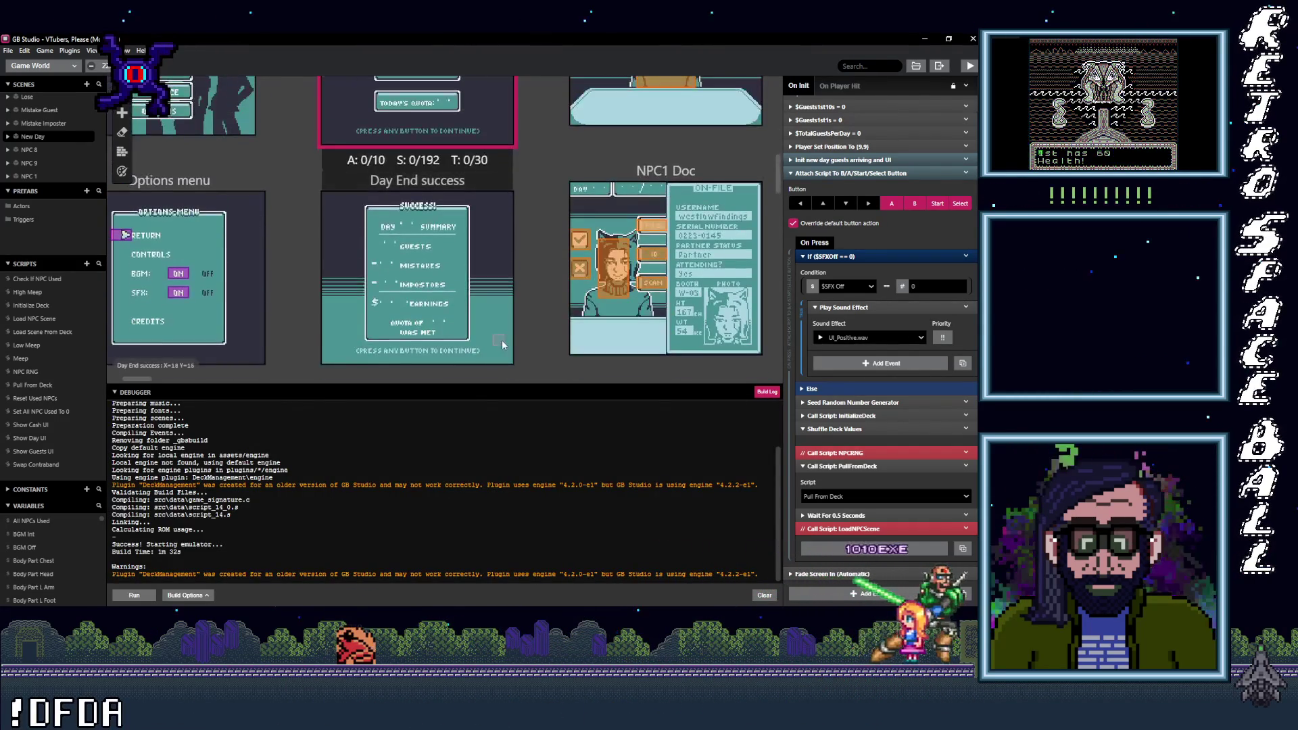
{"action": "scroll", "coordinate": [454, 345], "scroll_direction": "down", "scroll_amount": 2}
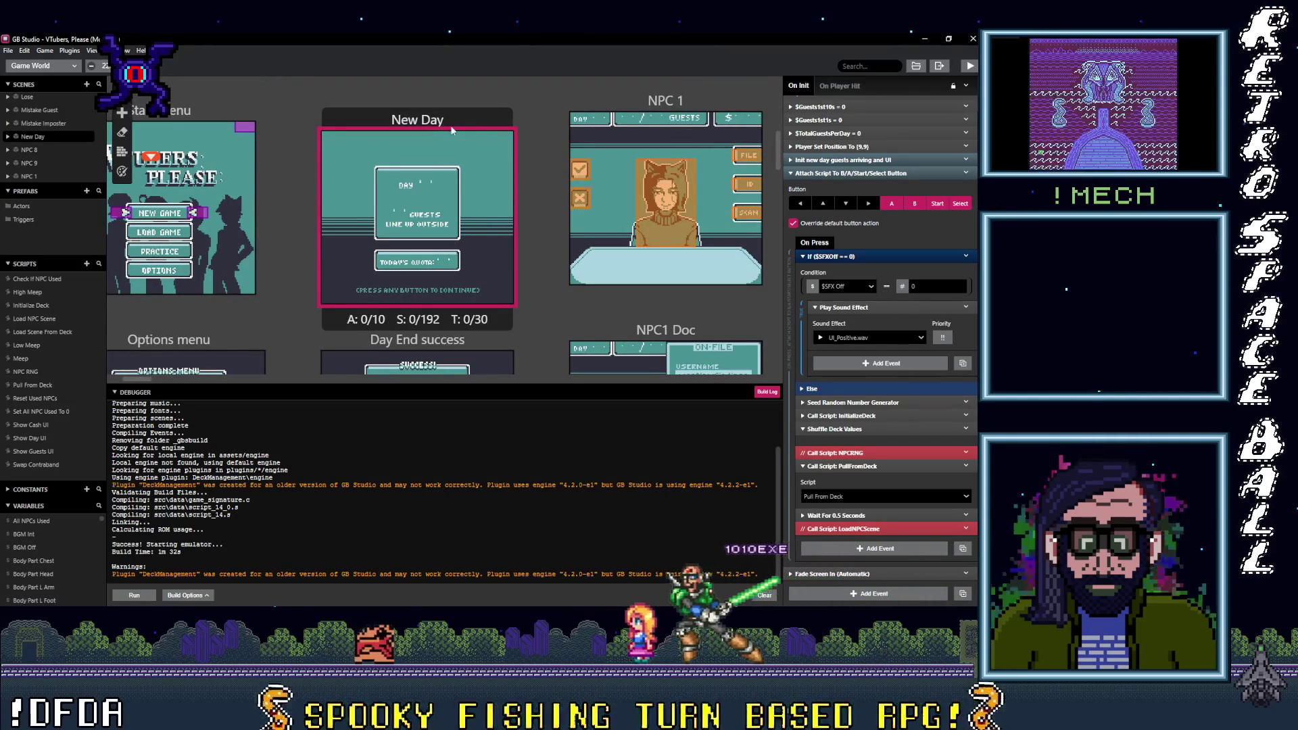
{"action": "scroll", "coordinate": [905, 446], "scroll_direction": "up", "scroll_amount": 4}
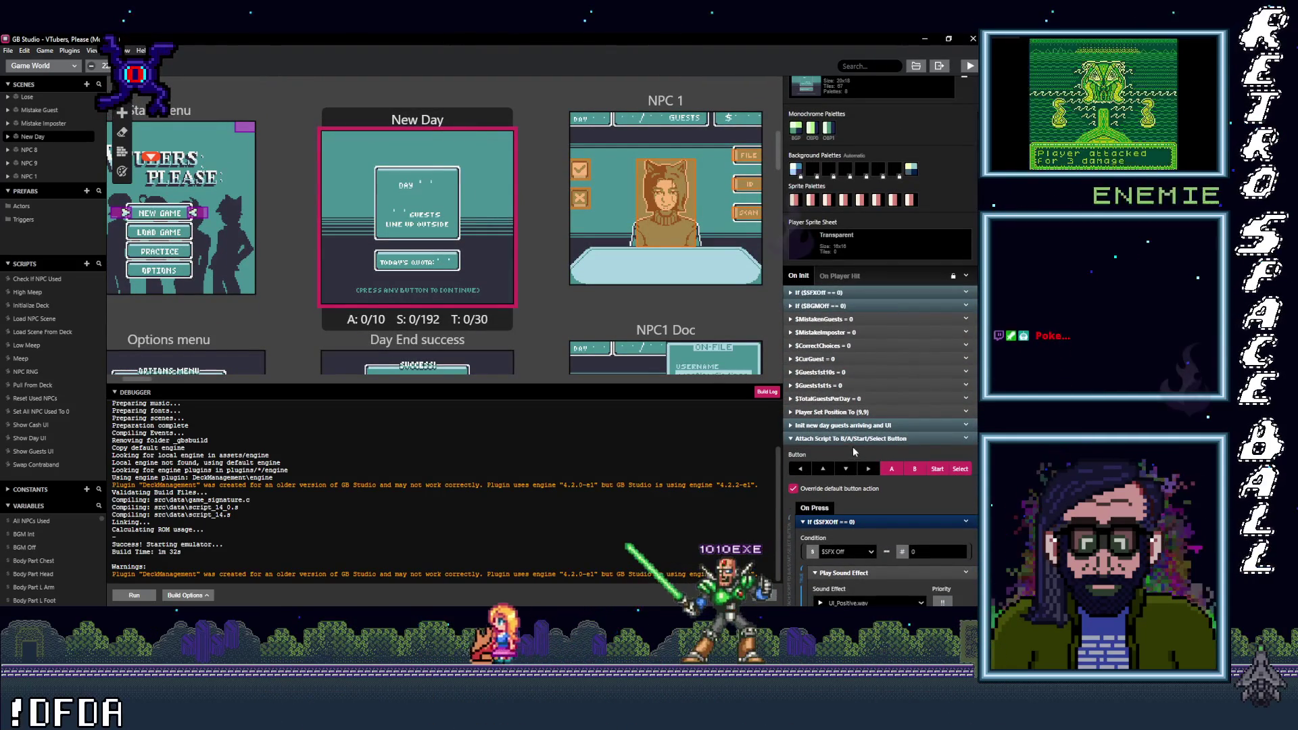
{"action": "left_click", "coordinate": [849, 426]}
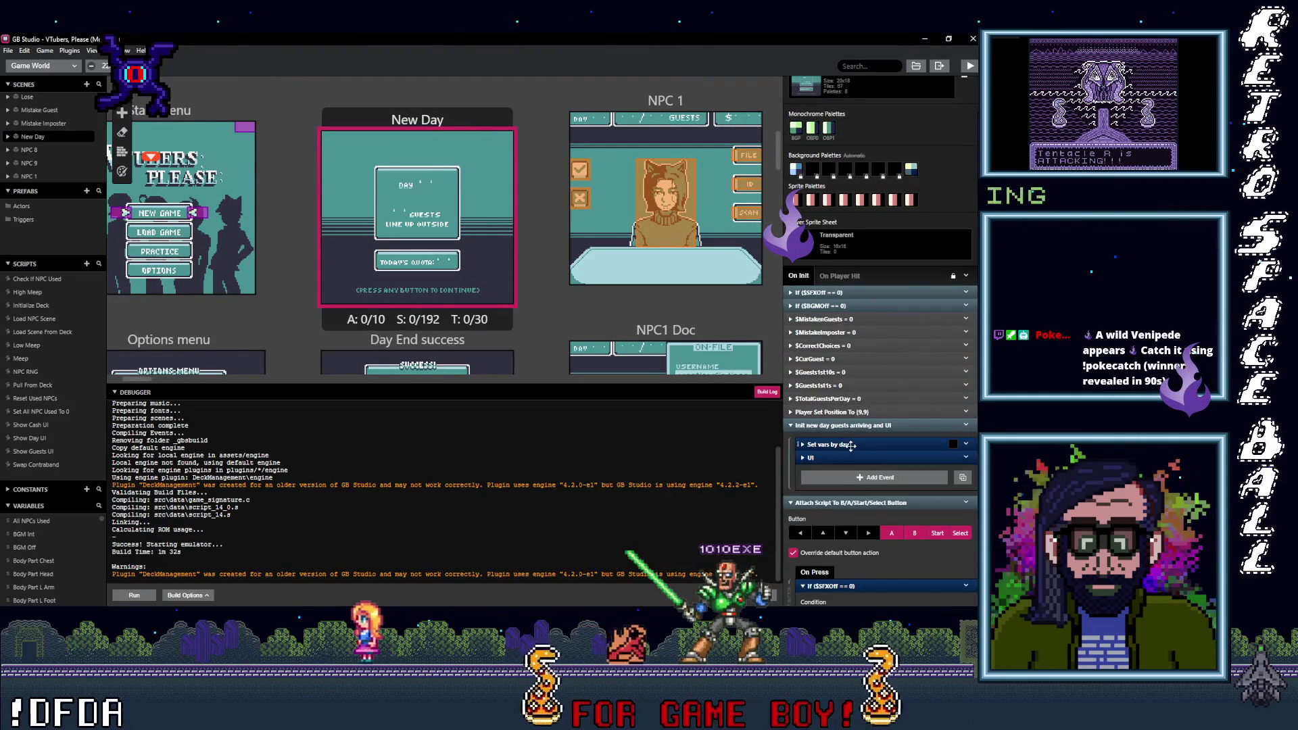
Step: Expand 'Set vars by day' and inspect day 1's $Guests2nd1s assignment and Set Quota
{"action": "left_click", "coordinate": [850, 446]}
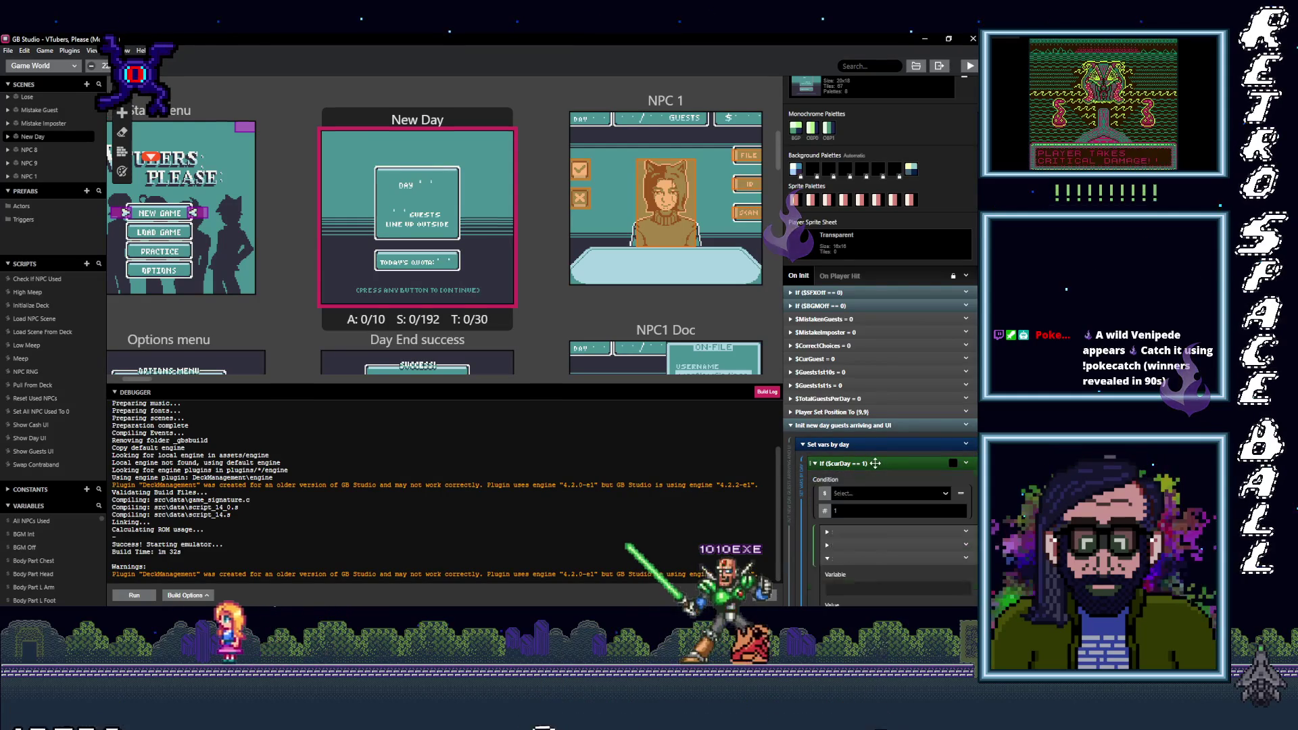
{"action": "scroll", "coordinate": [878, 465], "scroll_direction": "down", "scroll_amount": 1}
{"action": "scroll", "coordinate": [899, 473], "scroll_direction": "down", "scroll_amount": 1}
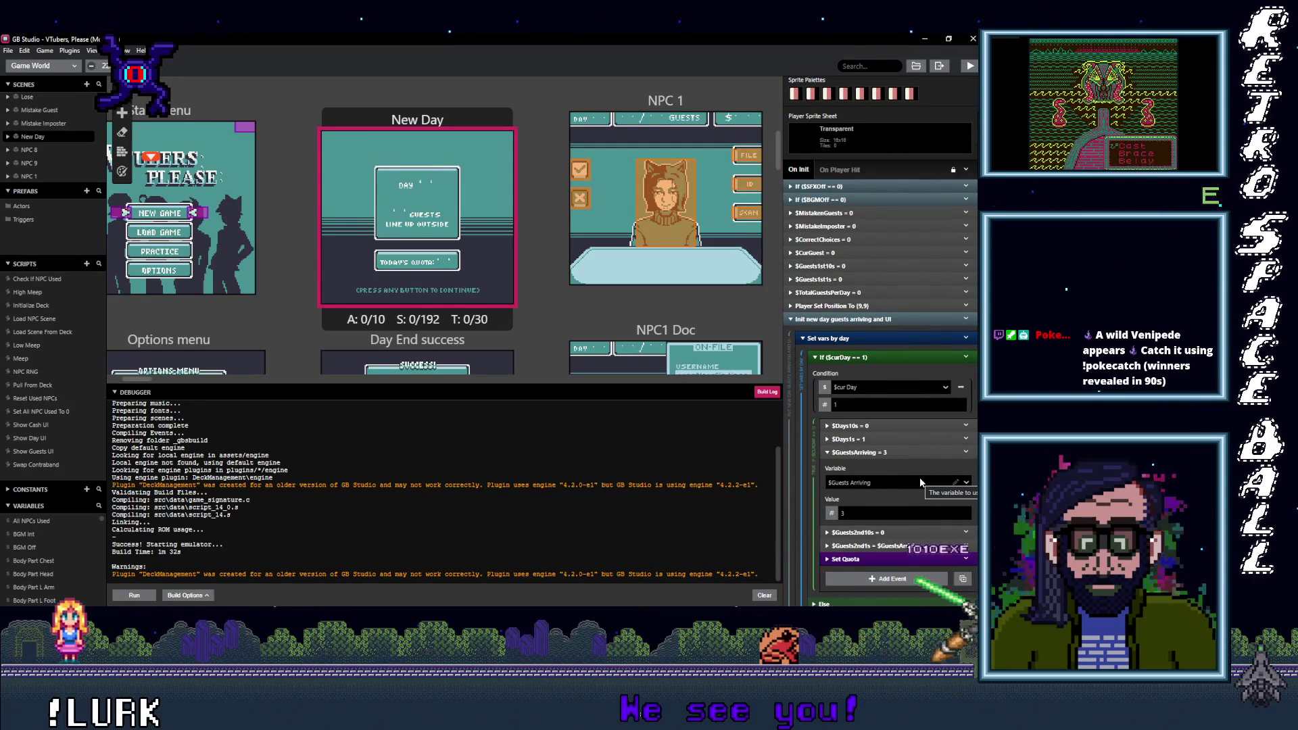
{"action": "left_click", "coordinate": [909, 546]}
{"action": "scroll", "coordinate": [919, 544], "scroll_direction": "down", "scroll_amount": 2}
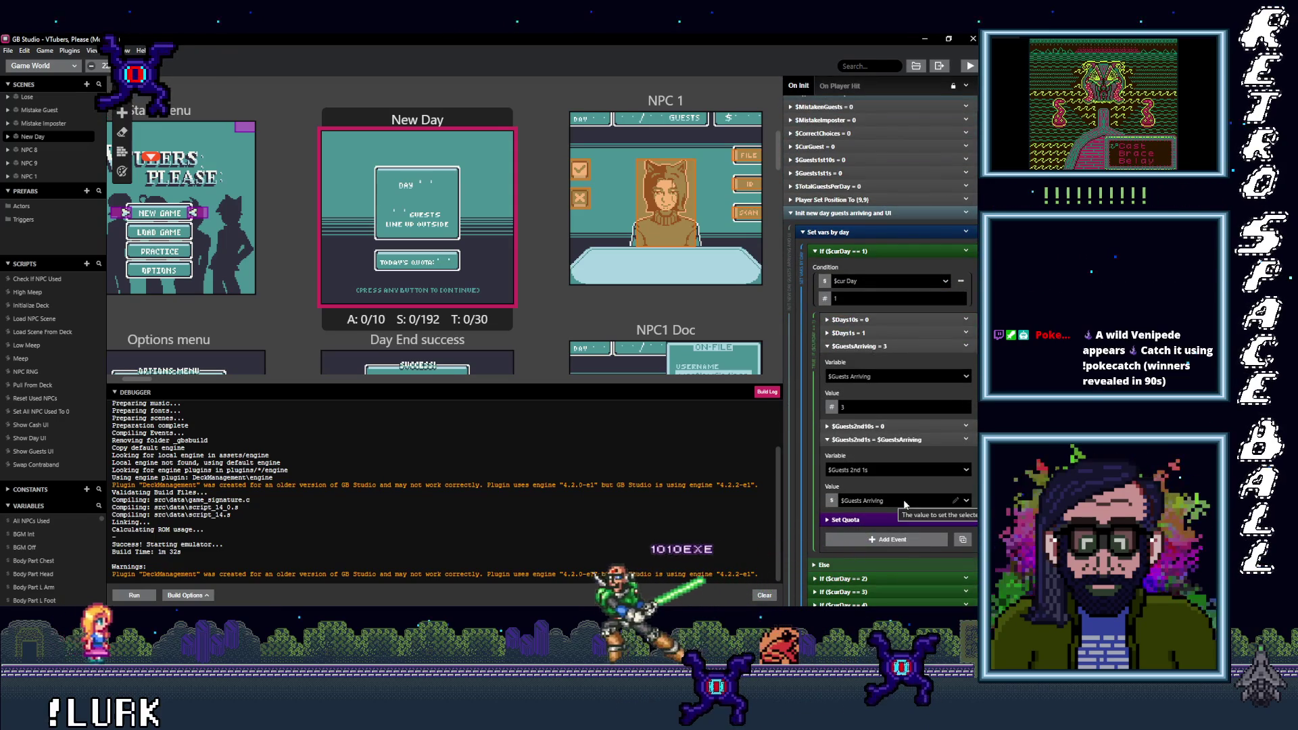
{"action": "left_click", "coordinate": [898, 440]}
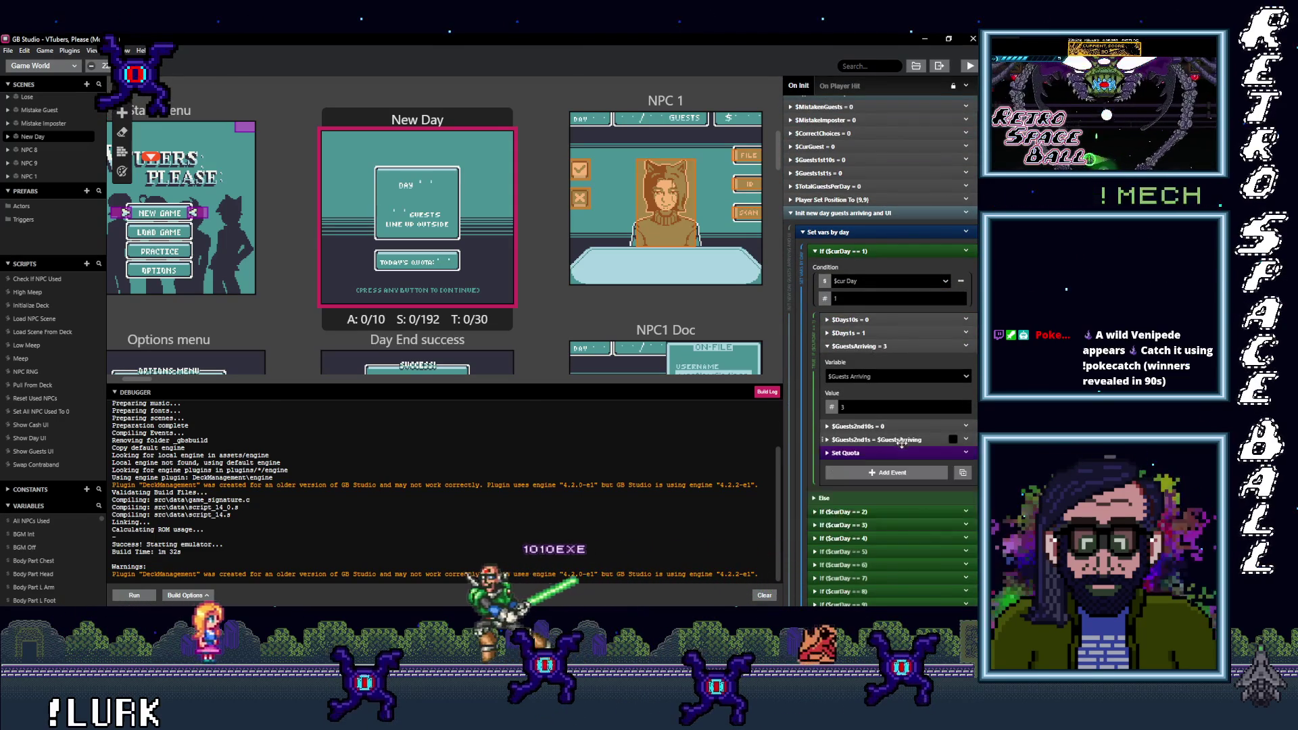
{"action": "left_click", "coordinate": [893, 454]}
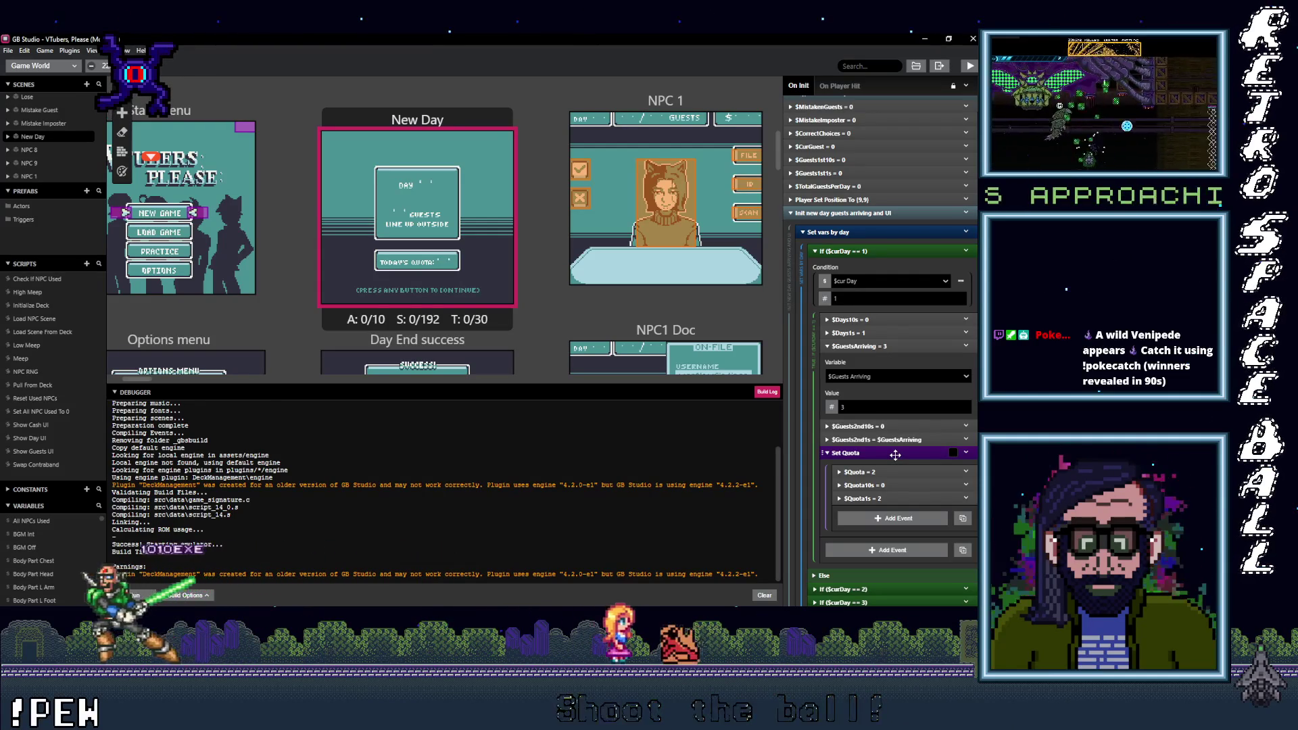
{"action": "left_click", "coordinate": [895, 455]}
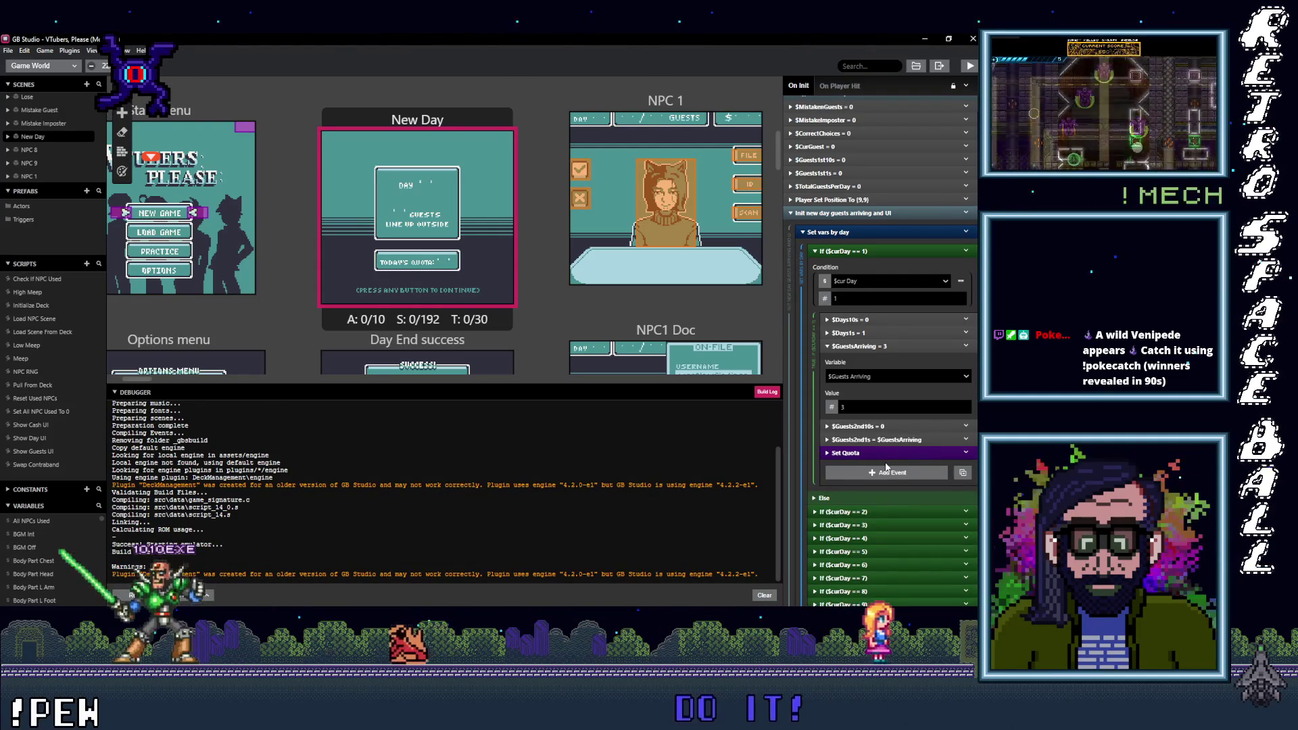
Step: Expand the If ($curDay == 10) block to review its 20 guests, then collapse it
{"action": "scroll", "coordinate": [886, 466], "scroll_direction": "down", "scroll_amount": 2}
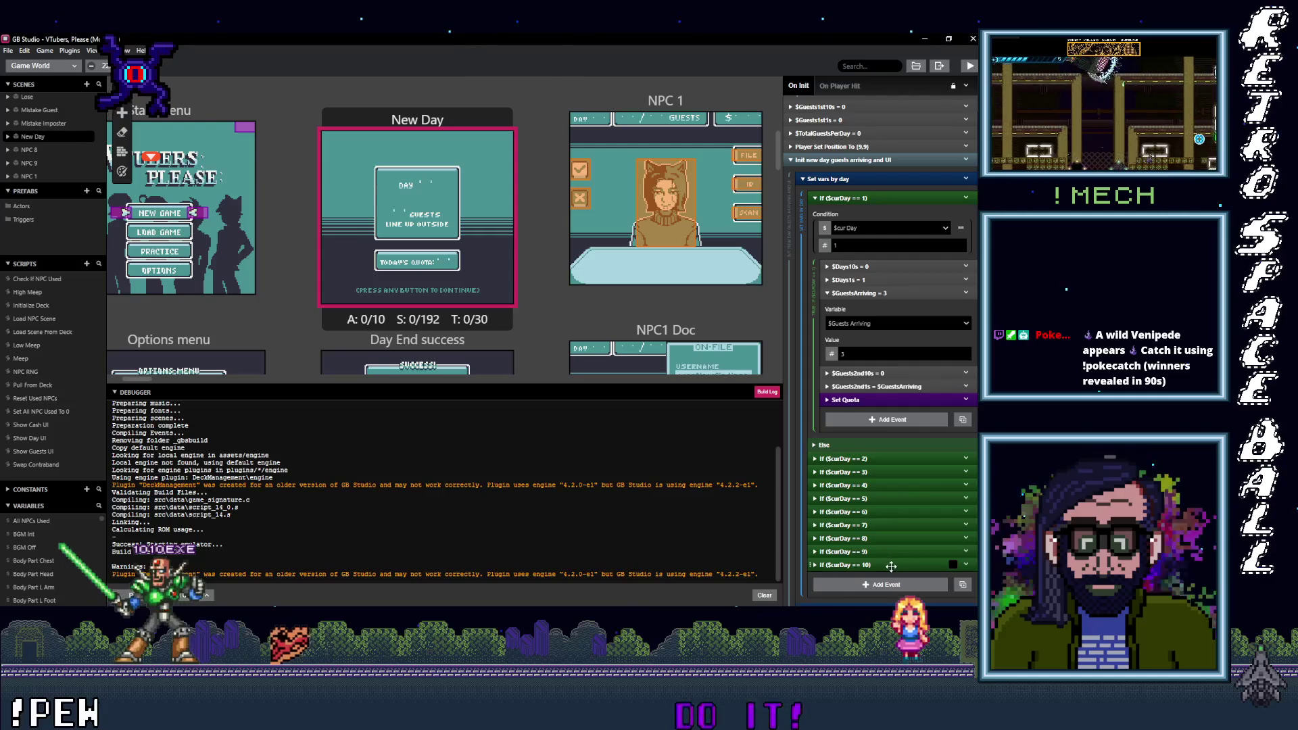
{"action": "left_click", "coordinate": [891, 565]}
{"action": "scroll", "coordinate": [921, 541], "scroll_direction": "down", "scroll_amount": 5}
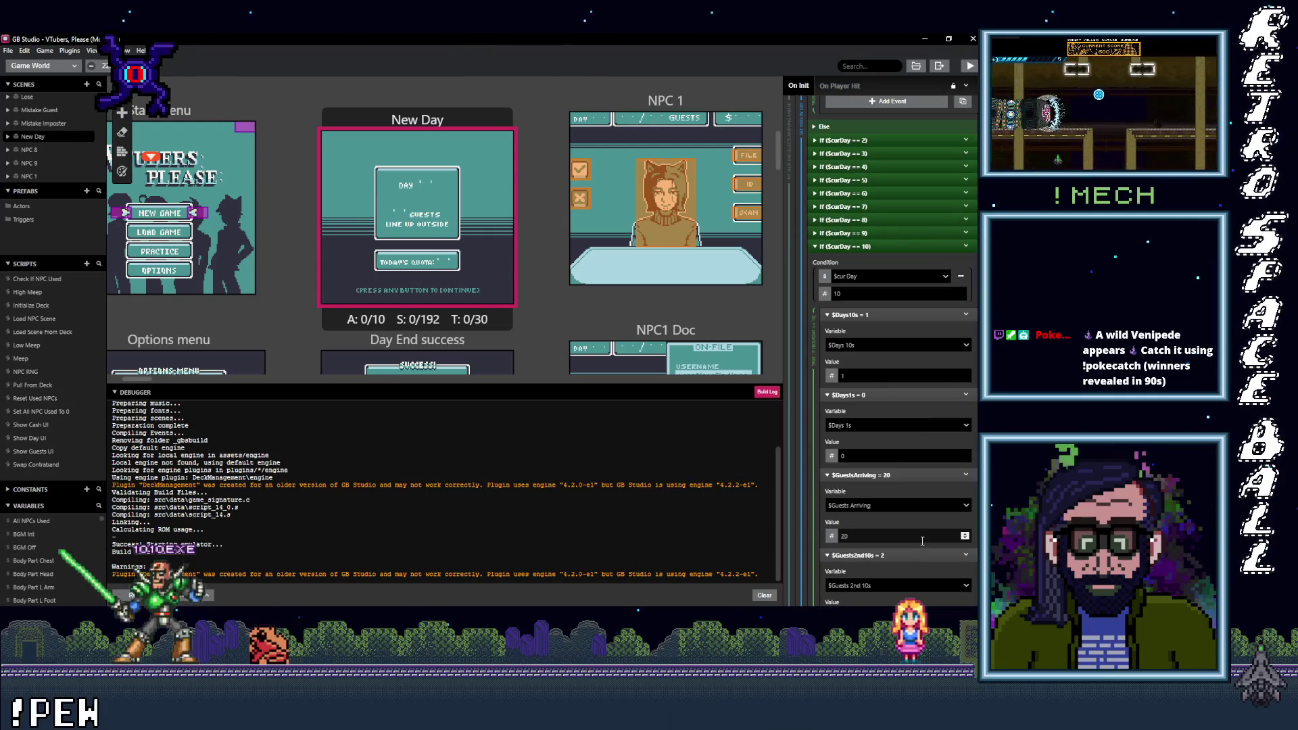
{"action": "scroll", "coordinate": [922, 541], "scroll_direction": "down", "scroll_amount": 4}
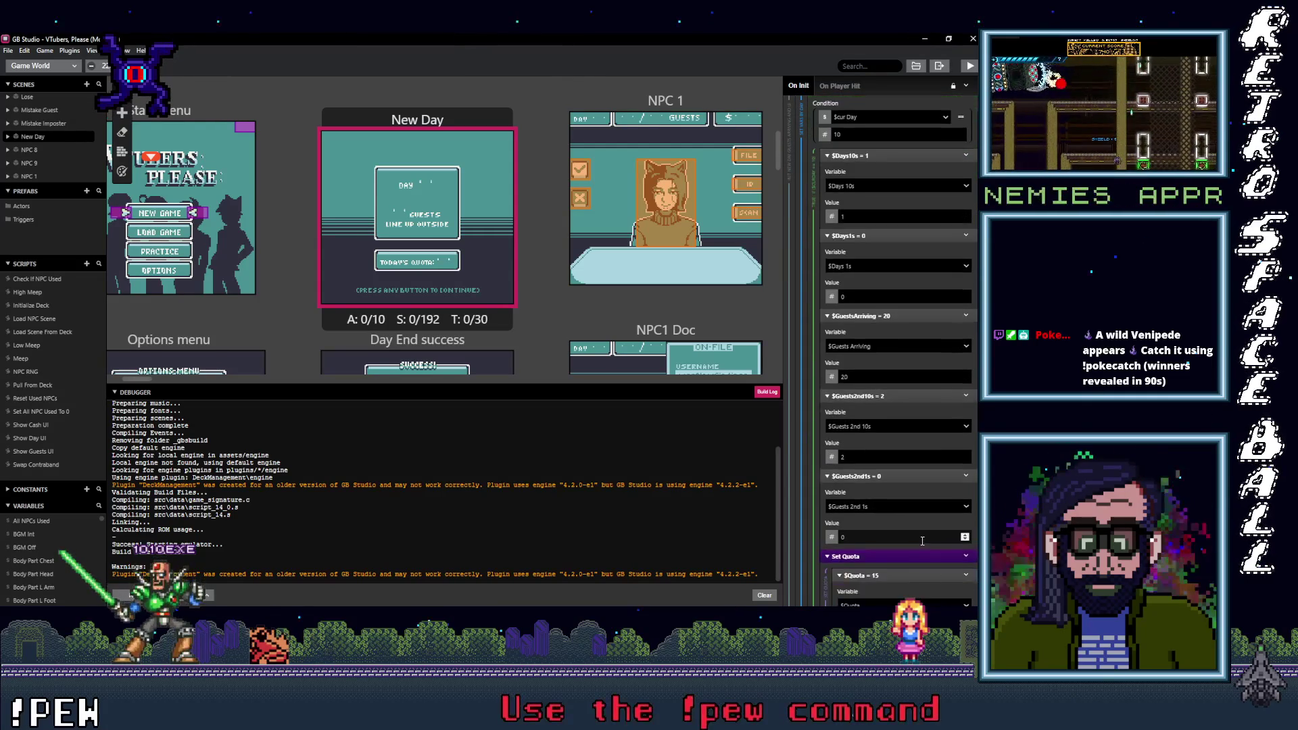
{"action": "scroll", "coordinate": [922, 541], "scroll_direction": "up", "scroll_amount": 4}
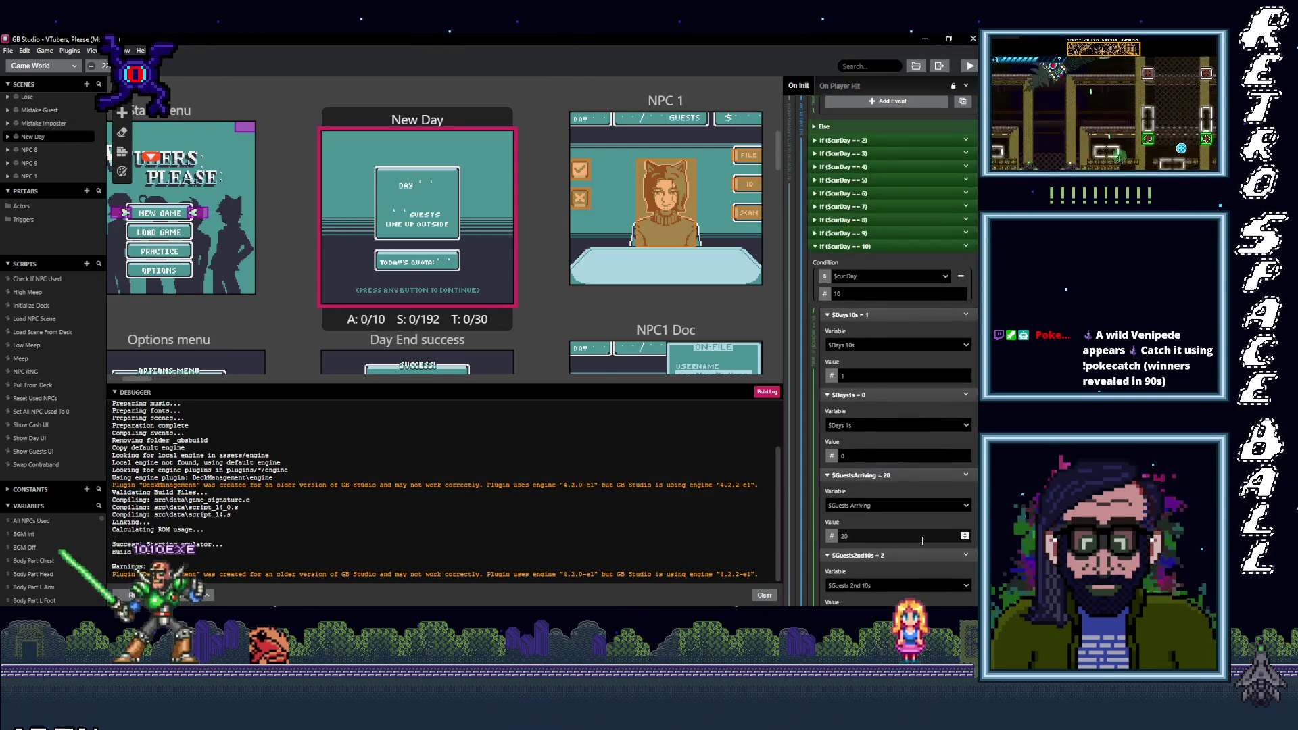
{"action": "scroll", "coordinate": [921, 539], "scroll_direction": "down", "scroll_amount": 2}
{"action": "scroll", "coordinate": [920, 540], "scroll_direction": "up", "scroll_amount": 2}
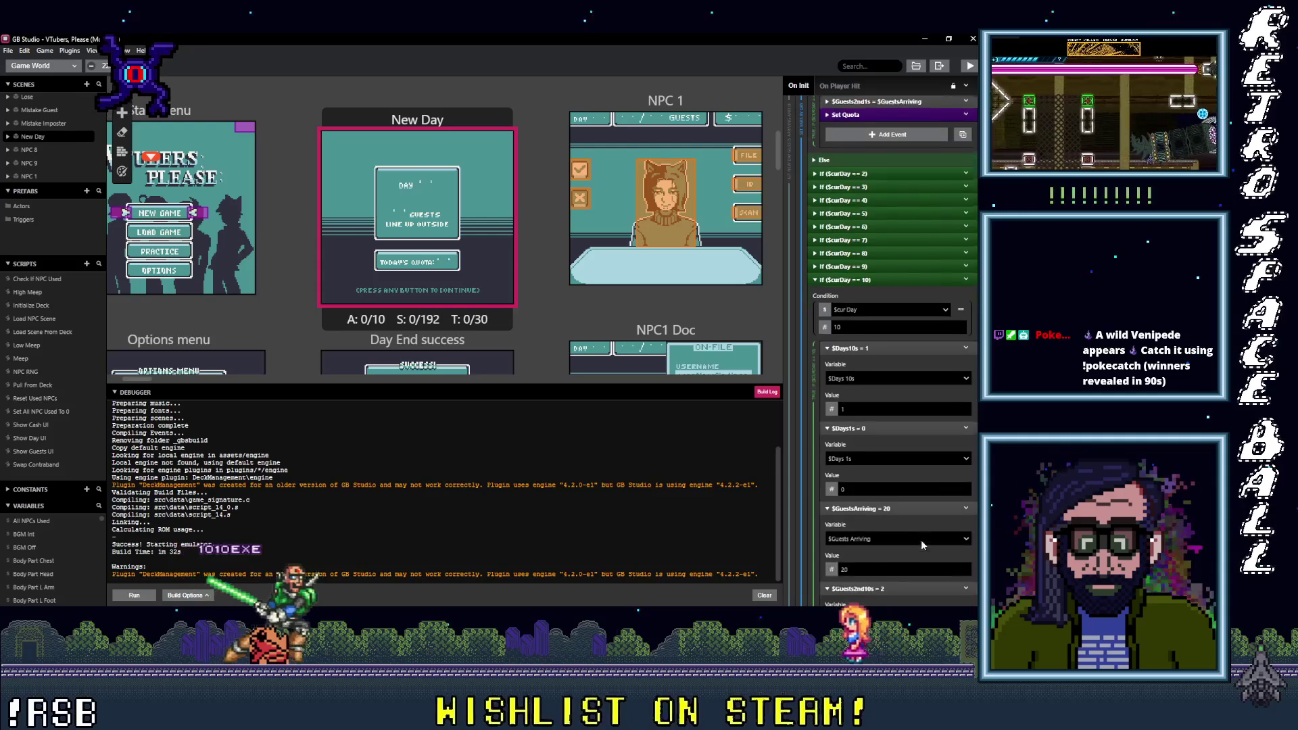
{"action": "left_click", "coordinate": [815, 246]}
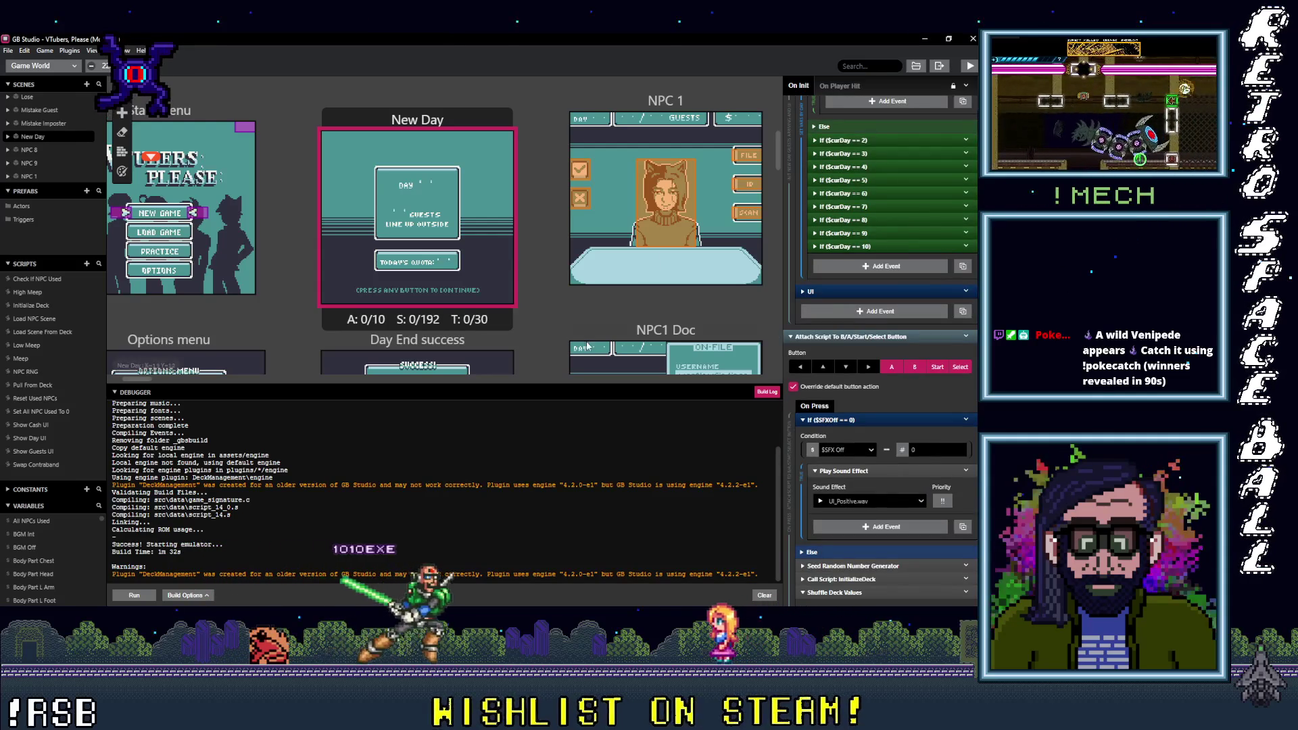
{"action": "scroll", "coordinate": [575, 290], "scroll_direction": "left", "scroll_amount": 2}
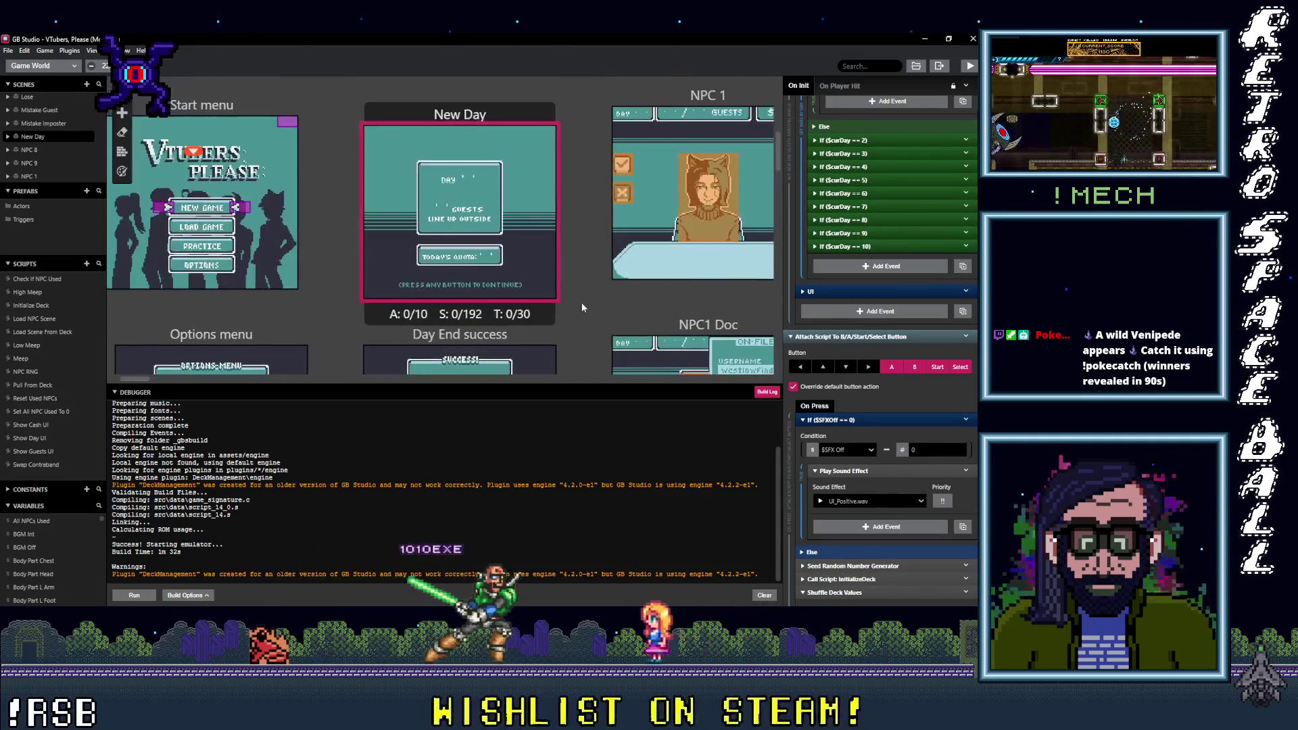
{"action": "left_click", "coordinate": [39, 385]}
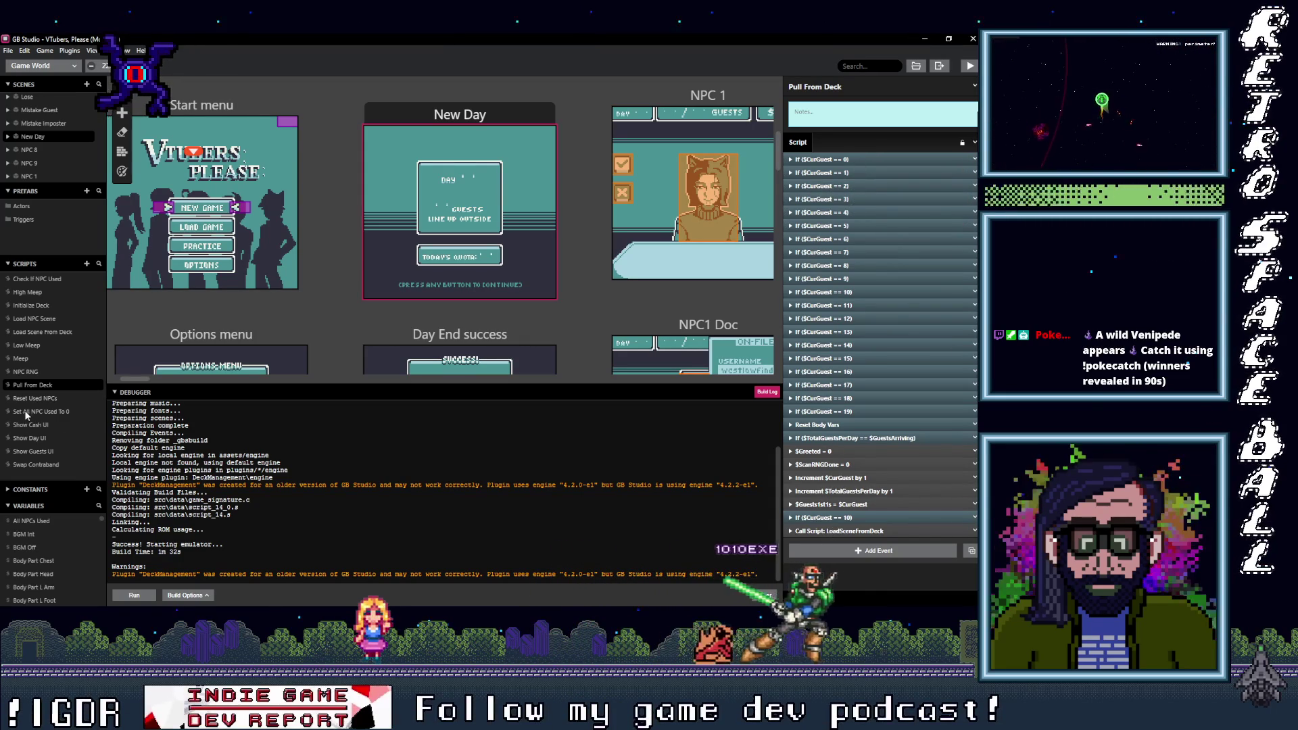
{"action": "left_click", "coordinate": [43, 329]}
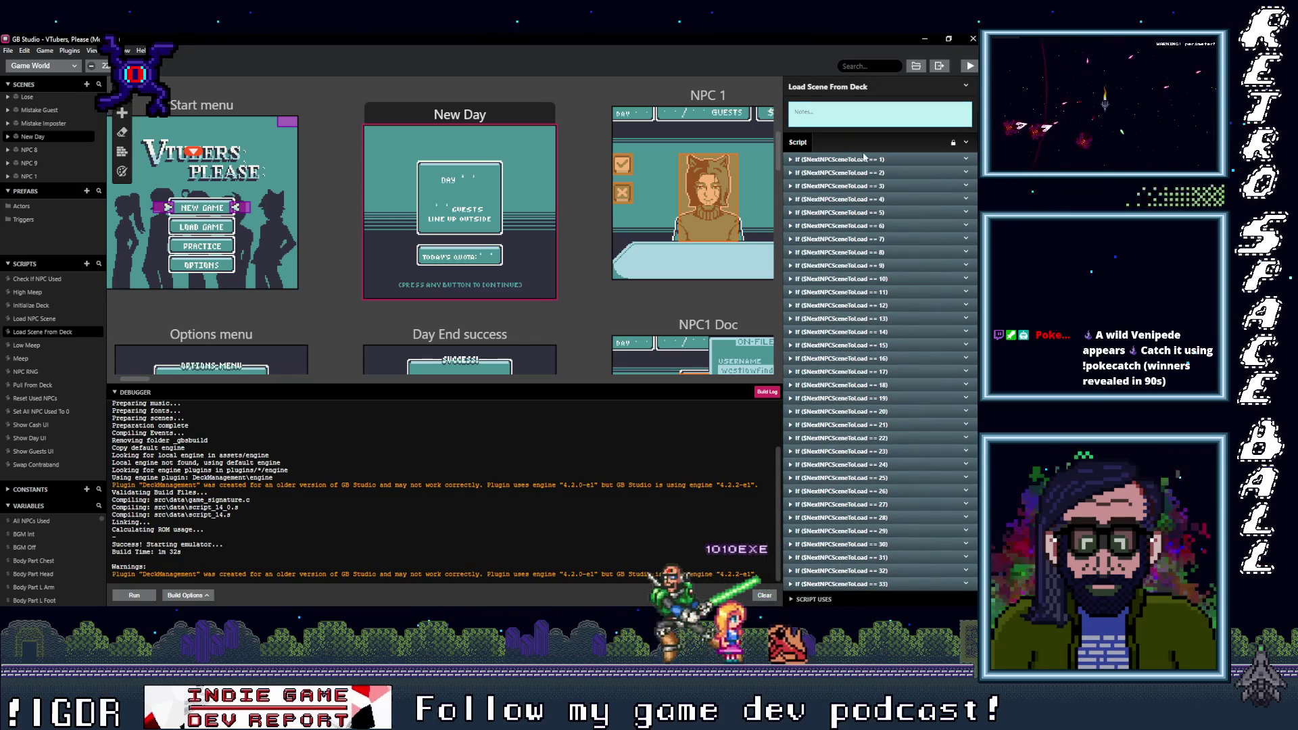
{"action": "left_click", "coordinate": [857, 158]}
{"action": "left_click", "coordinate": [848, 160]}
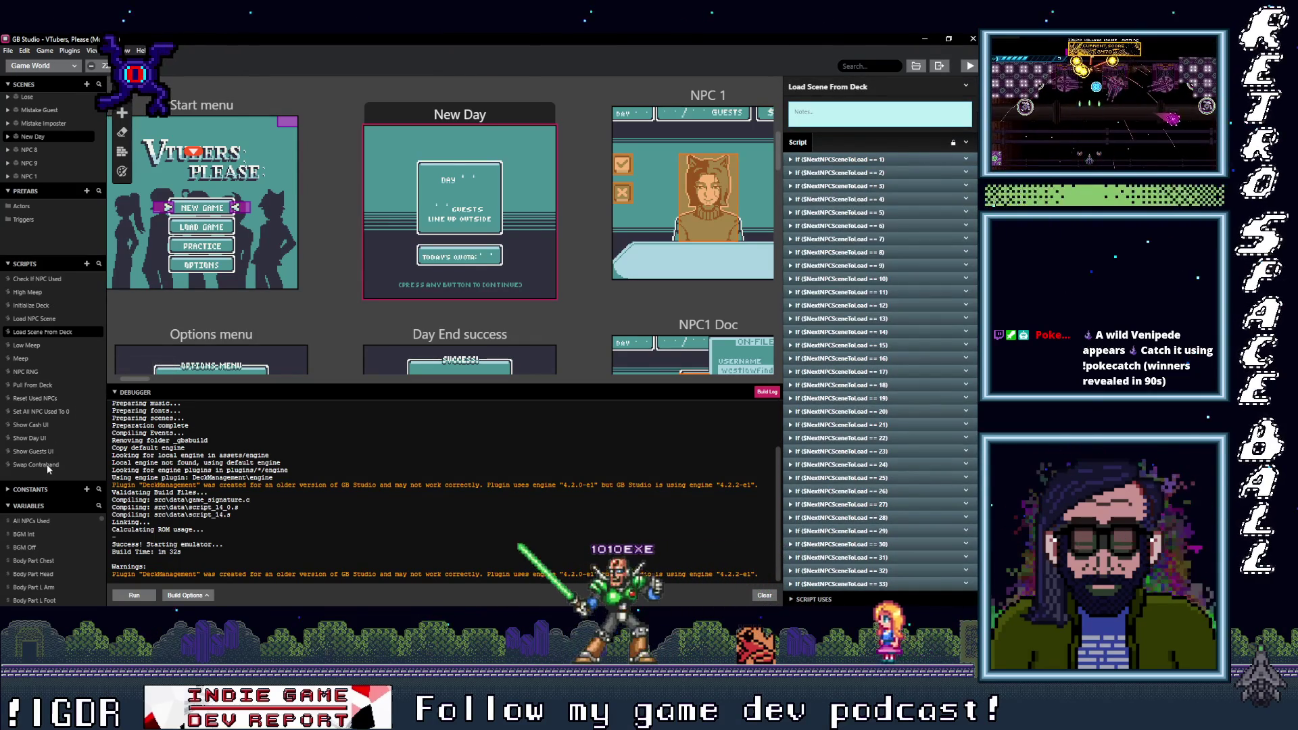
{"action": "left_click", "coordinate": [36, 385]}
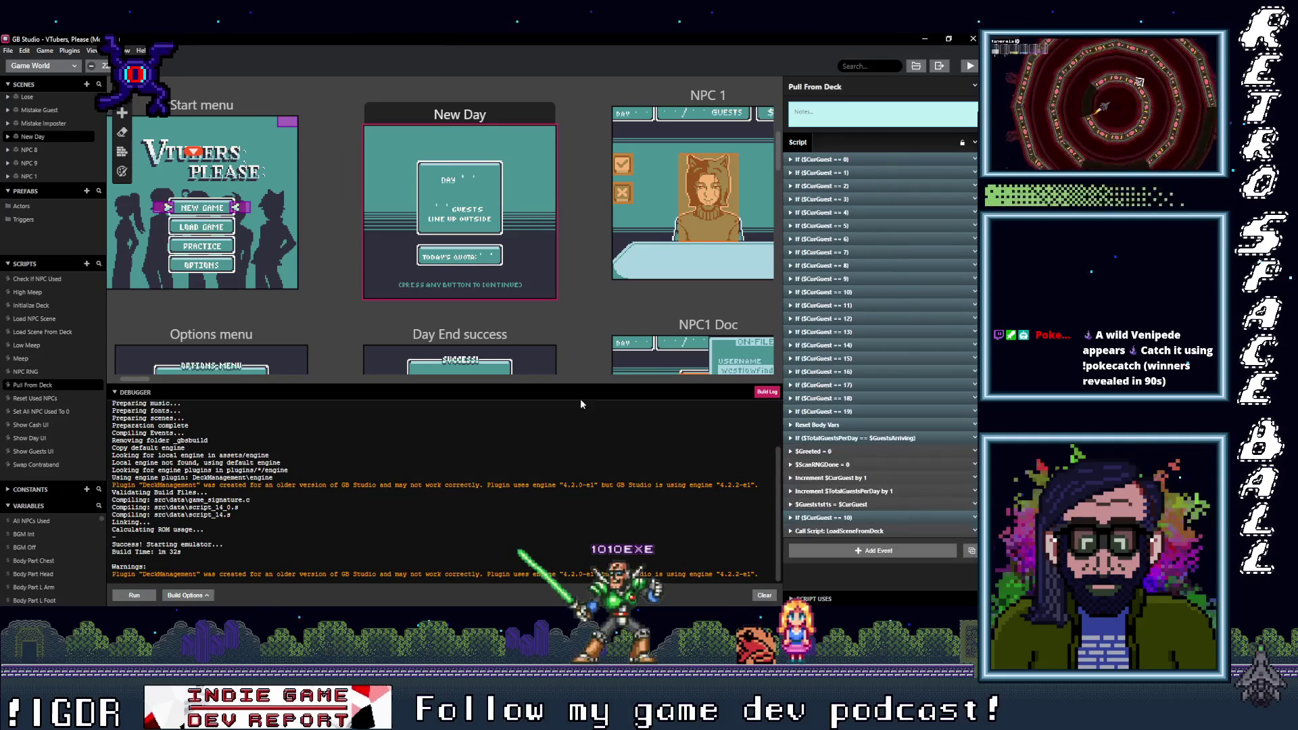
{"action": "left_click", "coordinate": [867, 437]}
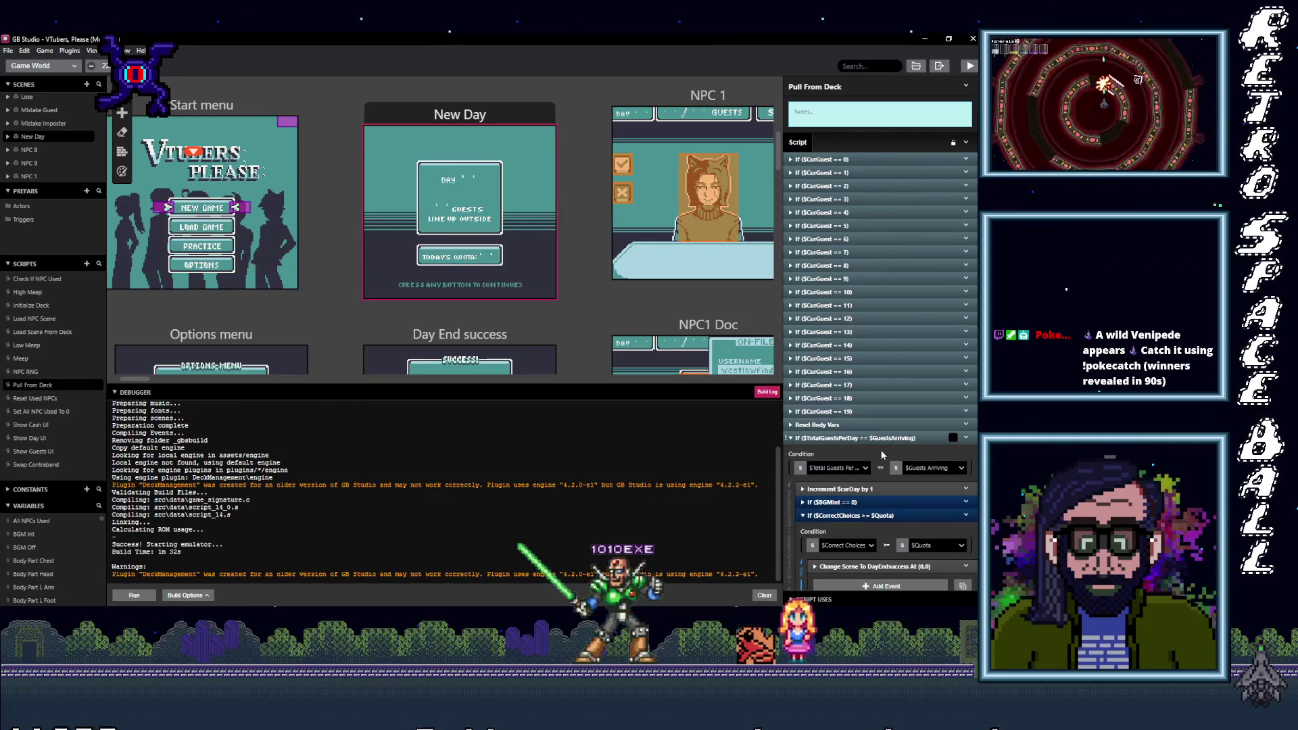
{"action": "scroll", "coordinate": [890, 497], "scroll_direction": "down", "scroll_amount": 1}
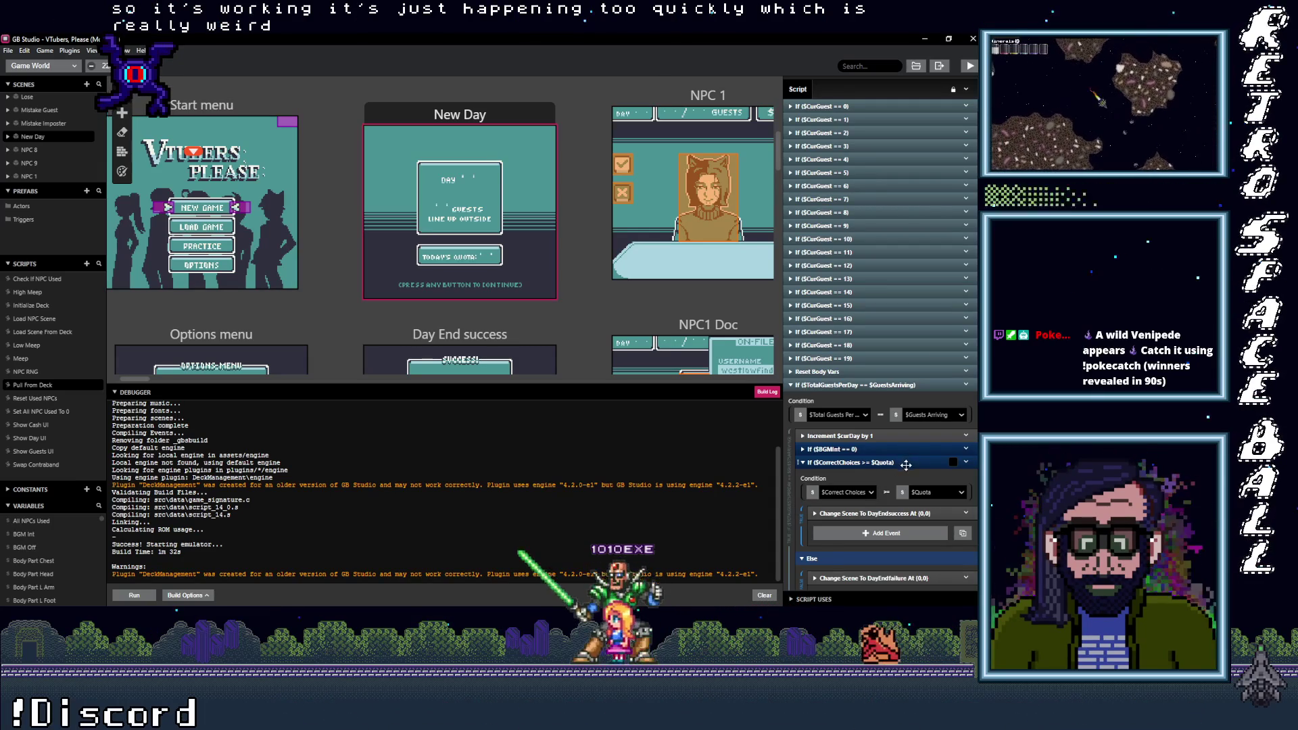
{"action": "scroll", "coordinate": [885, 424], "scroll_direction": "up", "scroll_amount": 1}
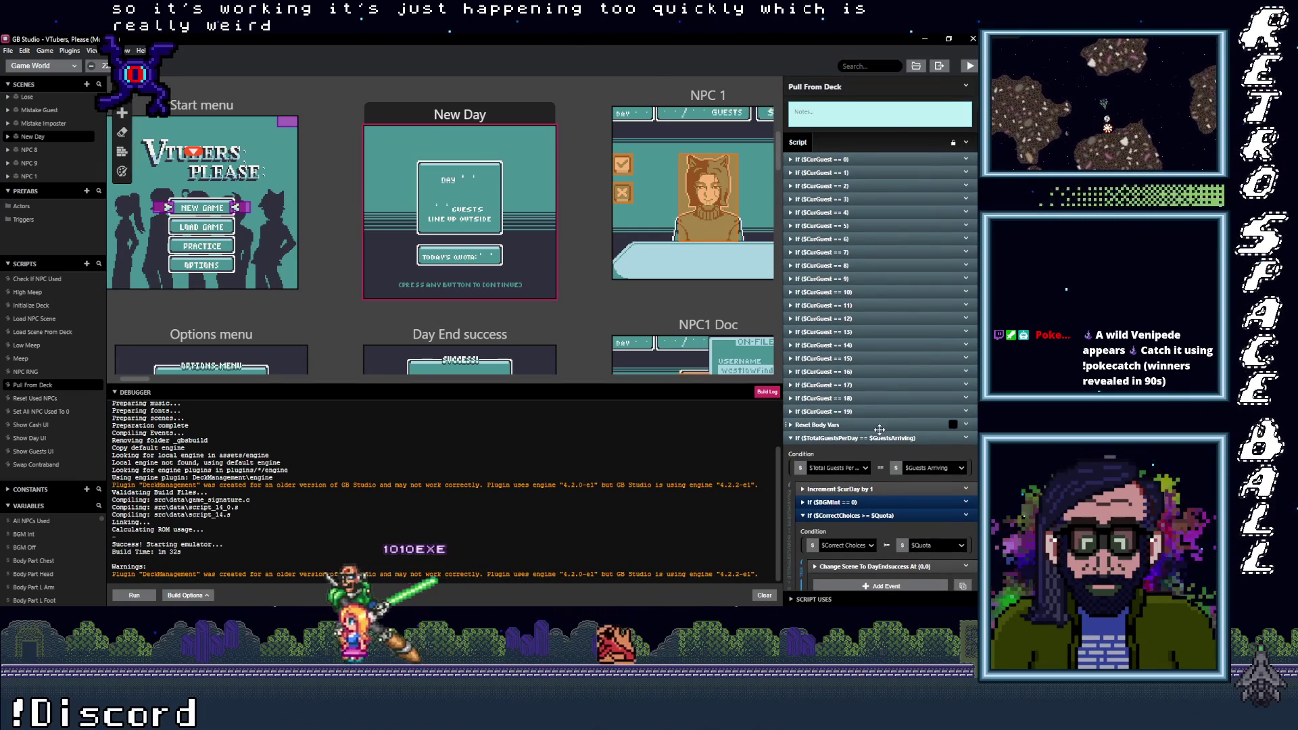
{"action": "left_click", "coordinate": [855, 410]}
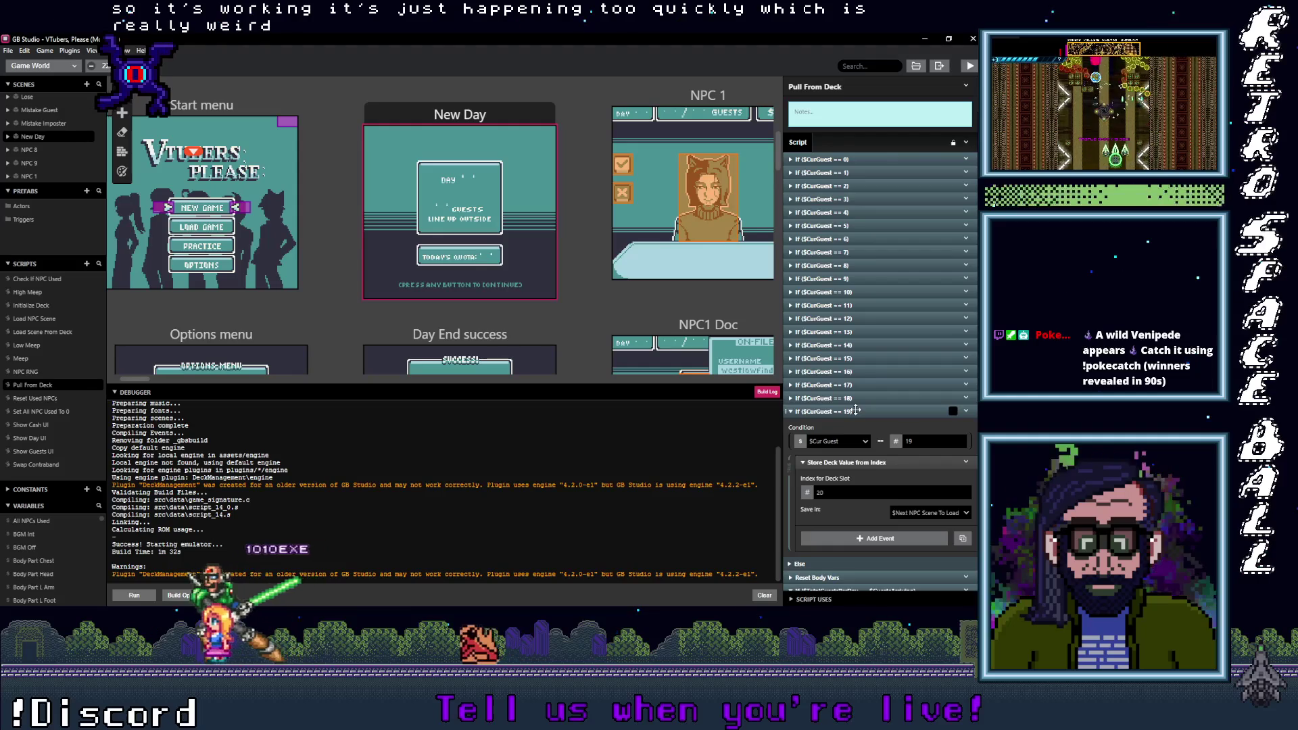
{"action": "left_click", "coordinate": [856, 411]}
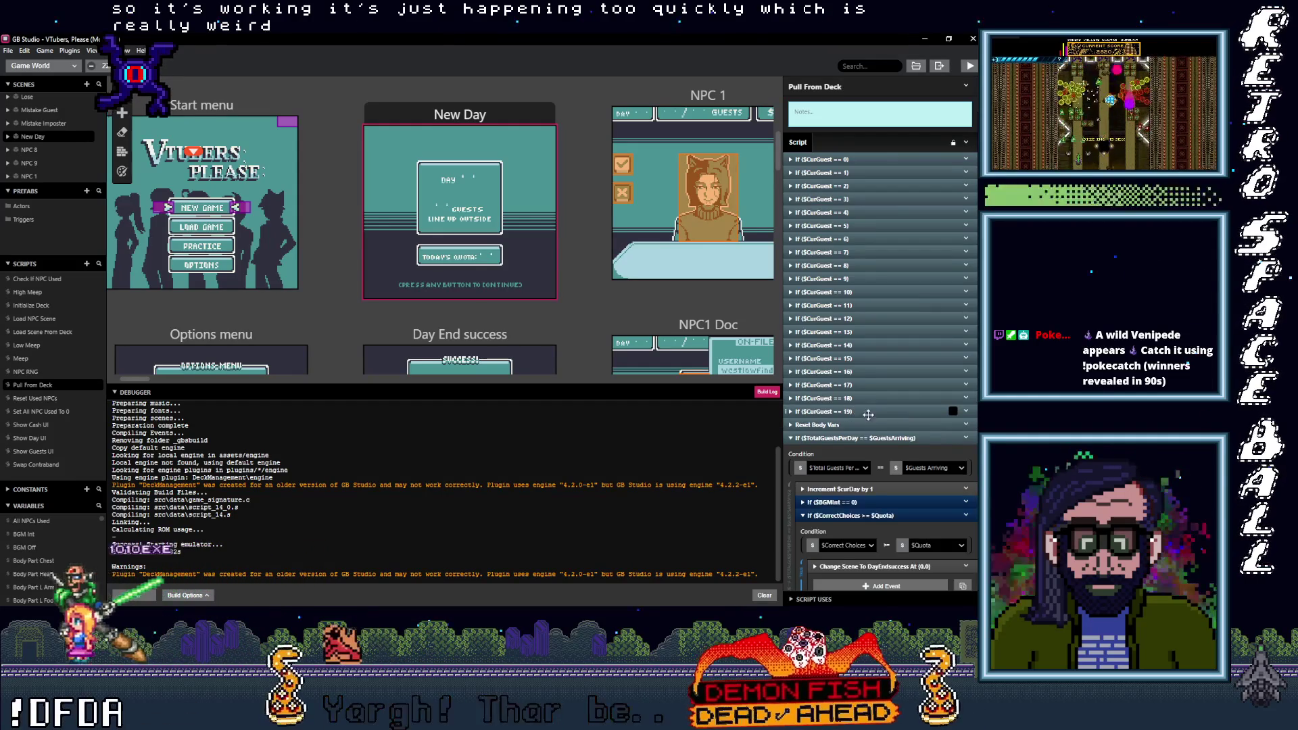
{"action": "scroll", "coordinate": [889, 475], "scroll_direction": "down", "scroll_amount": 1}
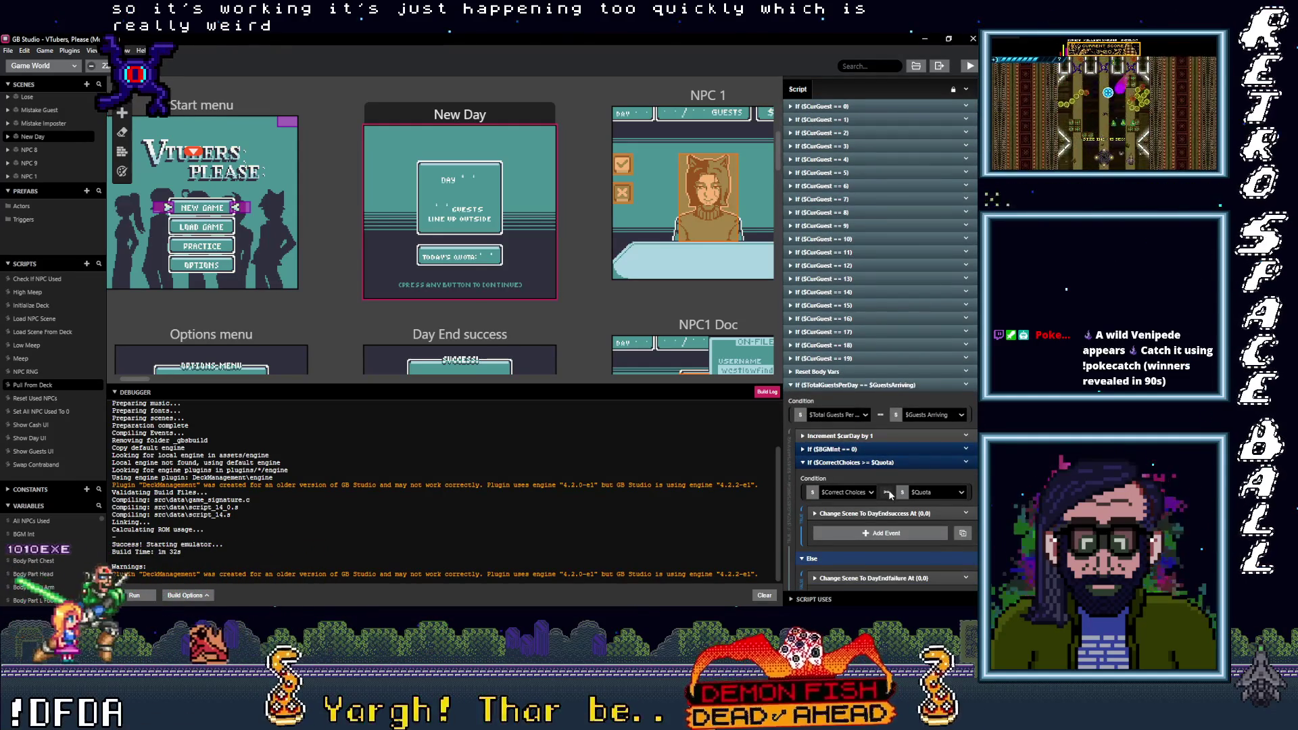
{"action": "scroll", "coordinate": [890, 492], "scroll_direction": "down", "scroll_amount": 1}
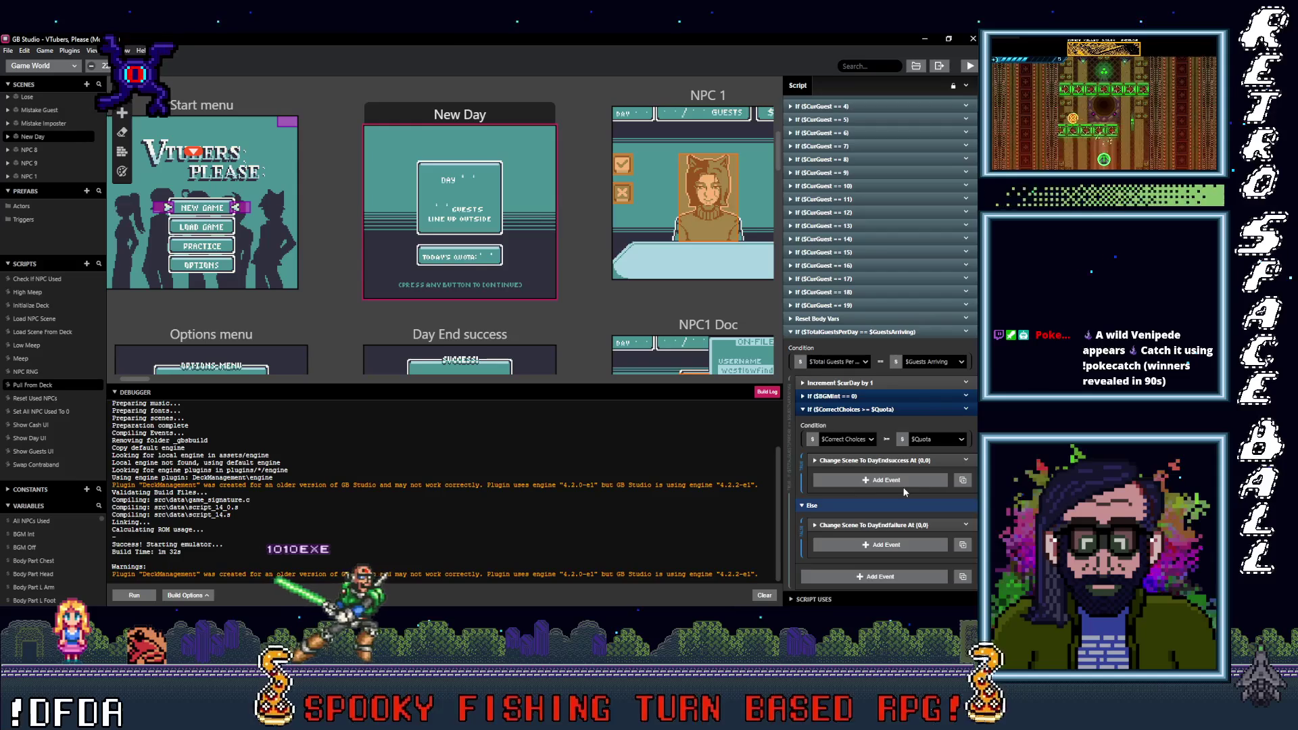
{"action": "scroll", "coordinate": [902, 492], "scroll_direction": "down", "scroll_amount": 2}
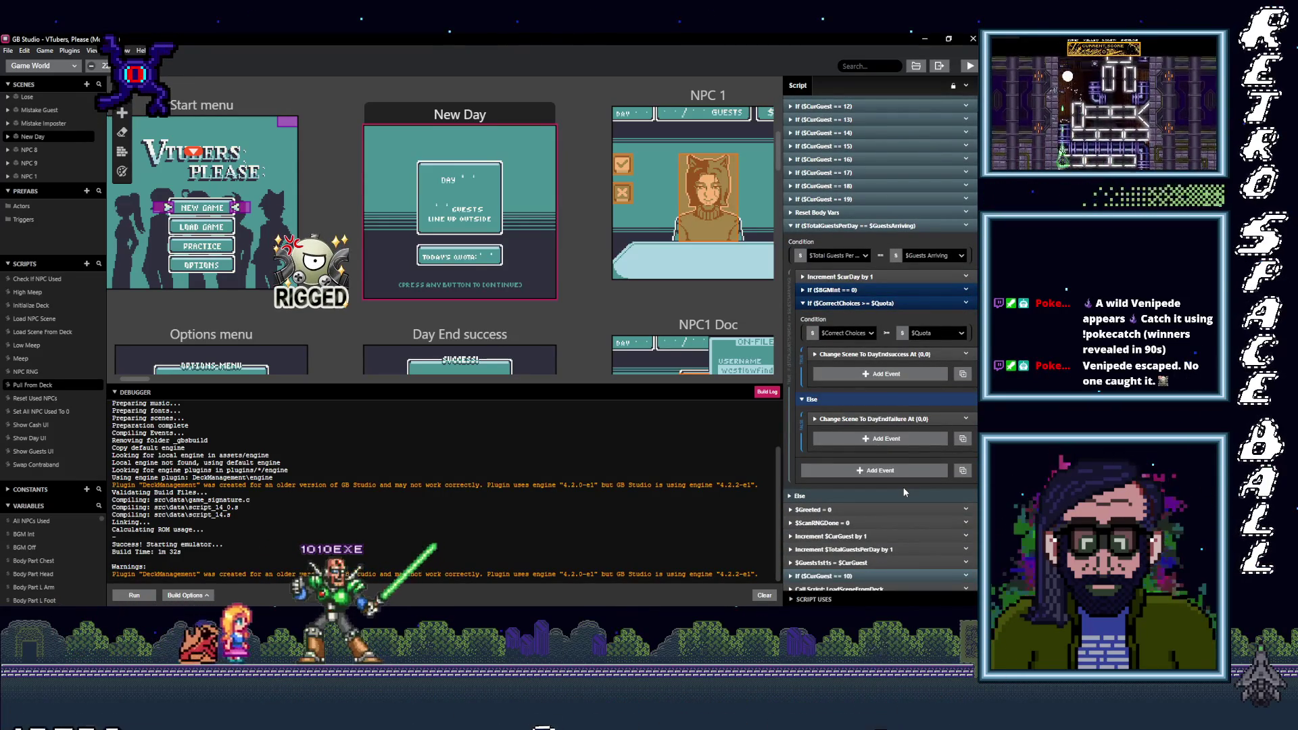
{"action": "left_click", "coordinate": [867, 256]}
{"action": "left_click", "coordinate": [877, 249]}
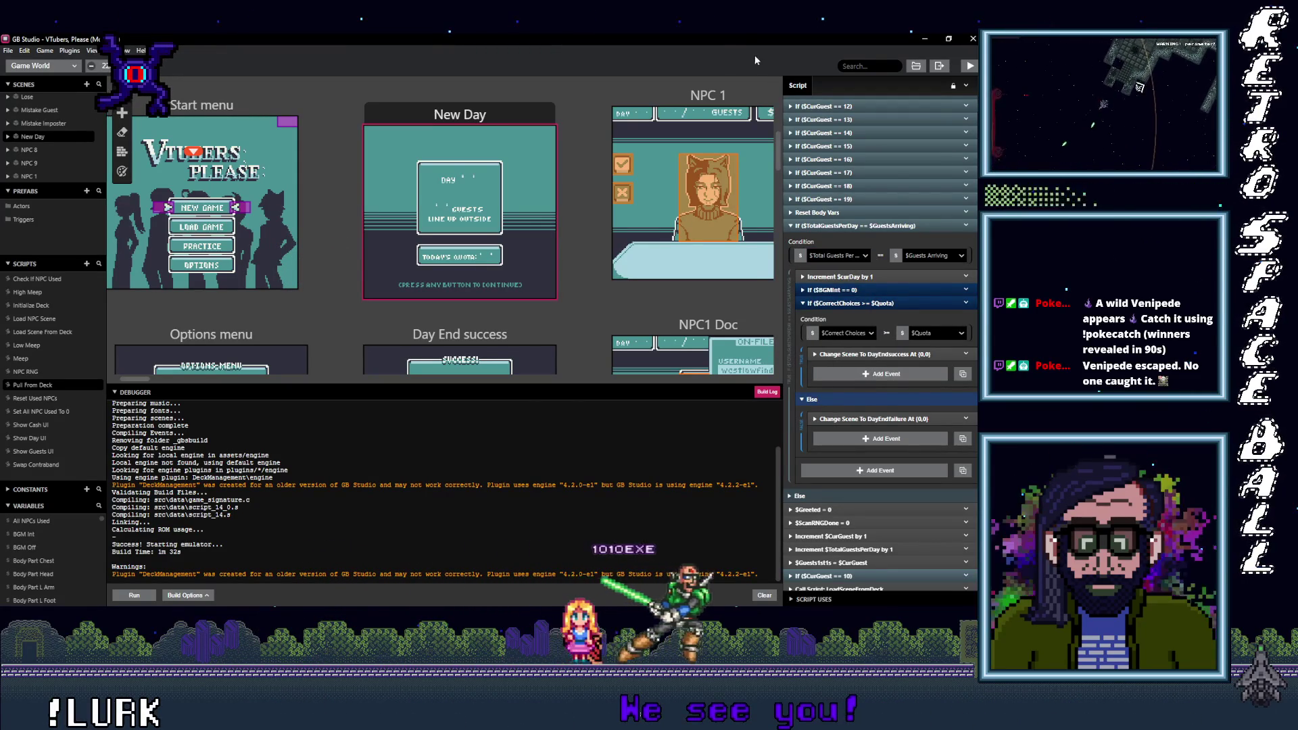
Step: Rebuild and run the game with Ctrl+B
{"action": "key", "text": "ctrl+b"}
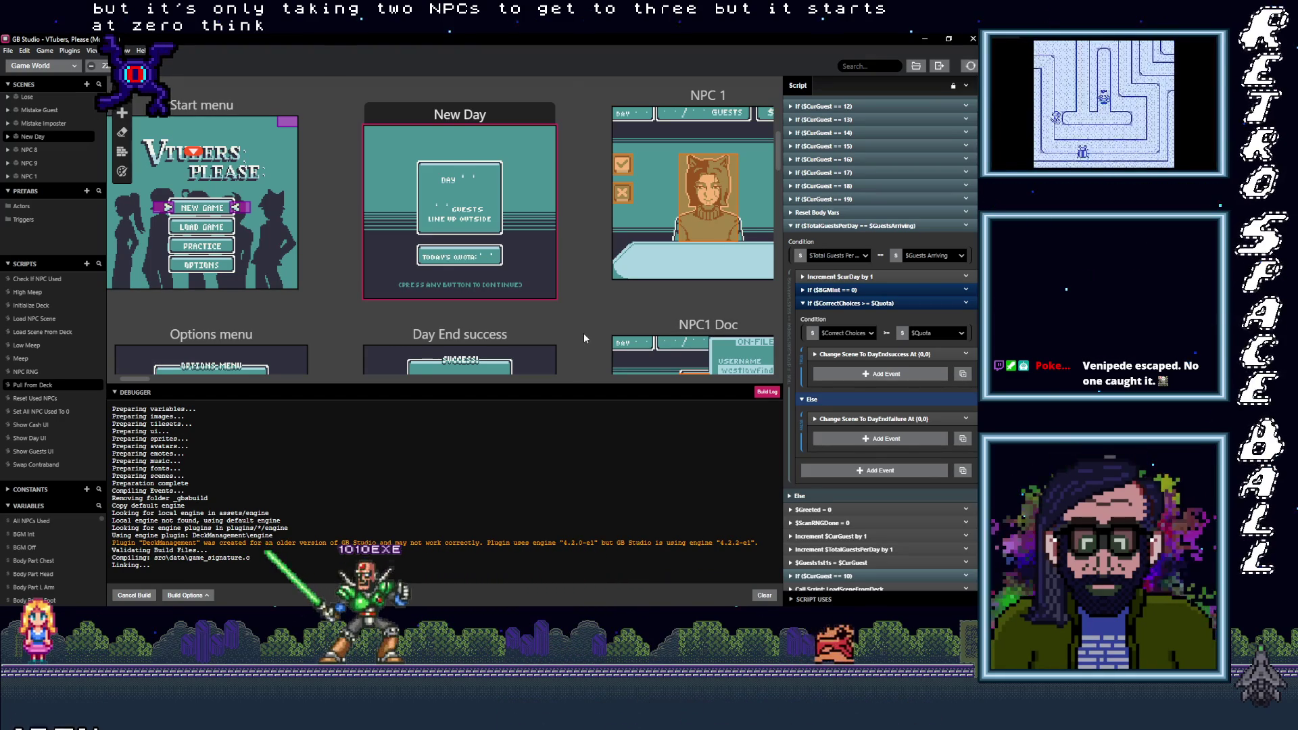
{"action": "scroll", "coordinate": [584, 338], "scroll_direction": "up", "scroll_amount": 3}
{"action": "scroll", "coordinate": [582, 333], "scroll_direction": "down", "scroll_amount": 2}
Step: Pan the canvas and select the New Day scene to show its On Init events
{"action": "mouse_move", "coordinate": [582, 331]}
{"action": "left_mouse_down"}
{"action": "mouse_move", "coordinate": [298, 272]}
{"action": "mouse_move", "coordinate": [491, 303]}
{"action": "mouse_move", "coordinate": [533, 285]}
{"action": "mouse_move", "coordinate": [457, 284]}
{"action": "mouse_move", "coordinate": [423, 314]}
{"action": "mouse_move", "coordinate": [473, 266]}
{"action": "left_mouse_up"}
{"action": "scroll", "coordinate": [470, 277], "scroll_direction": "up", "scroll_amount": 3}
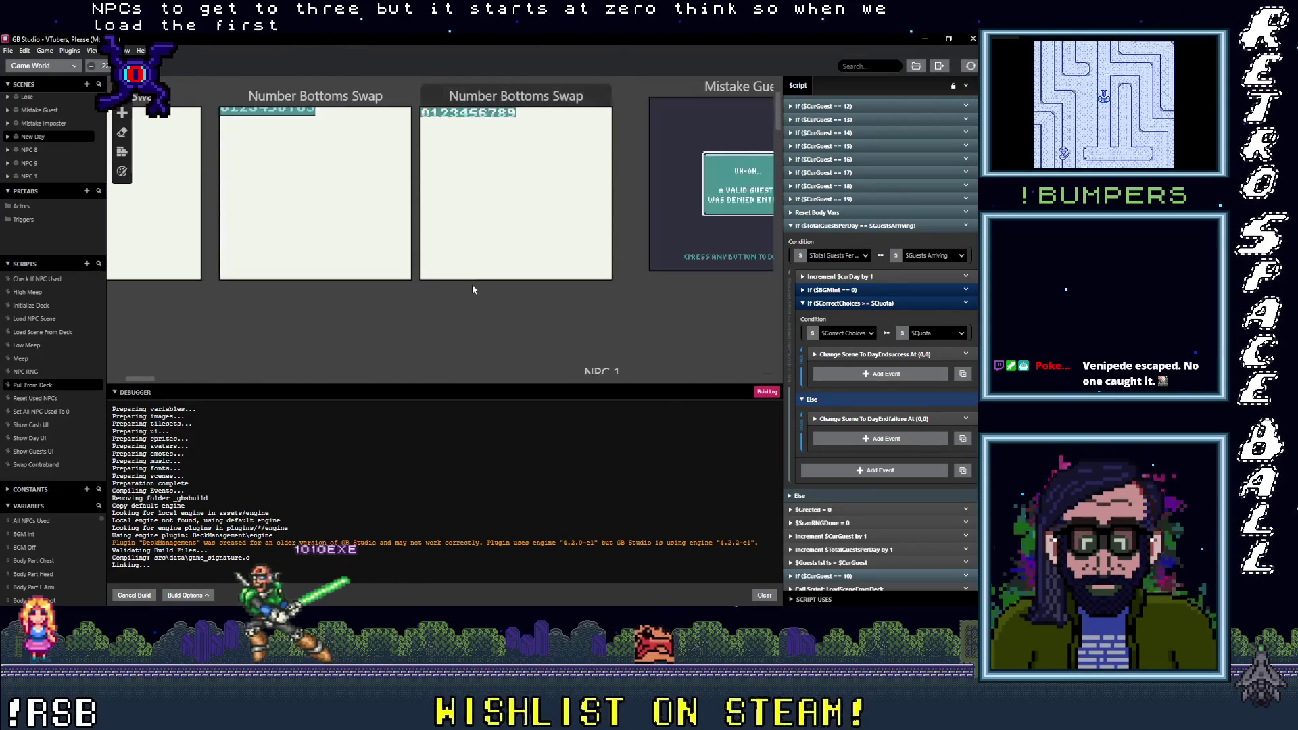
{"action": "scroll", "coordinate": [472, 282], "scroll_direction": "down", "scroll_amount": 2}
{"action": "left_click", "coordinate": [357, 233]}
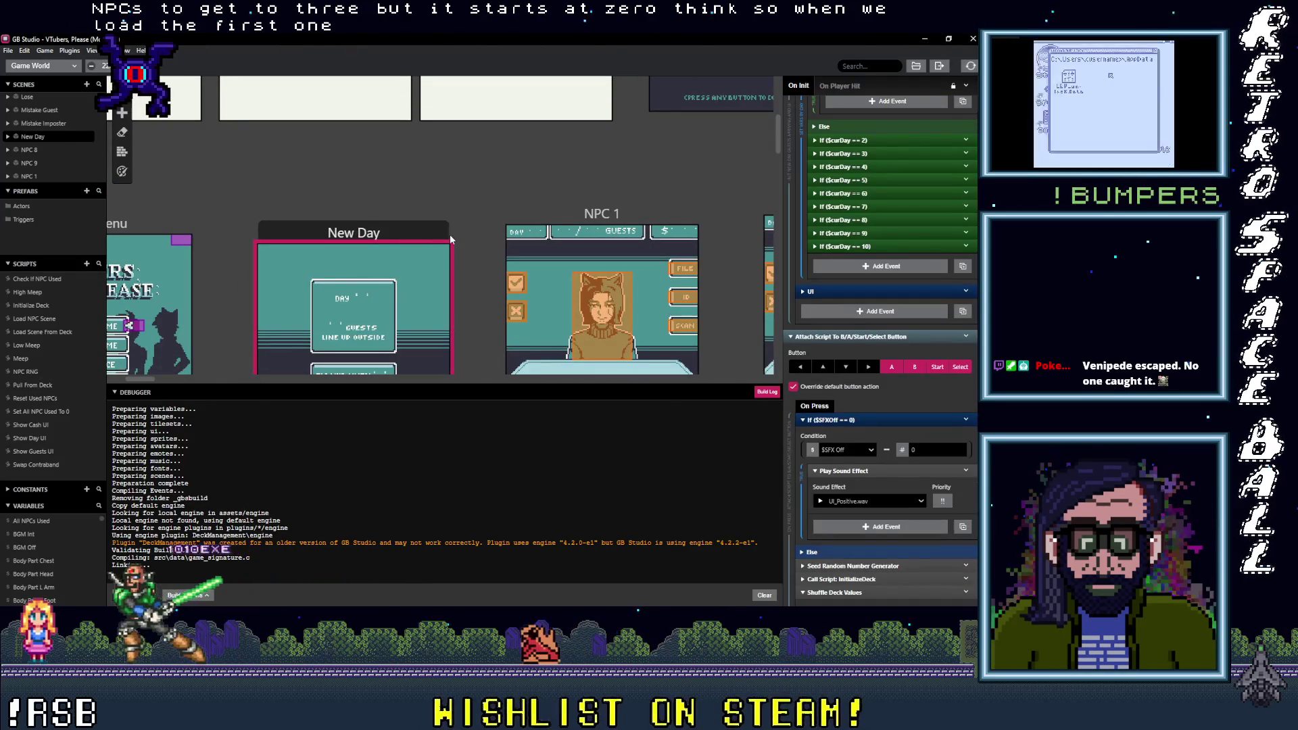
{"action": "scroll", "coordinate": [467, 261], "scroll_direction": "down", "scroll_amount": 3}
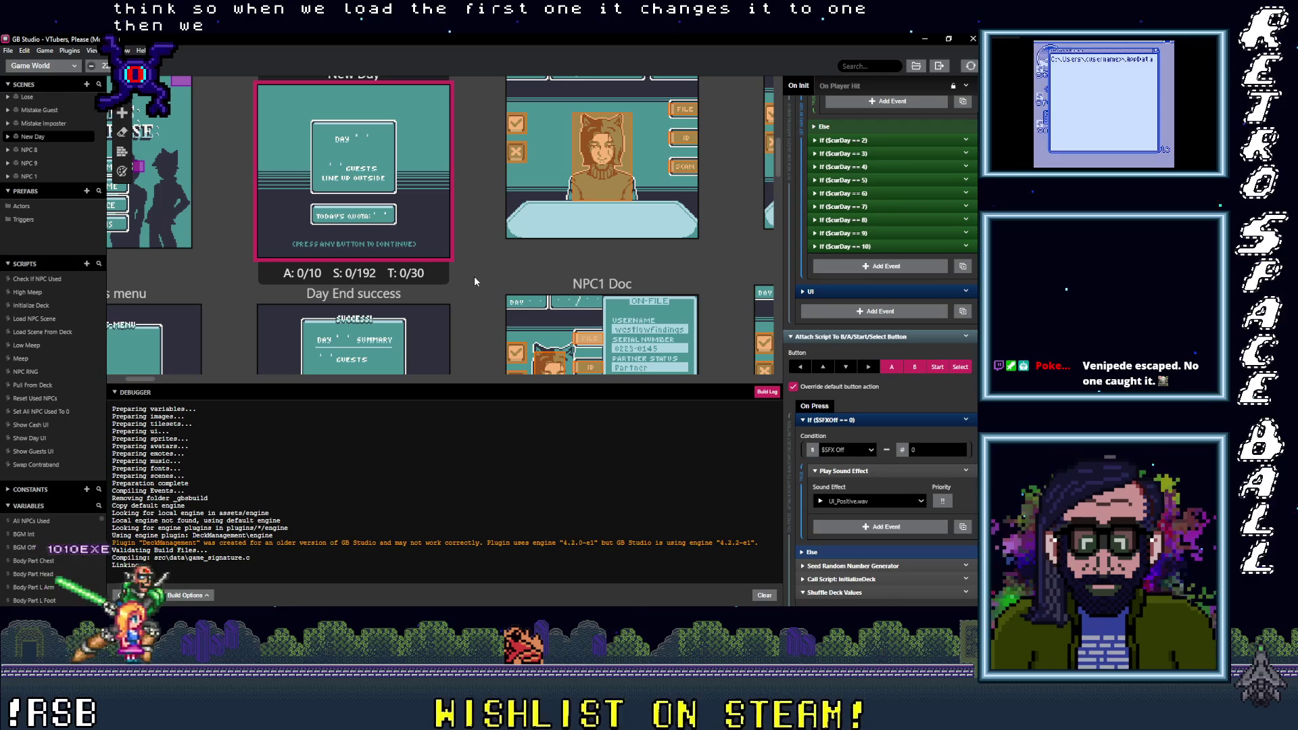
{"action": "scroll", "coordinate": [482, 277], "scroll_direction": "down", "scroll_amount": 2}
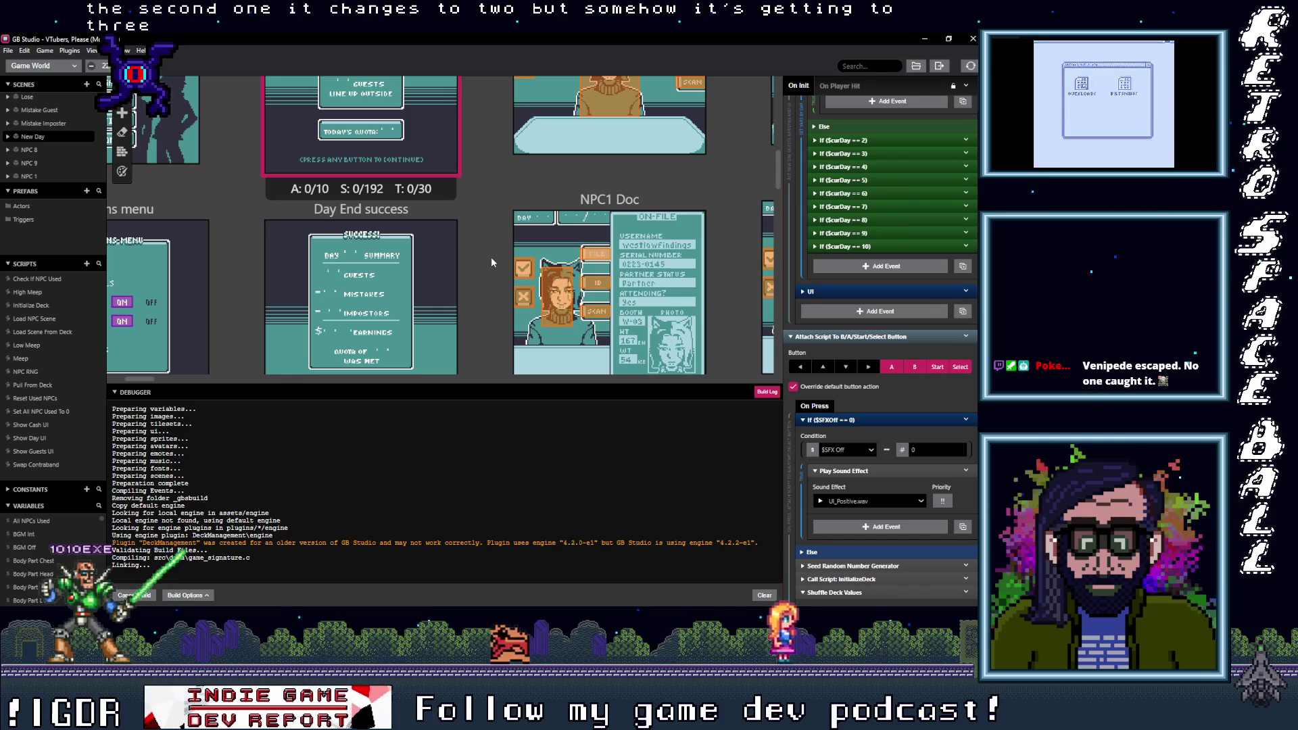
Step: Toggle the Build Log and scroll On Init up to the If $curDay == 1 block (Guests Arriving 3)
{"action": "left_click", "coordinate": [768, 393]}
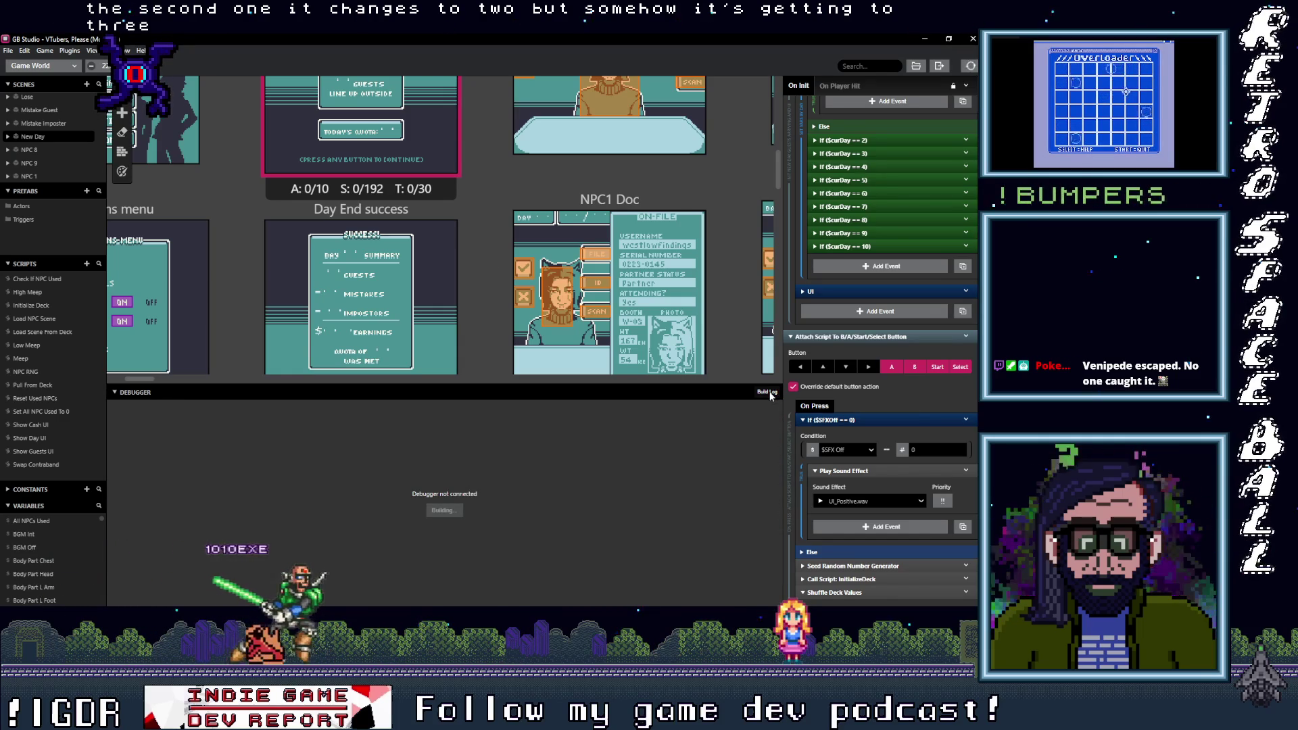
{"action": "left_click", "coordinate": [769, 393]}
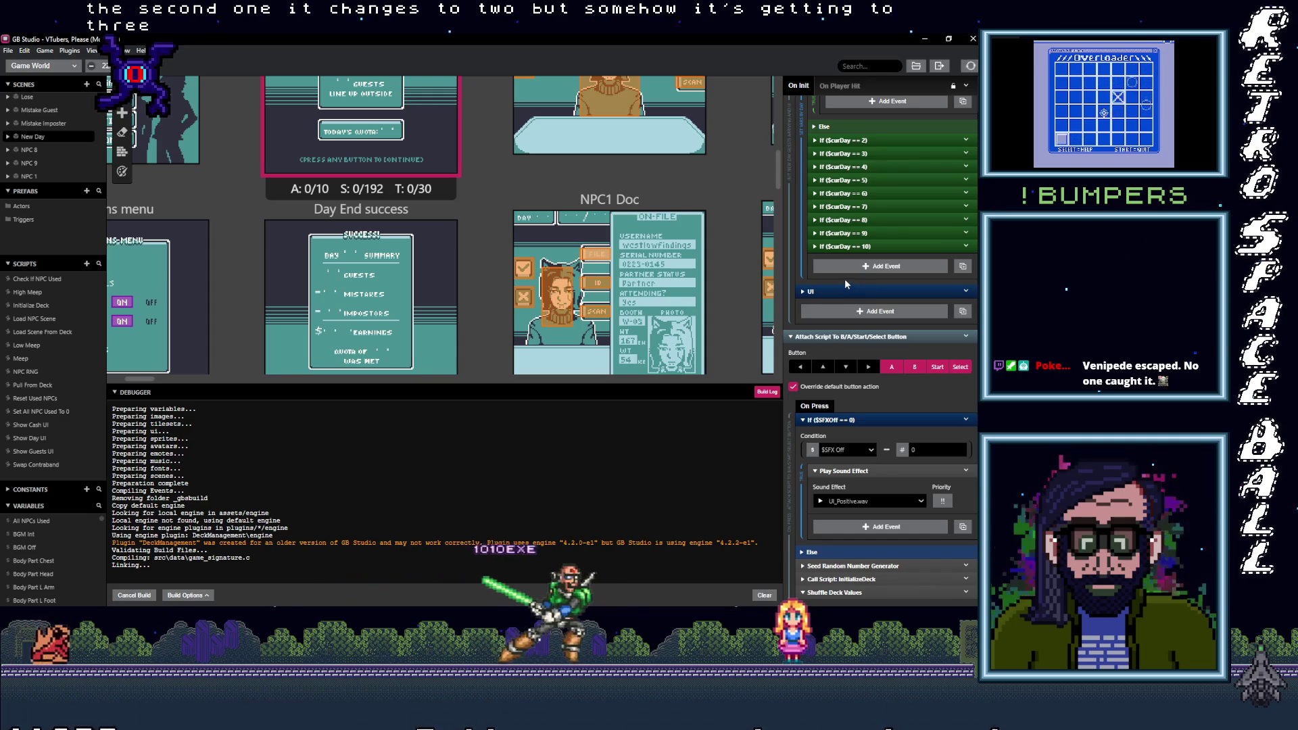
{"action": "scroll", "coordinate": [848, 289], "scroll_direction": "up", "scroll_amount": 1}
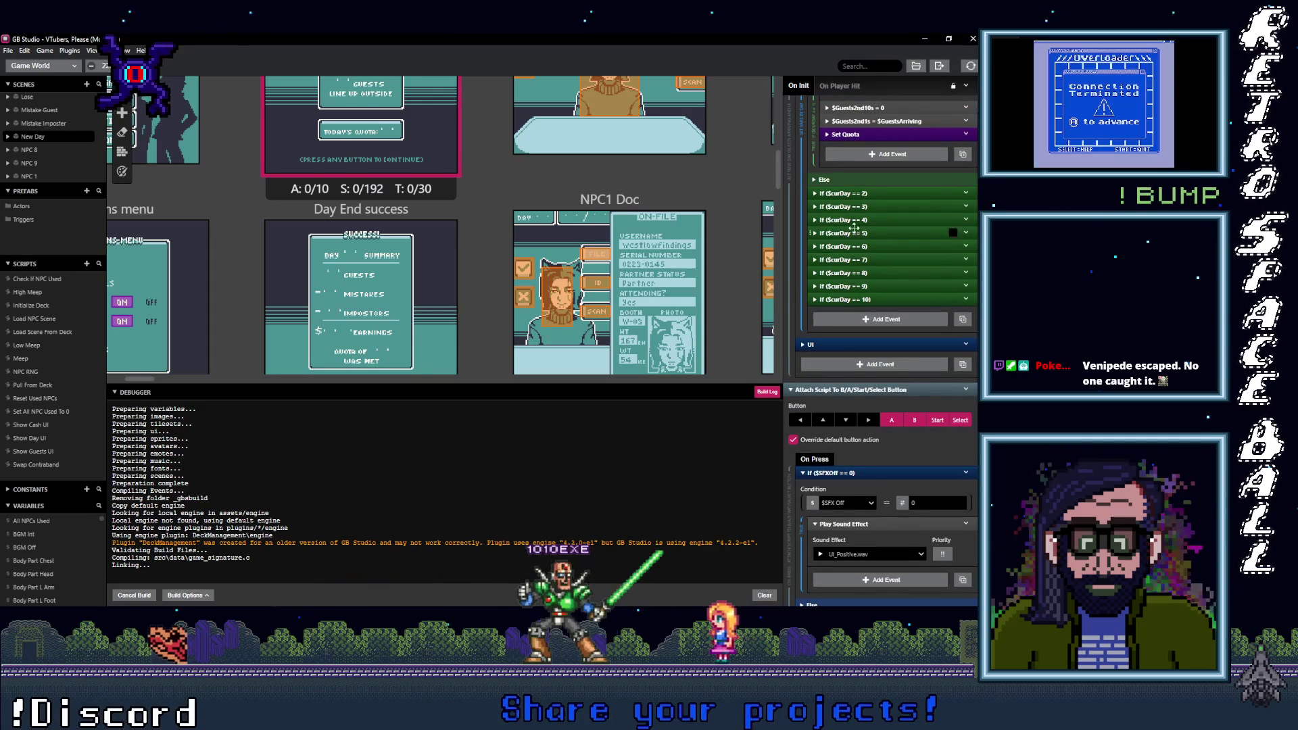
{"action": "scroll", "coordinate": [855, 196], "scroll_direction": "up", "scroll_amount": 4}
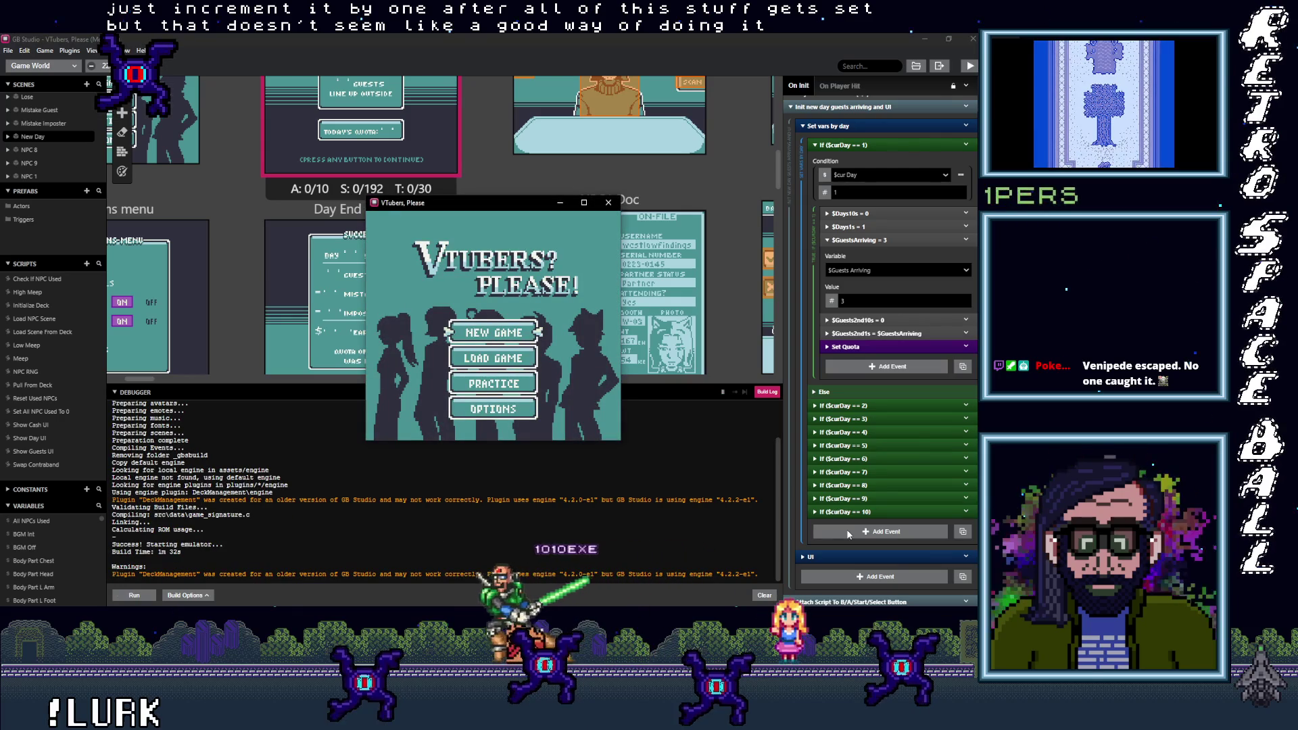
Step: Show the debugger, move the game aside, and filter Variables by 'to' to watch Total Guests Per Day
{"action": "left_click", "coordinate": [765, 392]}
{"action": "left_click_drag", "start_coordinate": [467, 205], "coordinate": [601, 106]}
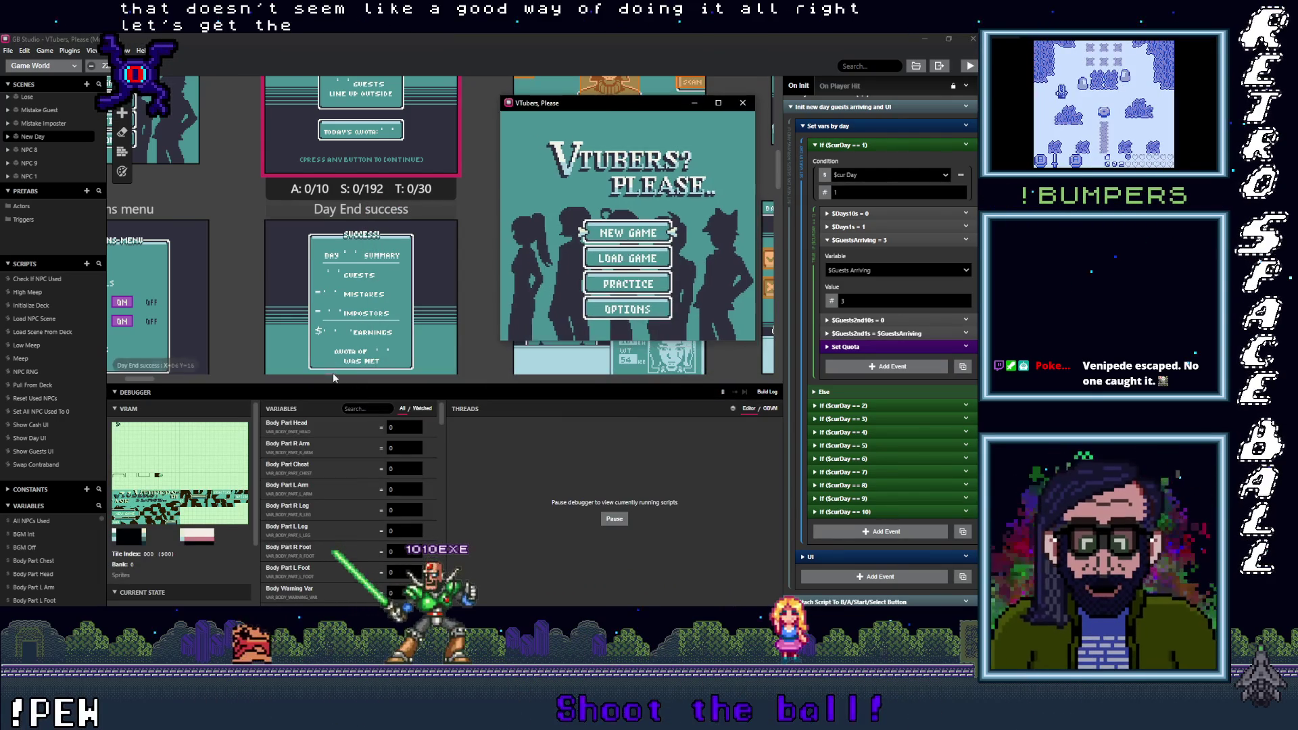
{"action": "left_click", "coordinate": [372, 410]}
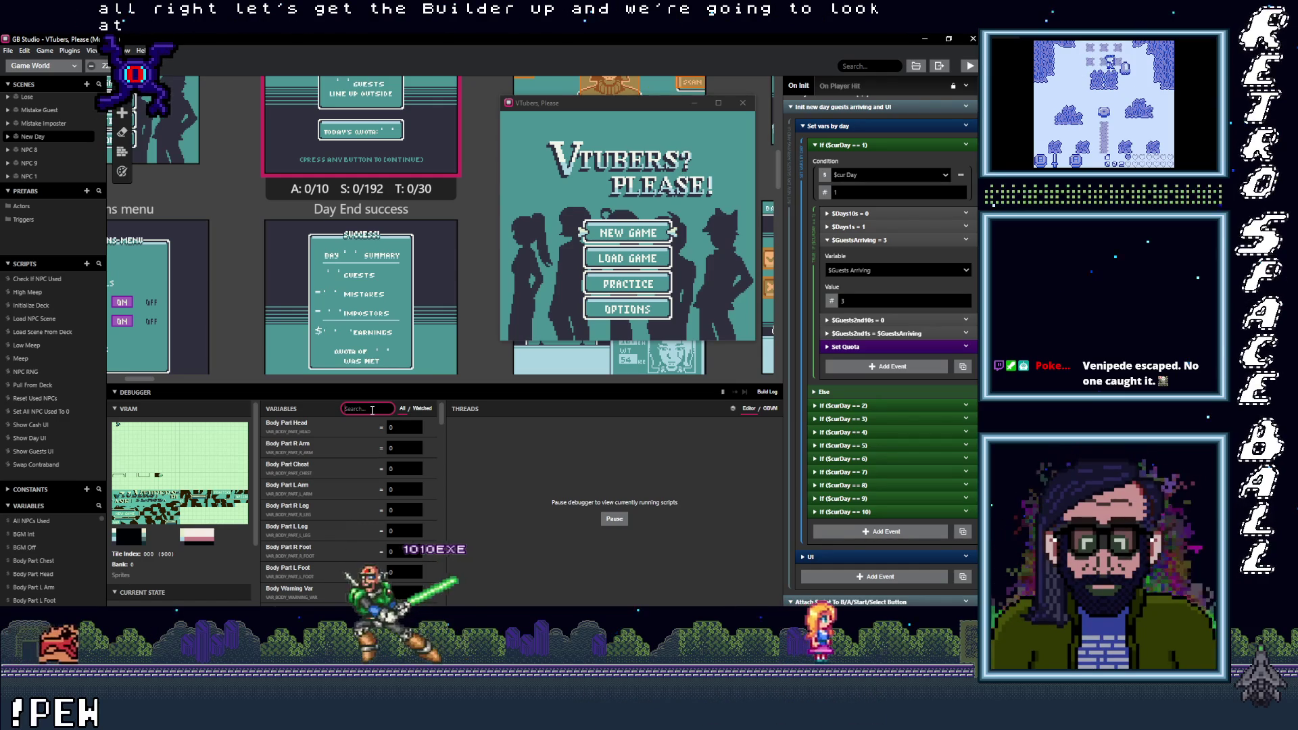
{"action": "type", "text": "gu"}
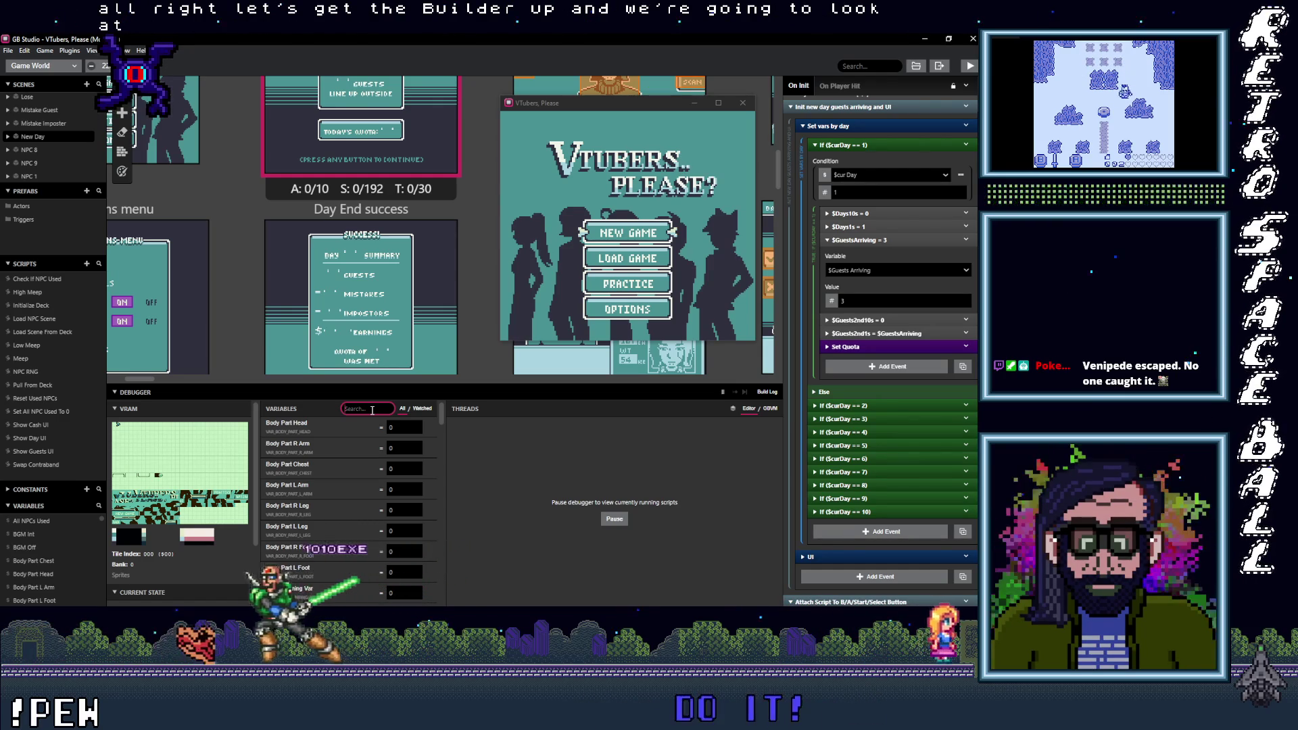
{"action": "type", "text": "est"}
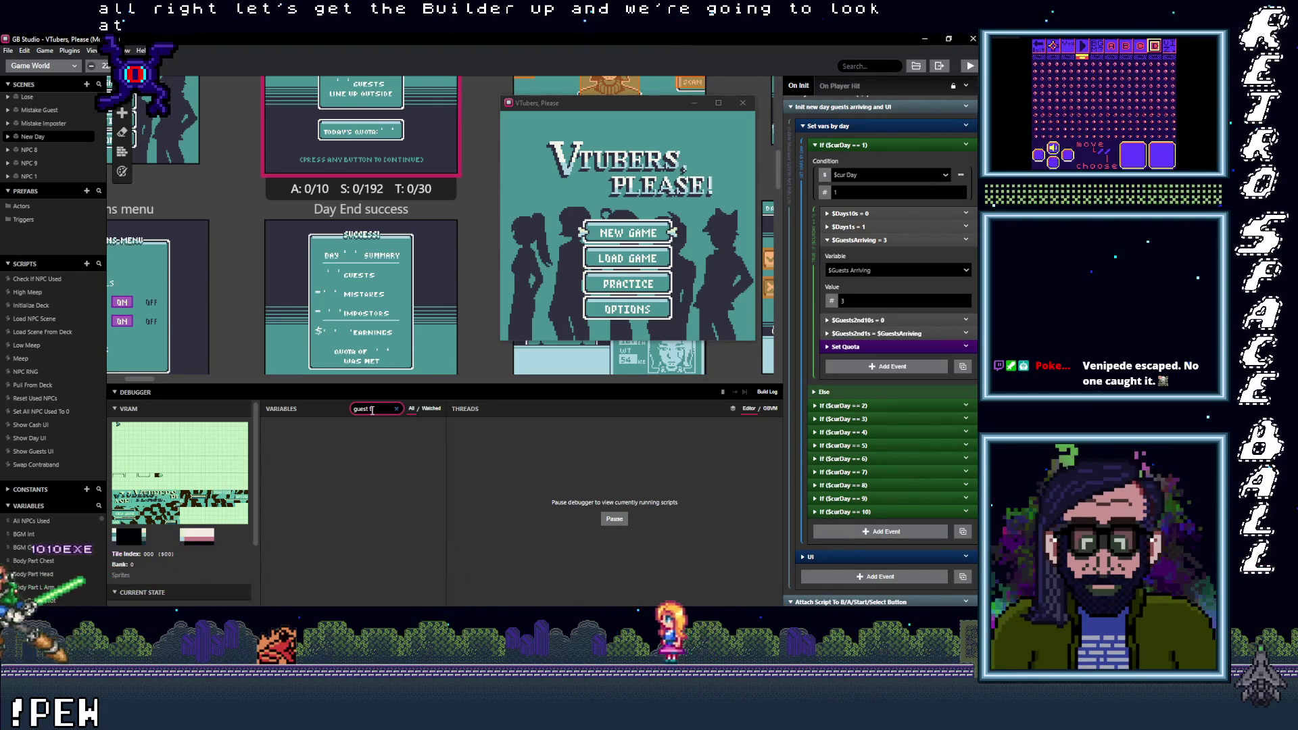
{"action": "key", "text": "ctrl+a"}
{"action": "type", "text": "to"}
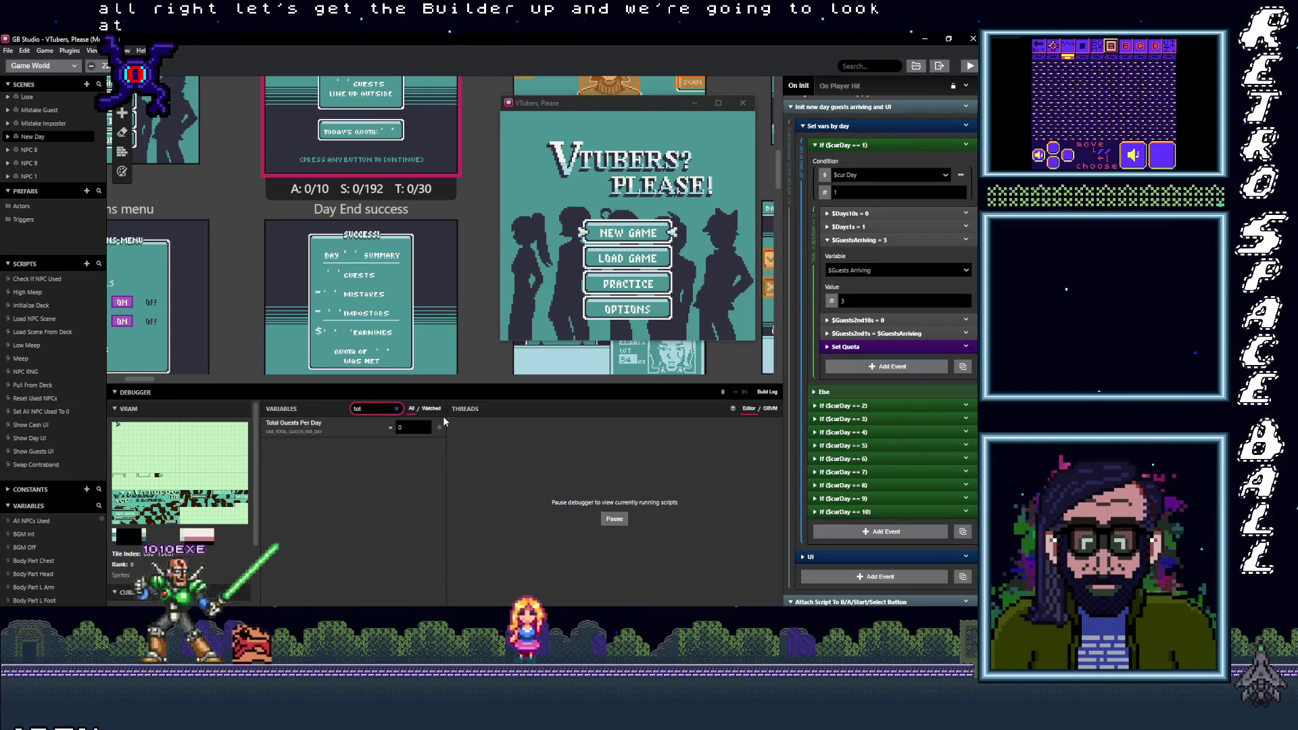
{"action": "left_click", "coordinate": [684, 222]}
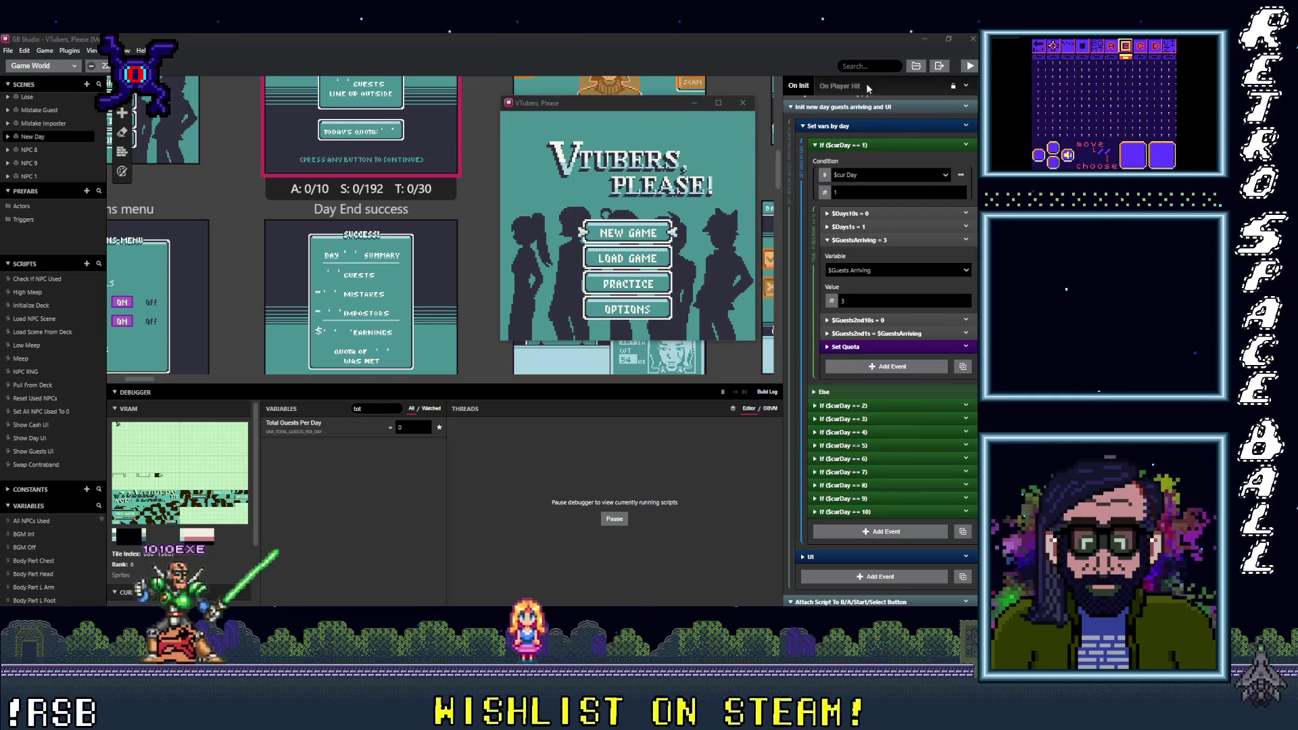
{"action": "left_click", "coordinate": [658, 110]}
Step: Start a new game and compare Day 01's first guest's ID card with the on-file record
{"action": "key", "text": "Return"}
{"action": "key", "text": "z"}
{"action": "key", "text": "z"}
{"action": "key", "text": "z"}
{"action": "key", "text": "z"}
{"action": "key", "text": "z"}
{"action": "key", "text": "z"}
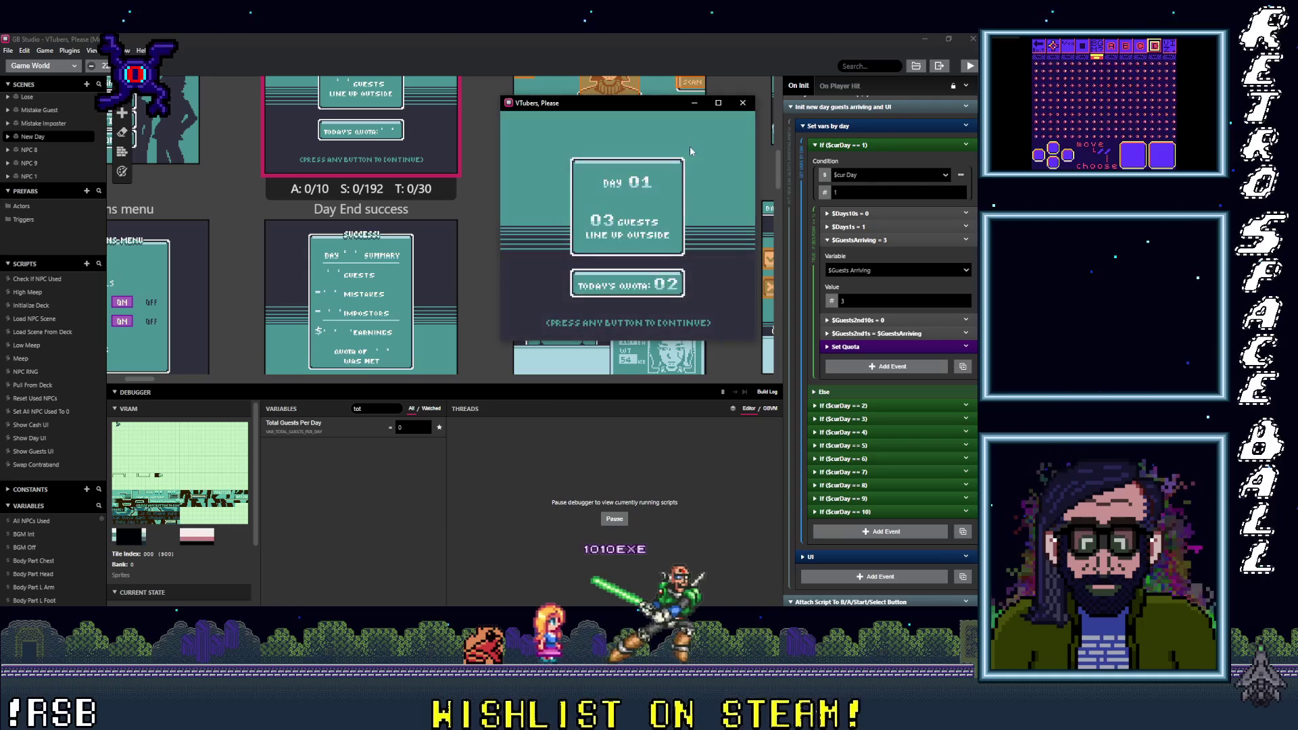
{"action": "key", "text": "z"}
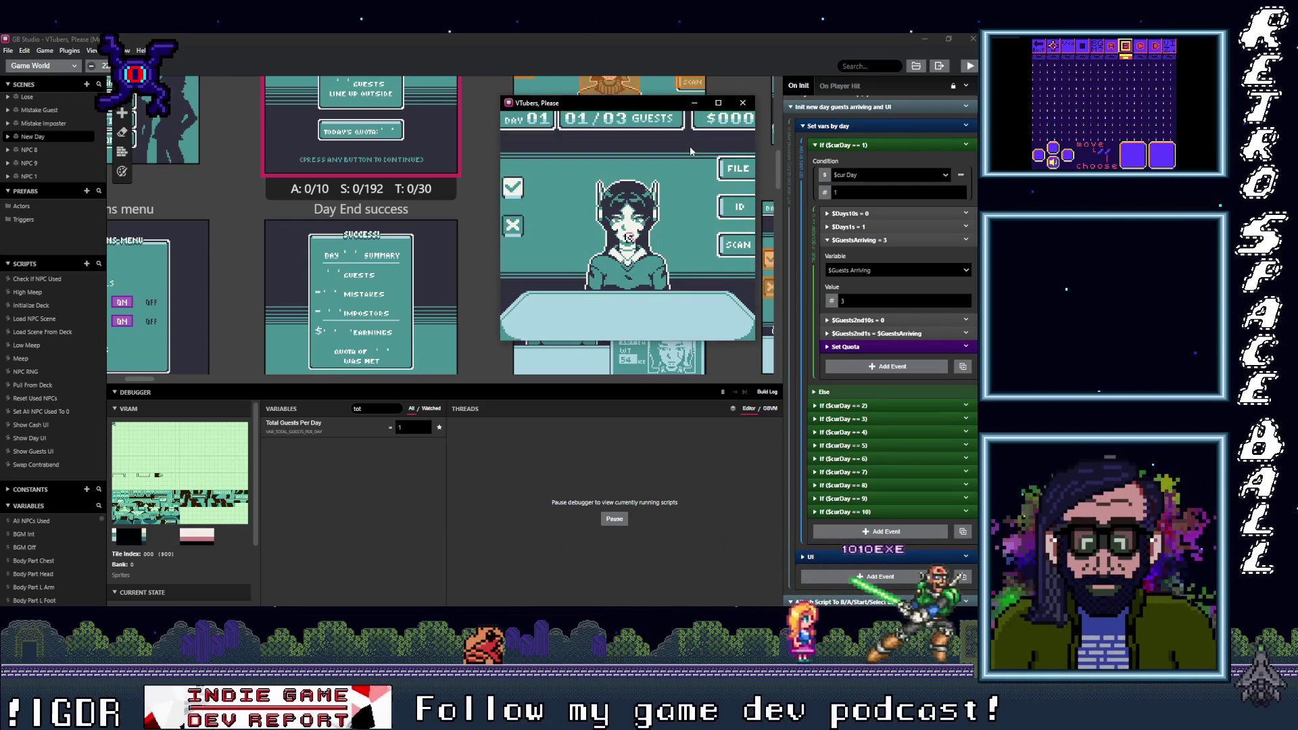
{"action": "key", "text": "Right"}
{"action": "key", "text": "z"}
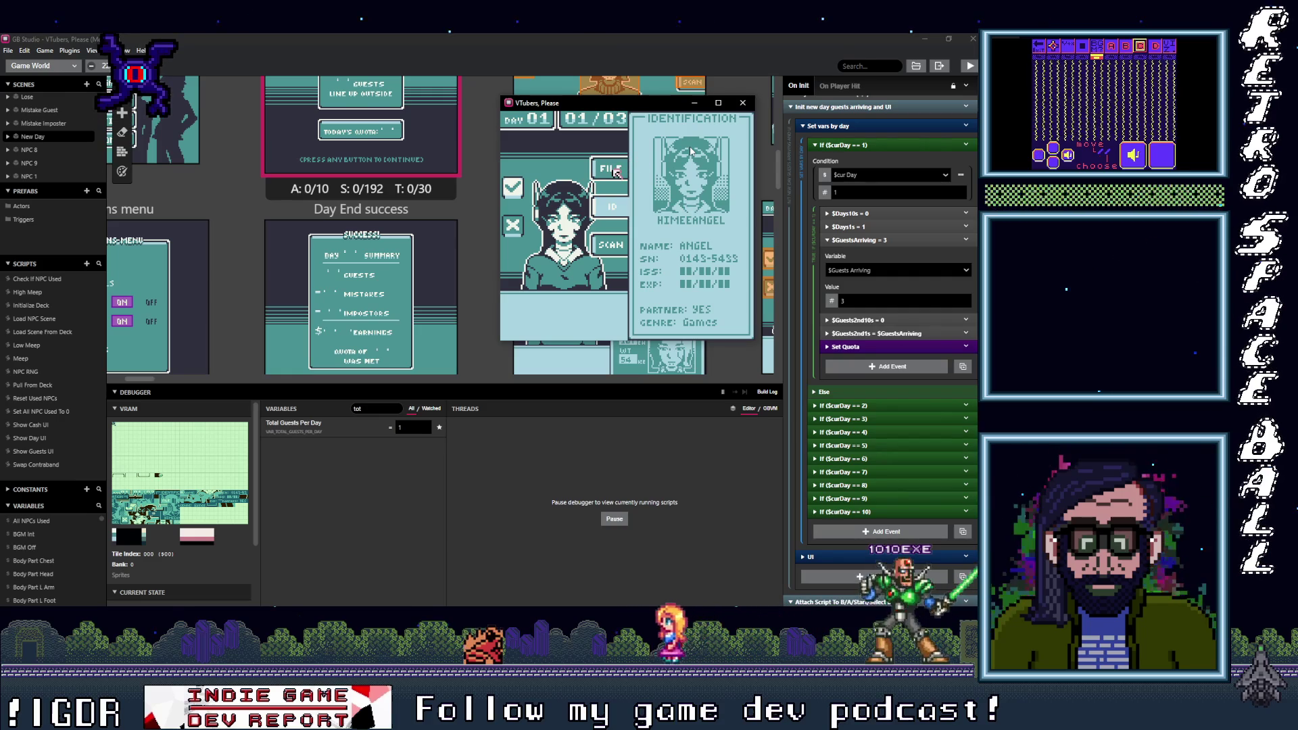
{"action": "key", "text": "z"}
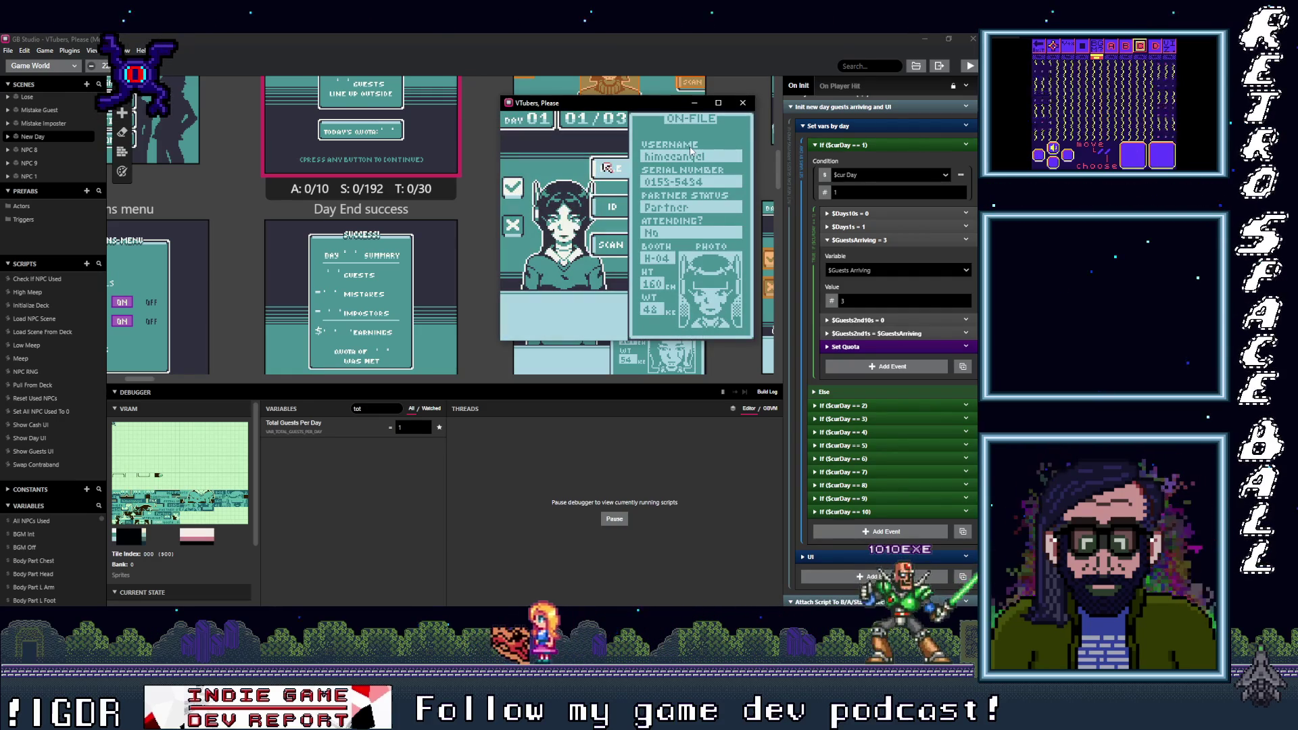
Step: Deny the impostor and the Medusa guest, then continue to the Day 01 summary
{"action": "key", "text": "Down"}
{"action": "key", "text": "Left"}
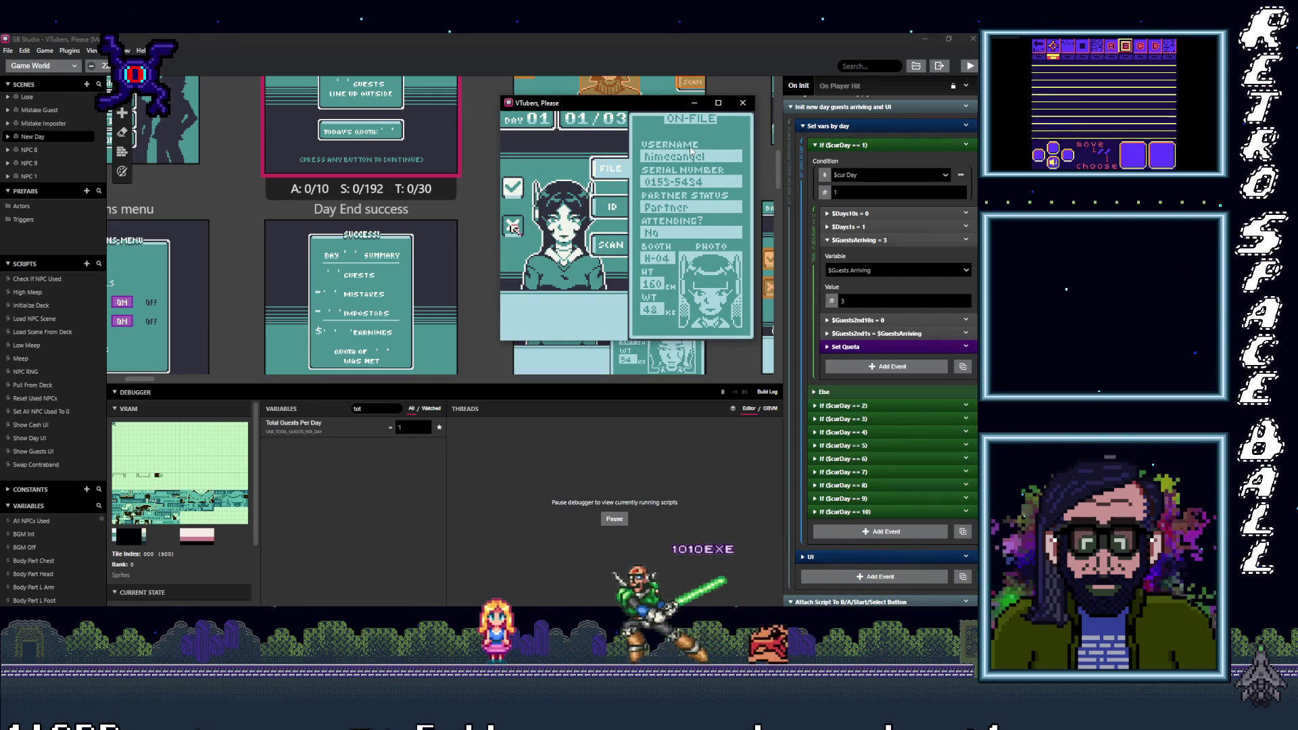
{"action": "key", "text": "z"}
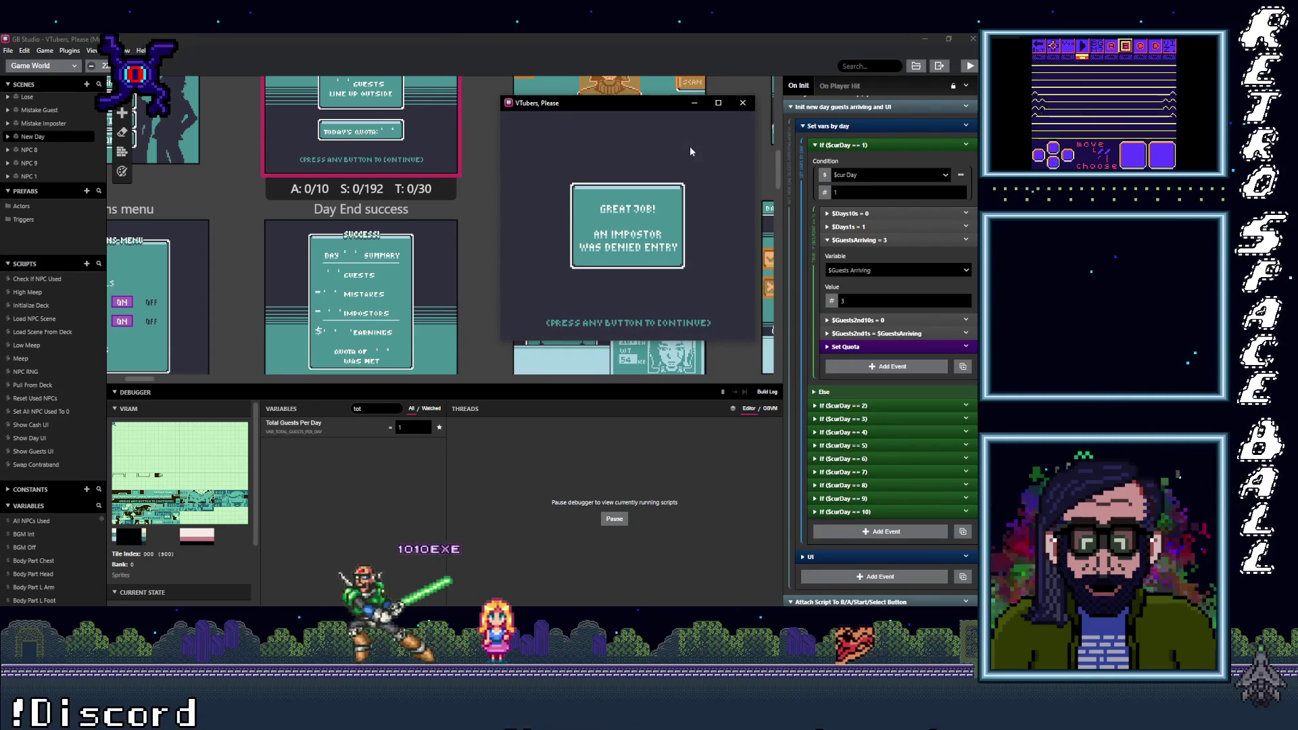
{"action": "key", "text": "z"}
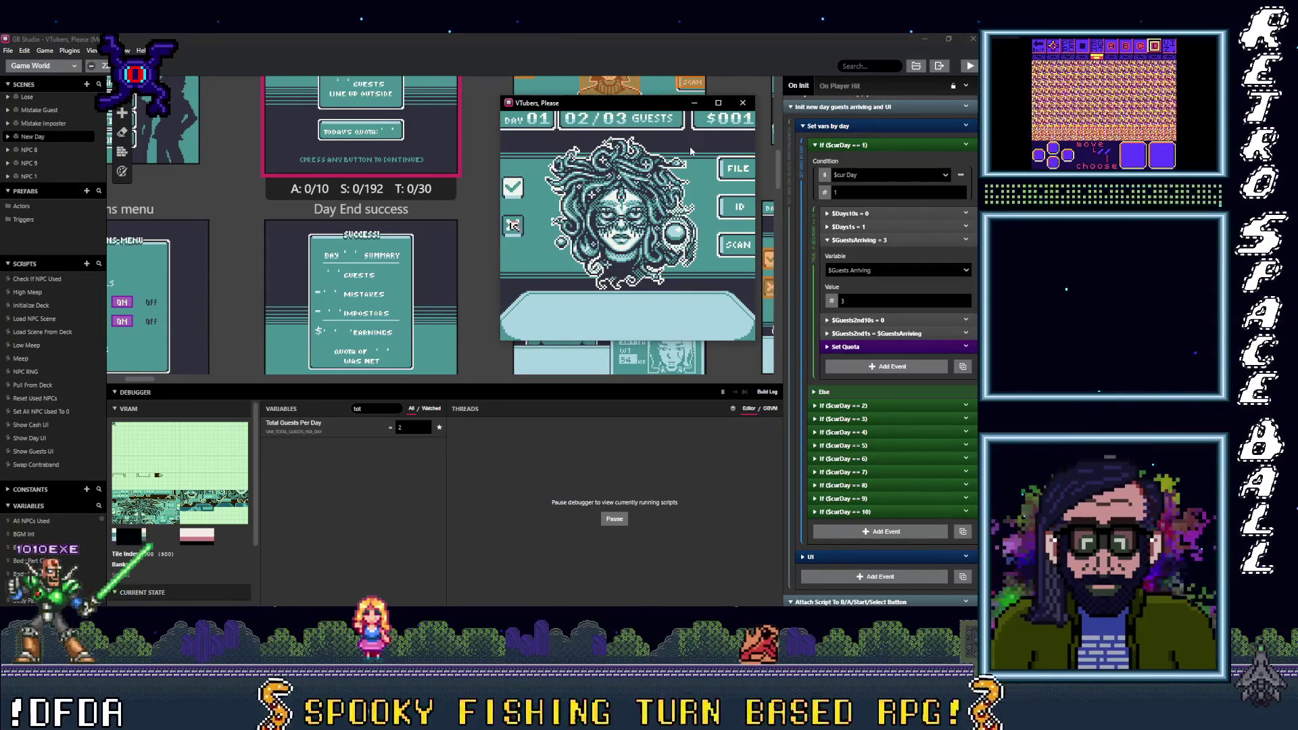
{"action": "key", "text": "Right"}
{"action": "key", "text": "Right"}
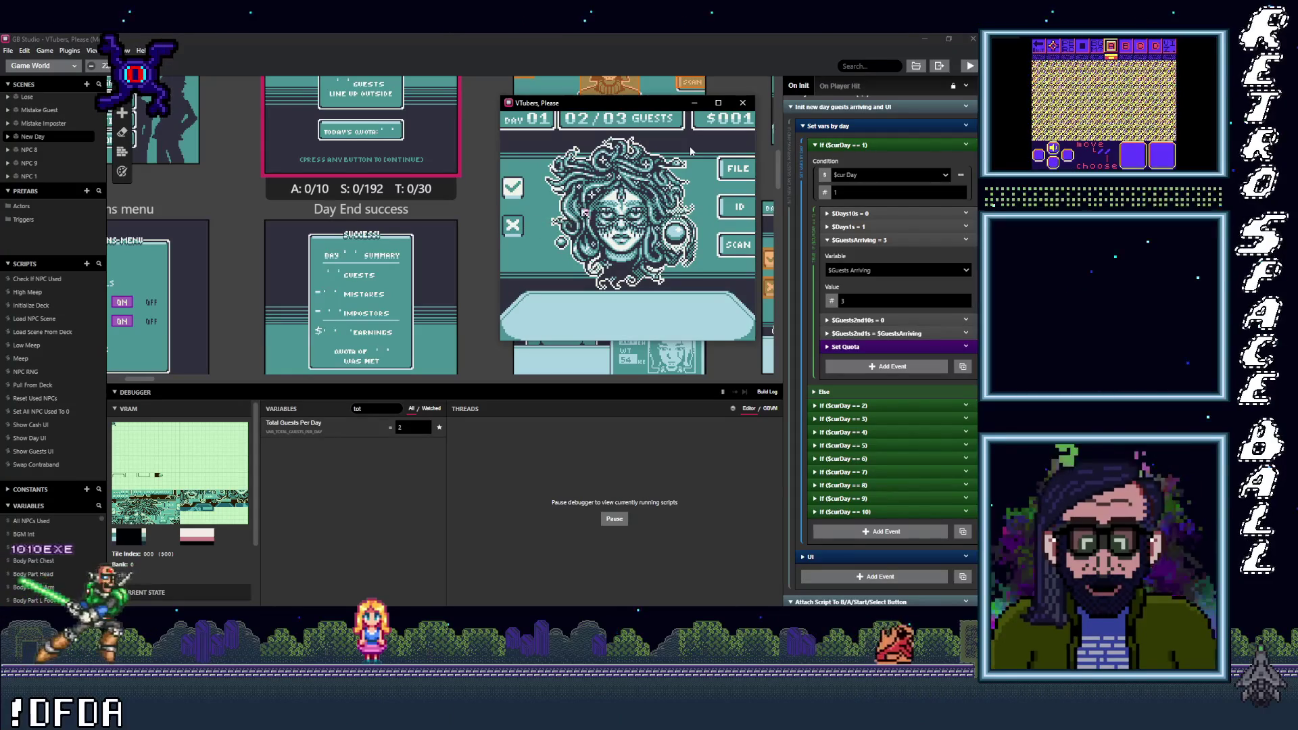
{"action": "key", "text": "Left"}
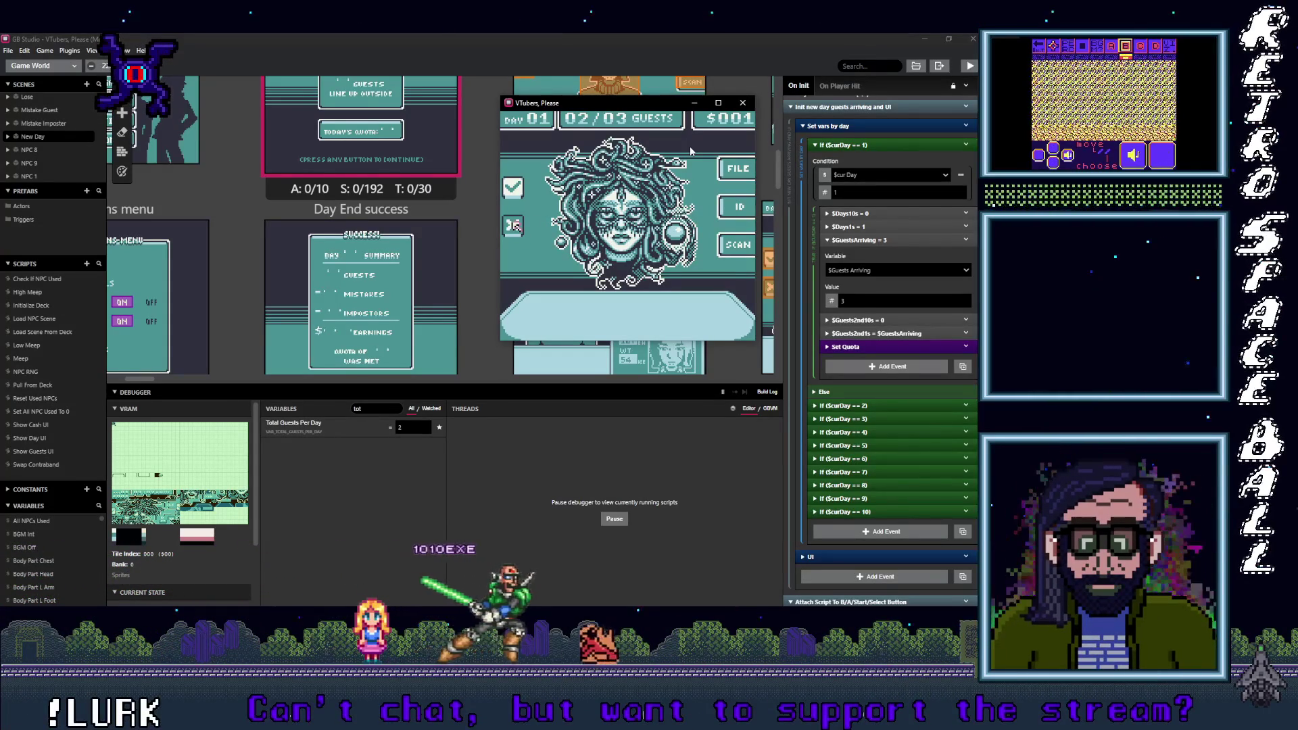
{"action": "key", "text": "z"}
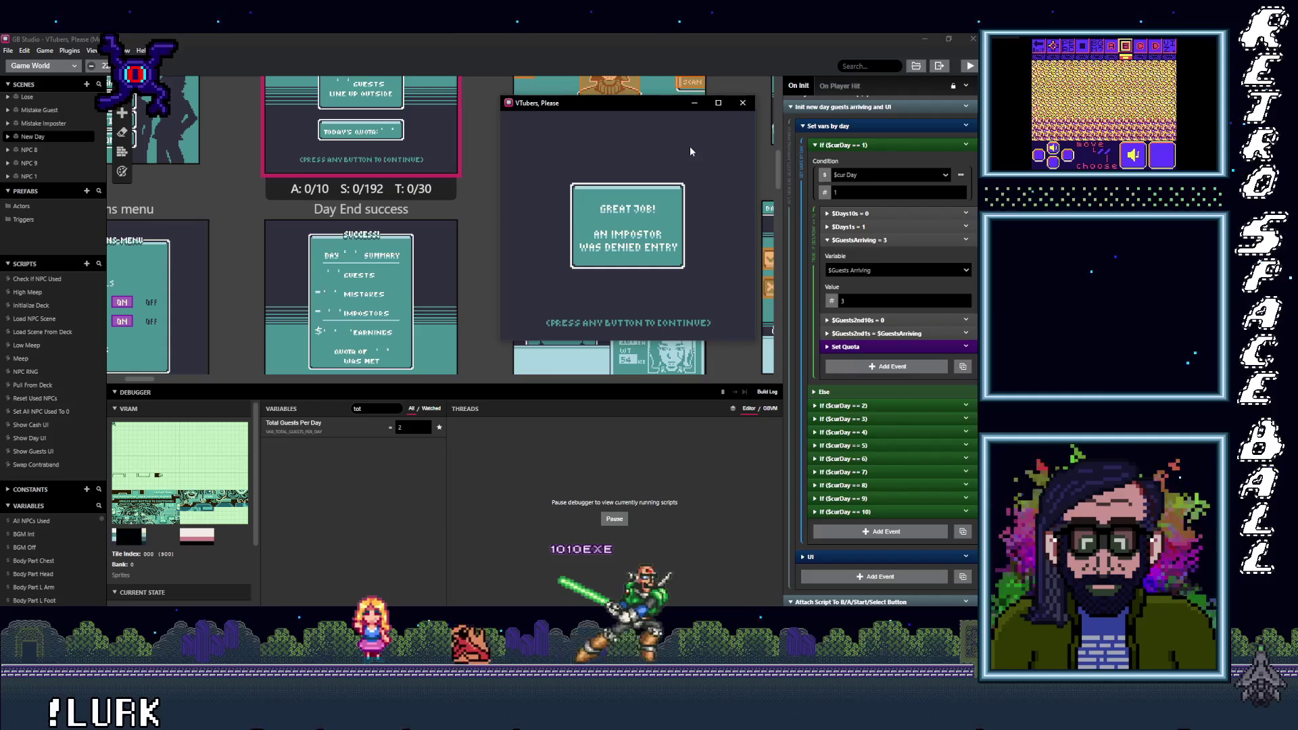
{"action": "key", "text": "z"}
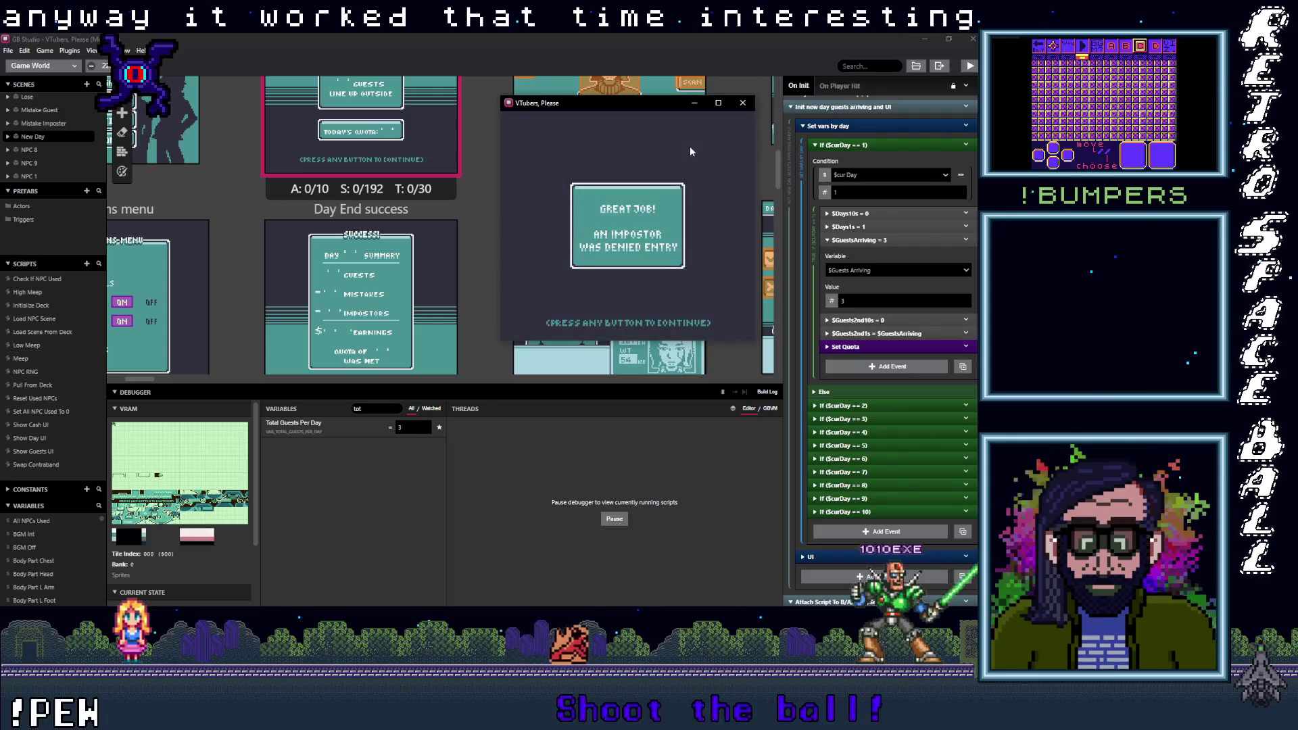
{"action": "key", "text": "z"}
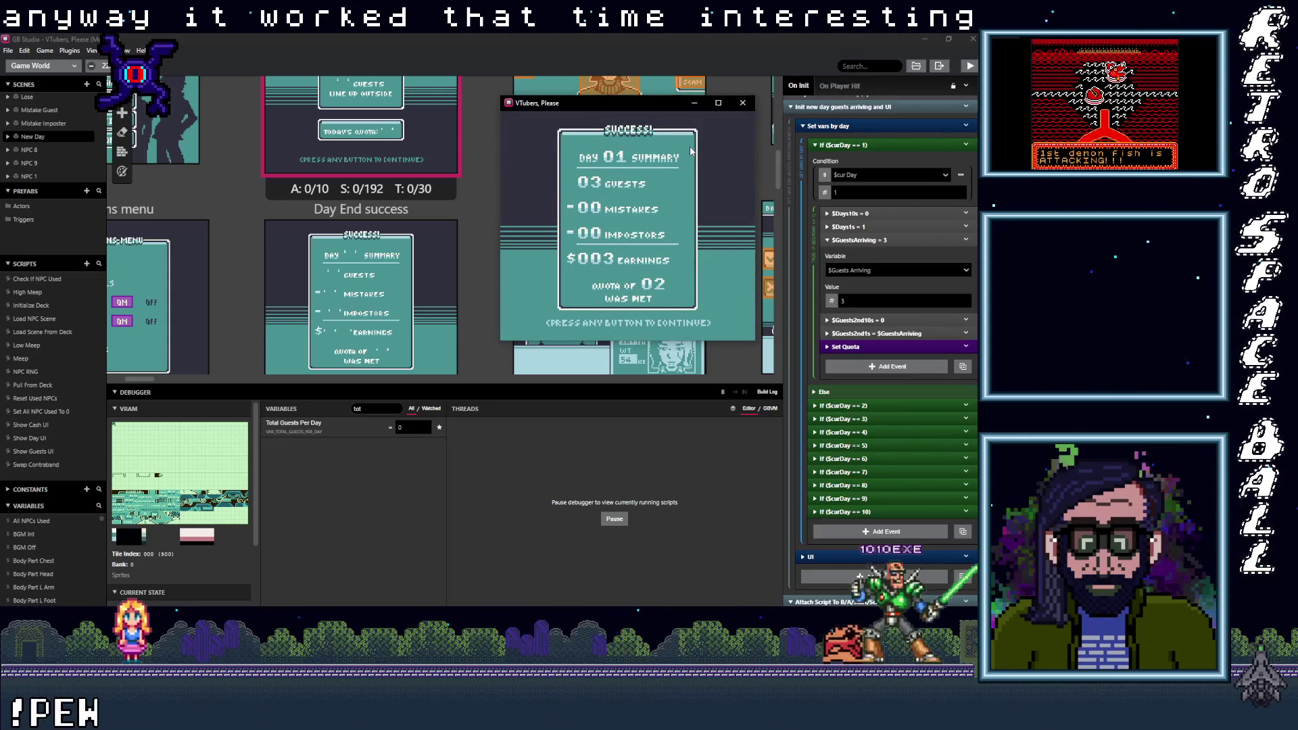
Step: Advance to Day 02, scan its first guest down to the lower leg, admit them, and maximize the window
{"action": "key", "text": "z"}
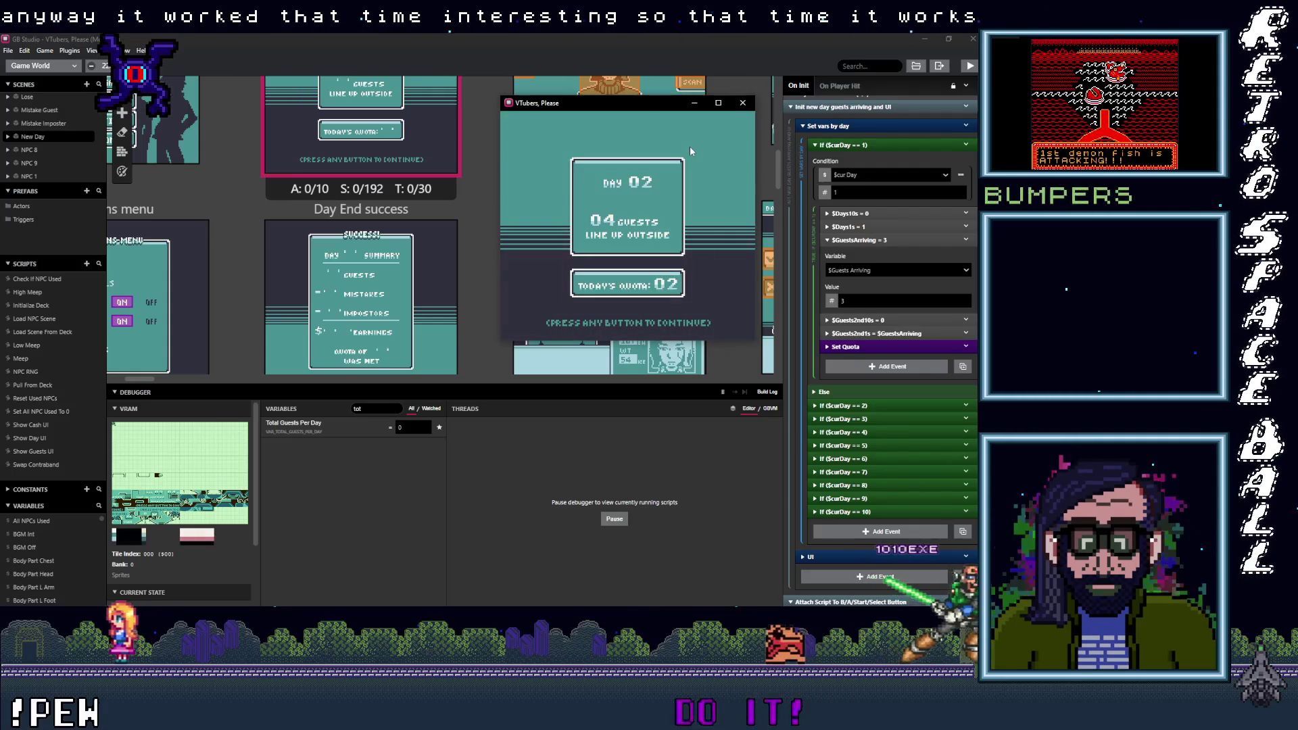
{"action": "key", "text": "z"}
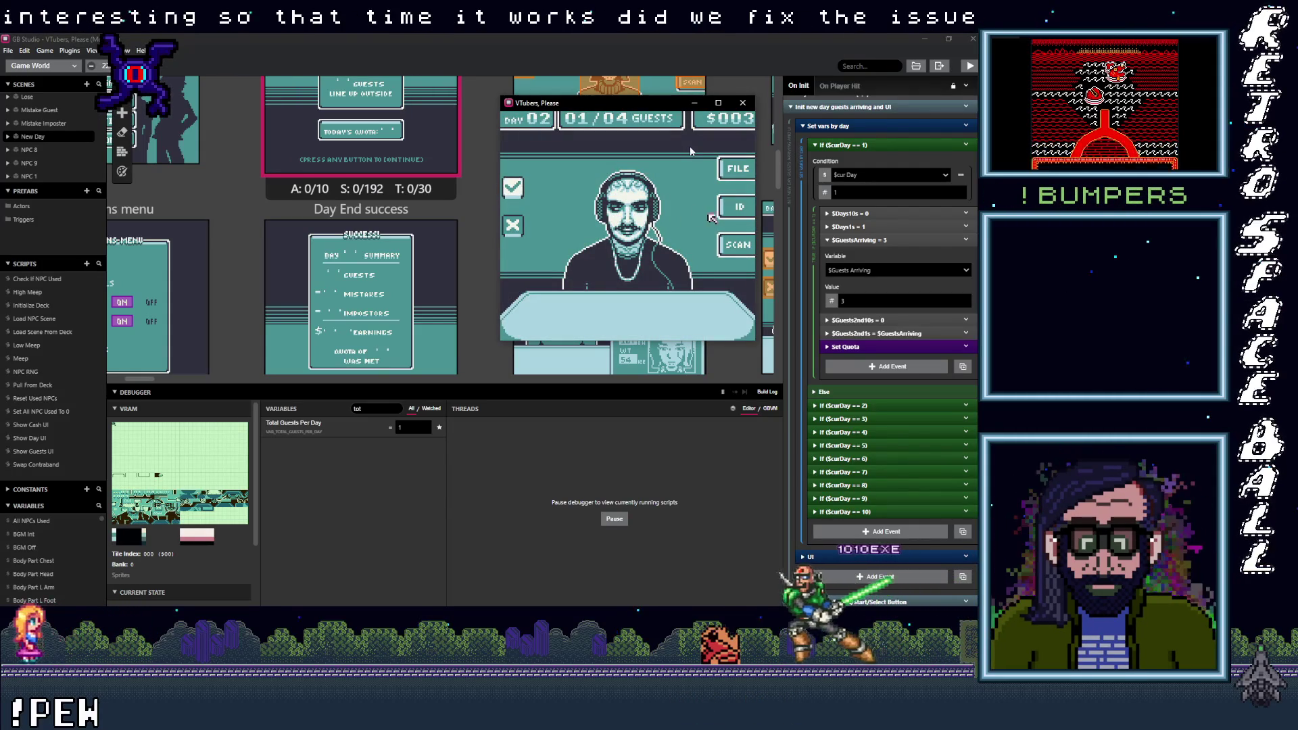
{"action": "key", "text": "z"}
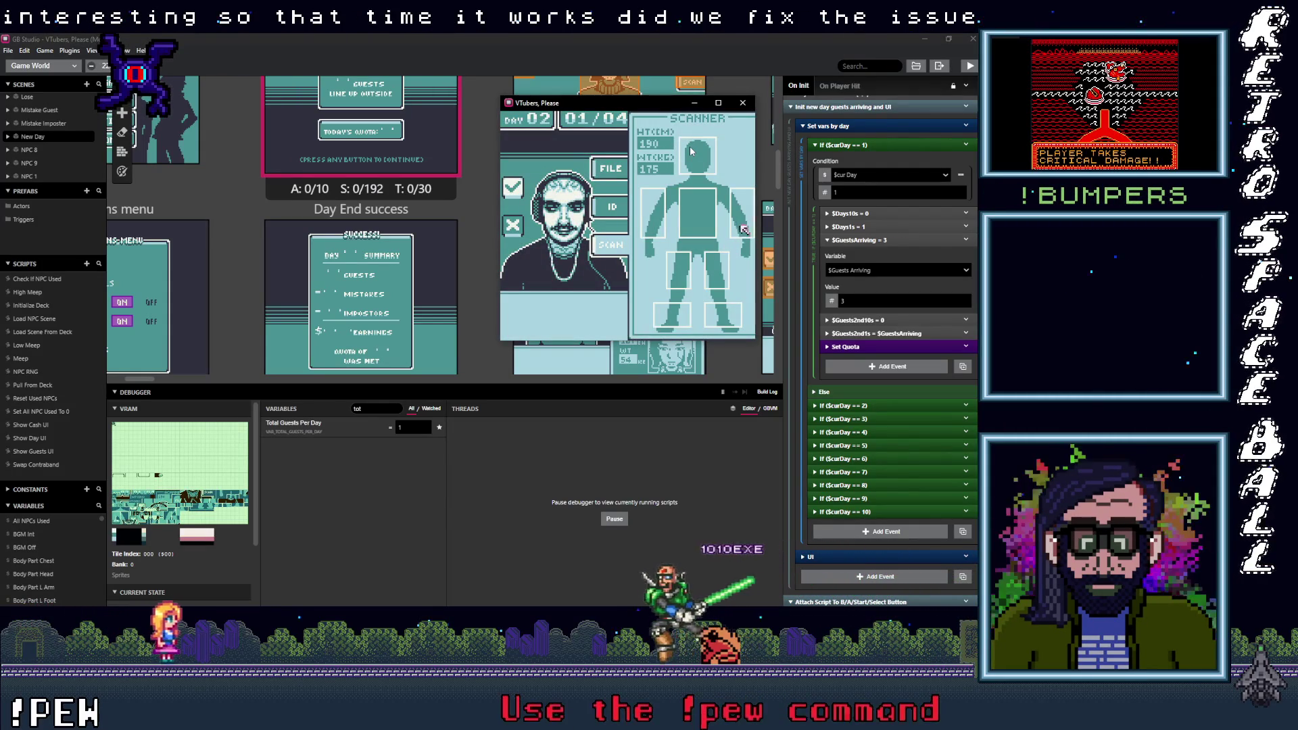
{"action": "key", "text": "Down"}
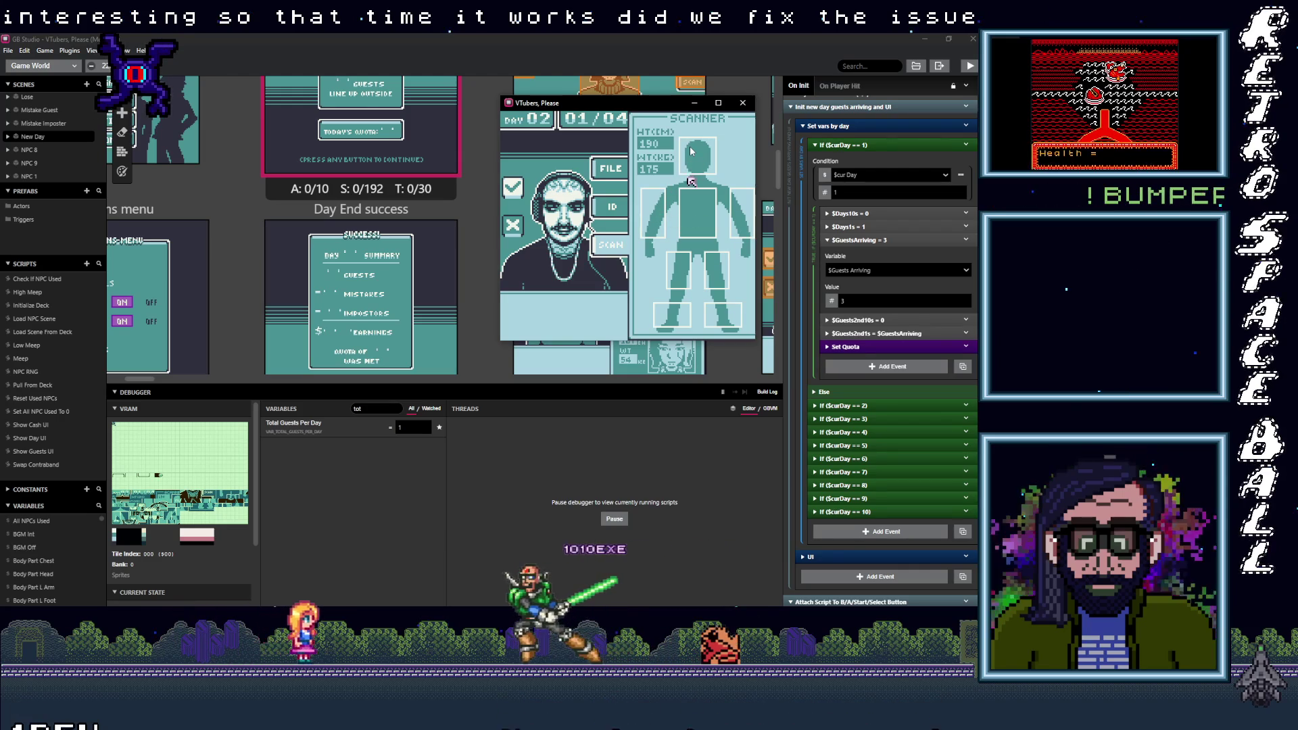
{"action": "key", "text": "Down"}
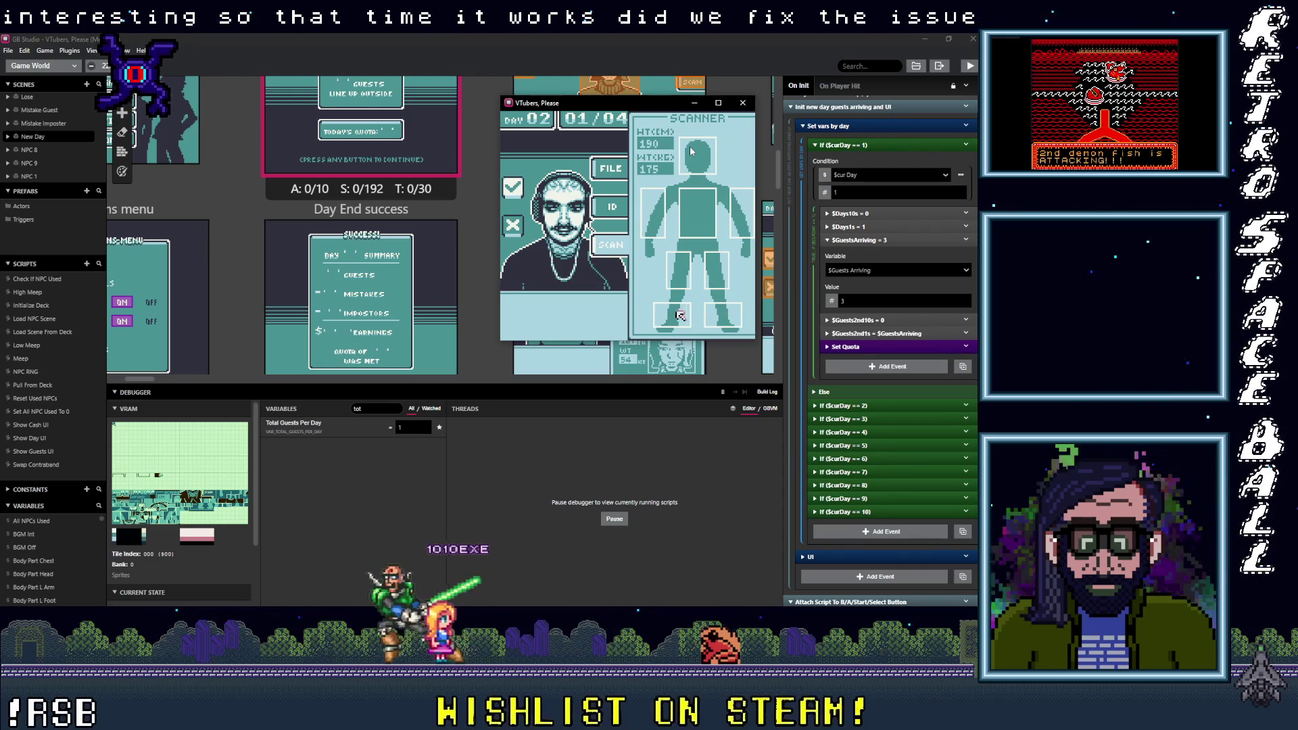
{"action": "key", "text": "z"}
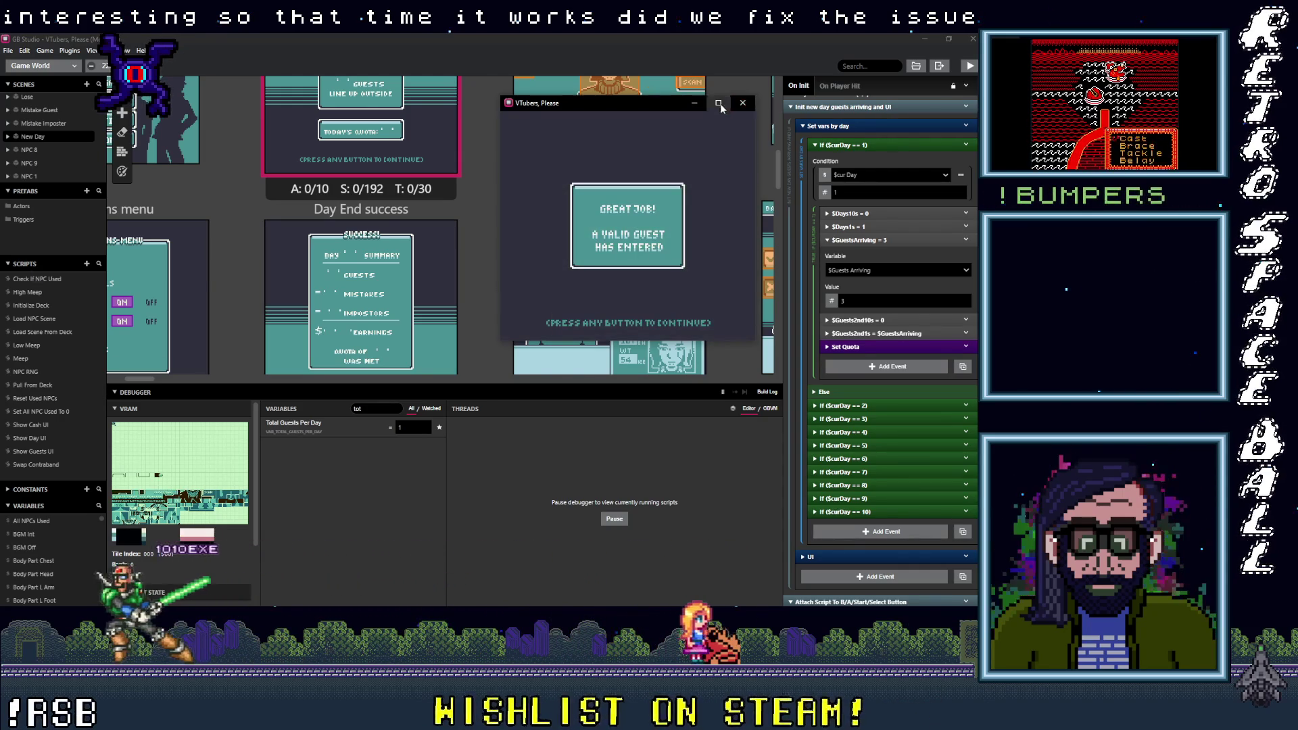
{"action": "left_click", "coordinate": [718, 104]}
{"action": "key", "text": "z"}
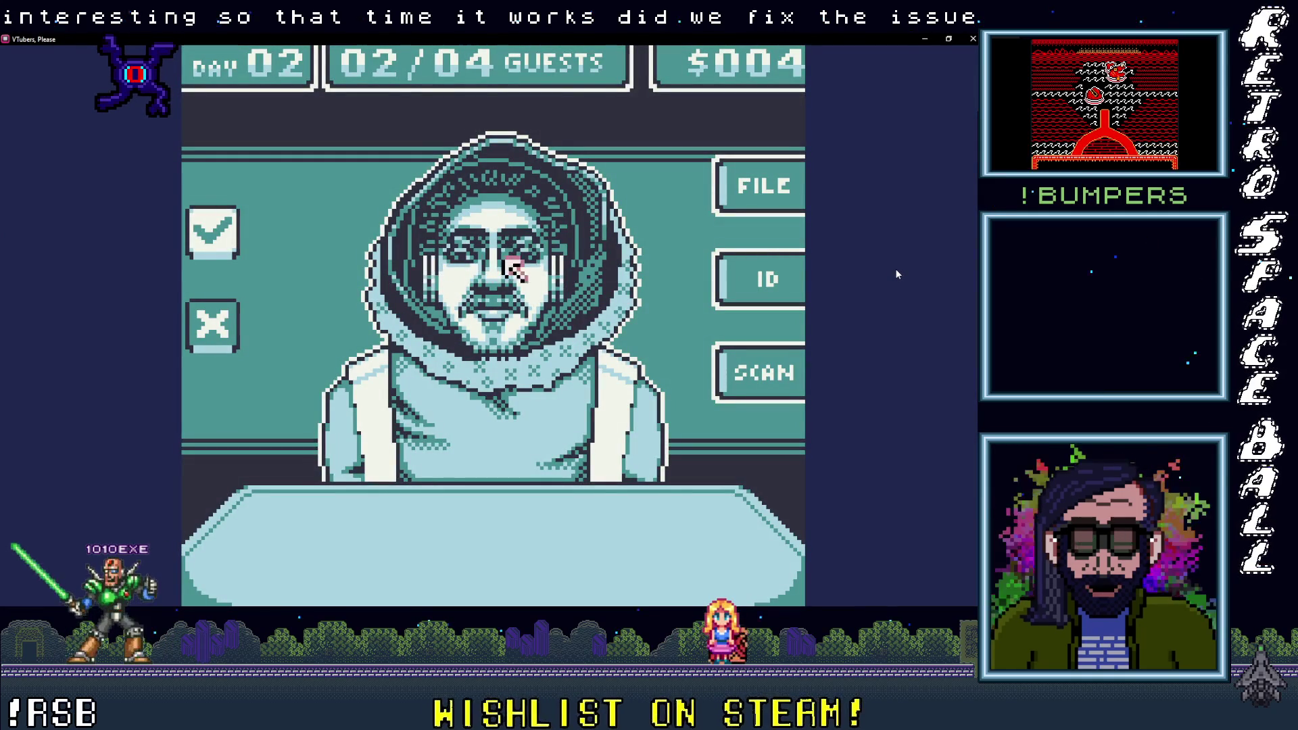
Step: Scan and admit the valid Day 02 guest, then deny the next impostor
{"action": "left_click", "coordinate": [759, 371]}
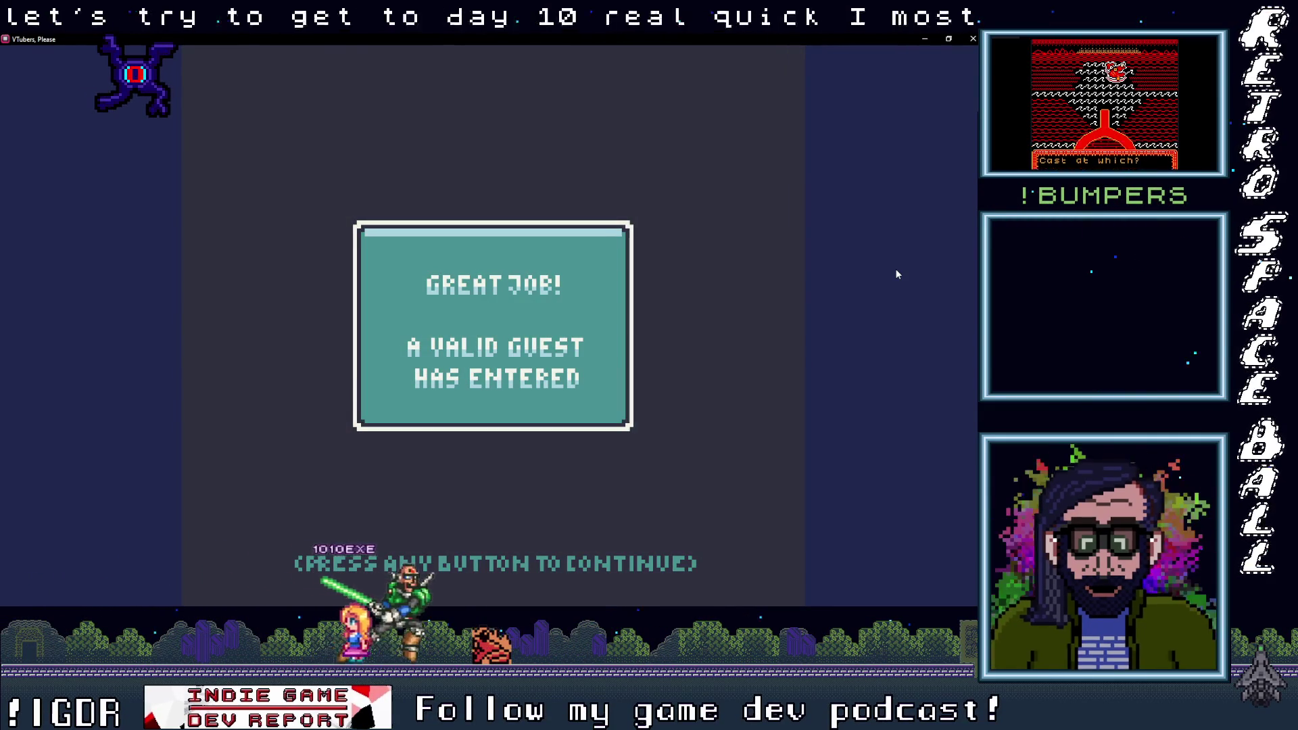
{"action": "left_click", "coordinate": [897, 274]}
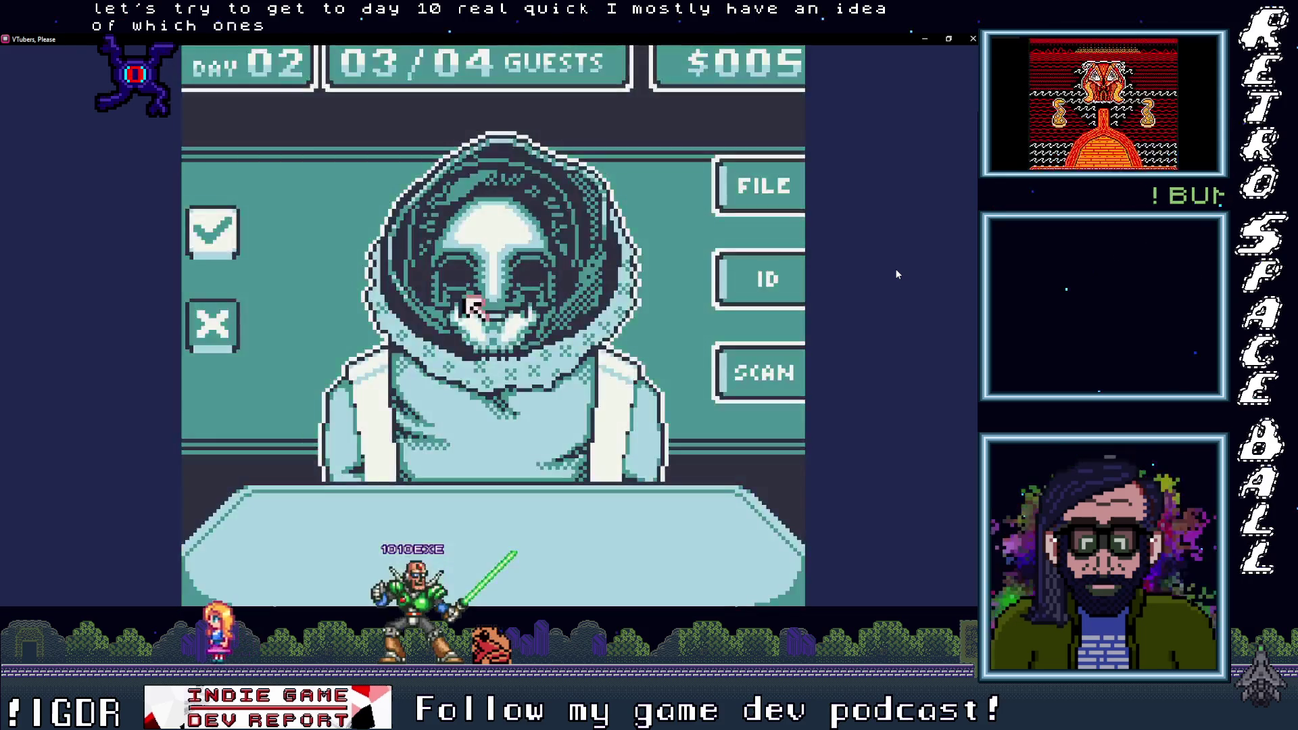
{"action": "left_click", "coordinate": [199, 317]}
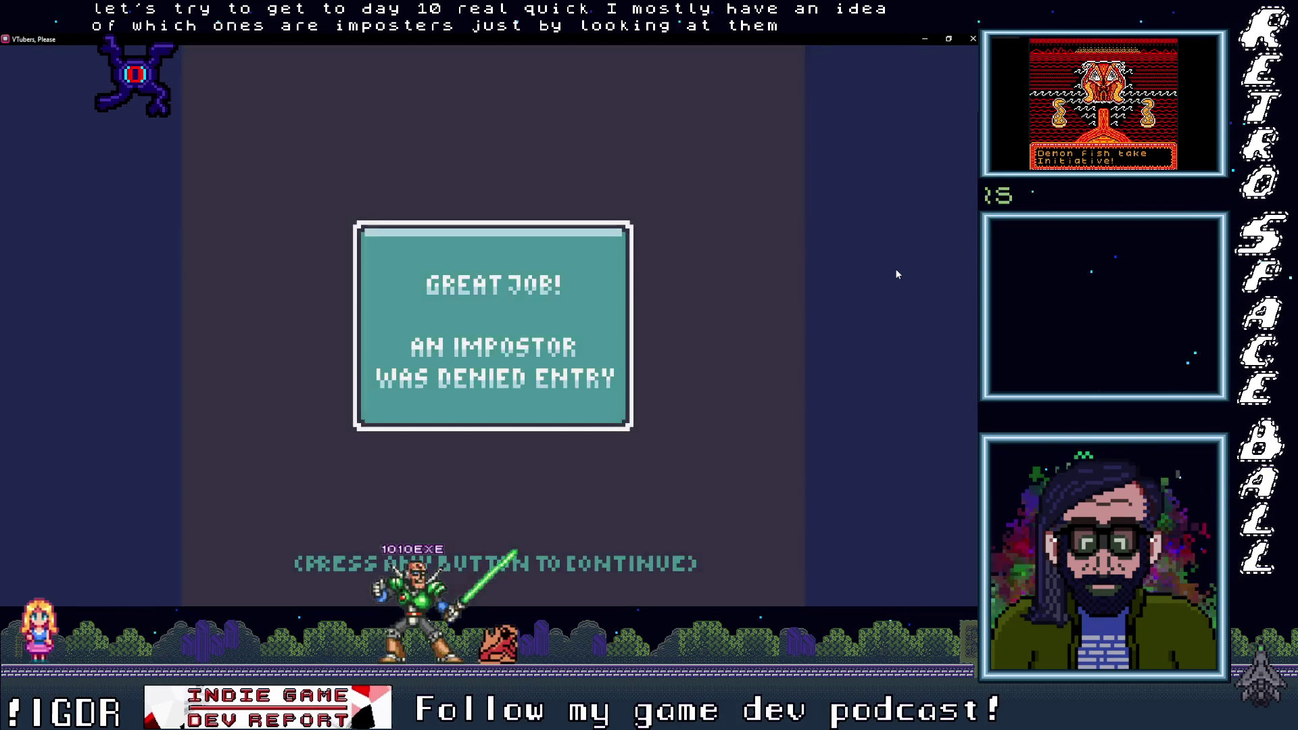
{"action": "left_click", "coordinate": [473, 308]}
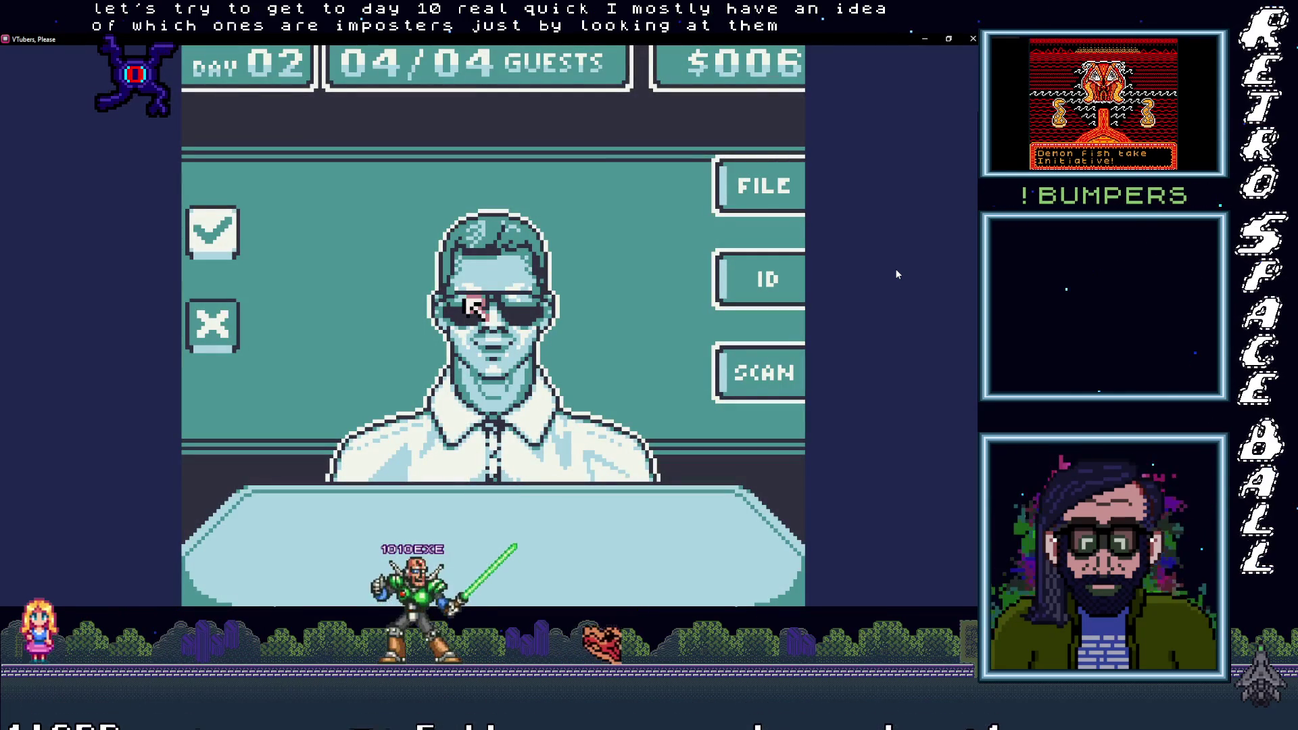
Step: Deny the last Day 02 guest and continue past the summary to Day 03's briefing
{"action": "left_click", "coordinate": [196, 335]}
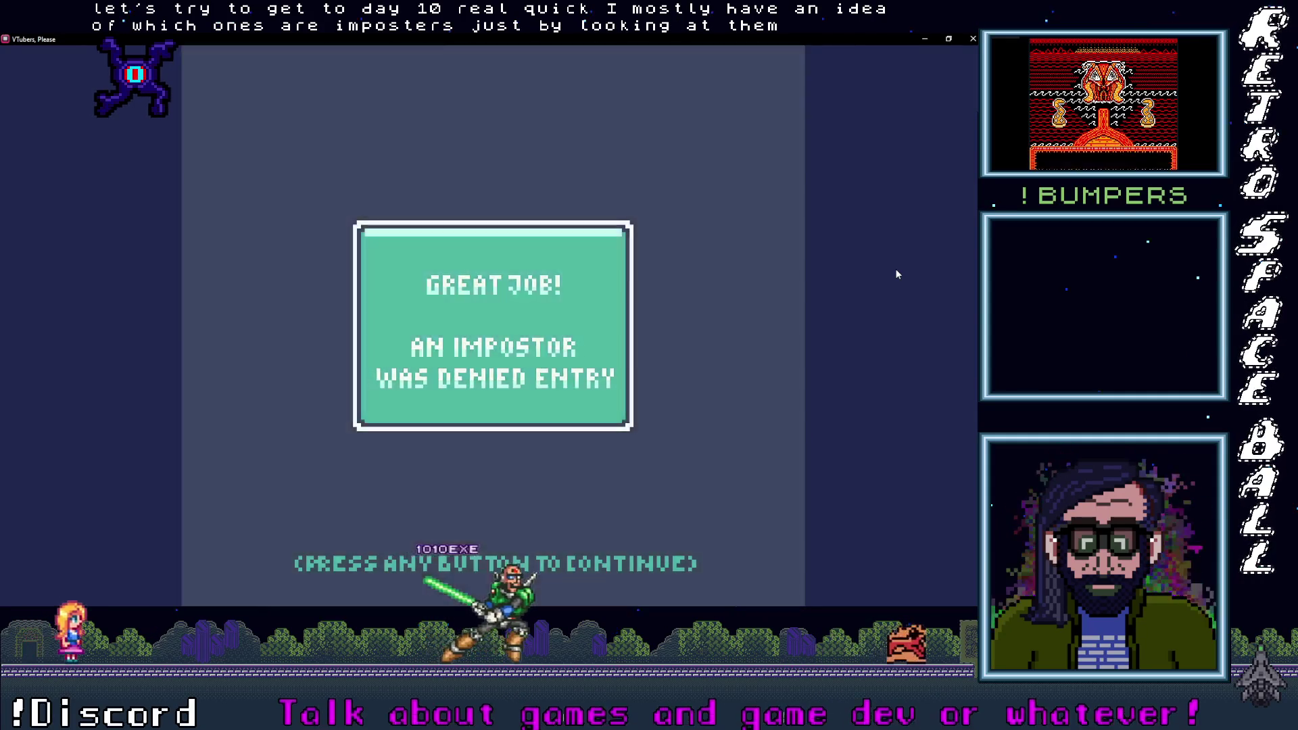
{"action": "left_click", "coordinate": [196, 336]}
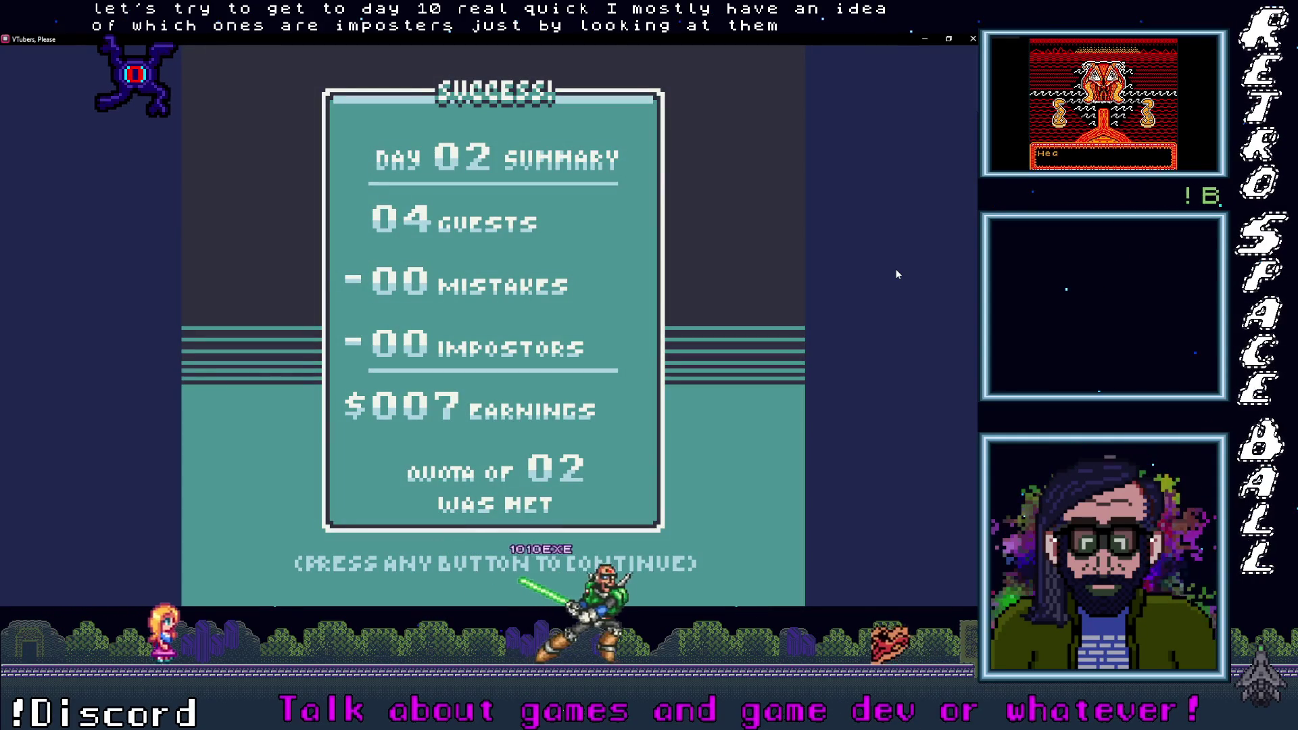
{"action": "left_click", "coordinate": [897, 274]}
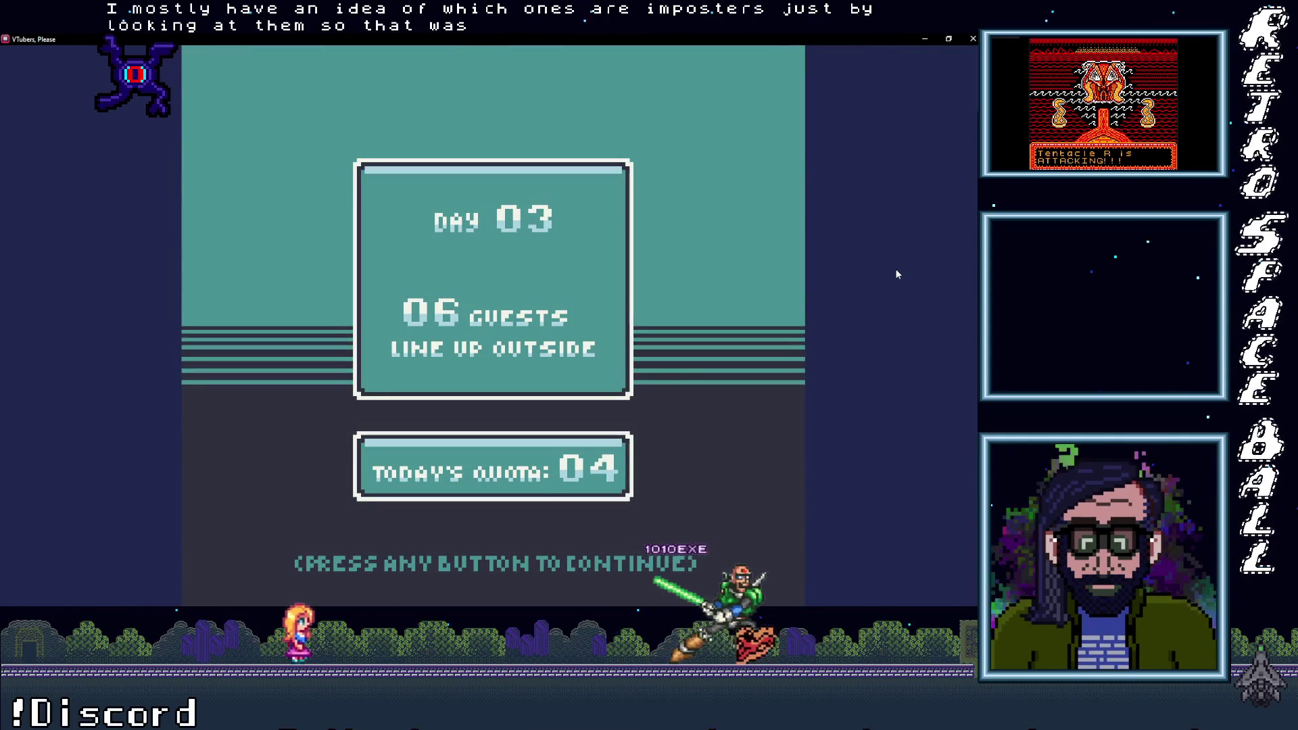
Step: Start Day 03 and check the first guest's ID card, file record and body scan
{"action": "left_click", "coordinate": [896, 273]}
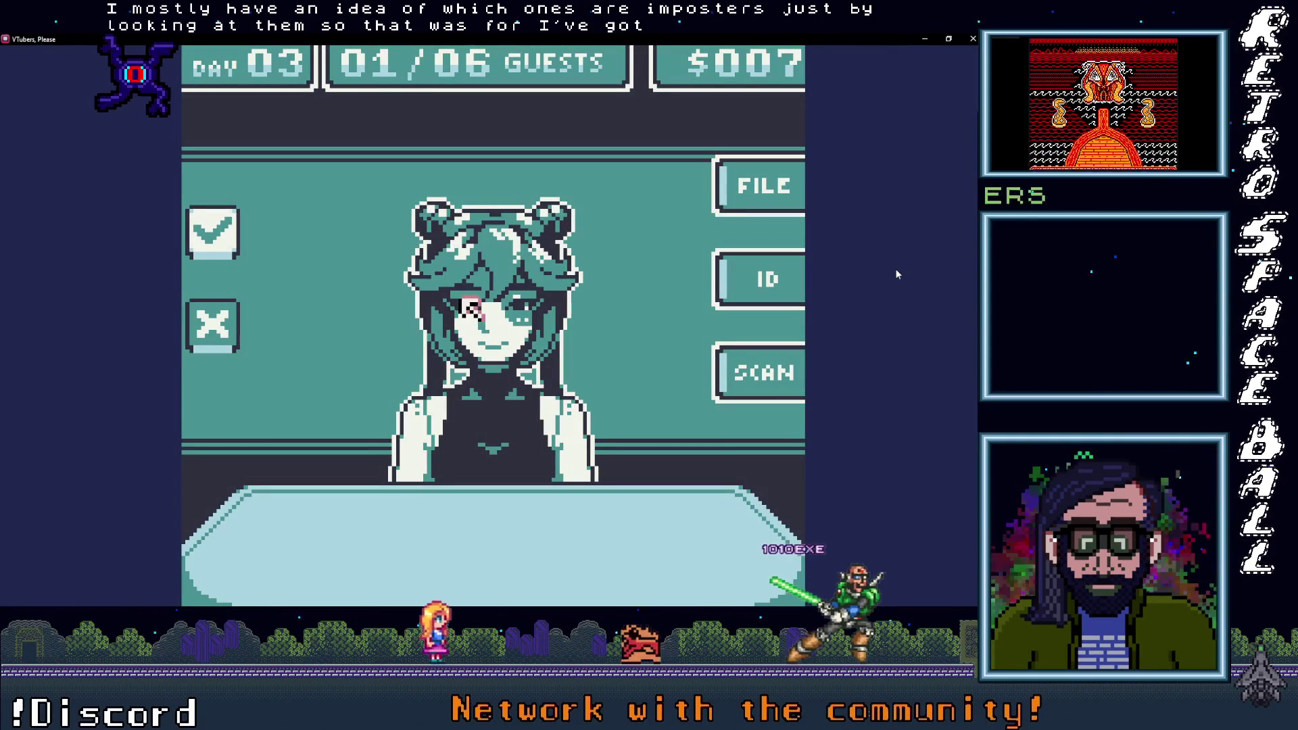
{"action": "left_click", "coordinate": [761, 271]}
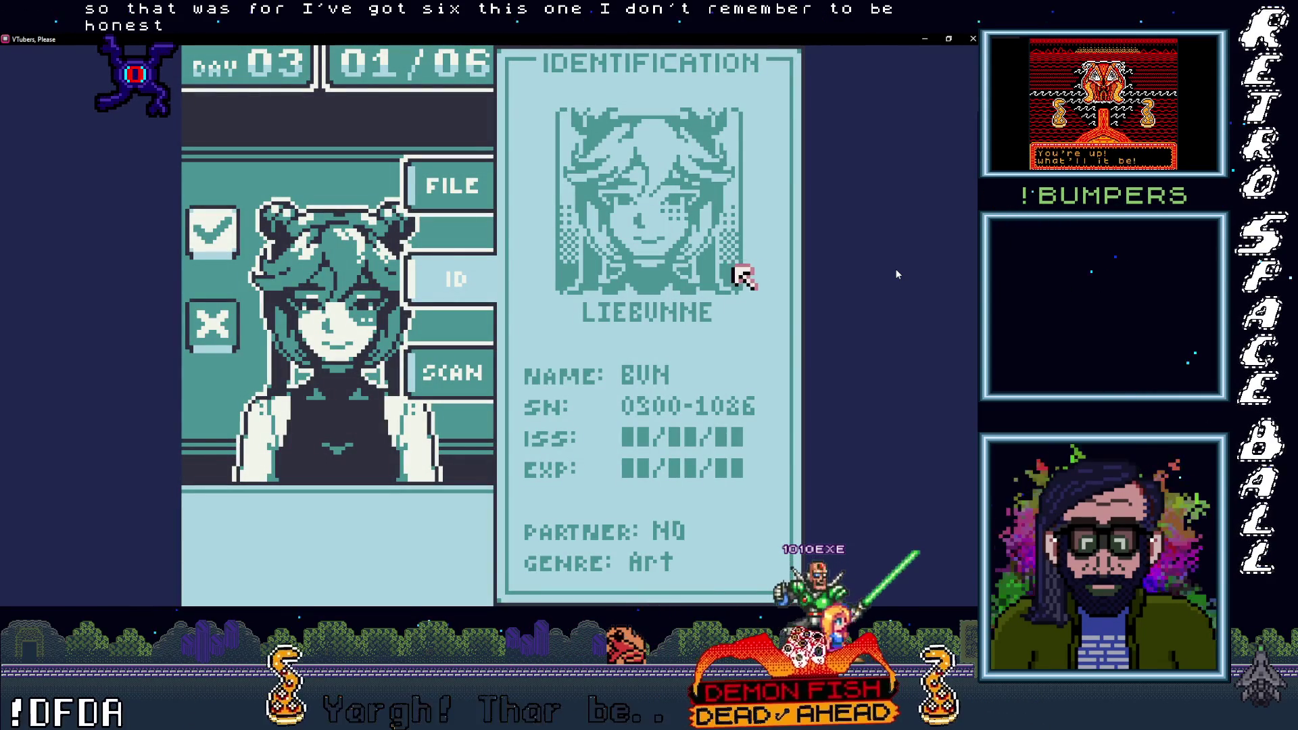
{"action": "left_click", "coordinate": [444, 194]}
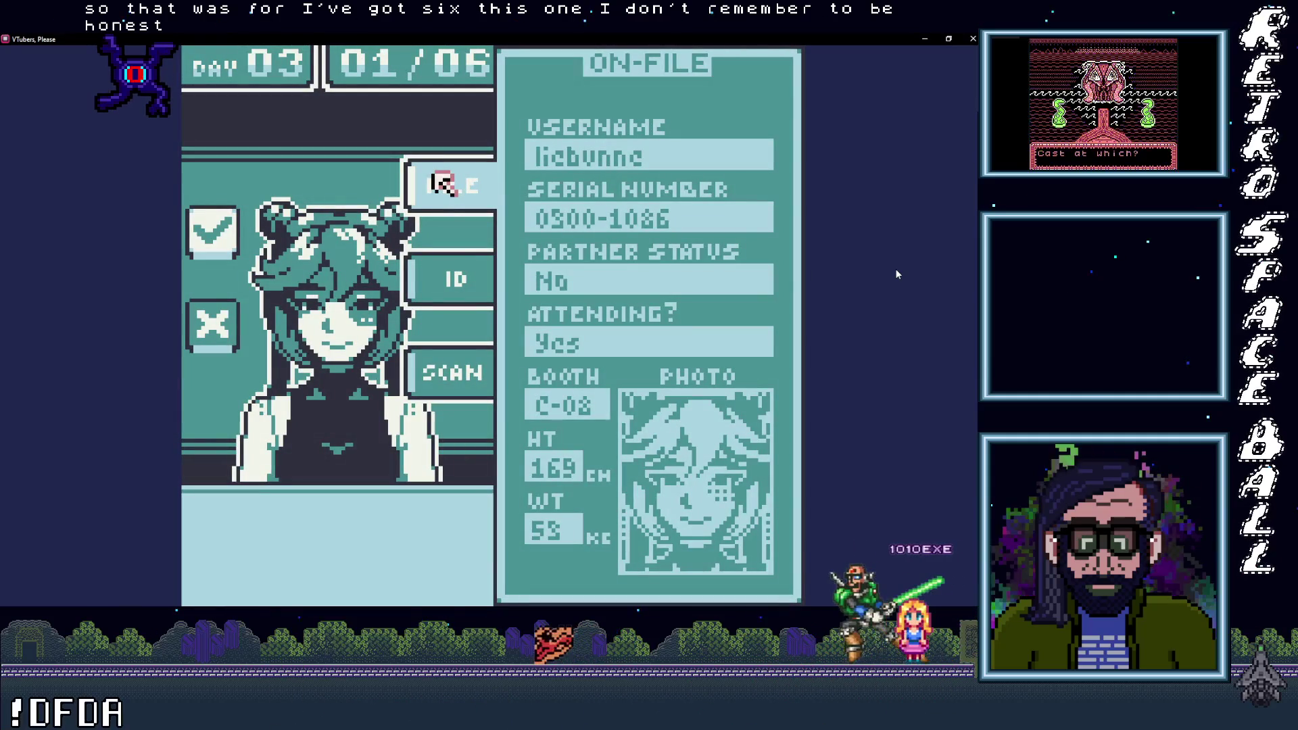
{"action": "left_click", "coordinate": [439, 371]}
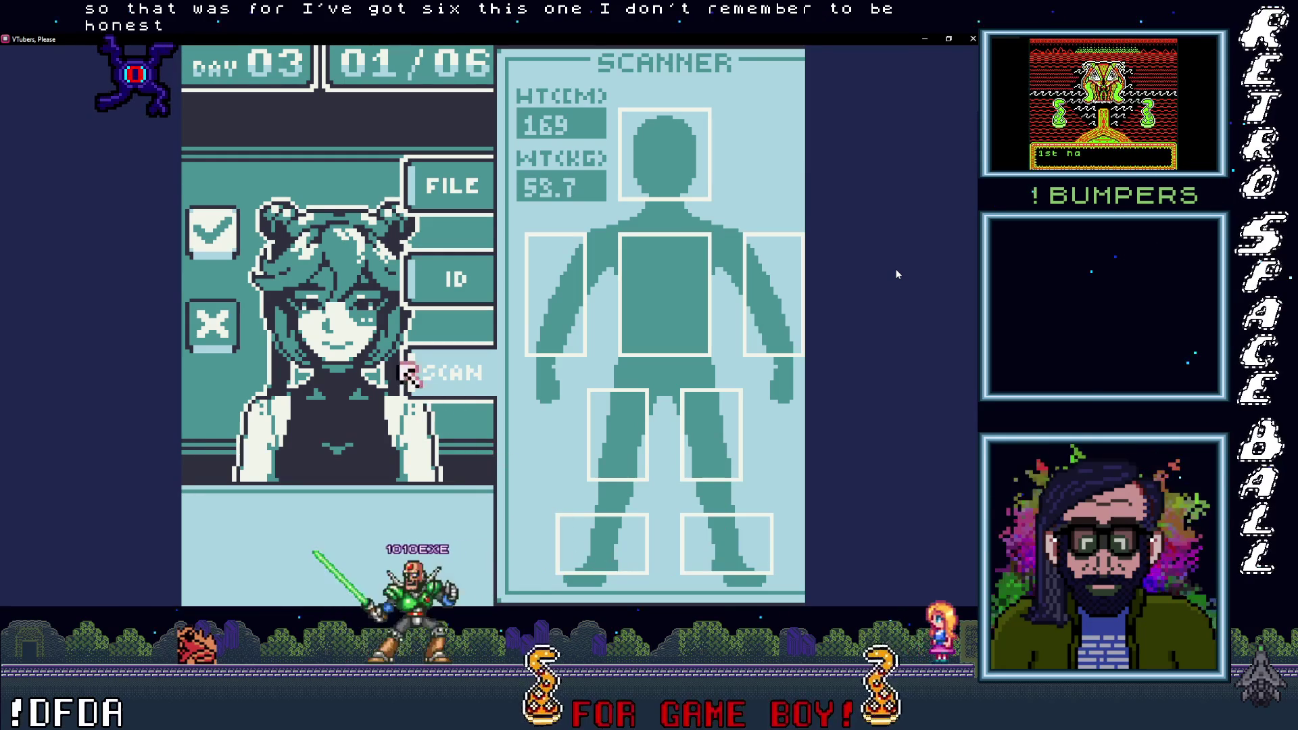
{"action": "key", "text": "Escape"}
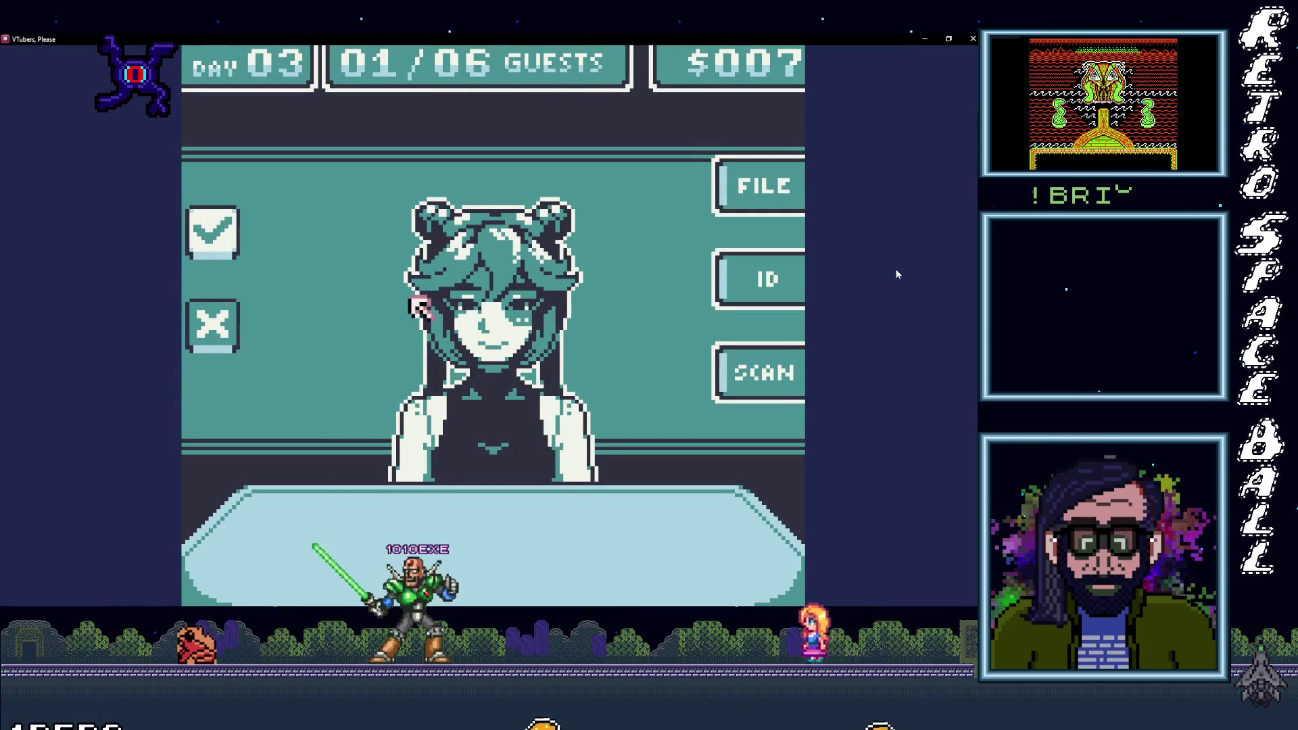
Step: Ask the first guest about partner status, review their file, and approve them
{"action": "key", "text": "Return"}
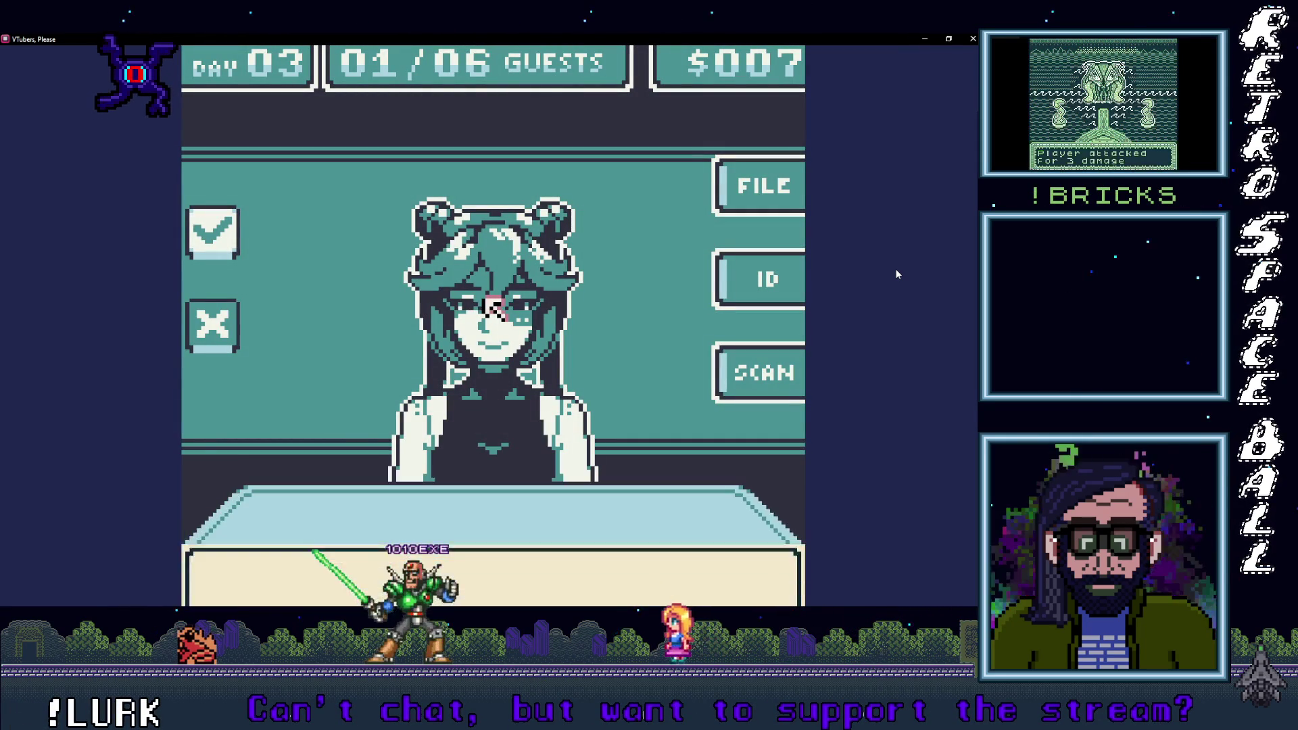
{"action": "key", "text": "Escape"}
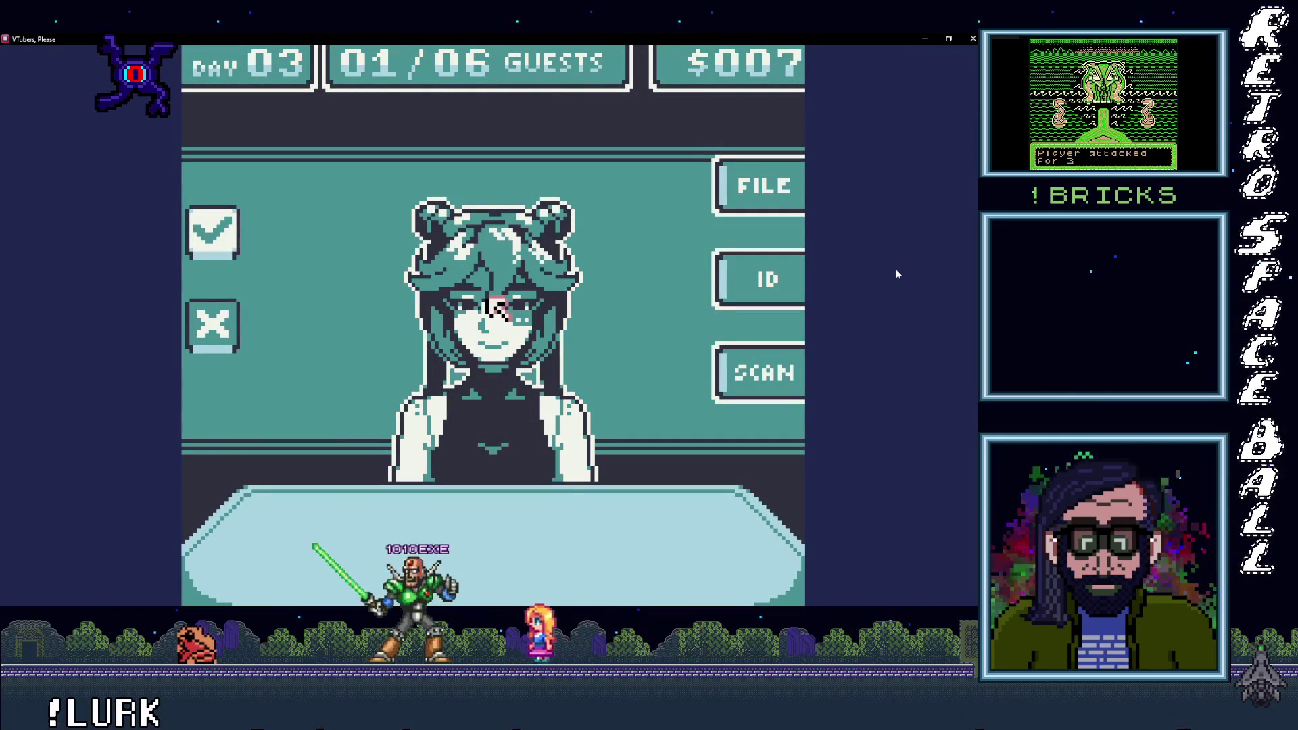
{"action": "key", "text": "Return"}
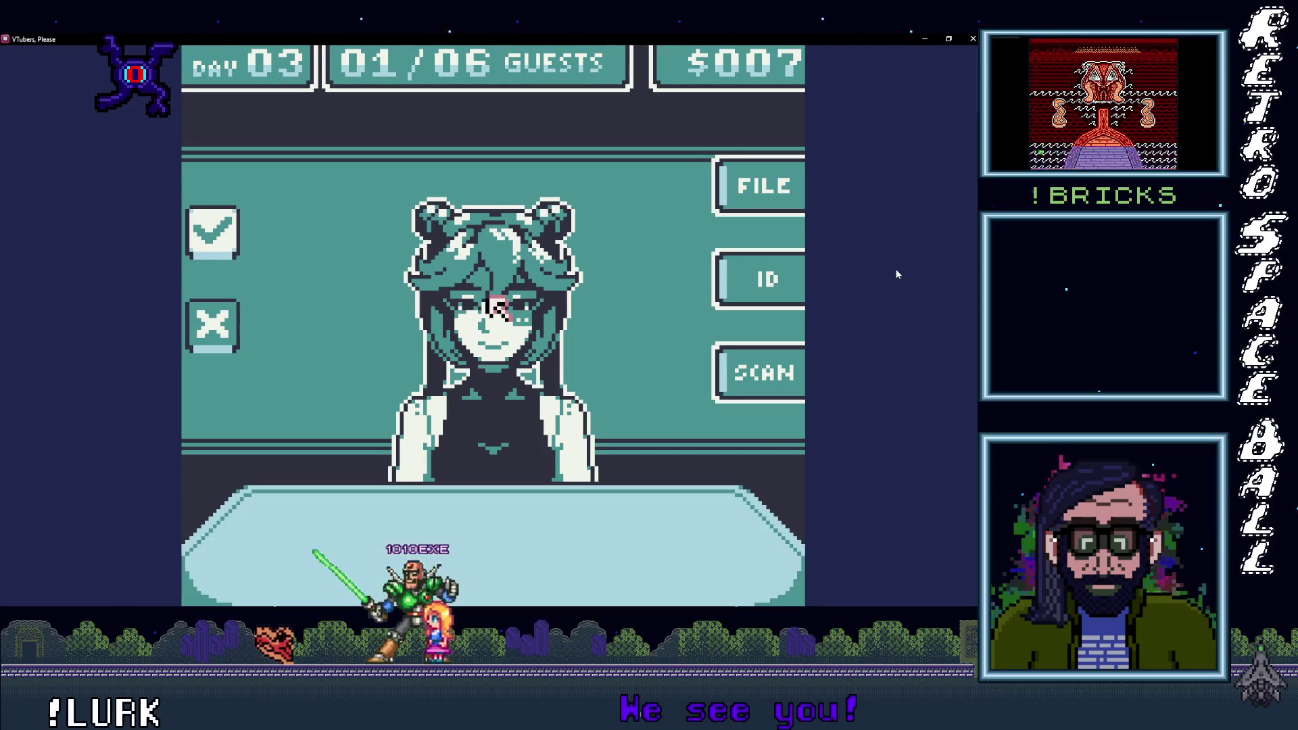
{"action": "key", "text": "Escape"}
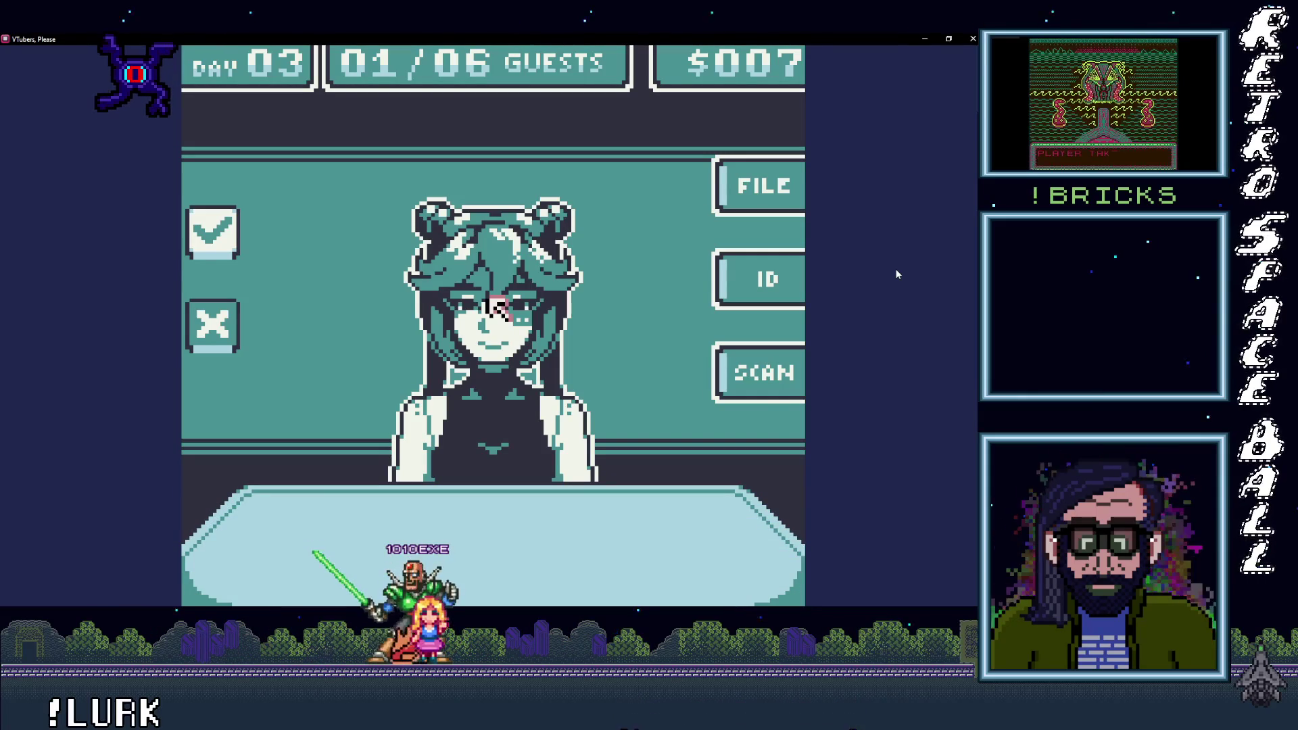
{"action": "key", "text": "Return"}
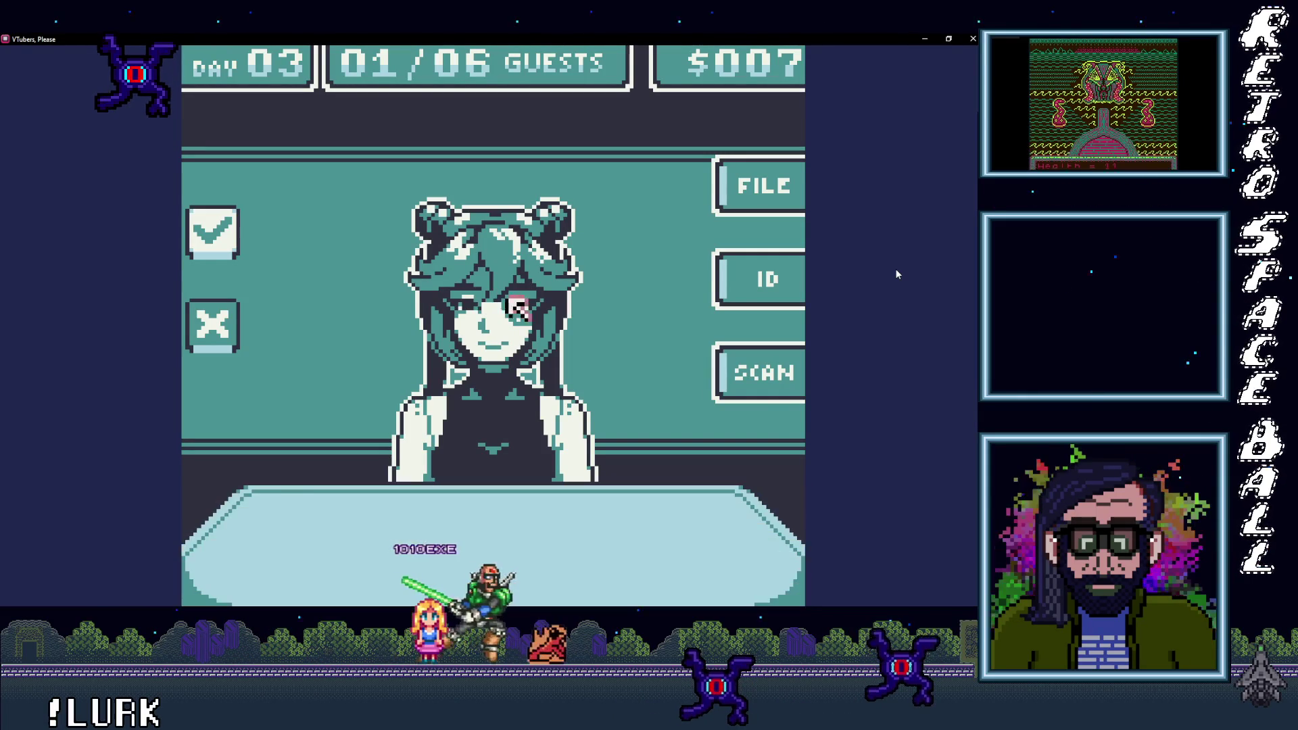
{"action": "key", "text": "Return"}
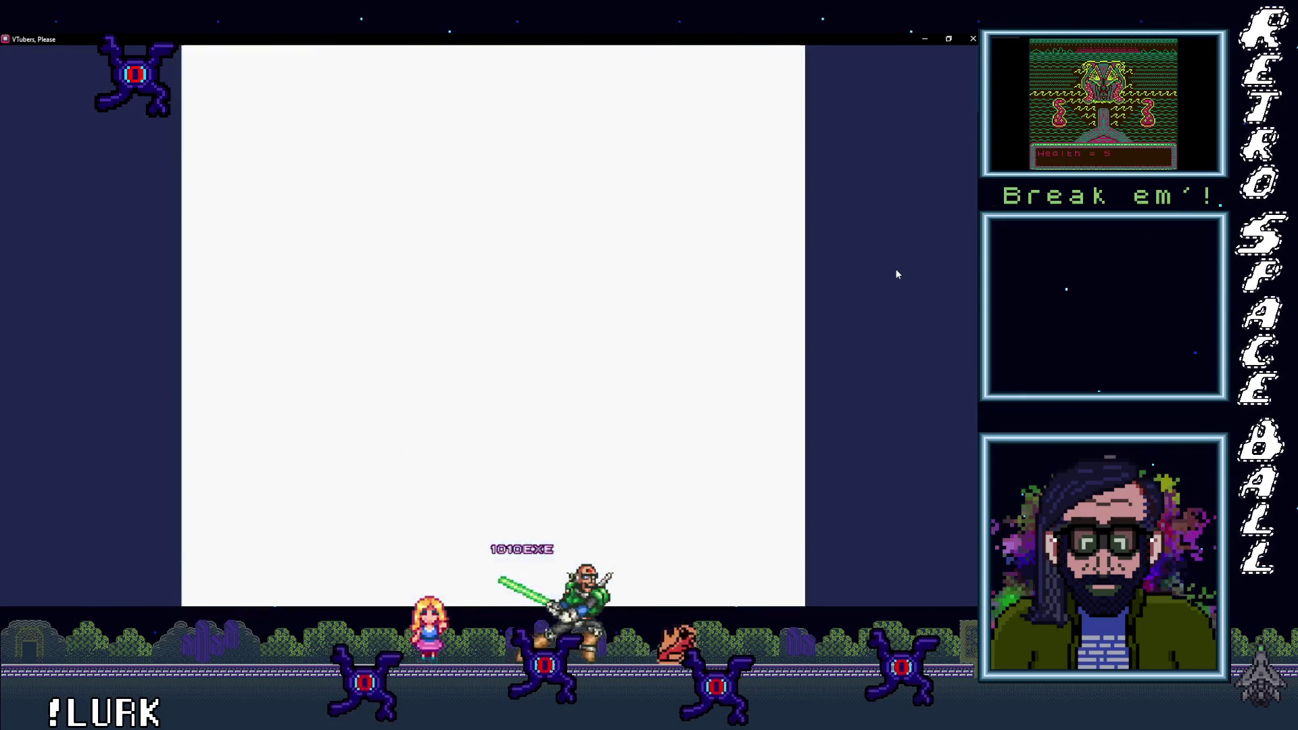
{"action": "key", "text": "Left"}
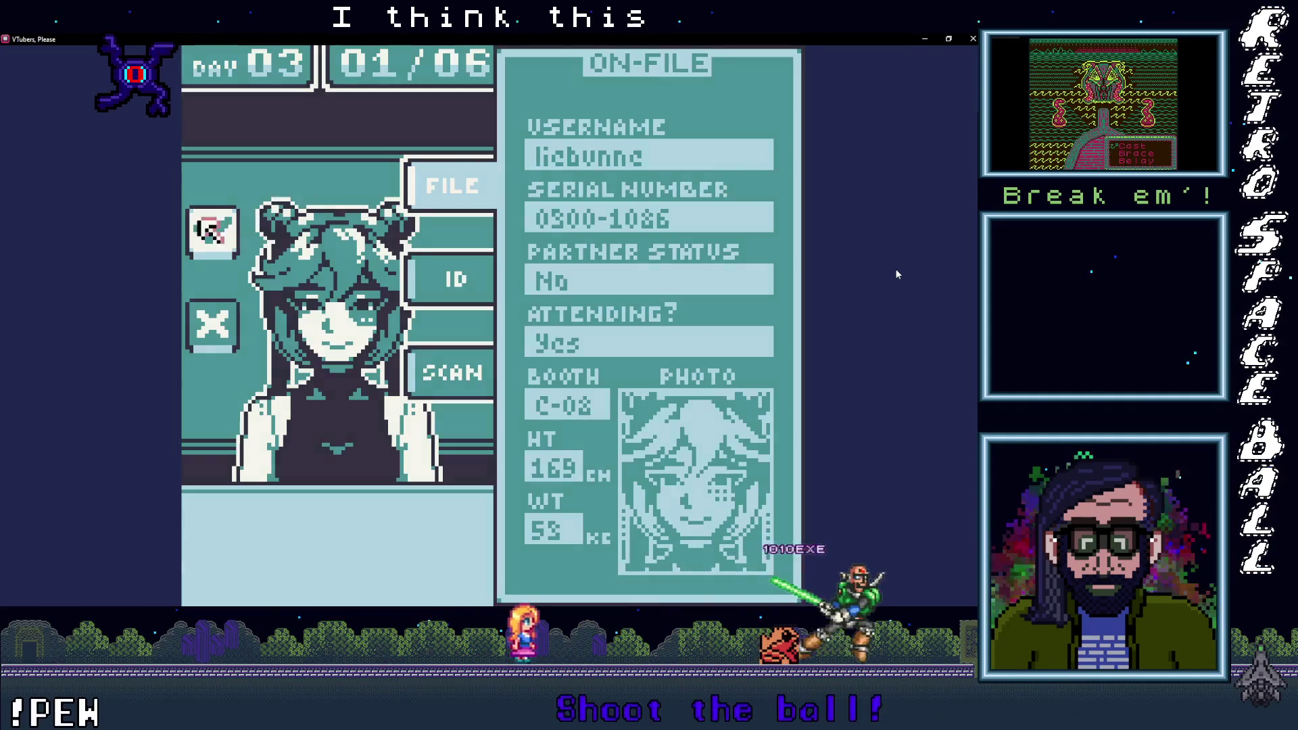
{"action": "key", "text": "Return"}
{"action": "key", "text": "Return"}
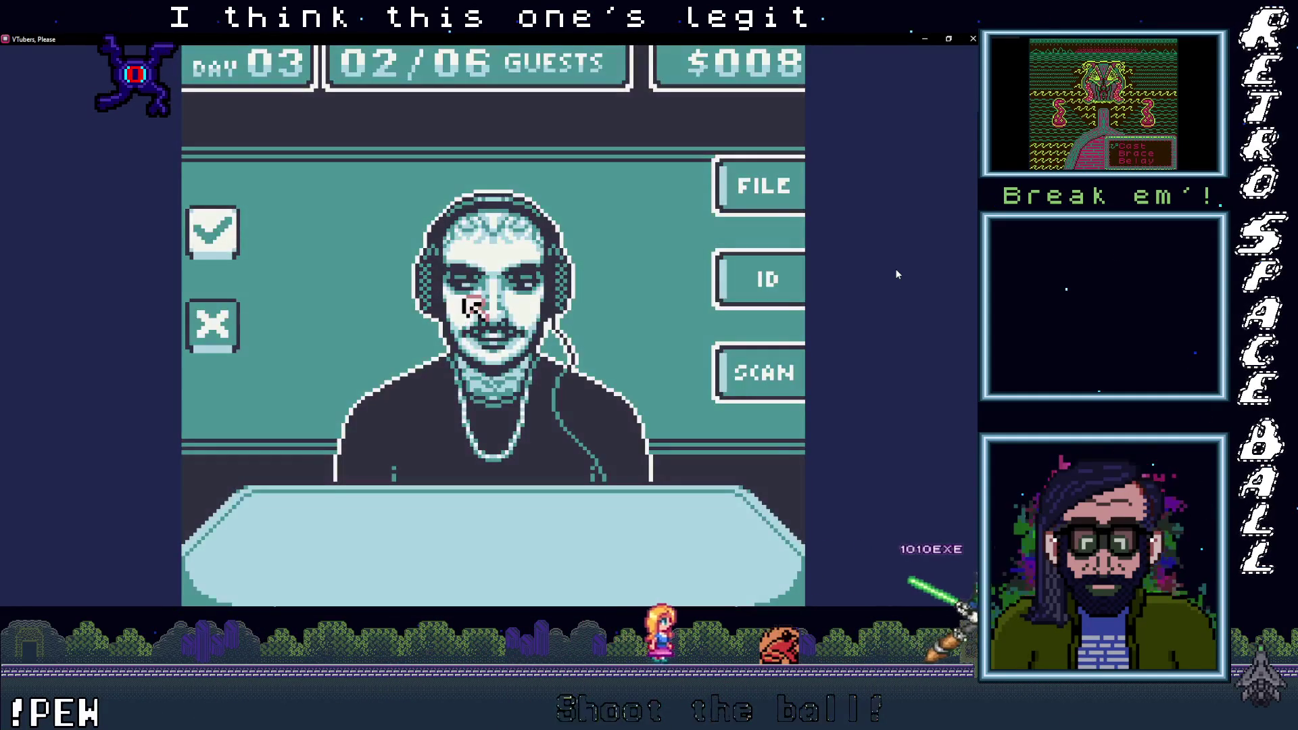
Step: Scan the second Day 03 guest and approve them
{"action": "key", "text": "Right"}
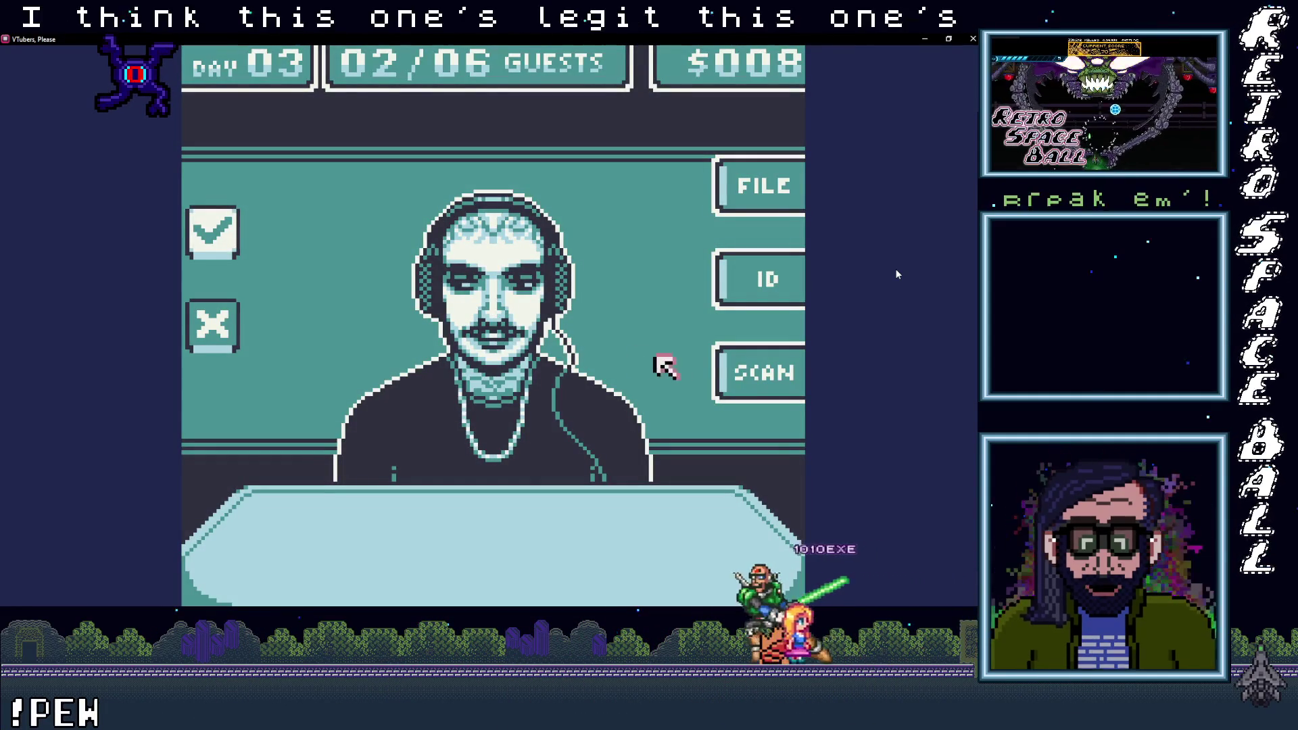
{"action": "key", "text": "Return"}
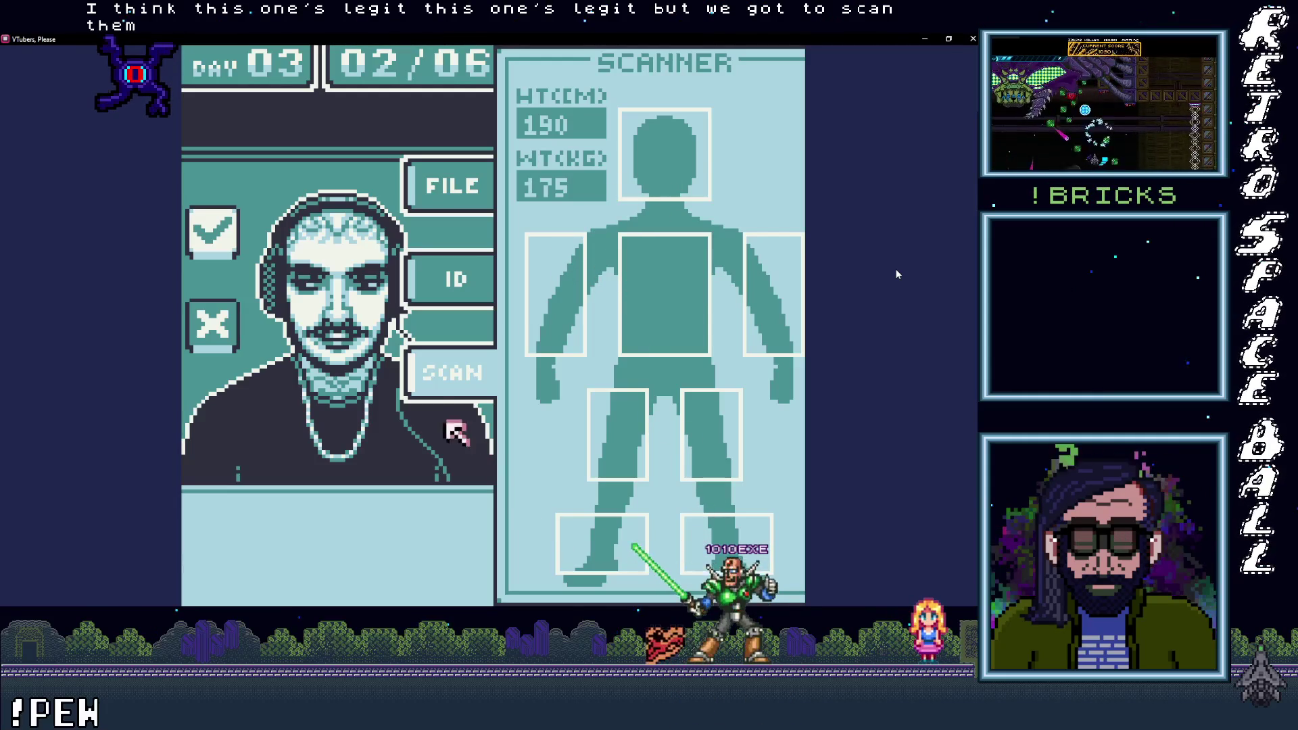
{"action": "key", "text": "Return"}
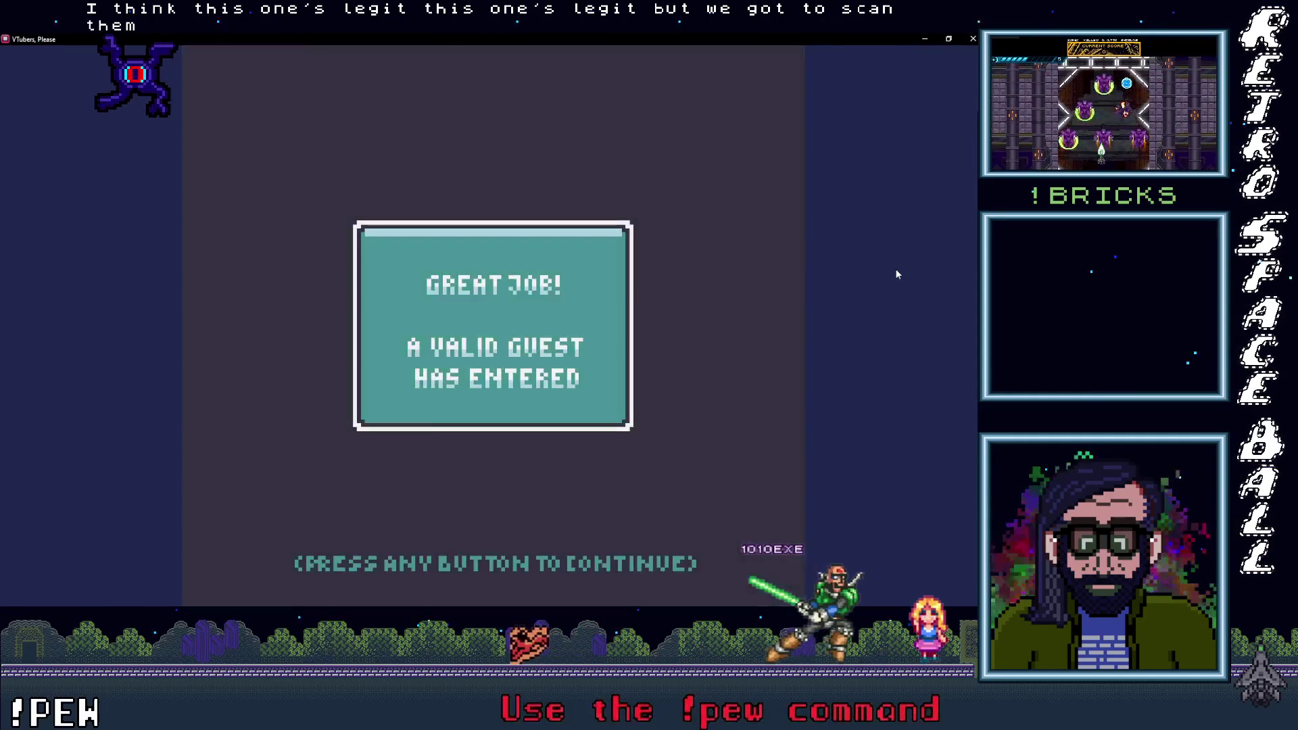
{"action": "key", "text": "Return"}
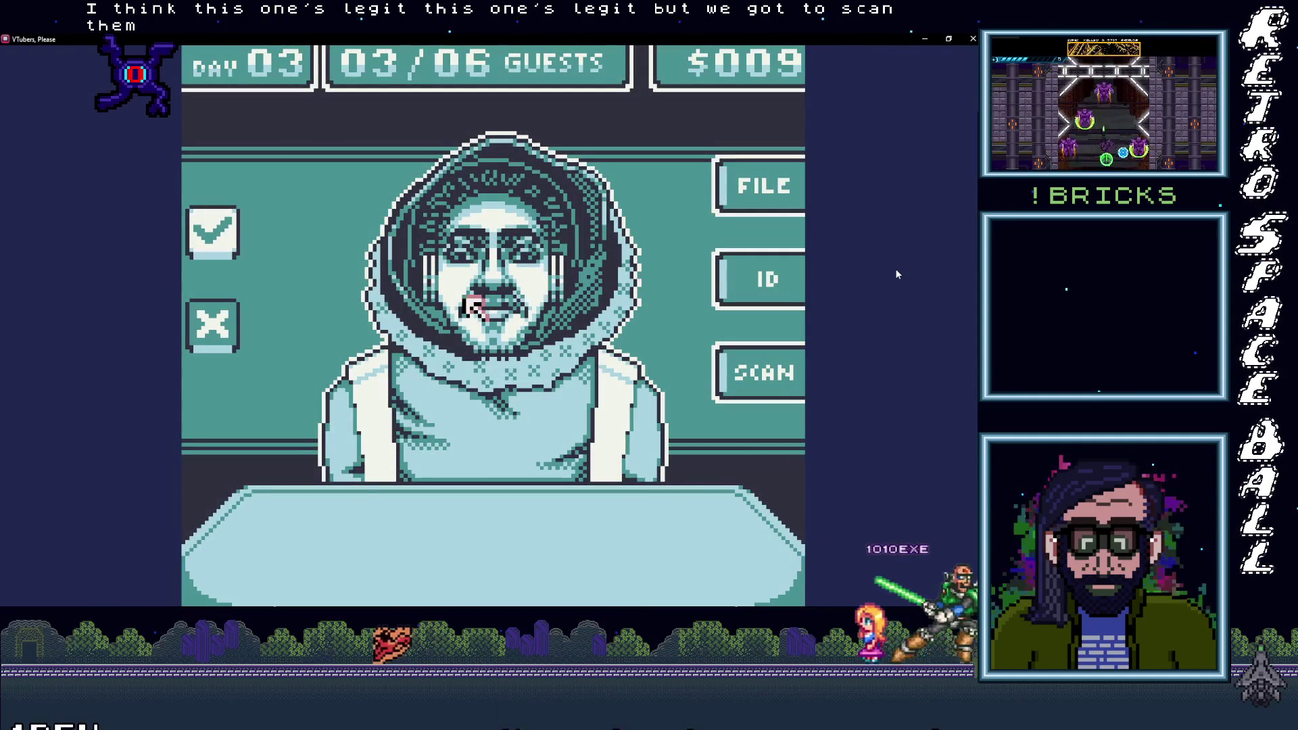
Step: Scan the third guest's height and weight, approve them, and call guest 04/06
{"action": "left_click", "coordinate": [761, 372]}
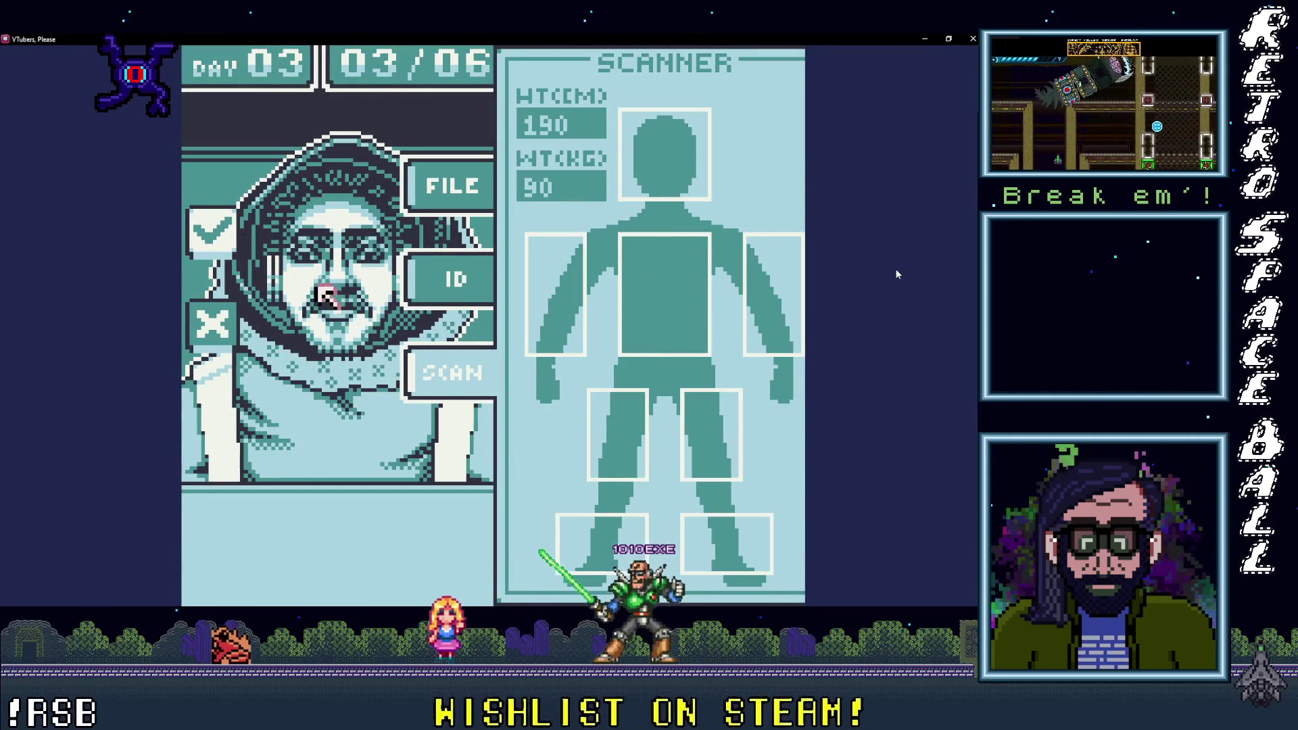
{"action": "left_click", "coordinate": [223, 242]}
{"action": "left_click", "coordinate": [473, 305]}
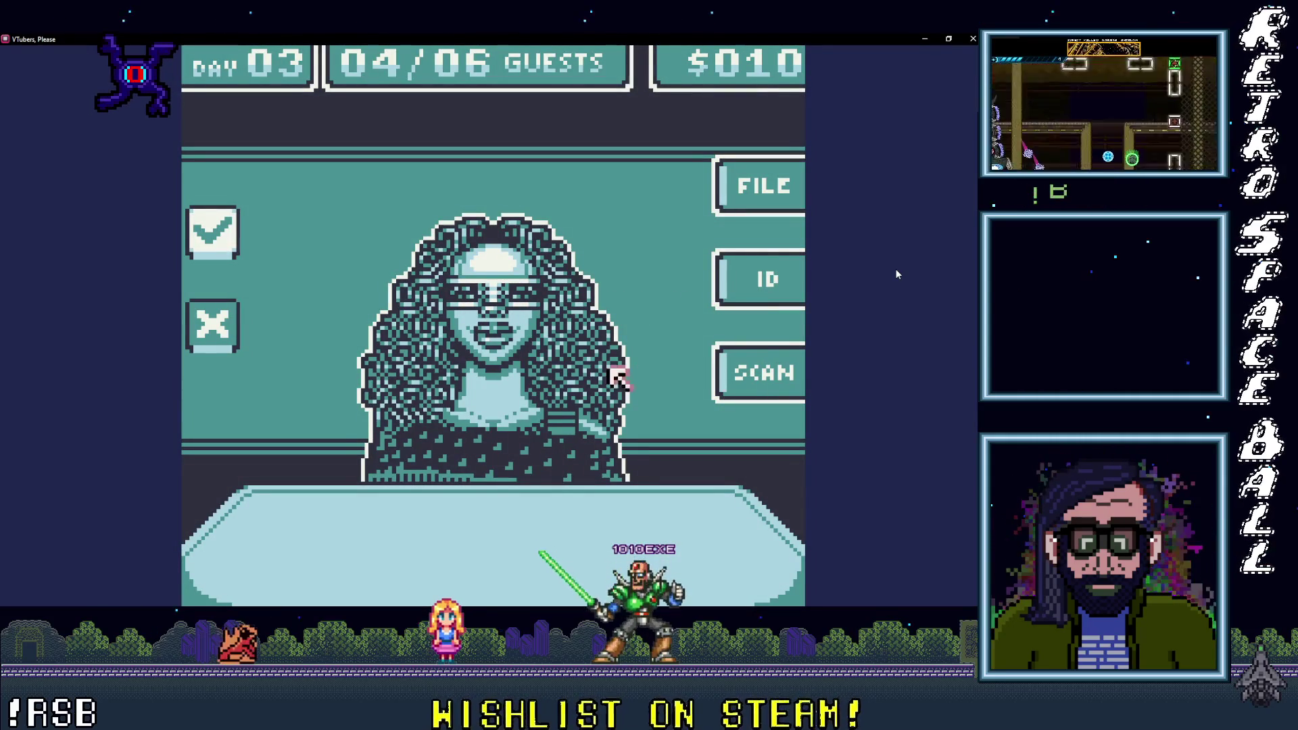
Step: Deny the two Day 03 impostors and call the last guest
{"action": "left_click", "coordinate": [212, 325]}
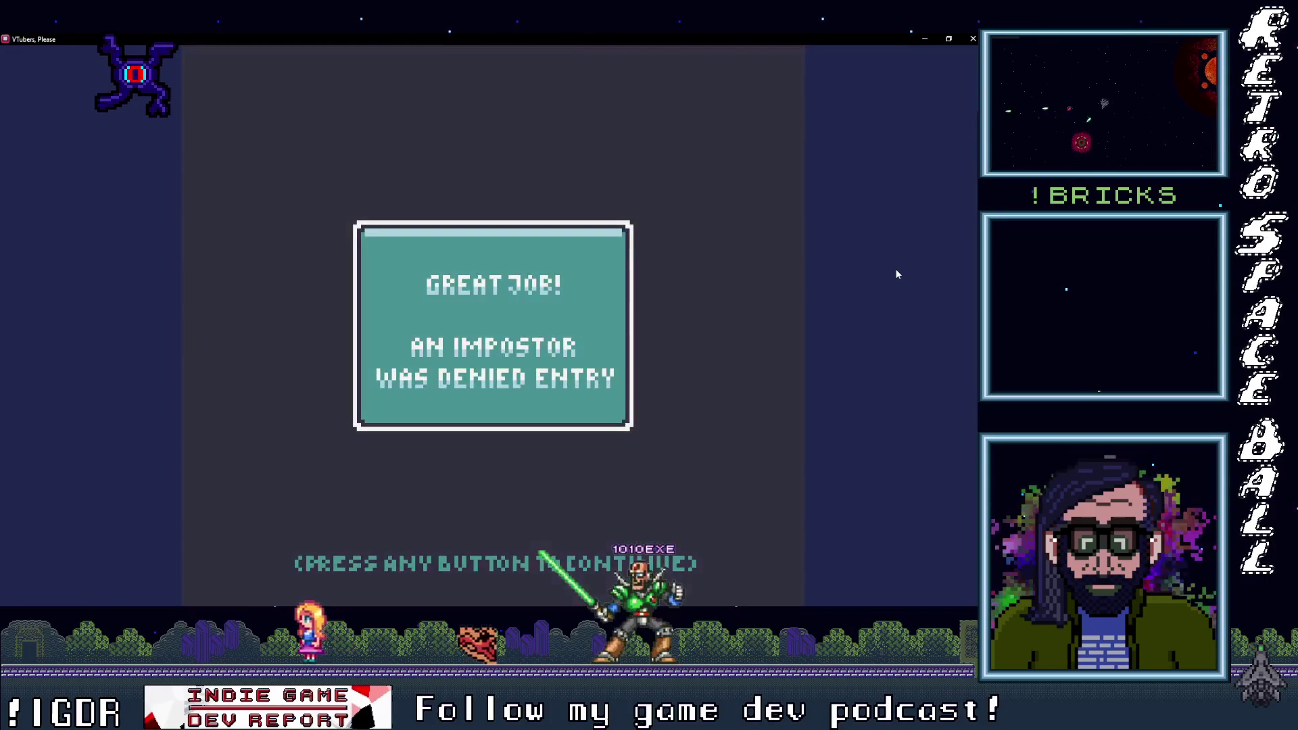
{"action": "left_click", "coordinate": [473, 306]}
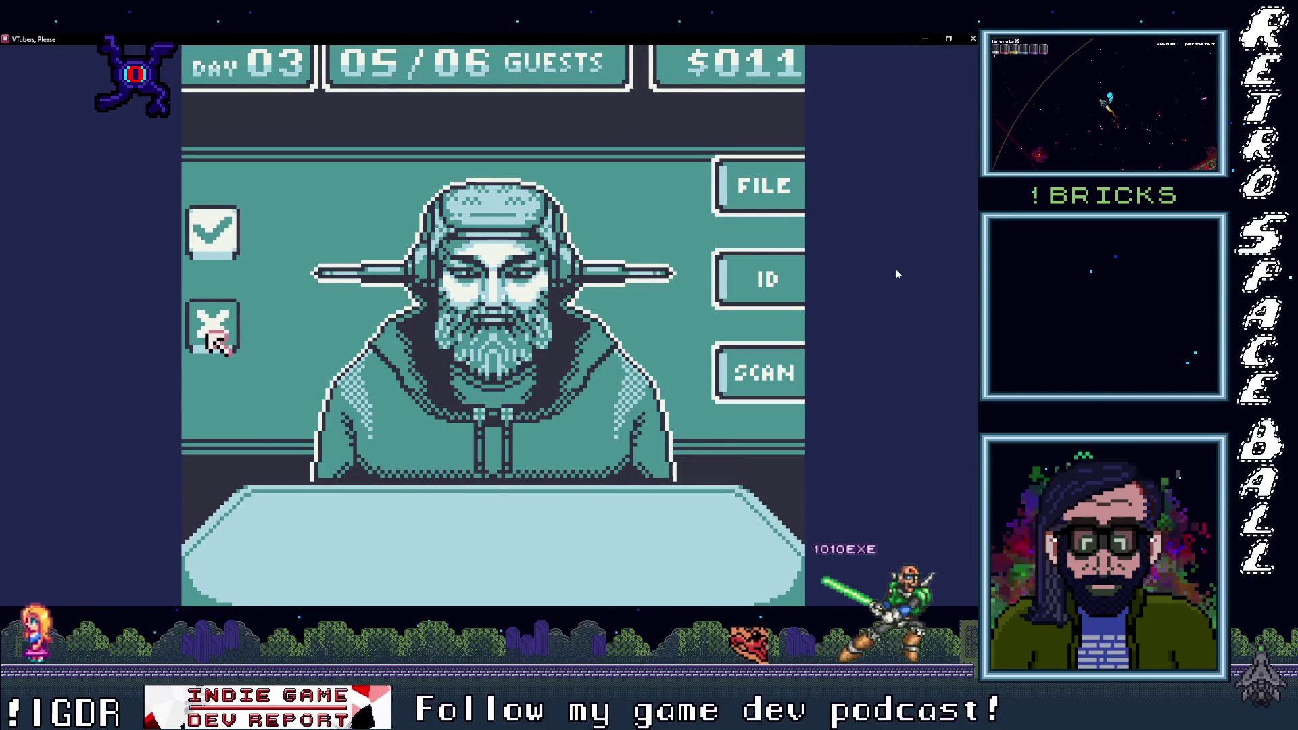
{"action": "left_click", "coordinate": [211, 331]}
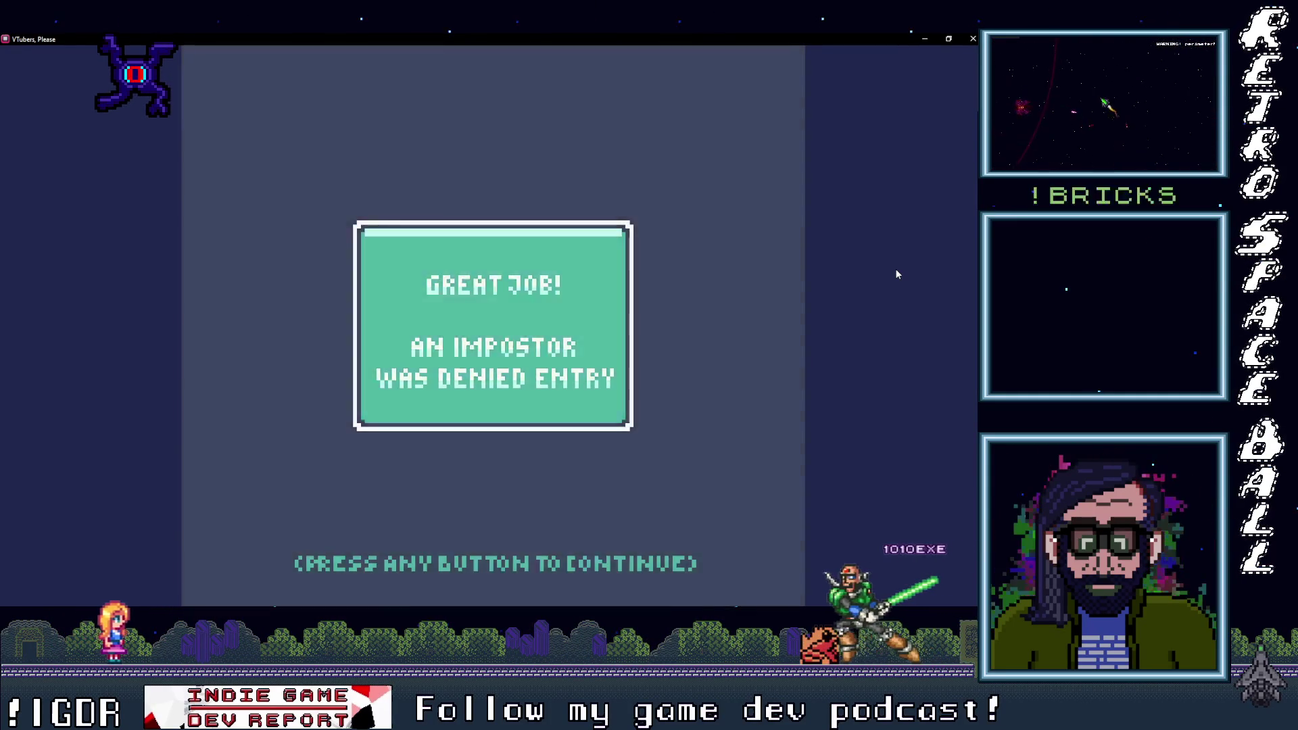
{"action": "left_click", "coordinate": [897, 273]}
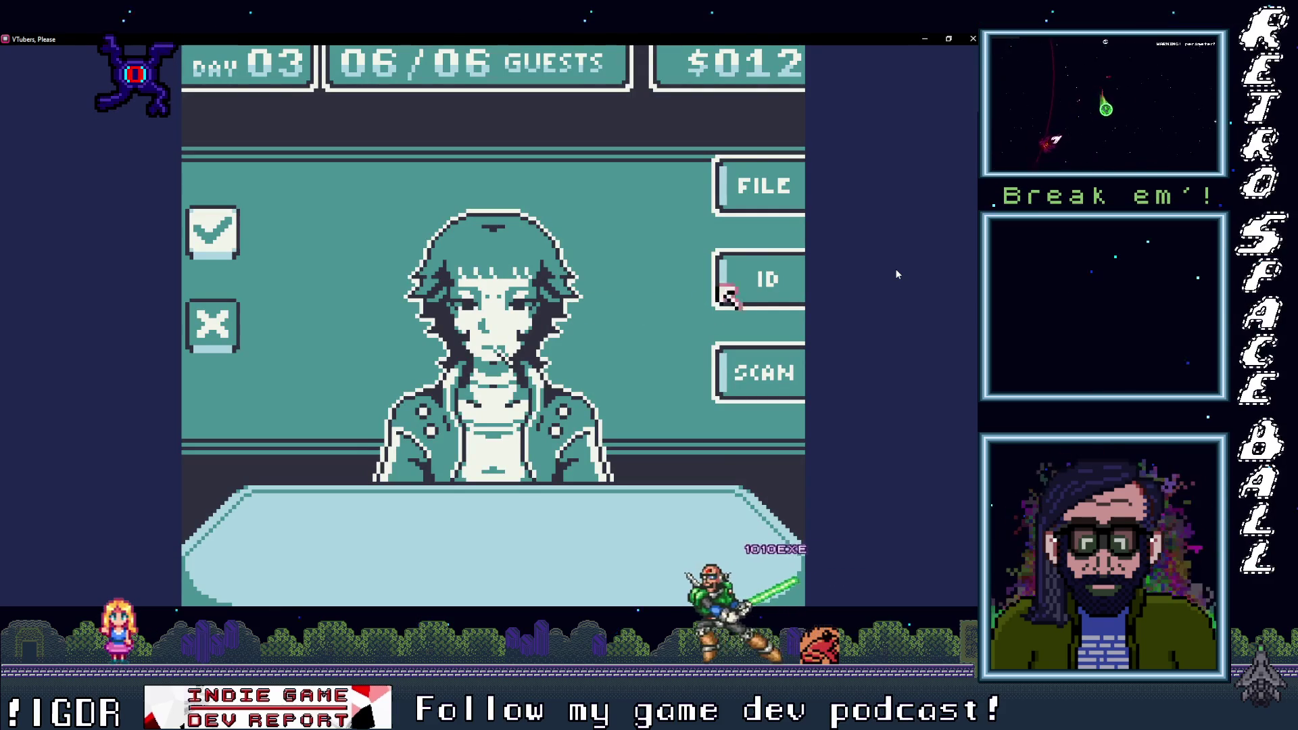
Step: Compare the last guest's ID card, file record and height/weight scan, then approve them
{"action": "left_click", "coordinate": [770, 279]}
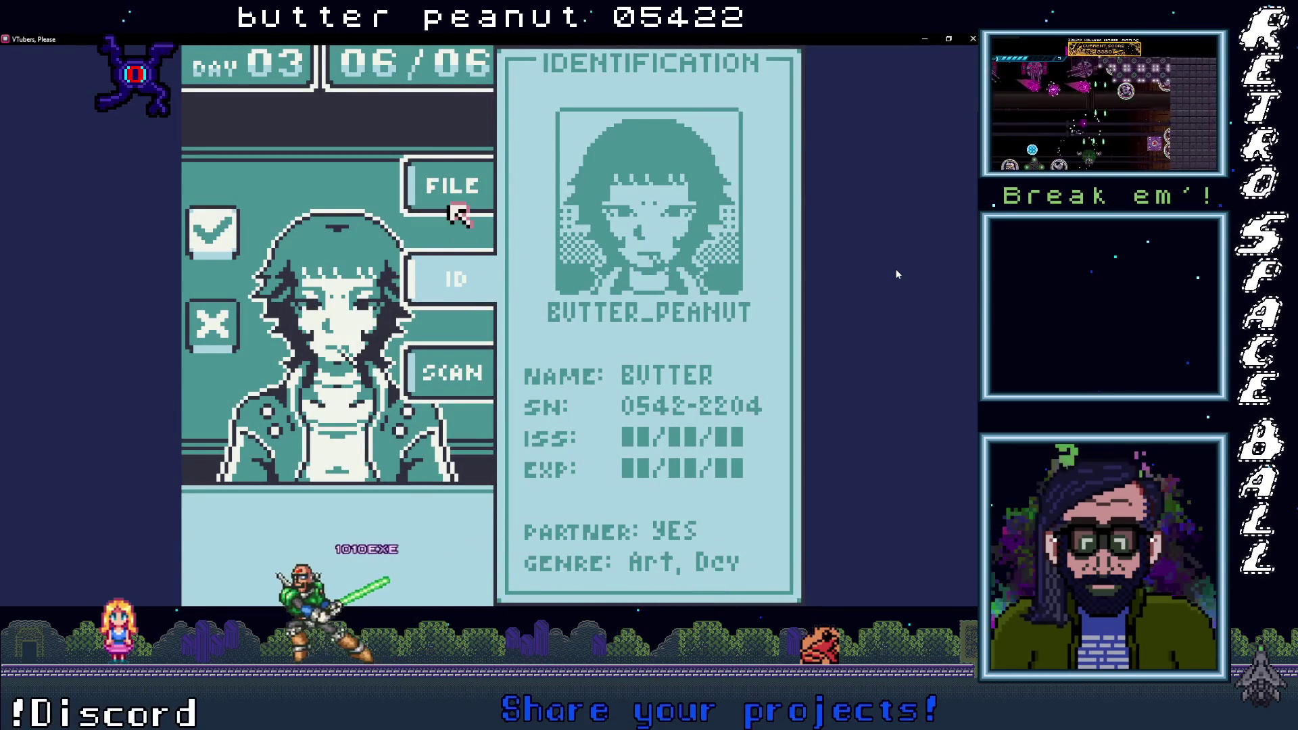
{"action": "left_click", "coordinate": [457, 179]}
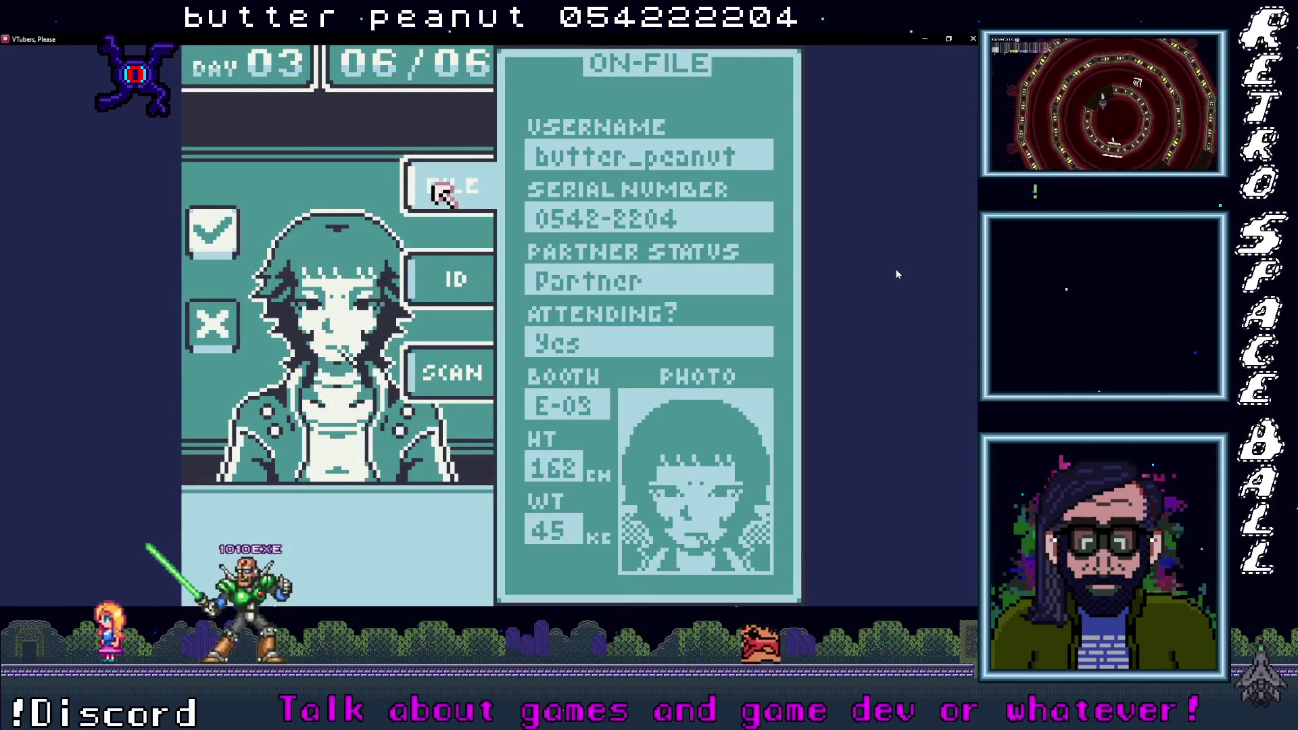
{"action": "left_click", "coordinate": [440, 274]}
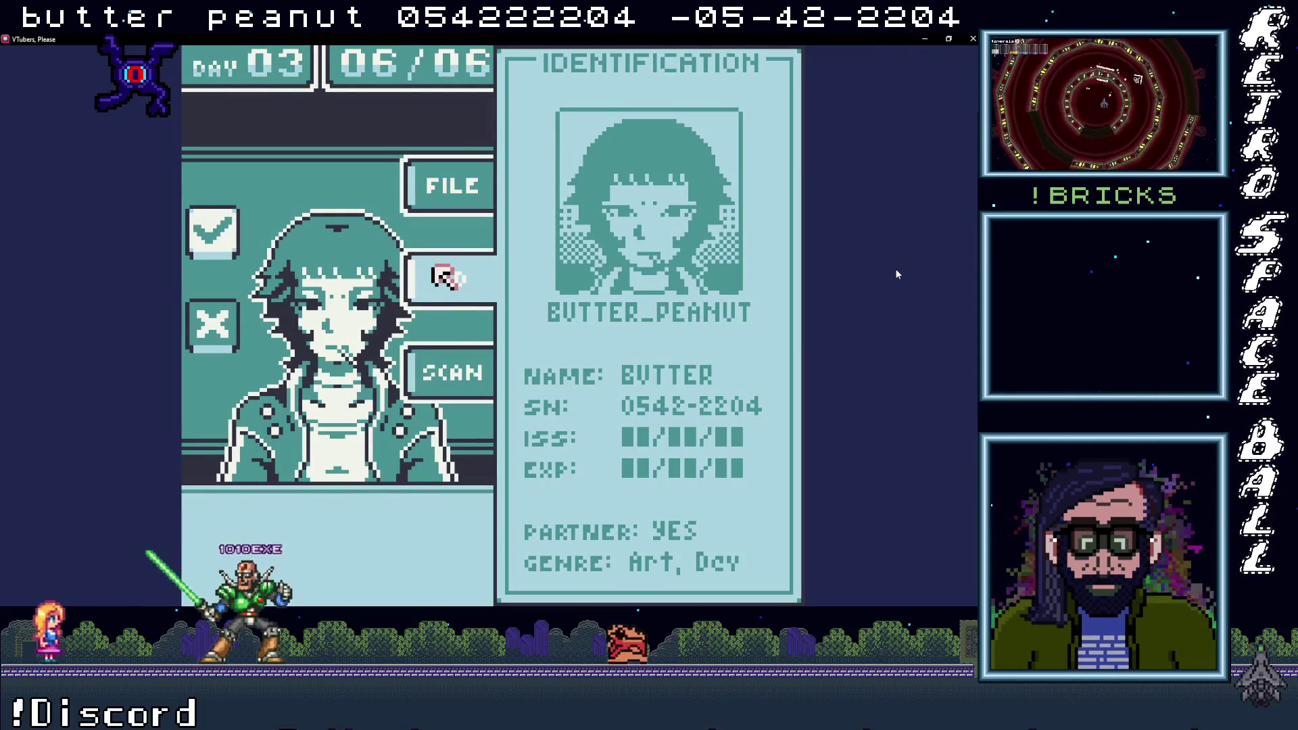
{"action": "left_click", "coordinate": [473, 370]}
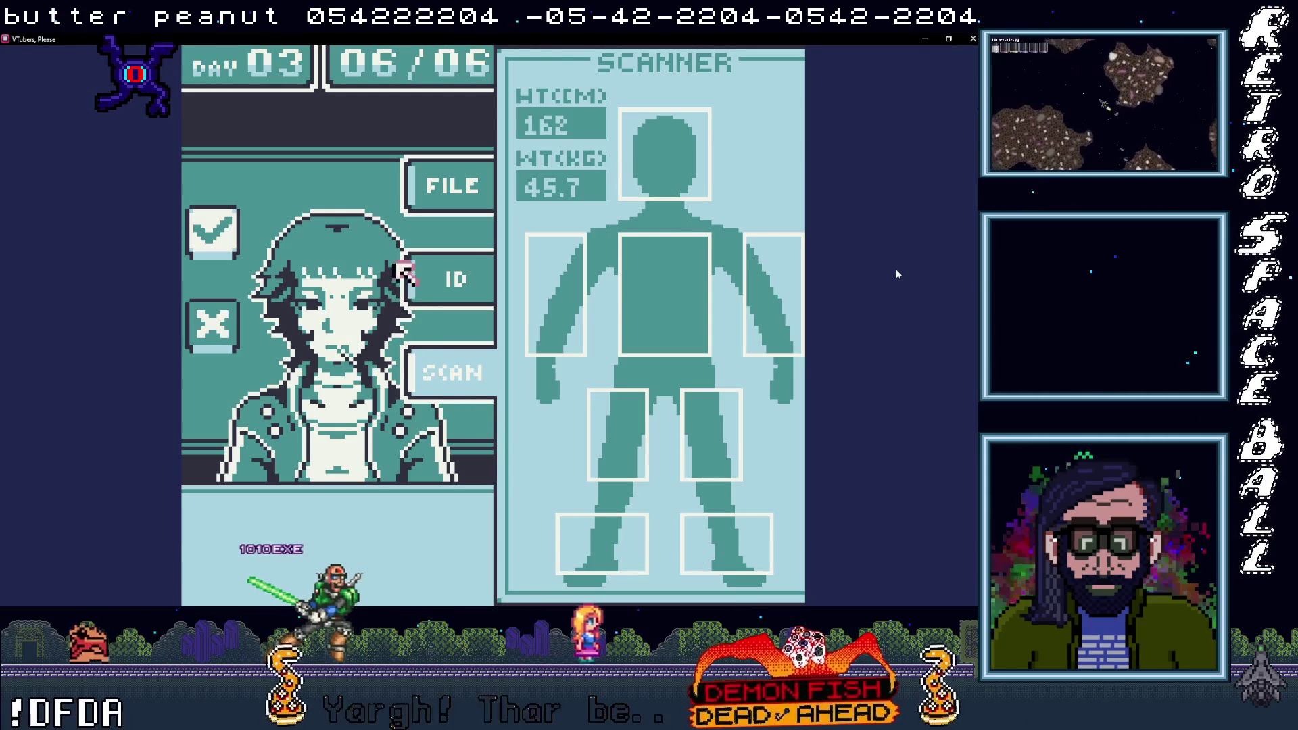
{"action": "left_click", "coordinate": [281, 284]}
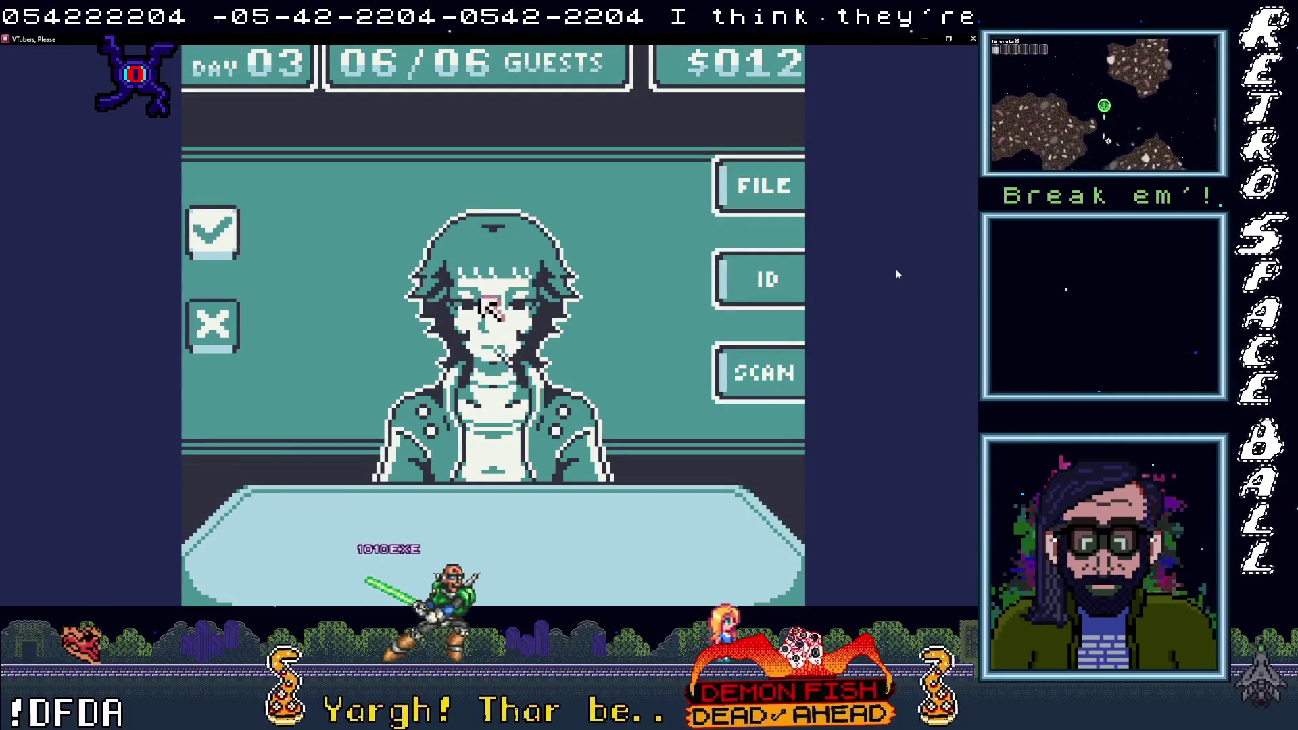
{"action": "left_click", "coordinate": [237, 233]}
Step: Continue into Day 04, scan and approve its first guest, and open guest 02's ID card
{"action": "key", "text": "Return"}
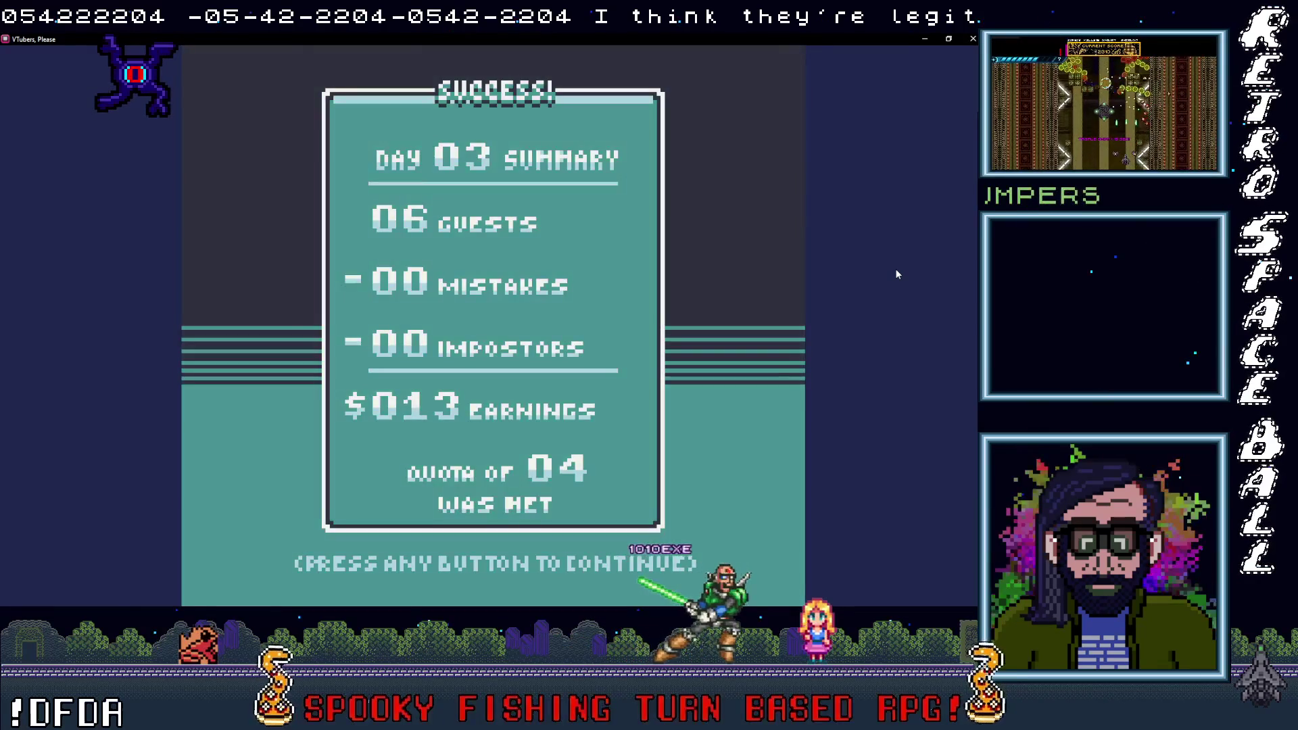
{"action": "key", "text": "Return"}
{"action": "key", "text": "Return"}
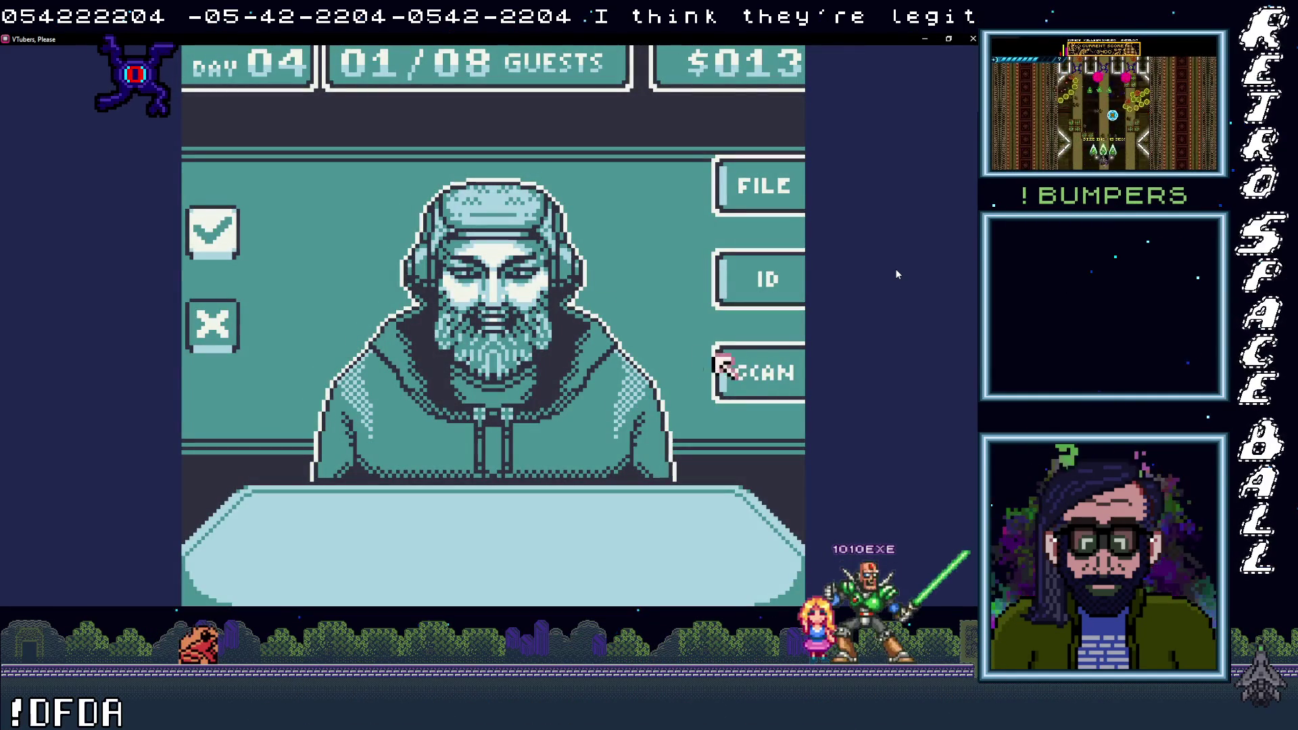
{"action": "key", "text": "Return"}
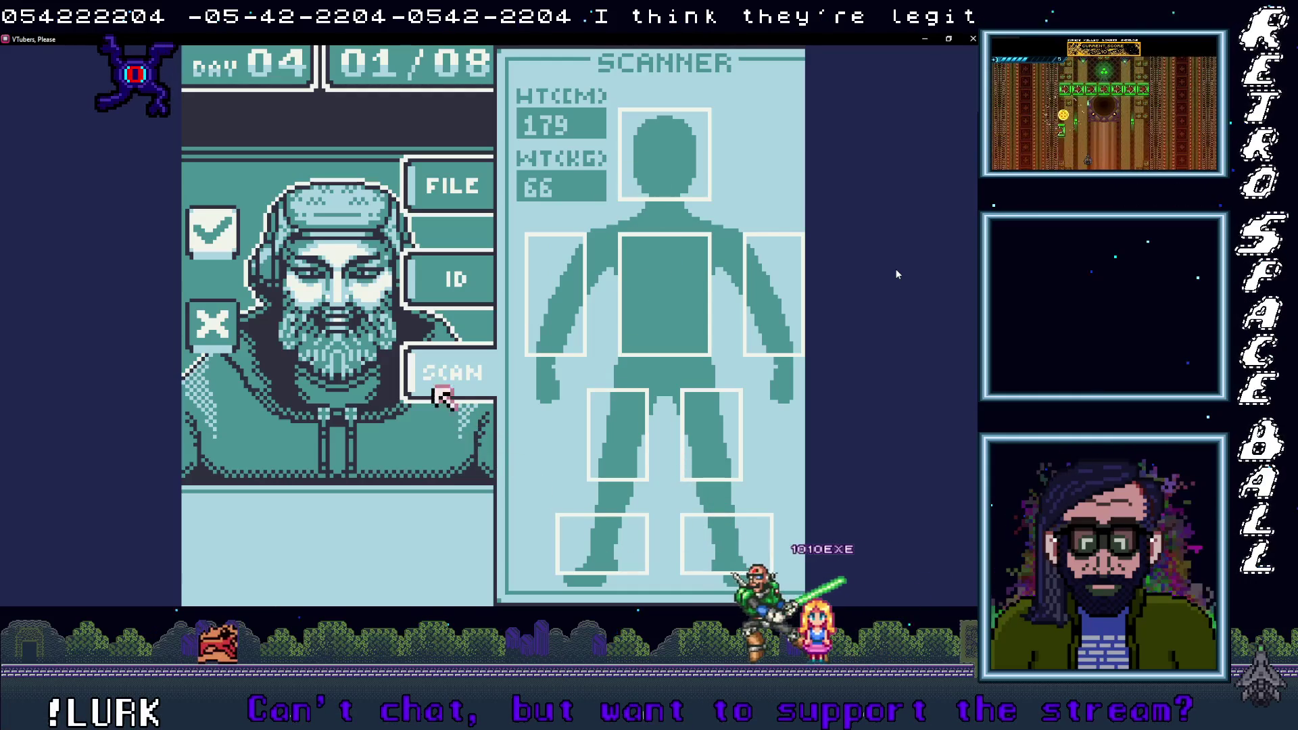
{"action": "key", "text": "Return"}
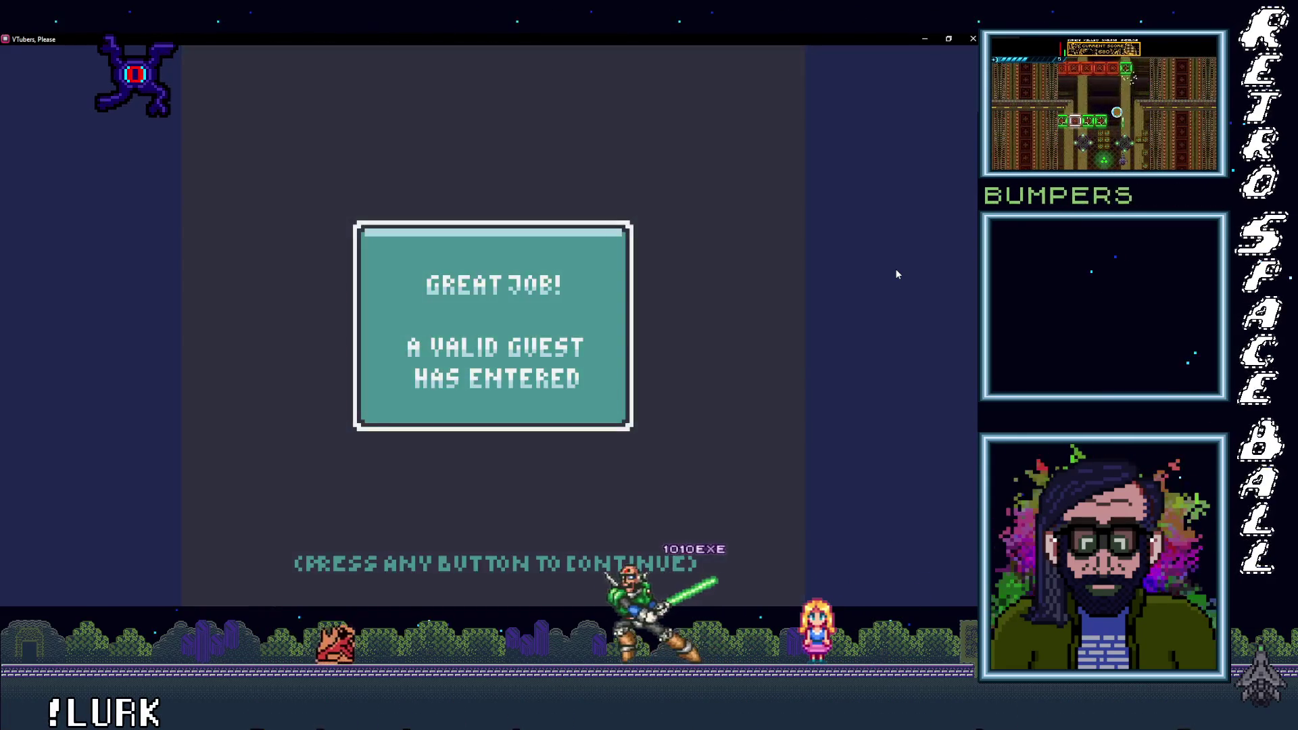
{"action": "key", "text": "Return"}
{"action": "key", "text": "Right"}
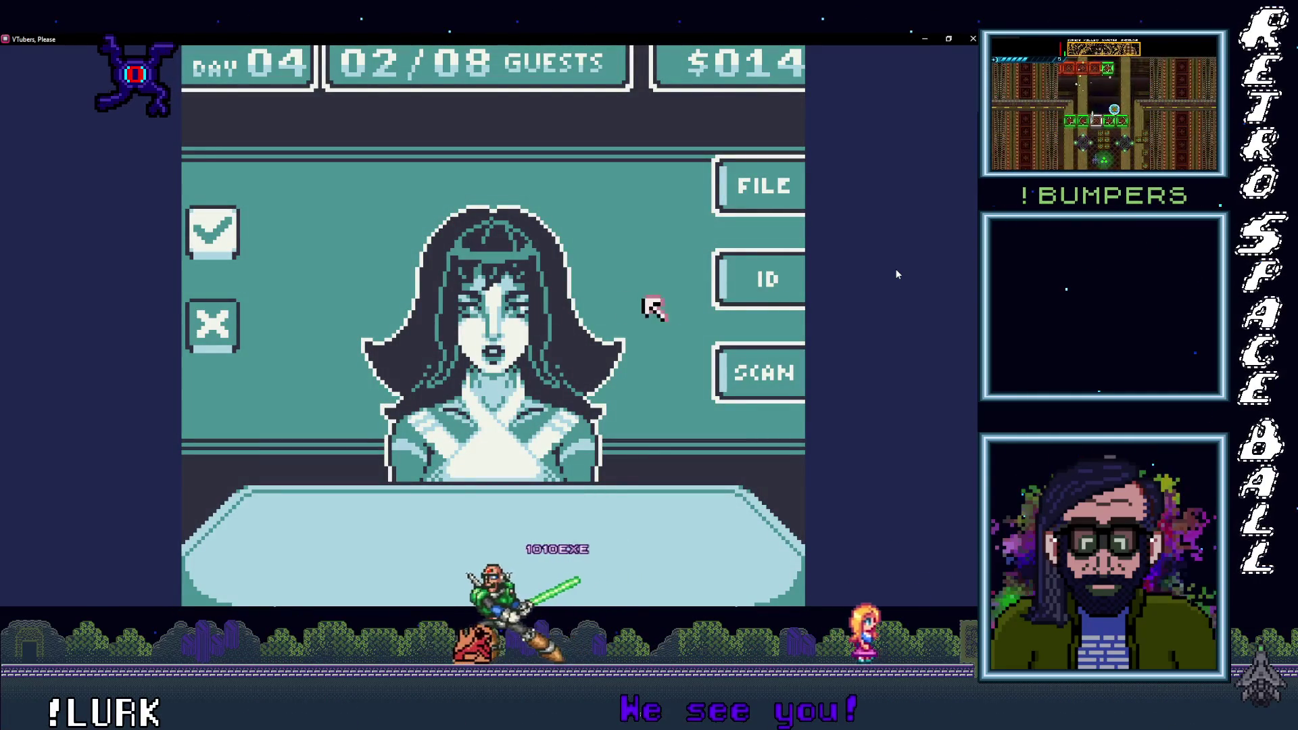
{"action": "key", "text": "Return"}
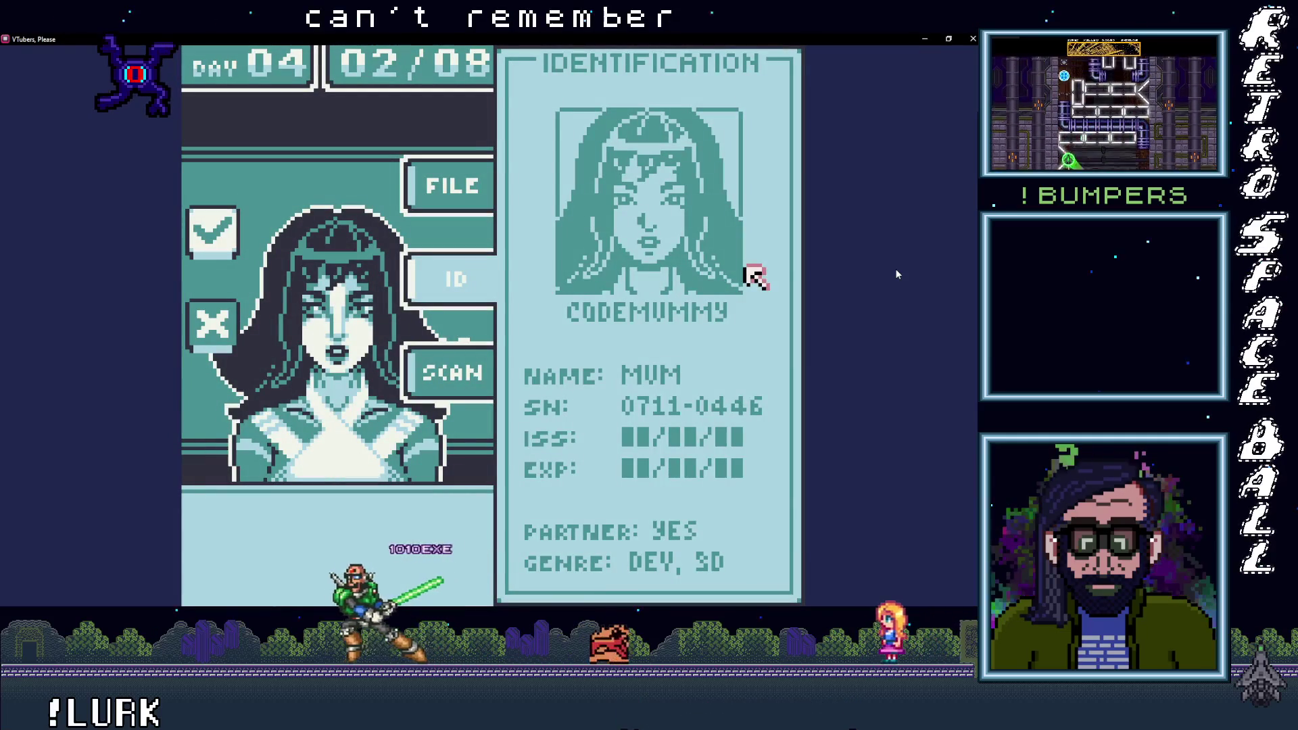
Step: Compare Day 04's second guest's file, ID and scan, admit them, and call guest 03/08
{"action": "key", "text": "Left"}
{"action": "key", "text": "Up"}
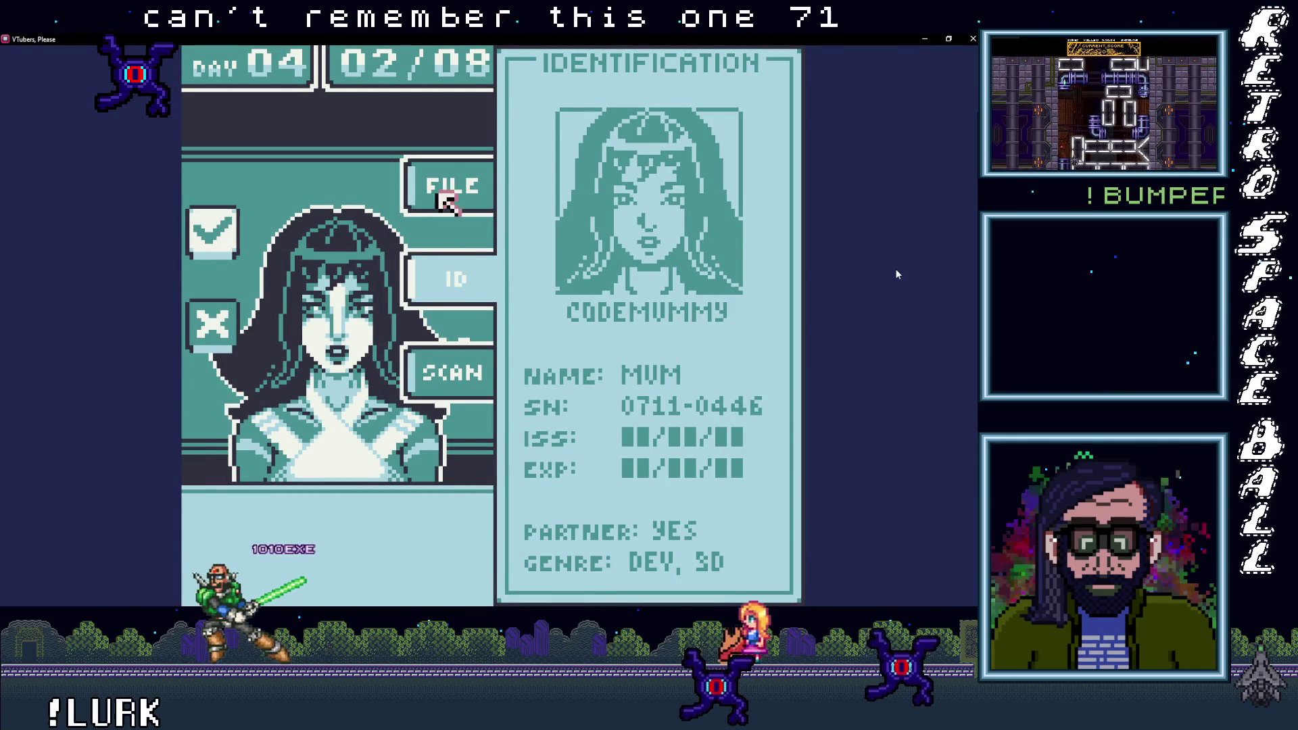
{"action": "key", "text": "Return"}
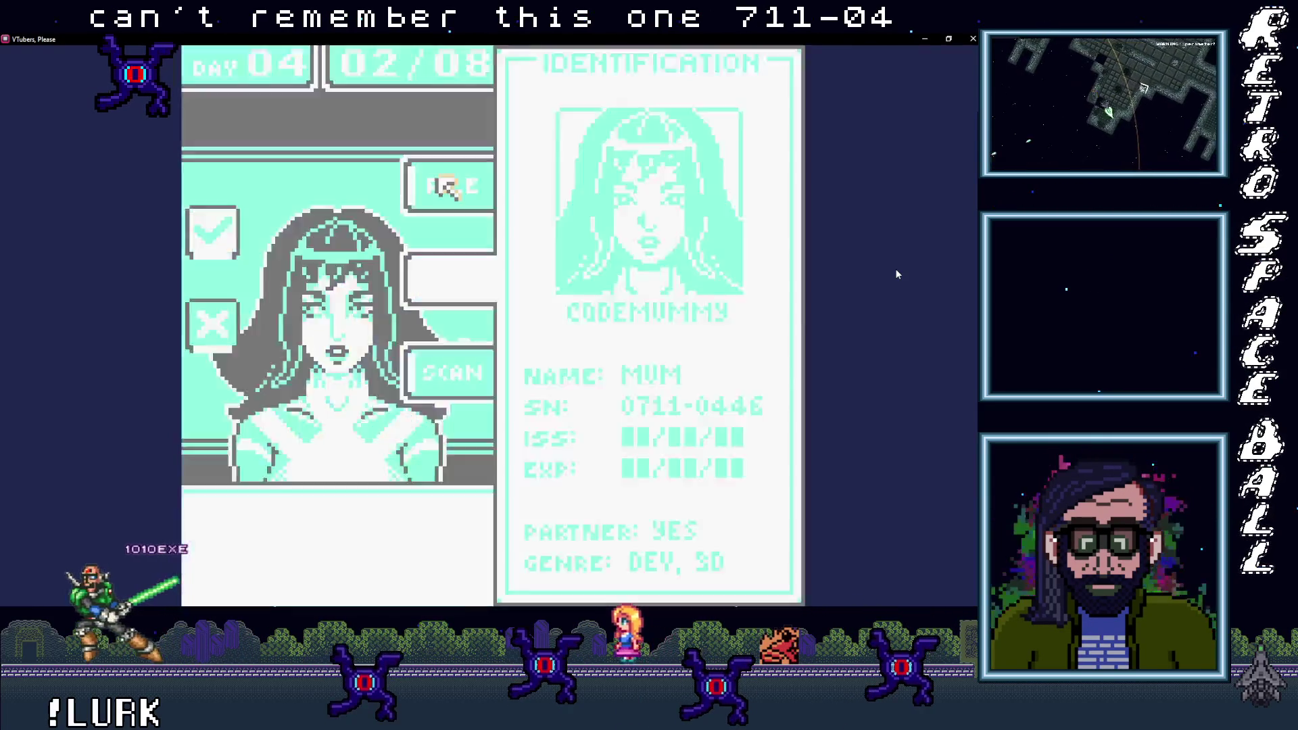
{"action": "key", "text": "Down"}
{"action": "key", "text": "Down"}
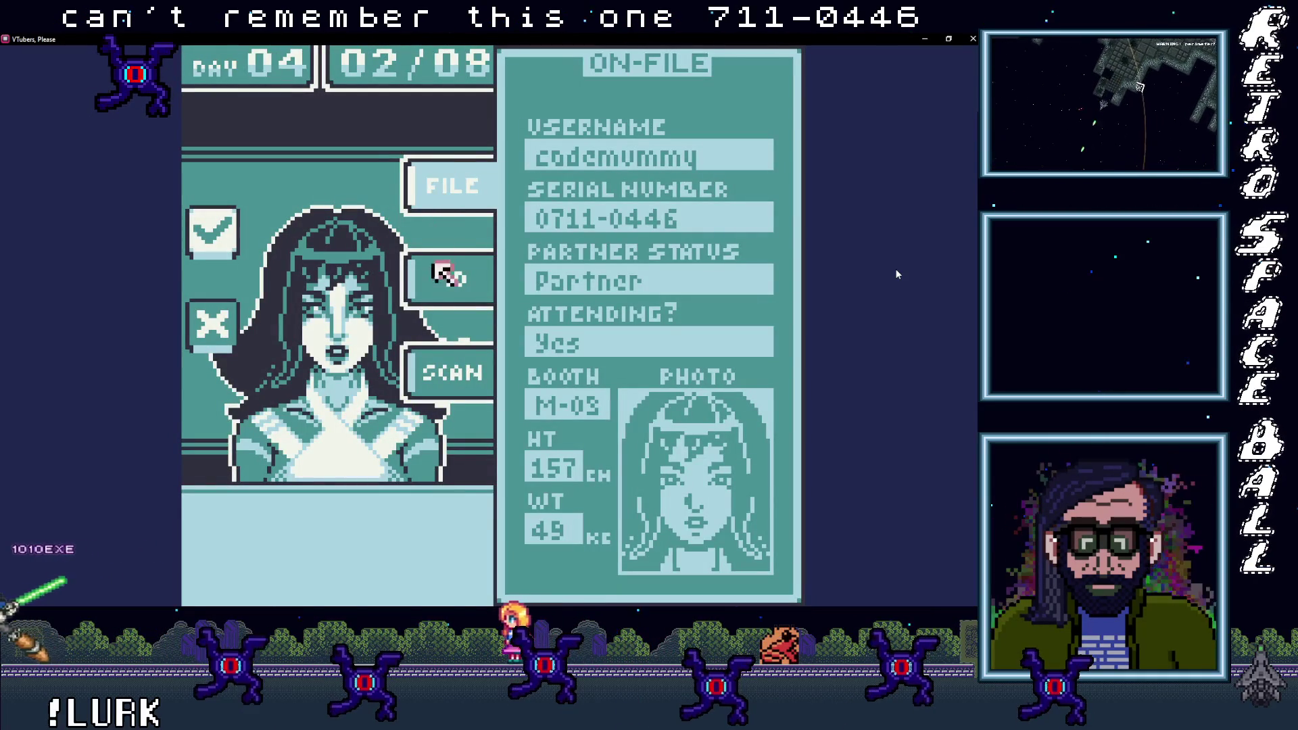
{"action": "key", "text": "Up"}
{"action": "key", "text": "Return"}
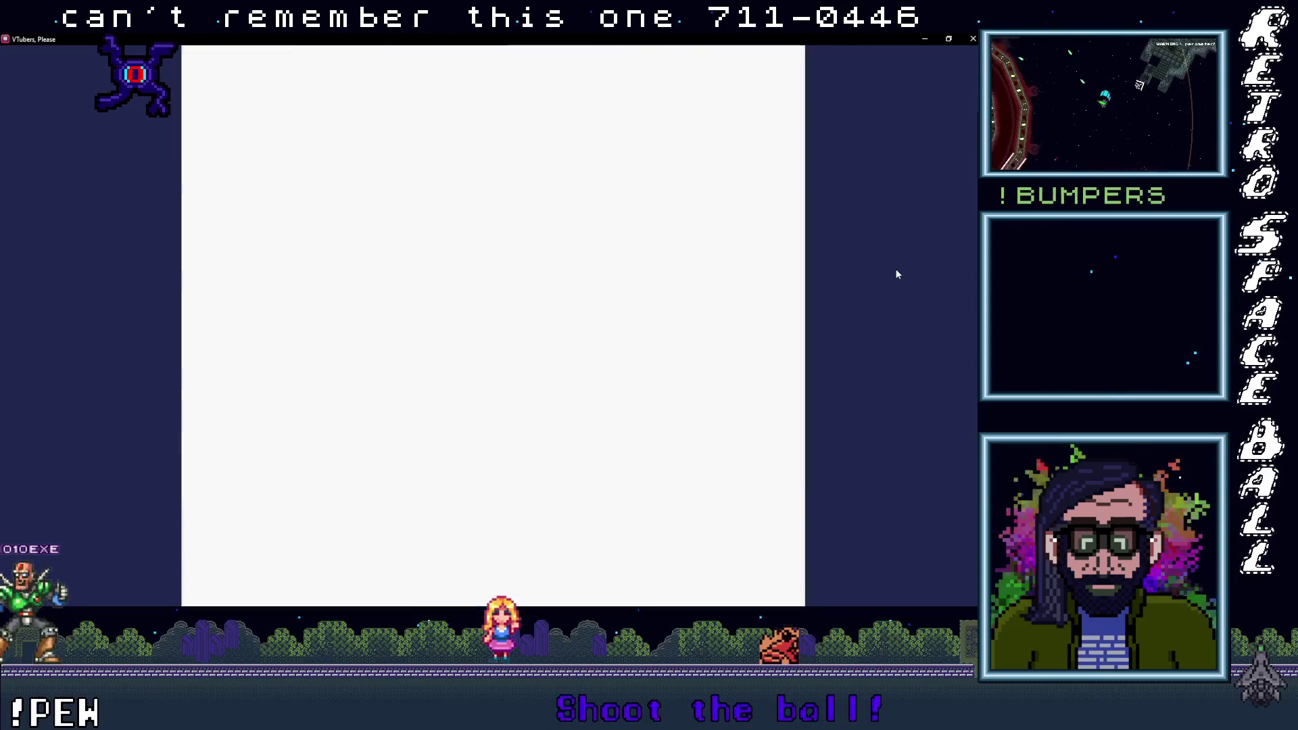
{"action": "key", "text": "Return"}
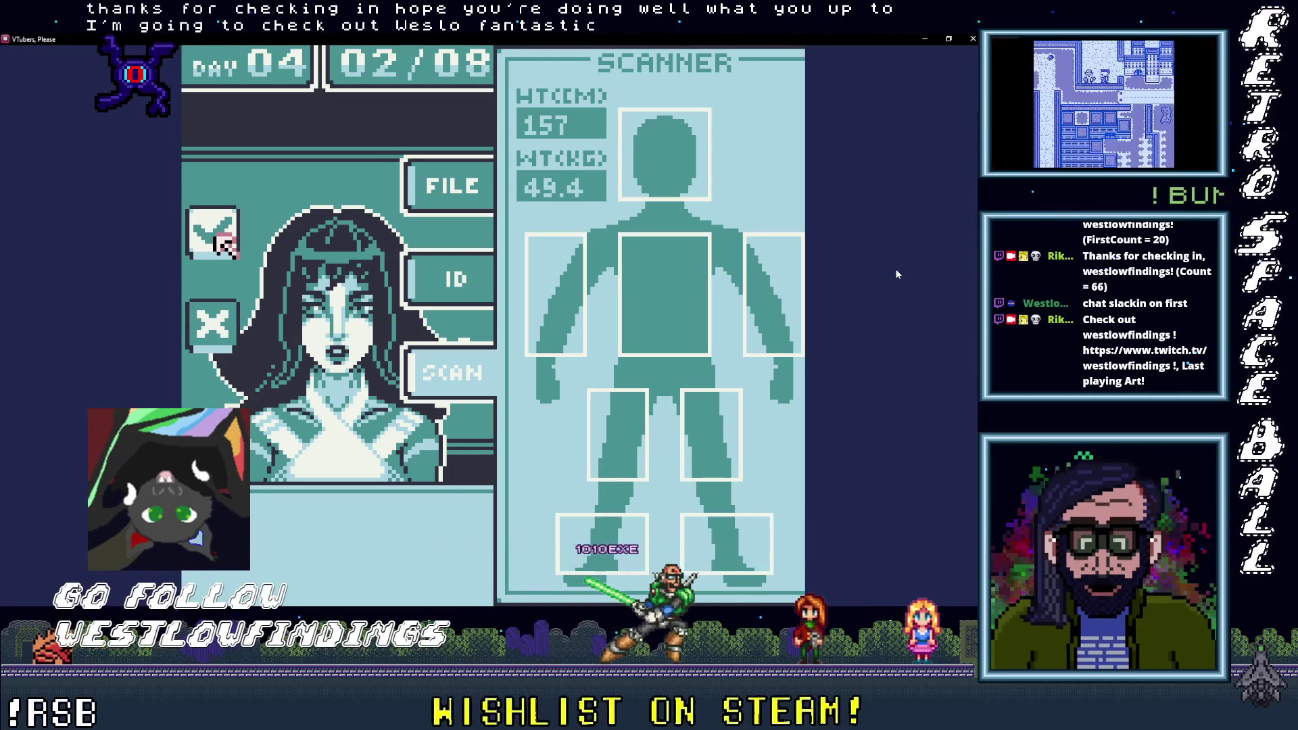
{"action": "left_click", "coordinate": [216, 235]}
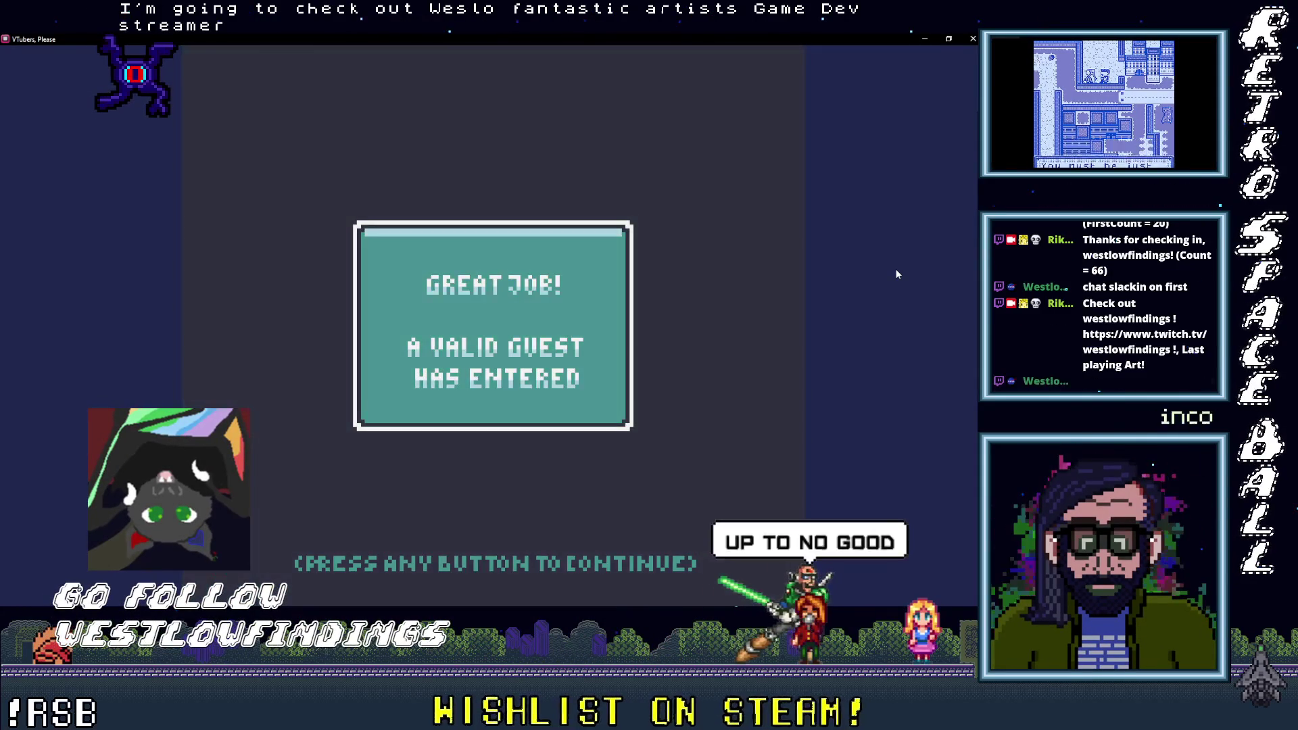
{"action": "left_click", "coordinate": [475, 308]}
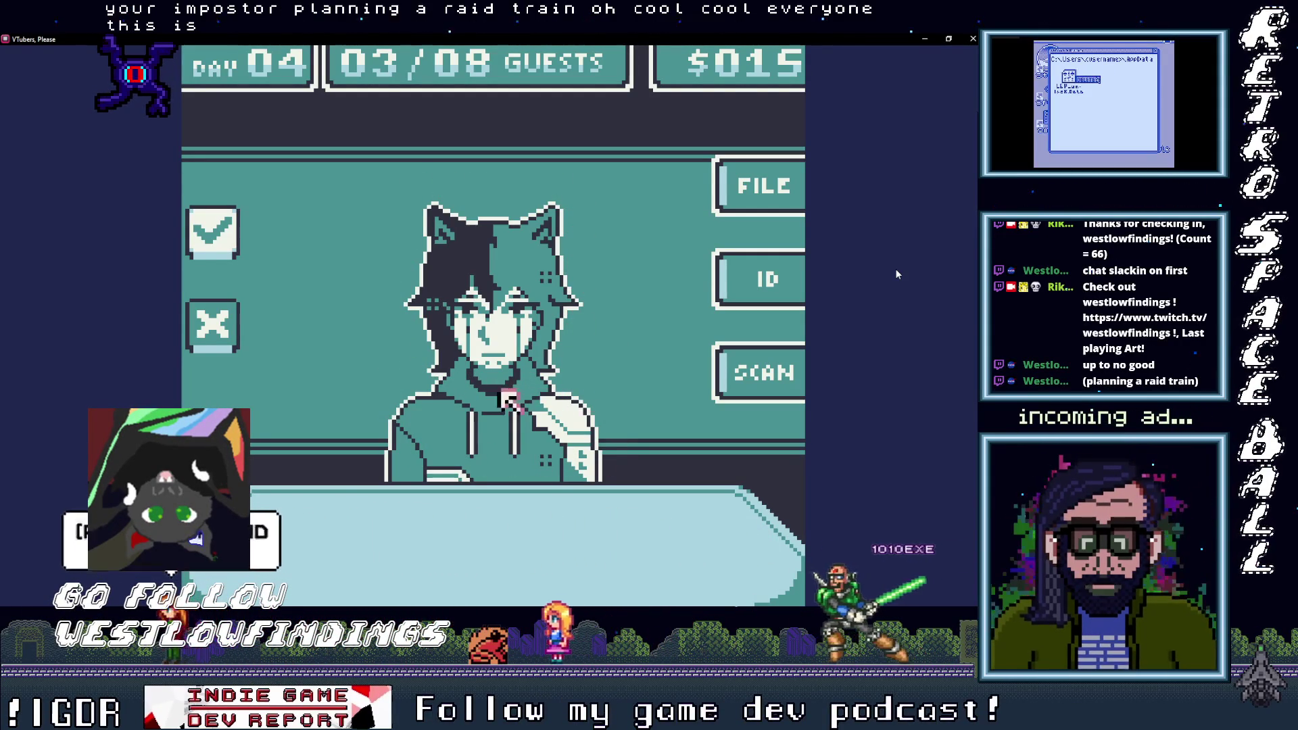
Step: Deny the impostor, then scan the next guest's body regions for contraband
{"action": "left_click", "coordinate": [203, 335]}
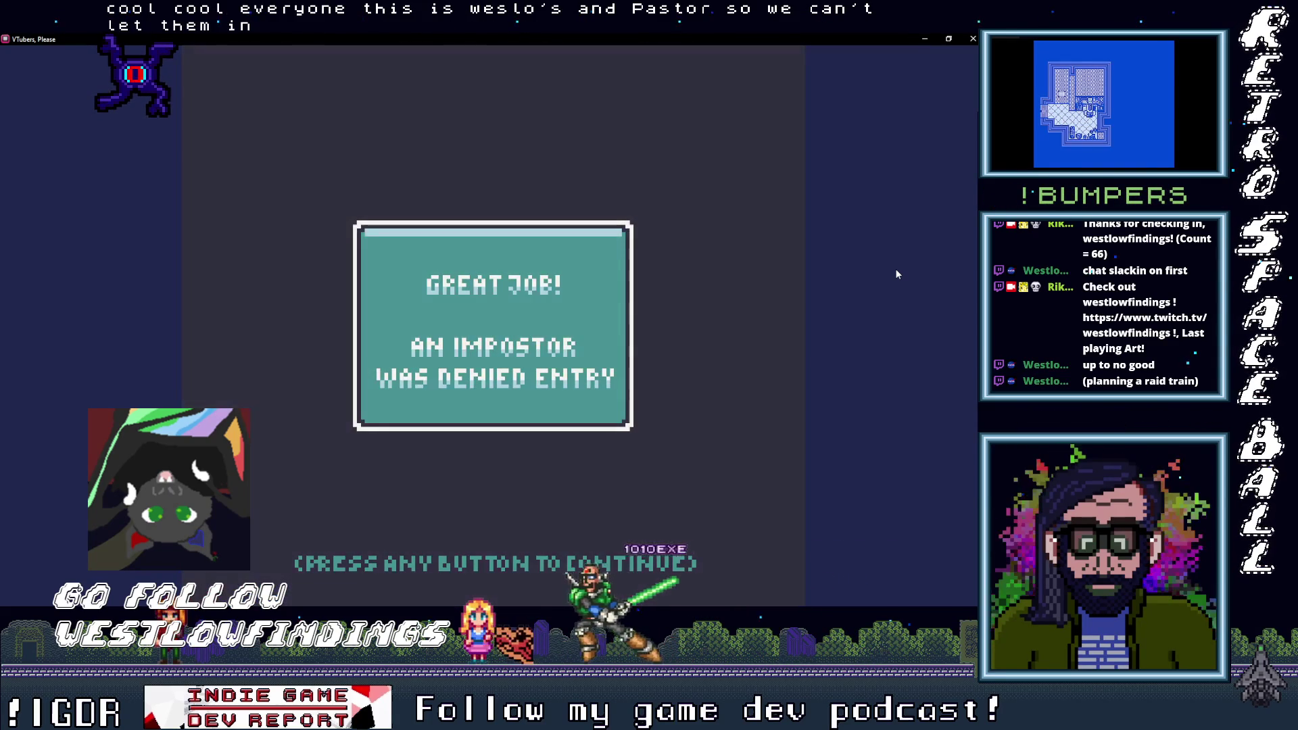
{"action": "key", "text": "space"}
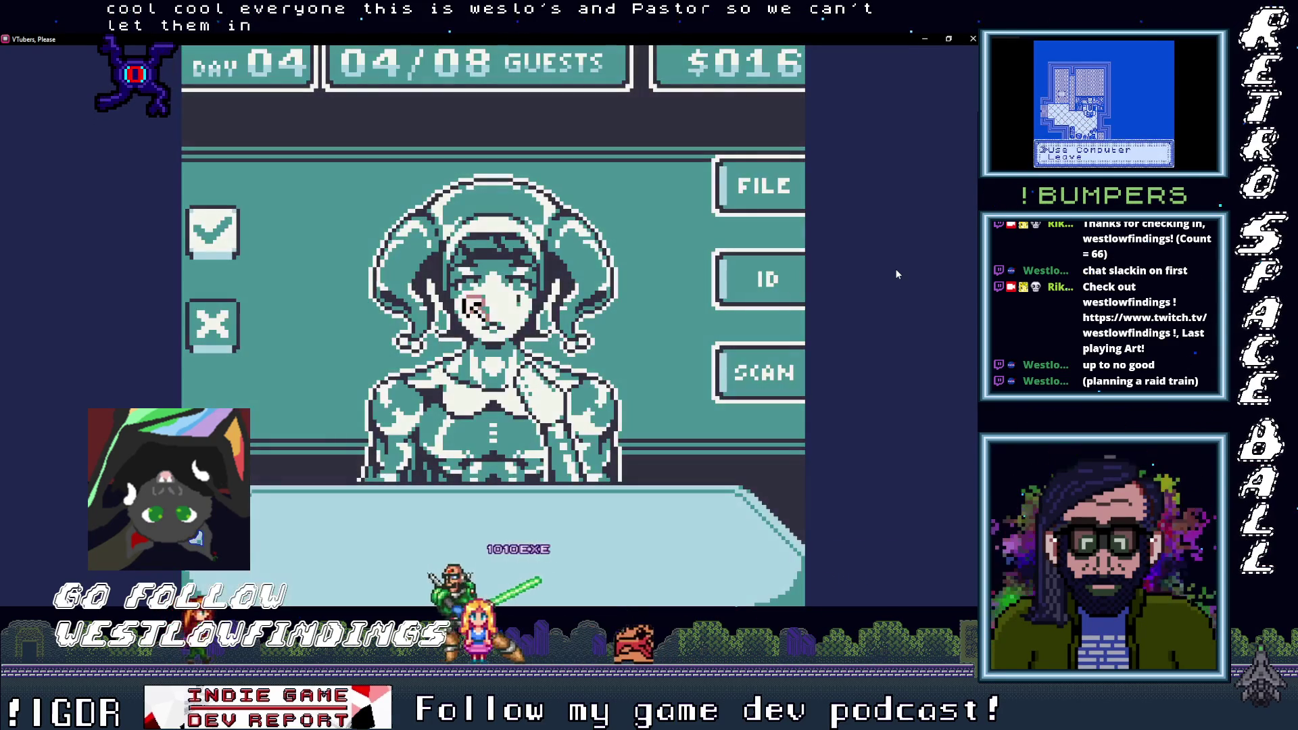
{"action": "left_click", "coordinate": [765, 365]}
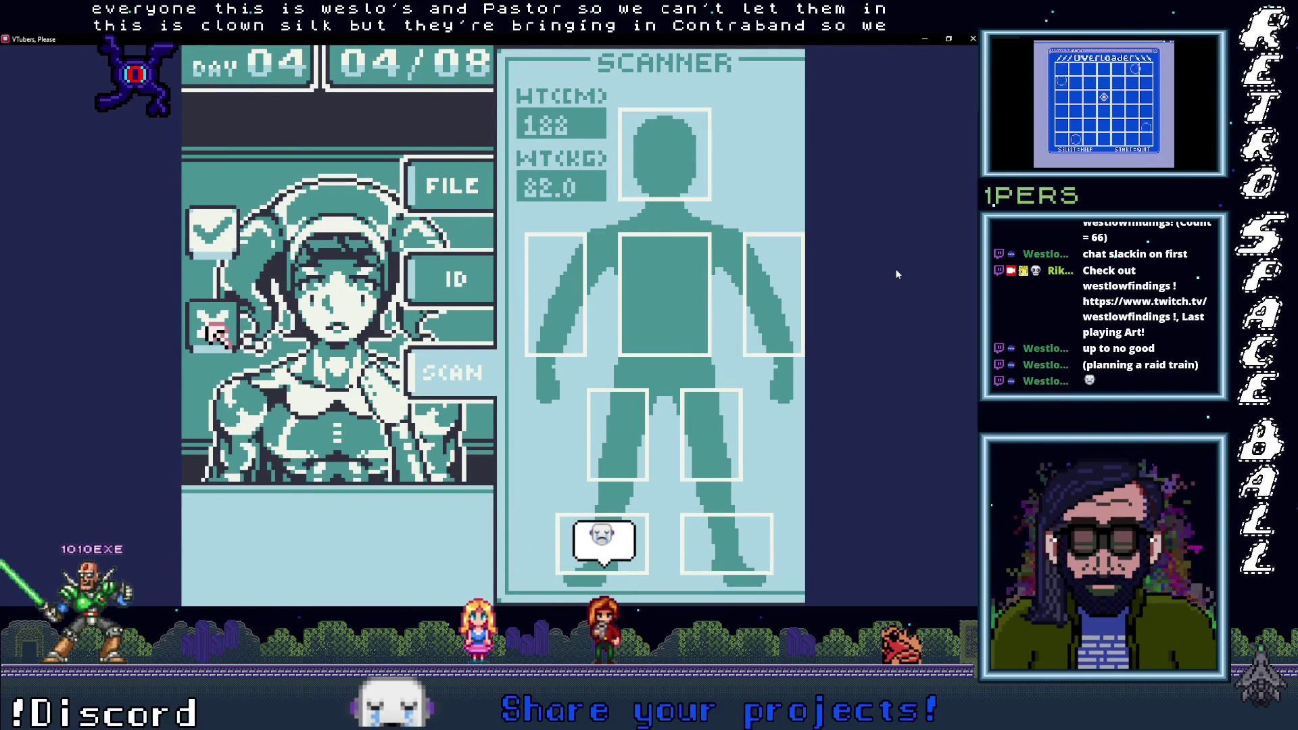
{"action": "key", "text": "z"}
{"action": "key", "text": "z"}
{"action": "key", "text": "Right"}
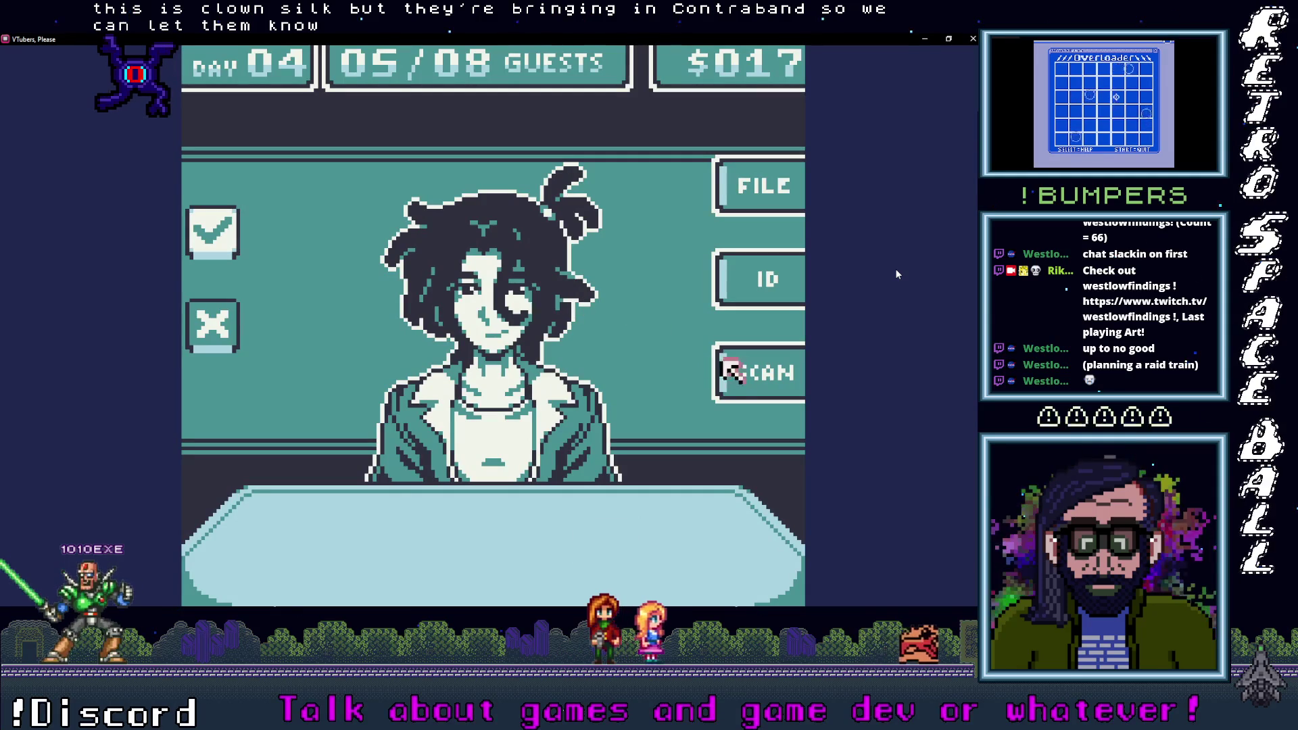
{"action": "key", "text": "z"}
{"action": "key", "text": "Left"}
{"action": "key", "text": "Left"}
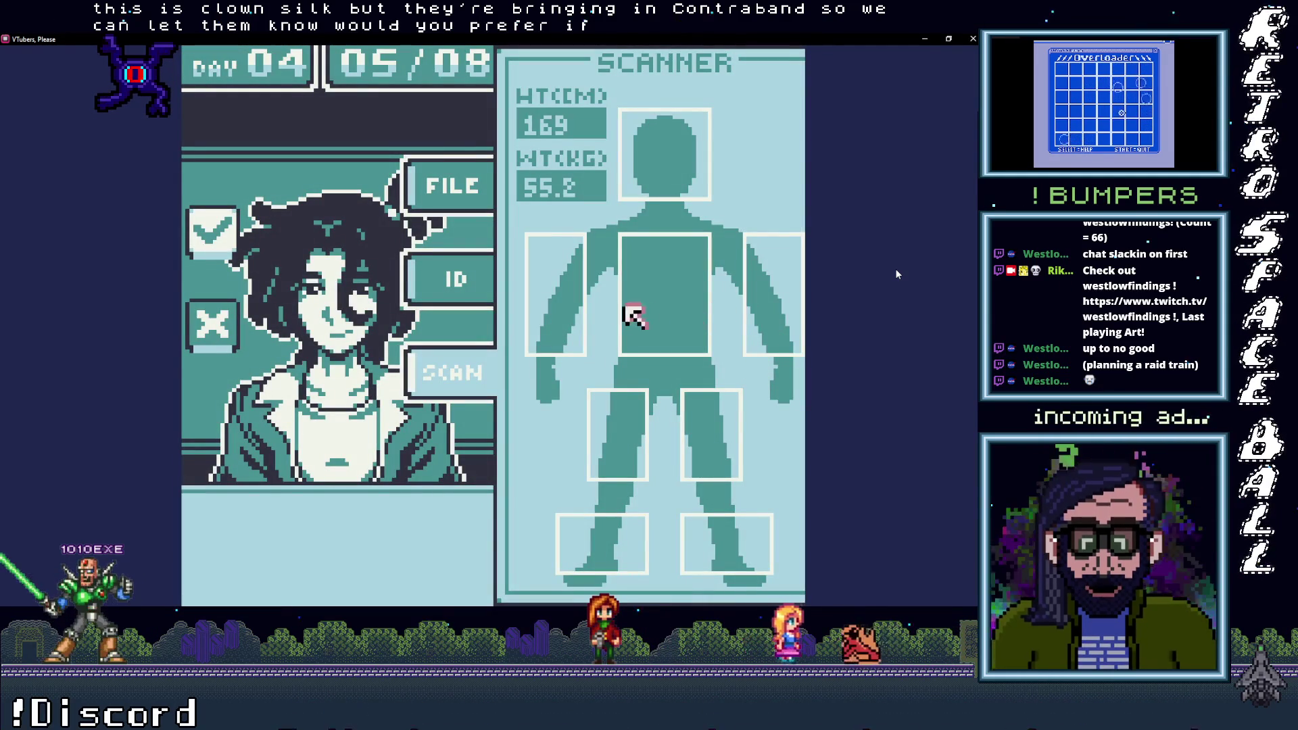
{"action": "key", "text": "Down"}
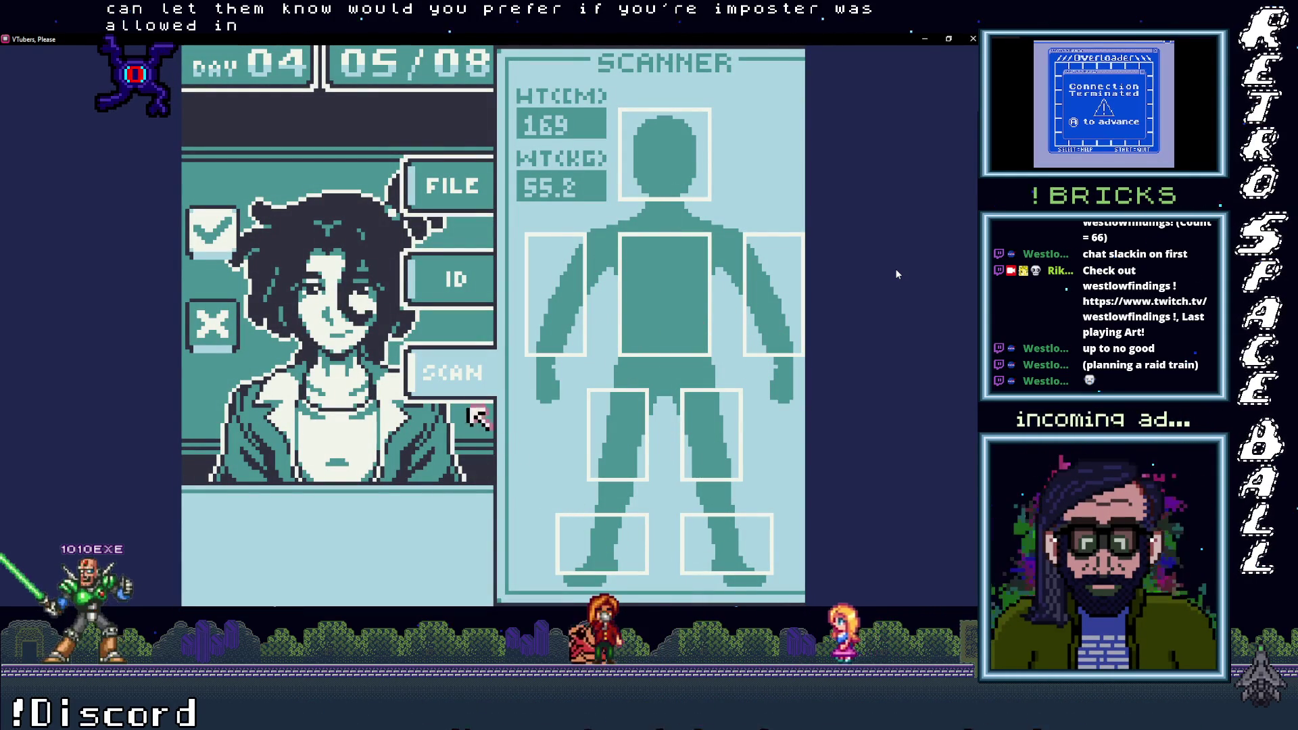
Step: Check that guest's ID card and file record, approve them, and call the next guest
{"action": "key", "text": "z"}
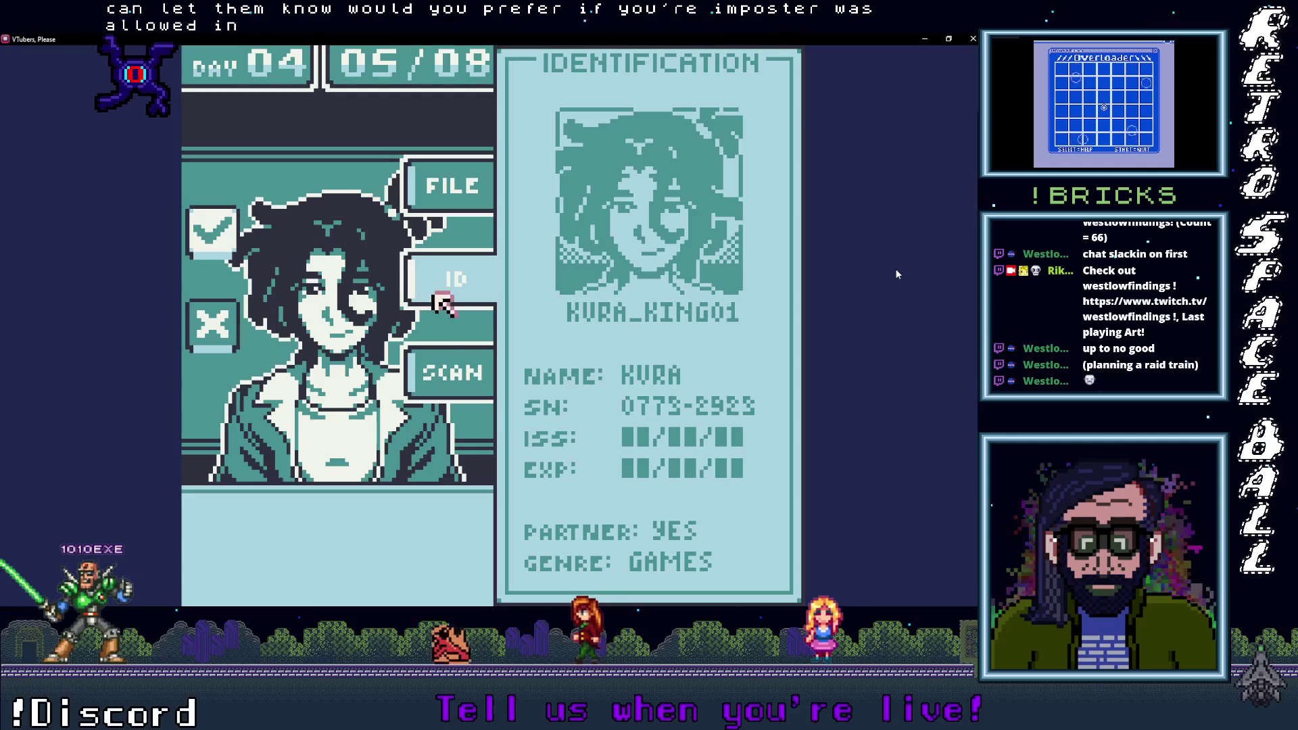
{"action": "key", "text": "z"}
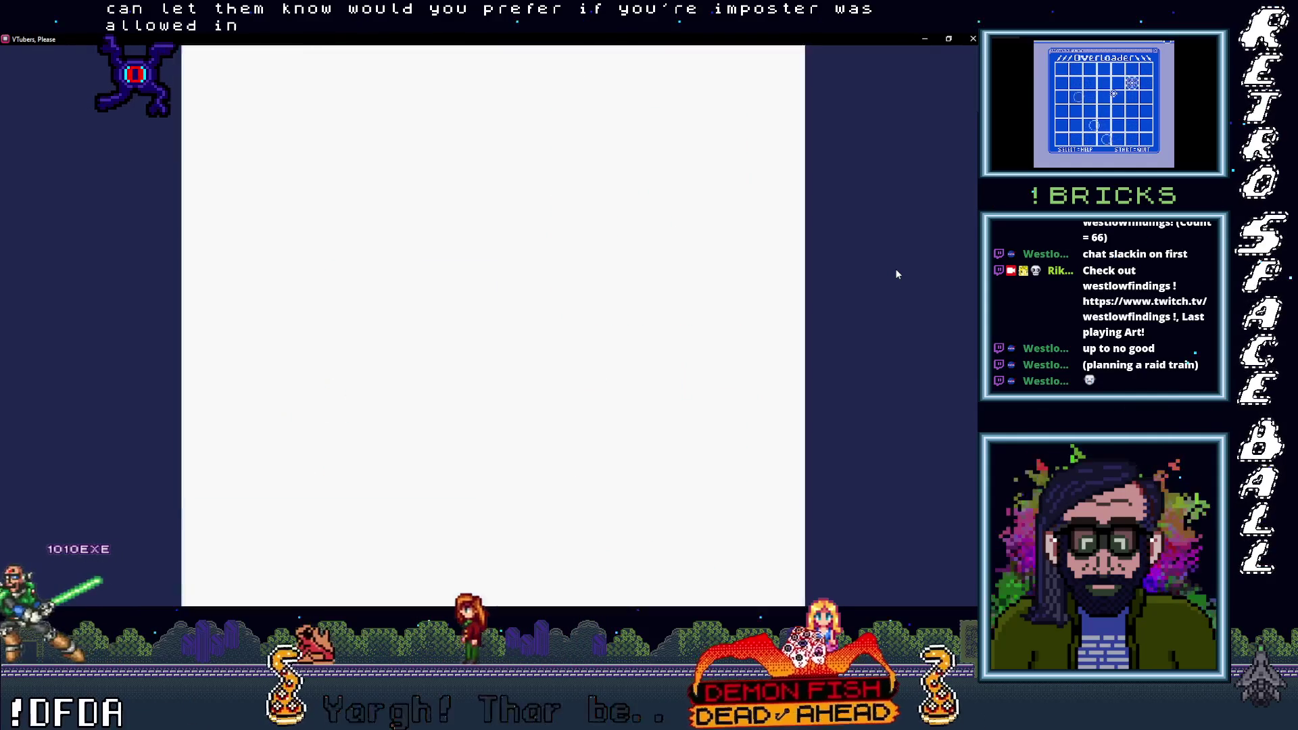
{"action": "key", "text": "Left"}
{"action": "key", "text": "z"}
{"action": "key", "text": "z"}
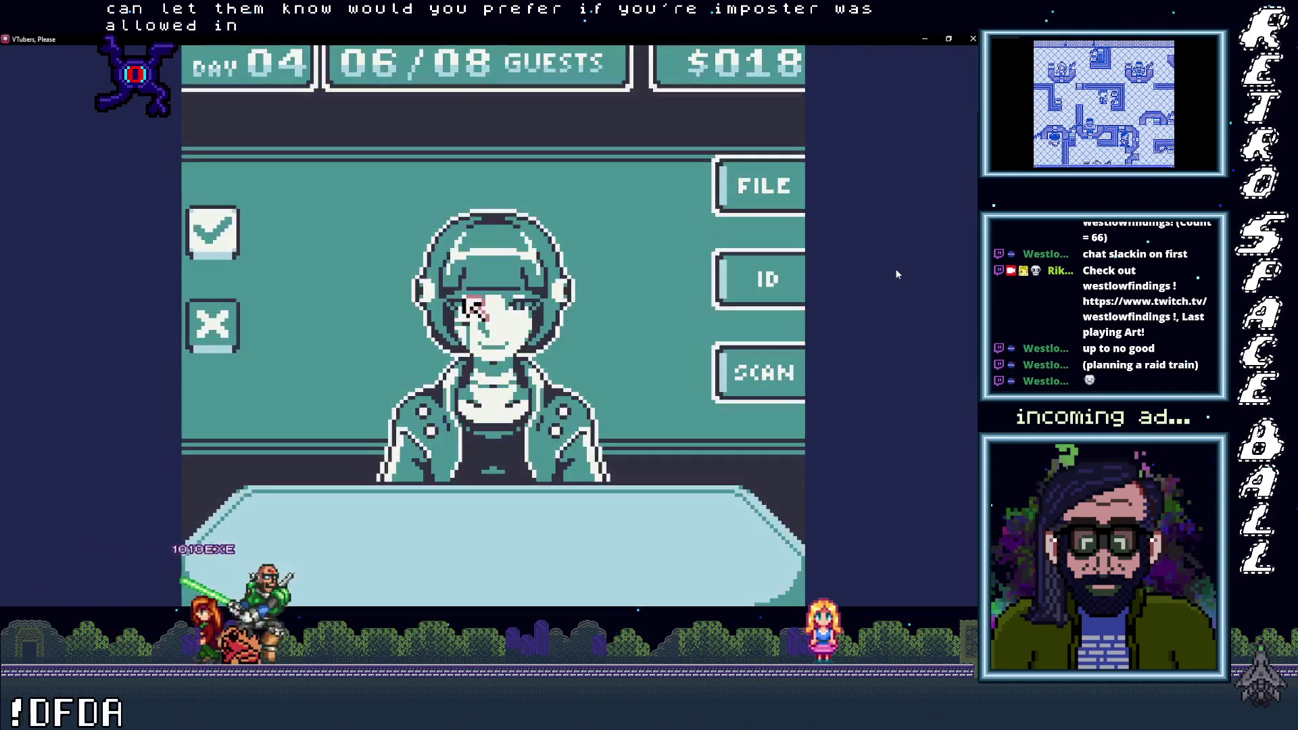
Step: Compare the sixth Day 04 guest's ID card against their on-file record
{"action": "key", "text": "Right"}
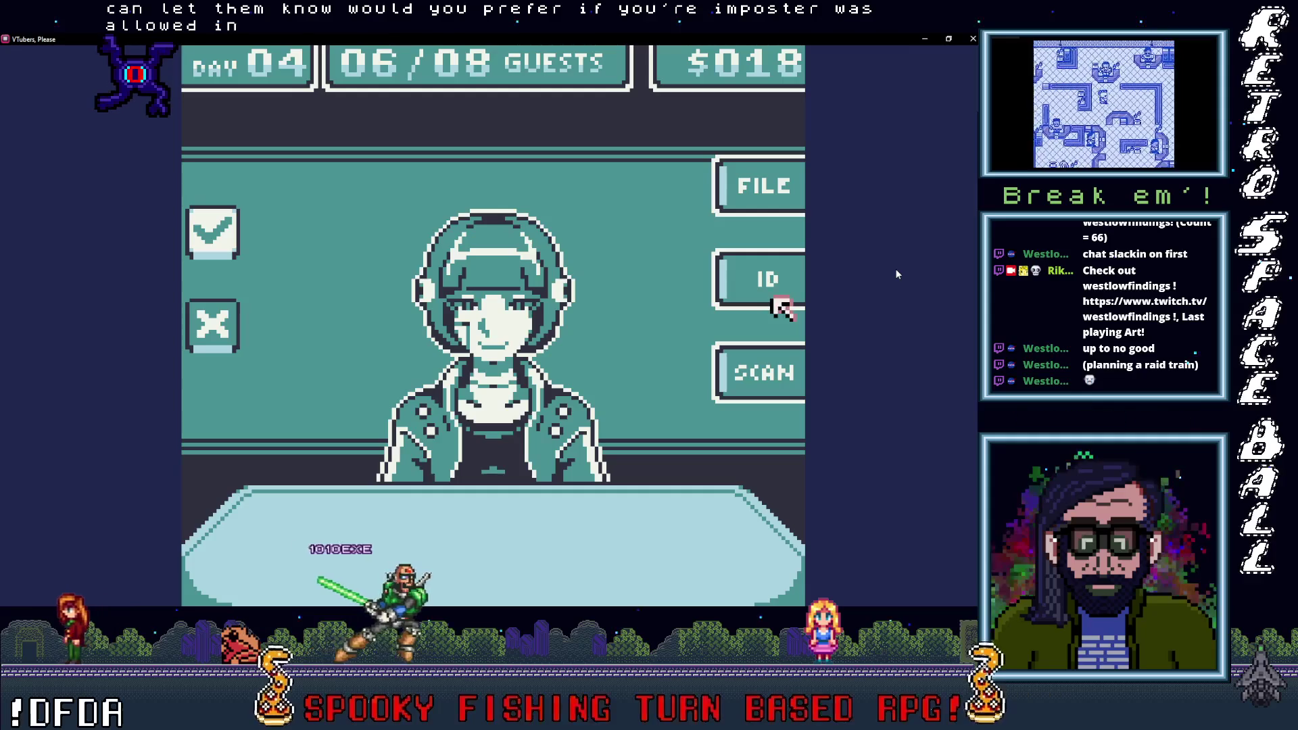
{"action": "key", "text": "z"}
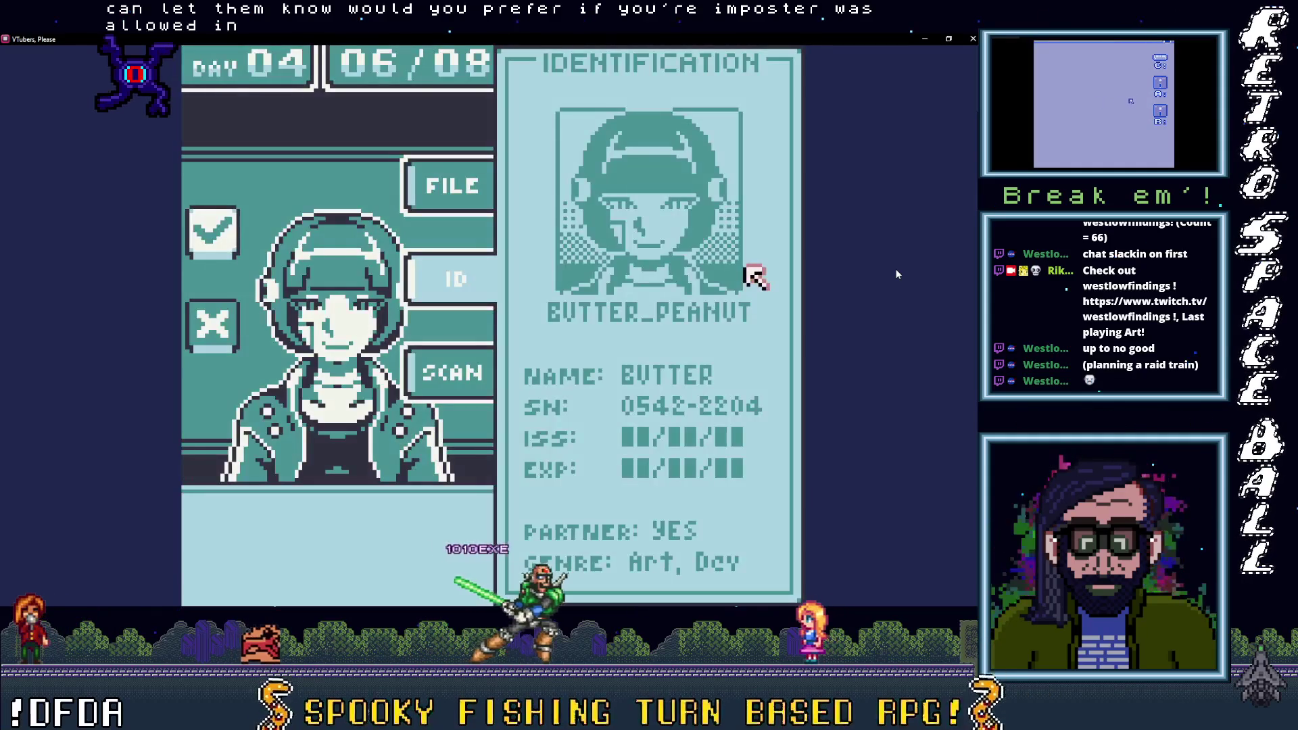
{"action": "key", "text": "Left"}
{"action": "key", "text": "Up"}
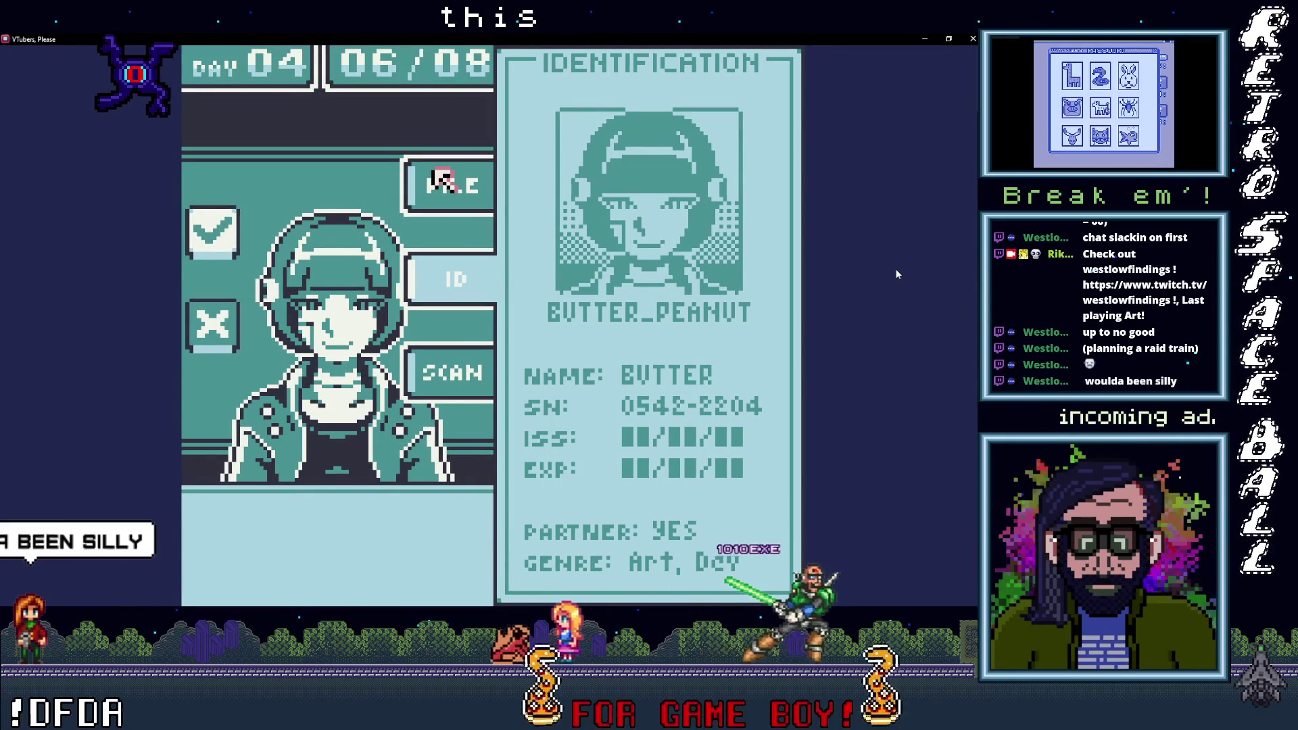
{"action": "key", "text": "z"}
{"action": "key", "text": "Down"}
{"action": "key", "text": "z"}
{"action": "key", "text": "Up"}
{"action": "key", "text": "z"}
{"action": "key", "text": "Down"}
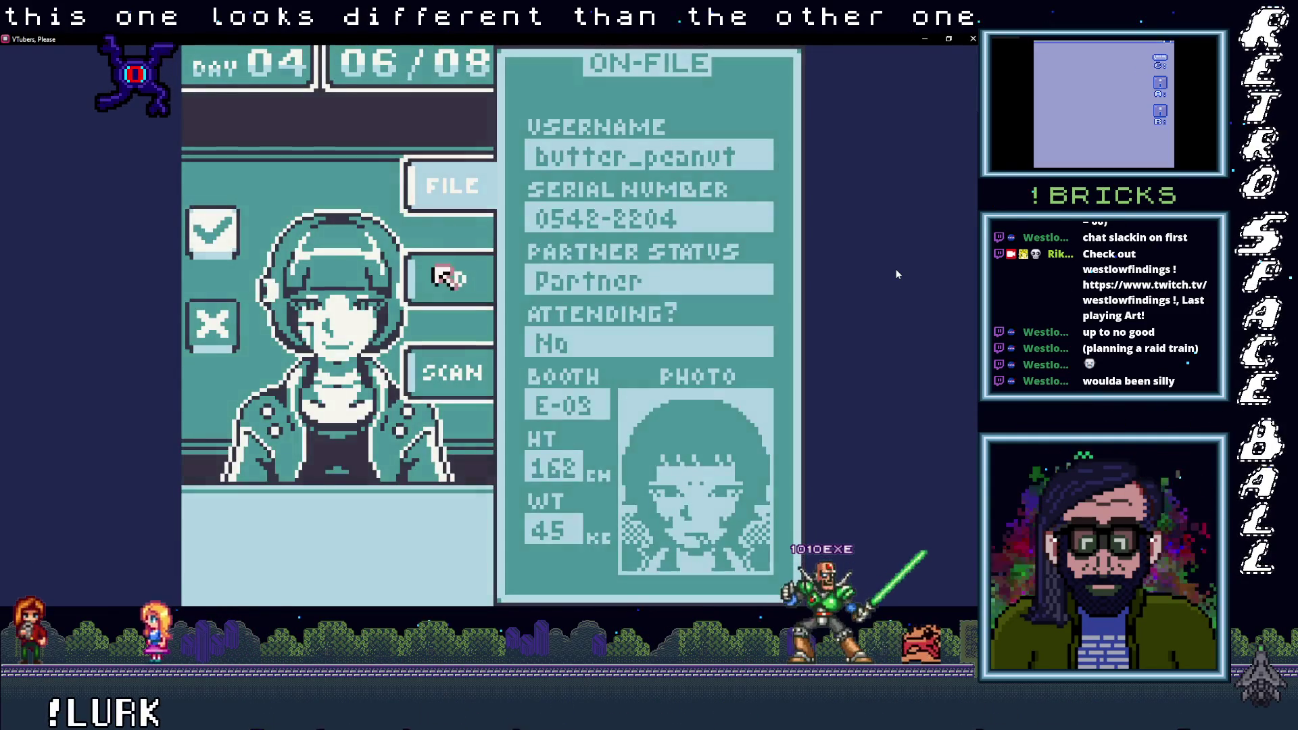
{"action": "key", "text": "z"}
{"action": "key", "text": "Up"}
{"action": "key", "text": "z"}
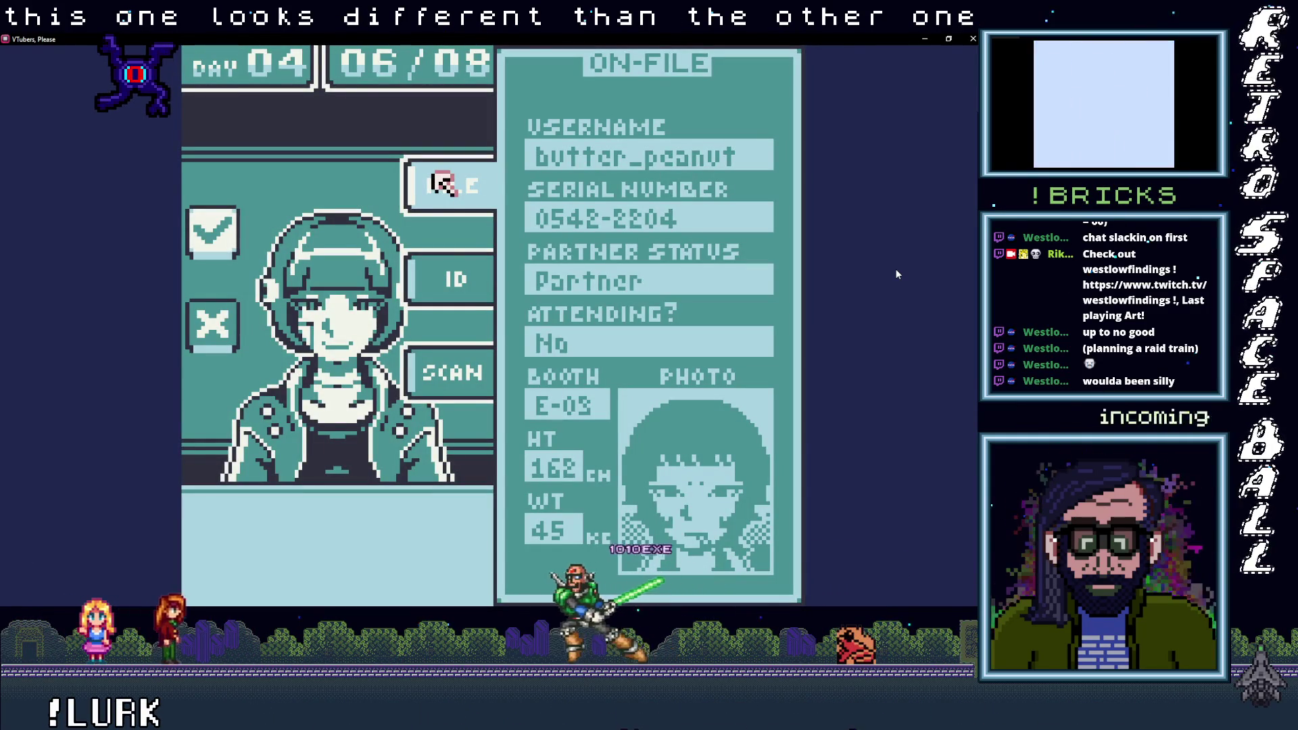
Step: Scan the sixth guest's body, checking the right and left arm areas
{"action": "key", "text": "Down"}
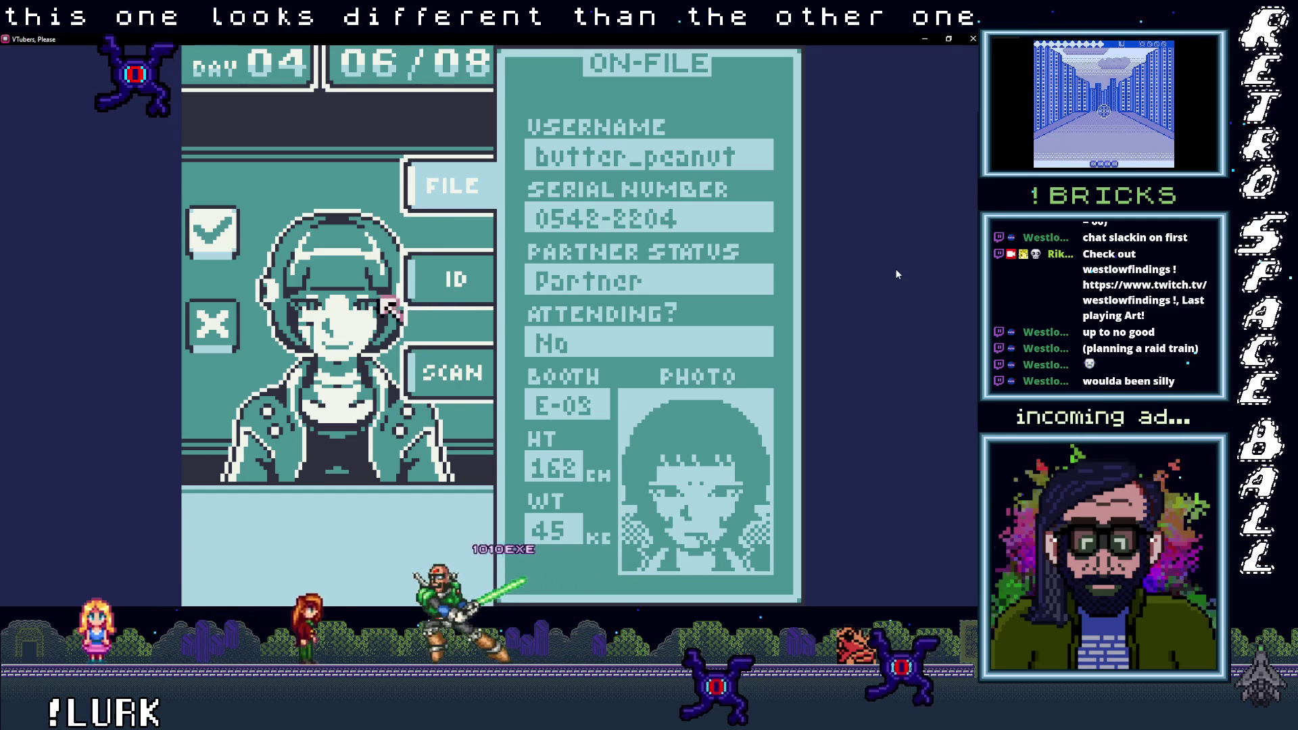
{"action": "key", "text": "z"}
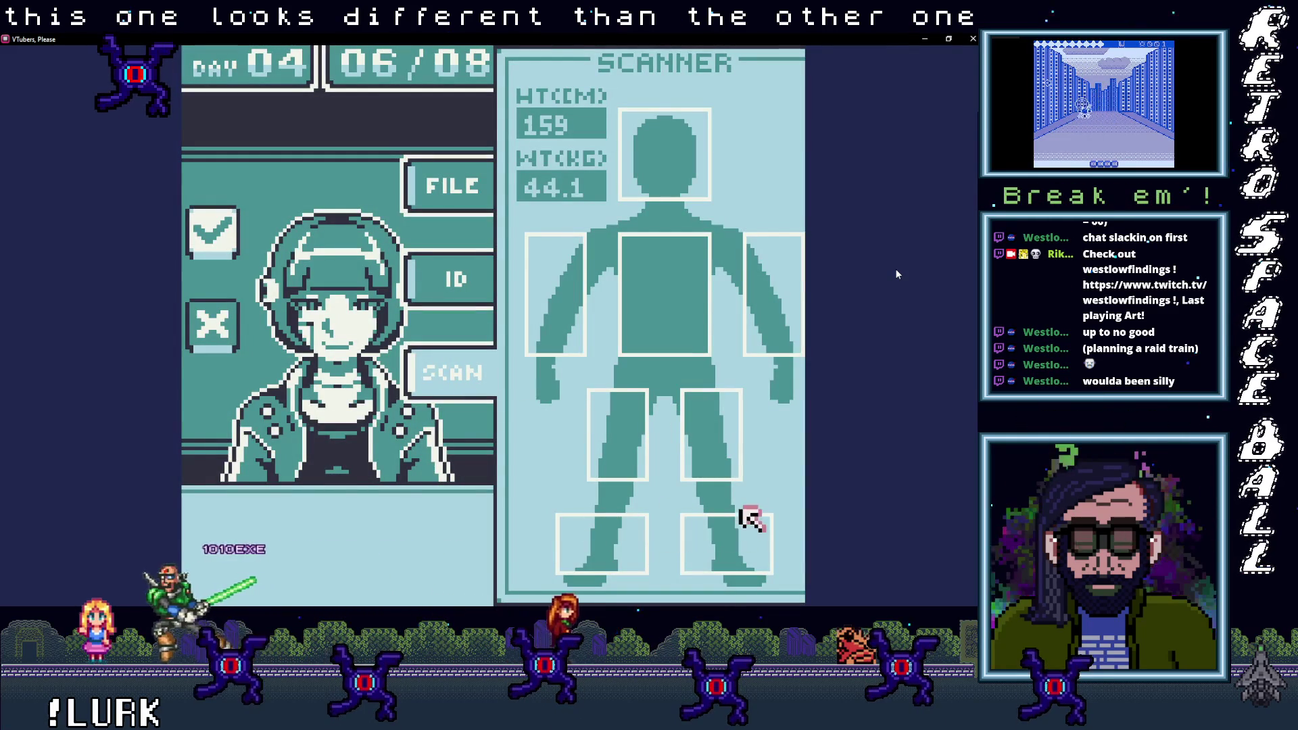
{"action": "key", "text": "Up"}
{"action": "key", "text": "Left"}
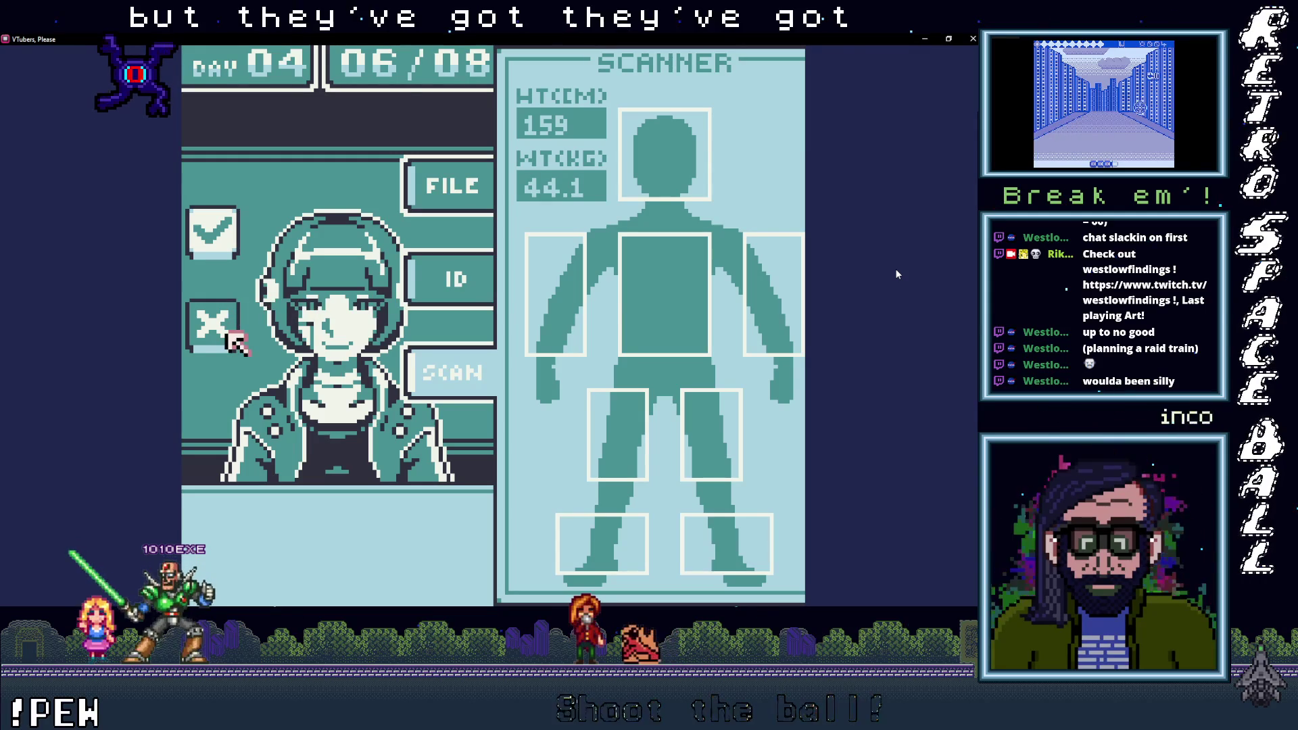
Step: Deny the sixth guest, then scan the seventh guest's head and deny them for contraband
{"action": "key", "text": "z"}
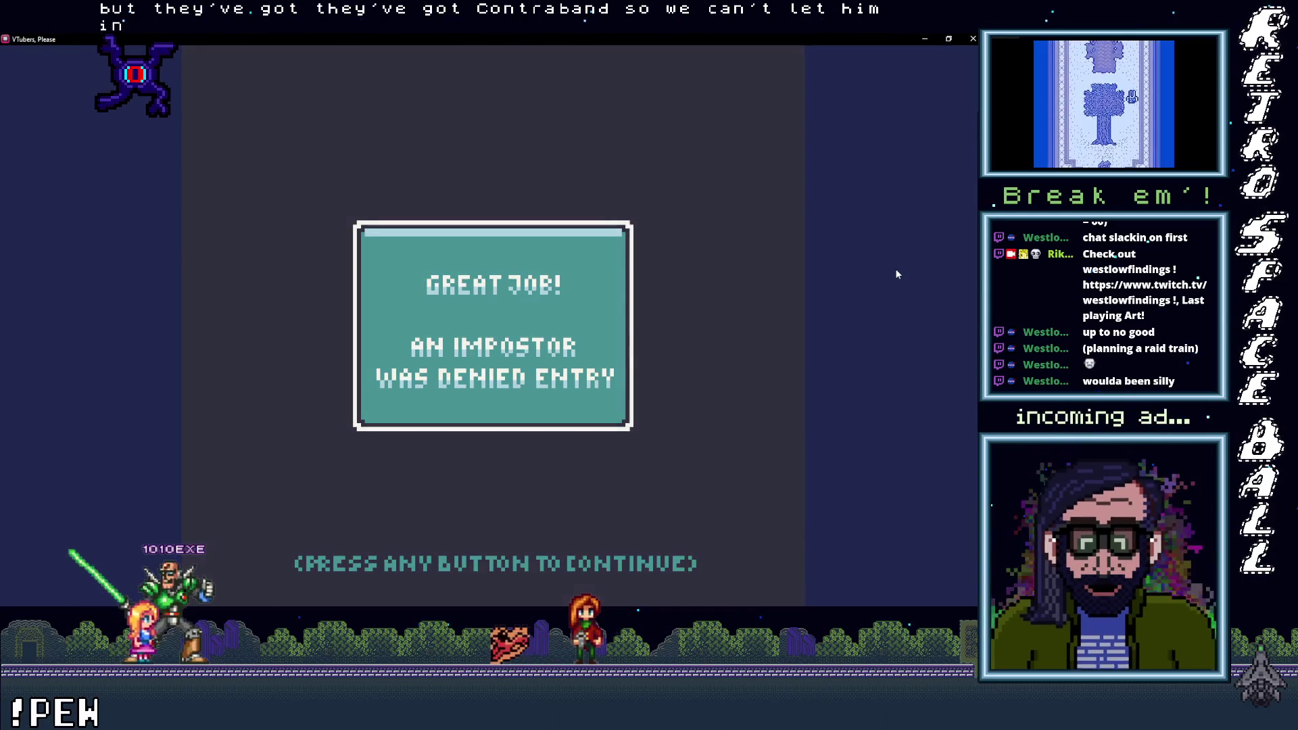
{"action": "key", "text": "z"}
{"action": "key", "text": "Right"}
{"action": "key", "text": "z"}
{"action": "key", "text": "Up"}
{"action": "key", "text": "Left"}
{"action": "key", "text": "Up"}
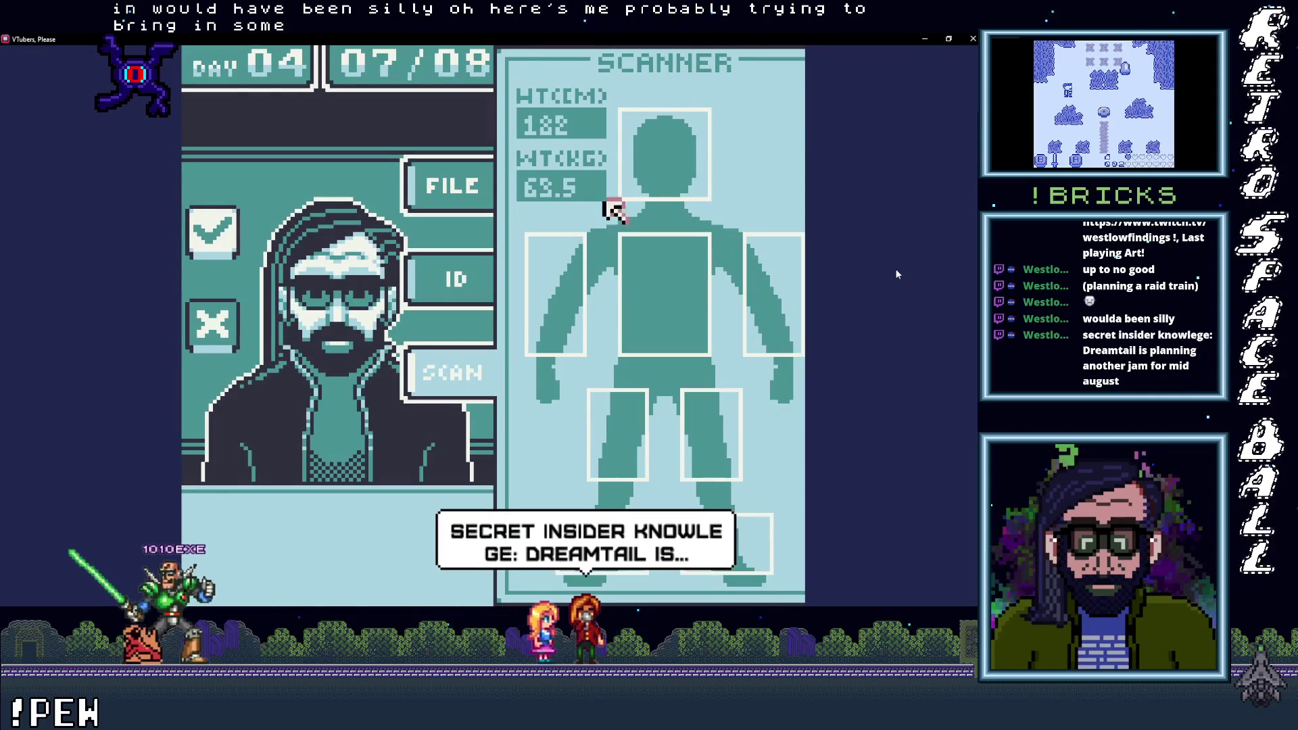
{"action": "key", "text": "Left"}
{"action": "key", "text": "Left"}
{"action": "key", "text": "Left"}
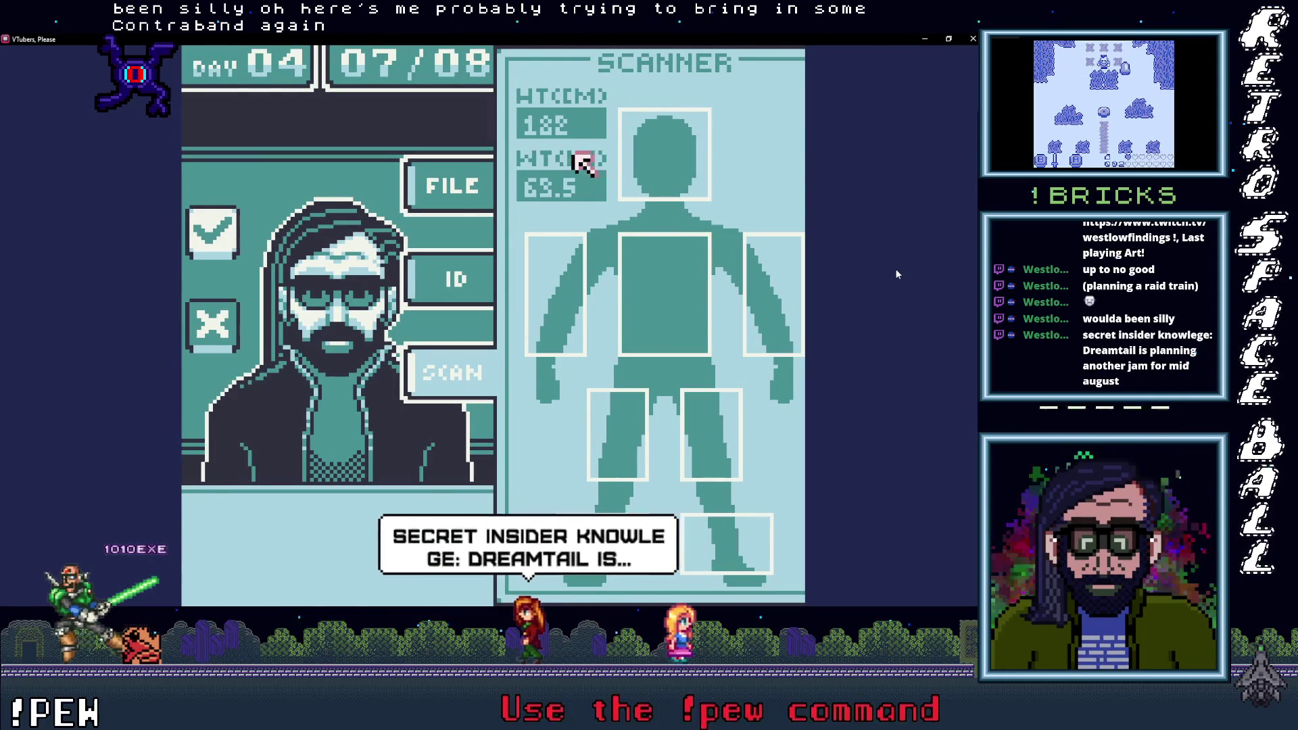
{"action": "key", "text": "Left"}
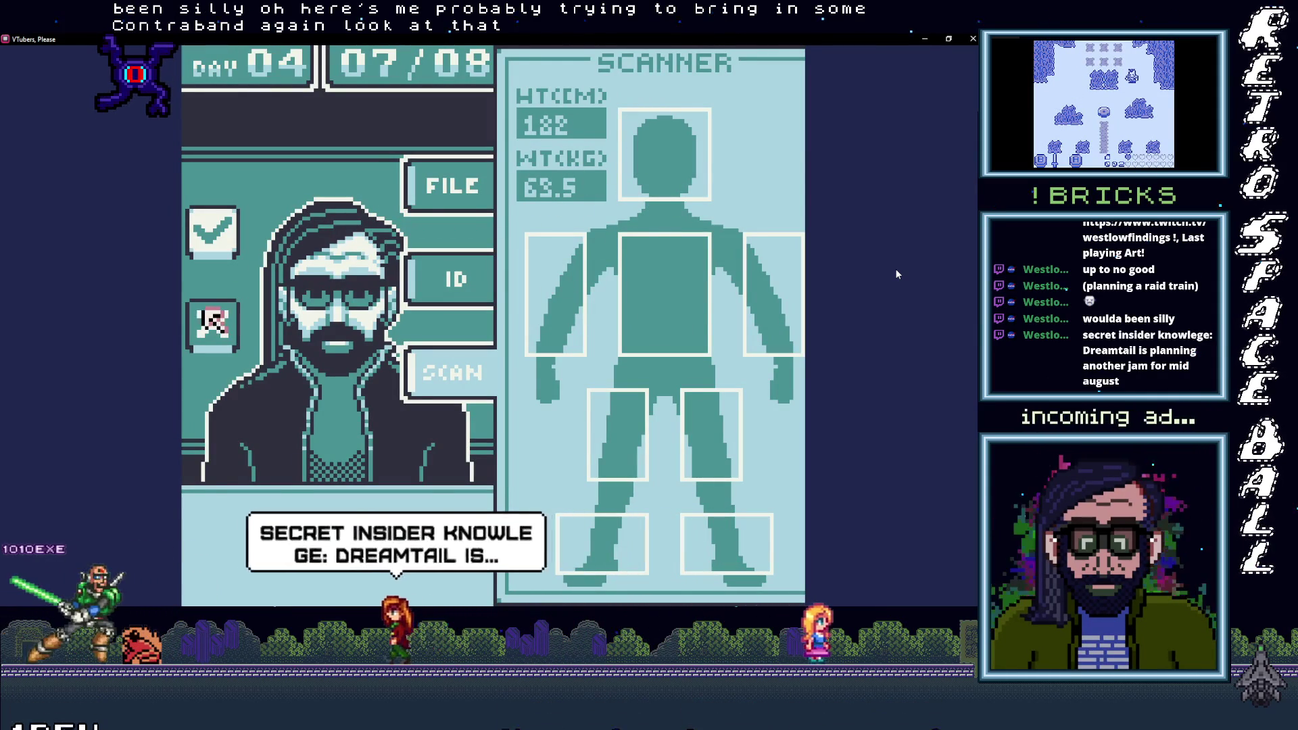
{"action": "key", "text": "Return"}
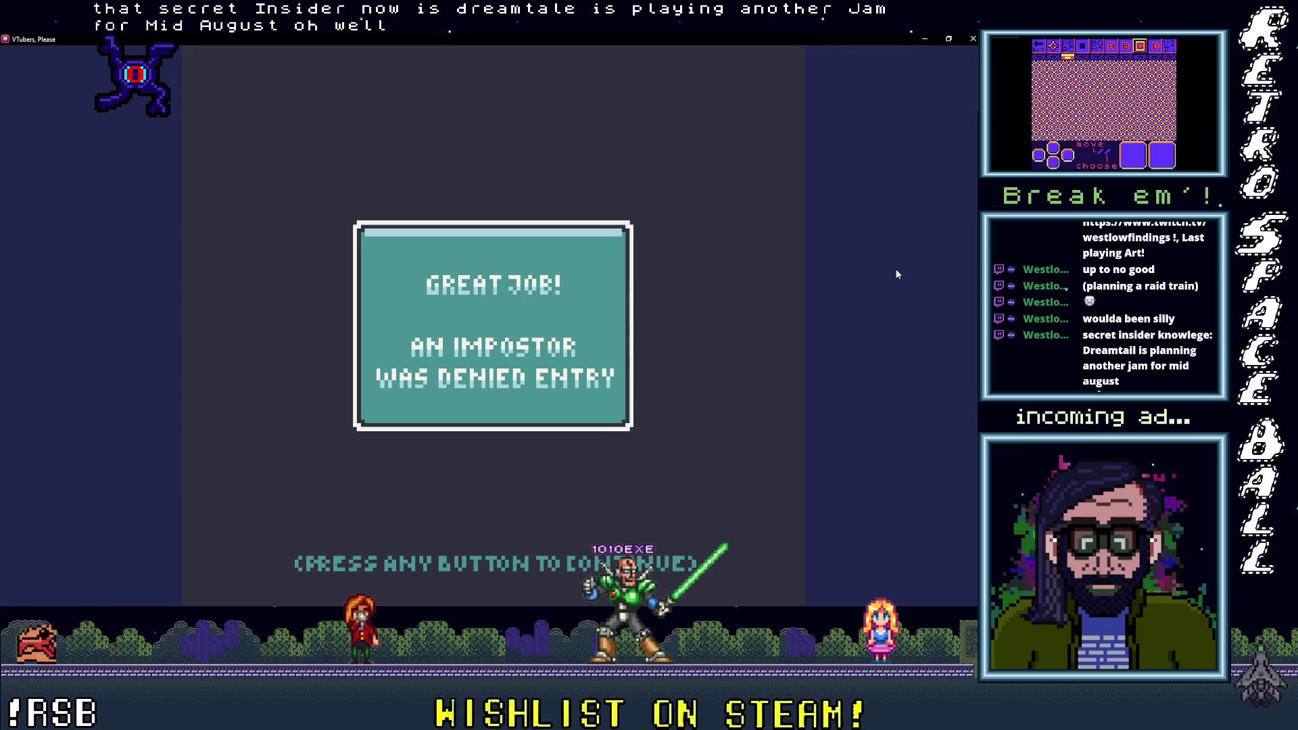
Step: Scan the last guest, check their ID, and deny them for the blank serial number
{"action": "left_click", "coordinate": [896, 273]}
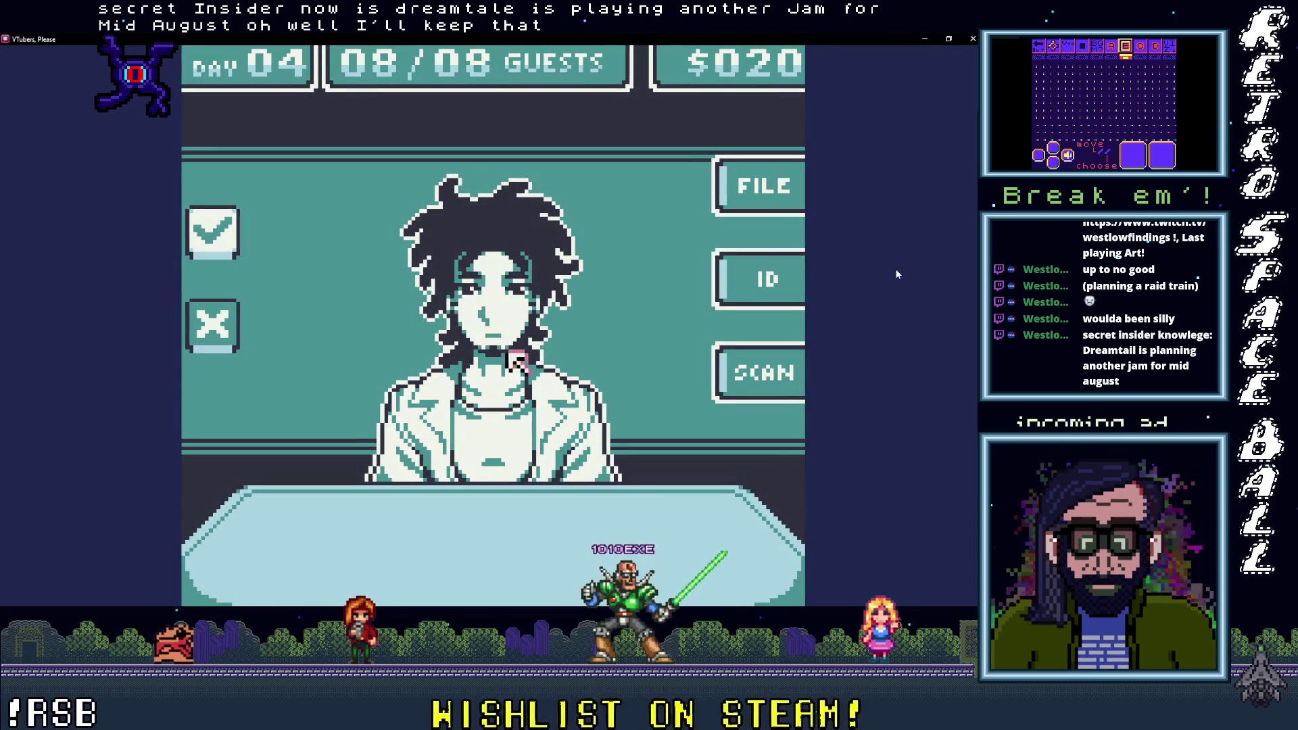
{"action": "left_click", "coordinate": [735, 369]}
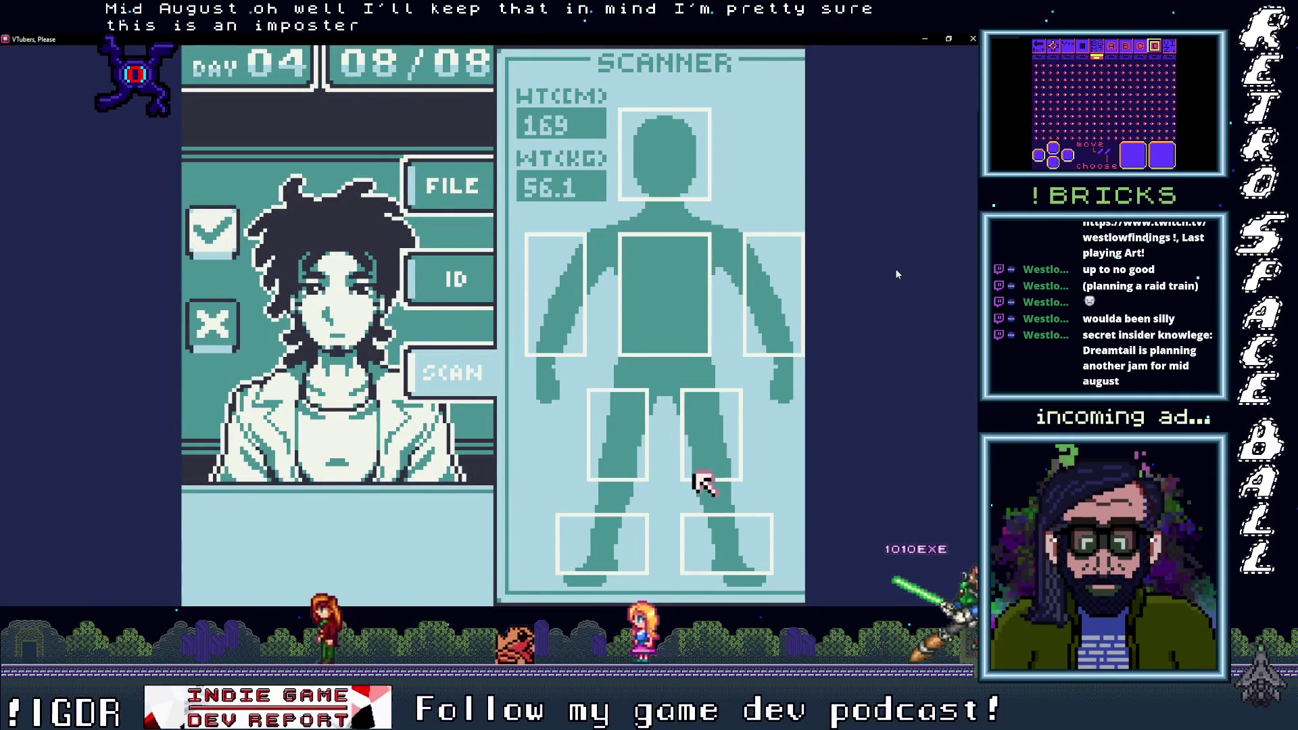
{"action": "left_click", "coordinate": [443, 278]}
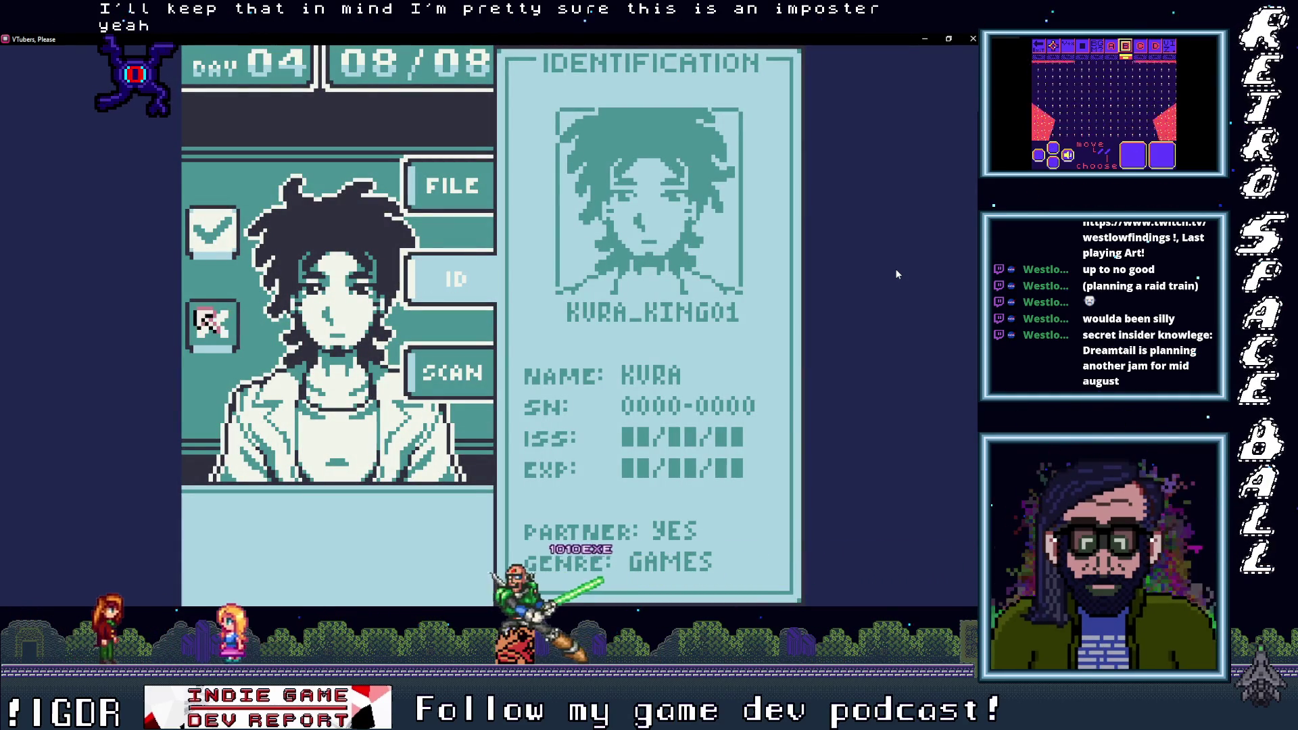
{"action": "key", "text": "Return"}
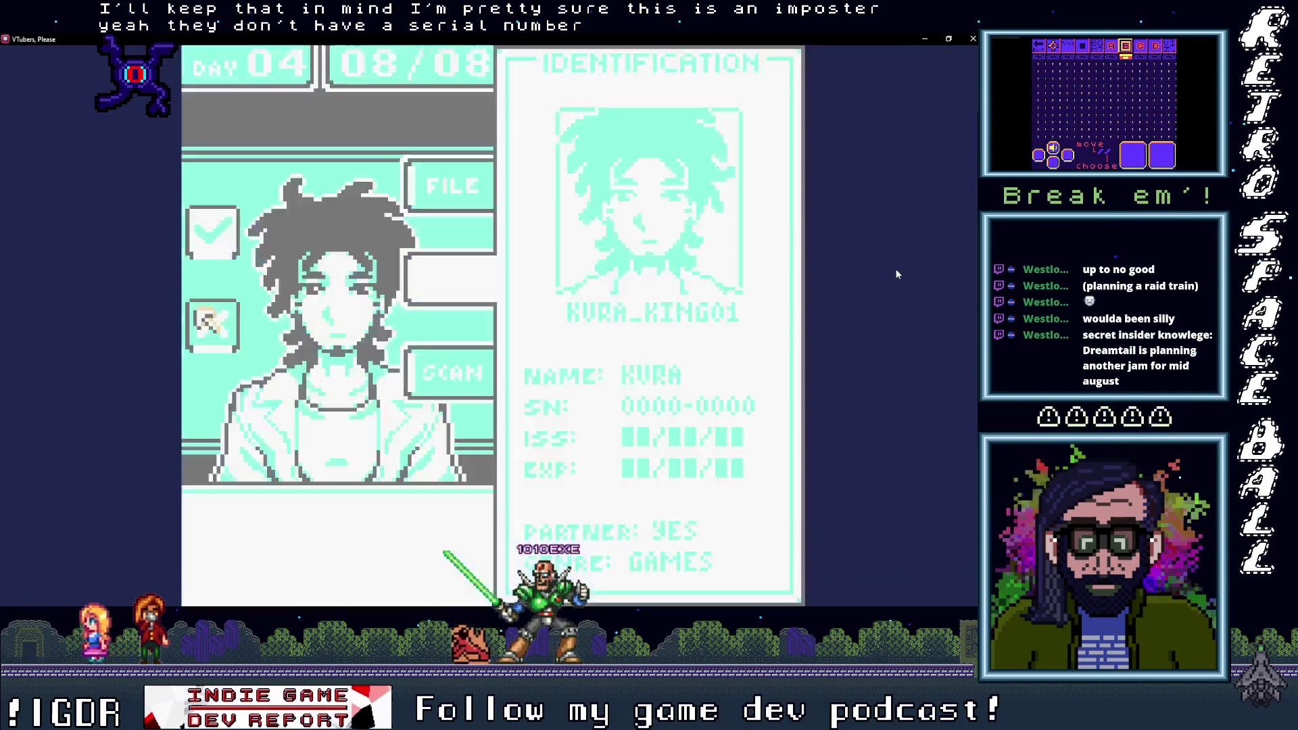
{"action": "key", "text": "Return"}
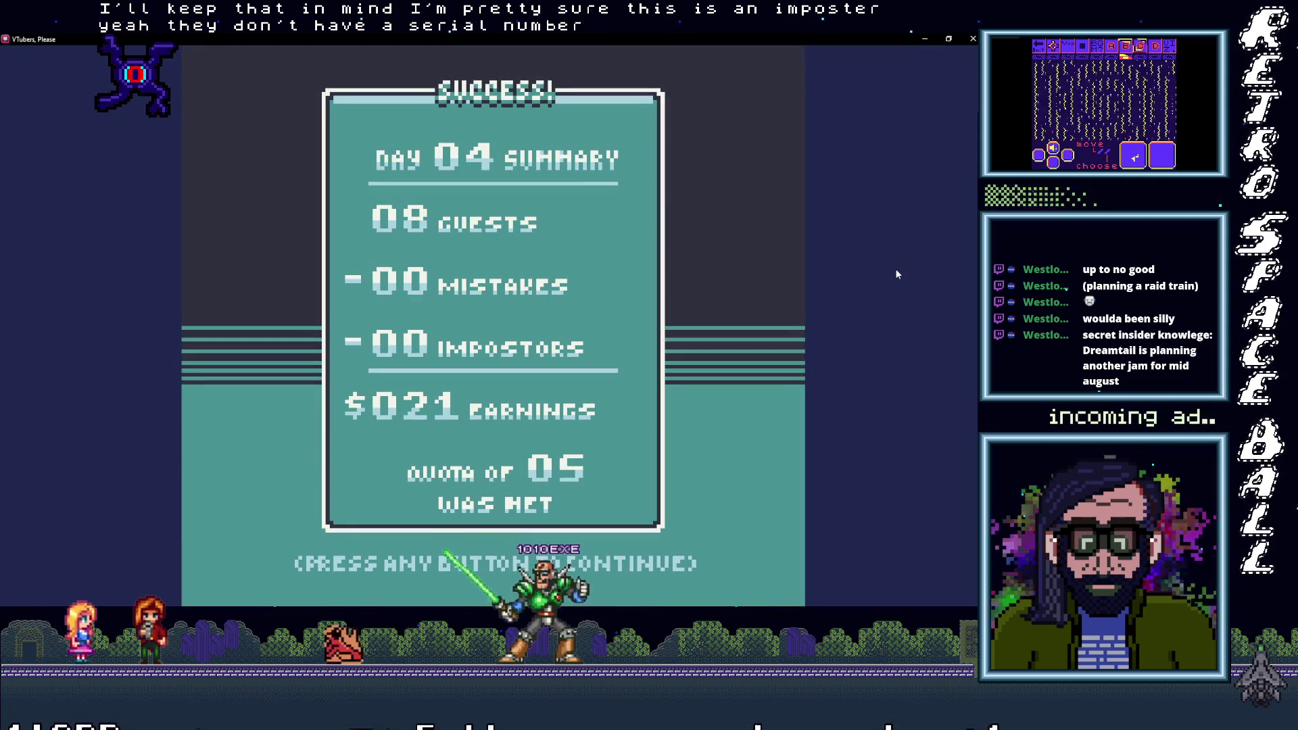
Step: Continue past the Day 04 summary into Day 05 and scan its first guest
{"action": "key", "text": "Return"}
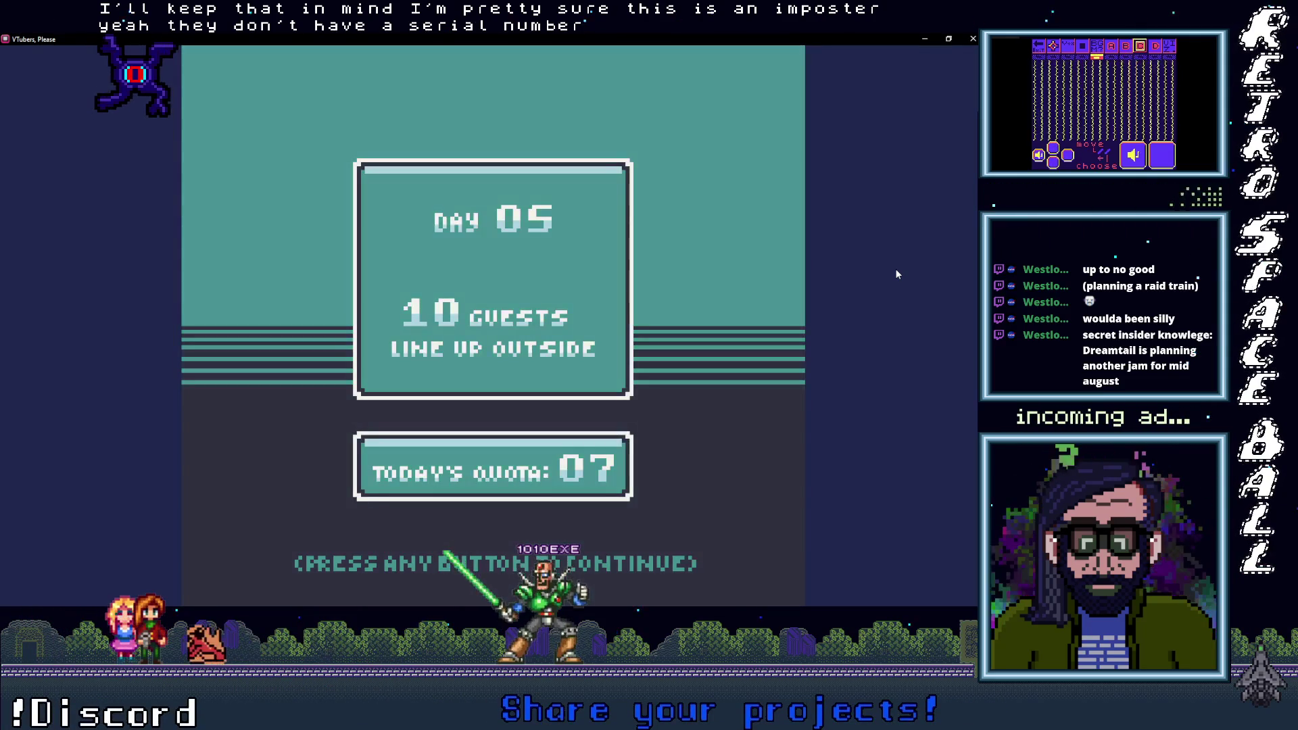
{"action": "key", "text": "Return"}
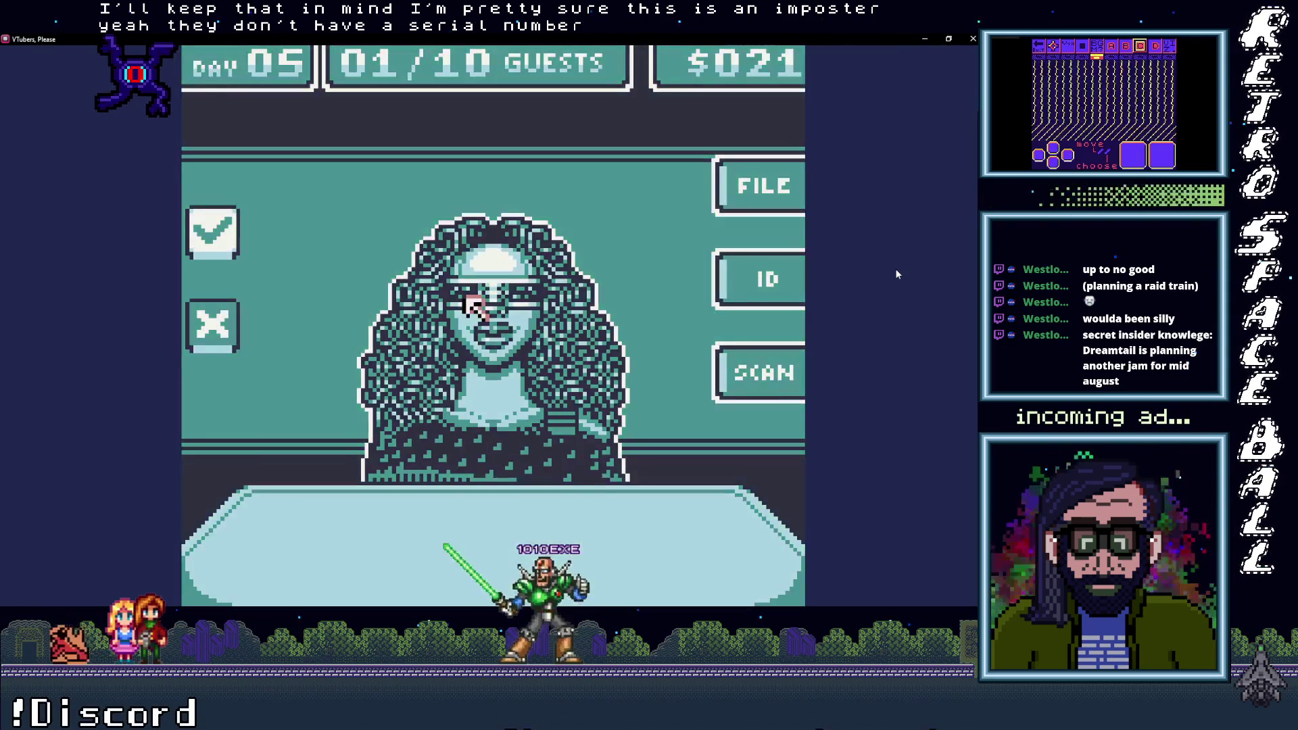
{"action": "key", "text": "Right"}
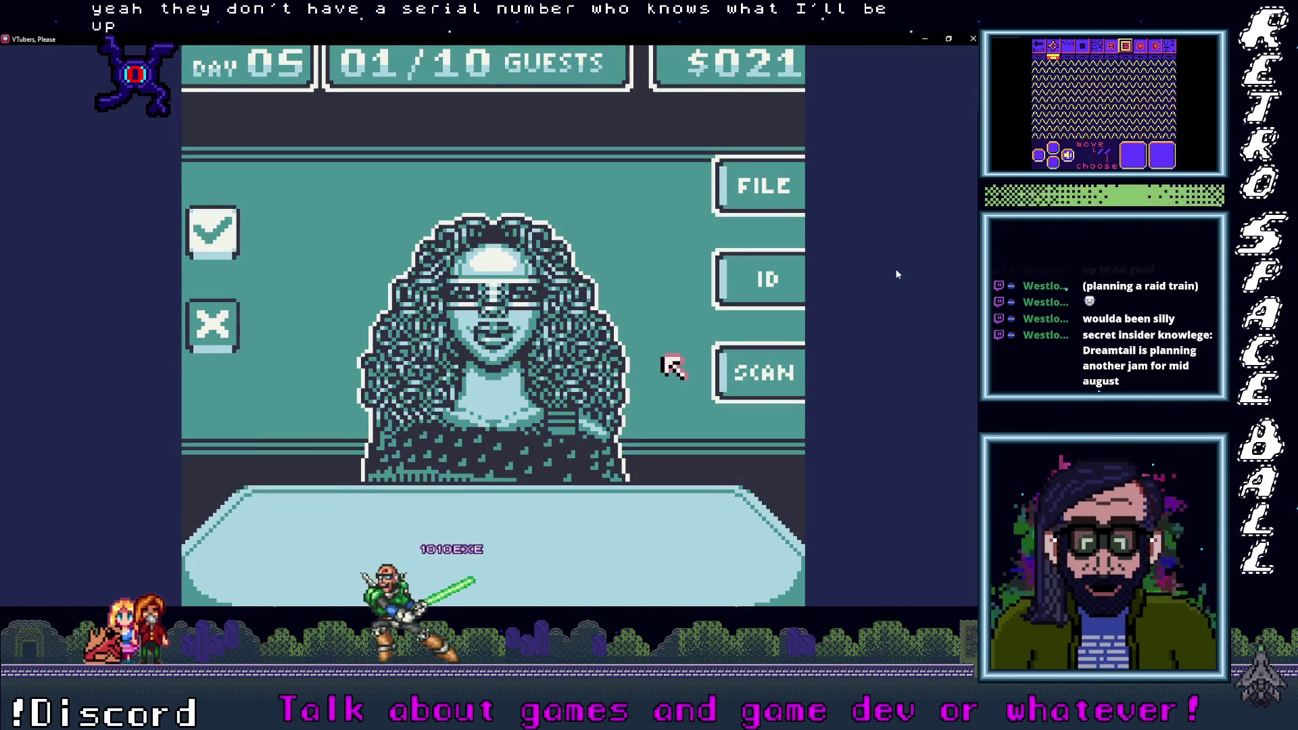
{"action": "key", "text": "Right"}
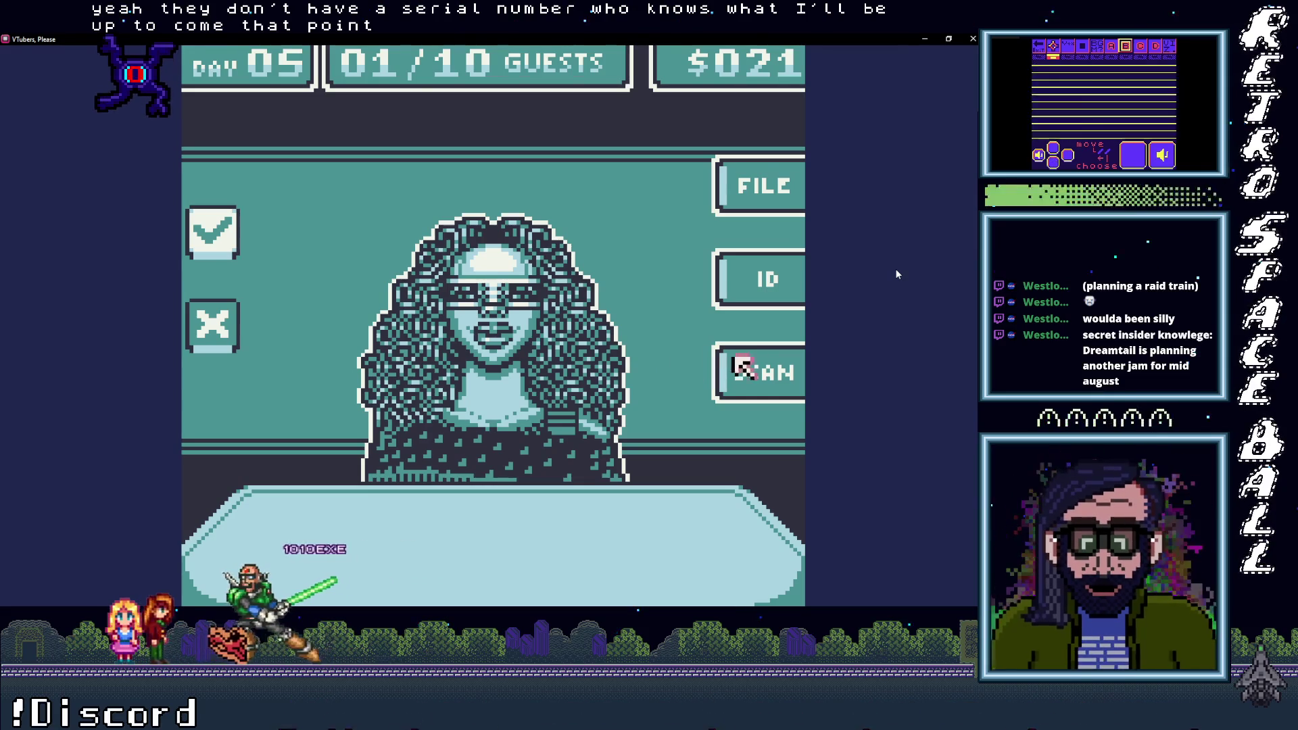
{"action": "key", "text": "Return"}
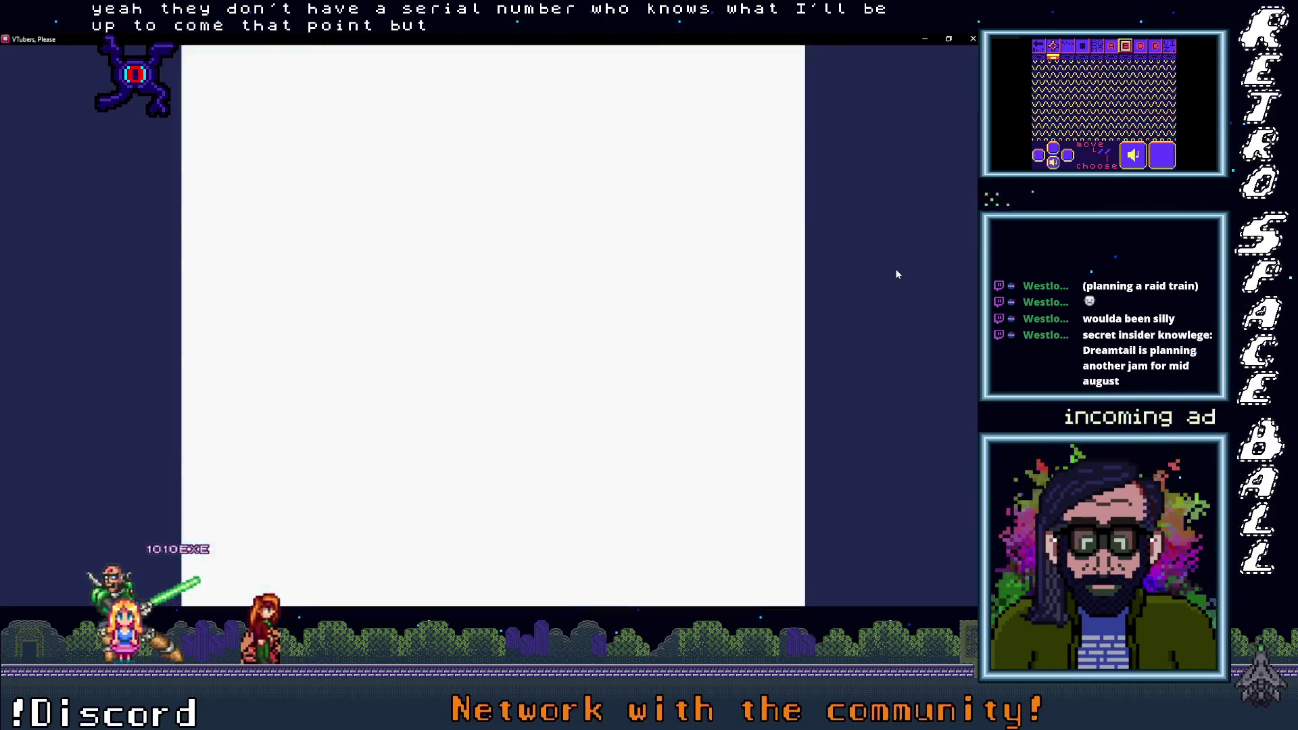
Step: Find the mallet in the scan, deny the guest, and call guest 02/10
{"action": "key", "text": "Up"}
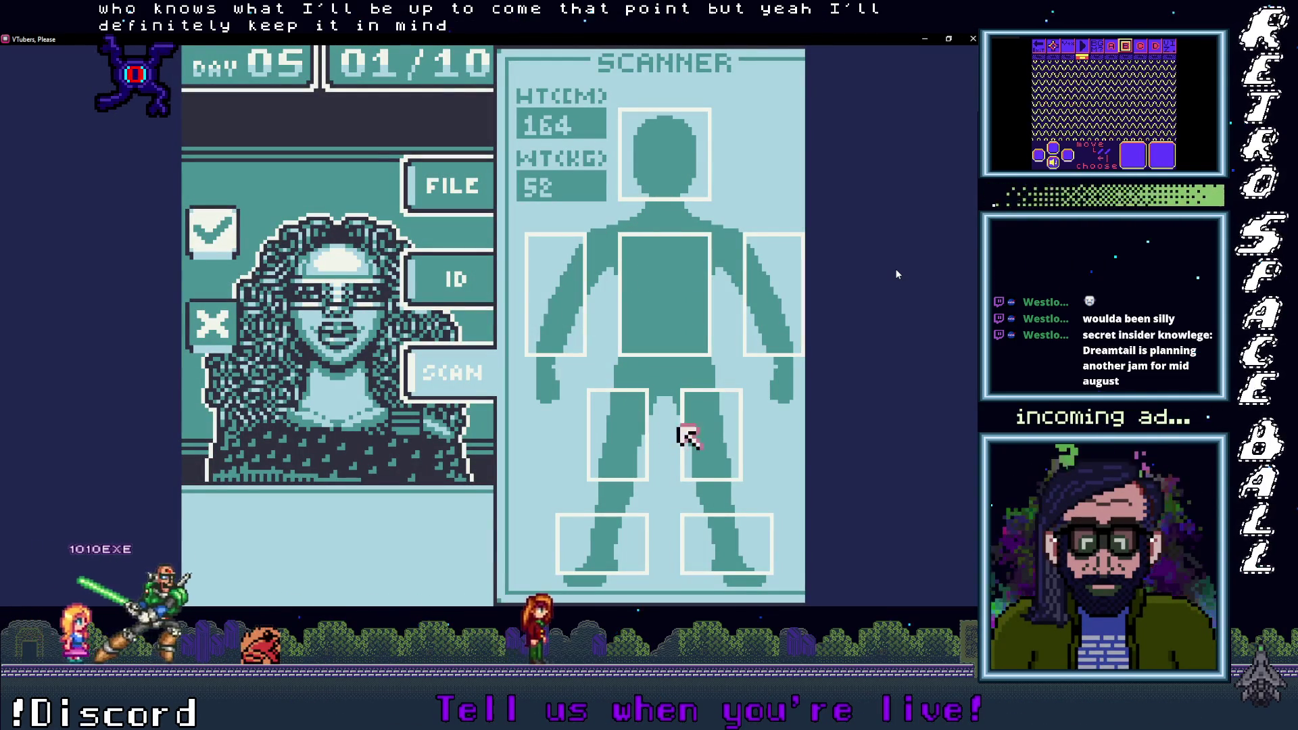
{"action": "key", "text": "Left"}
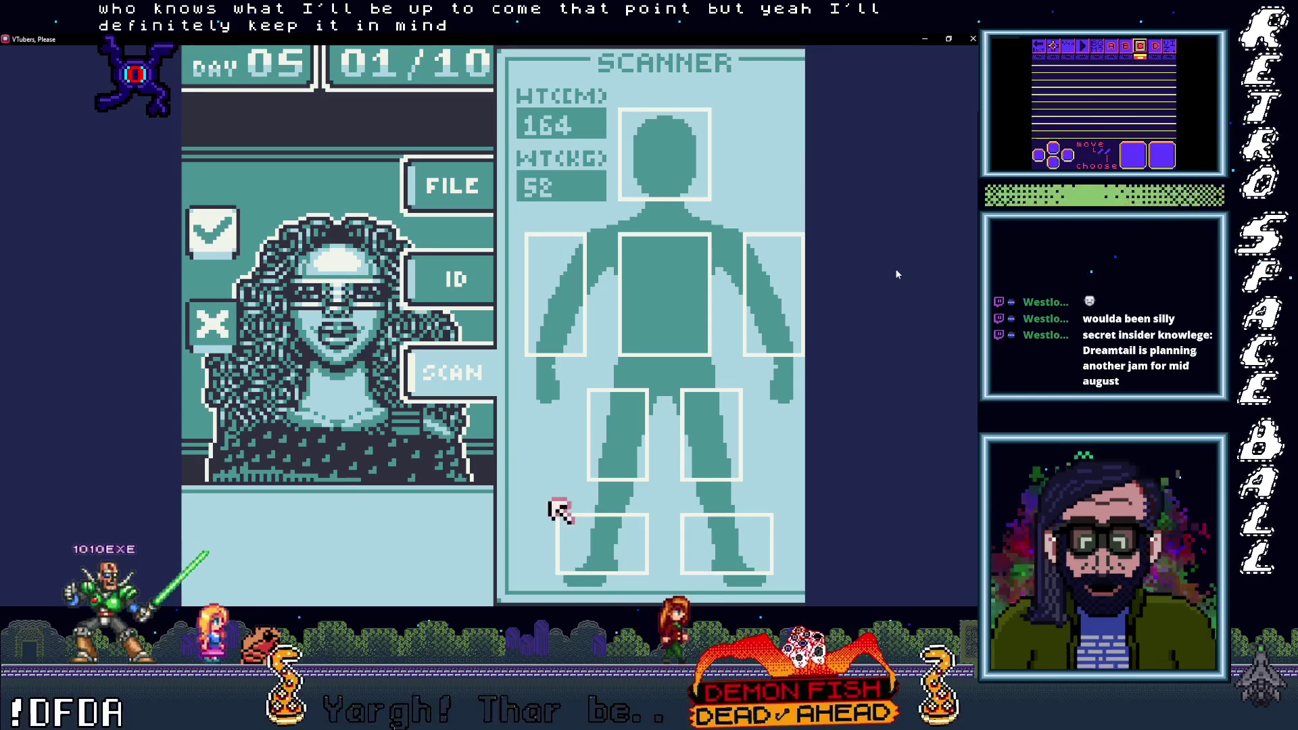
{"action": "key", "text": "Right"}
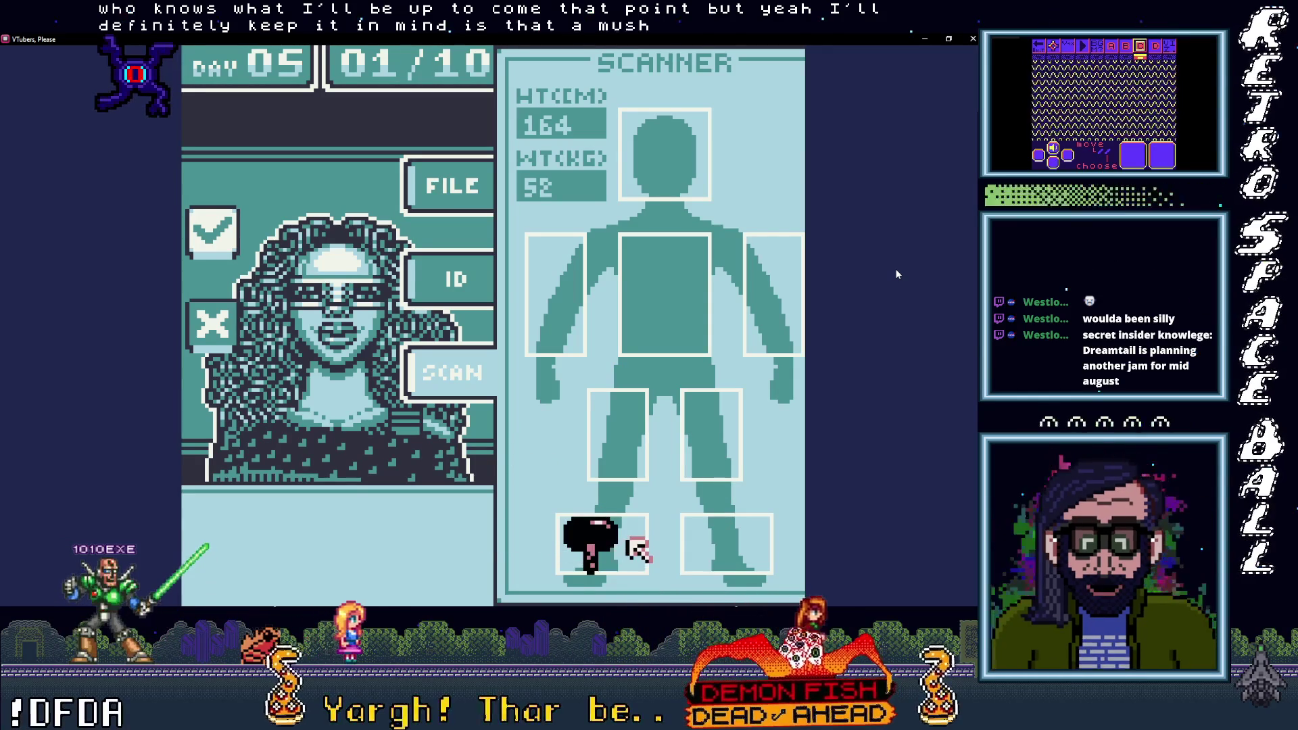
{"action": "key", "text": "Left"}
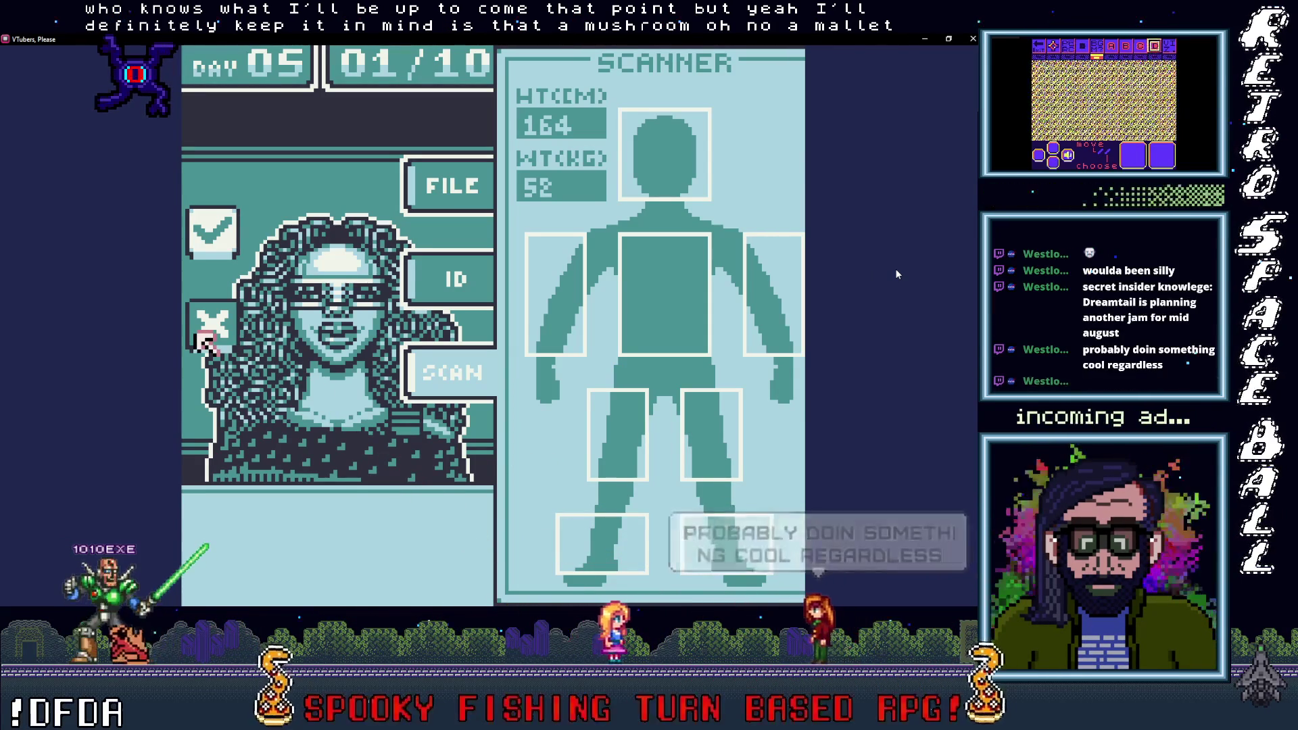
{"action": "key", "text": "z"}
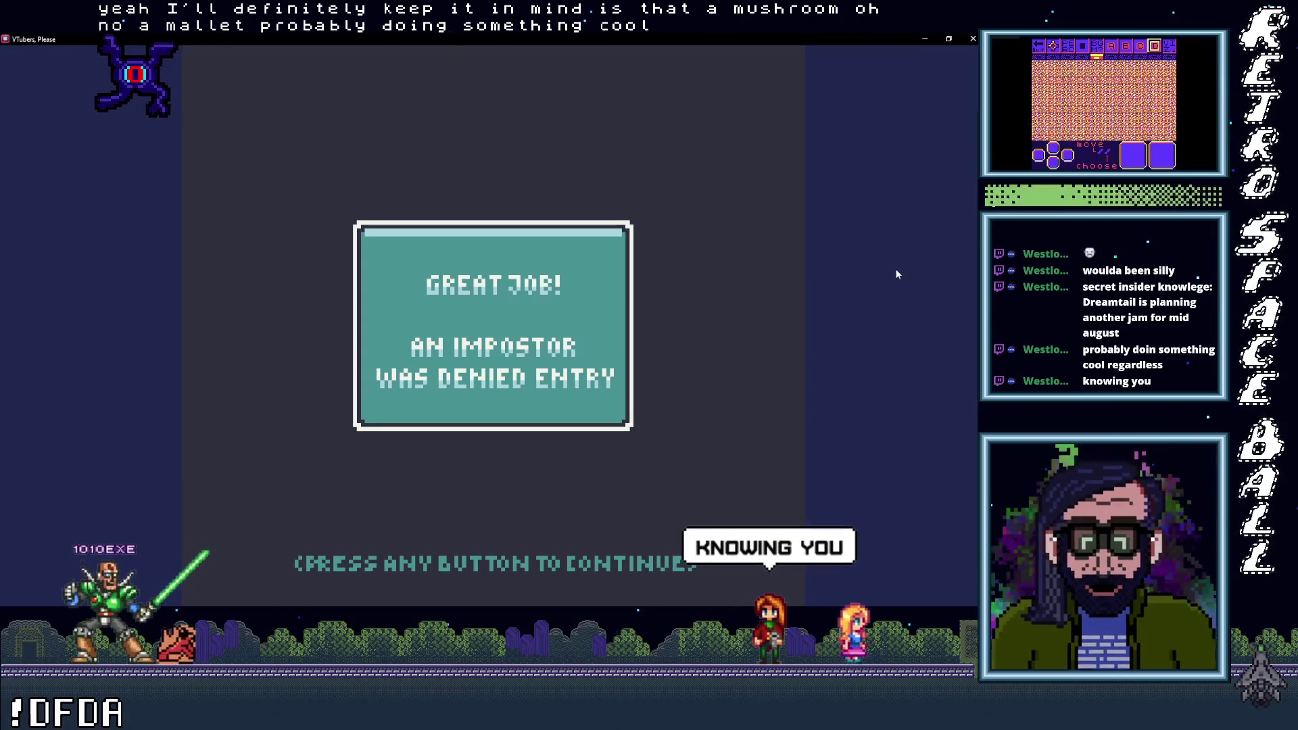
{"action": "key", "text": "z"}
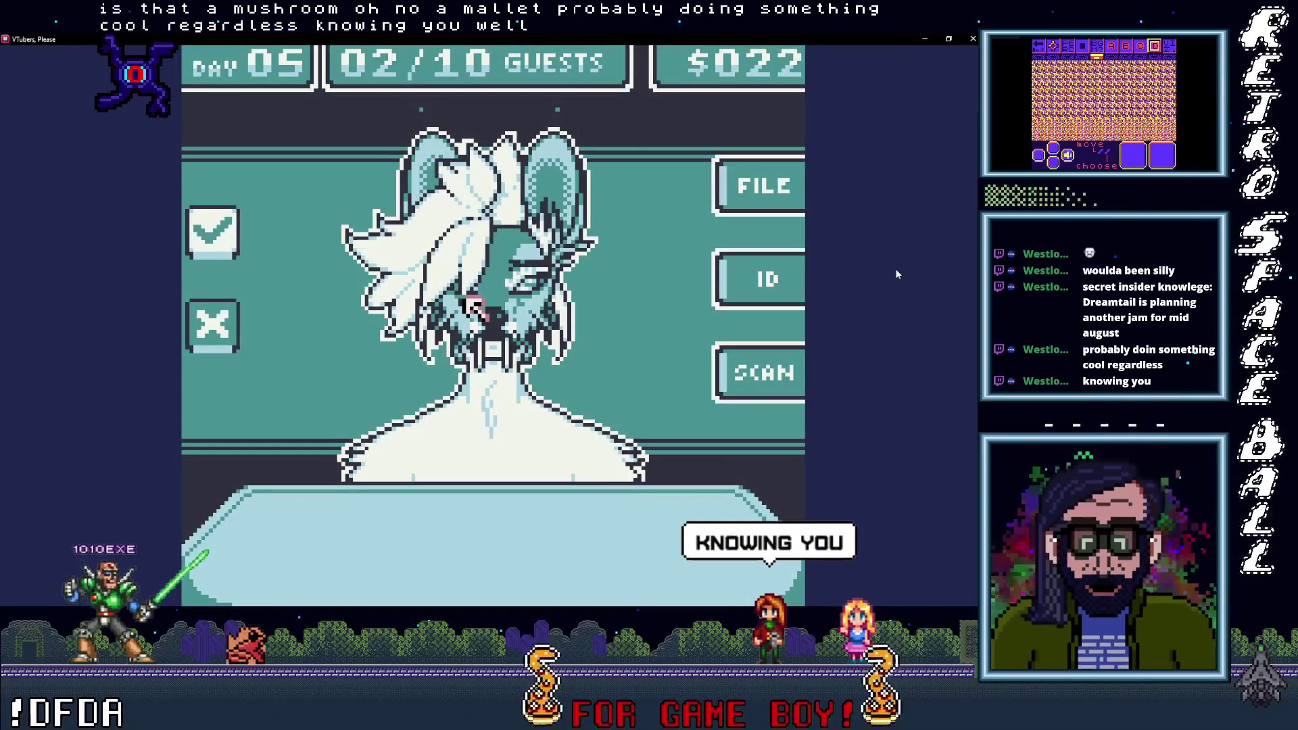
{"action": "key", "text": "Up"}
{"action": "key", "text": "Left"}
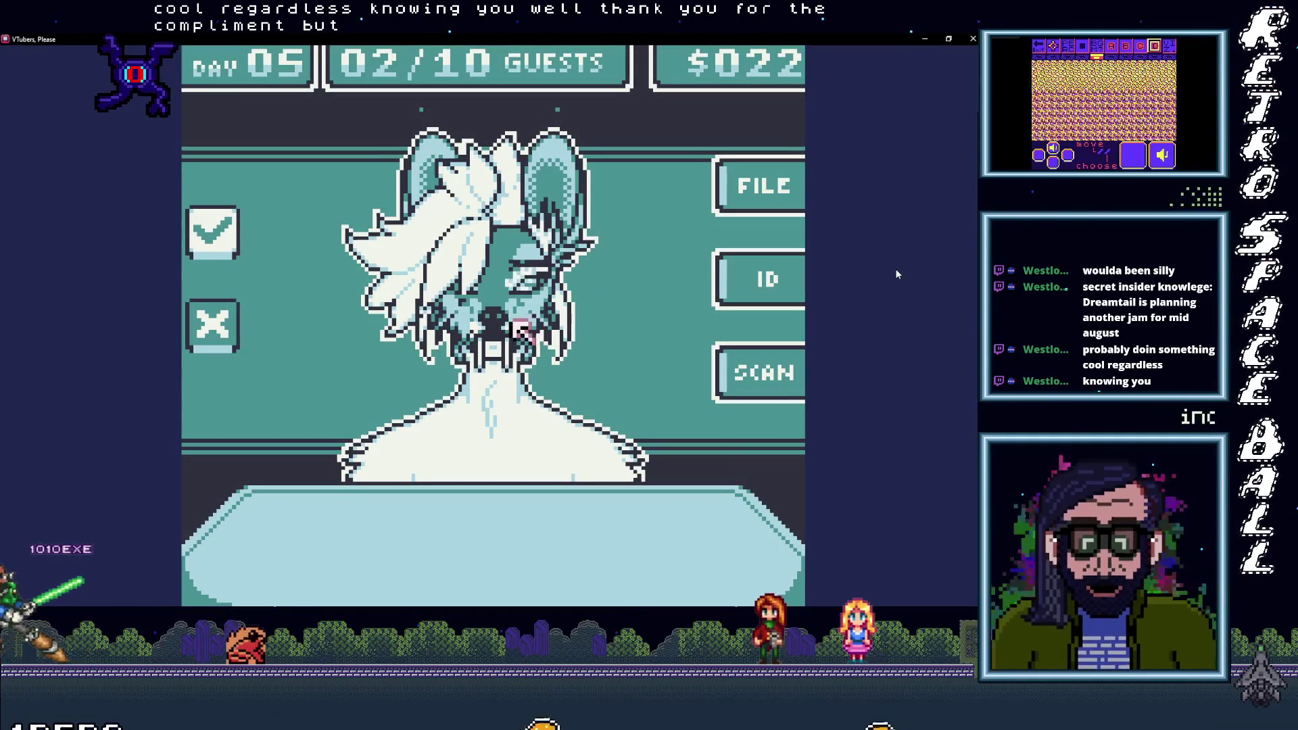
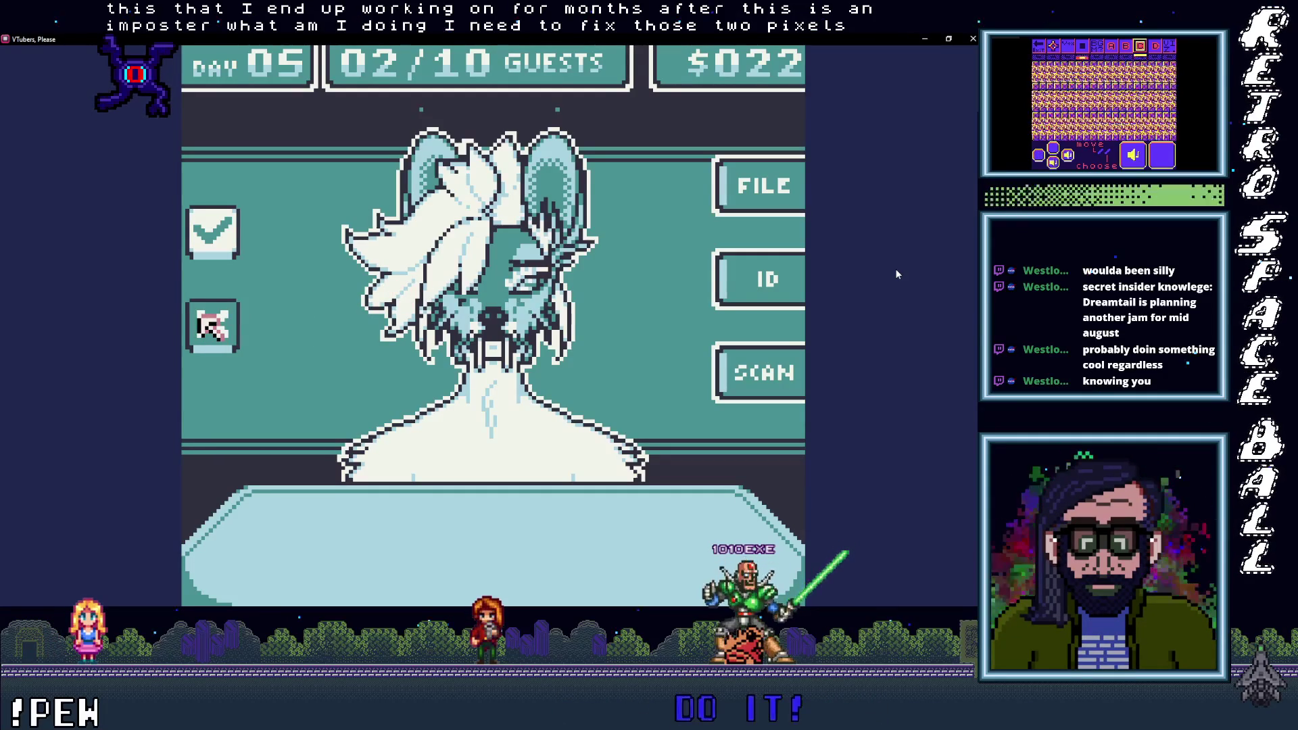
Step: Deny the next two guests, including the sombrero-wearing one, as impostors
{"action": "left_click", "coordinate": [211, 326]}
{"action": "left_click", "coordinate": [475, 307]}
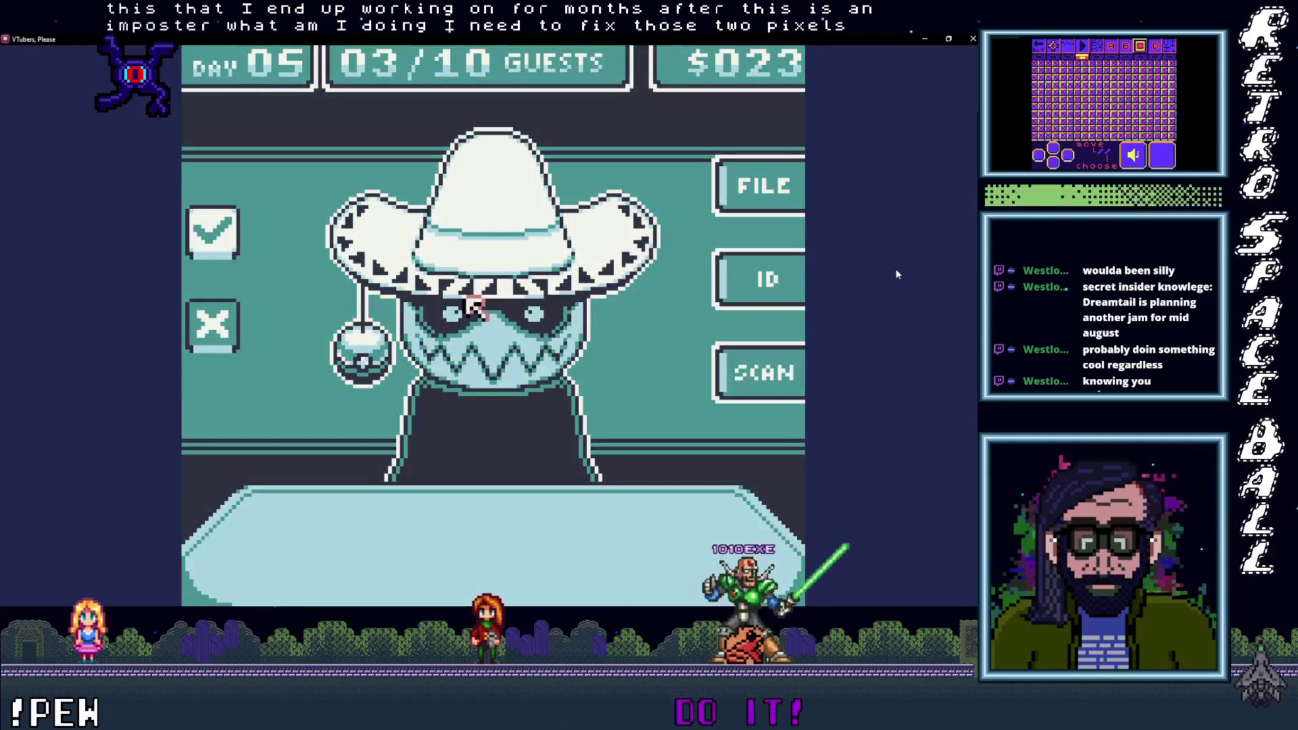
{"action": "left_click", "coordinate": [211, 331]}
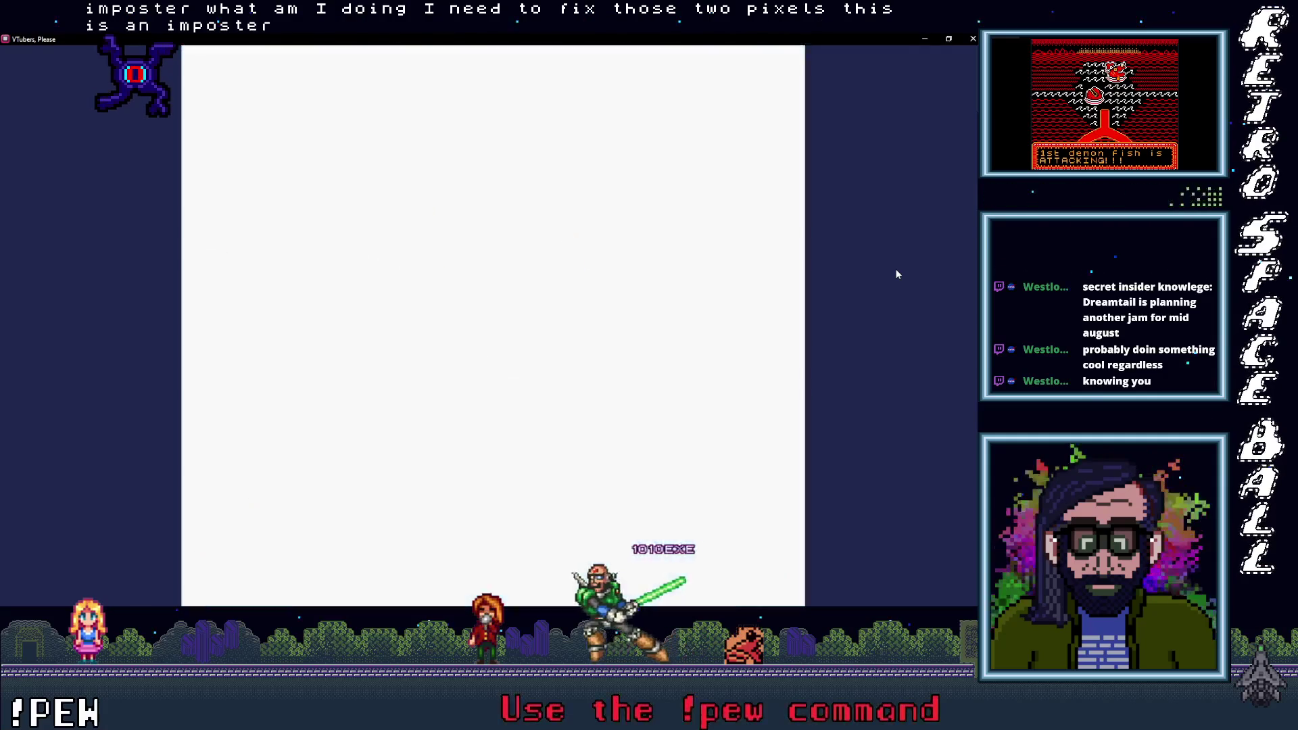
{"action": "left_click", "coordinate": [476, 307]}
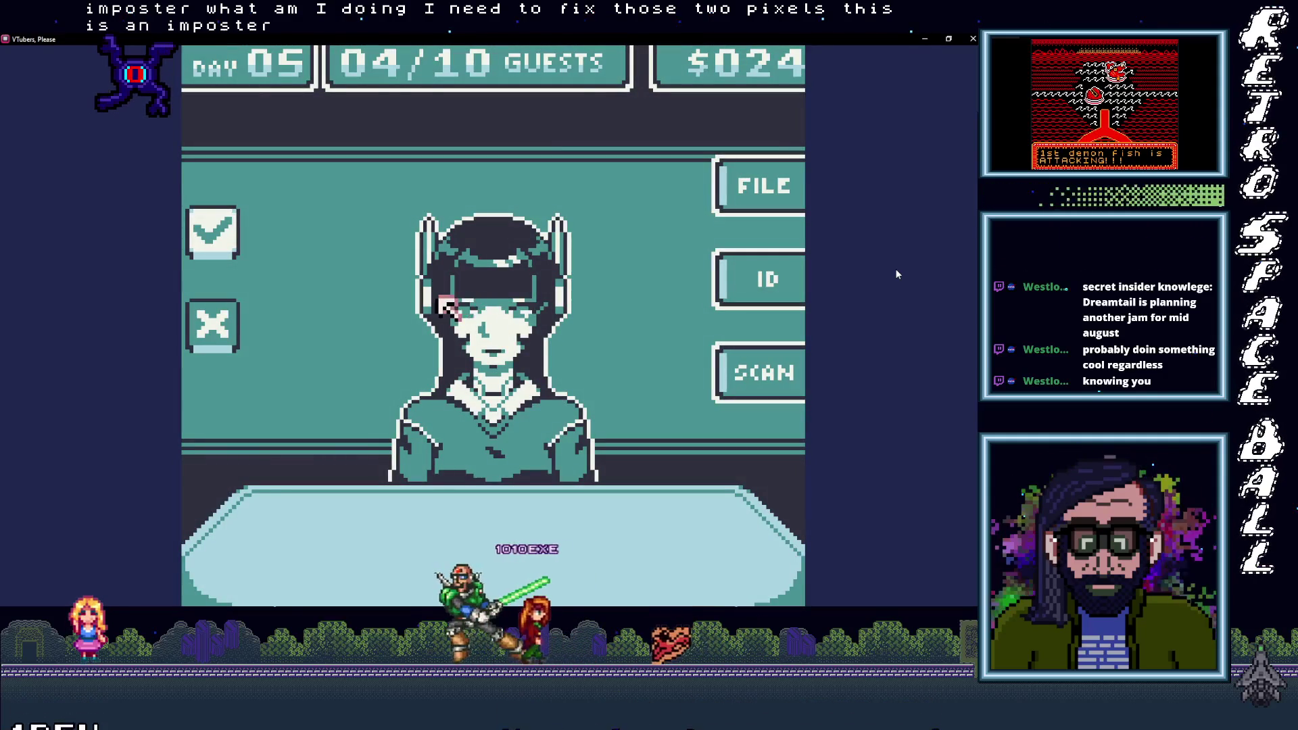
Step: Compare the following guest's ID with their file, scan their arms, then deny them as an impostor
{"action": "left_click", "coordinate": [750, 279]}
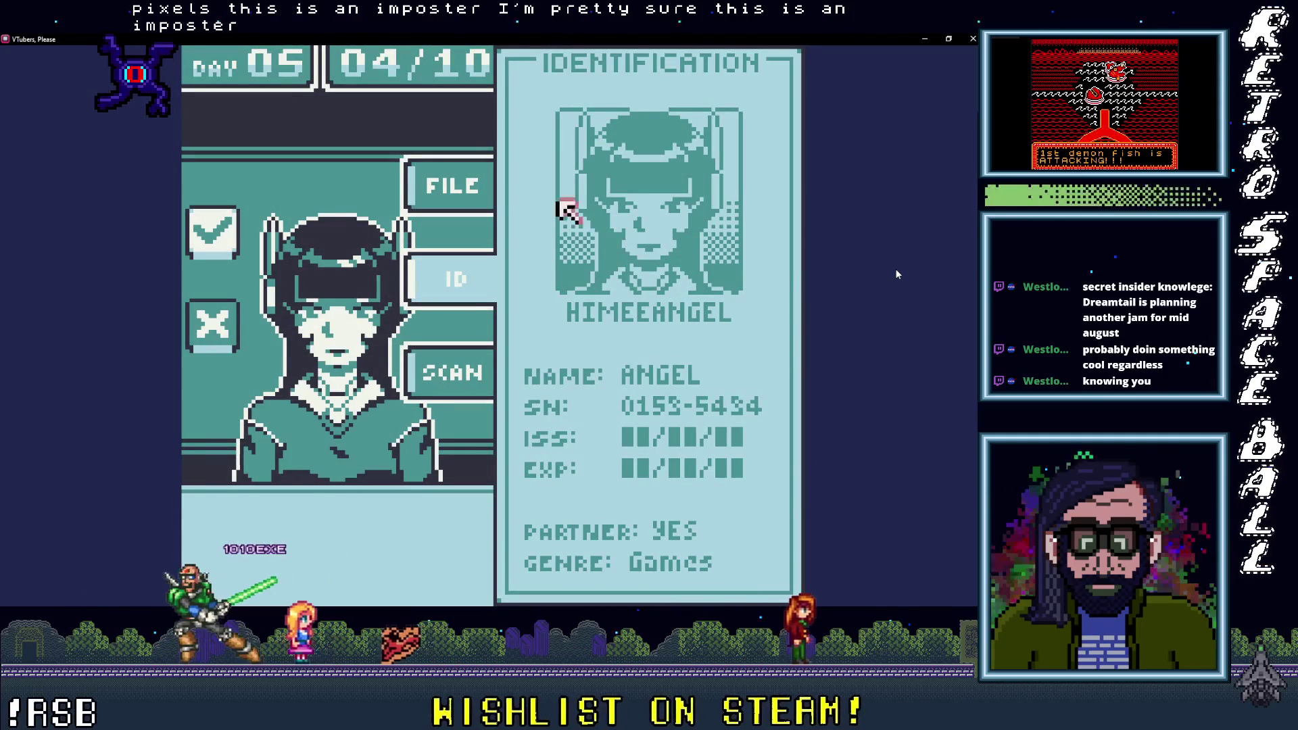
{"action": "left_click", "coordinate": [449, 193]}
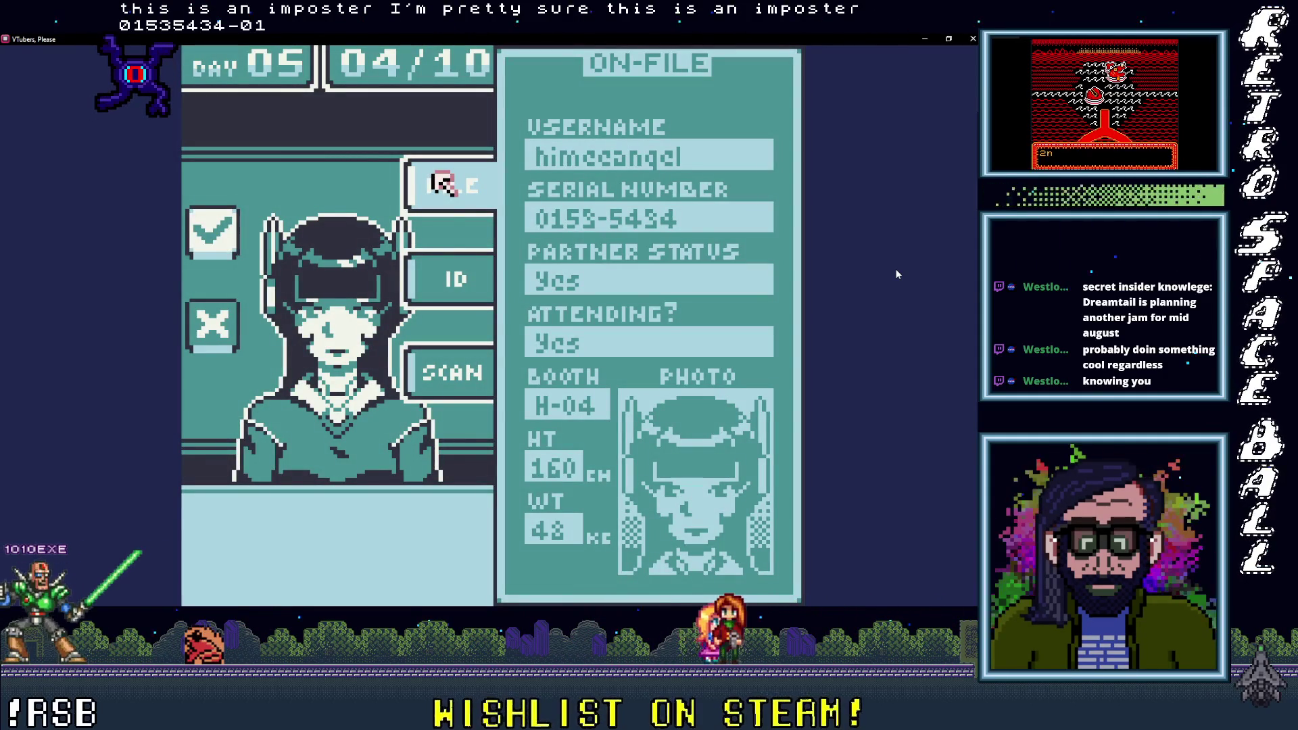
{"action": "left_click", "coordinate": [436, 280]}
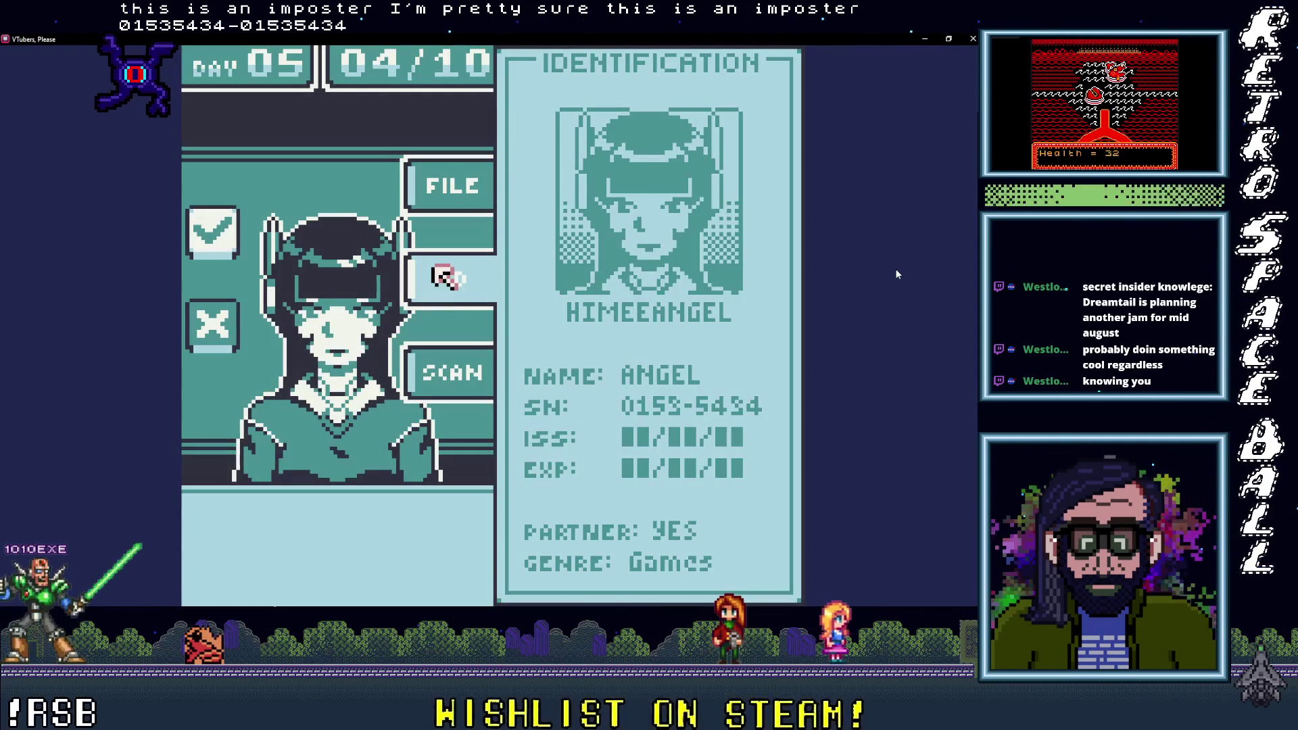
{"action": "left_click", "coordinate": [446, 368]}
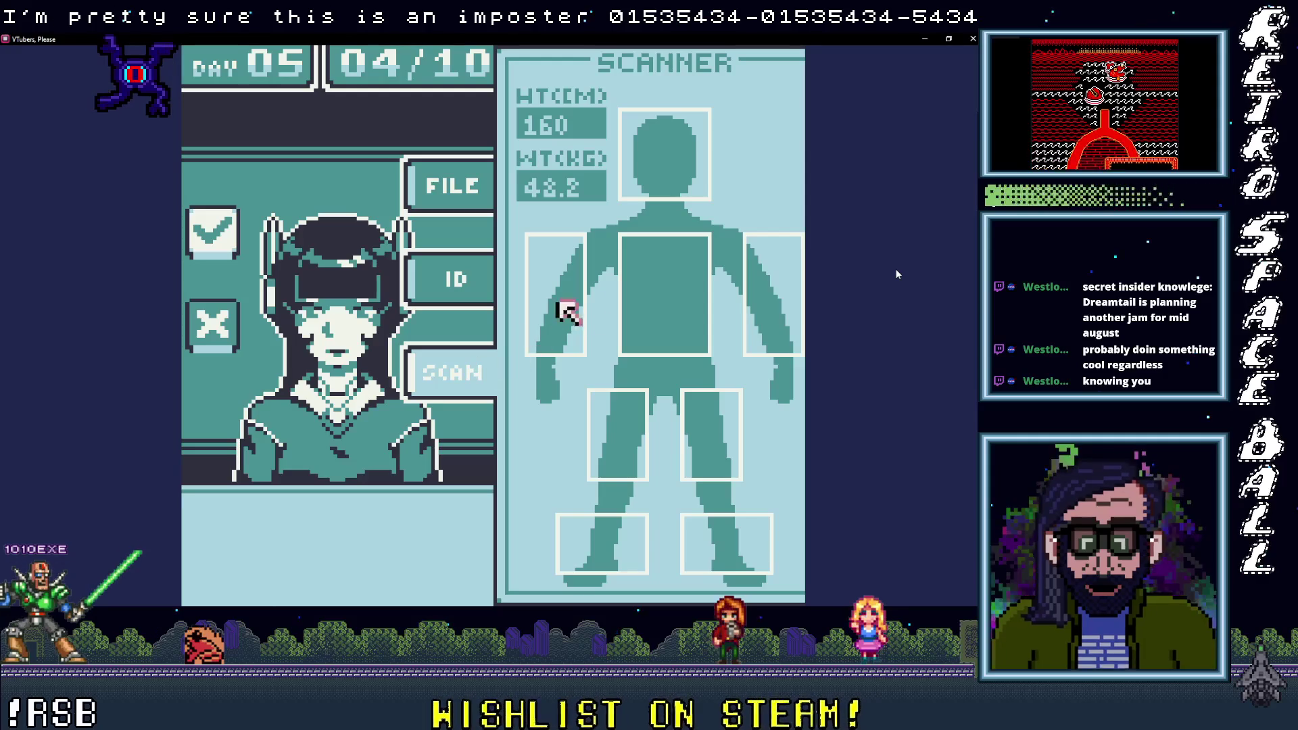
{"action": "left_click", "coordinate": [751, 290]}
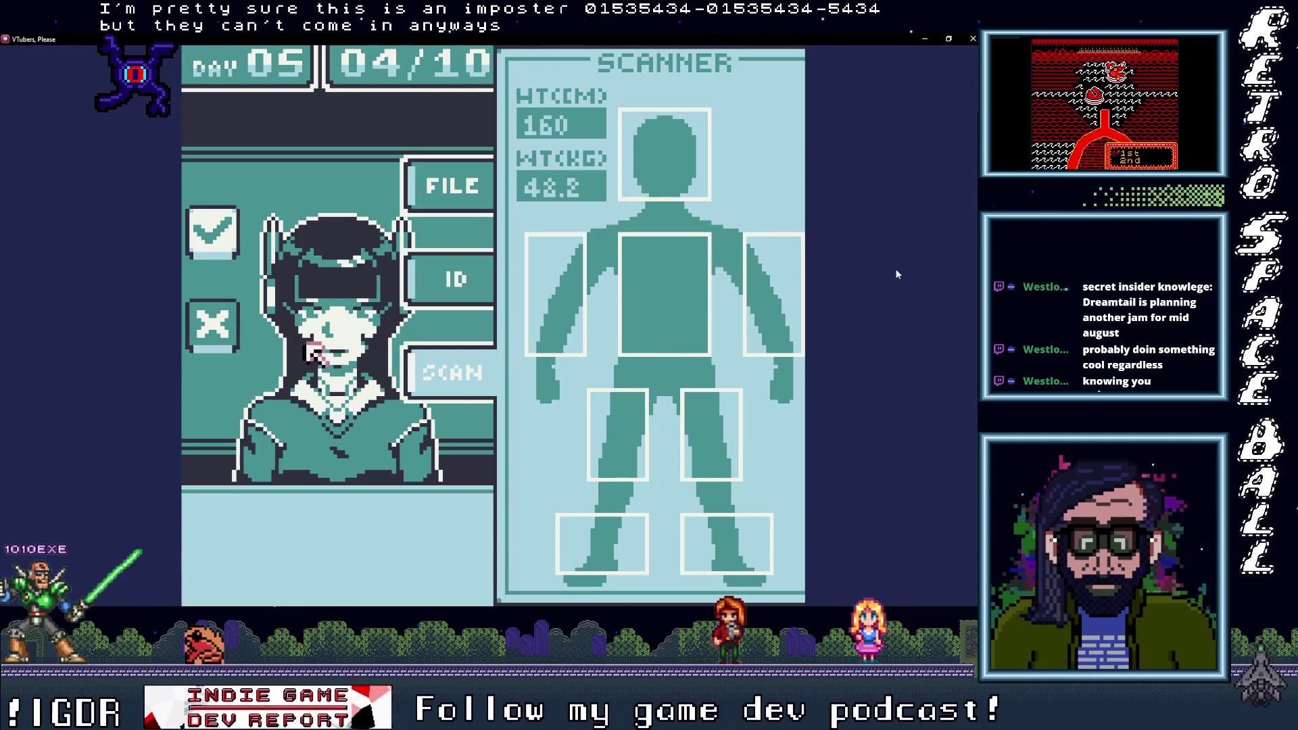
{"action": "left_click", "coordinate": [225, 327]}
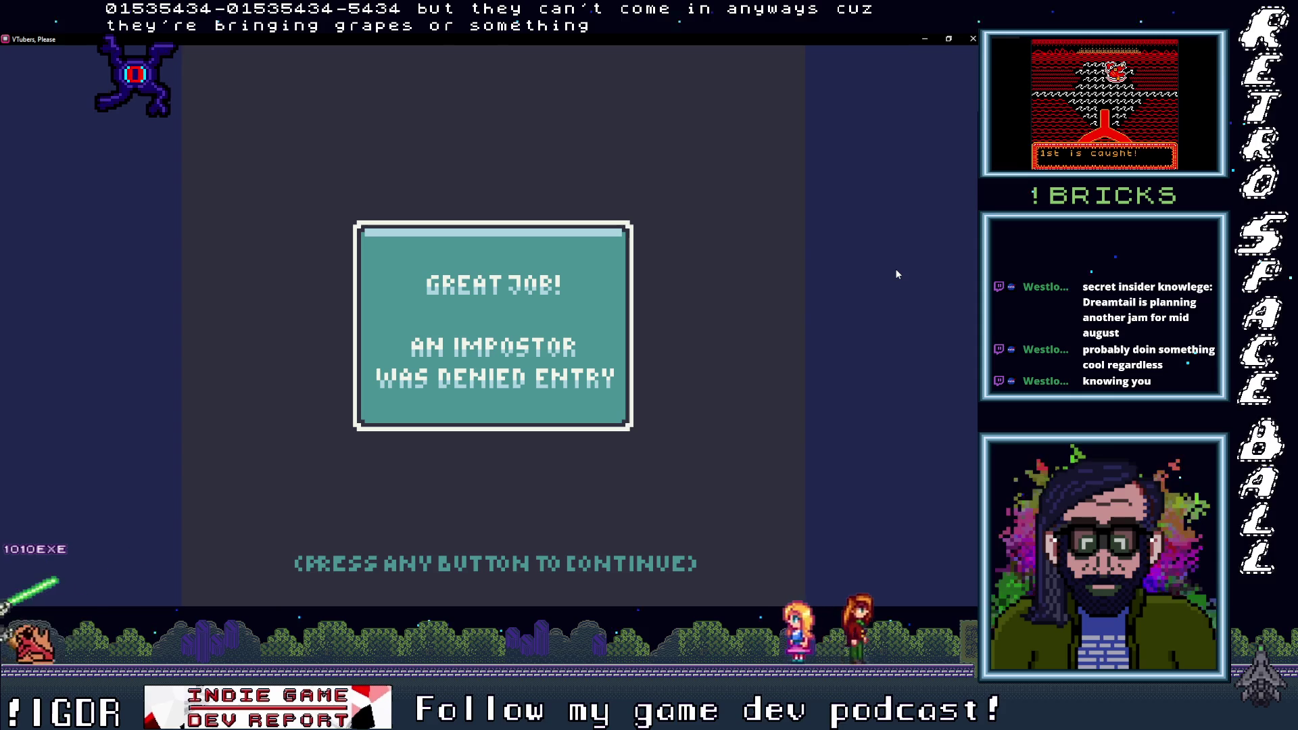
{"action": "left_click", "coordinate": [501, 307]}
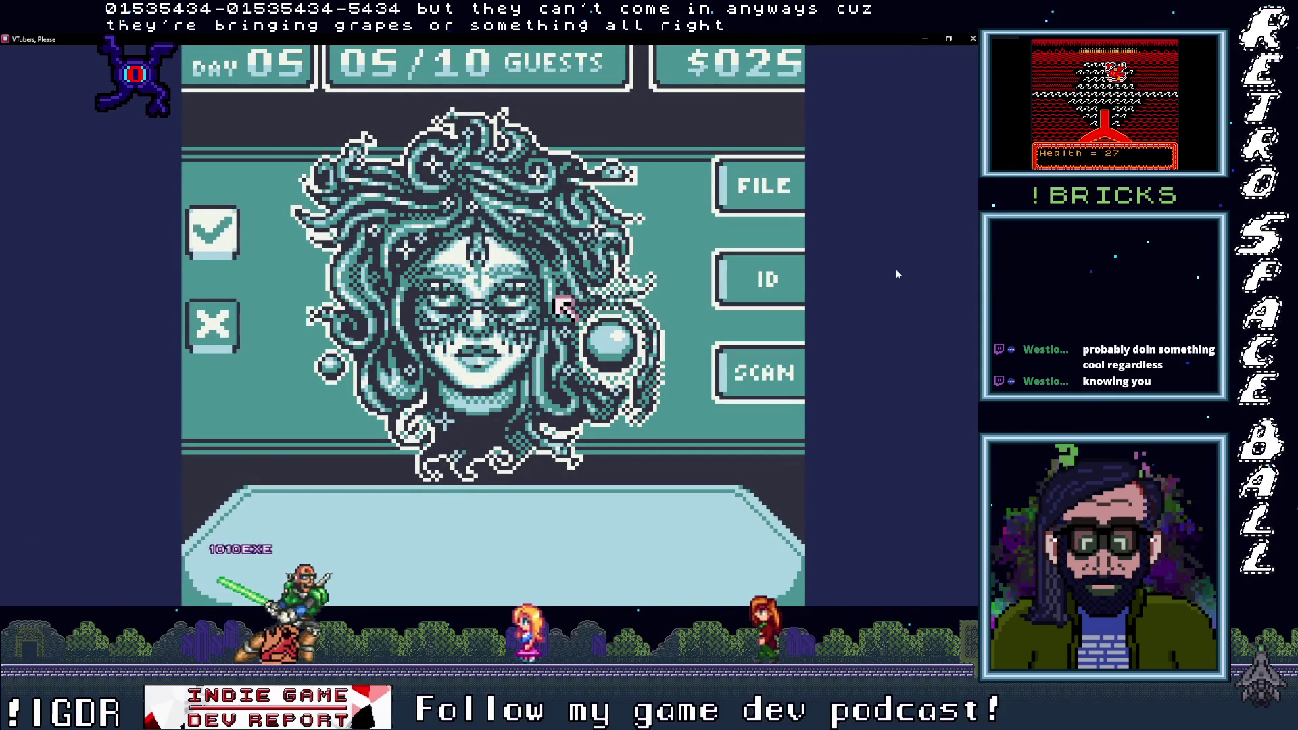
Step: Deny the snake-haired impostor, then scan and admit the next guest
{"action": "left_click", "coordinate": [220, 331]}
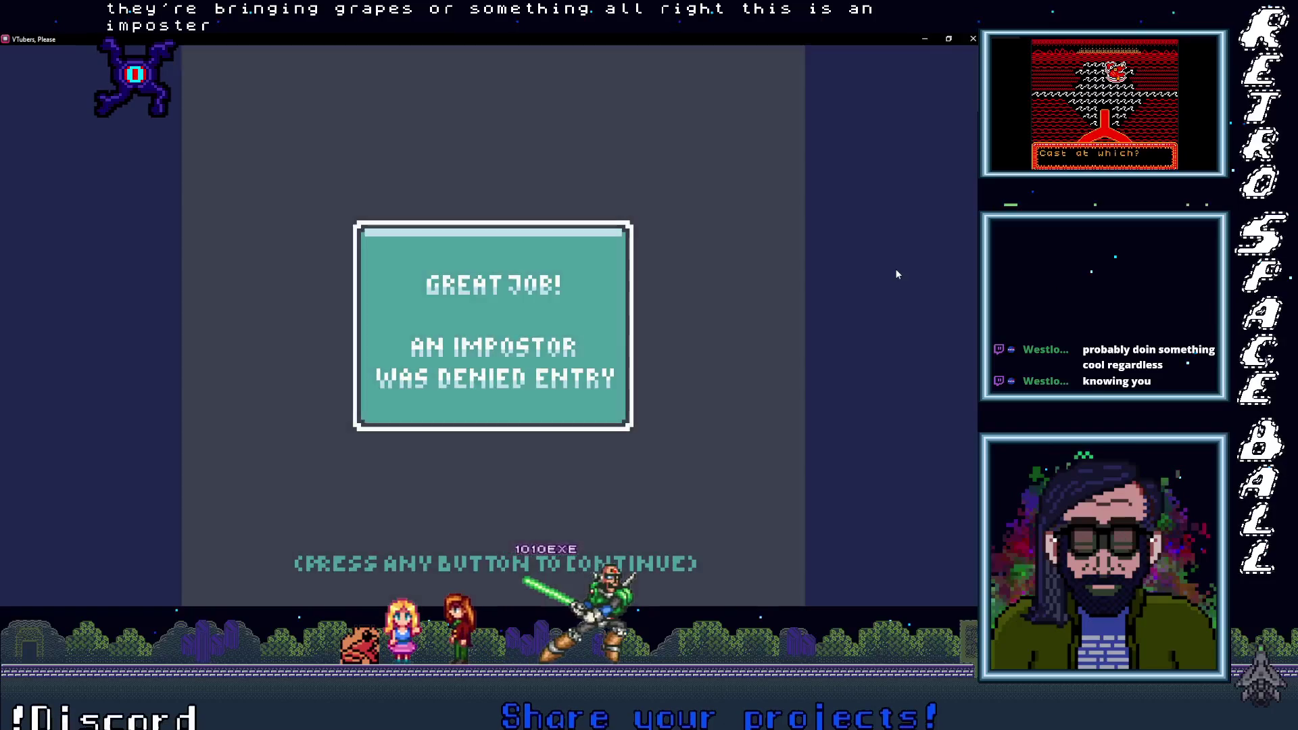
{"action": "left_click", "coordinate": [473, 308]}
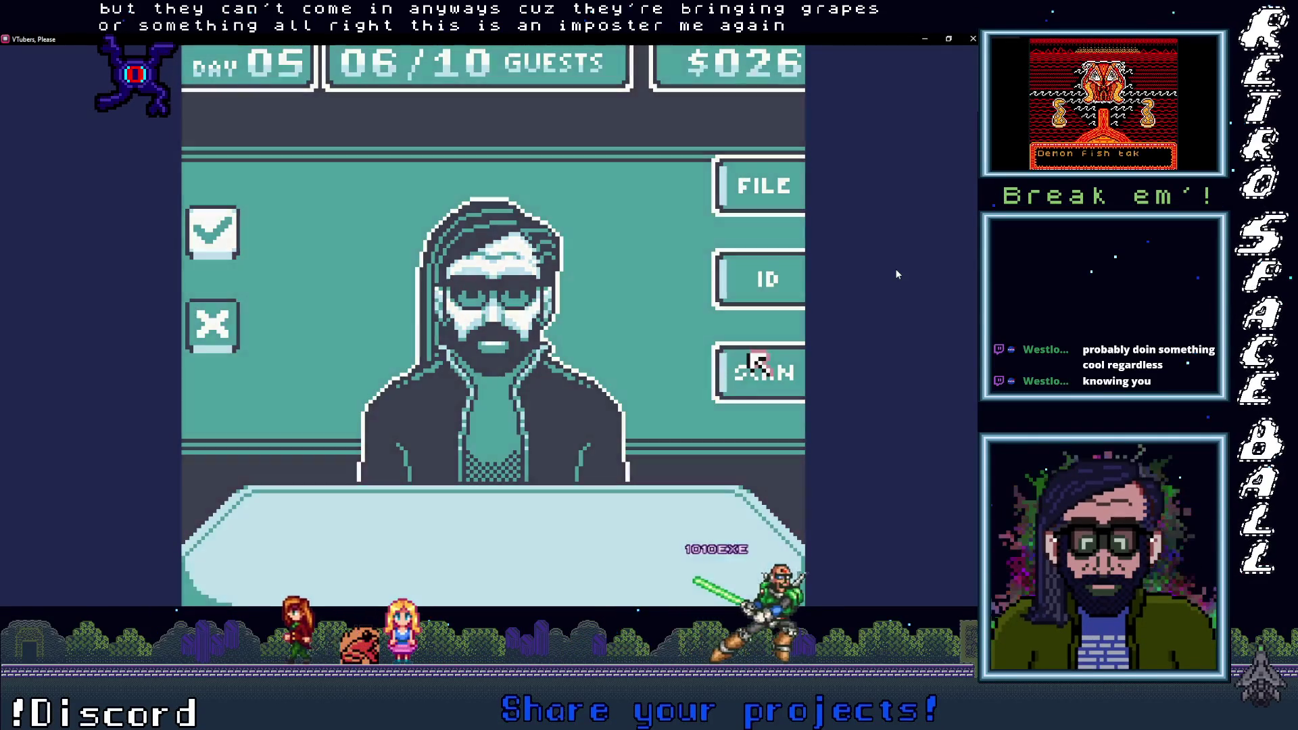
{"action": "left_click", "coordinate": [755, 357]}
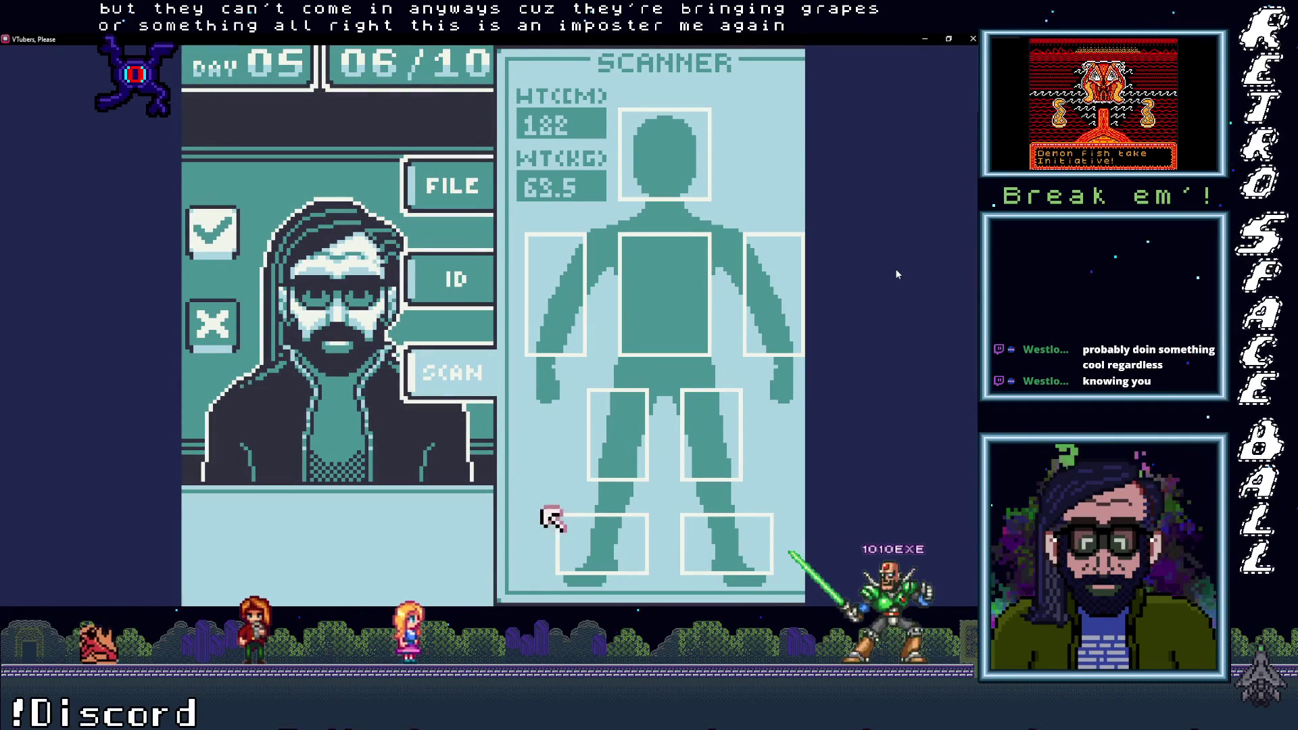
{"action": "left_click", "coordinate": [212, 232]}
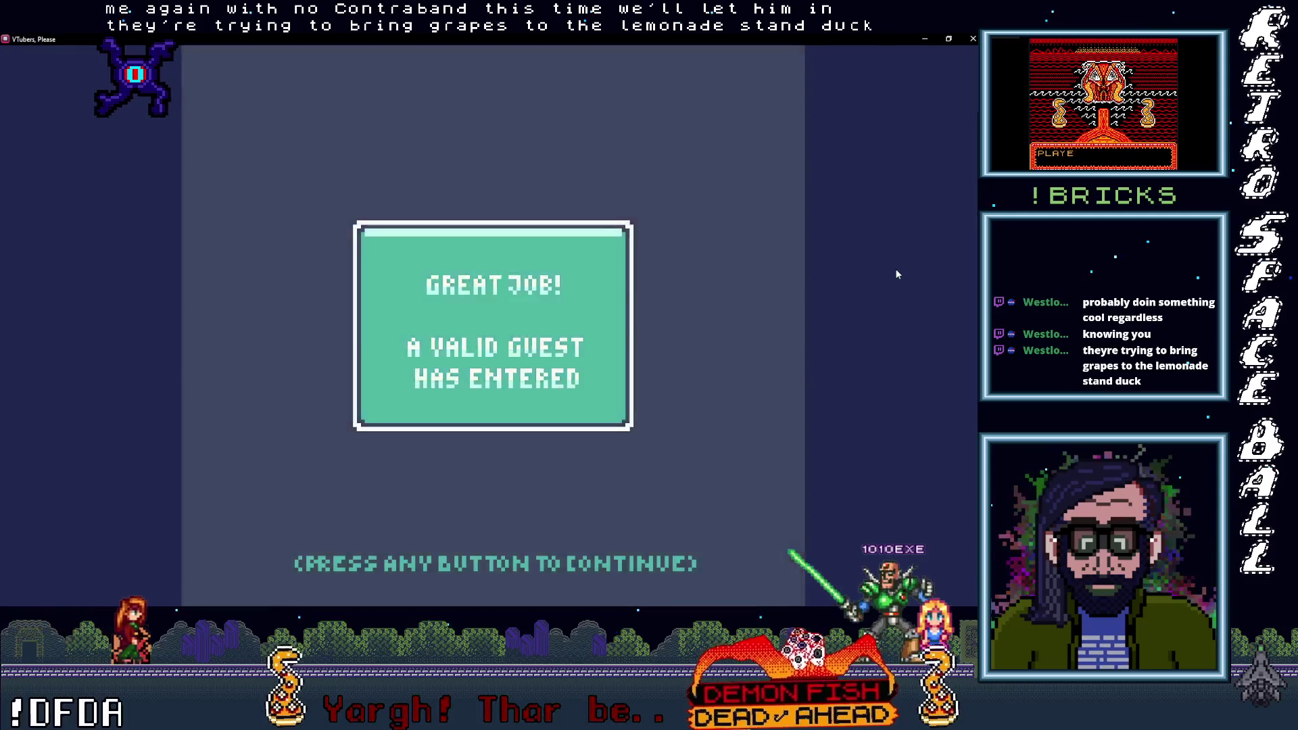
{"action": "left_click", "coordinate": [897, 274]}
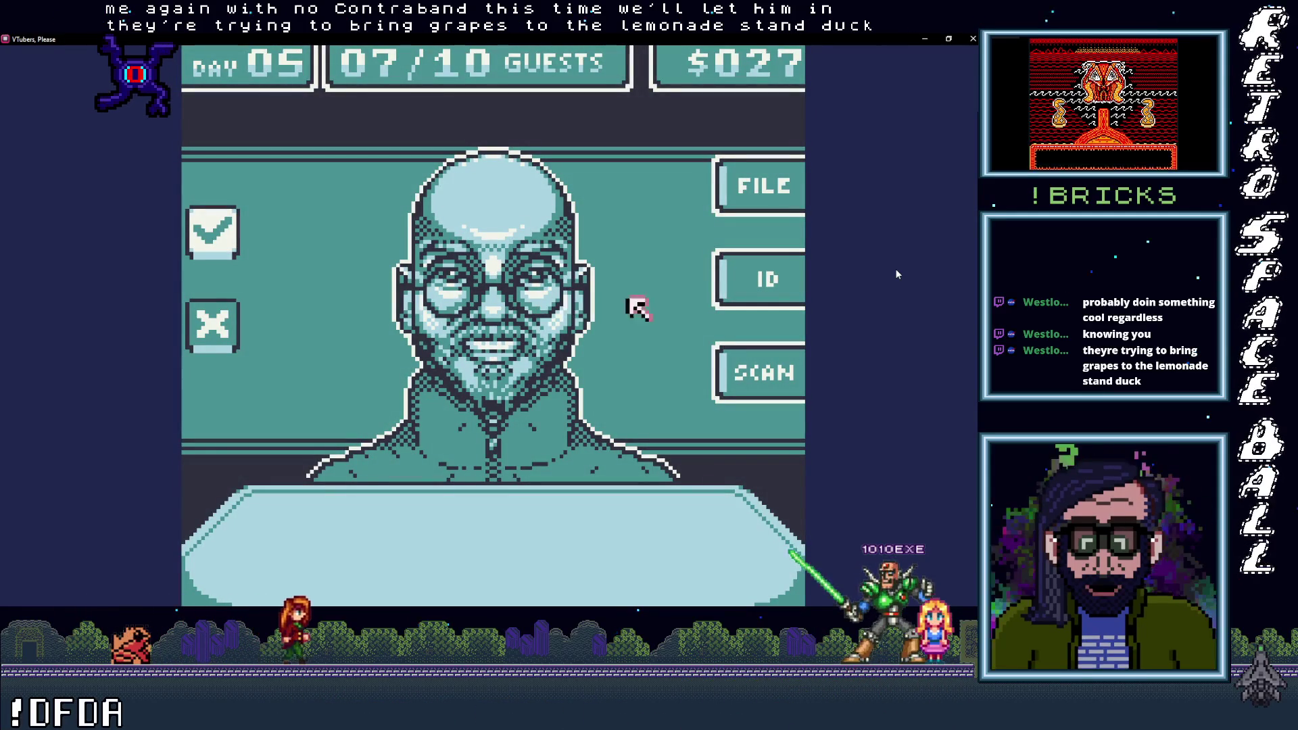
Step: Scan and admit the bald guest, then check the cat-eared guest's file and deny them
{"action": "left_click", "coordinate": [757, 373]}
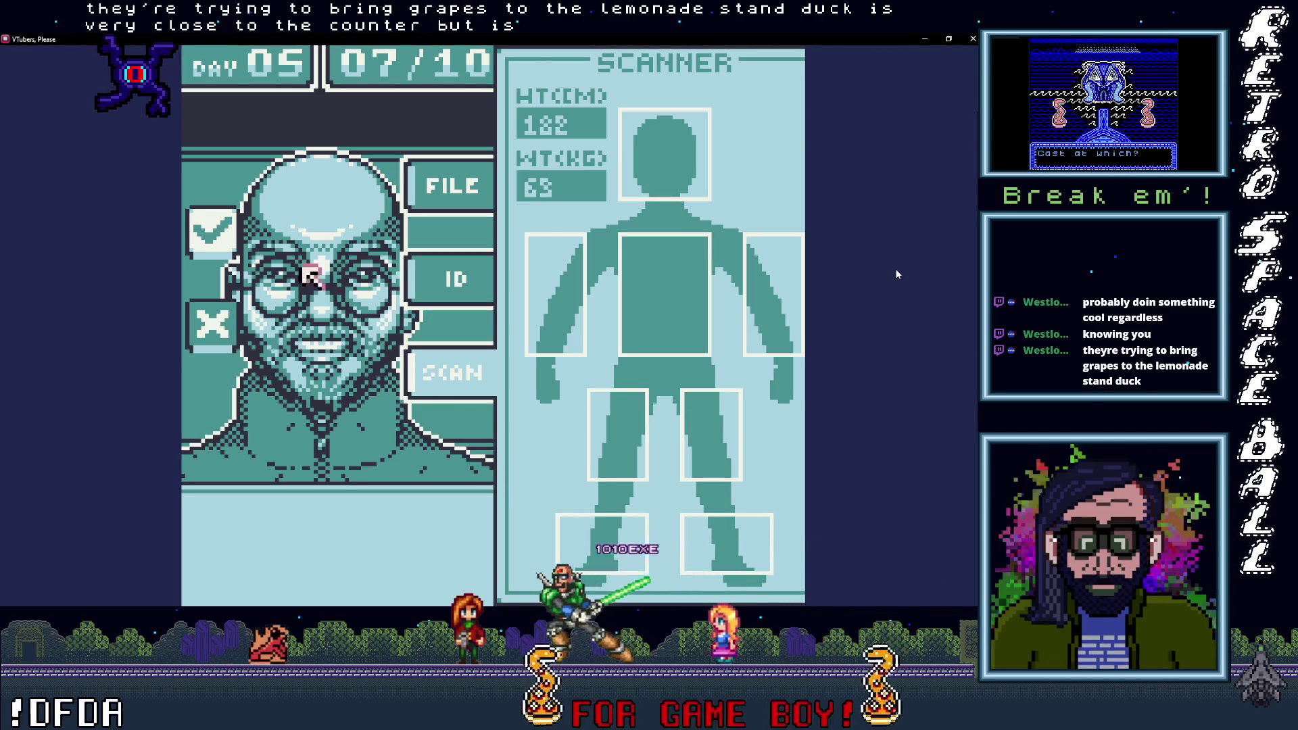
{"action": "key", "text": "z"}
{"action": "key", "text": "z"}
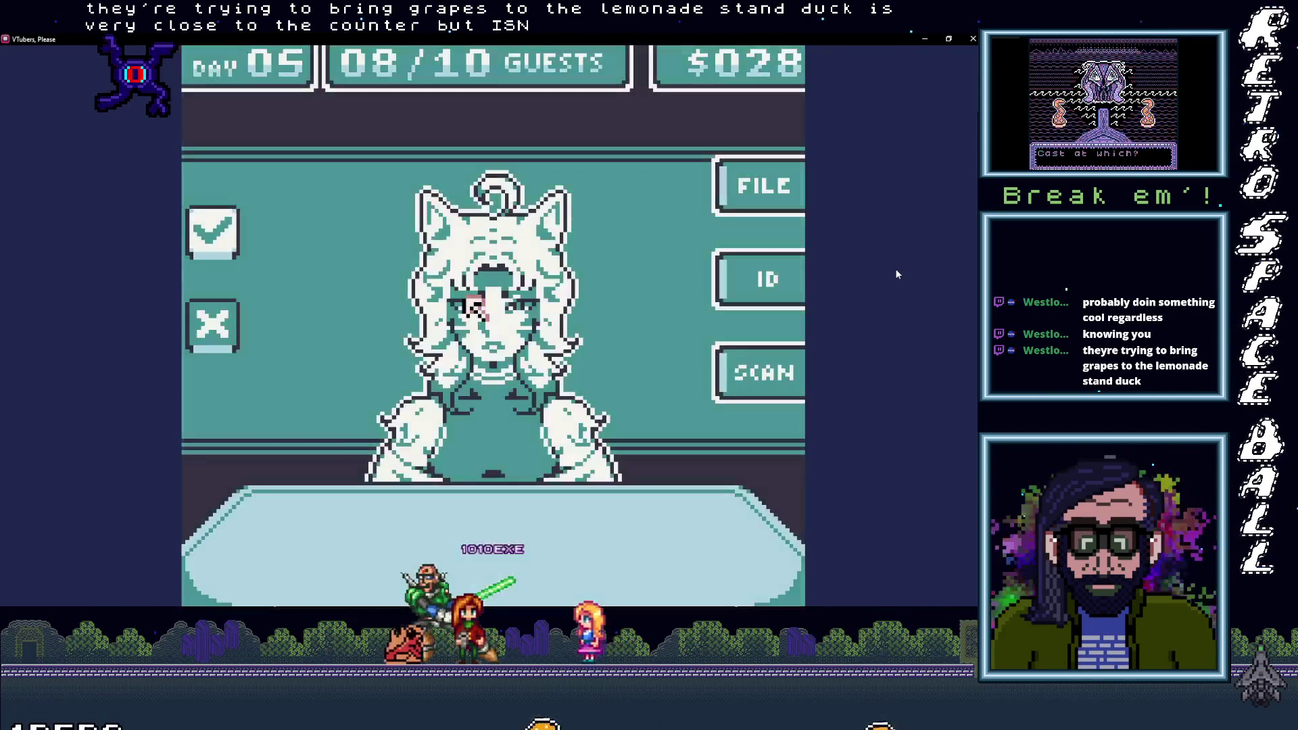
{"action": "key", "text": "z"}
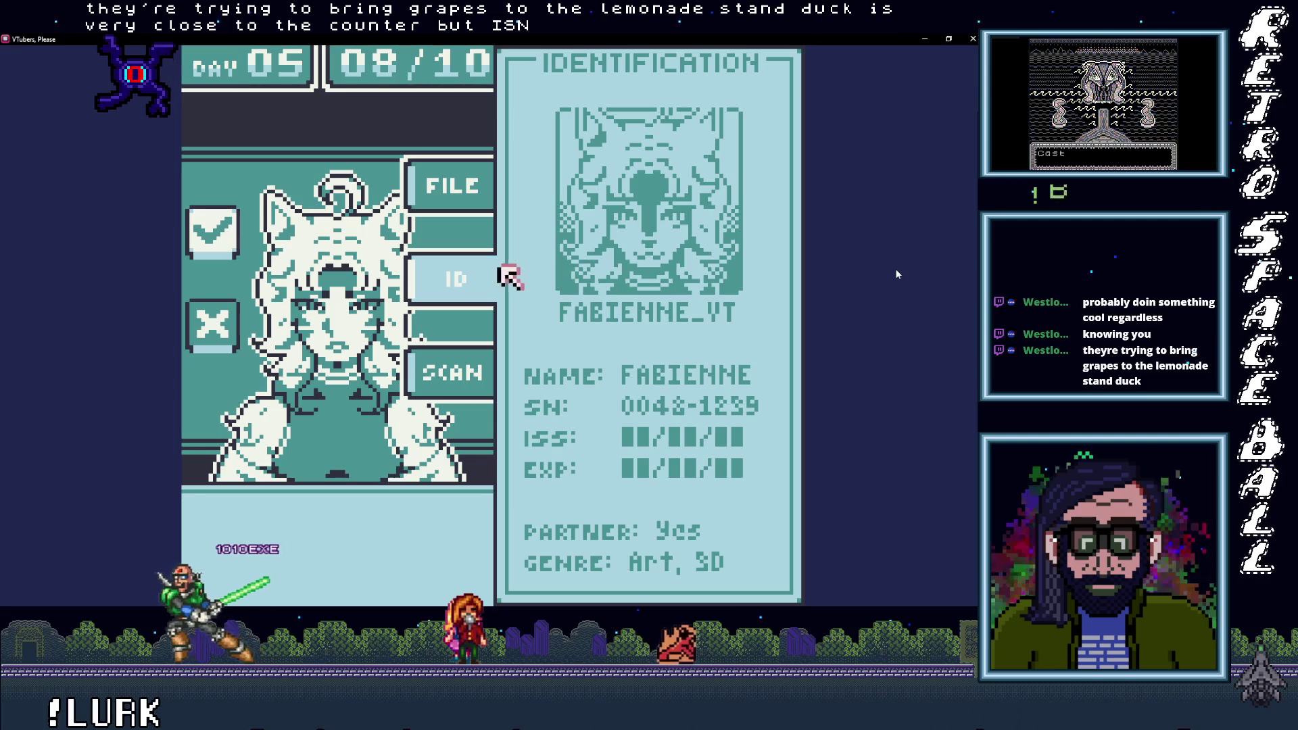
{"action": "key", "text": "z"}
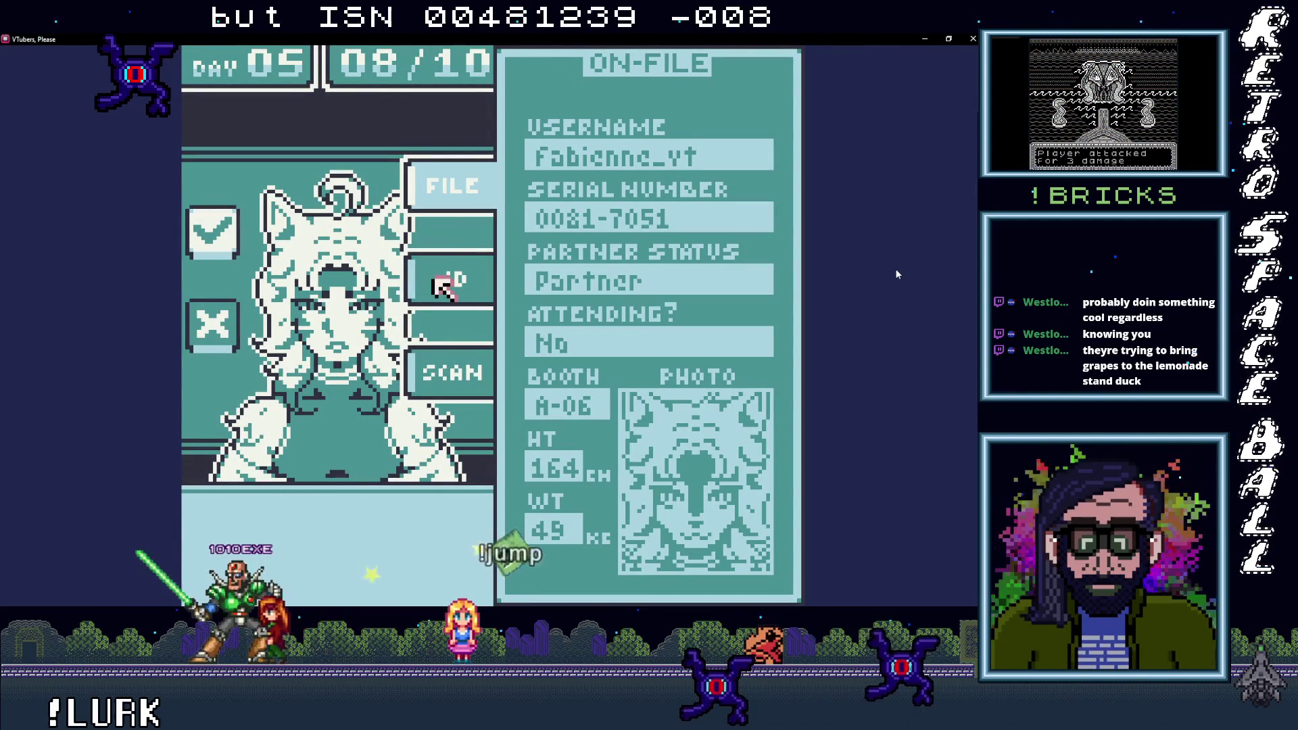
{"action": "left_click", "coordinate": [206, 335]}
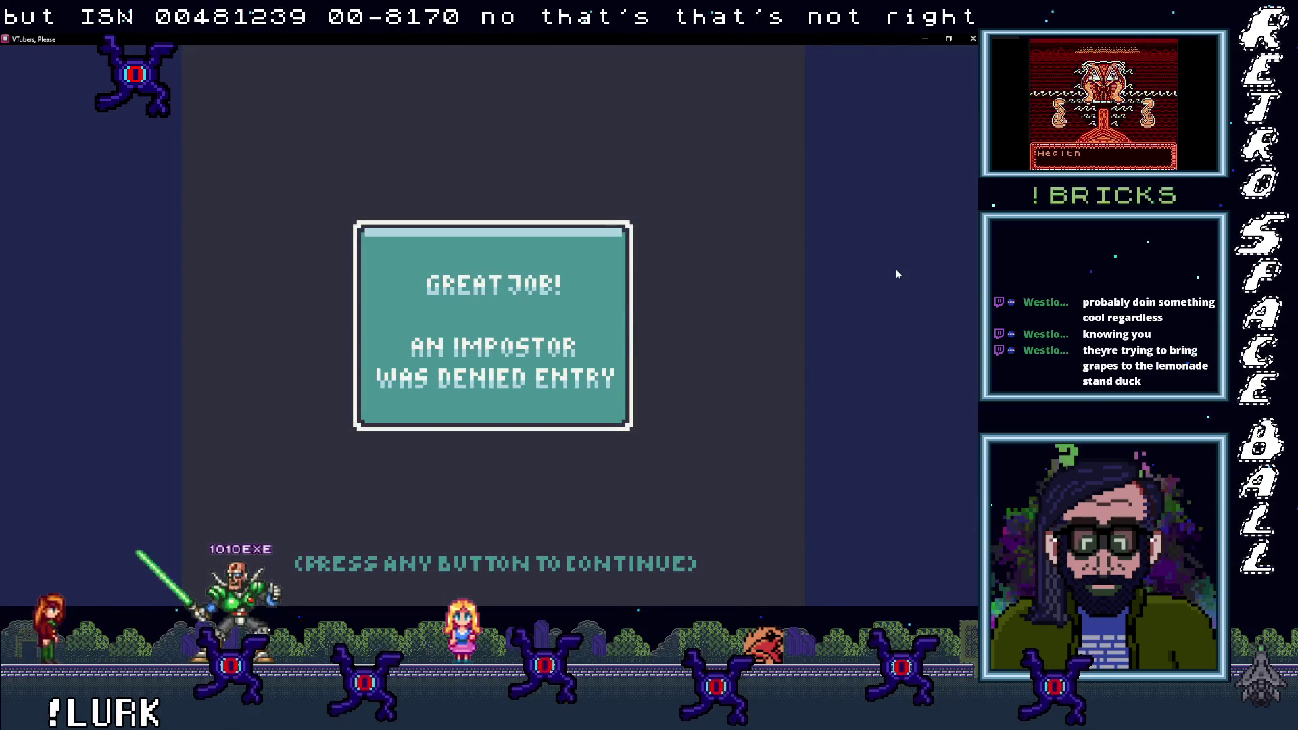
{"action": "left_click", "coordinate": [467, 304]}
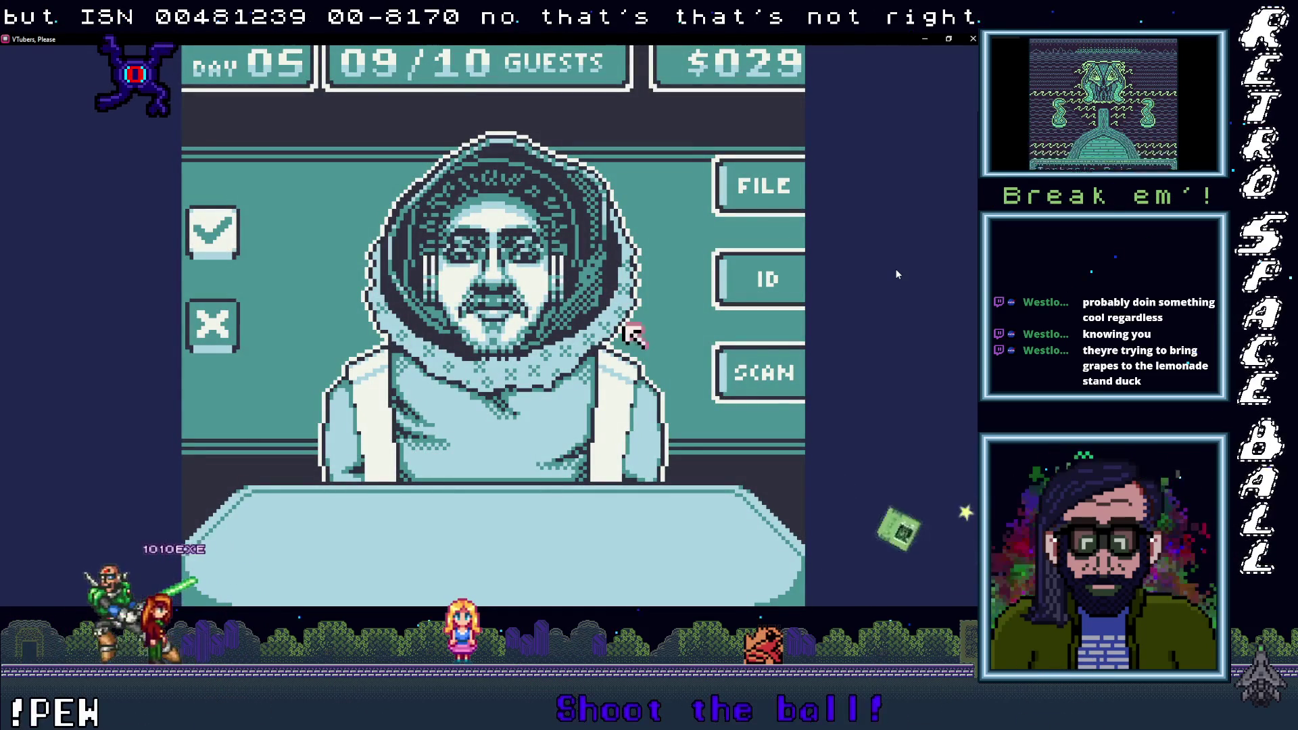
Step: Scan and admit the hooded guest, then deny the last guest of Day 05
{"action": "left_click", "coordinate": [759, 370]}
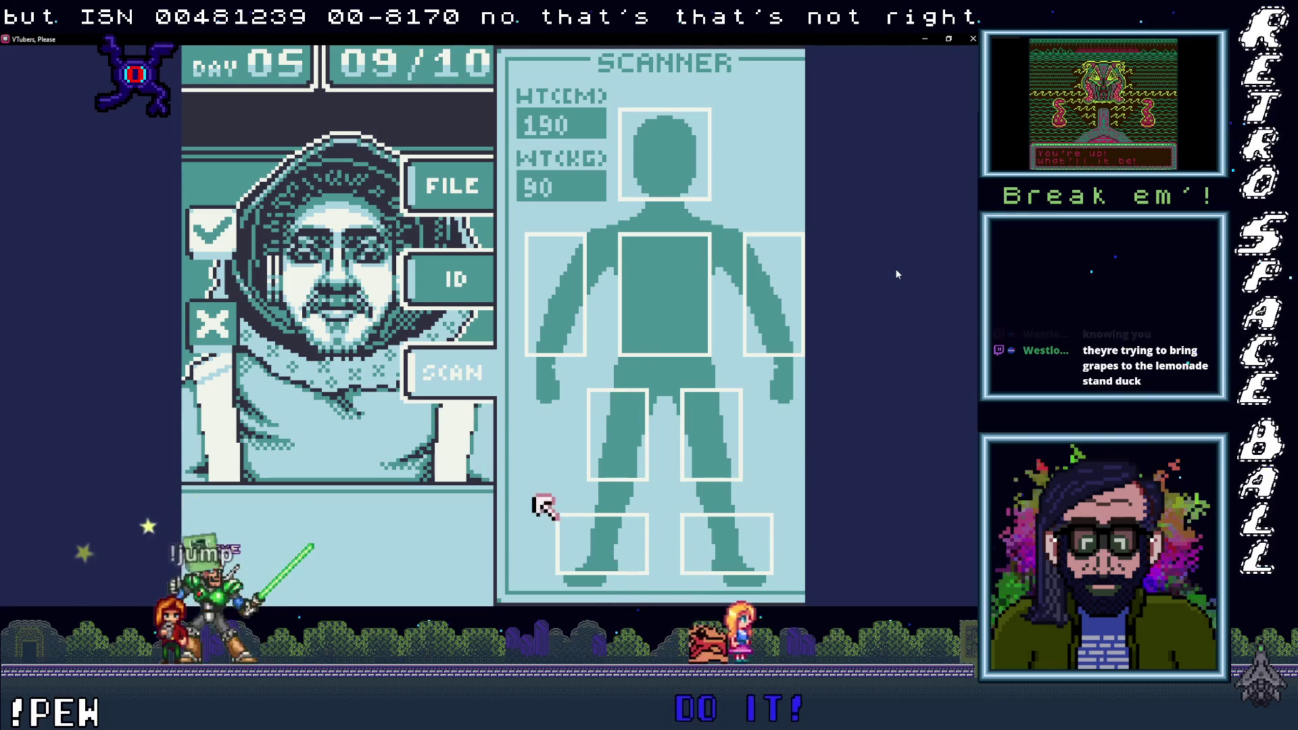
{"action": "left_click", "coordinate": [212, 230]}
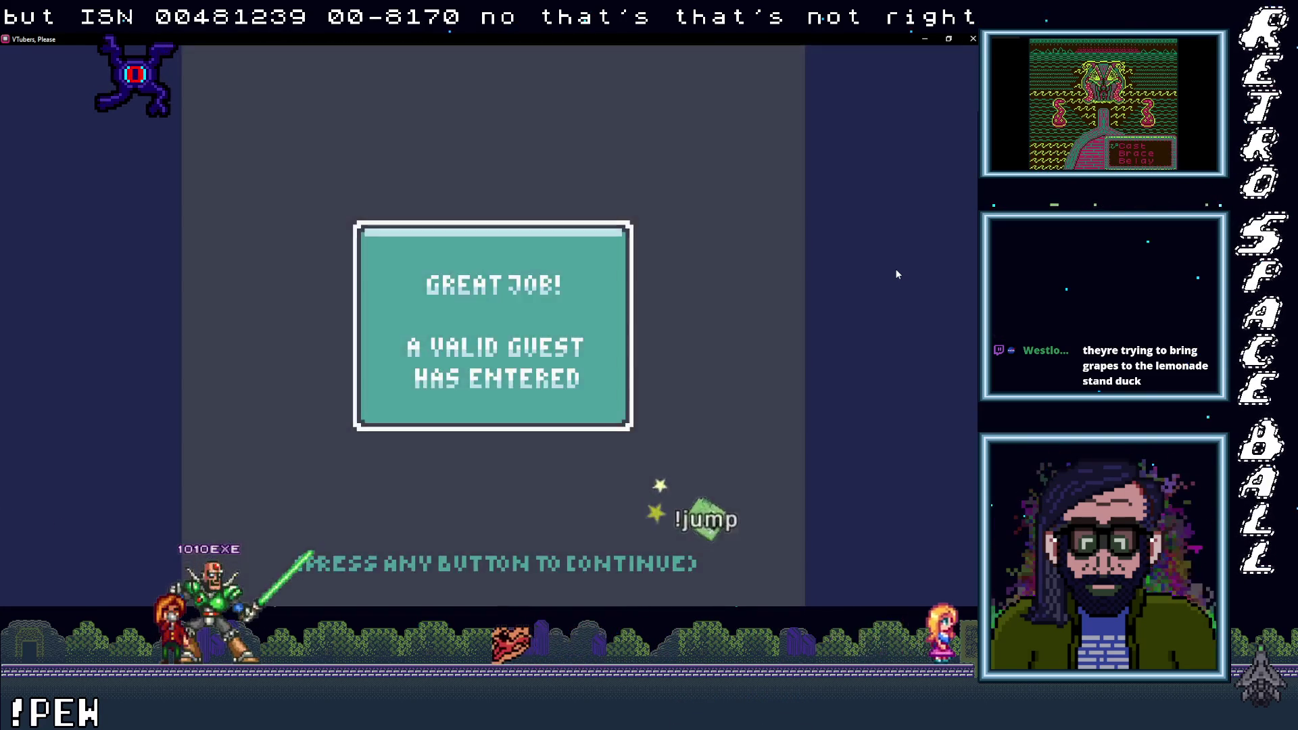
{"action": "left_click", "coordinate": [474, 307]}
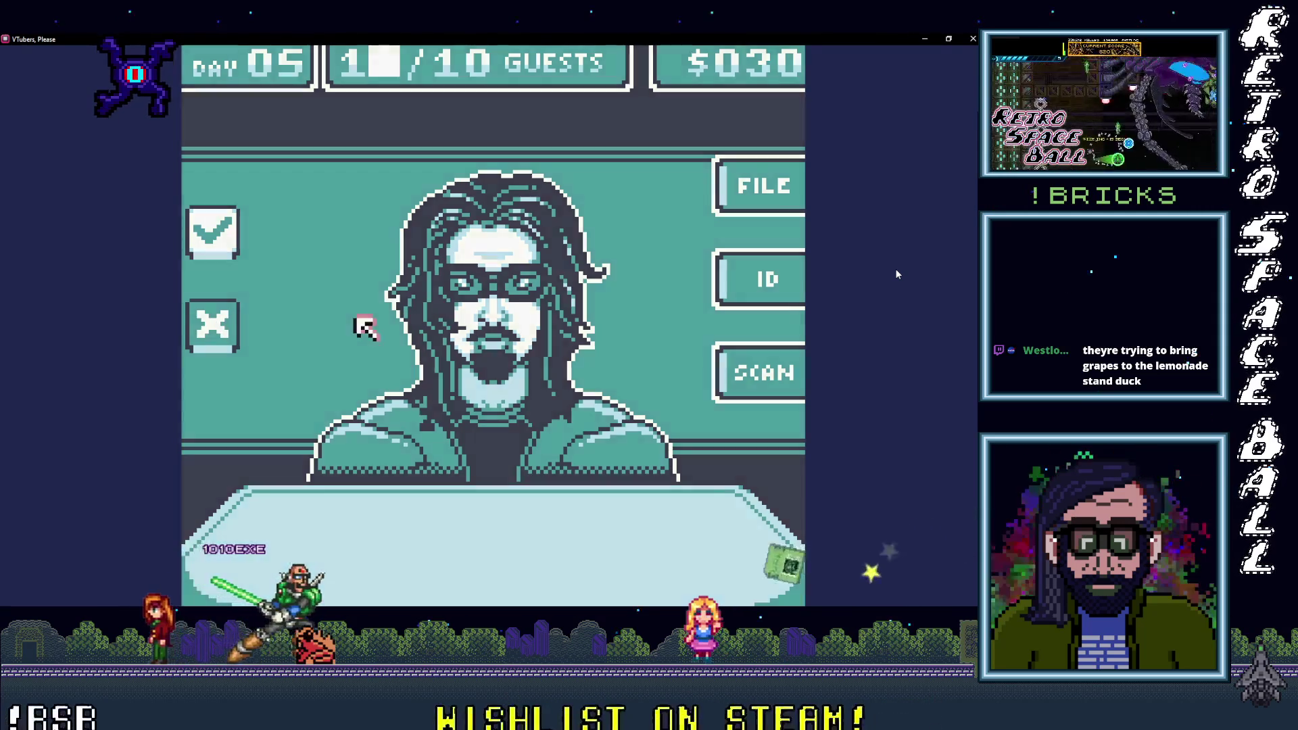
{"action": "left_click", "coordinate": [211, 324]}
Step: Move past the Day 05 summary and Day 06 briefing to the first guest
{"action": "left_click", "coordinate": [211, 324]}
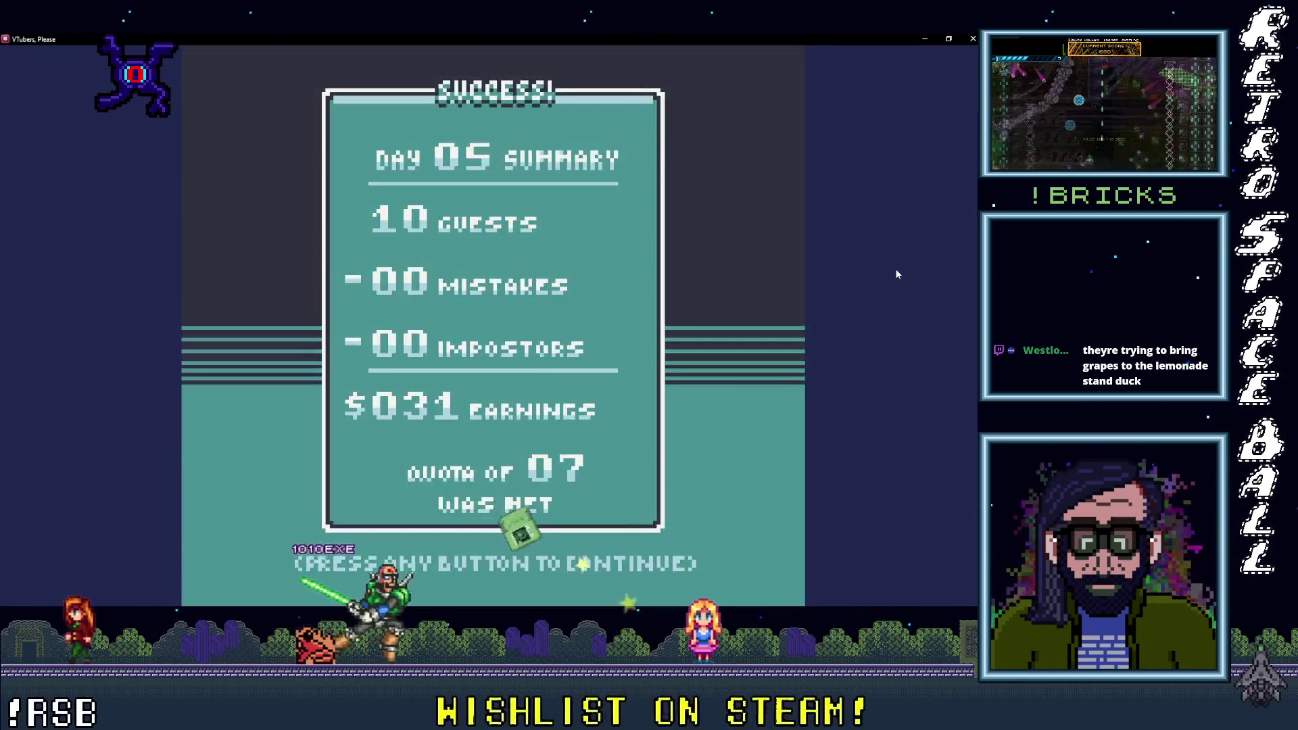
{"action": "key", "text": "space"}
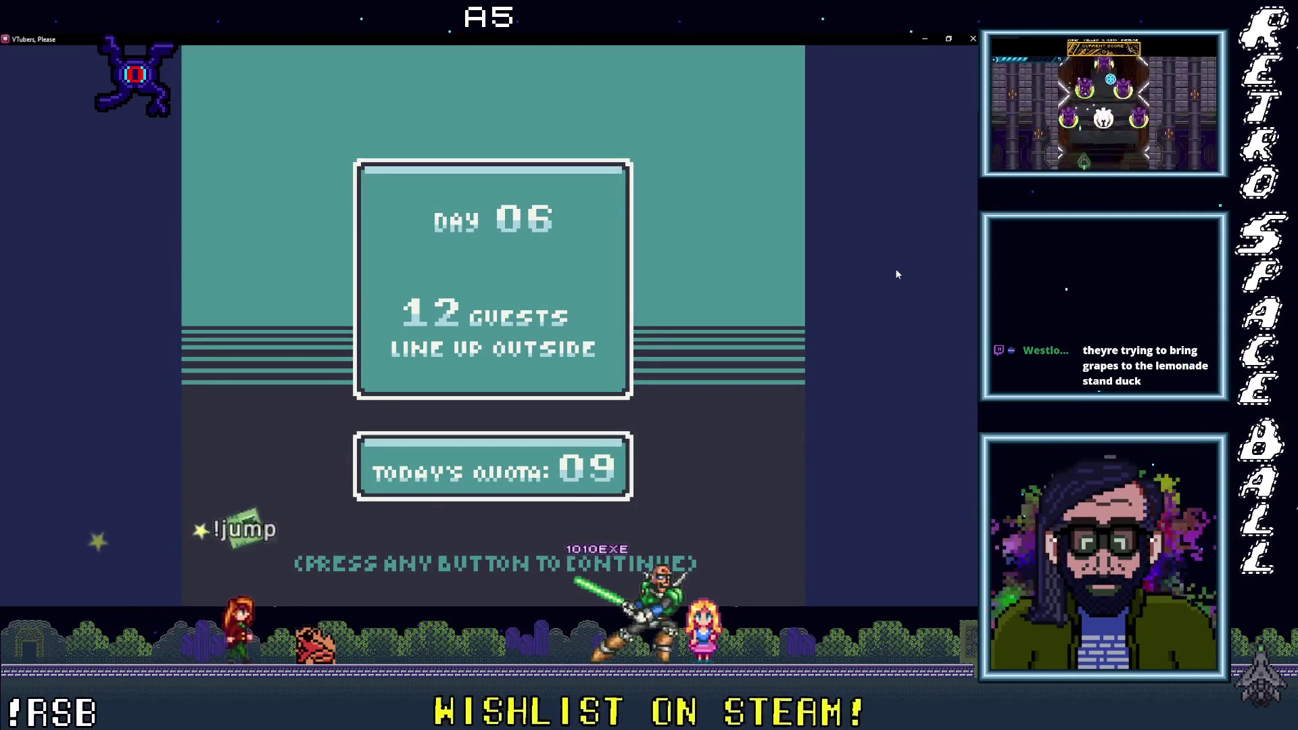
{"action": "key", "text": "space"}
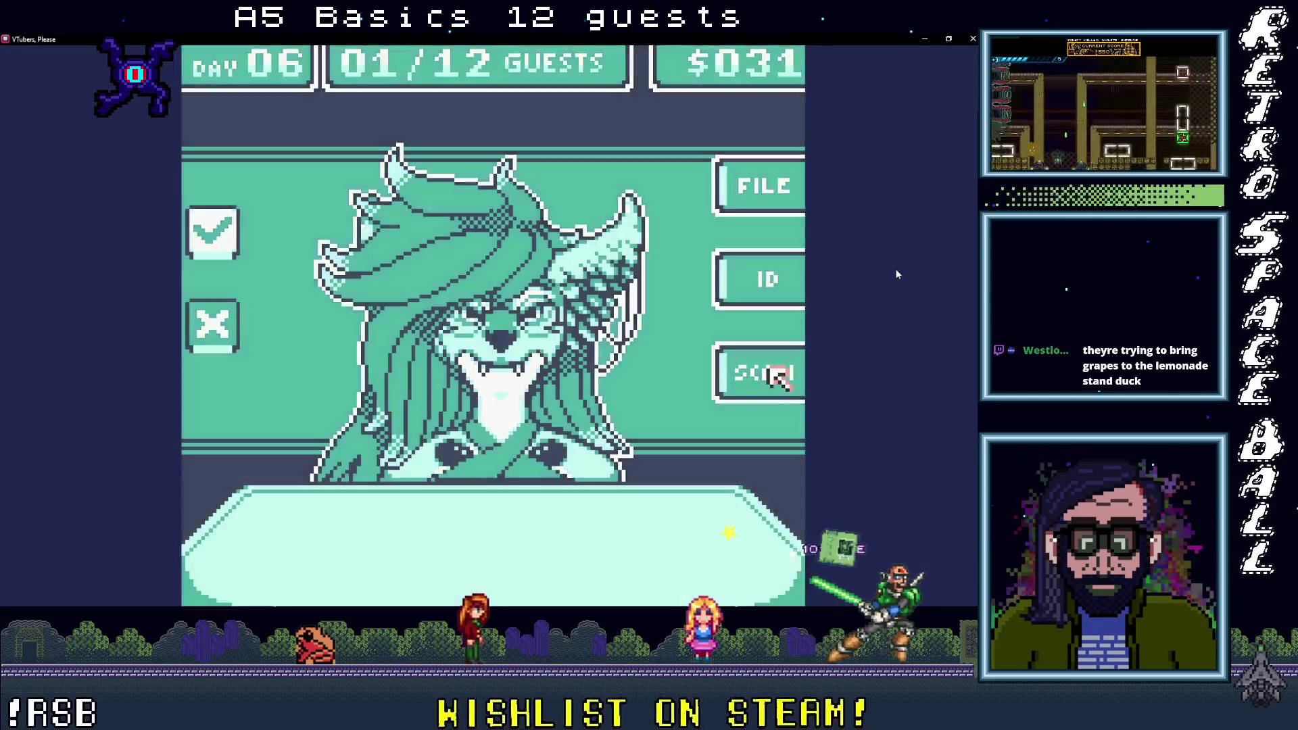
Step: Scan and admit the first Day 06 guest, then bring in the next guests
{"action": "left_click", "coordinate": [756, 373]}
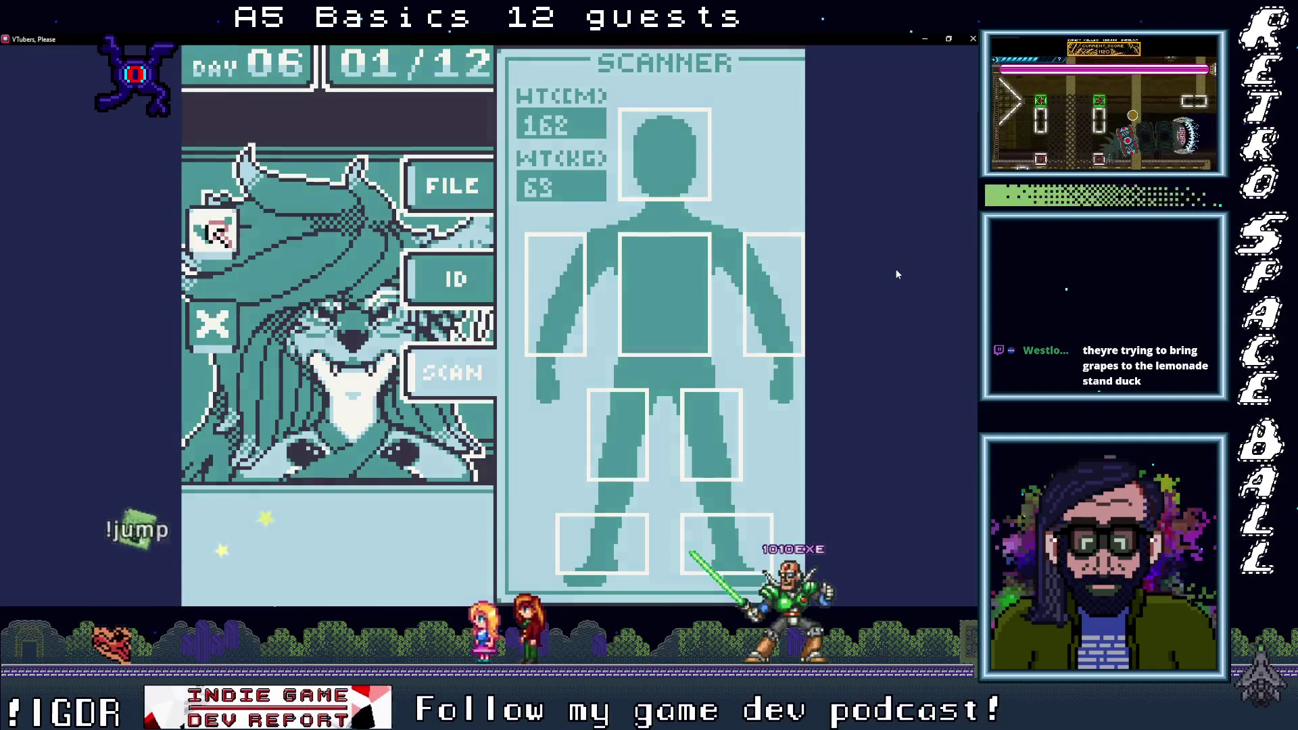
{"action": "key", "text": "Return"}
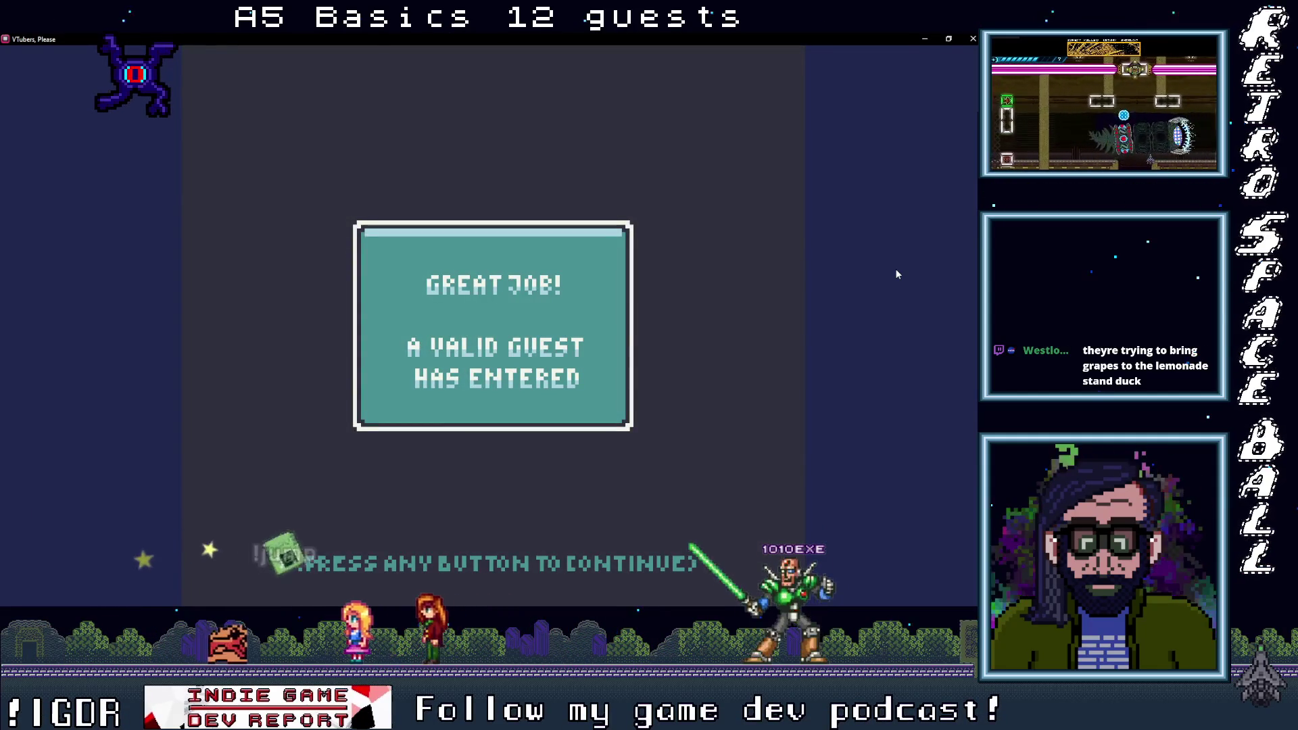
{"action": "key", "text": "Return"}
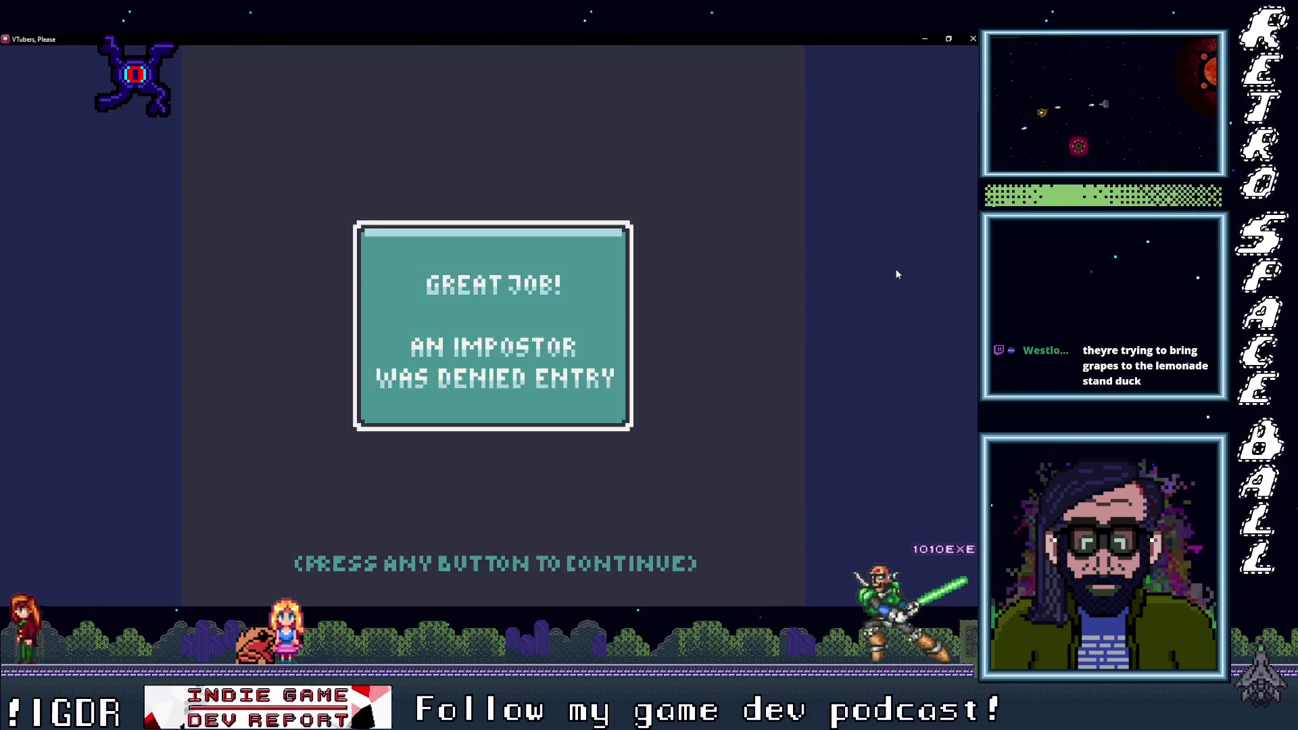
{"action": "key", "text": "Return"}
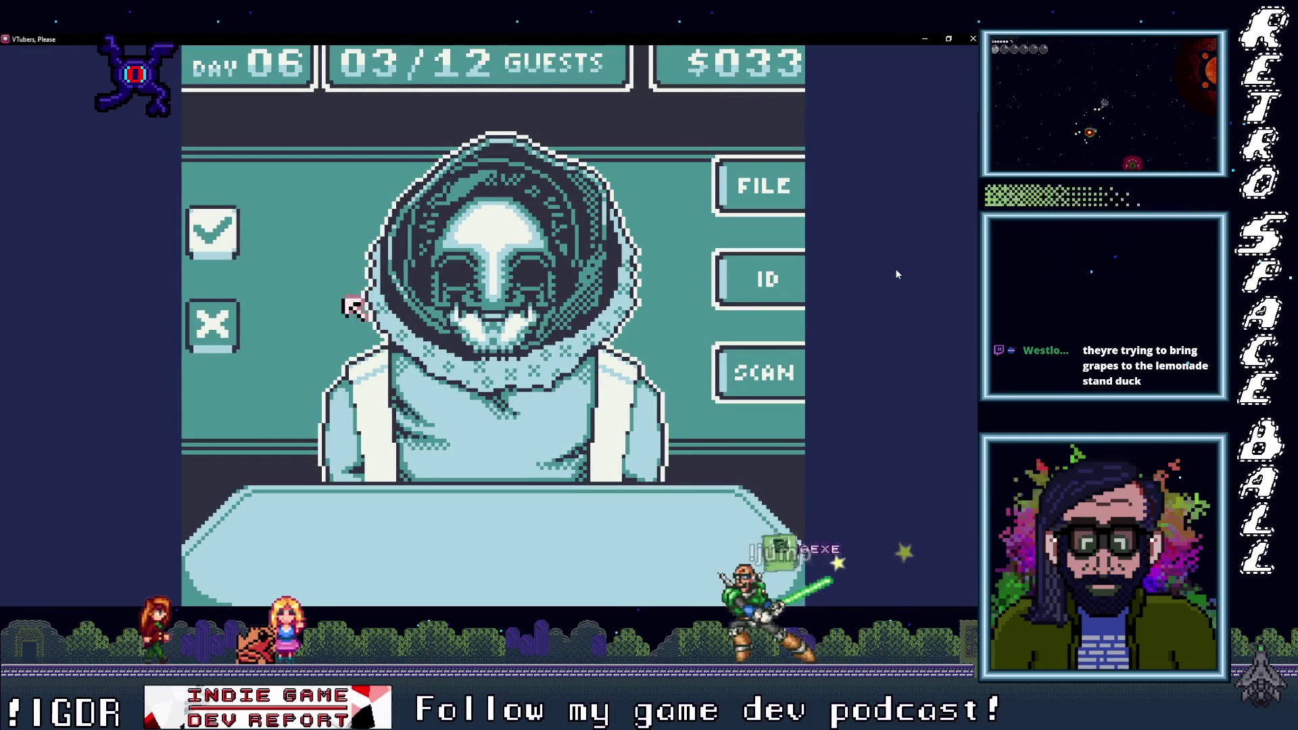
Step: Deny the hooded guest, then scan the next guest and deny them too
{"action": "key", "text": "Return"}
{"action": "key", "text": "Return"}
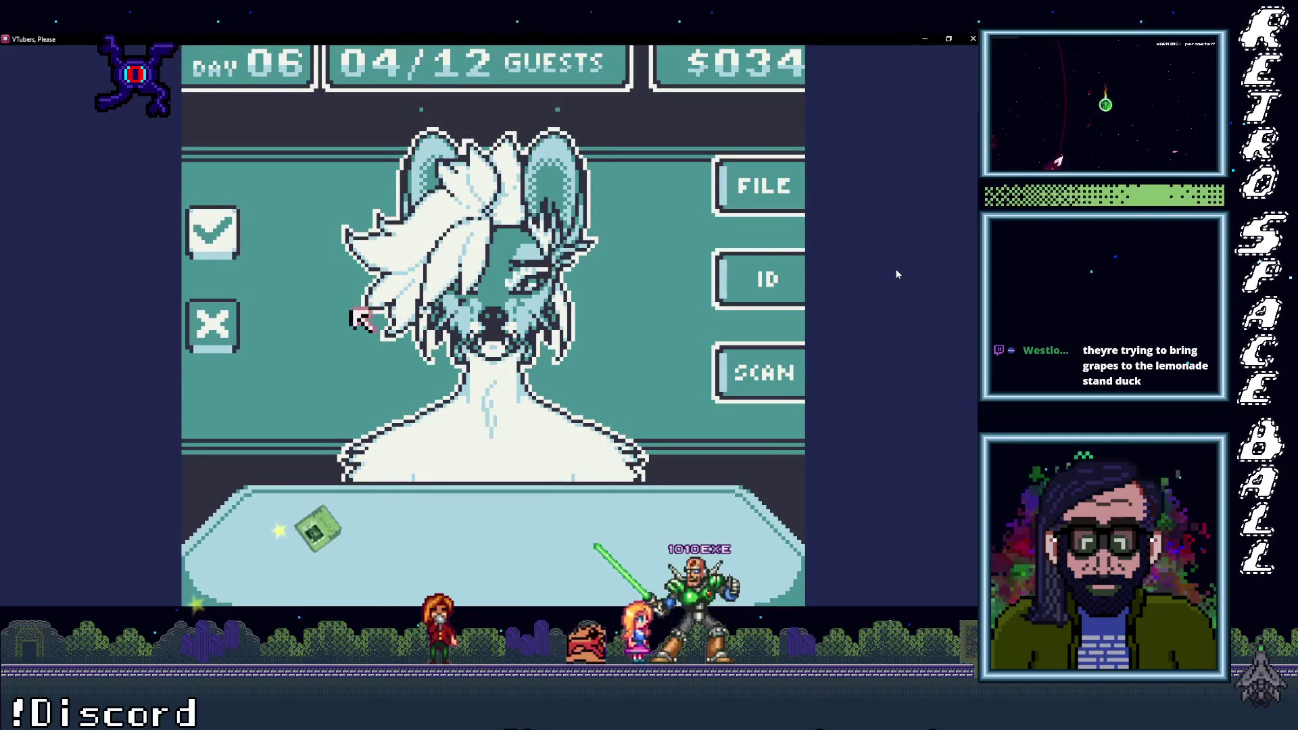
{"action": "left_click", "coordinate": [748, 382]}
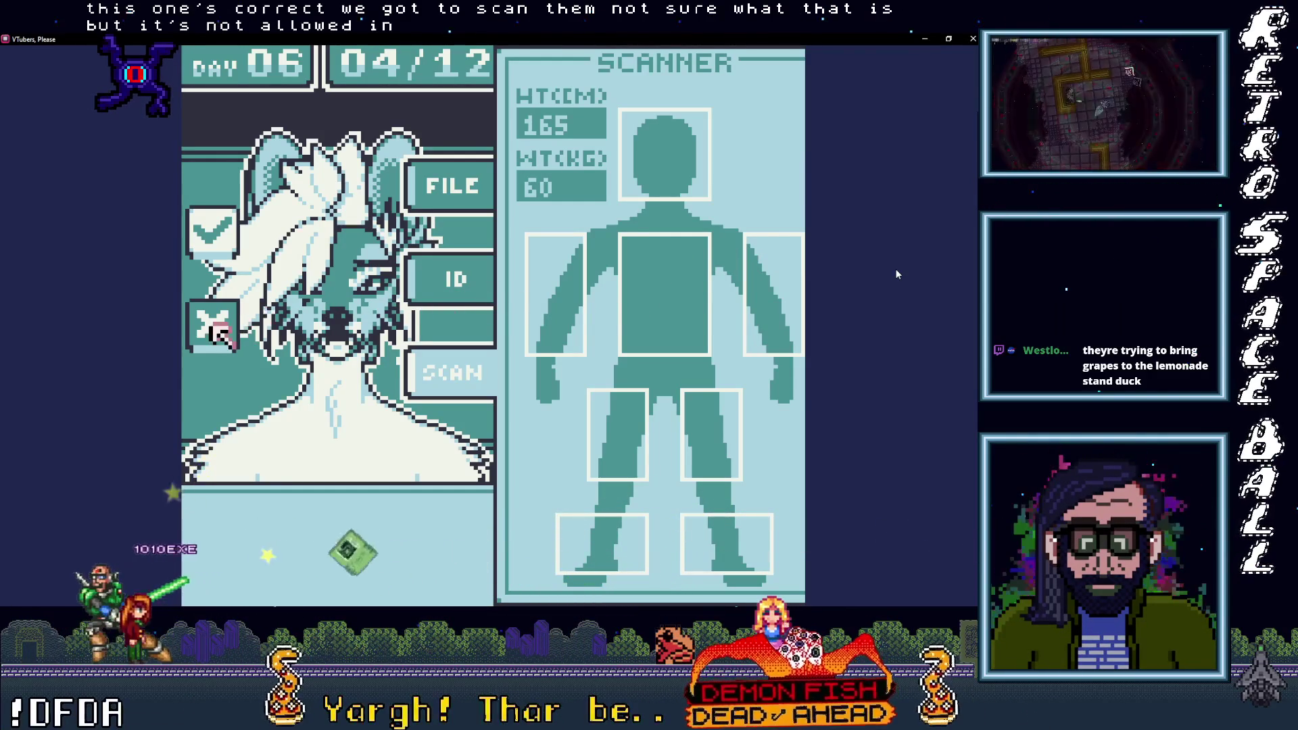
{"action": "key", "text": "x"}
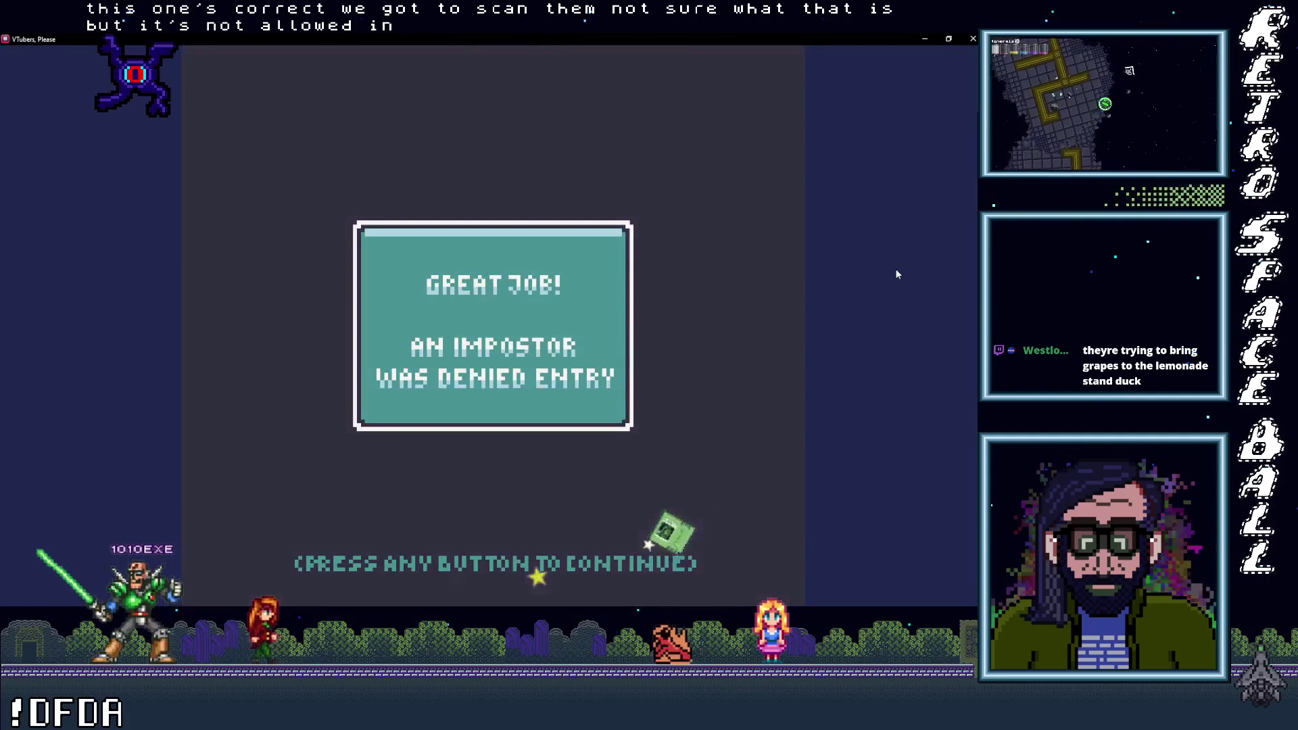
{"action": "key", "text": "Return"}
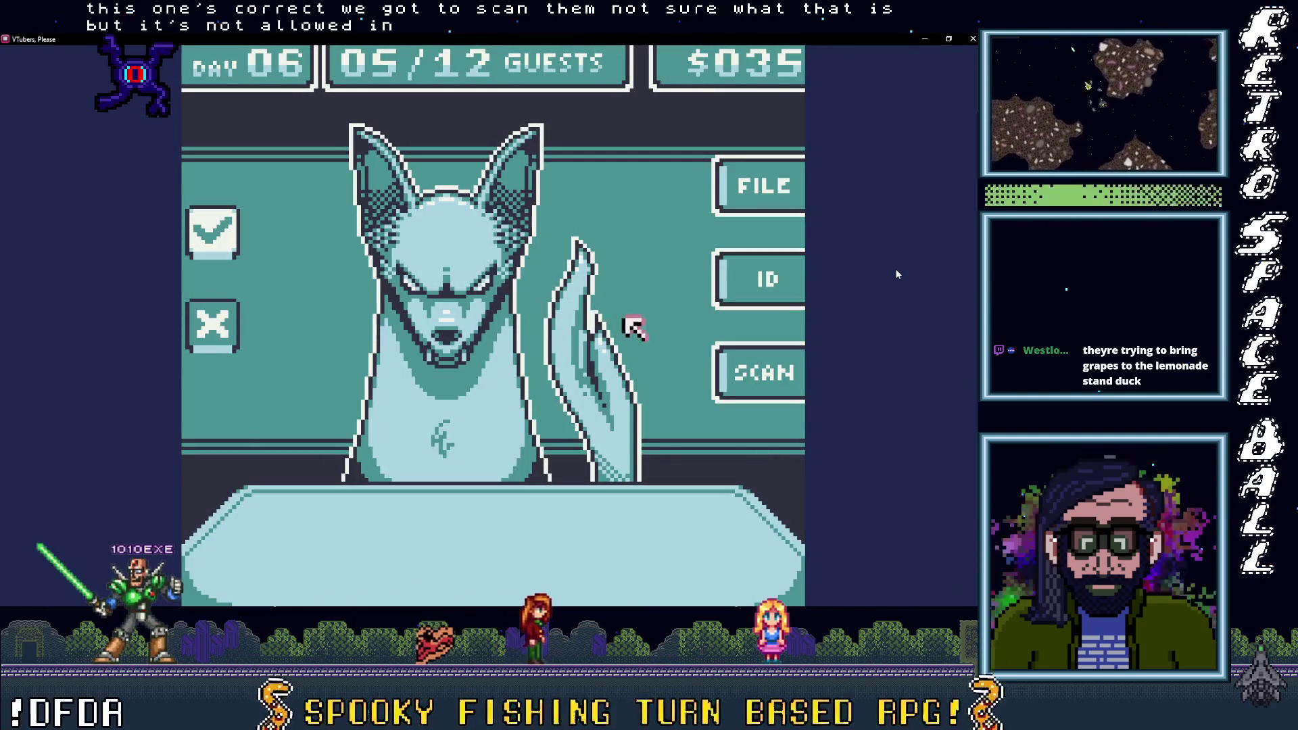
Step: Scan and approve the fox guest, then scan the sixth guest's arm and admit them
{"action": "key", "text": "Return"}
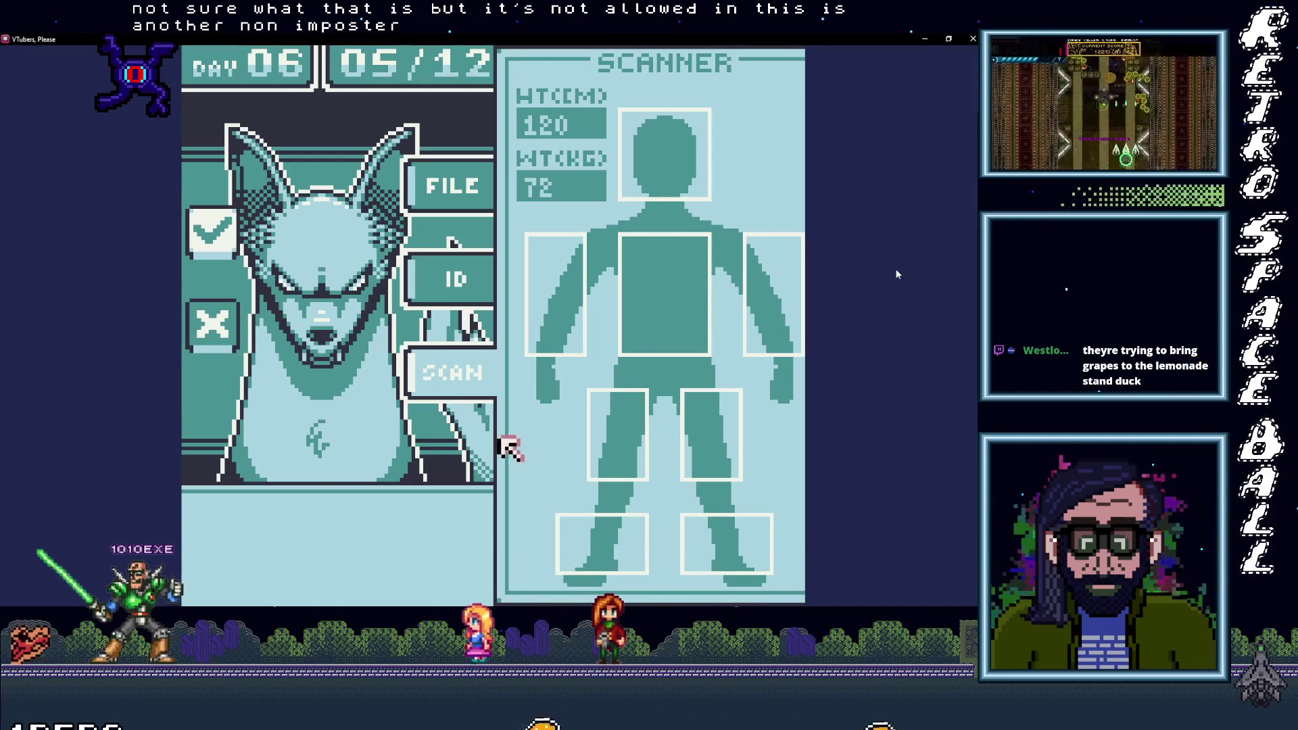
{"action": "key", "text": "Return"}
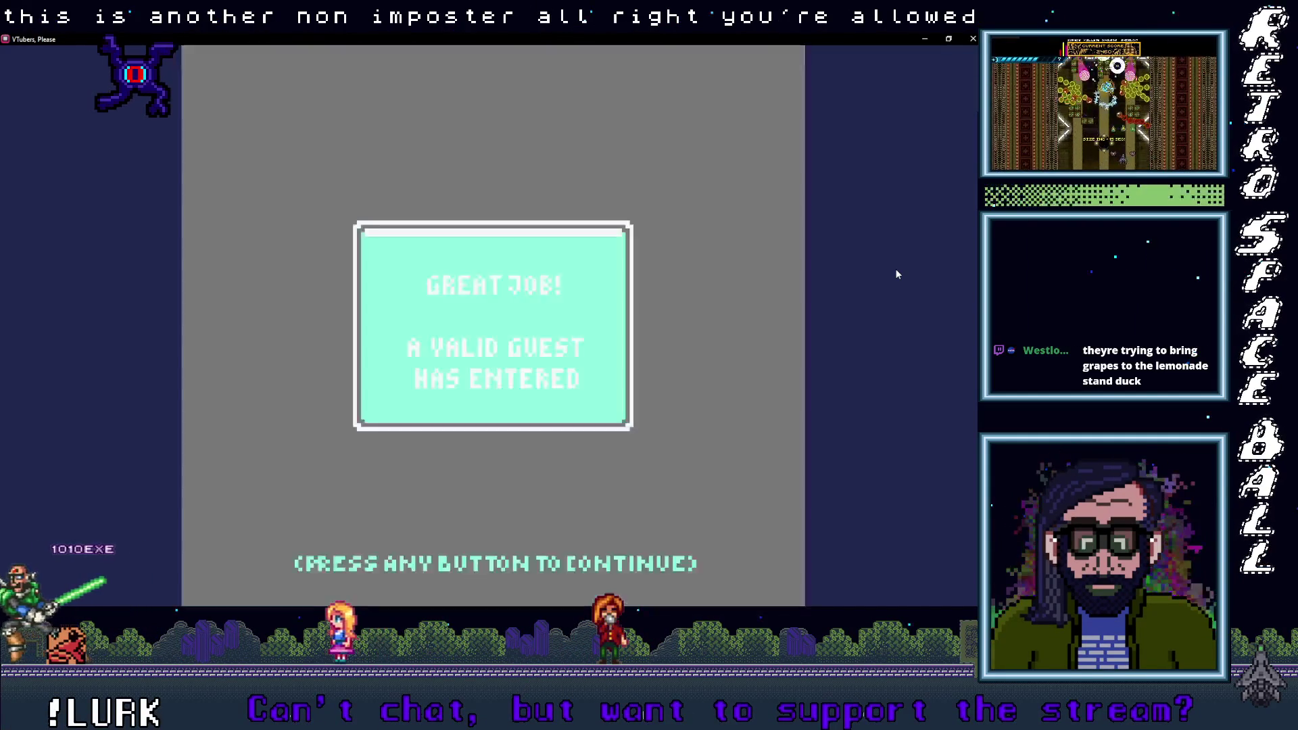
{"action": "key", "text": "Return"}
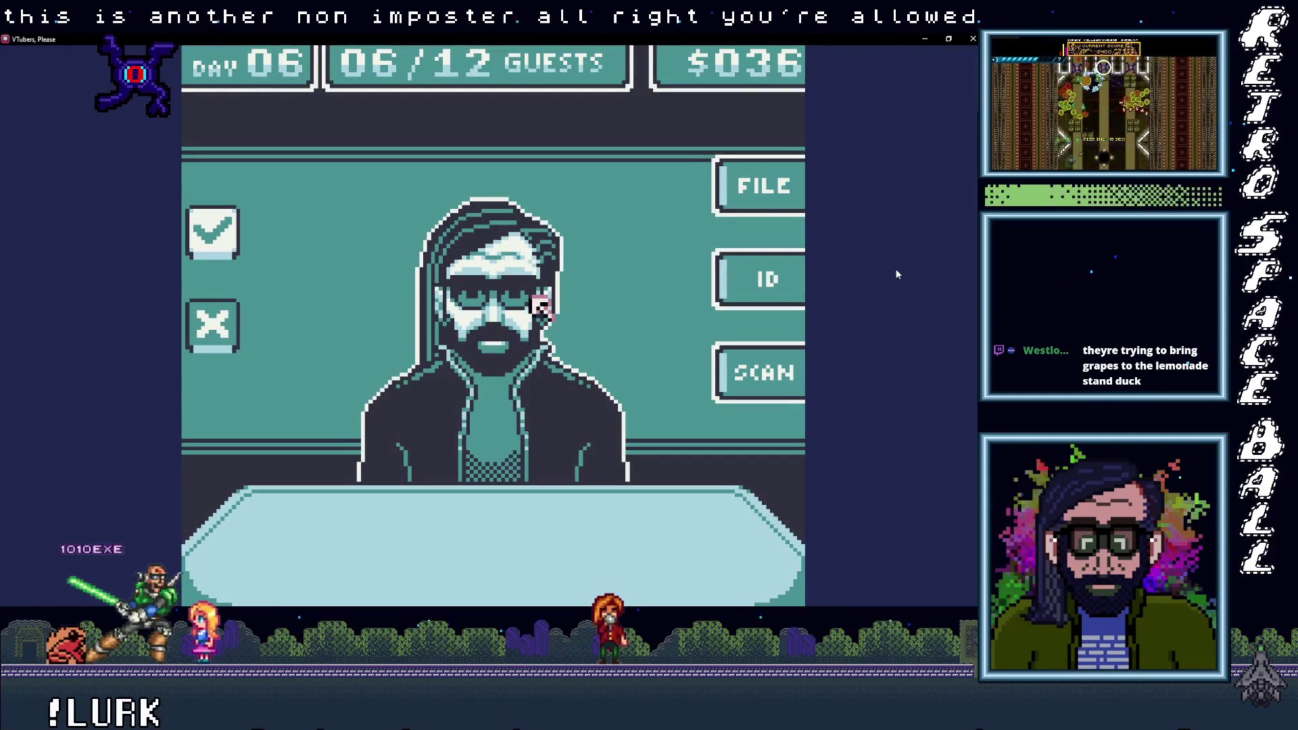
{"action": "left_click", "coordinate": [741, 371]}
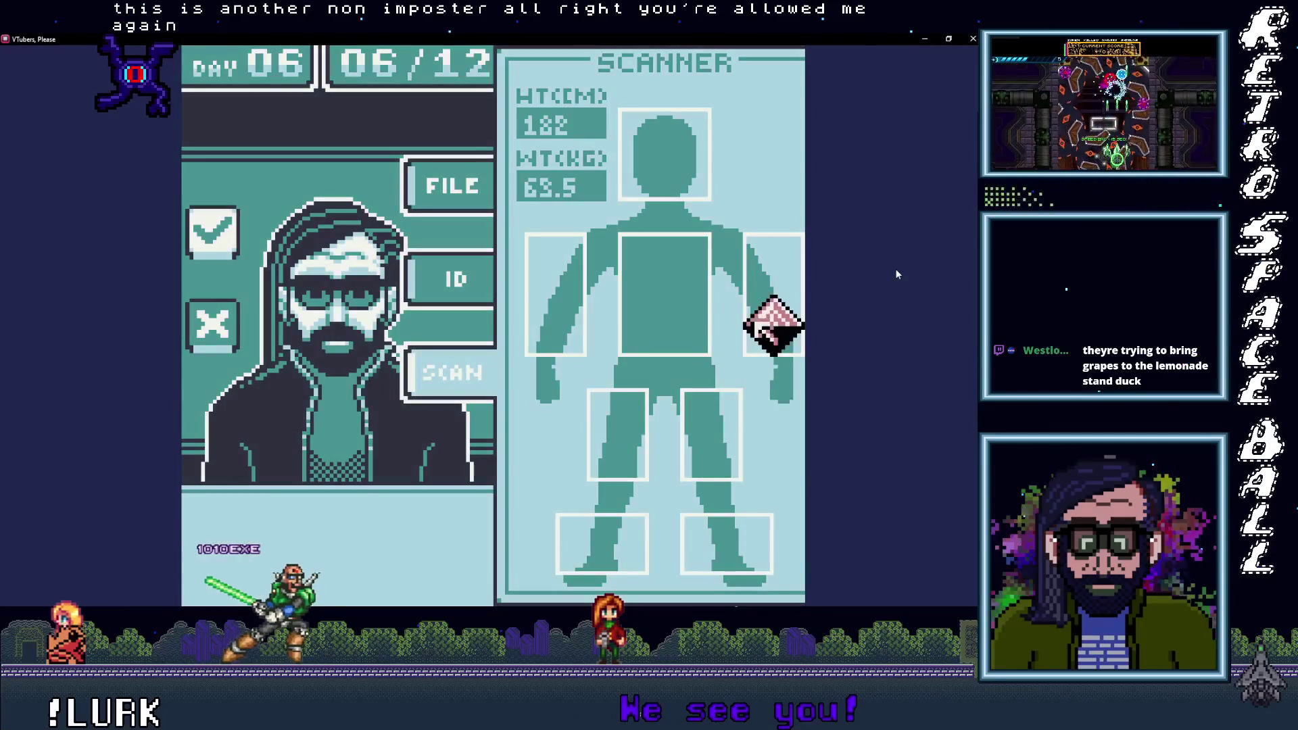
{"action": "key", "text": "Left"}
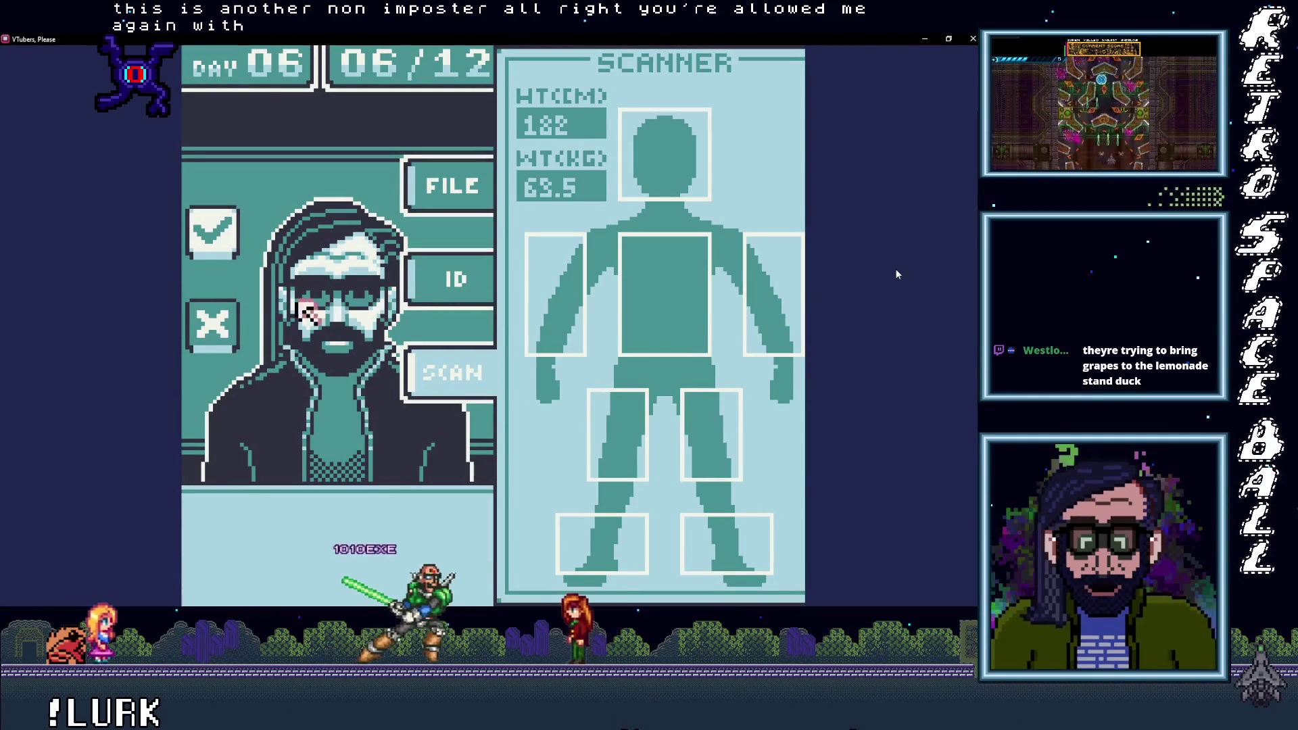
{"action": "key", "text": "Return"}
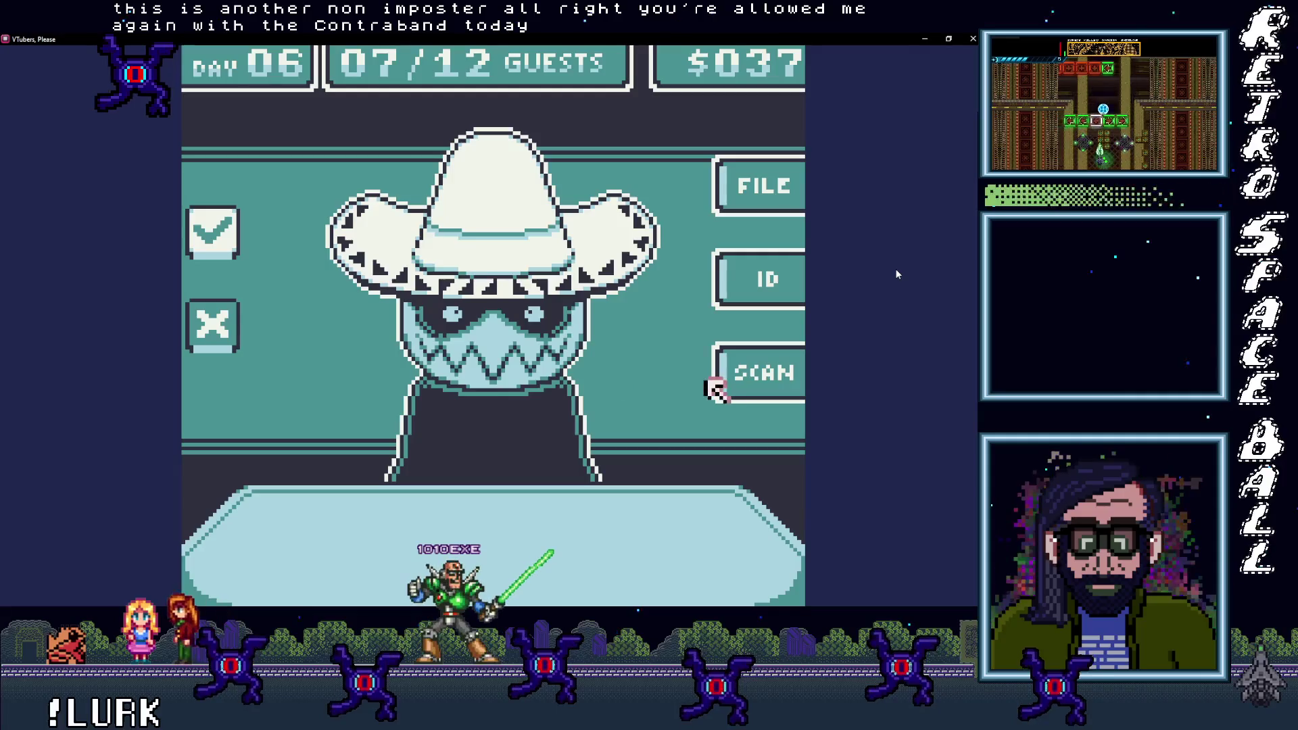
Step: Scan the sombrero guest's arm and foot, then approve their entry
{"action": "key", "text": "Return"}
{"action": "key", "text": "Left"}
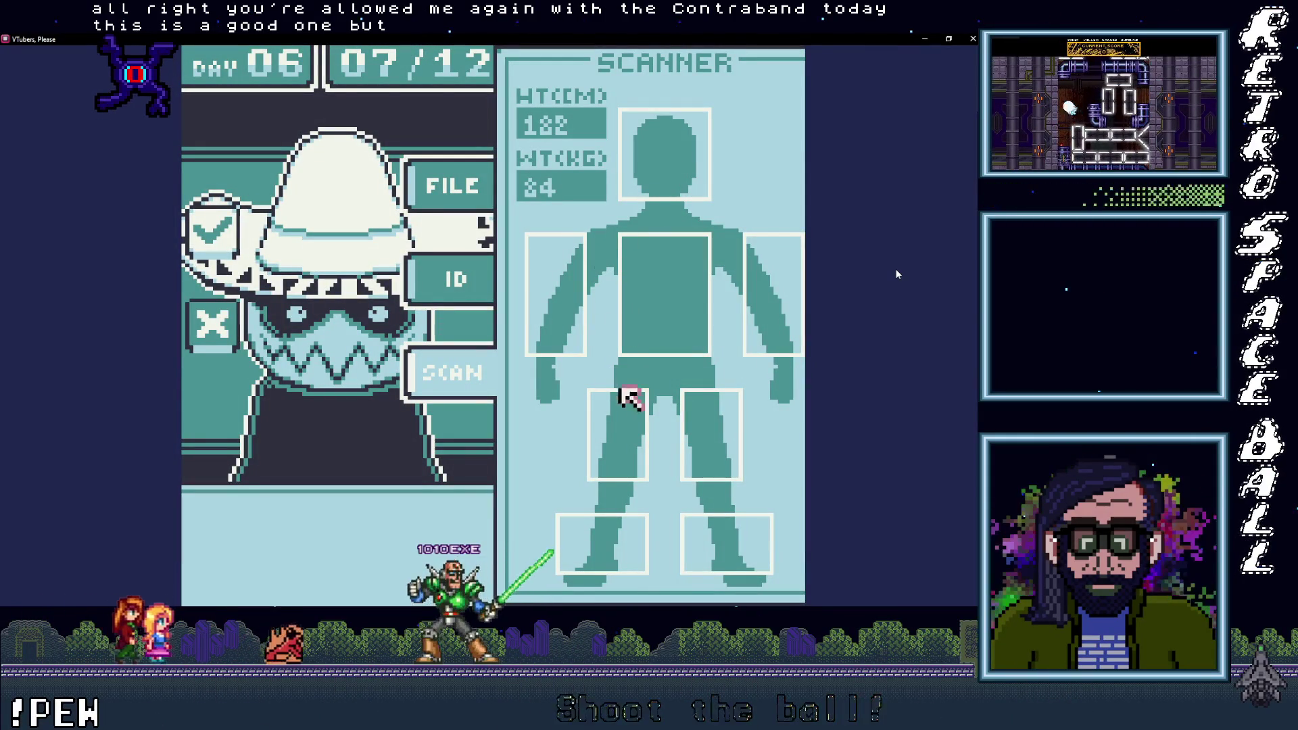
{"action": "key", "text": "Left"}
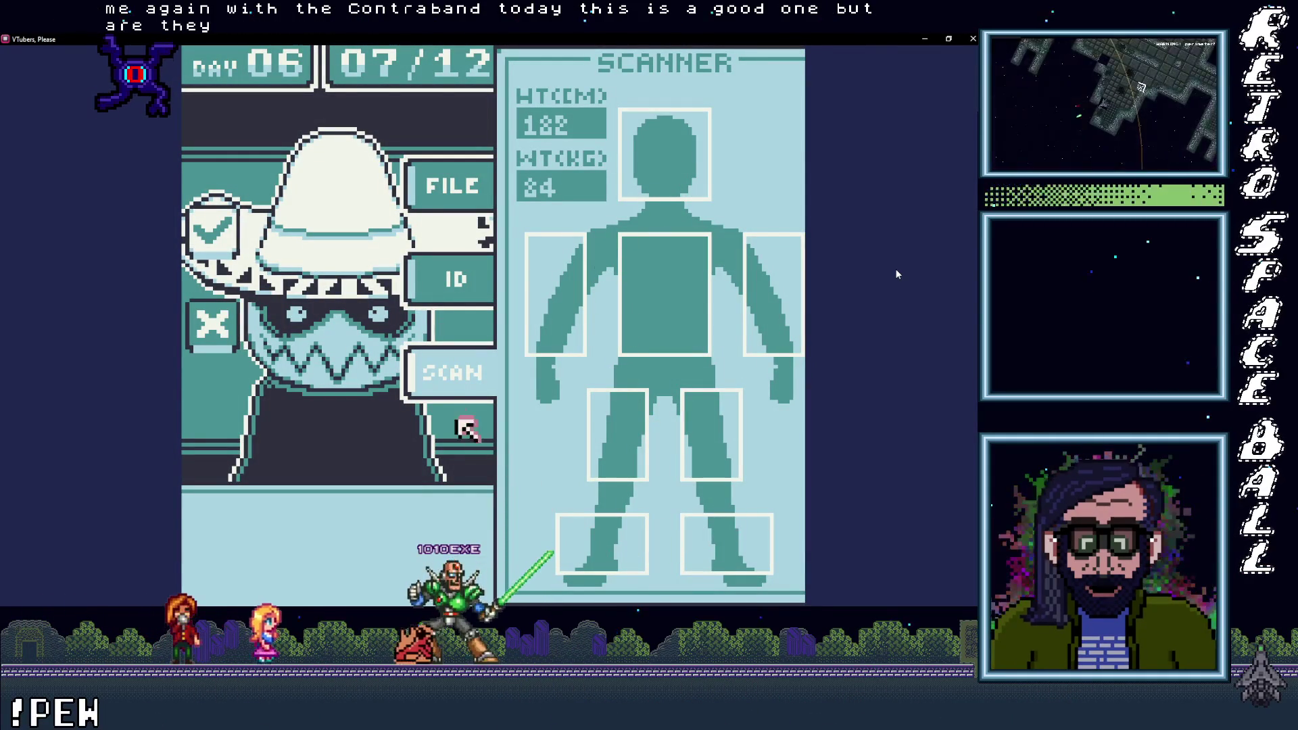
{"action": "key", "text": "Return"}
{"action": "key", "text": "Return"}
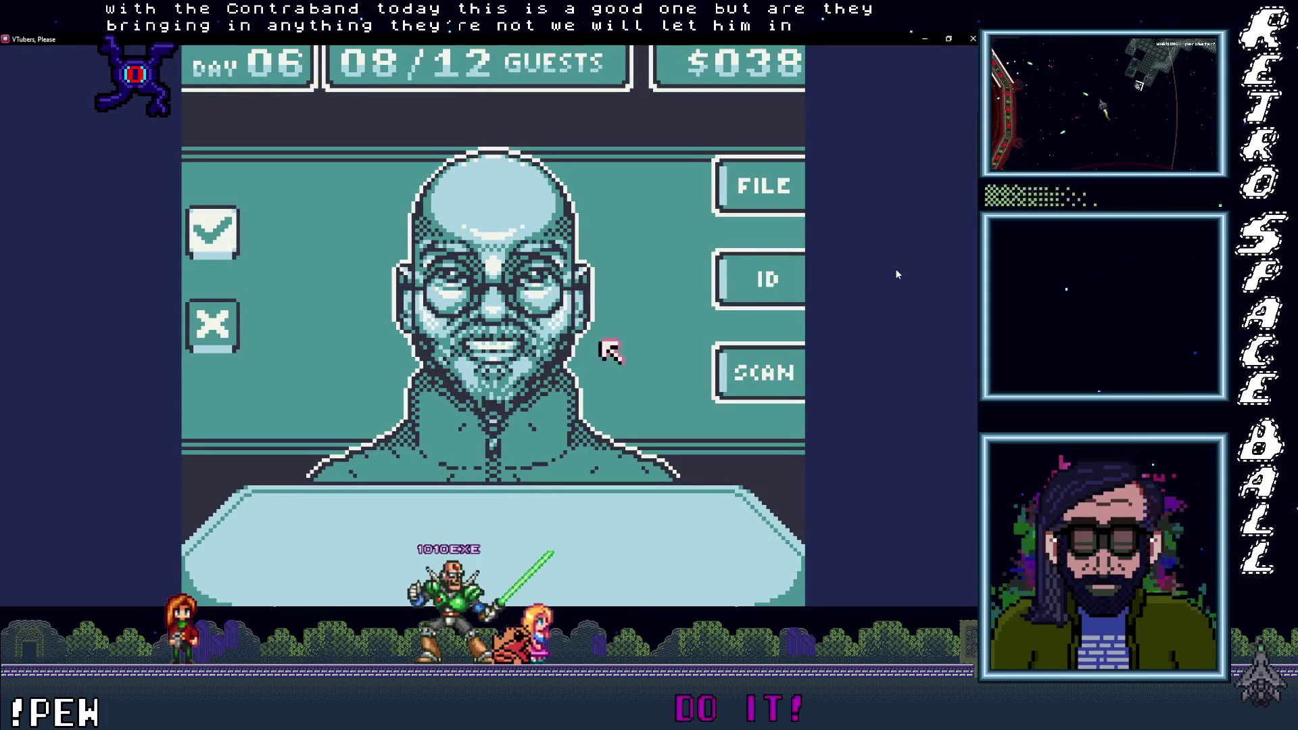
Step: Scan the bald guest's waist, legs and feet, then approve their entry
{"action": "key", "text": "Right"}
{"action": "key", "text": "Return"}
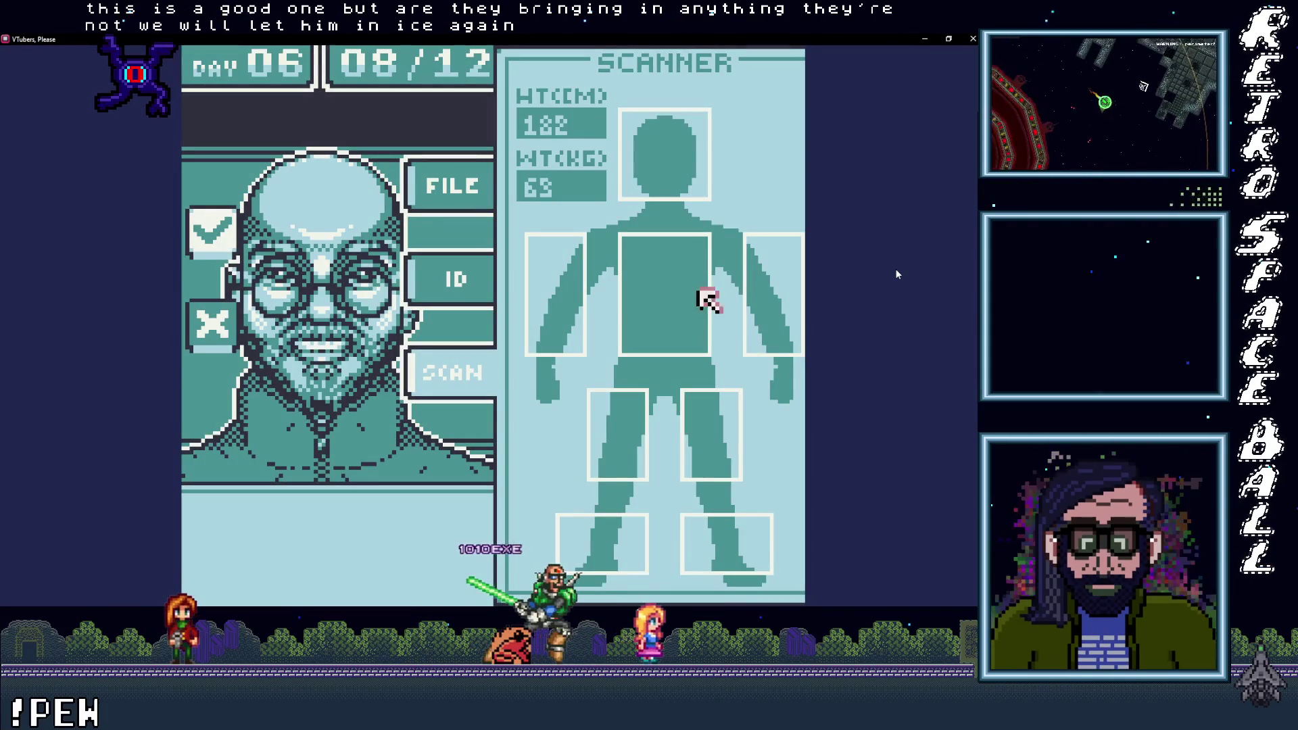
{"action": "key", "text": "Down"}
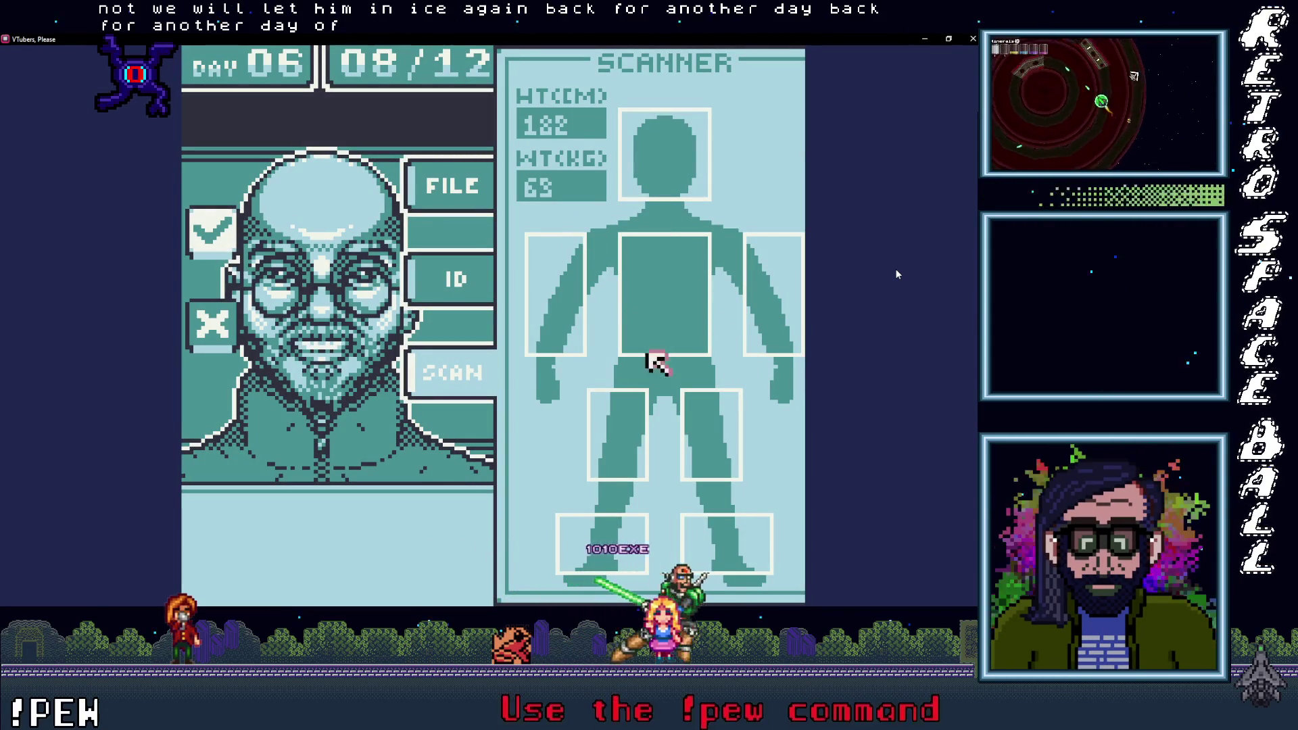
{"action": "key", "text": "Down"}
{"action": "key", "text": "Left"}
{"action": "key", "text": "Left"}
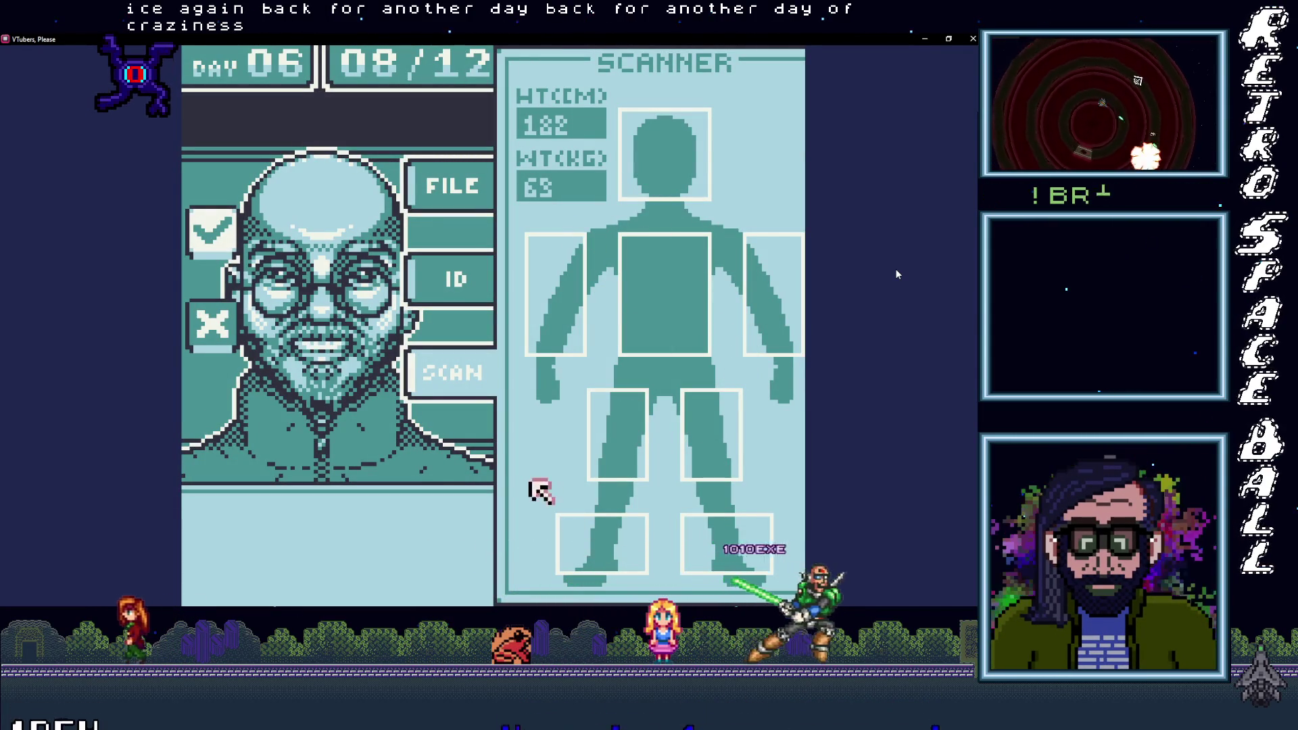
{"action": "key", "text": "Up"}
{"action": "key", "text": "Left"}
{"action": "key", "text": "Up"}
{"action": "key", "text": "Return"}
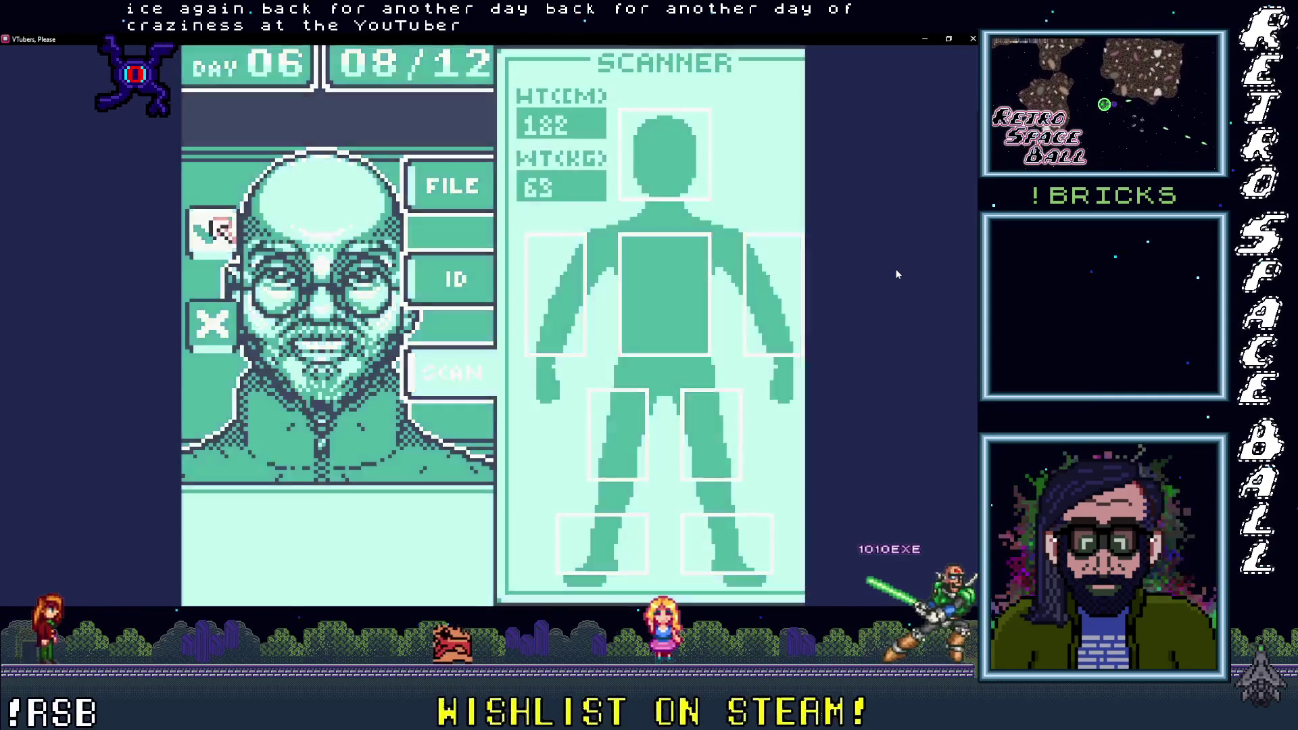
{"action": "key", "text": "Return"}
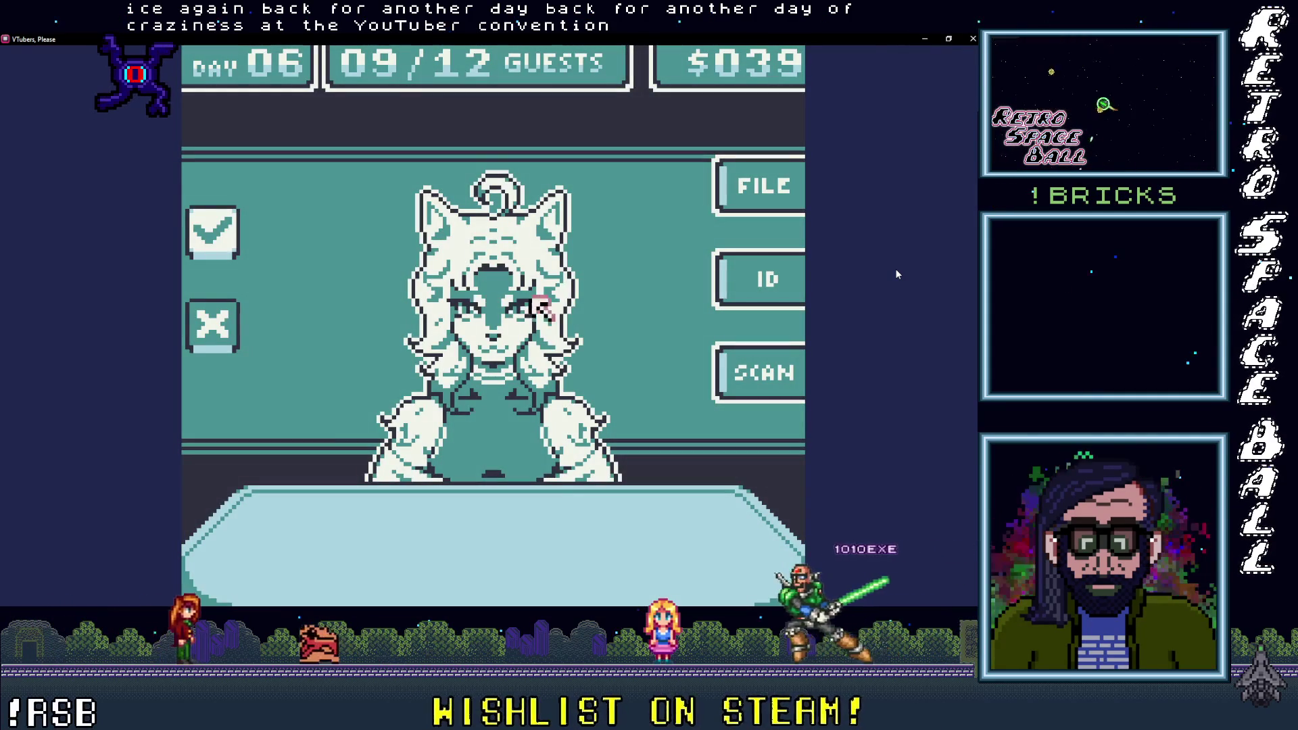
Step: Compare the ninth guest's ID and file, scan legs, feet and torso, then approve them
{"action": "key", "text": "Right"}
{"action": "key", "text": "Return"}
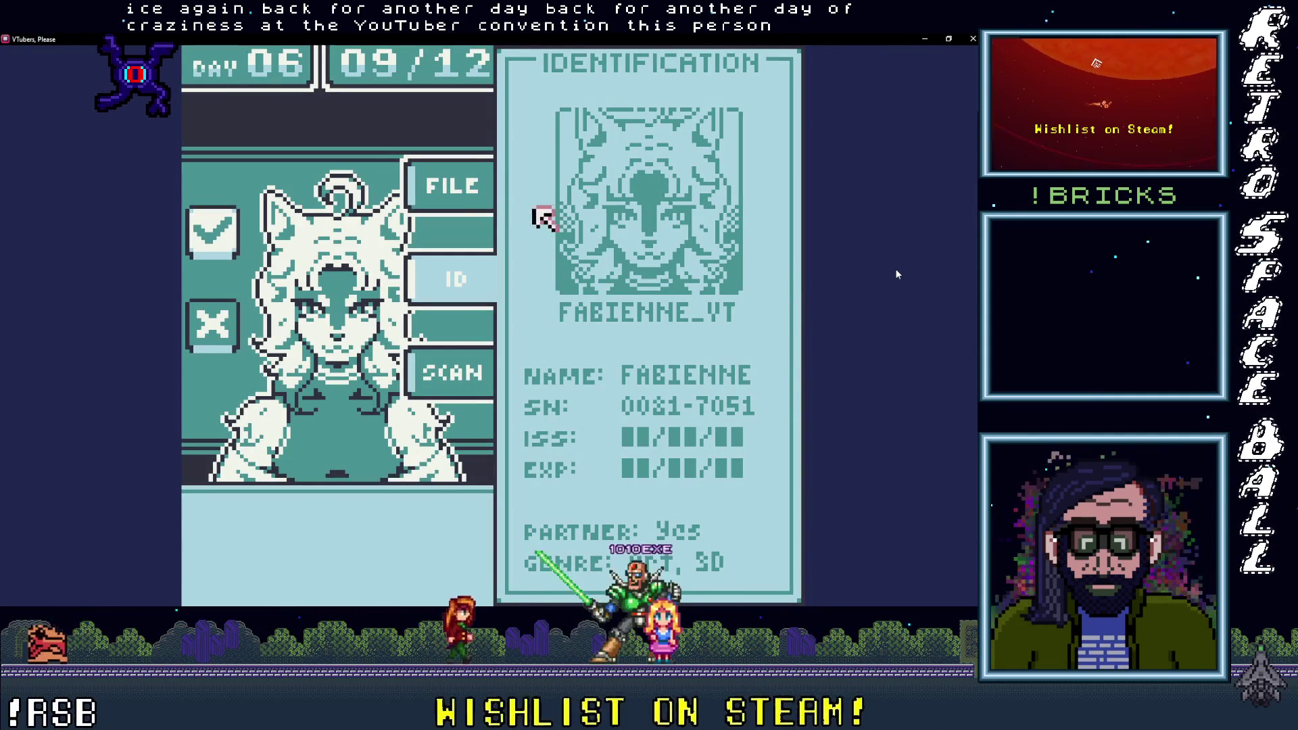
{"action": "key", "text": "Return"}
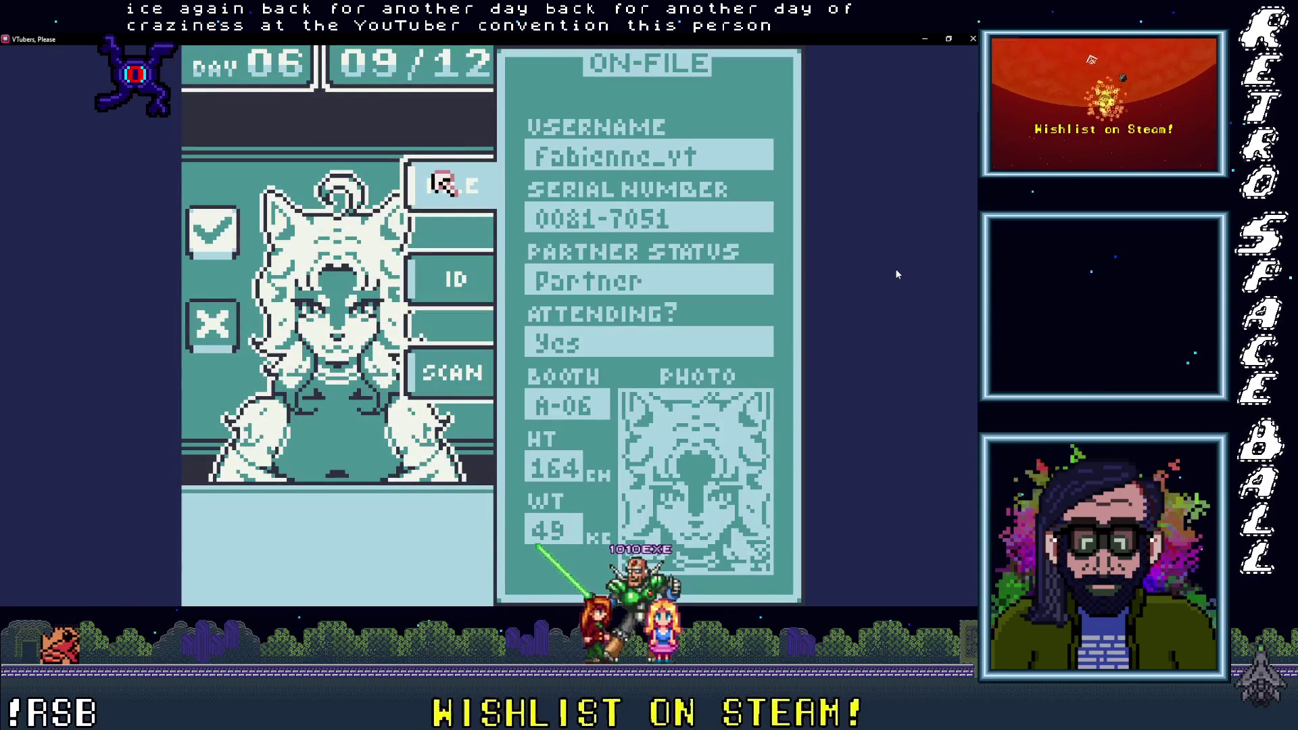
{"action": "key", "text": "Down"}
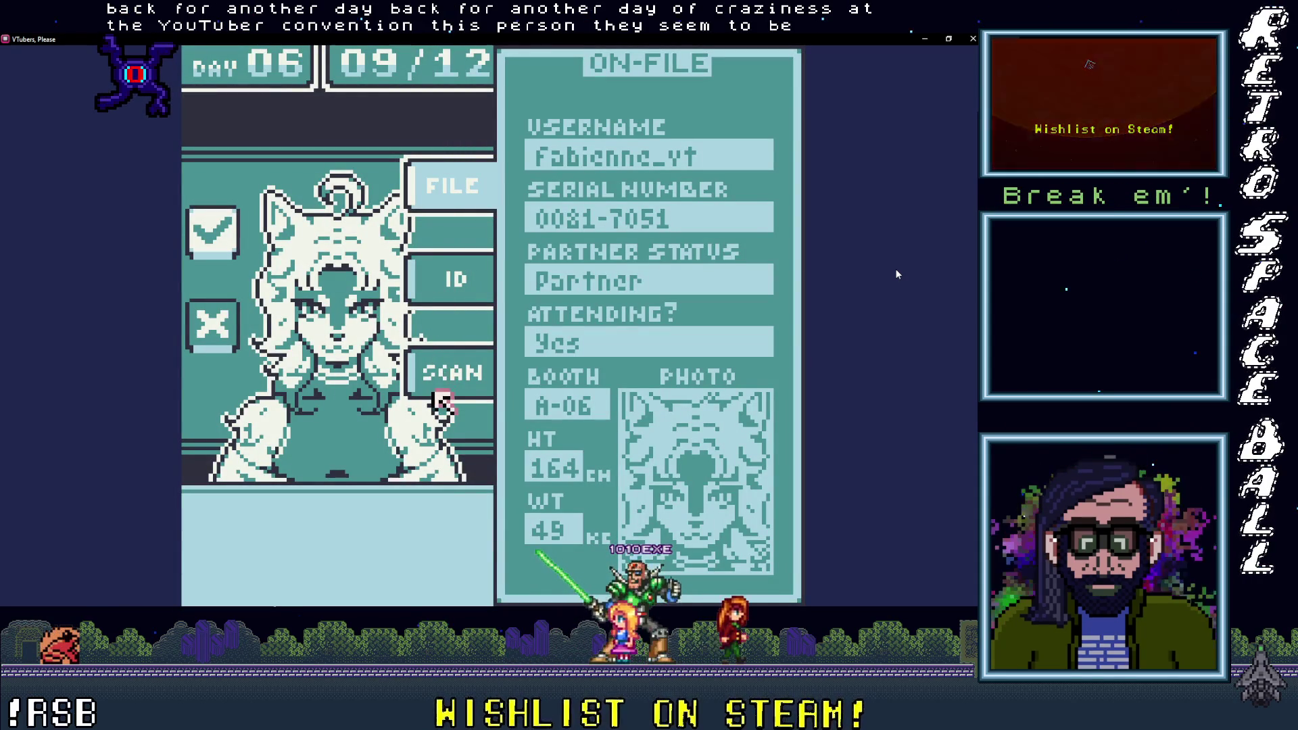
{"action": "key", "text": "Up"}
{"action": "key", "text": "Return"}
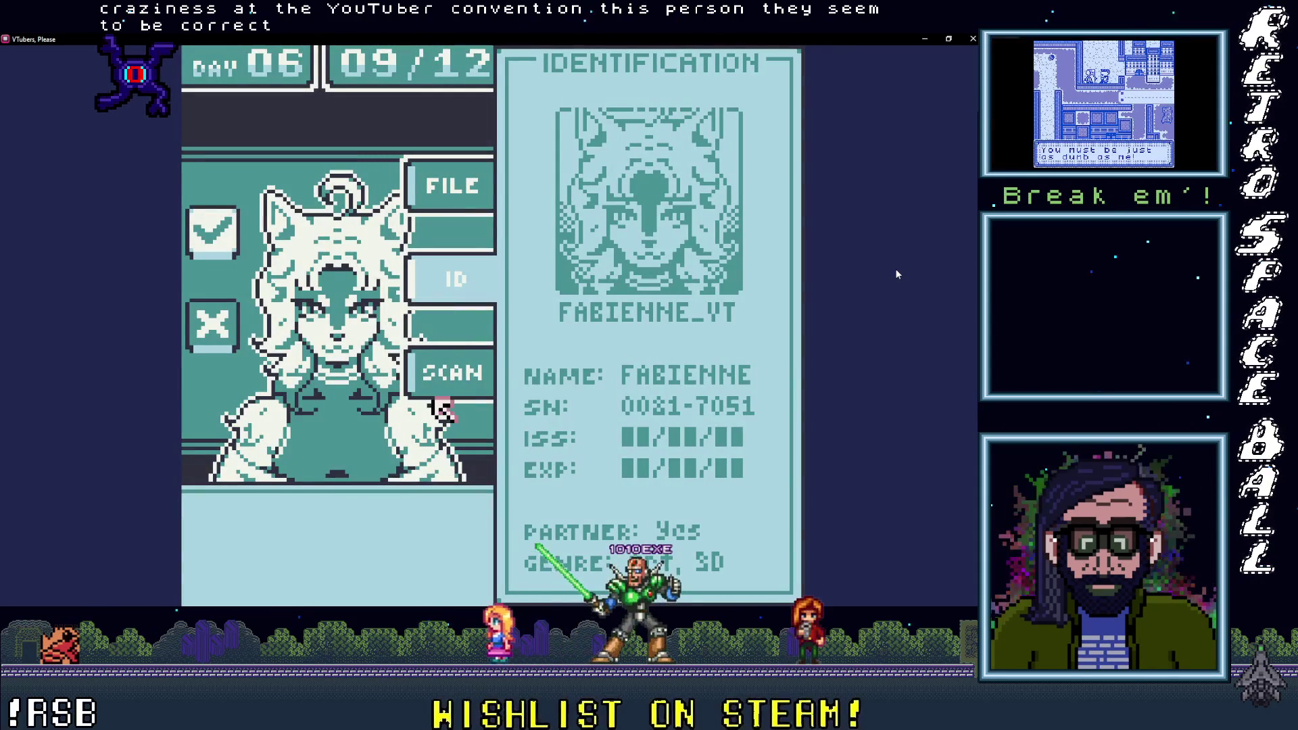
{"action": "key", "text": "Return"}
{"action": "key", "text": "Right"}
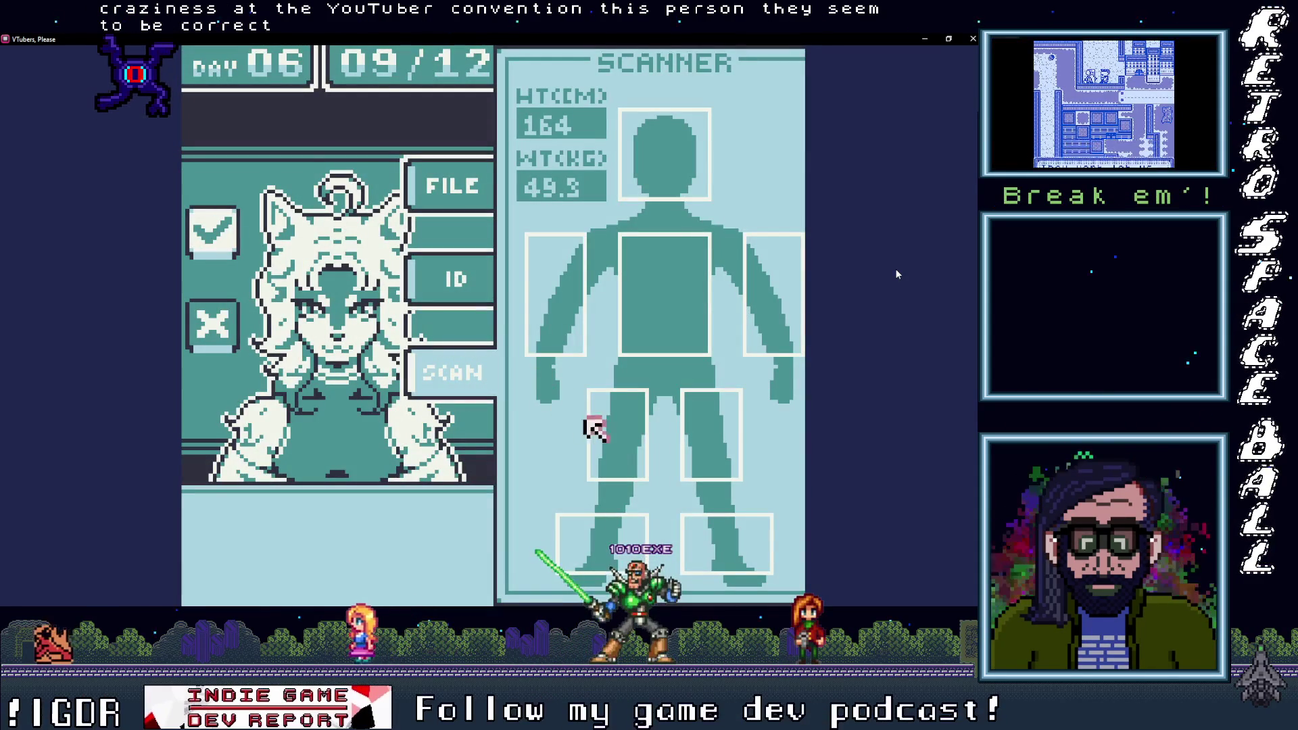
{"action": "key", "text": "Down"}
{"action": "key", "text": "Left"}
{"action": "key", "text": "Up"}
{"action": "key", "text": "Up"}
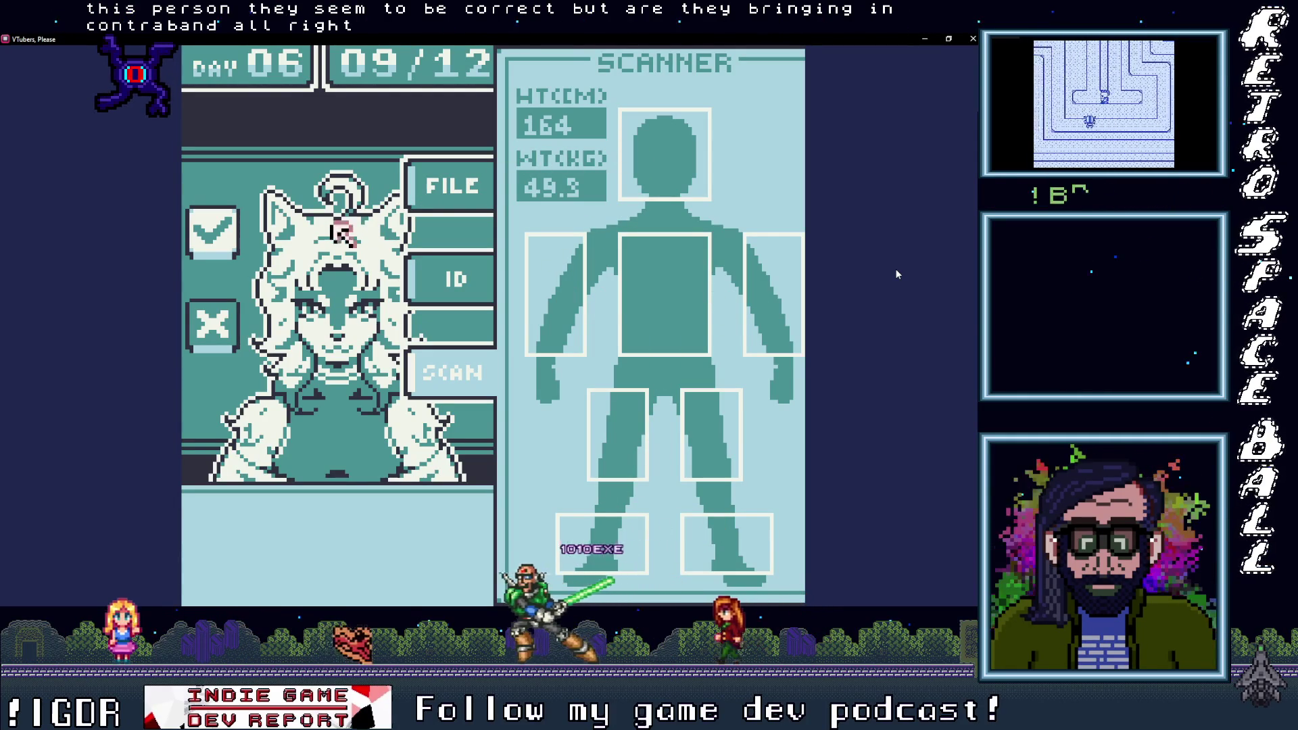
{"action": "key", "text": "Left"}
{"action": "key", "text": "Return"}
{"action": "key", "text": "Return"}
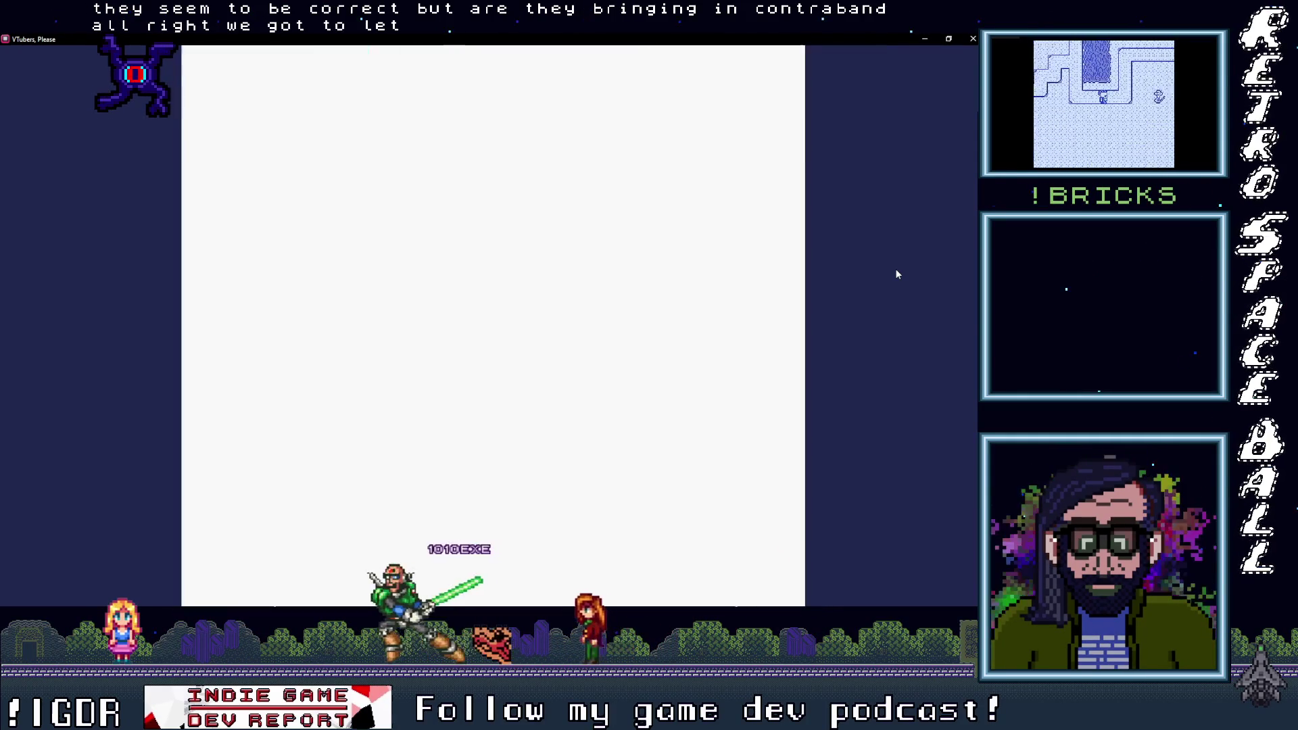
Step: Check the tenth guest's ID, scan down to the feet revealing contraband, and deny them
{"action": "key", "text": "Right"}
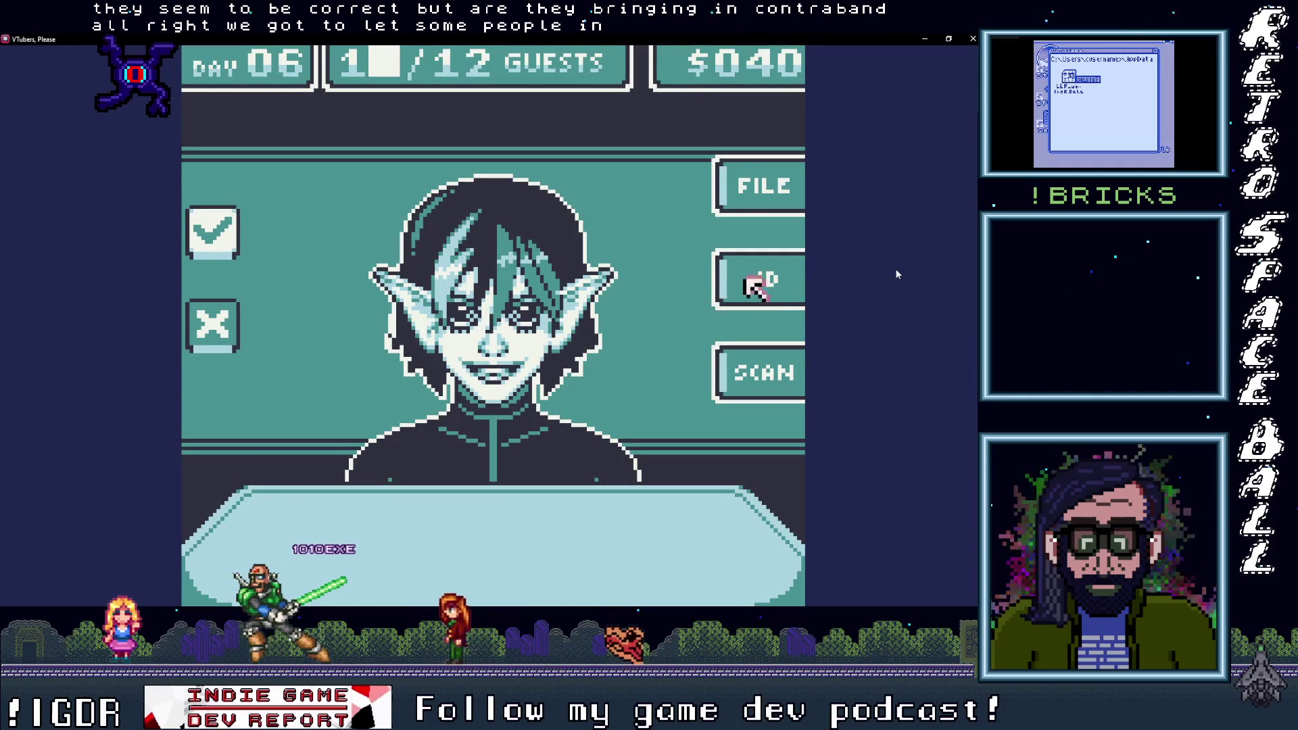
{"action": "key", "text": "Return"}
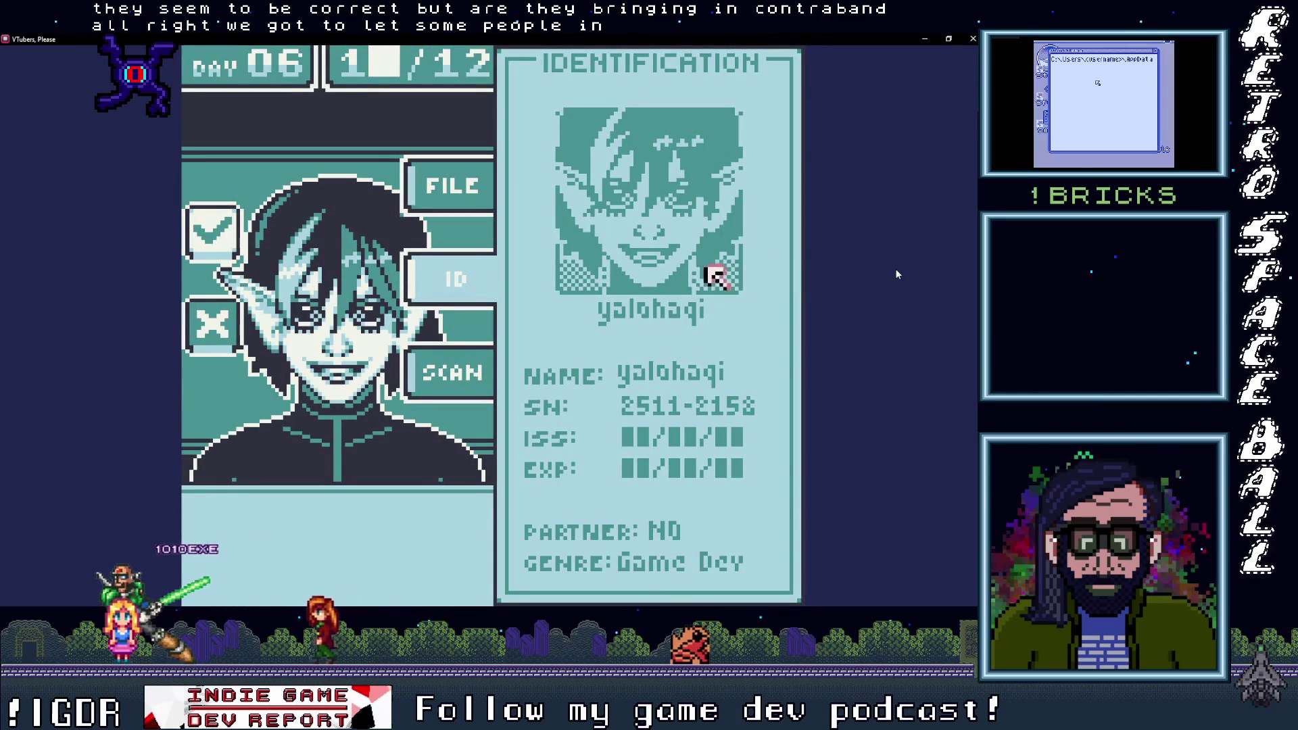
{"action": "key", "text": "Down"}
{"action": "key", "text": "Return"}
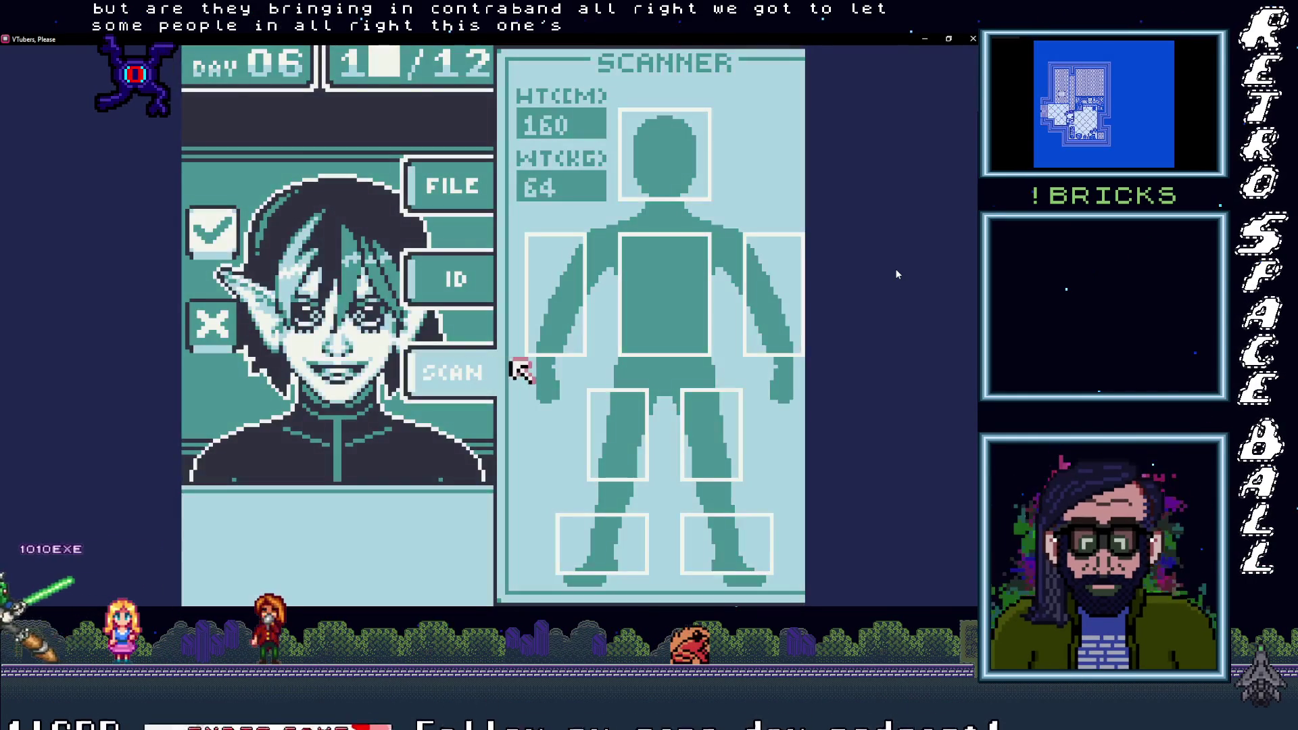
{"action": "key", "text": "Right"}
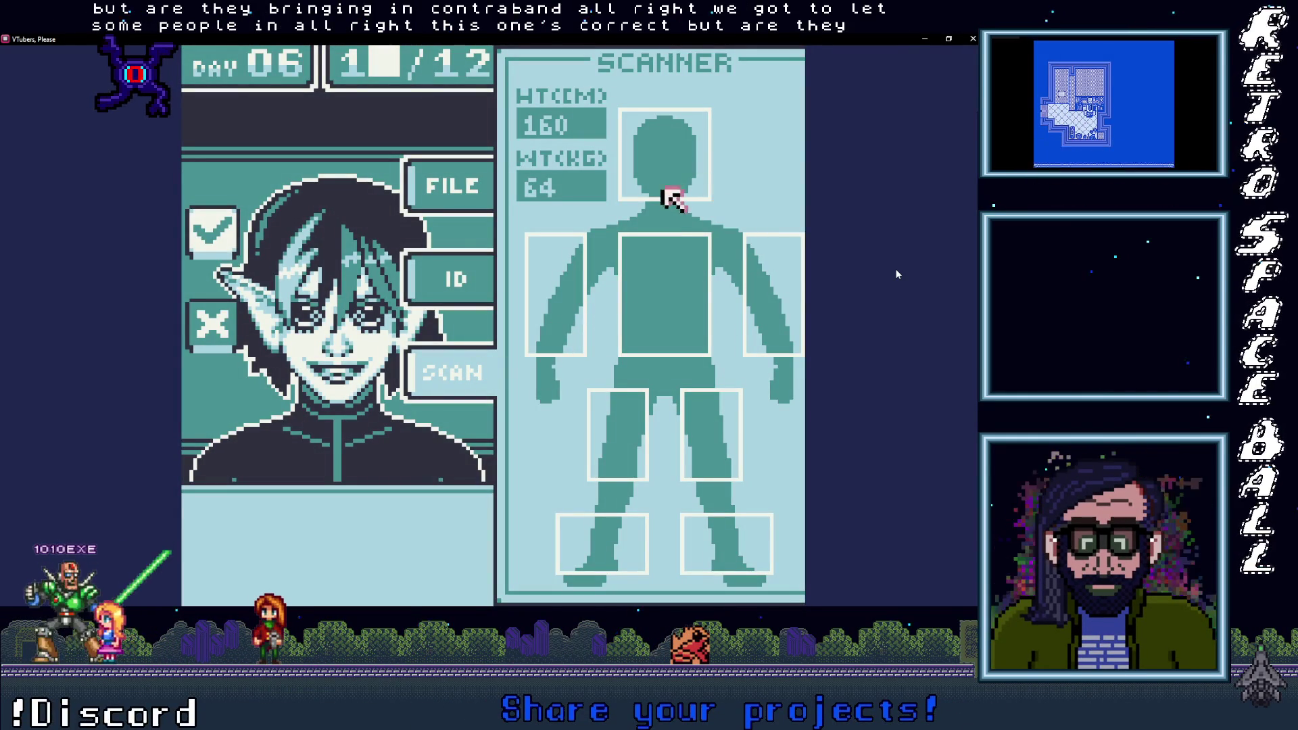
{"action": "key", "text": "Down"}
{"action": "key", "text": "Down"}
{"action": "key", "text": "Right"}
{"action": "key", "text": "Return"}
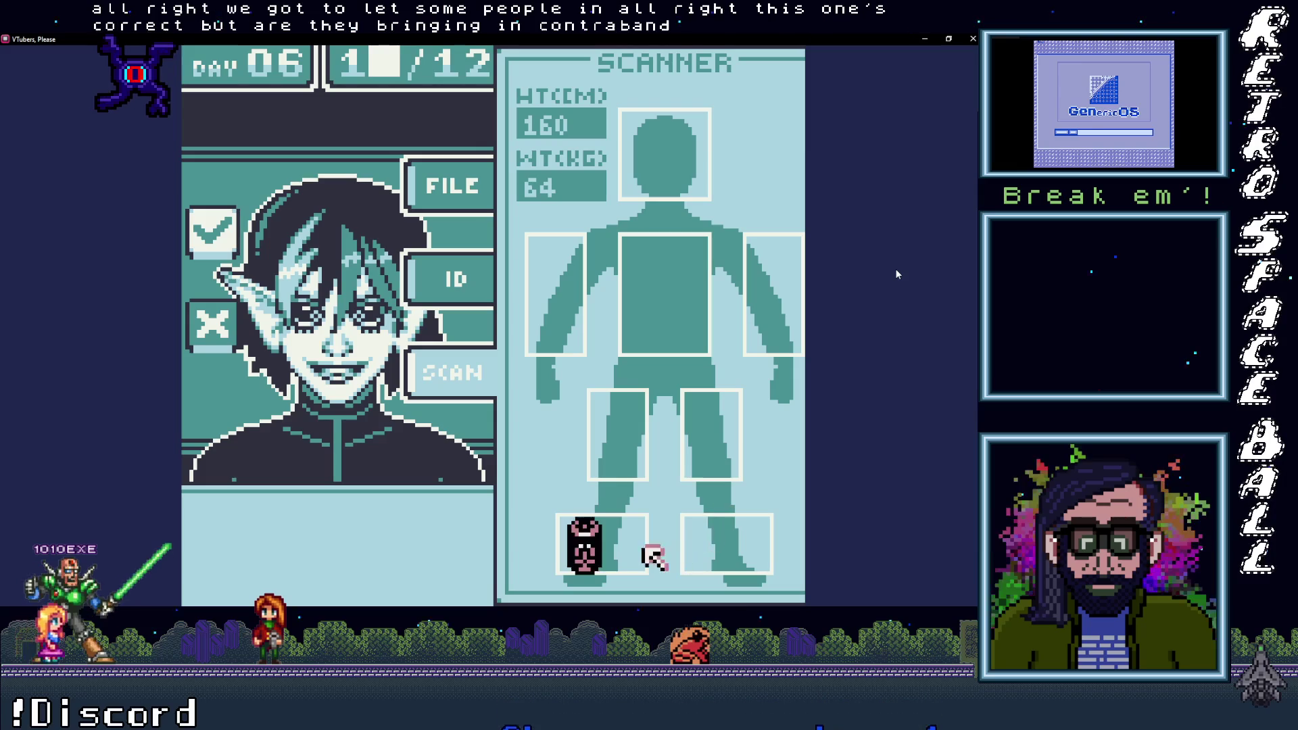
{"action": "key", "text": "Left"}
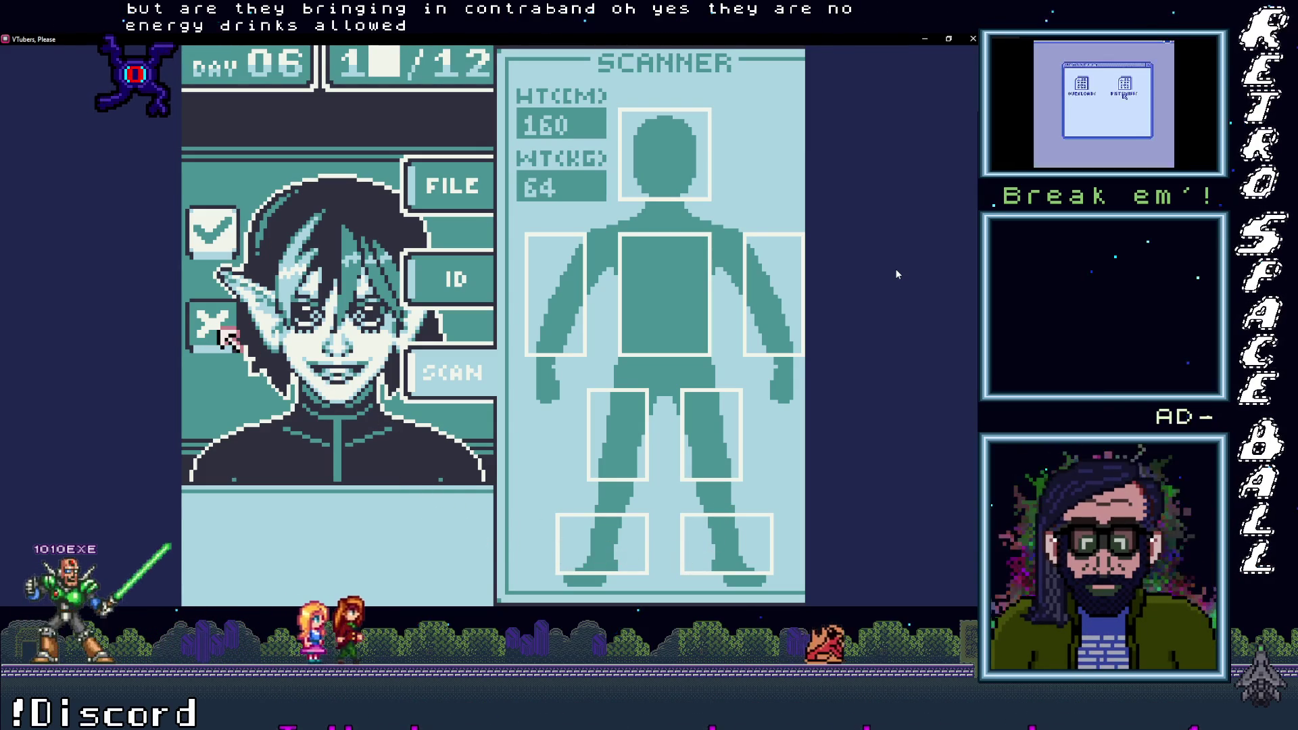
{"action": "key", "text": "Return"}
{"action": "key", "text": "Return"}
Step: Scan the eleventh guest's torso and right leg, then deny their entry
{"action": "key", "text": "Right"}
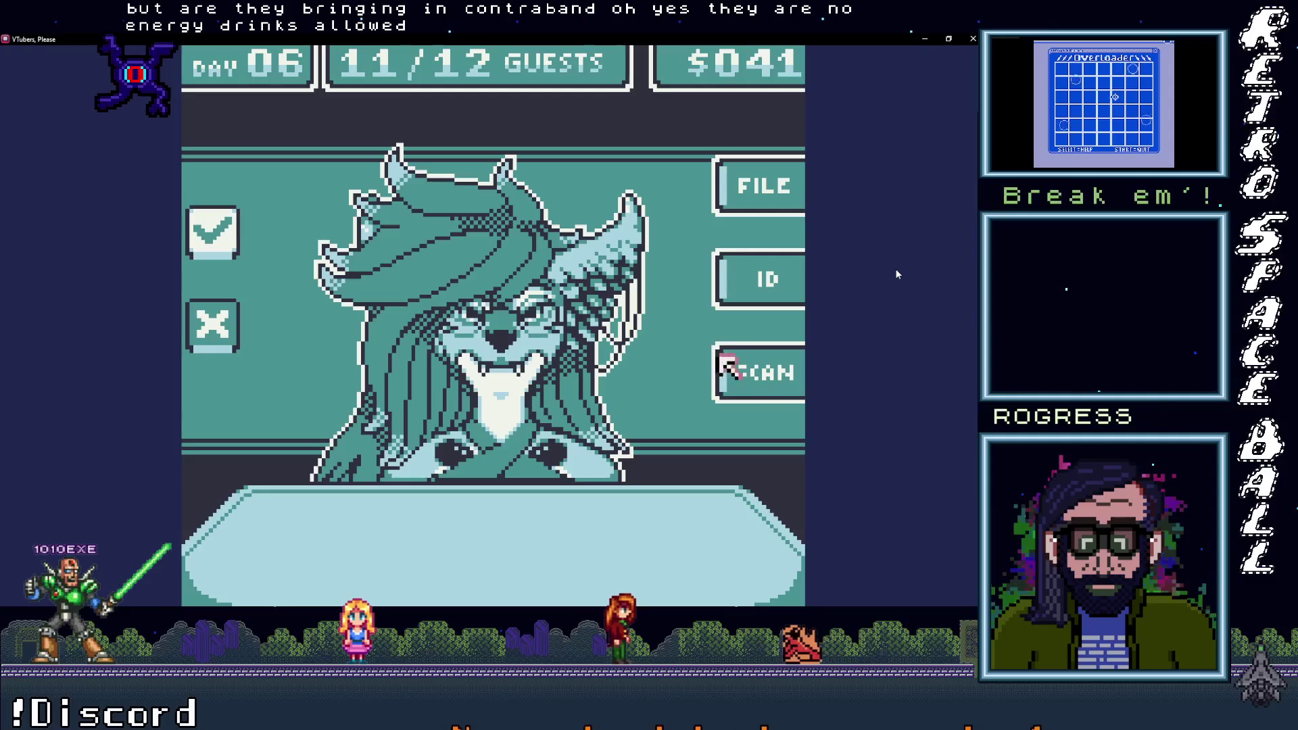
{"action": "key", "text": "Return"}
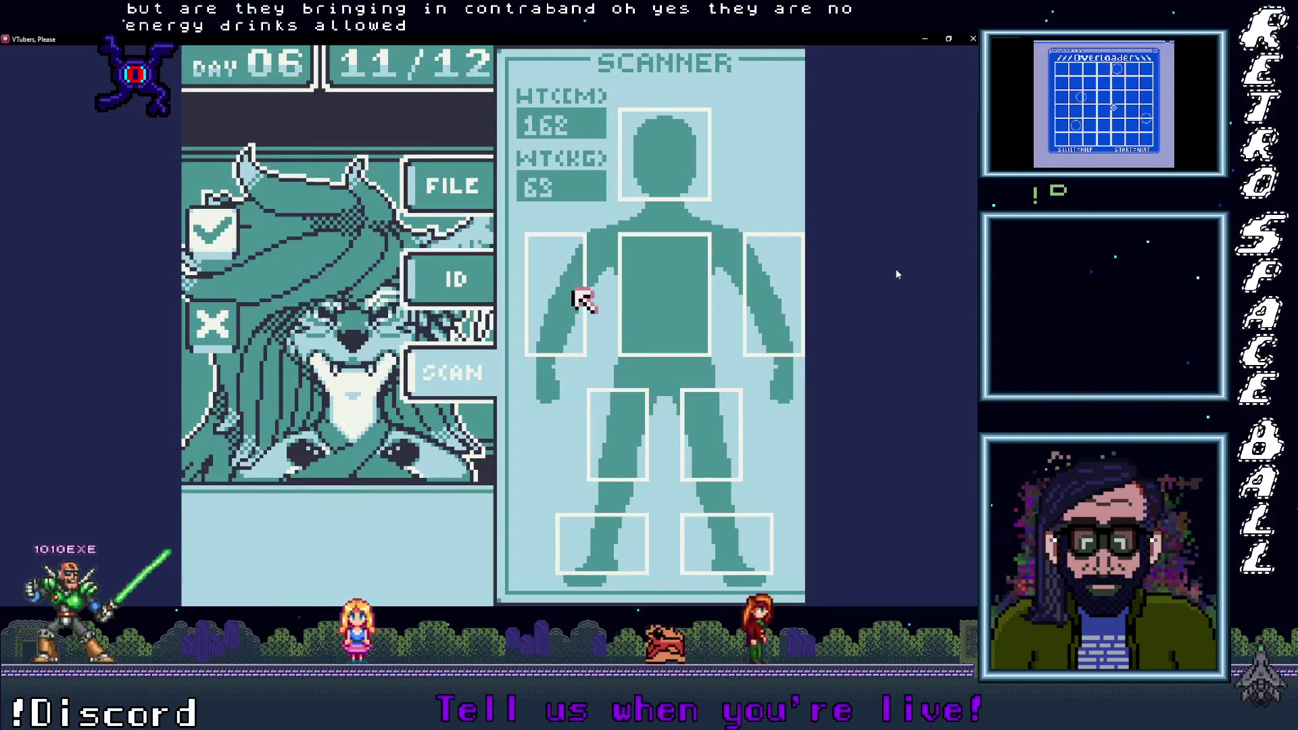
{"action": "key", "text": "Right"}
{"action": "key", "text": "Down"}
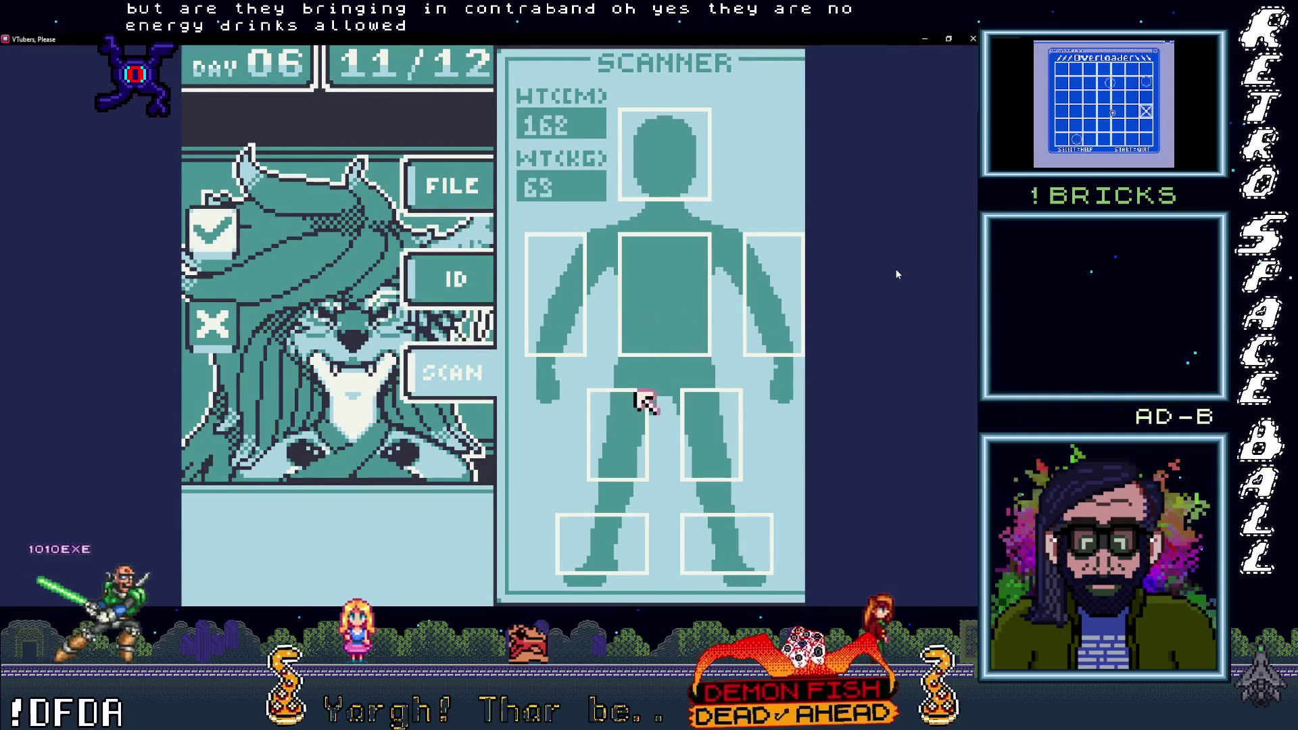
{"action": "key", "text": "Left"}
{"action": "key", "text": "Up"}
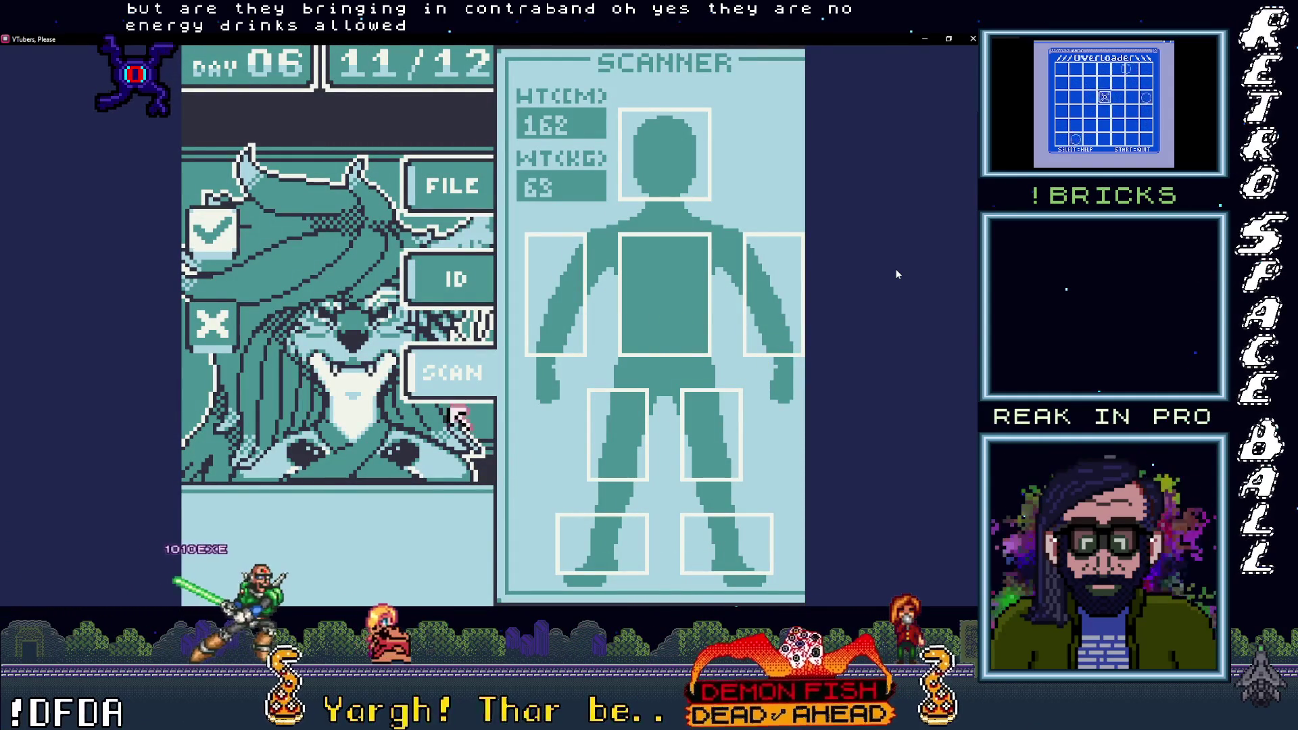
{"action": "key", "text": "Left"}
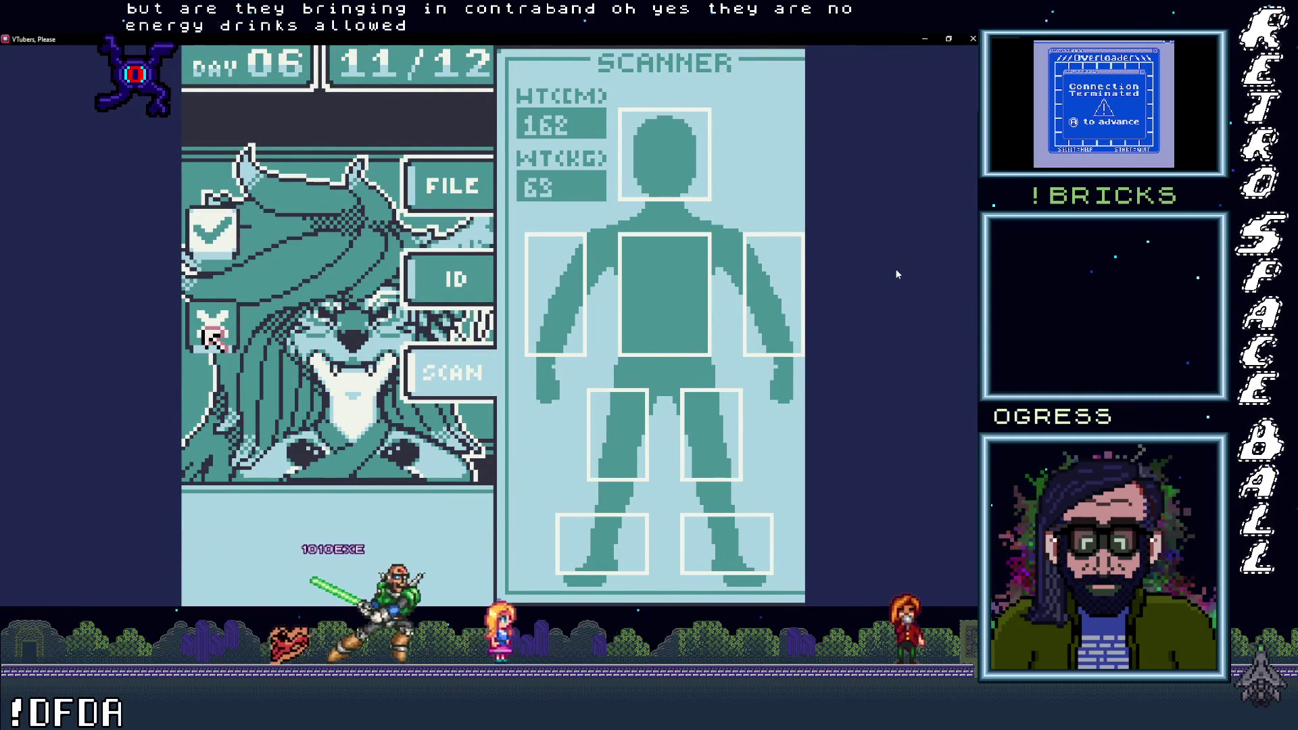
{"action": "key", "text": "z"}
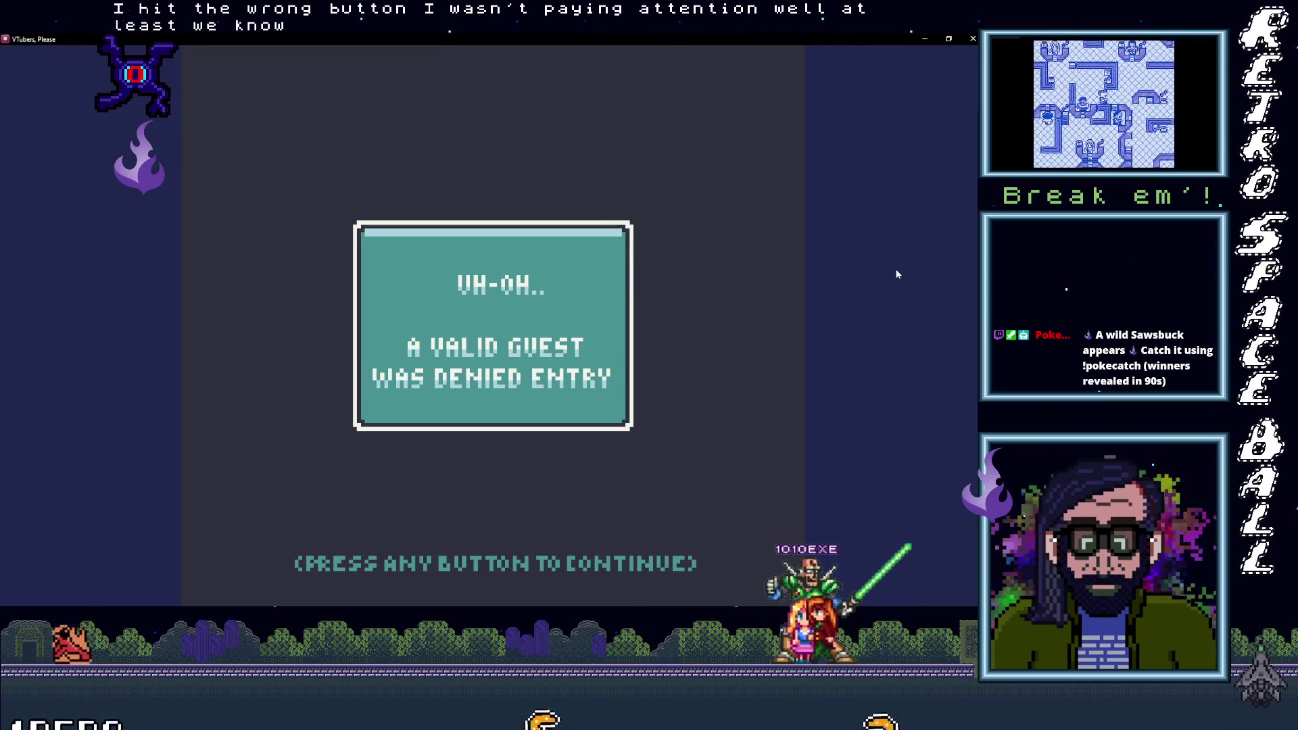
Step: Dismiss the wrong-denial notice and deny the snake-haired guest, ending Day 06 at $042
{"action": "key", "text": "z"}
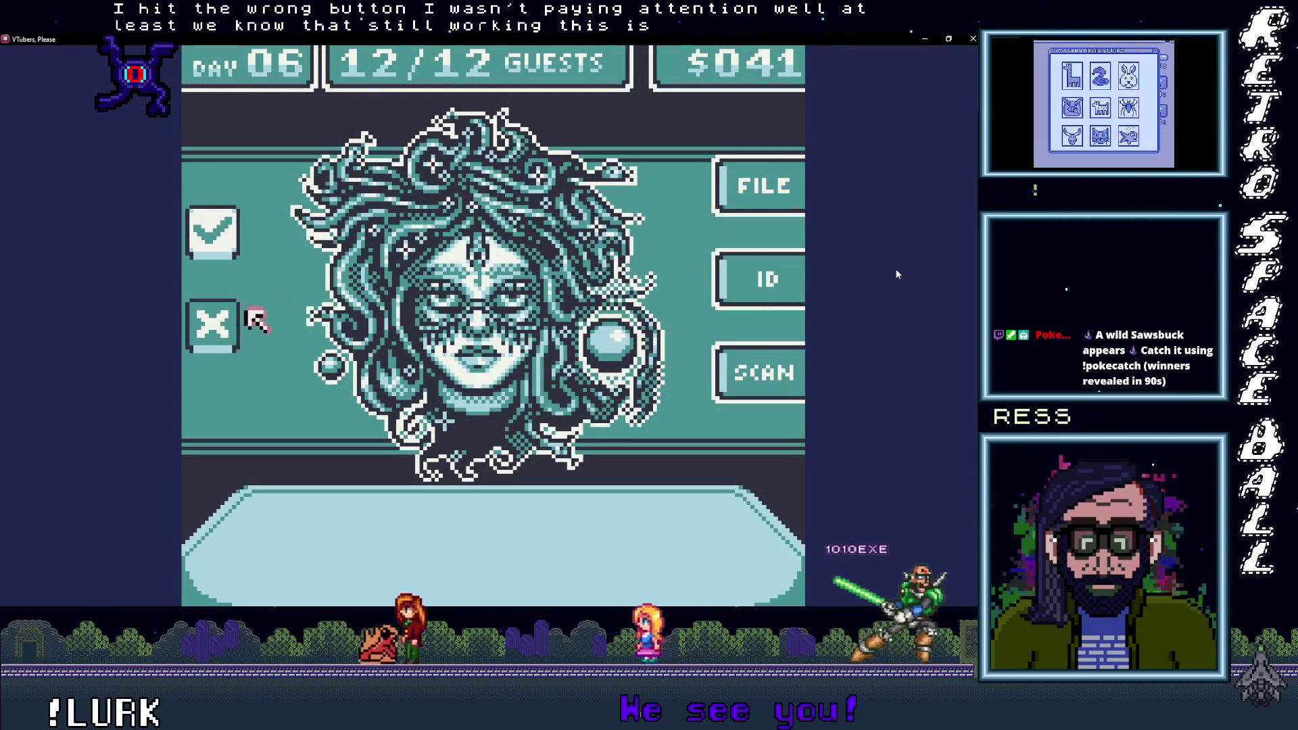
{"action": "key", "text": "x"}
{"action": "key", "text": "x"}
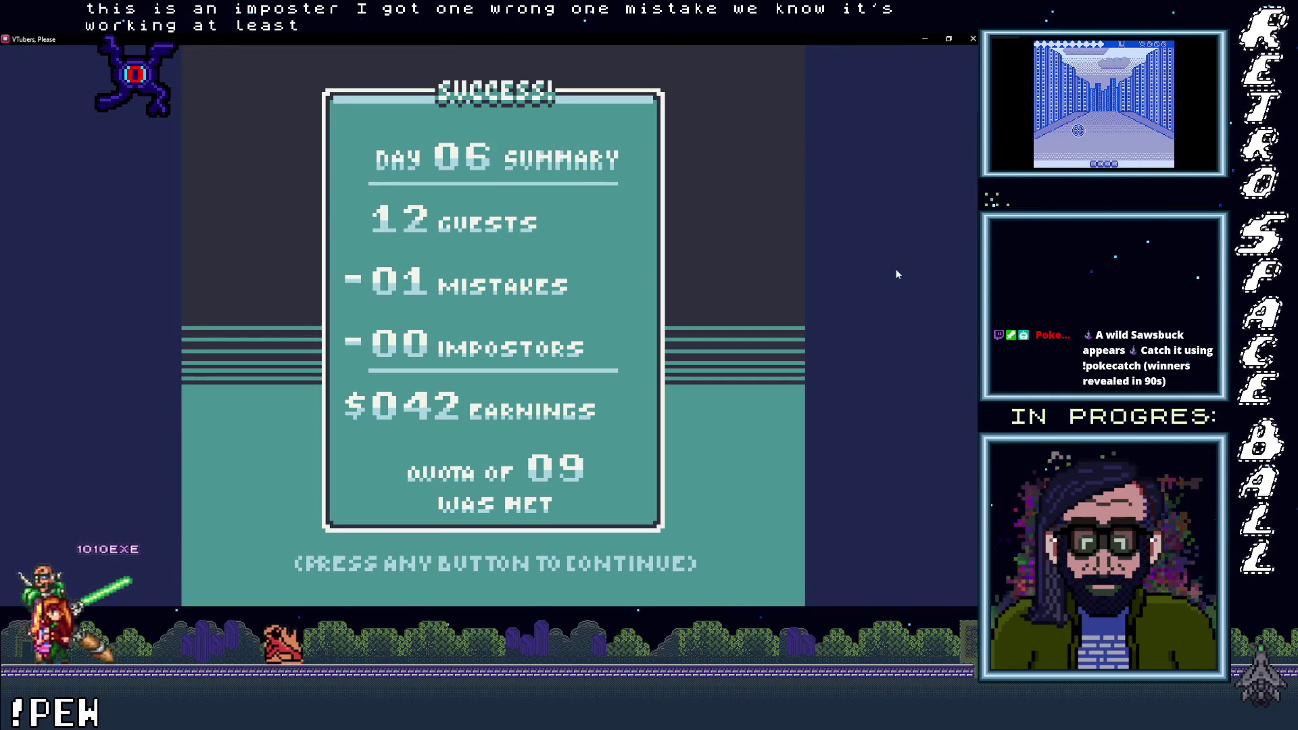
Step: Continue past the Day 06 summary and the Day 07 intro (14 guests, quota 11)
{"action": "left_click", "coordinate": [897, 273]}
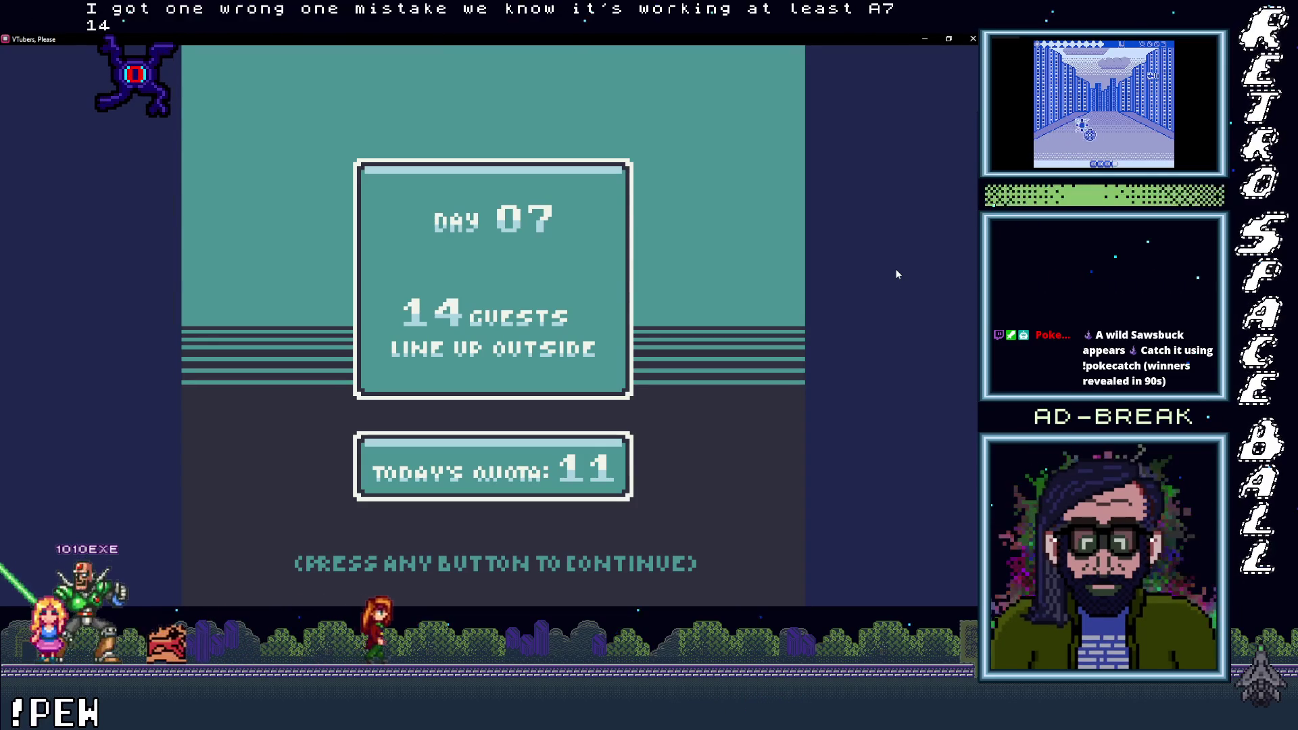
{"action": "left_click", "coordinate": [897, 274]}
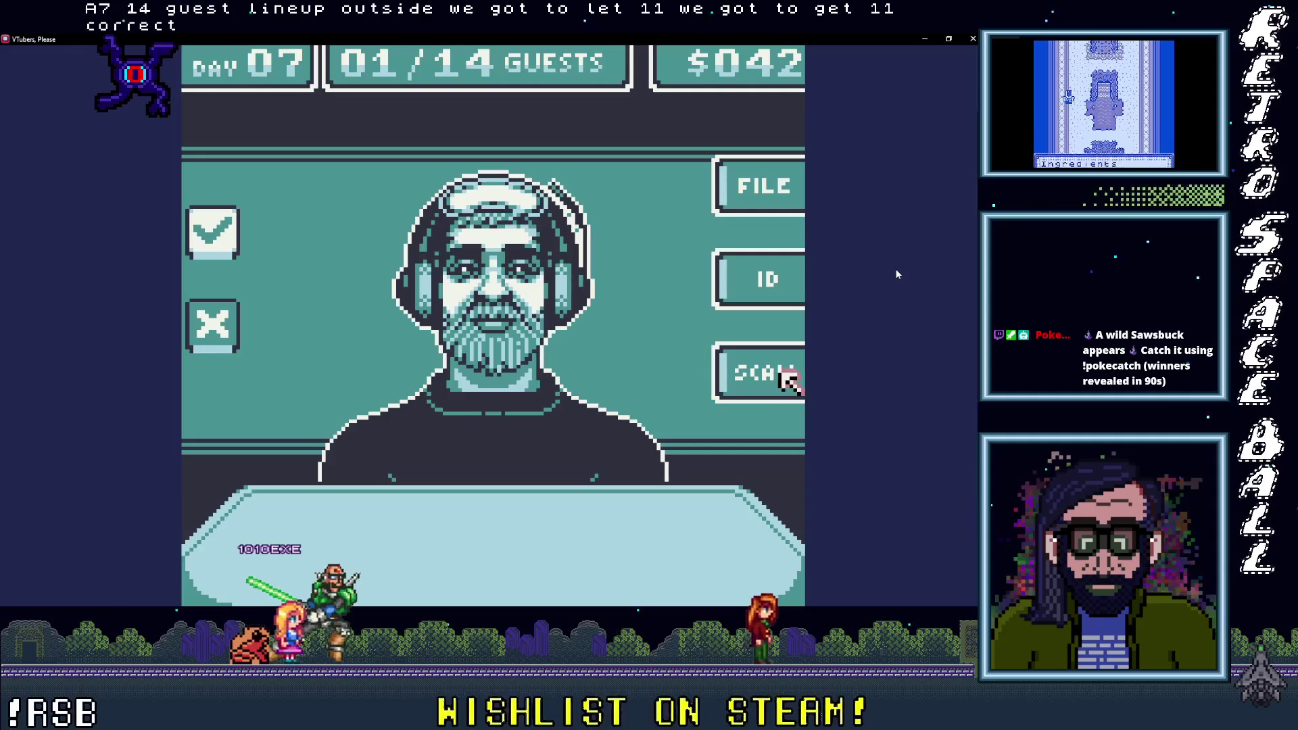
Step: Scan the first Day 07 guest and compare their ID card against the on-file record
{"action": "left_click", "coordinate": [783, 376]}
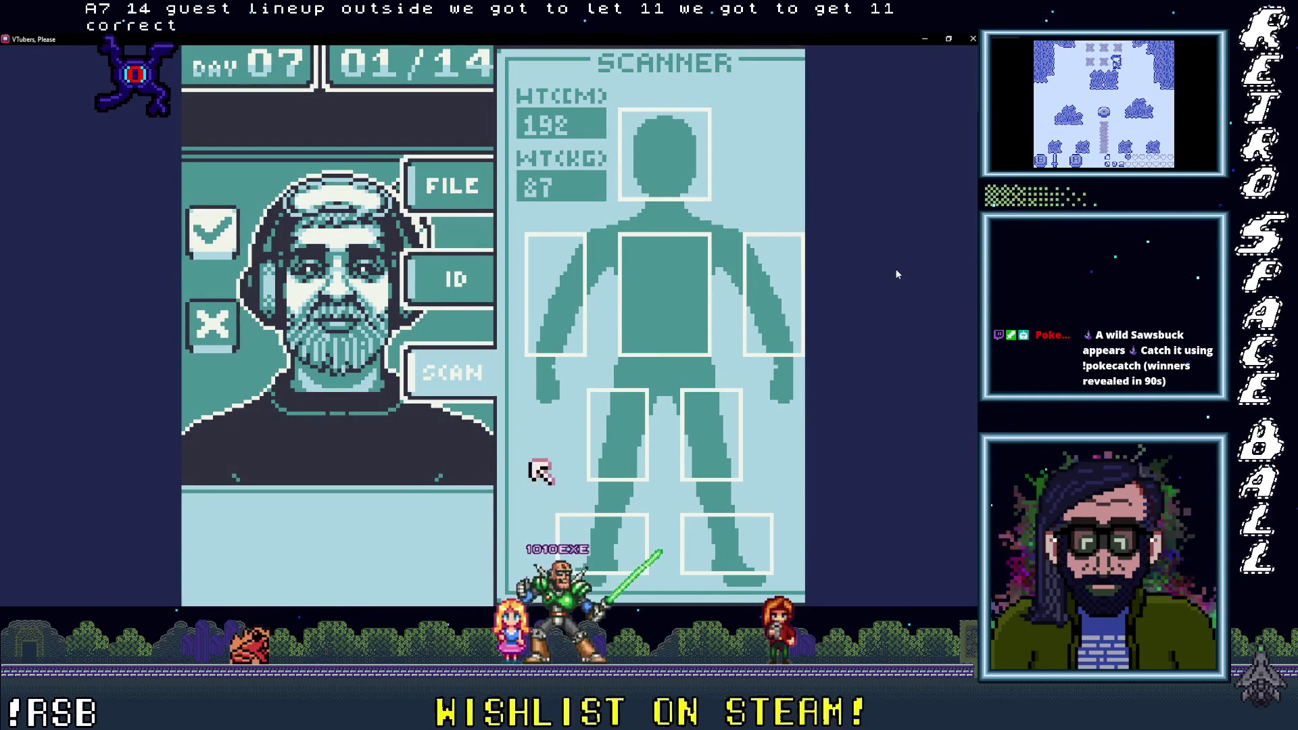
{"action": "left_click", "coordinate": [441, 276]}
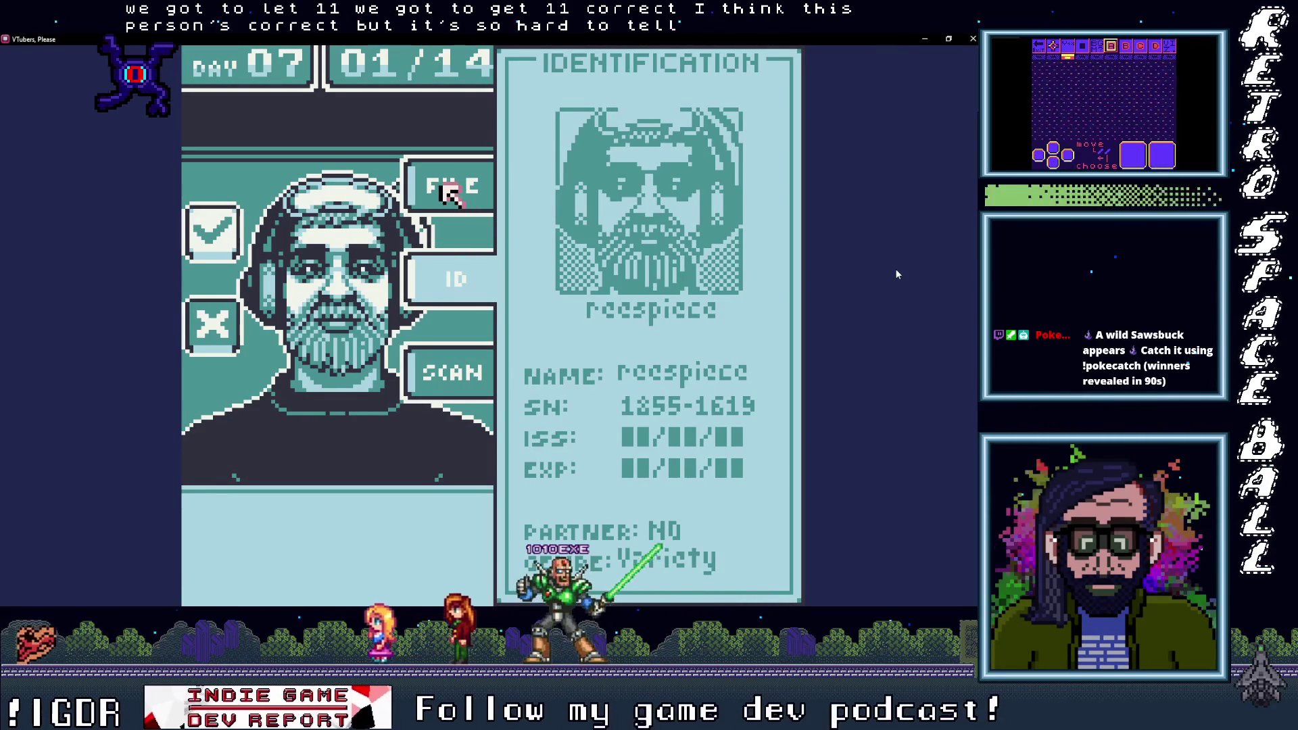
{"action": "left_click", "coordinate": [448, 191]}
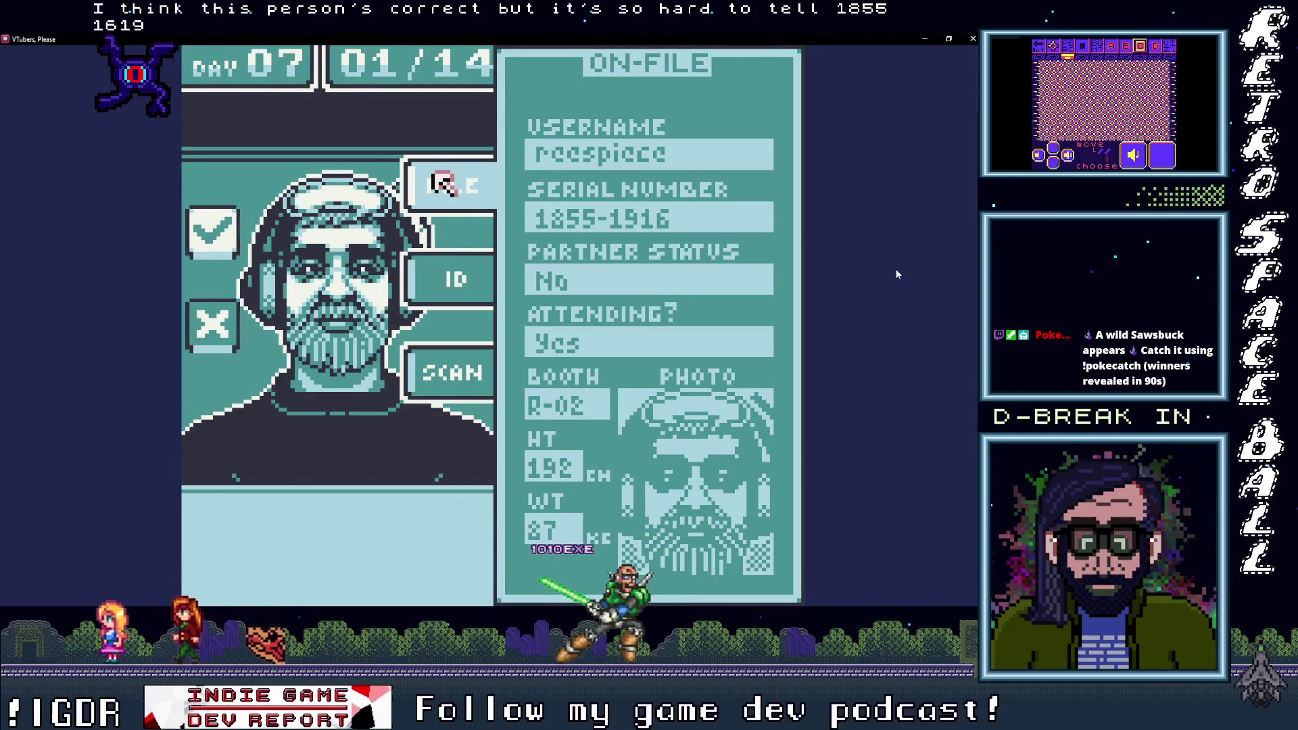
{"action": "left_click", "coordinate": [443, 278]}
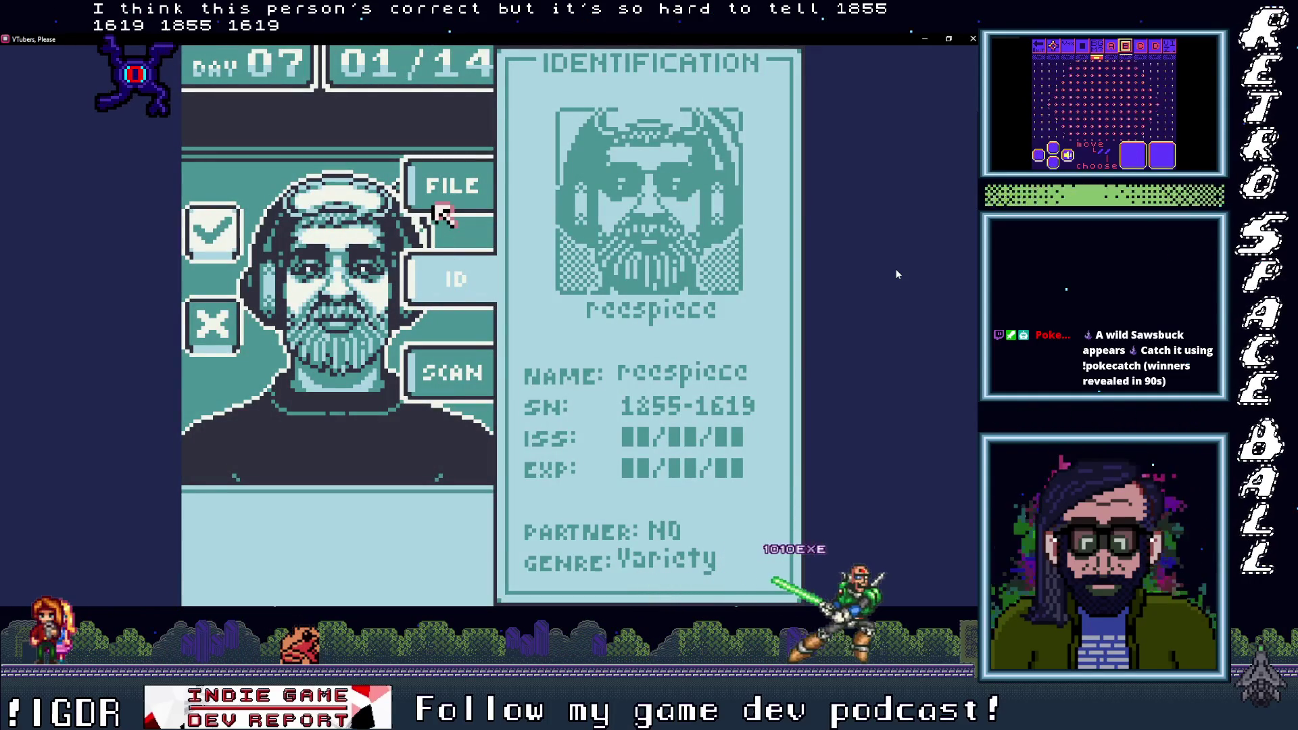
{"action": "left_click", "coordinate": [444, 186]}
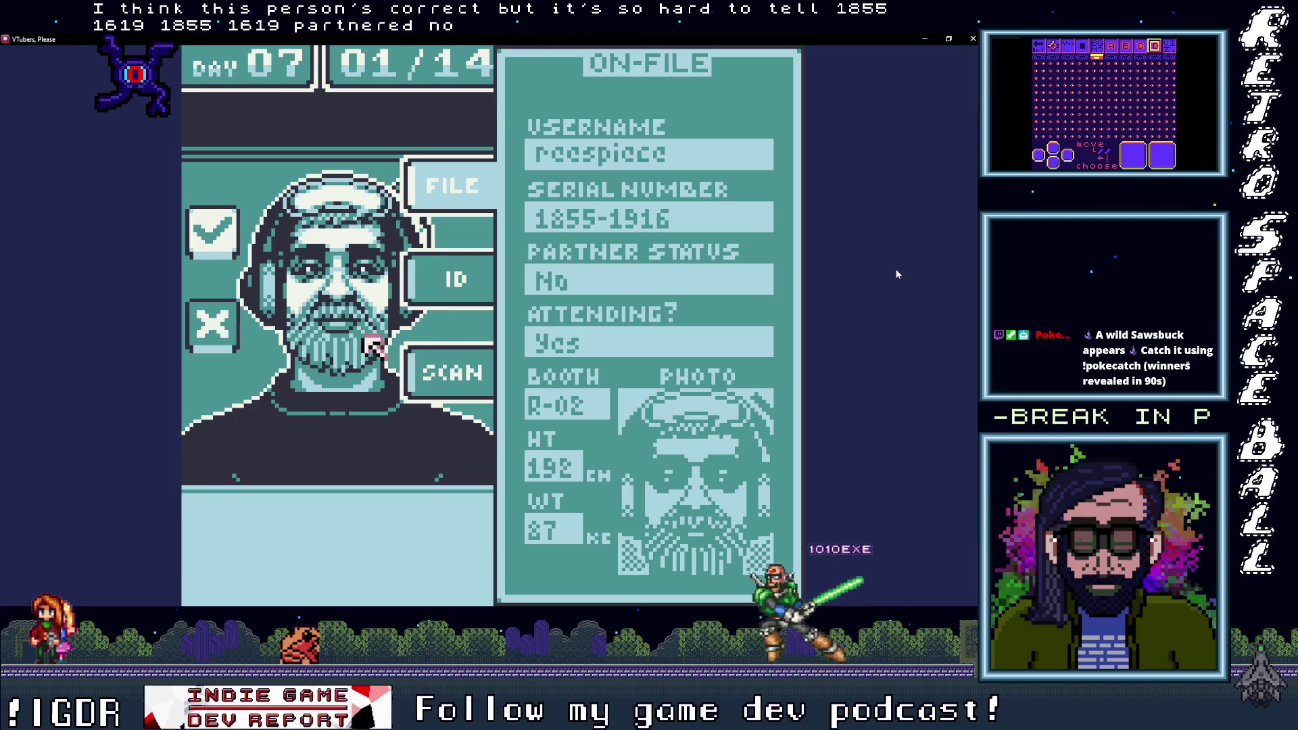
{"action": "left_click", "coordinate": [311, 270]}
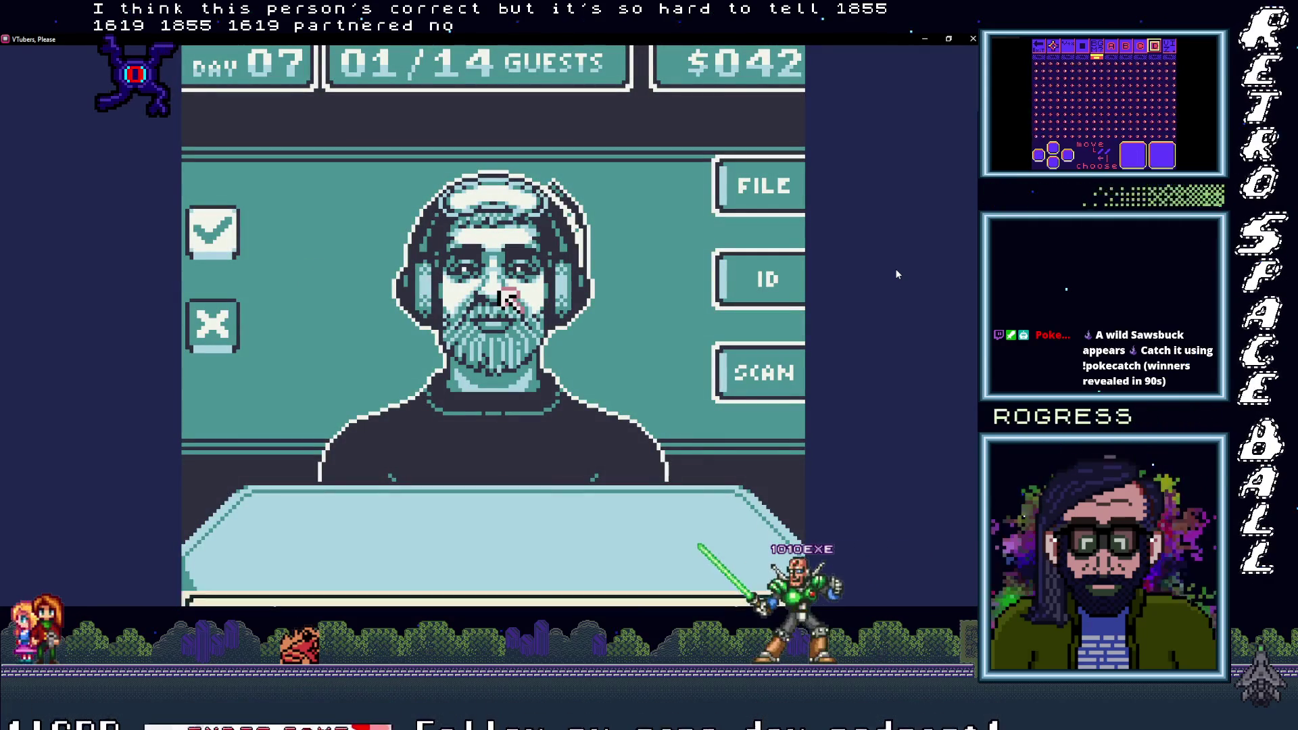
Step: Ask the guest their booth, verify it against the file, and approve their entry
{"action": "left_click", "coordinate": [508, 297]}
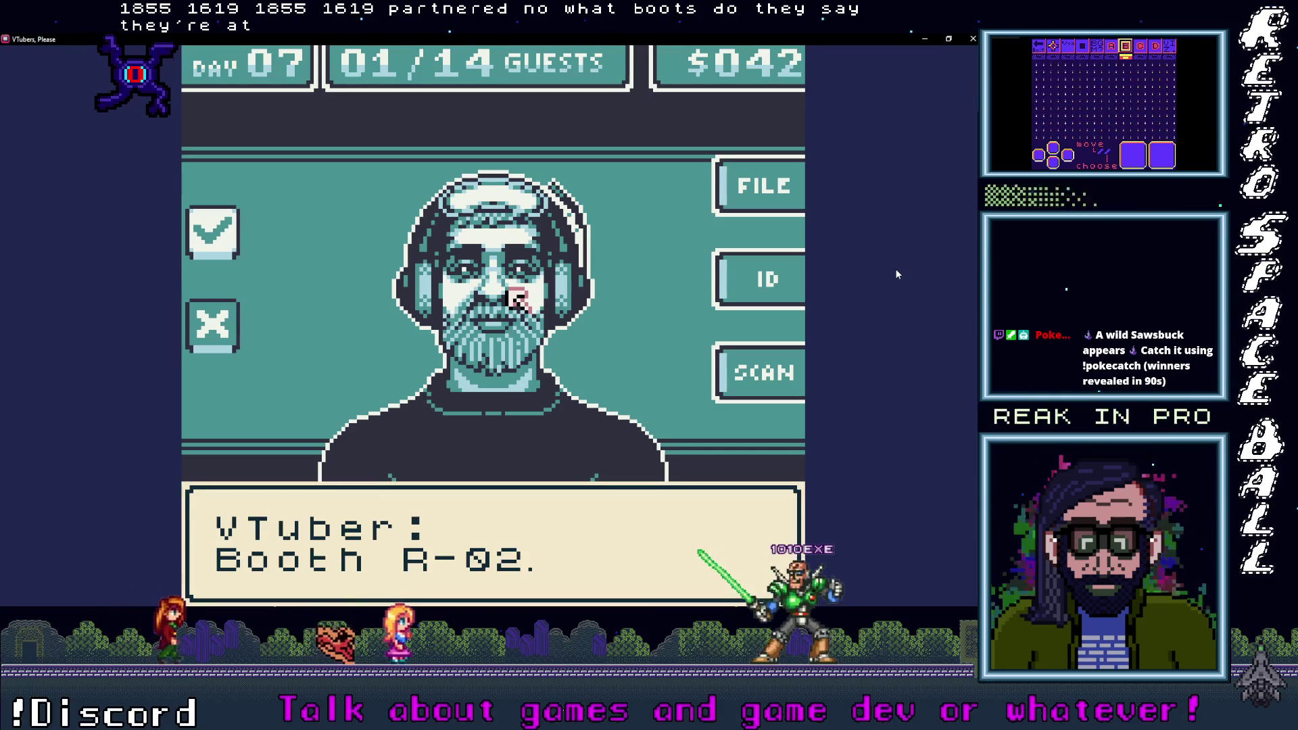
{"action": "key", "text": "Right"}
{"action": "key", "text": "Up"}
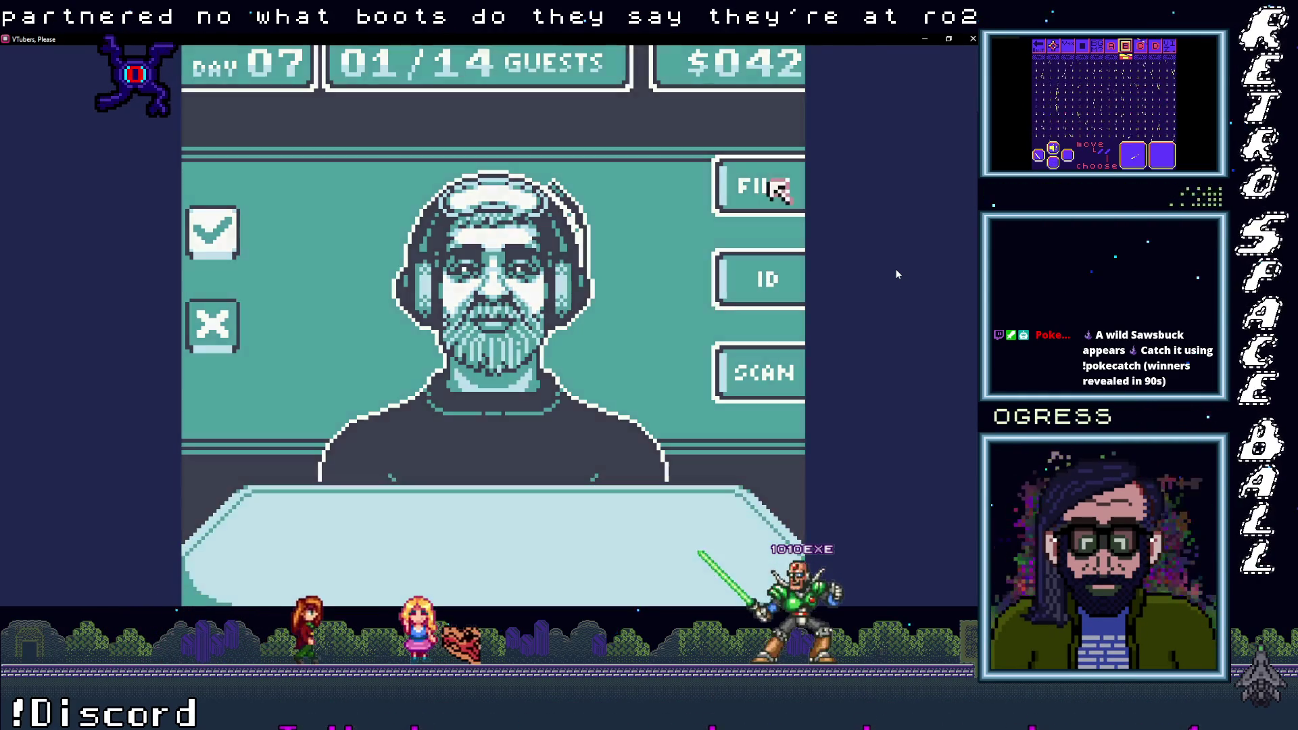
{"action": "key", "text": "Return"}
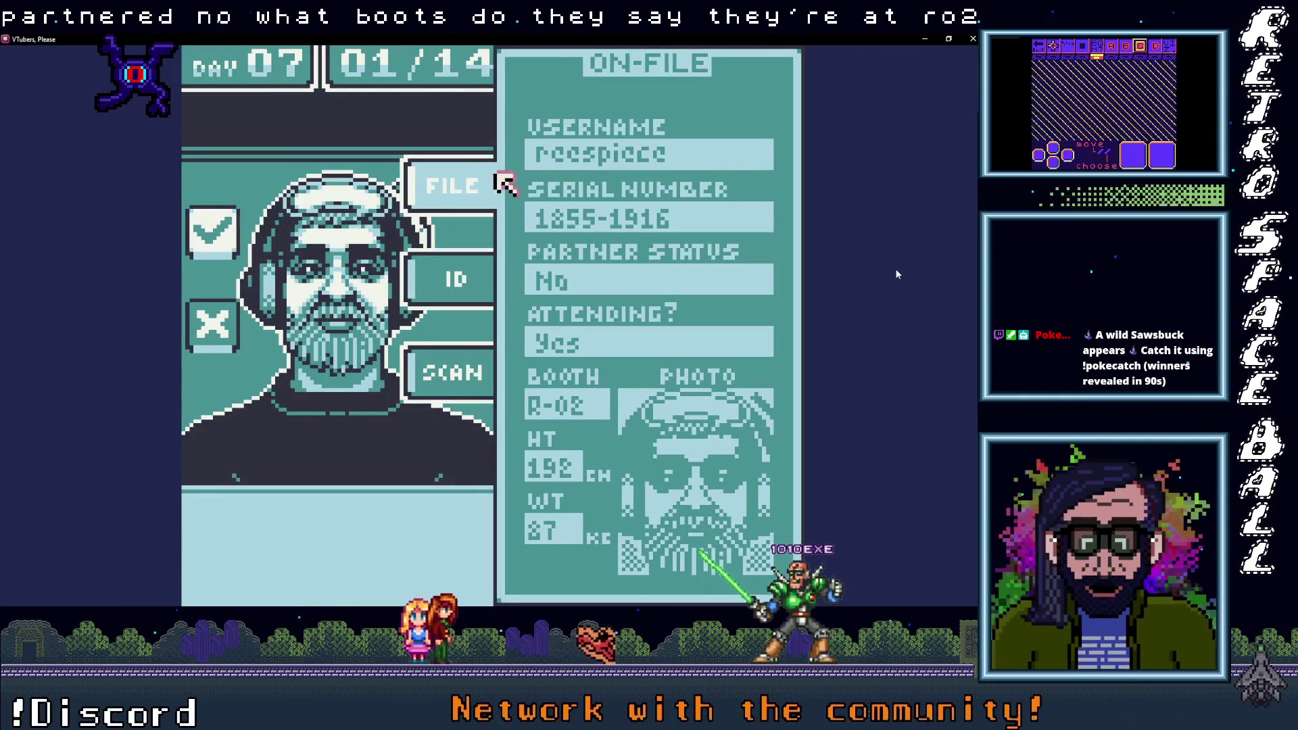
{"action": "key", "text": "Left"}
{"action": "key", "text": "Return"}
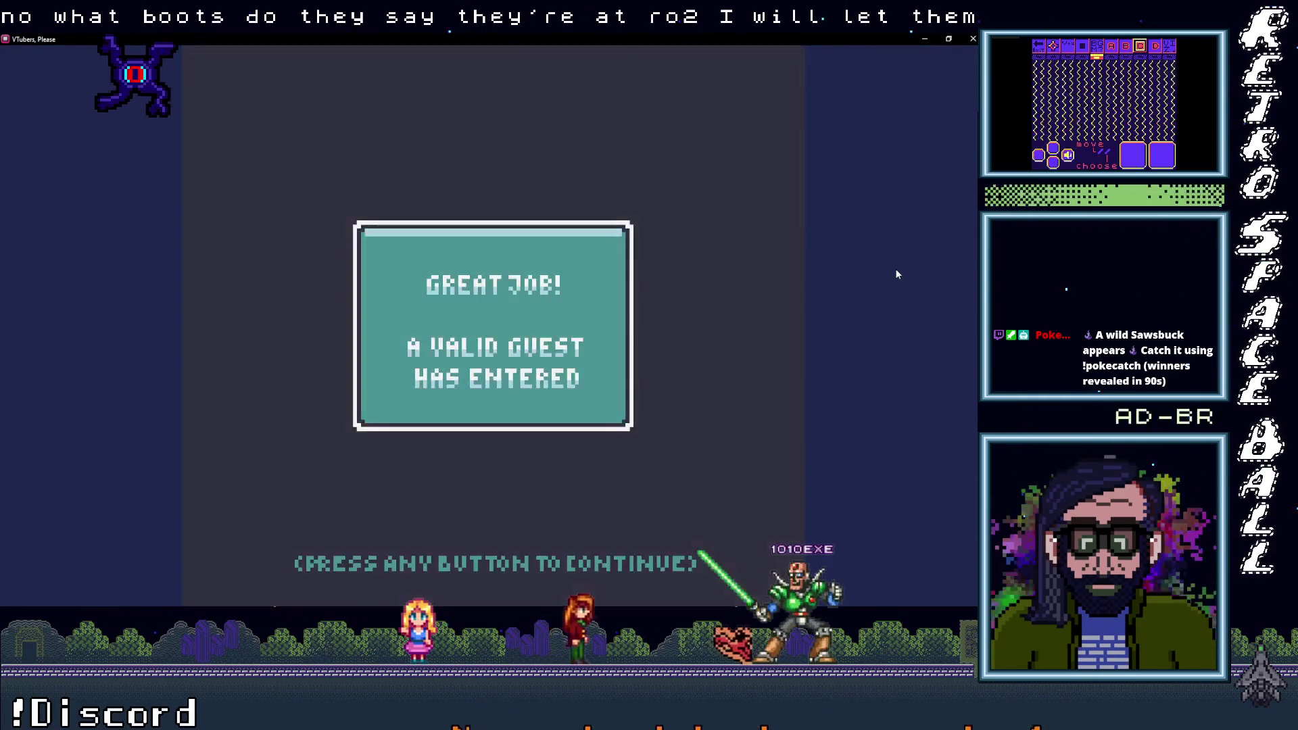
{"action": "key", "text": "Return"}
Step: Check the second guest's ID, file and body scan, then deny them for smuggling energy drinks
{"action": "key", "text": "Right"}
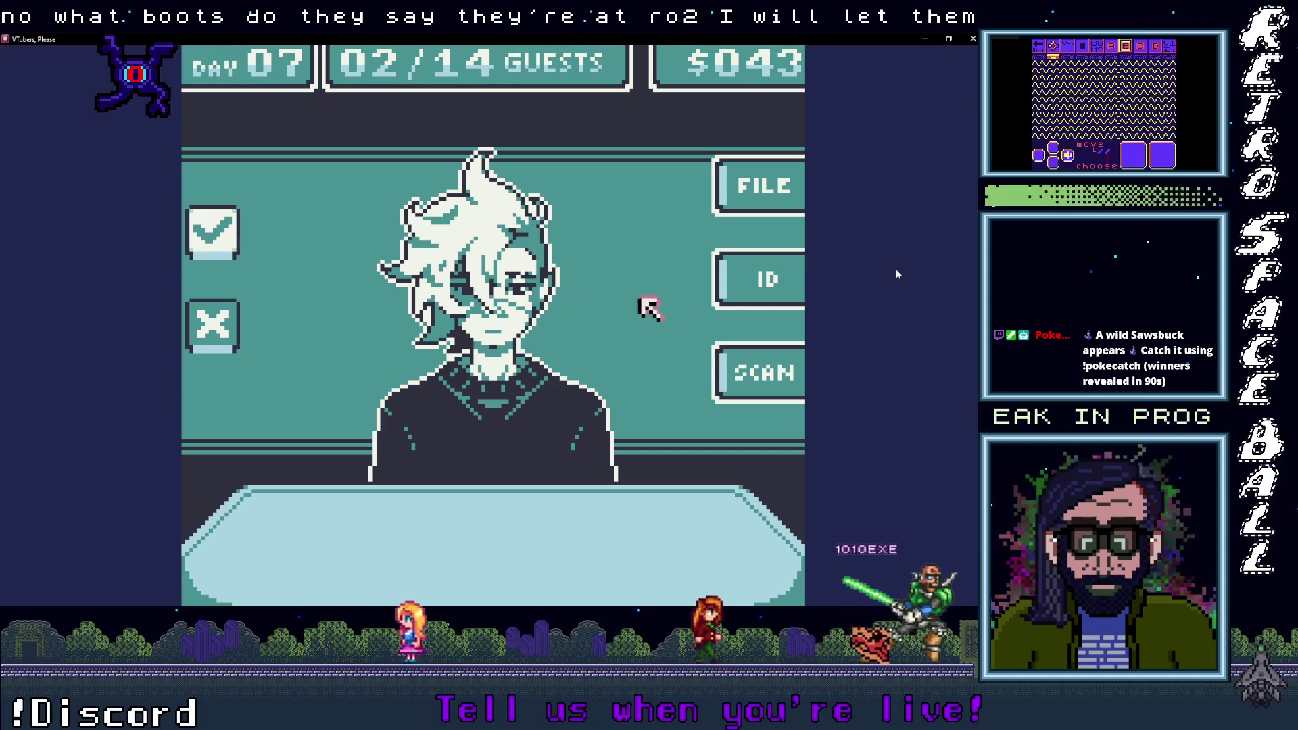
{"action": "key", "text": "Return"}
{"action": "key", "text": "Left"}
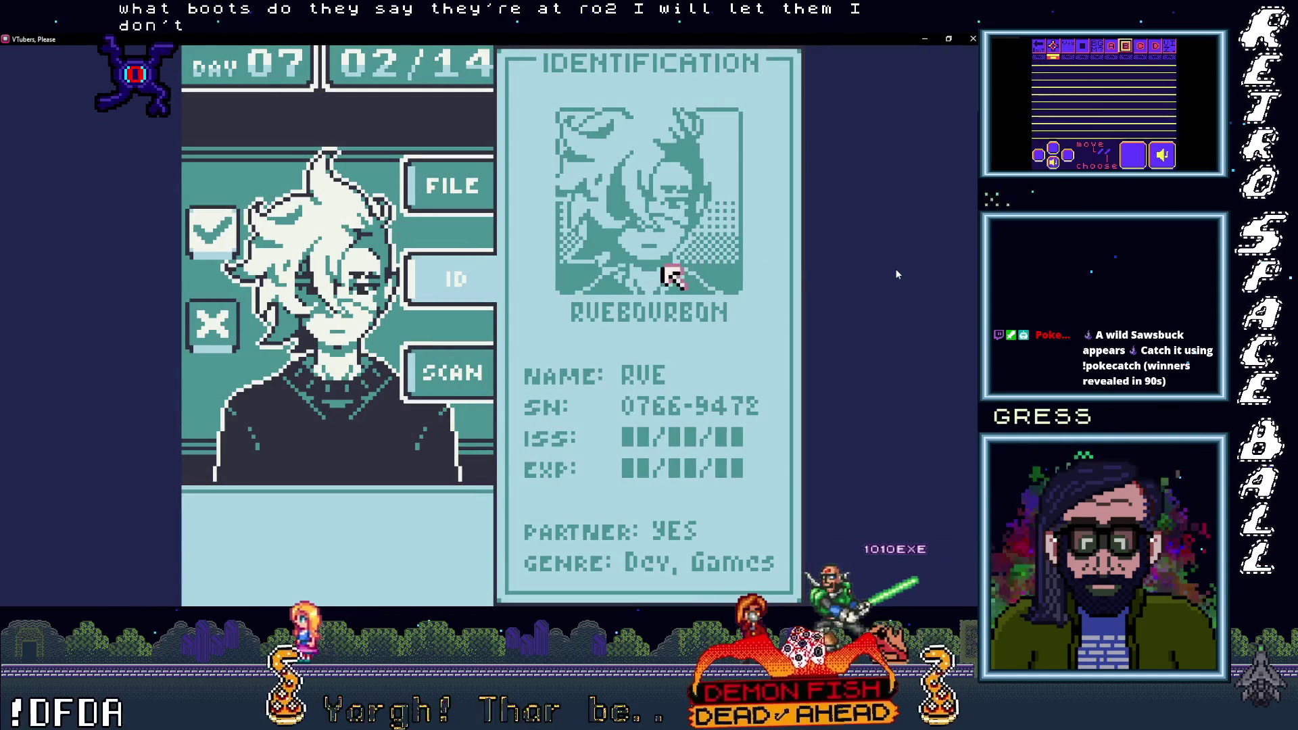
{"action": "key", "text": "Return"}
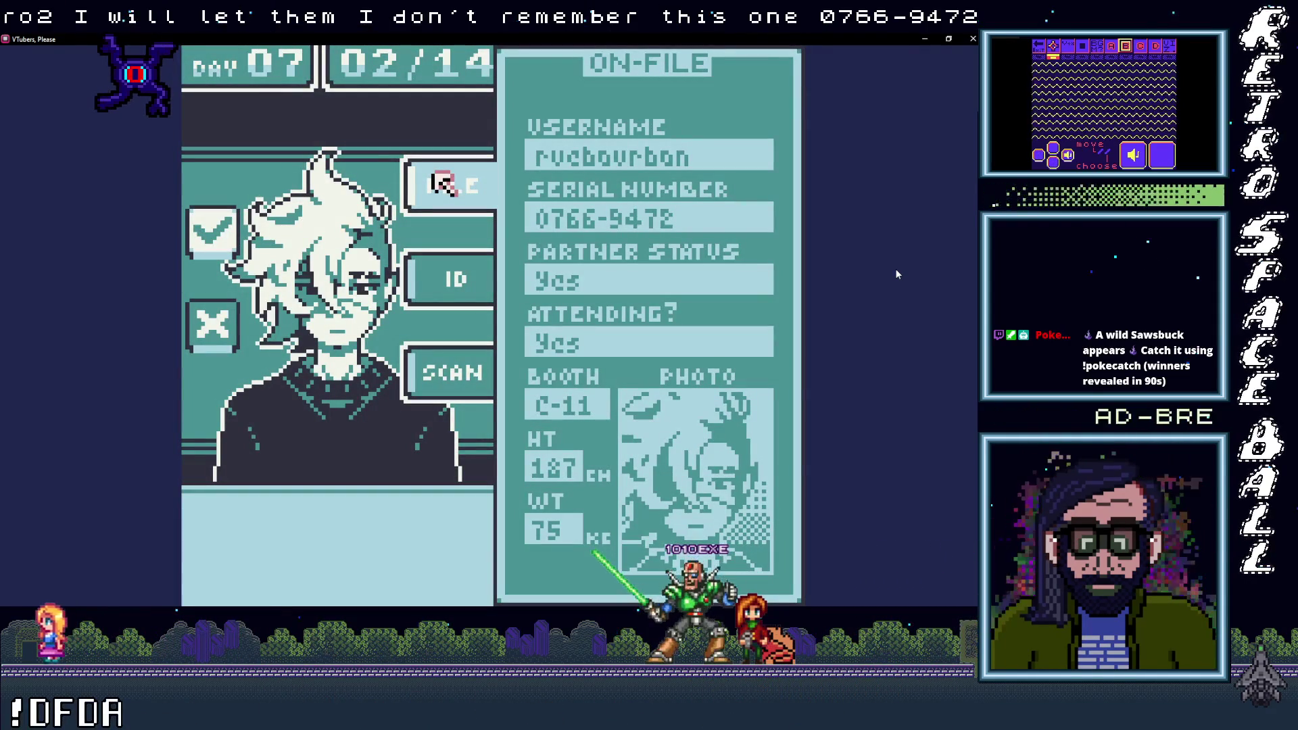
{"action": "key", "text": "Down"}
{"action": "key", "text": "Down"}
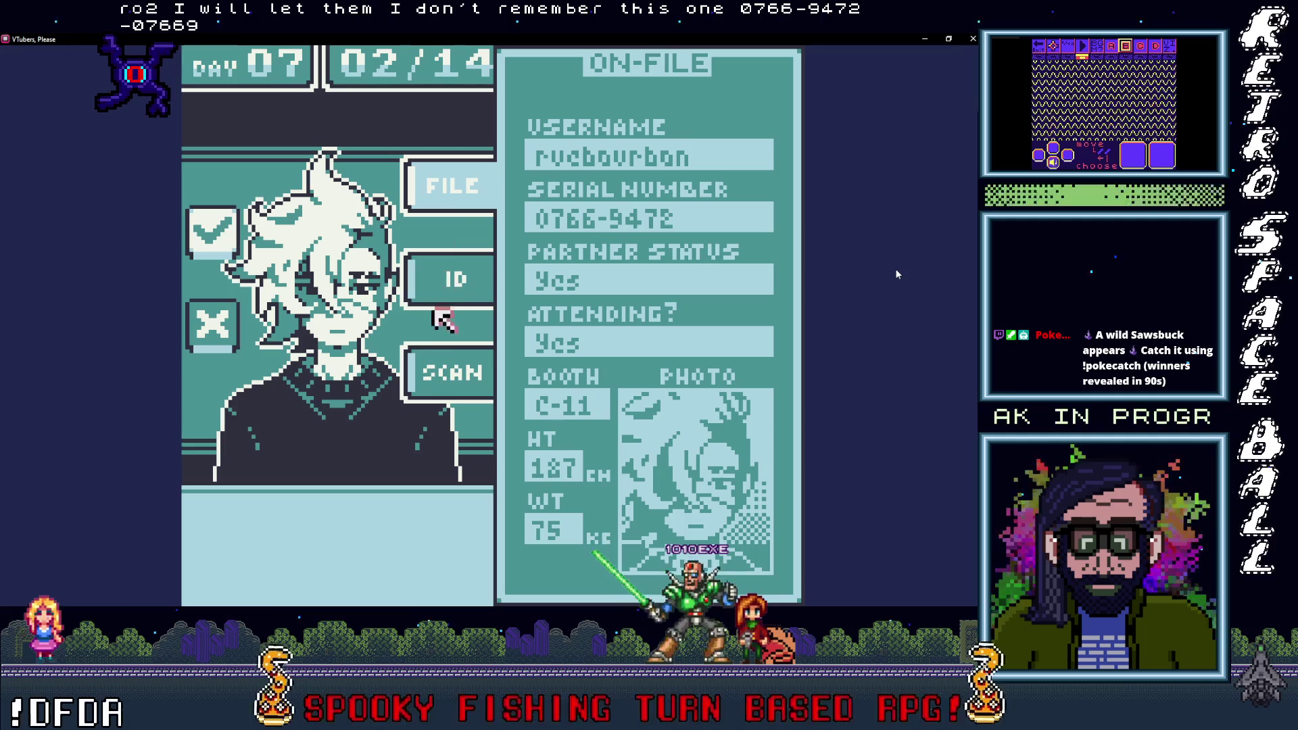
{"action": "key", "text": "Return"}
{"action": "key", "text": "Right"}
{"action": "key", "text": "Up"}
{"action": "key", "text": "Right"}
{"action": "key", "text": "Left"}
{"action": "key", "text": "Left"}
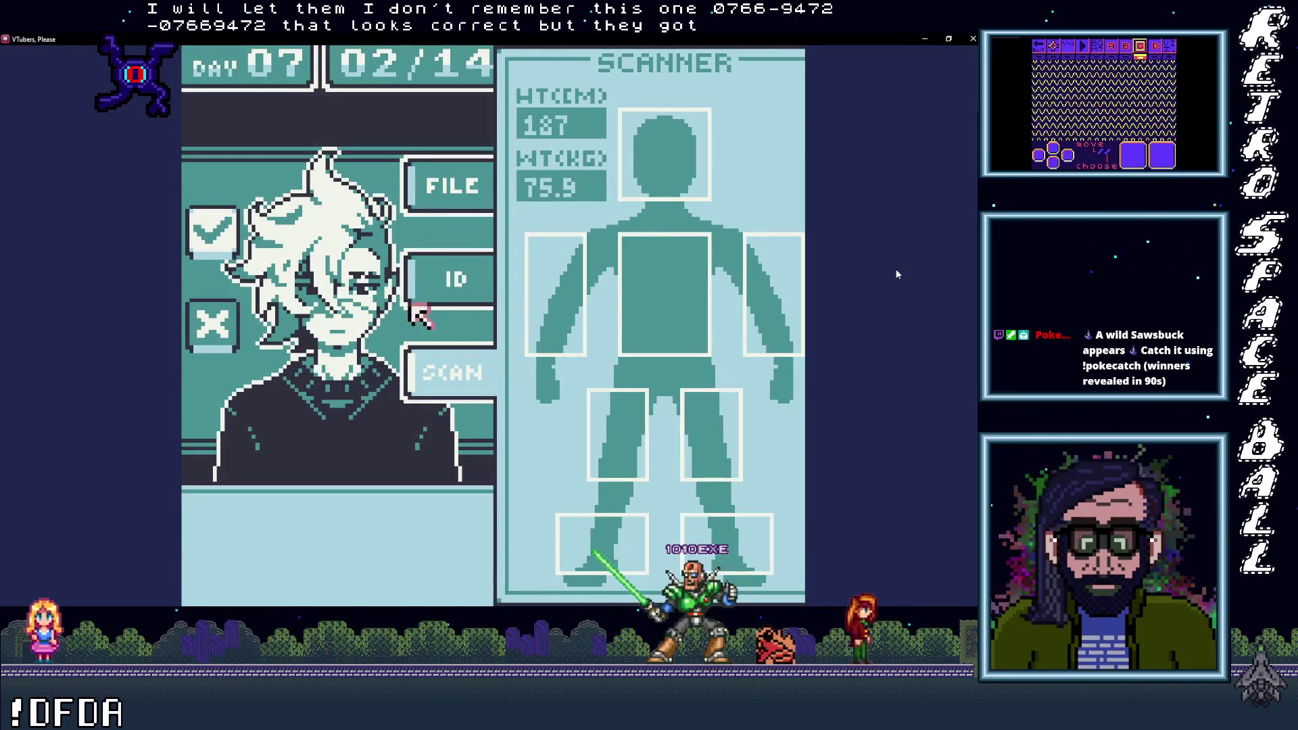
{"action": "key", "text": "Left"}
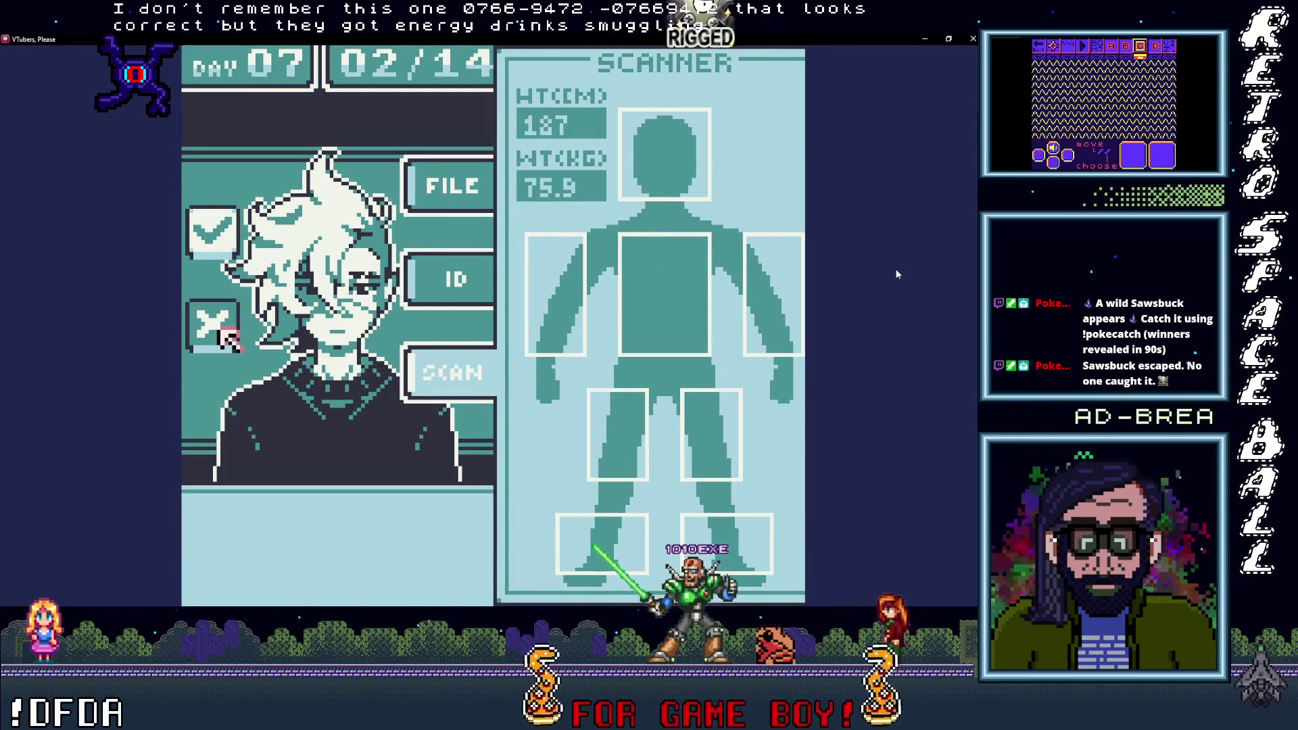
{"action": "key", "text": "Return"}
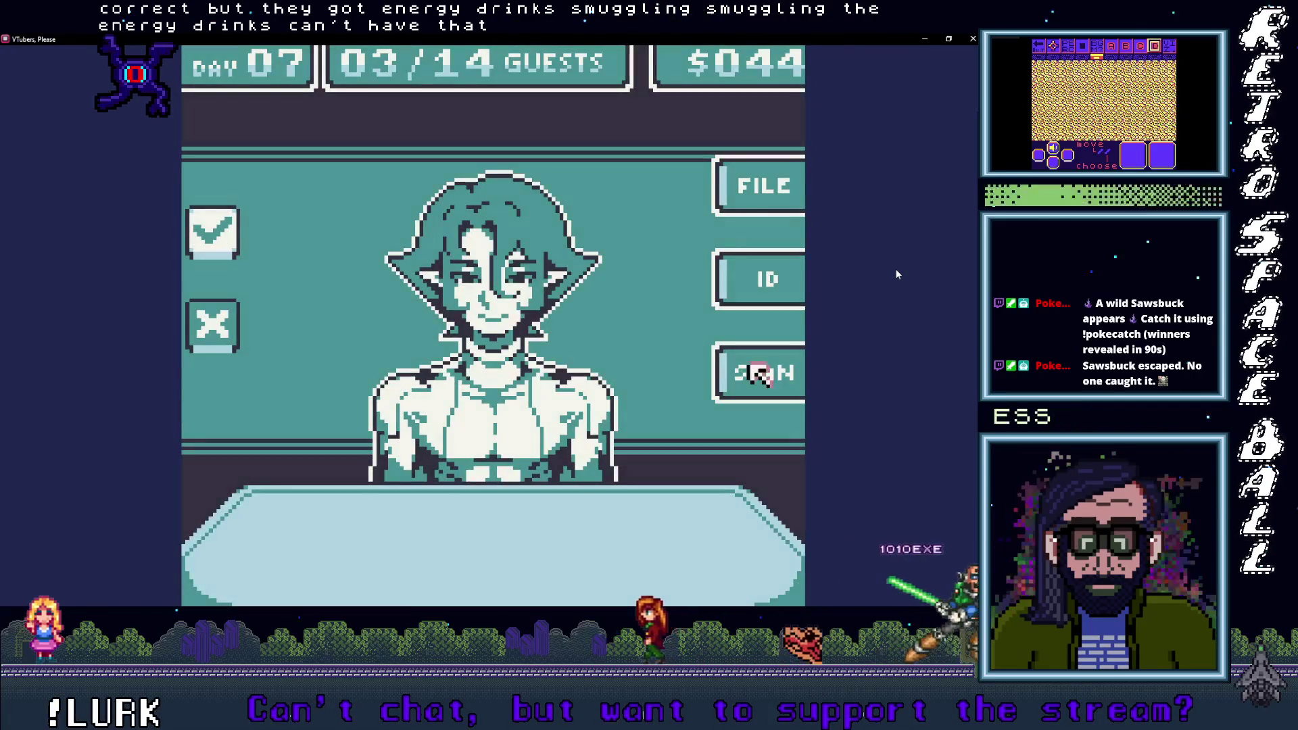
Step: Scan the third guest's arms, legs and feet, check ID and file, and approve them
{"action": "key", "text": "Return"}
{"action": "key", "text": "Left"}
{"action": "key", "text": "Left"}
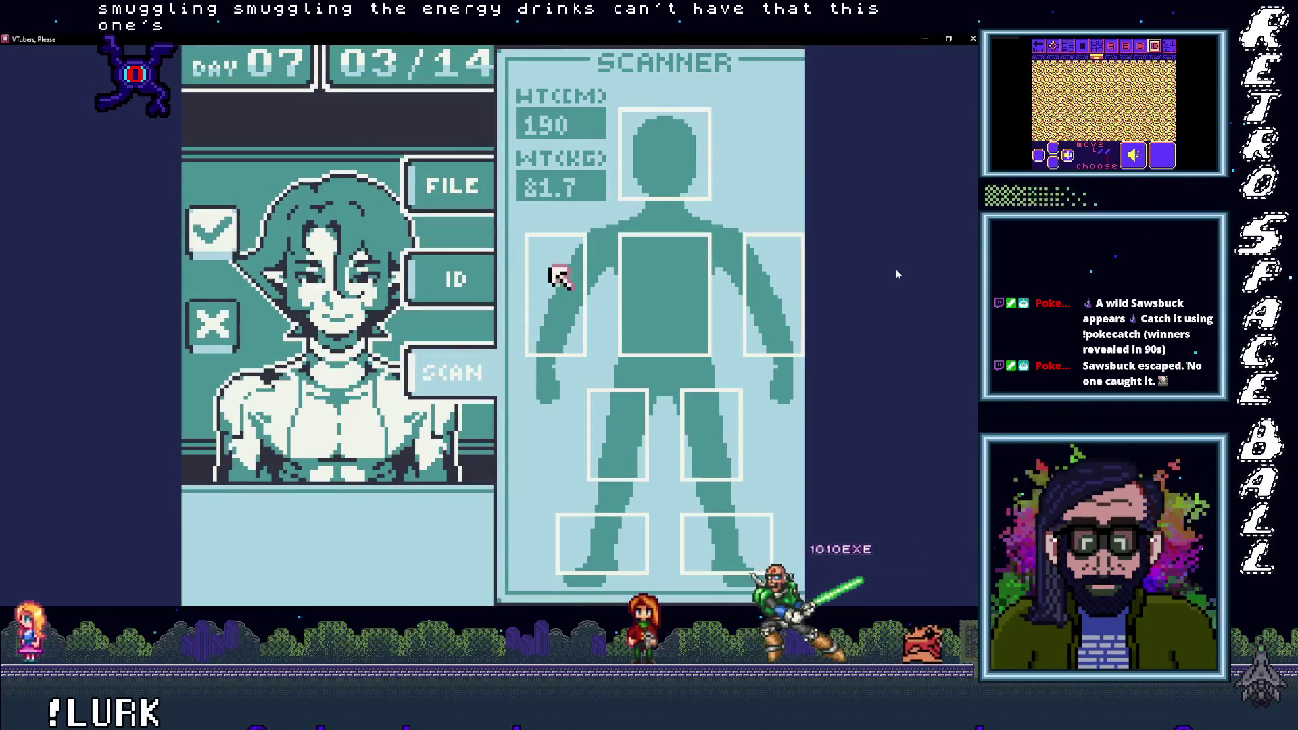
{"action": "key", "text": "Down"}
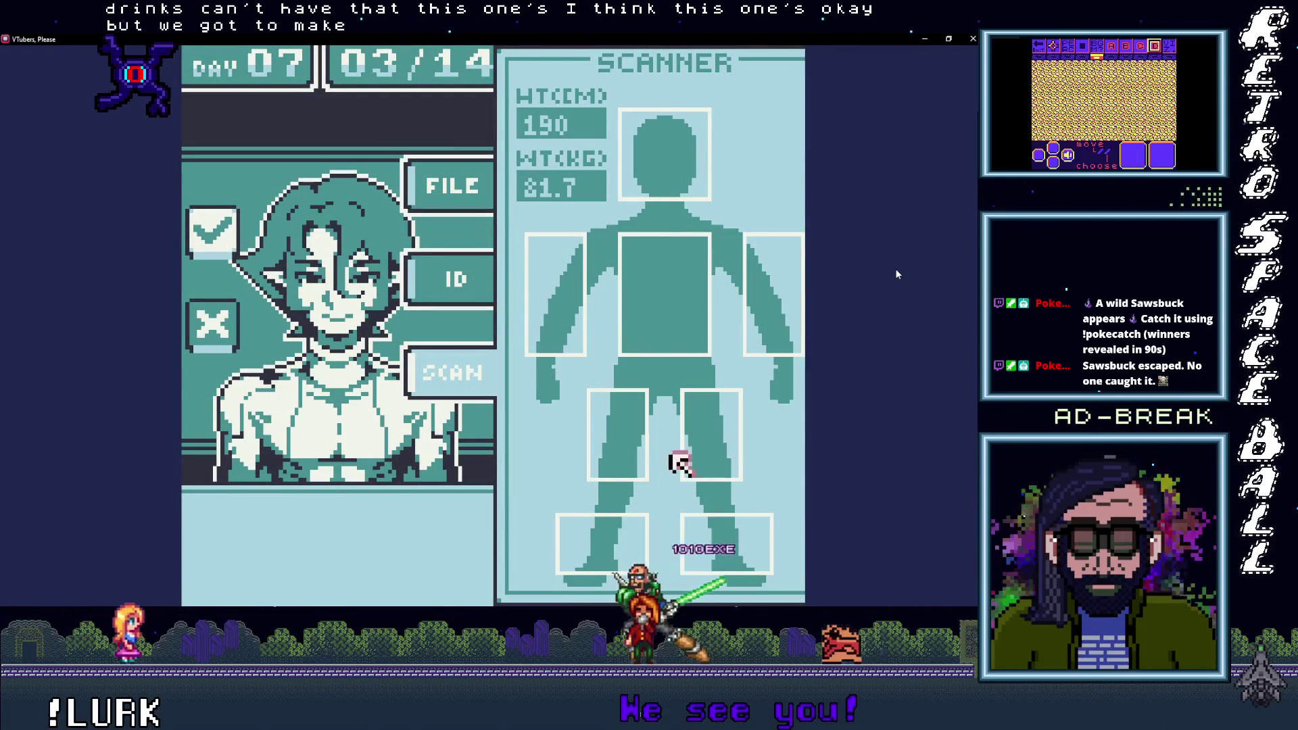
{"action": "key", "text": "Left"}
{"action": "key", "text": "Up"}
{"action": "key", "text": "Up"}
{"action": "key", "text": "Return"}
{"action": "key", "text": "Up"}
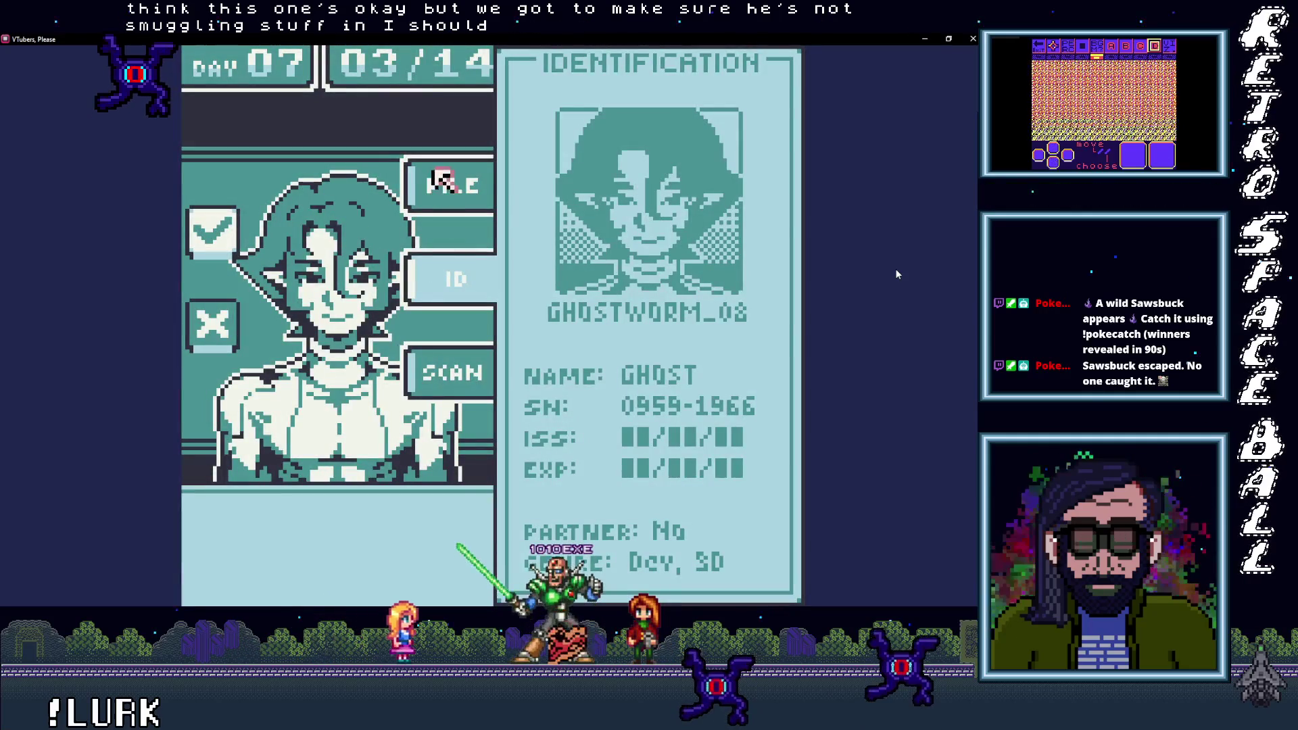
{"action": "key", "text": "Return"}
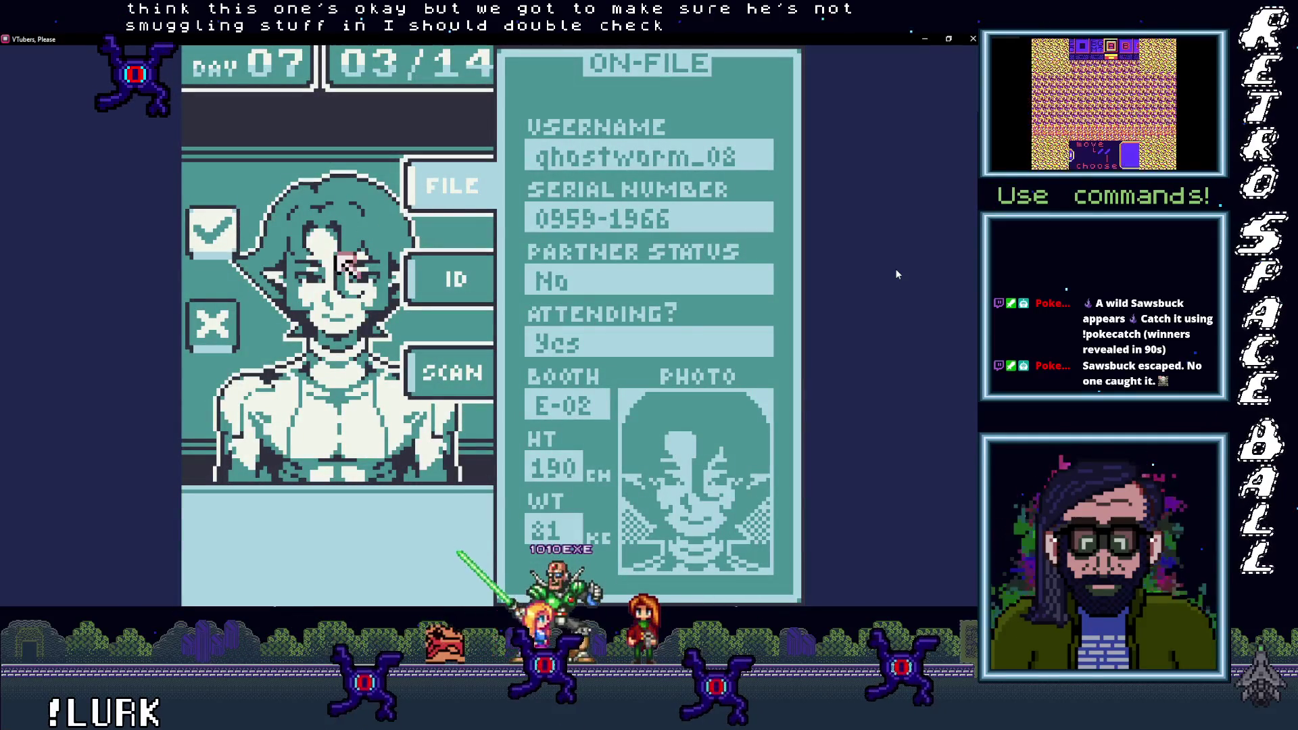
{"action": "key", "text": "Return"}
{"action": "key", "text": "Return"}
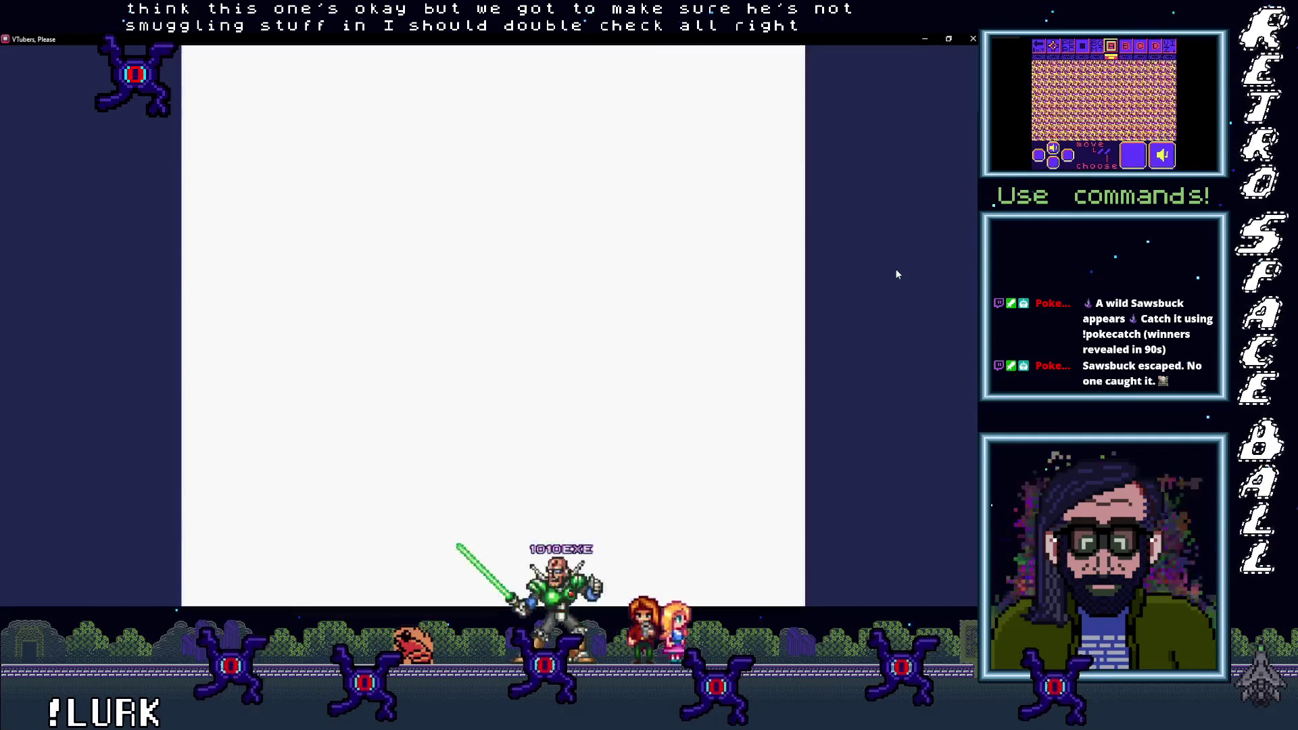
{"action": "key", "text": "Right"}
{"action": "key", "text": "Right"}
{"action": "key", "text": "Return"}
Step: Deny the knife-carrying guest, the next impostor, the cat-eared and the fox-like impostors
{"action": "key", "text": "Left"}
{"action": "key", "text": "Left"}
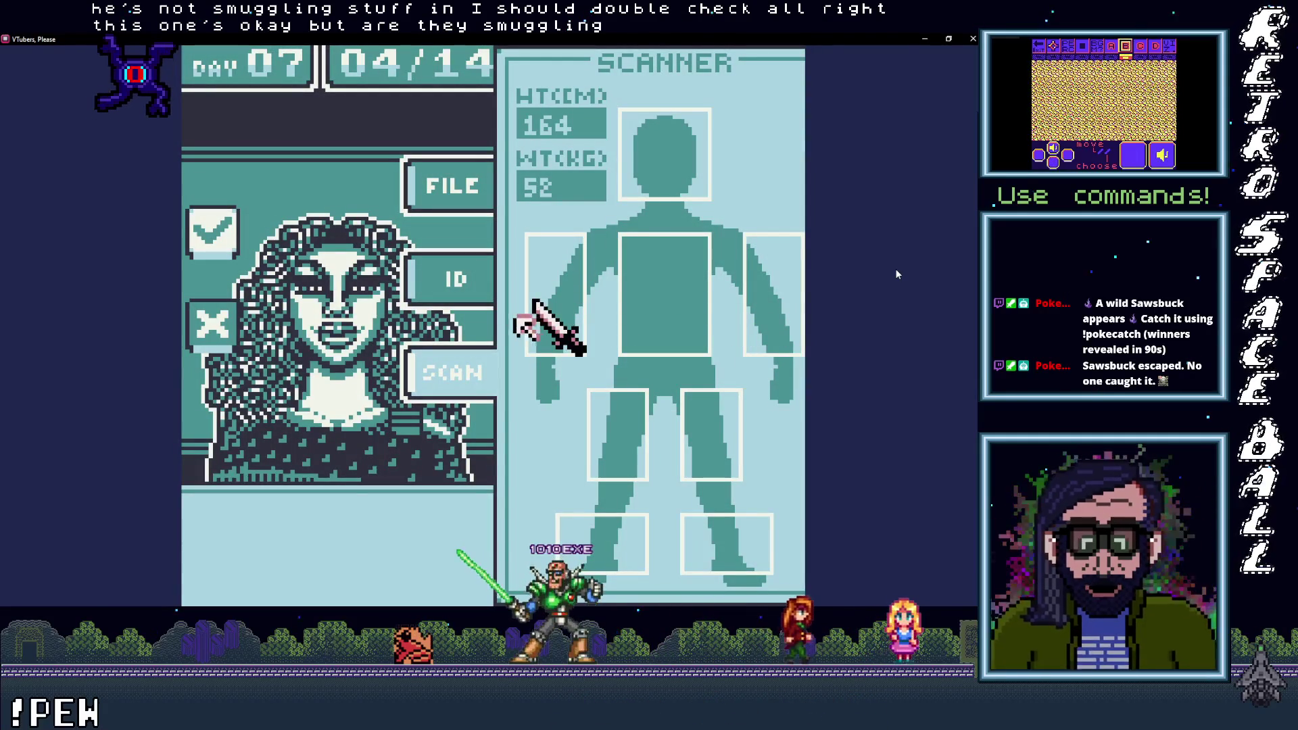
{"action": "key", "text": "Left"}
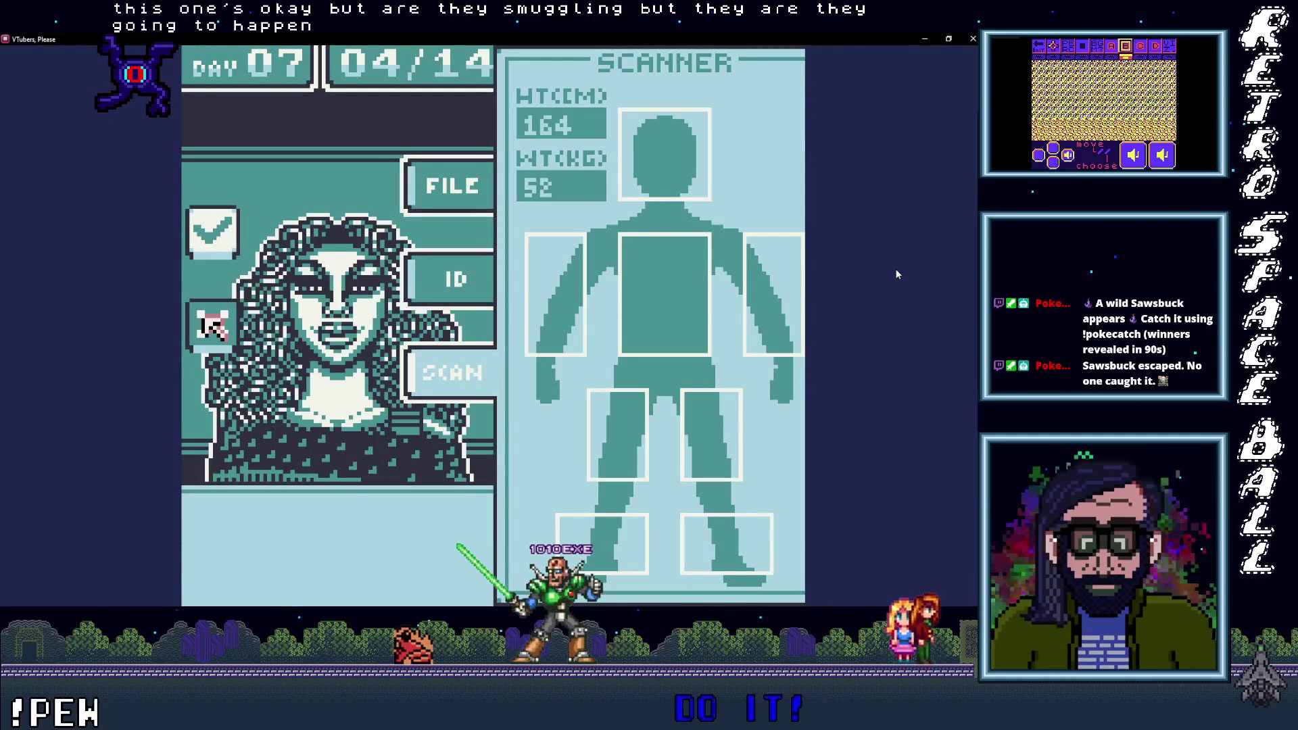
{"action": "key", "text": "Return"}
{"action": "key", "text": "Return"}
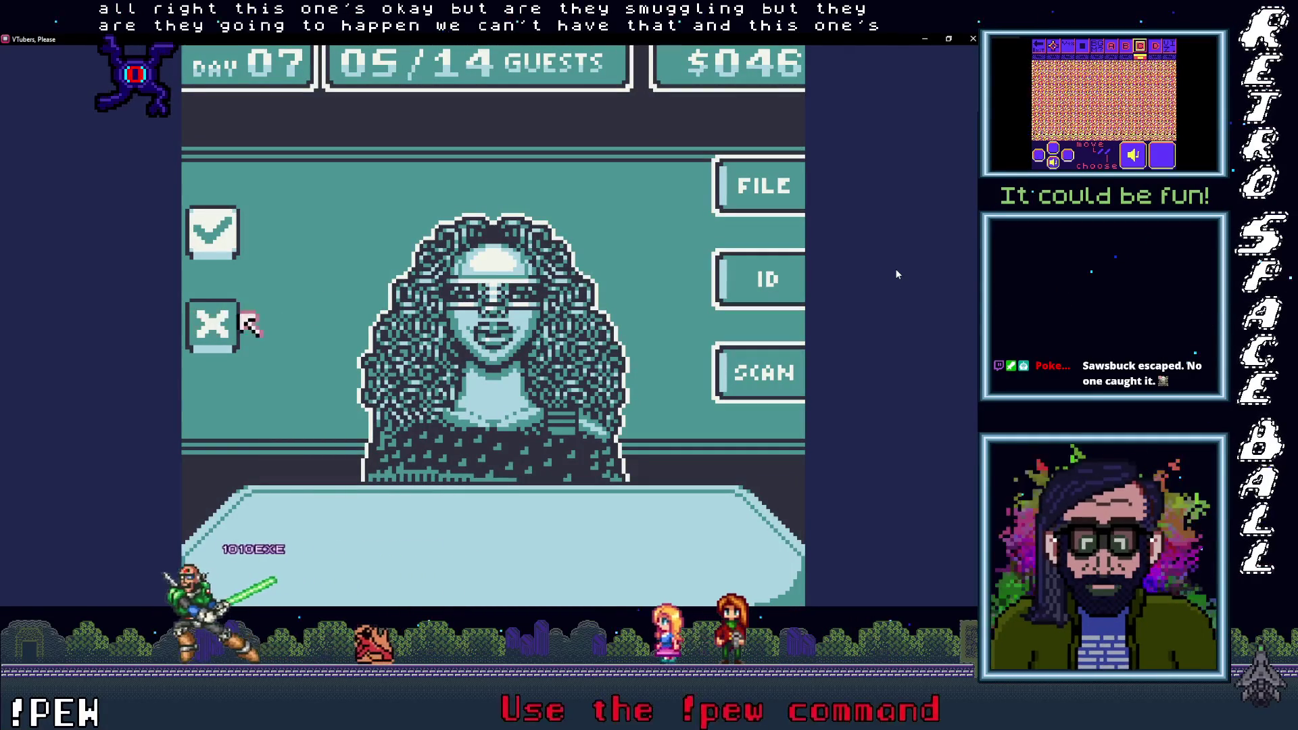
{"action": "key", "text": "Return"}
{"action": "key", "text": "Return"}
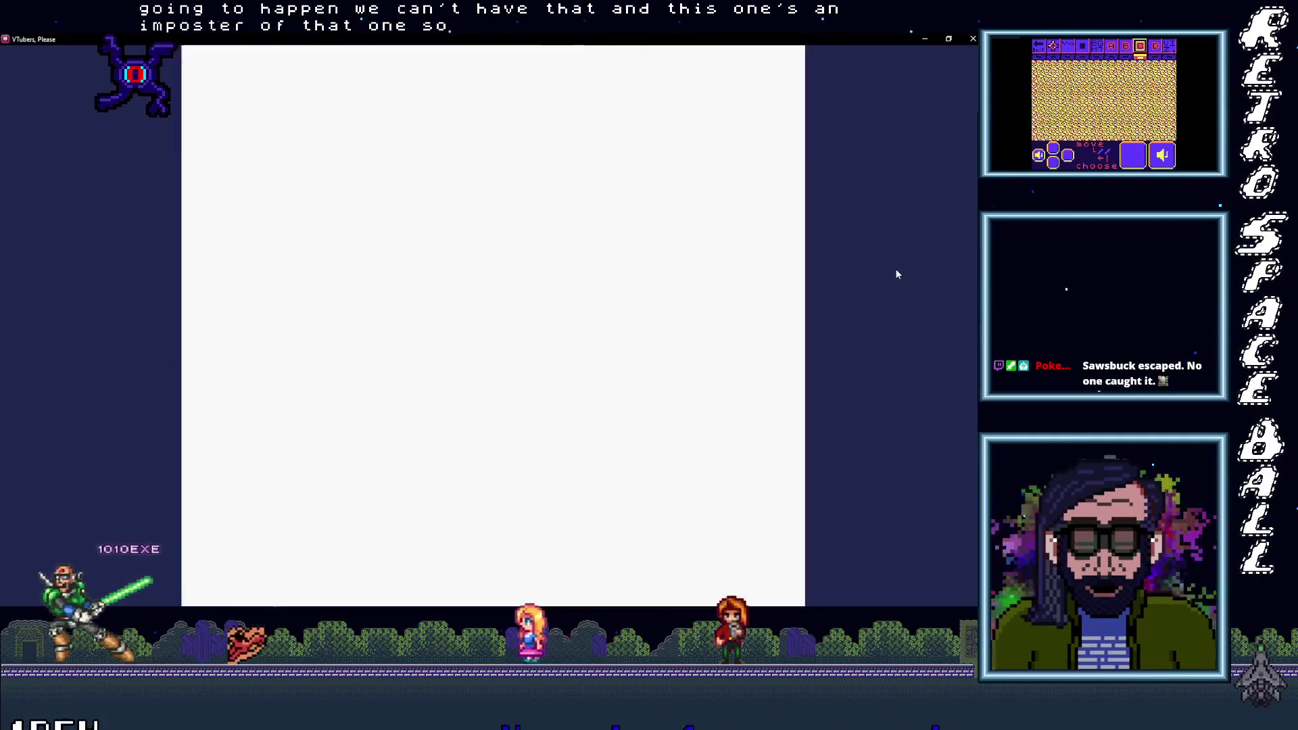
{"action": "key", "text": "Left"}
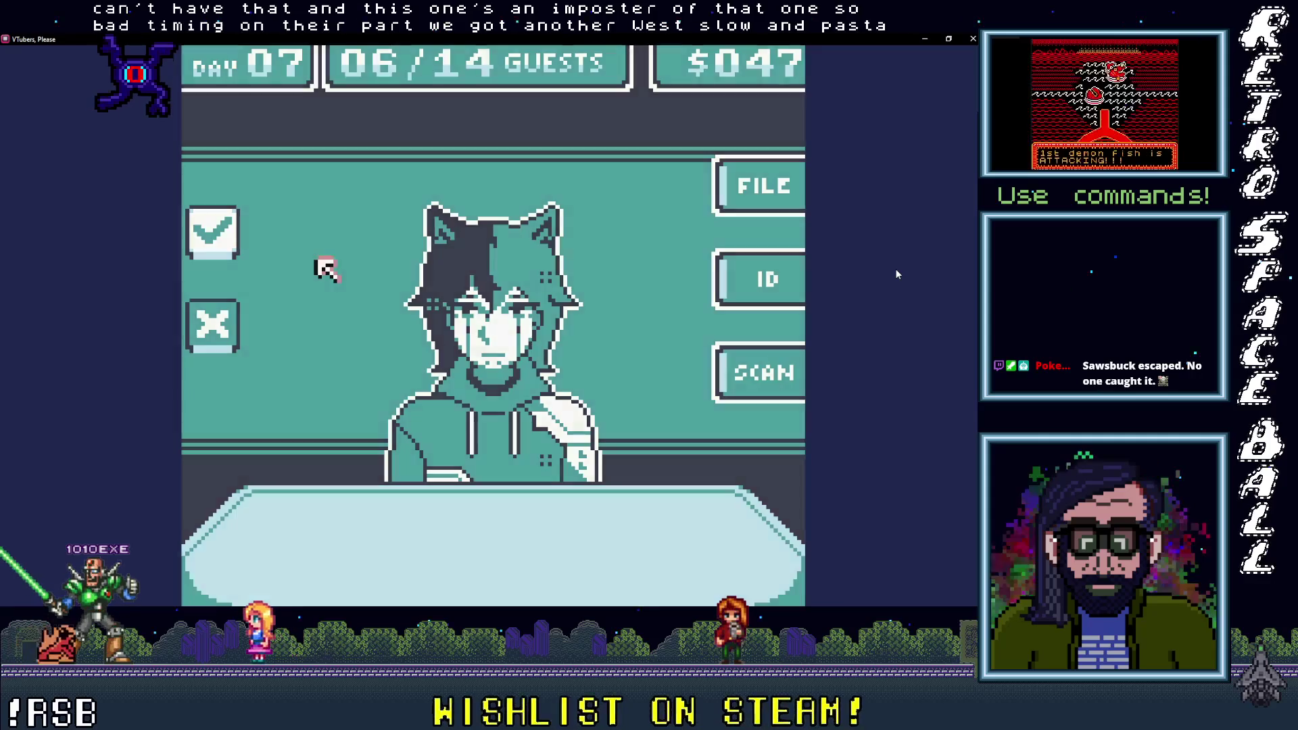
{"action": "key", "text": "Return"}
{"action": "key", "text": "Return"}
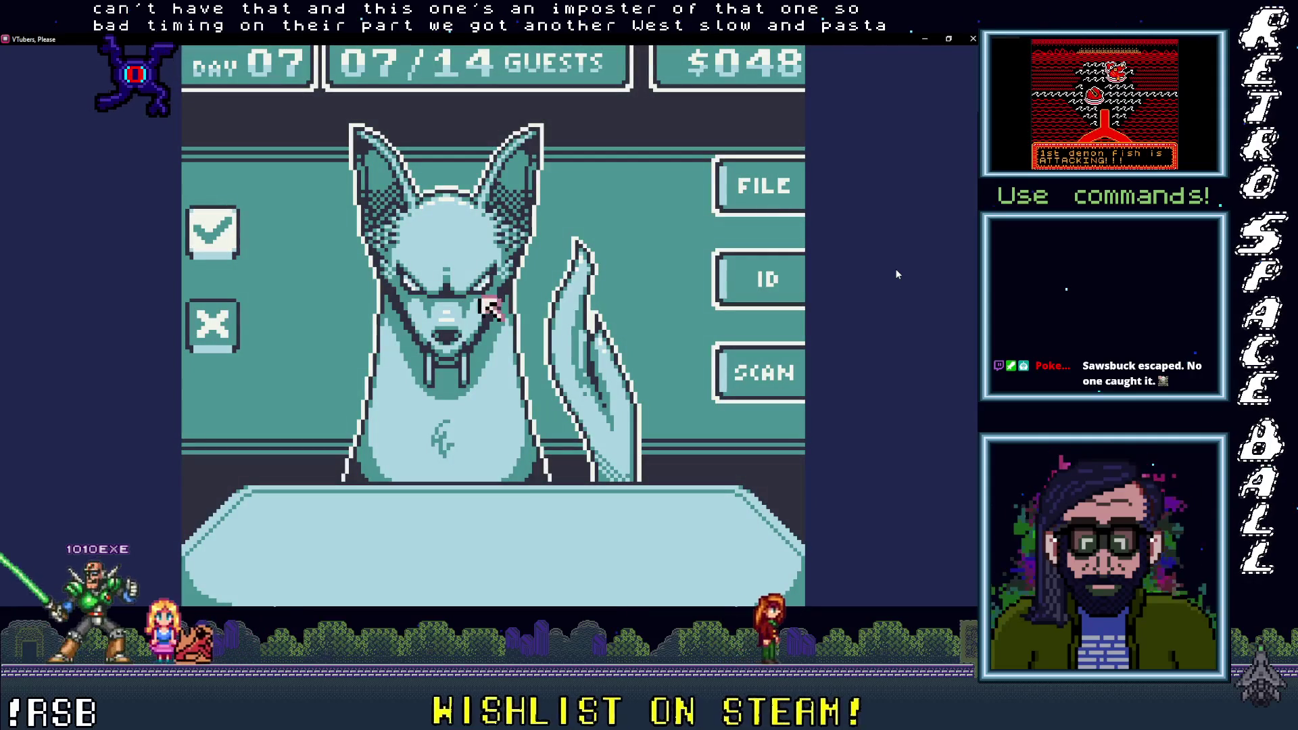
{"action": "key", "text": "Left"}
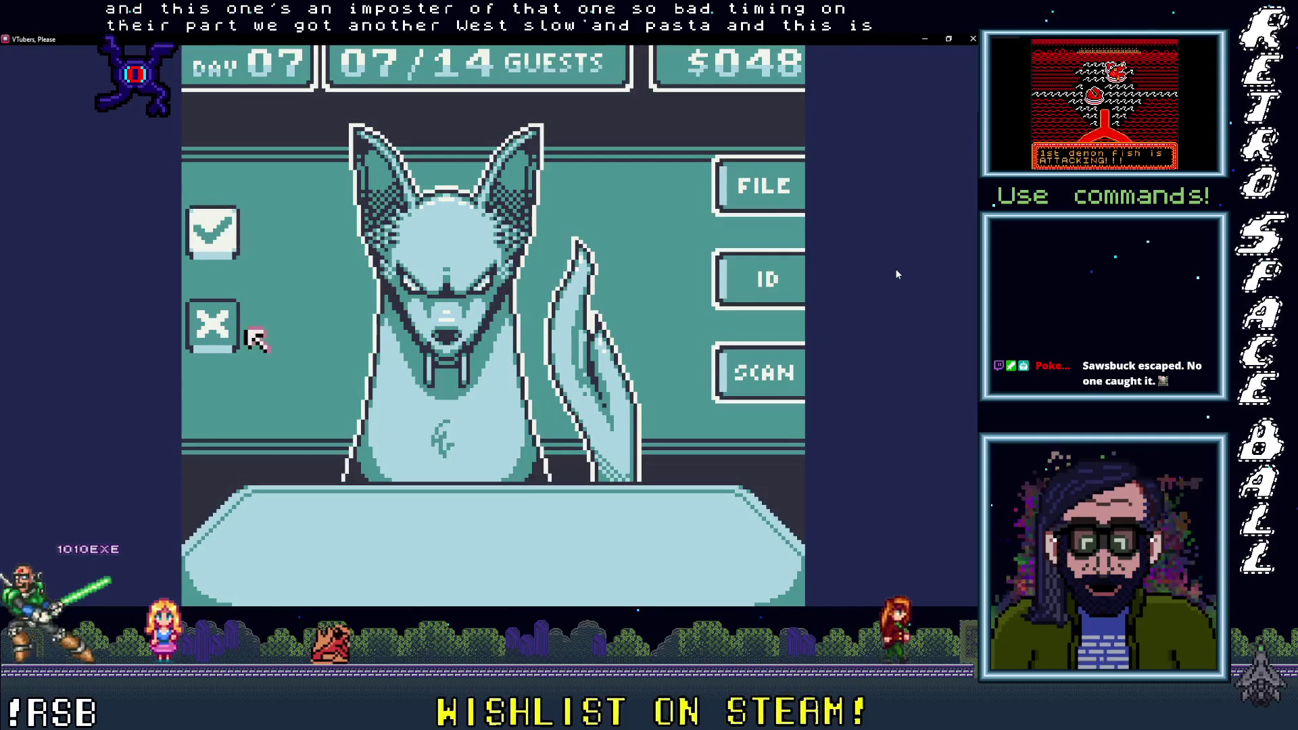
{"action": "key", "text": "Right"}
{"action": "key", "text": "Return"}
{"action": "key", "text": "Return"}
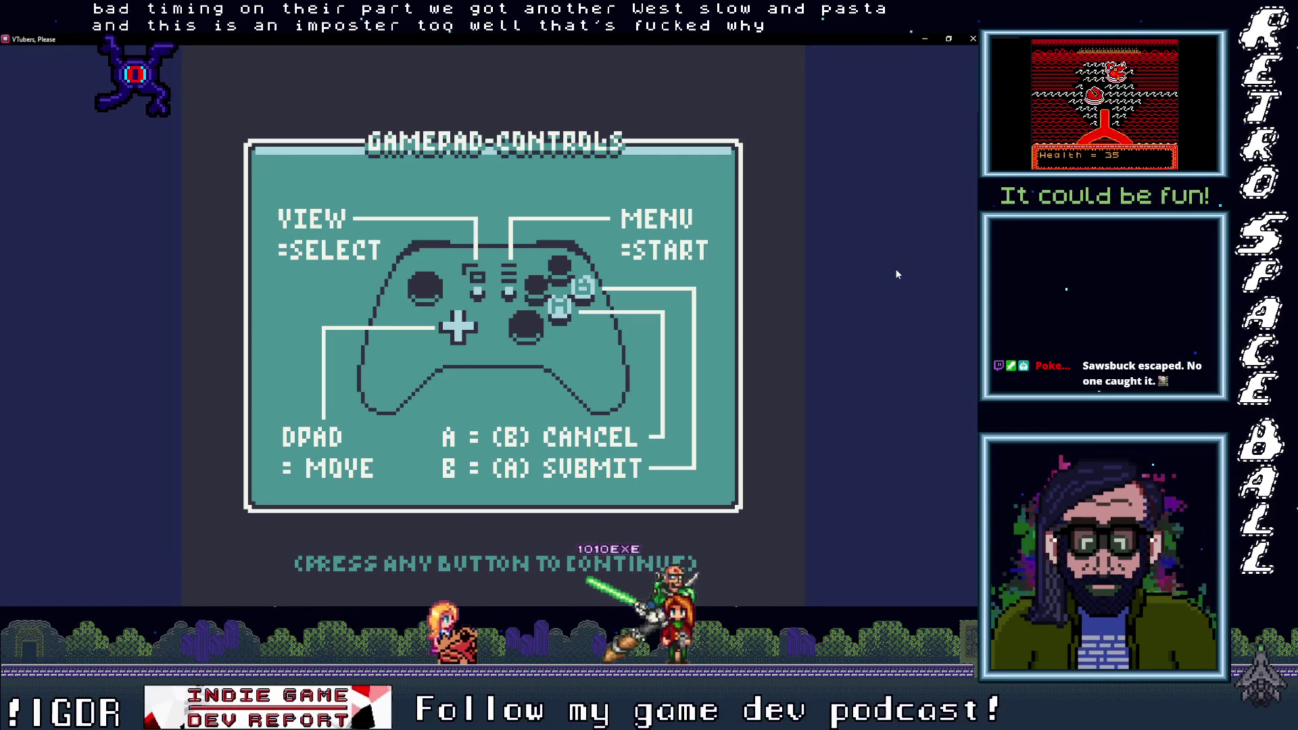
Step: Skip the gamepad and keyboard controls screens and choose RETURN in the Options Menu
{"action": "key", "text": "Return"}
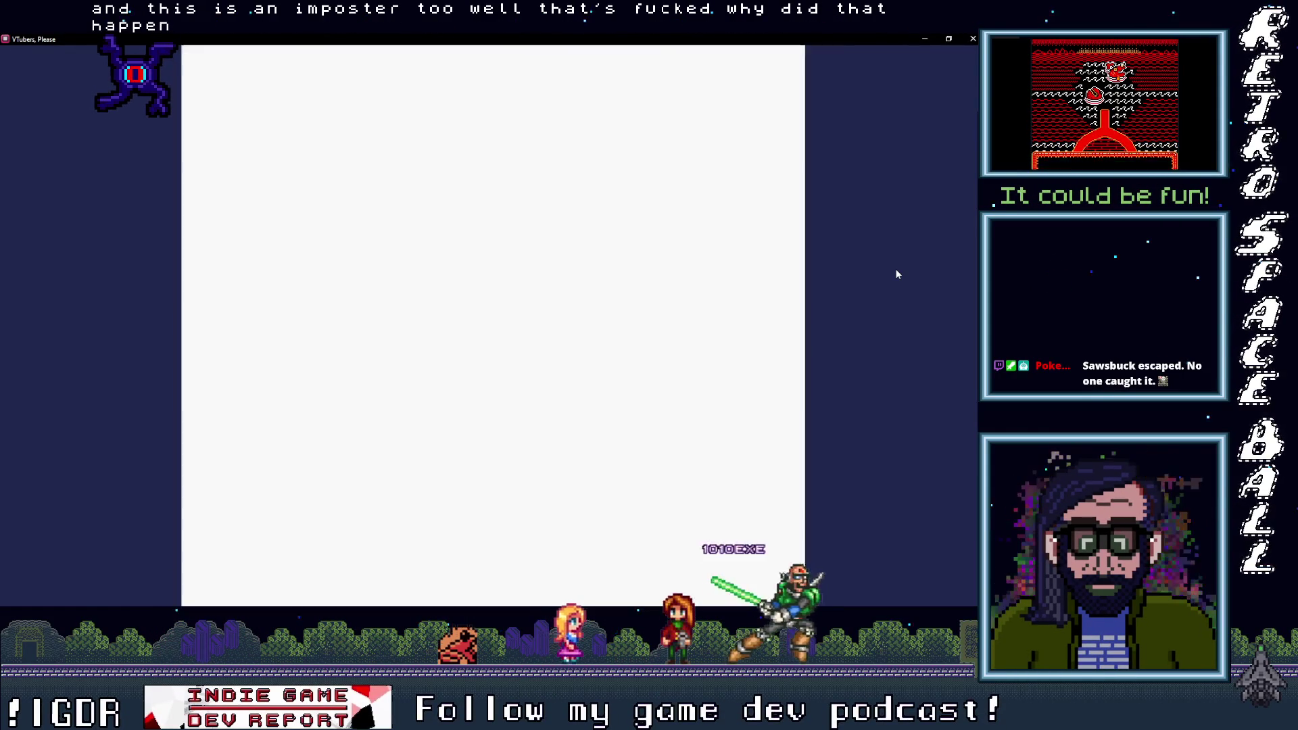
{"action": "key", "text": "Return"}
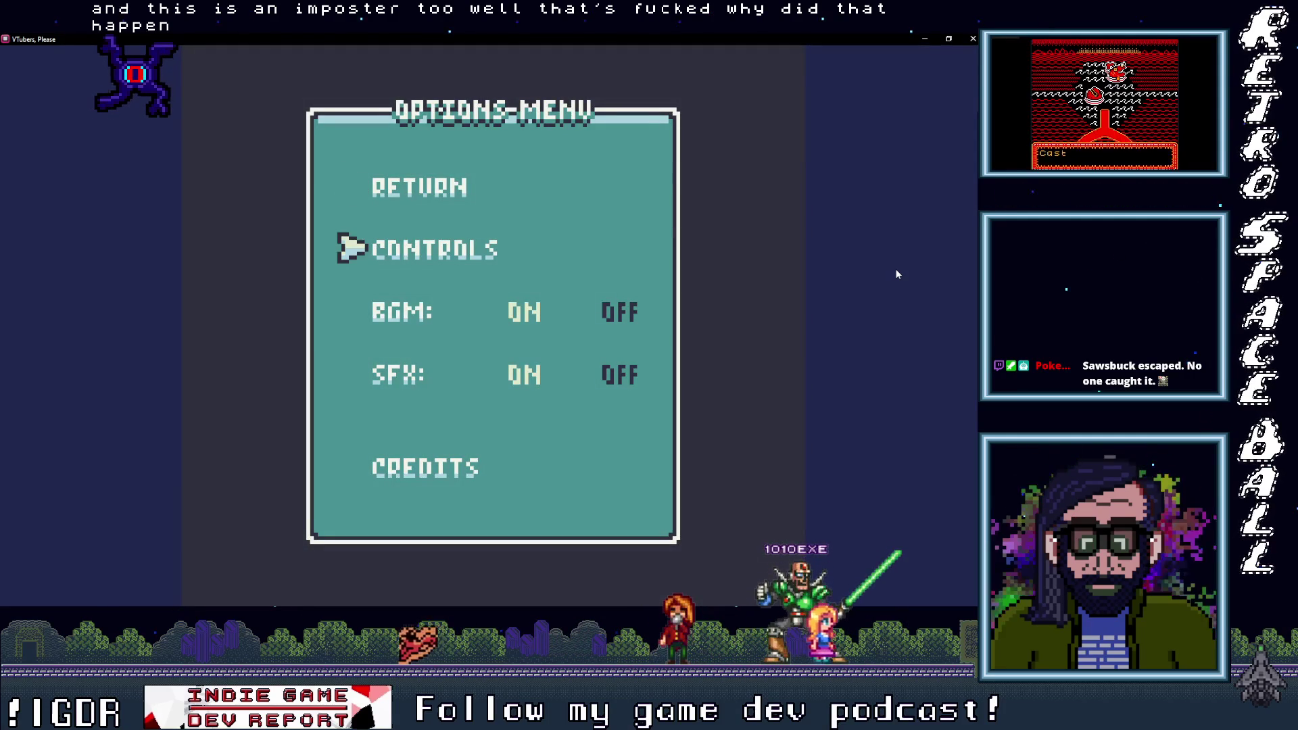
{"action": "key", "text": "Return"}
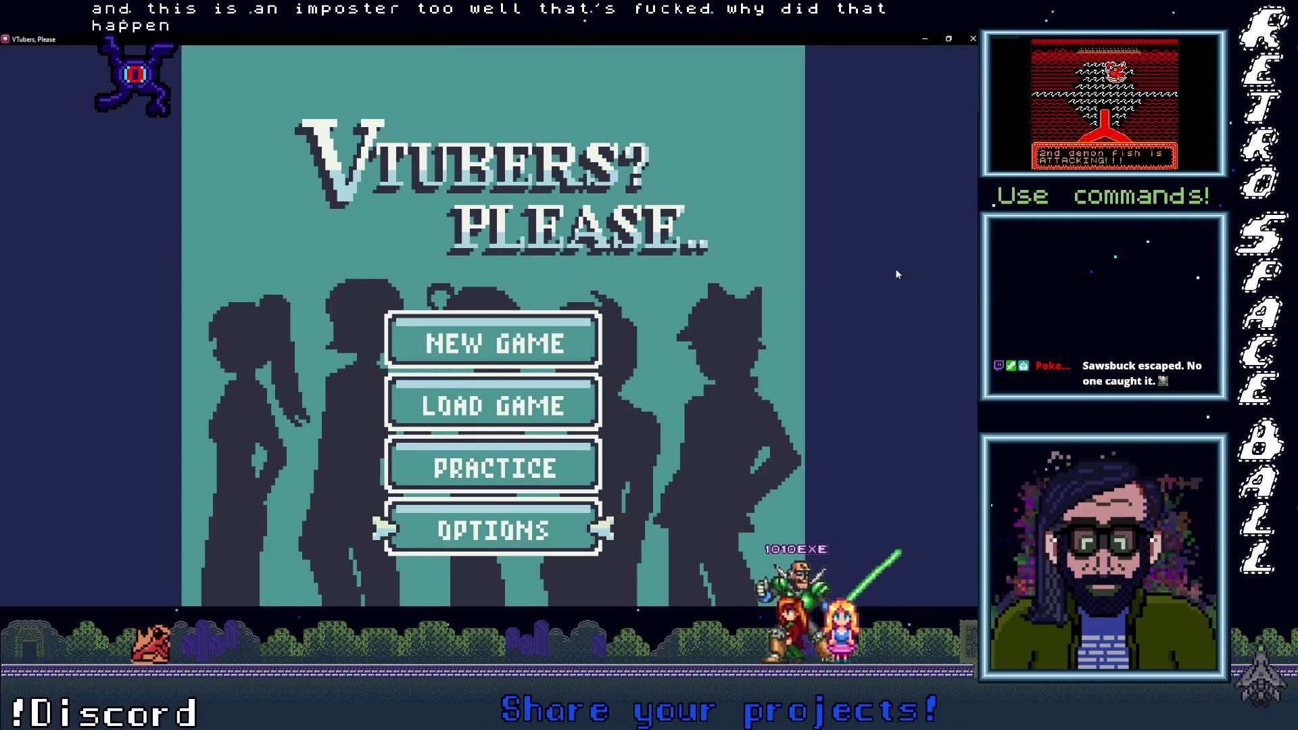
Step: Minimize the game window and shrink the debugger panel to show more scenes
{"action": "left_click", "coordinate": [925, 38]}
{"action": "mouse_move", "coordinate": [486, 388]}
{"action": "left_mouse_down"}
{"action": "mouse_move", "coordinate": [496, 595]}
{"action": "mouse_move", "coordinate": [496, 525]}
{"action": "left_mouse_up"}
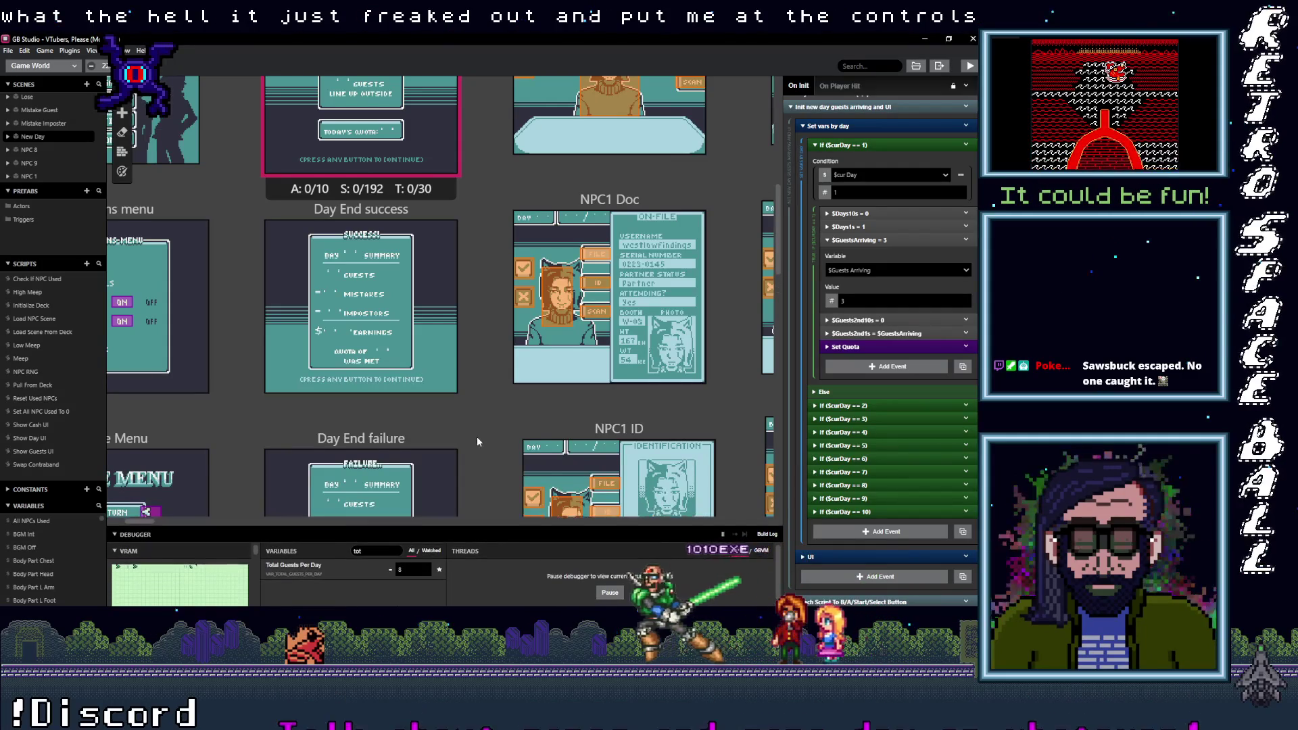
{"action": "scroll", "coordinate": [476, 436], "scroll_direction": "down", "scroll_amount": 3}
{"action": "scroll", "coordinate": [480, 439], "scroll_direction": "down", "scroll_amount": 1}
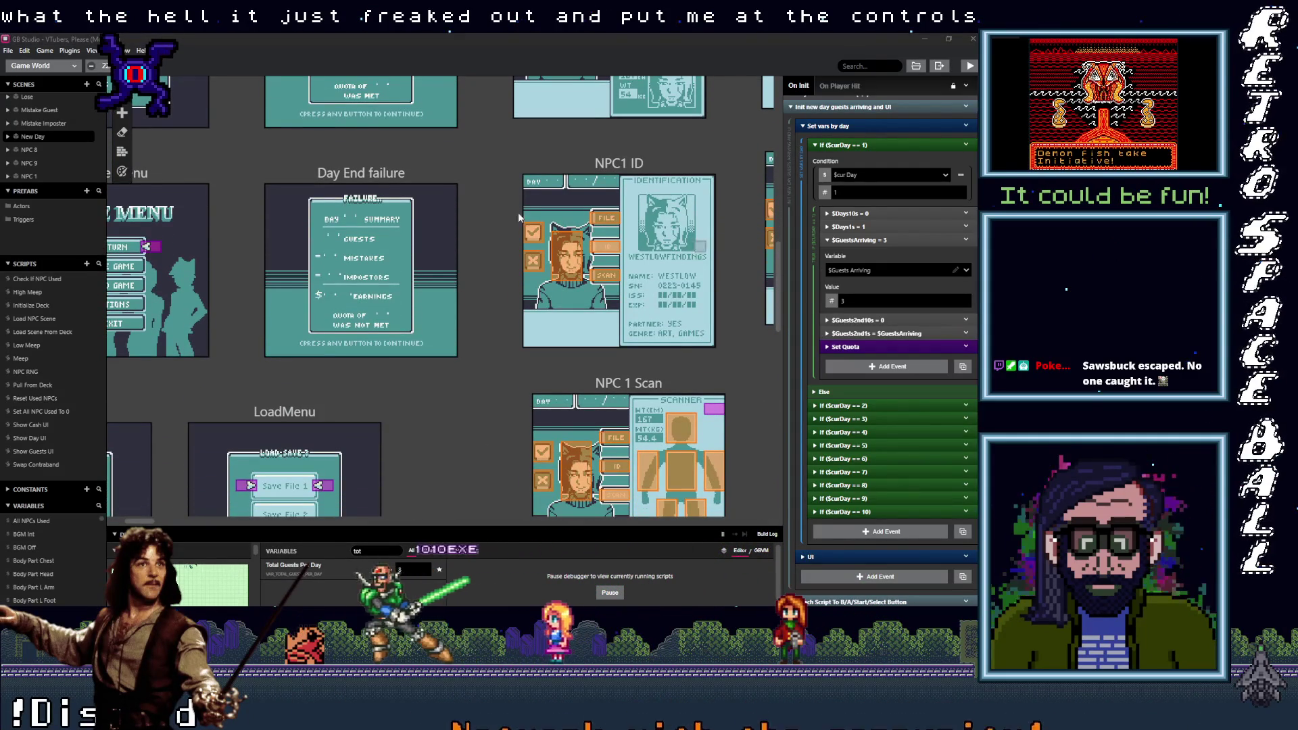
{"action": "scroll", "coordinate": [647, 356], "scroll_direction": "left", "scroll_amount": 5}
{"action": "scroll", "coordinate": [570, 311], "scroll_direction": "right", "scroll_amount": 3}
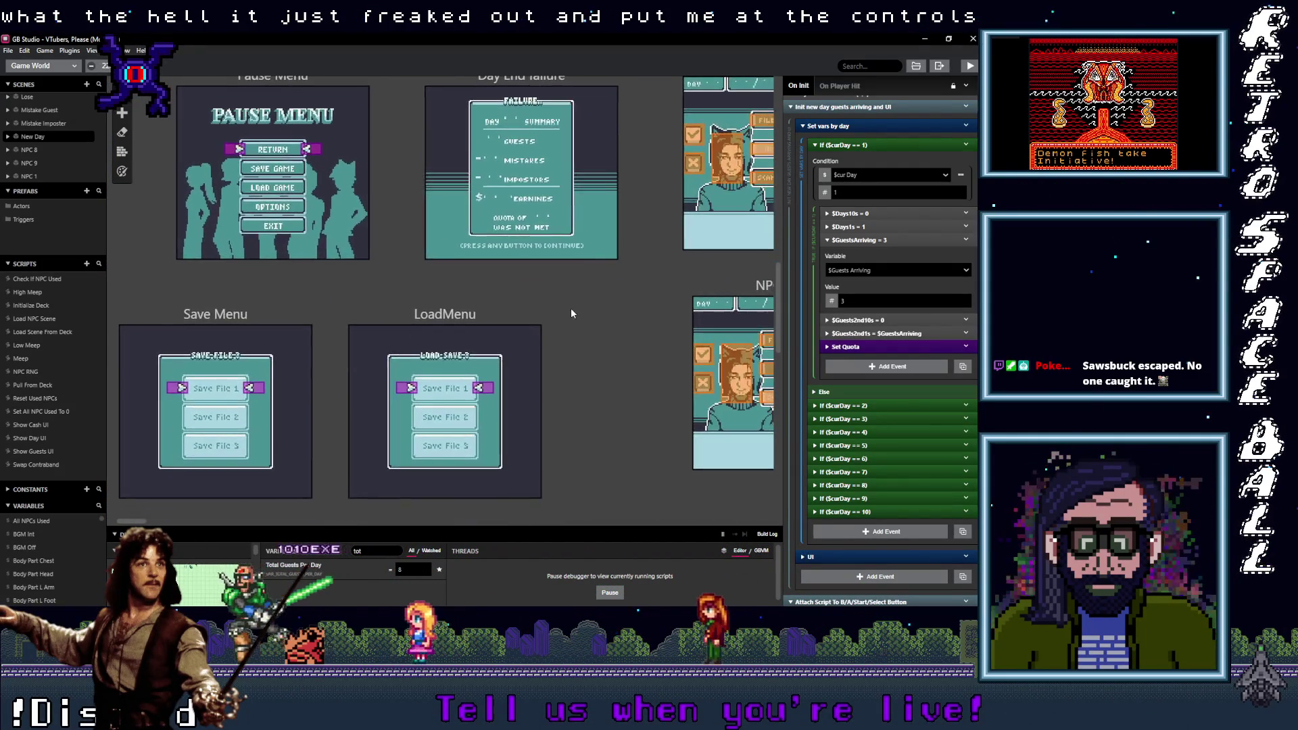
{"action": "scroll", "coordinate": [573, 340], "scroll_direction": "right", "scroll_amount": 4}
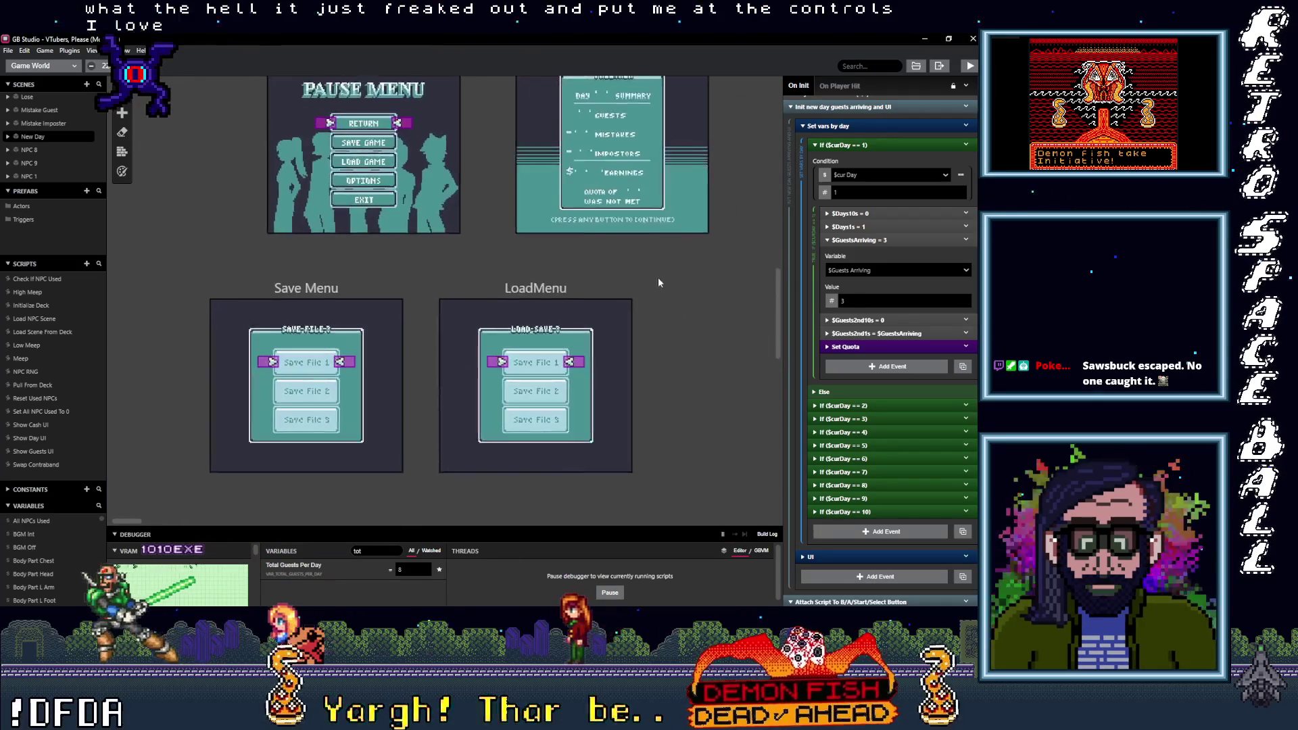
Step: Pan the world view across the NPC, tutorial scan, day-end, controls and credits scenes
{"action": "mouse_move", "coordinate": [480, 305]}
{"action": "left_mouse_down"}
{"action": "mouse_move", "coordinate": [700, 380]}
{"action": "mouse_move", "coordinate": [748, 412]}
{"action": "mouse_move", "coordinate": [504, 412]}
{"action": "mouse_move", "coordinate": [188, 159]}
{"action": "mouse_move", "coordinate": [521, 32]}
{"action": "left_mouse_up"}
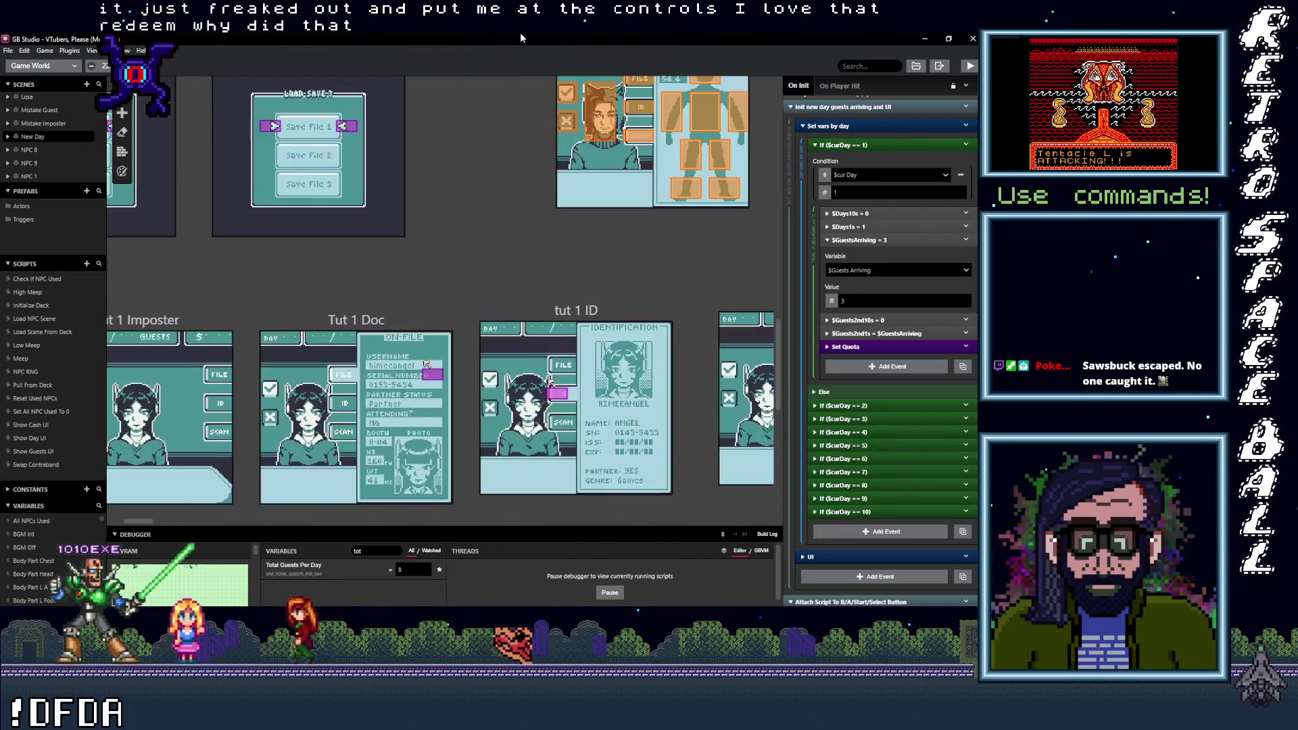
{"action": "mouse_move", "coordinate": [681, 264]}
{"action": "left_mouse_down"}
{"action": "mouse_move", "coordinate": [213, 208]}
{"action": "mouse_move", "coordinate": [62, 173]}
{"action": "left_mouse_up"}
{"action": "mouse_move", "coordinate": [307, 156]}
{"action": "left_mouse_down"}
{"action": "mouse_move", "coordinate": [456, 38]}
{"action": "mouse_move", "coordinate": [525, 40]}
{"action": "left_mouse_up"}
{"action": "scroll", "coordinate": [514, 211], "scroll_direction": "down", "scroll_amount": 5}
{"action": "mouse_move", "coordinate": [514, 211]}
{"action": "left_mouse_down"}
{"action": "mouse_move", "coordinate": [180, 220]}
{"action": "mouse_move", "coordinate": [492, 236]}
{"action": "left_mouse_up"}
{"action": "scroll", "coordinate": [491, 236], "scroll_direction": "left", "scroll_amount": 7}
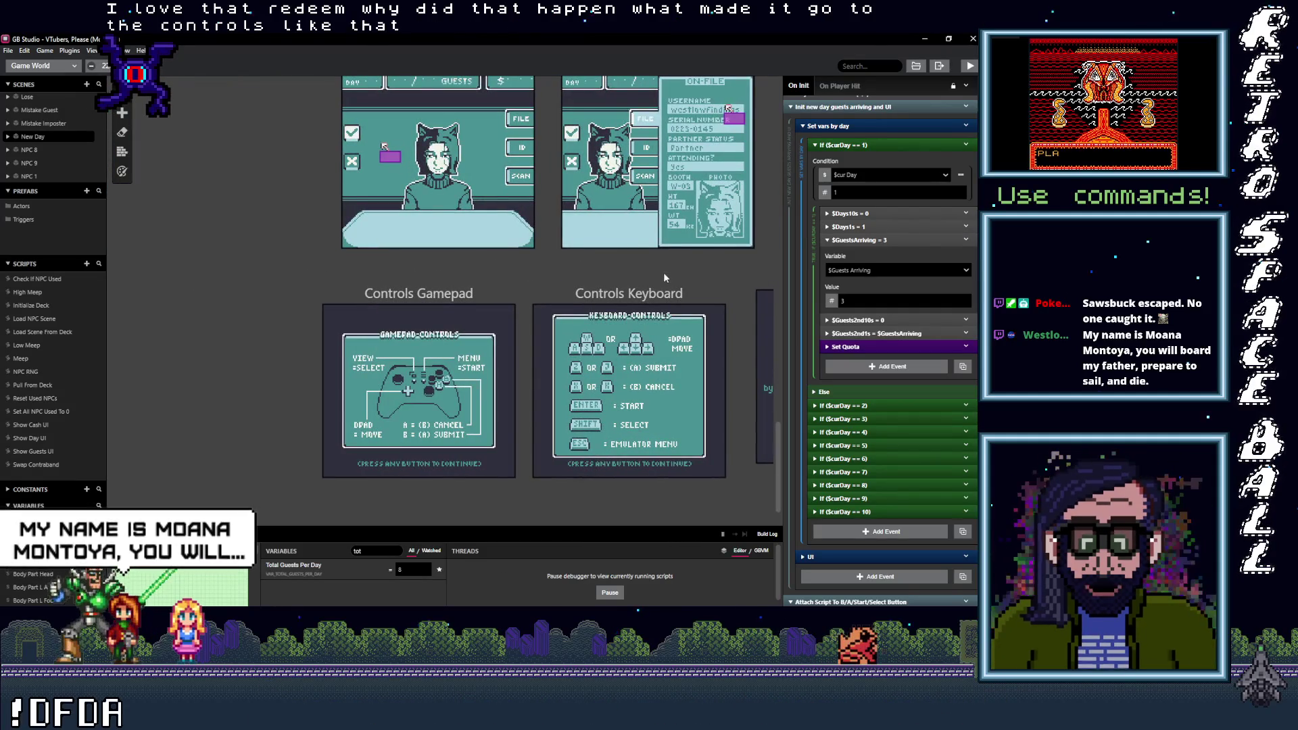
{"action": "scroll", "coordinate": [663, 277], "scroll_direction": "up", "scroll_amount": 3}
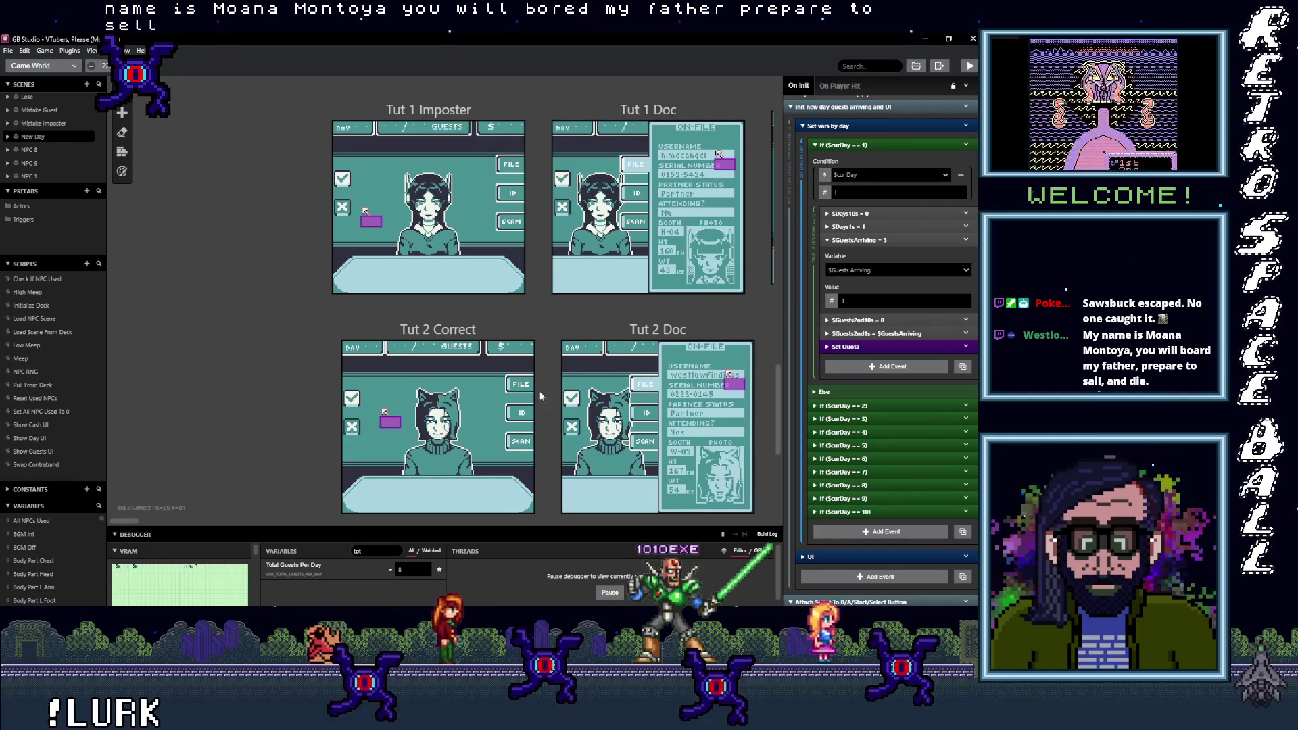
Step: Enlarge the debugger to show the Cur Day and Cur Guest variables, both at 0
{"action": "scroll", "coordinate": [569, 380], "scroll_direction": "up", "scroll_amount": 2}
{"action": "scroll", "coordinate": [573, 379], "scroll_direction": "up", "scroll_amount": 2}
{"action": "scroll", "coordinate": [615, 357], "scroll_direction": "right", "scroll_amount": 5}
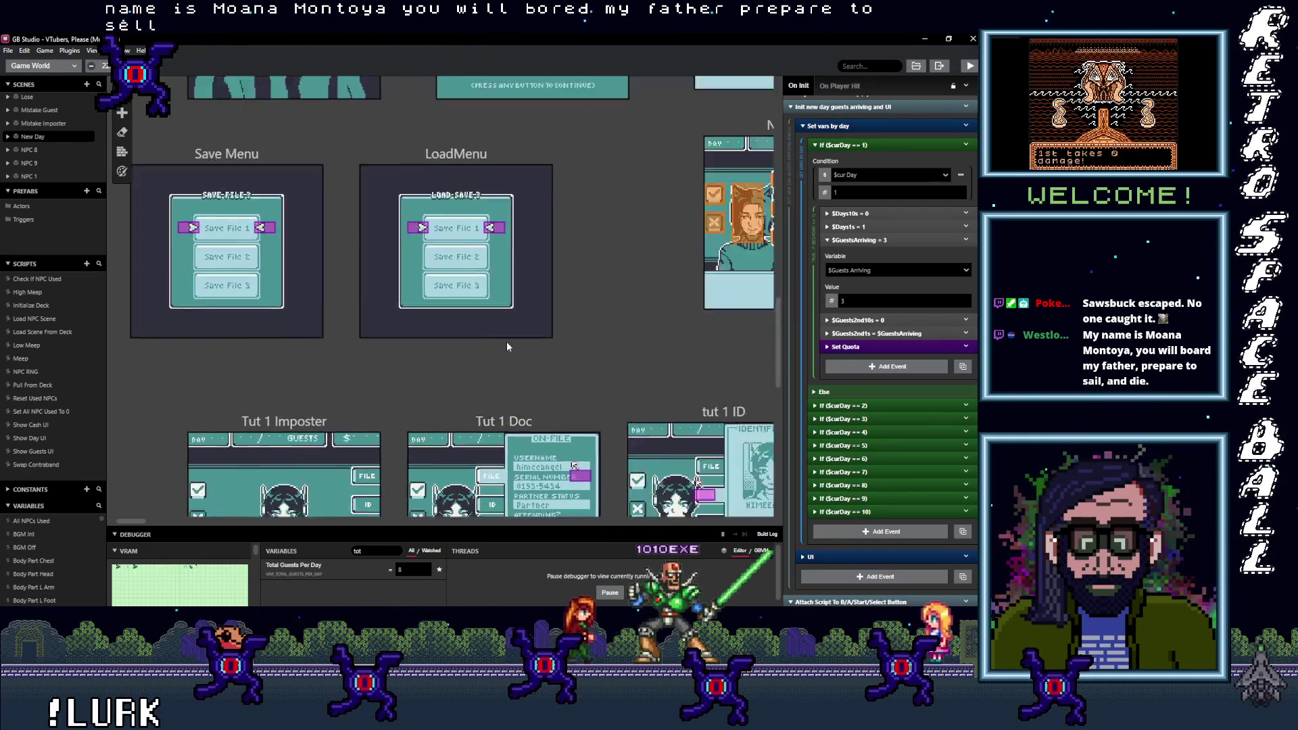
{"action": "scroll", "coordinate": [407, 383], "scroll_direction": "up", "scroll_amount": 2}
{"action": "scroll", "coordinate": [570, 387], "scroll_direction": "right", "scroll_amount": 15}
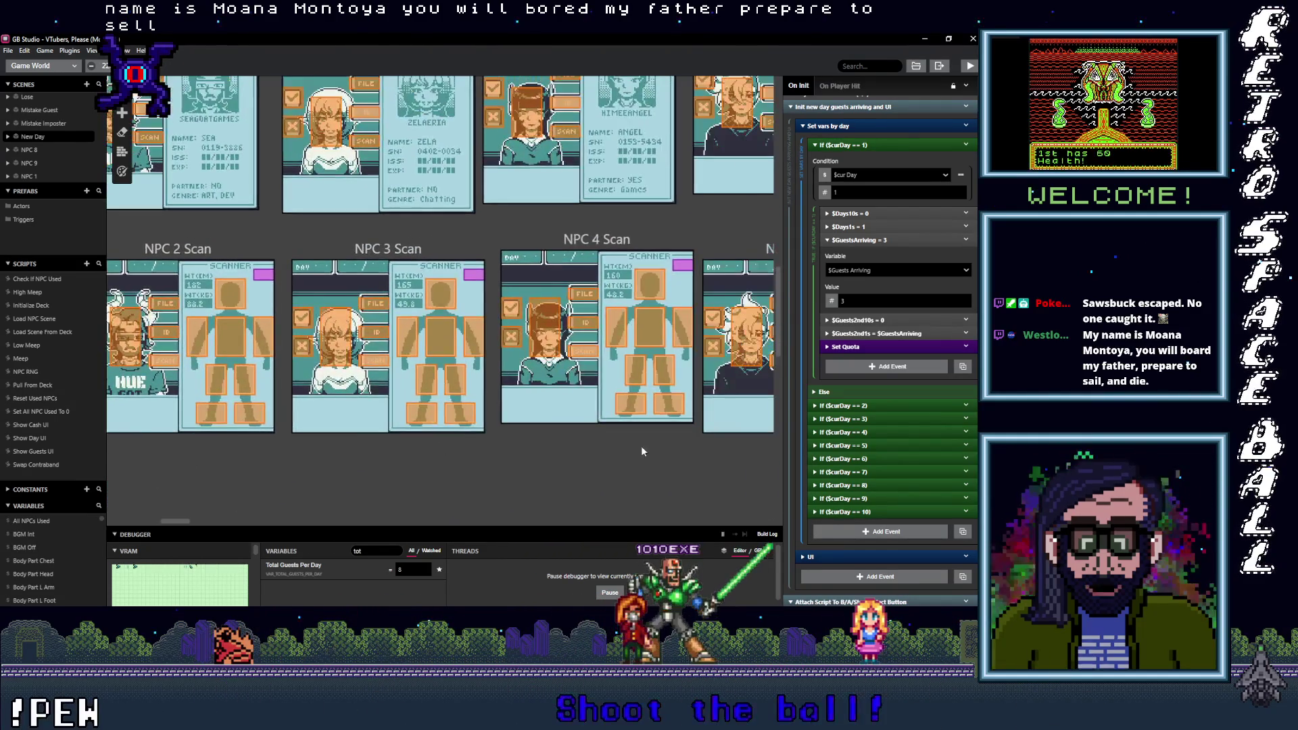
{"action": "scroll", "coordinate": [636, 476], "scroll_direction": "right", "scroll_amount": 15}
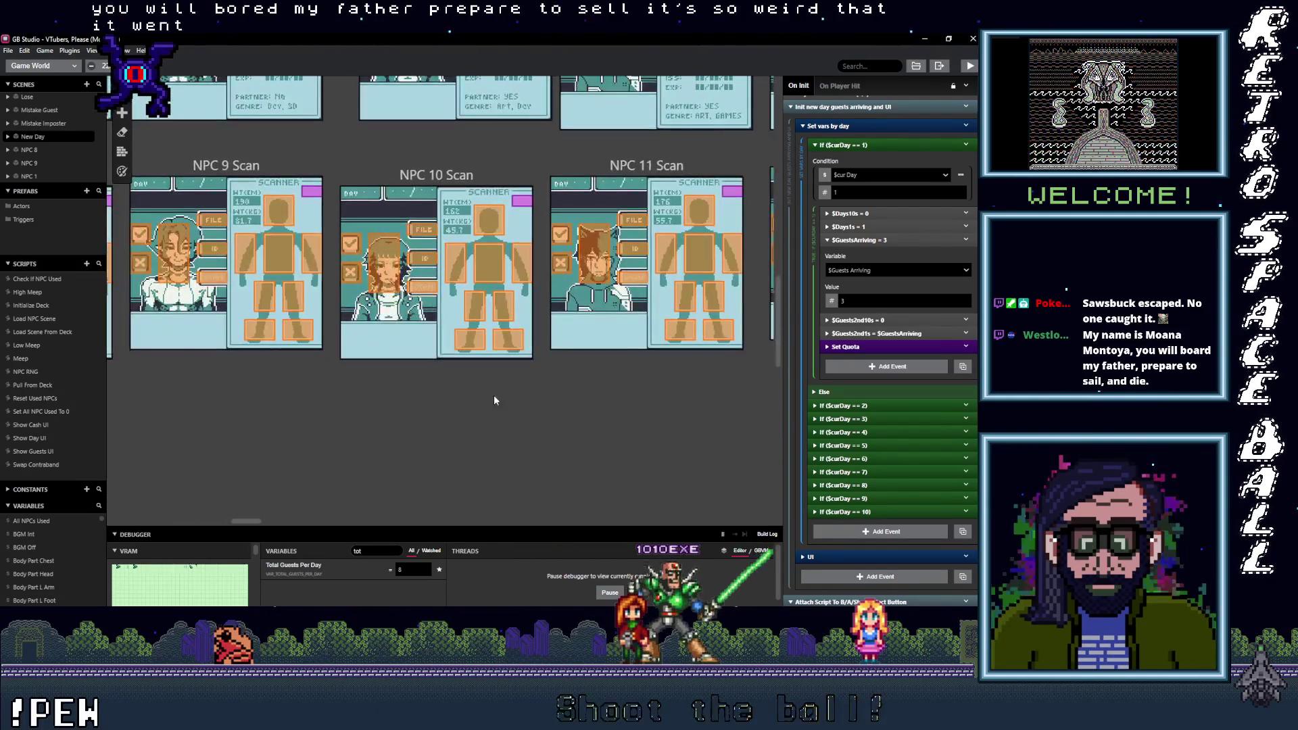
{"action": "scroll", "coordinate": [649, 438], "scroll_direction": "left", "scroll_amount": 5}
{"action": "scroll", "coordinate": [561, 445], "scroll_direction": "right", "scroll_amount": 10}
{"action": "scroll", "coordinate": [271, 473], "scroll_direction": "right", "scroll_amount": 9}
{"action": "scroll", "coordinate": [270, 473], "scroll_direction": "up", "scroll_amount": 1}
{"action": "scroll", "coordinate": [367, 505], "scroll_direction": "up", "scroll_amount": 1}
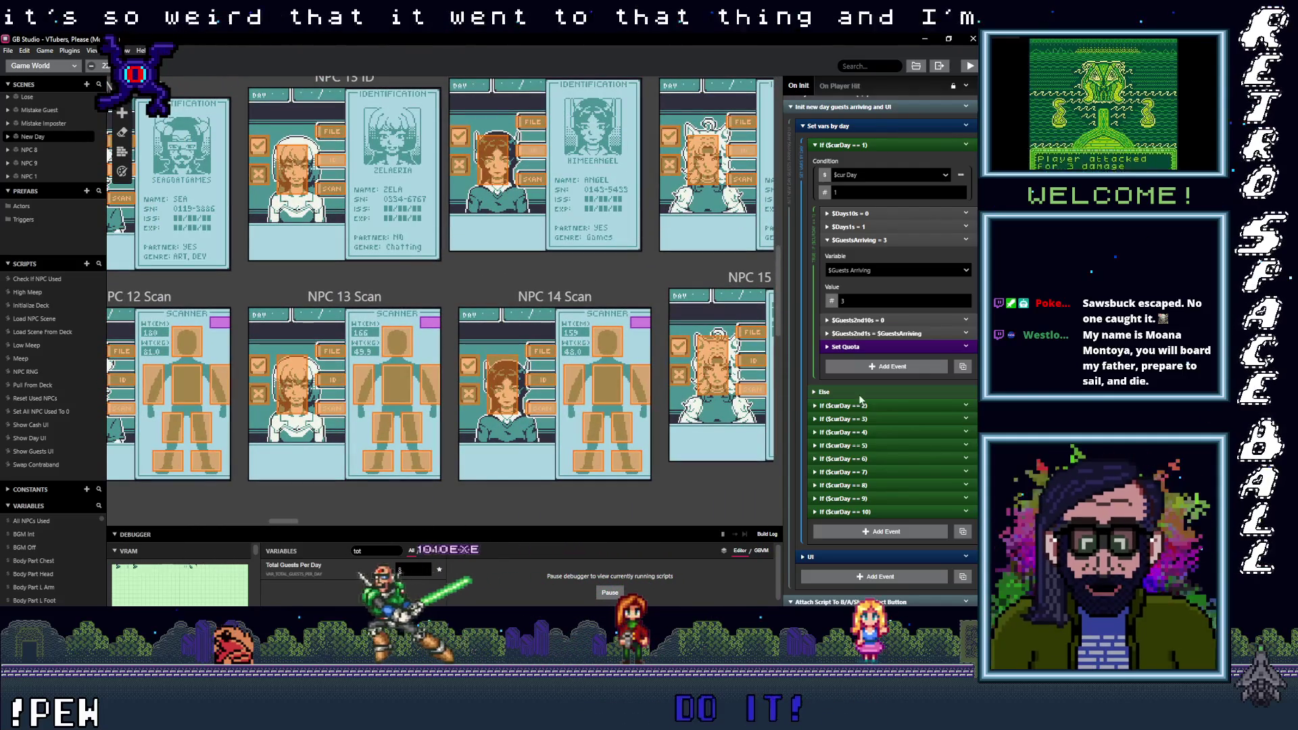
{"action": "left_click_drag", "start_coordinate": [498, 525], "coordinate": [513, 365]}
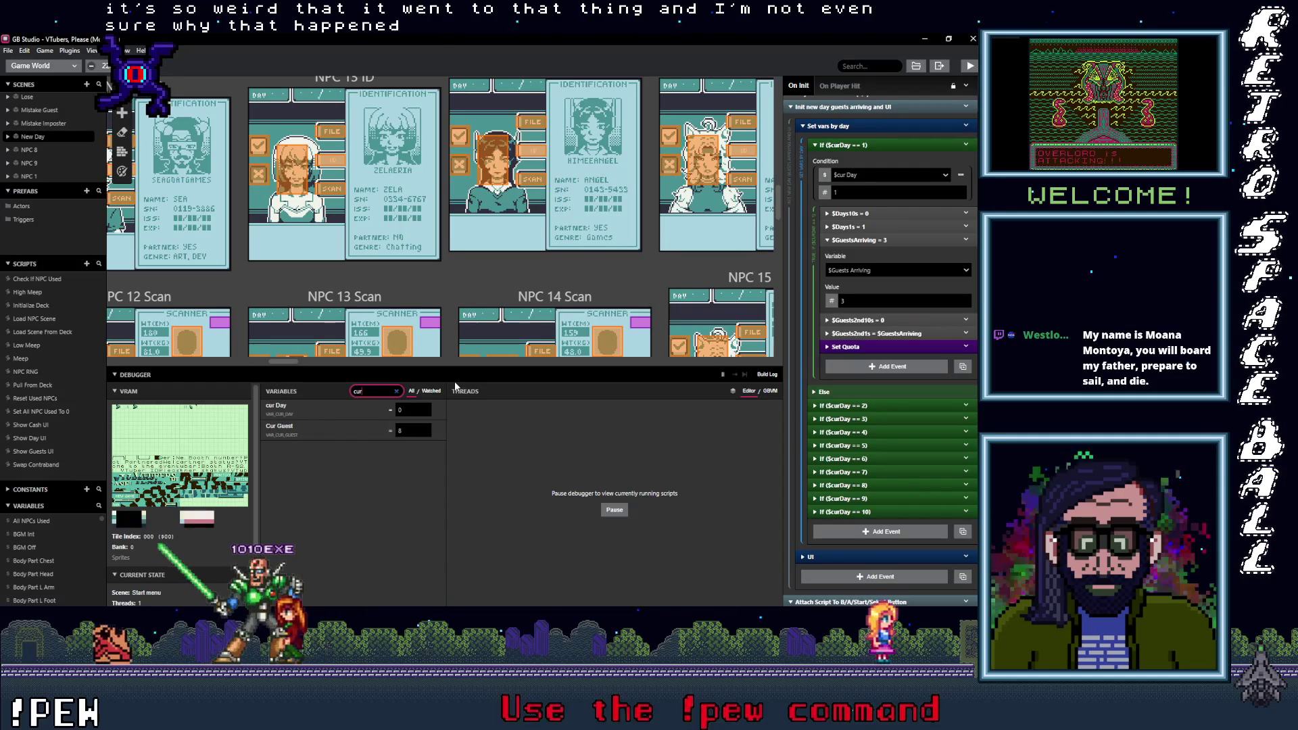
Step: Widen the variable filter and select the Correct Imposter scene
{"action": "key", "text": "BackSpace"}
{"action": "key", "text": "BackSpace"}
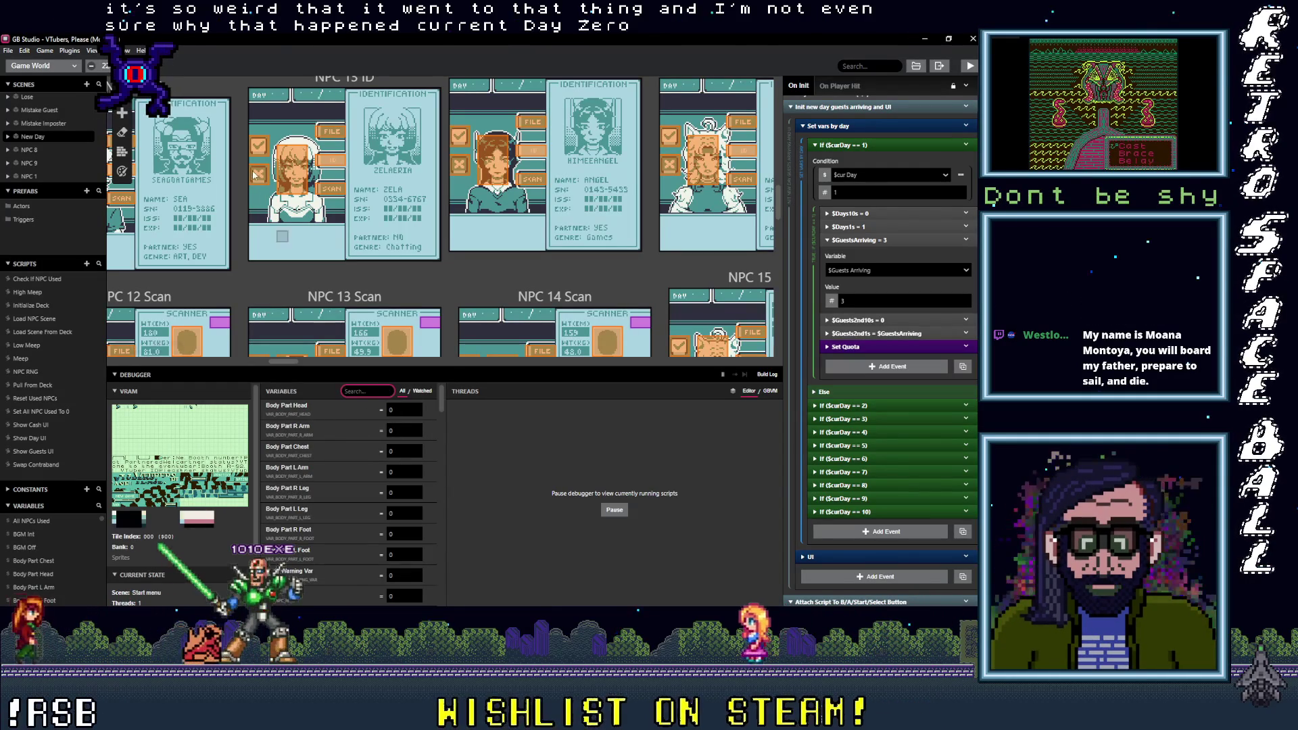
{"action": "scroll", "coordinate": [513, 285], "scroll_direction": "down", "scroll_amount": 10}
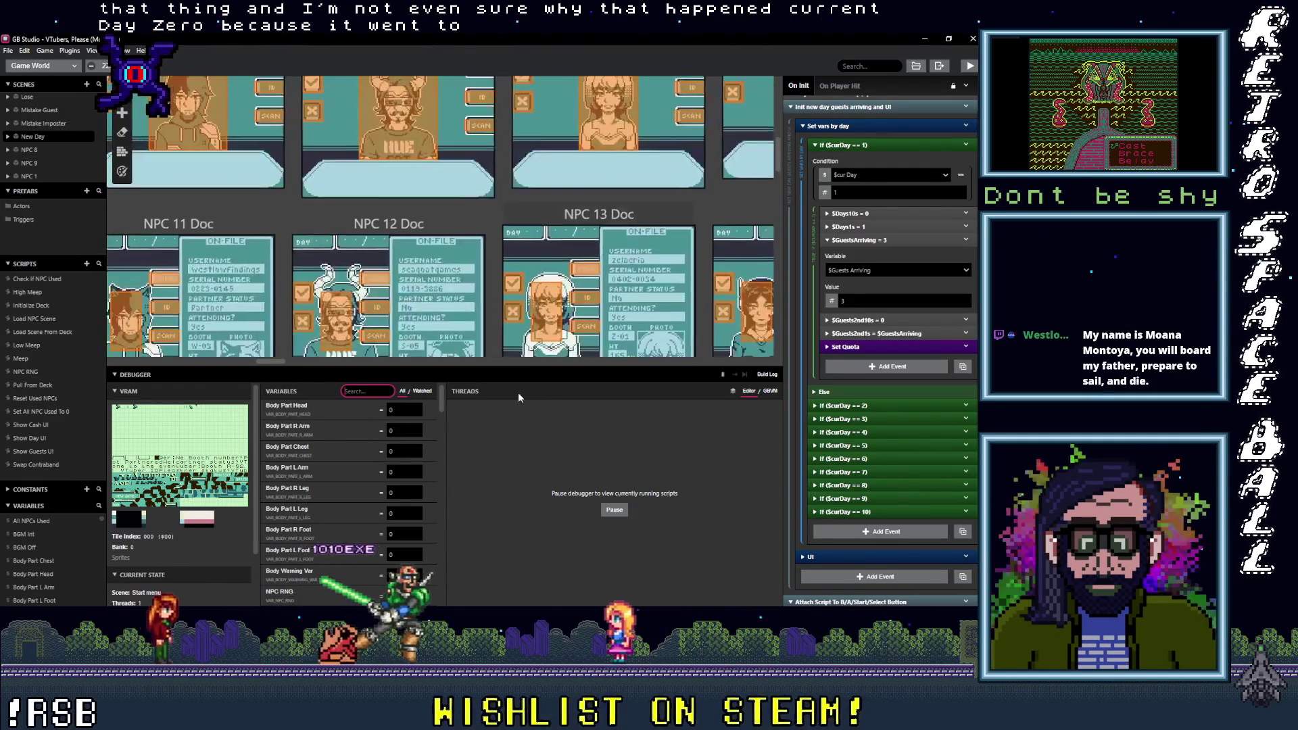
{"action": "scroll", "coordinate": [443, 318], "scroll_direction": "left", "scroll_amount": 10}
{"action": "scroll", "coordinate": [407, 319], "scroll_direction": "up", "scroll_amount": 5}
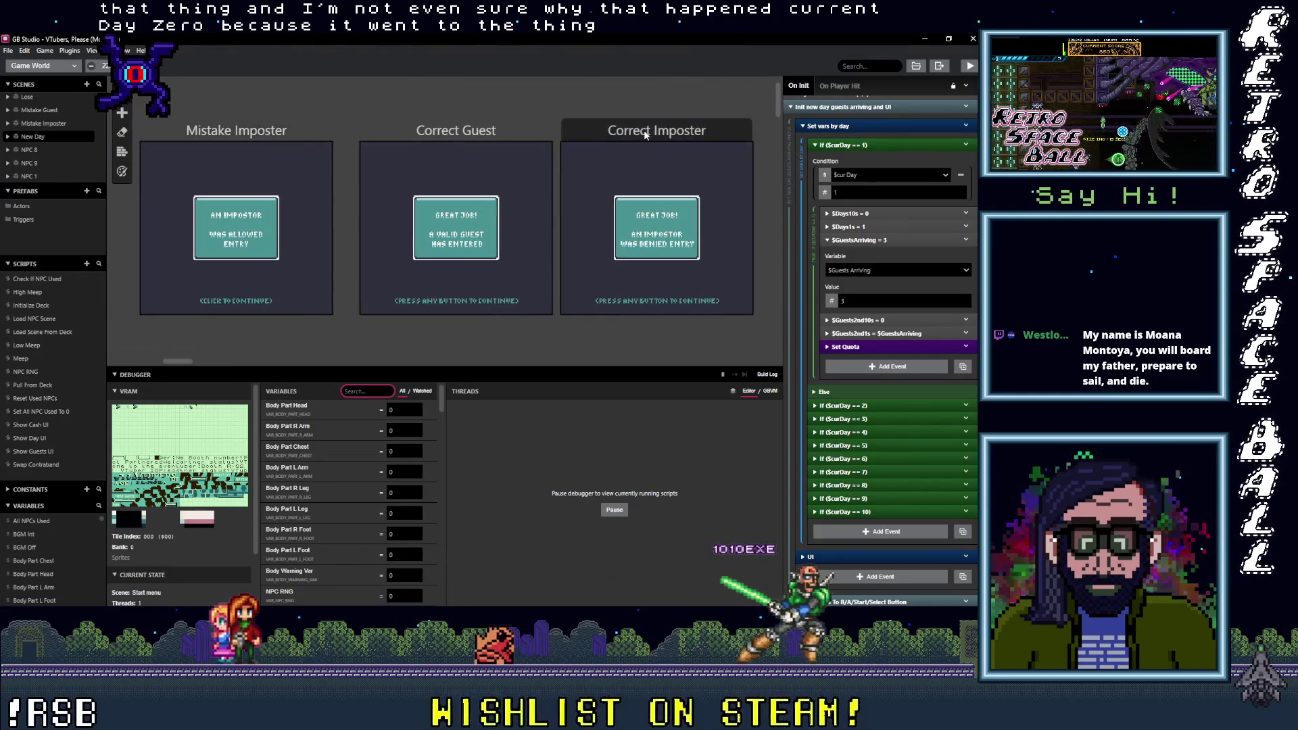
{"action": "left_click", "coordinate": [650, 132]}
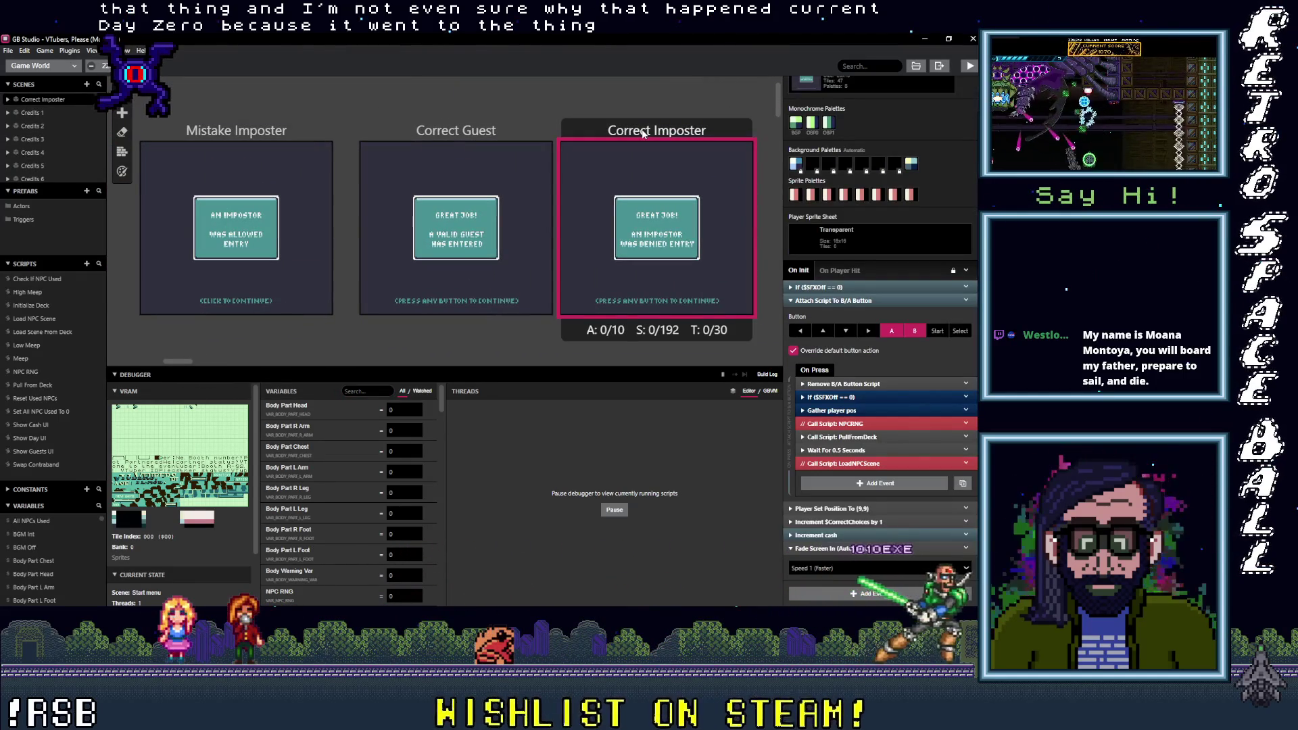
Step: Show connections for the current scene only and scroll along its connection lines
{"action": "left_click", "coordinate": [92, 50]}
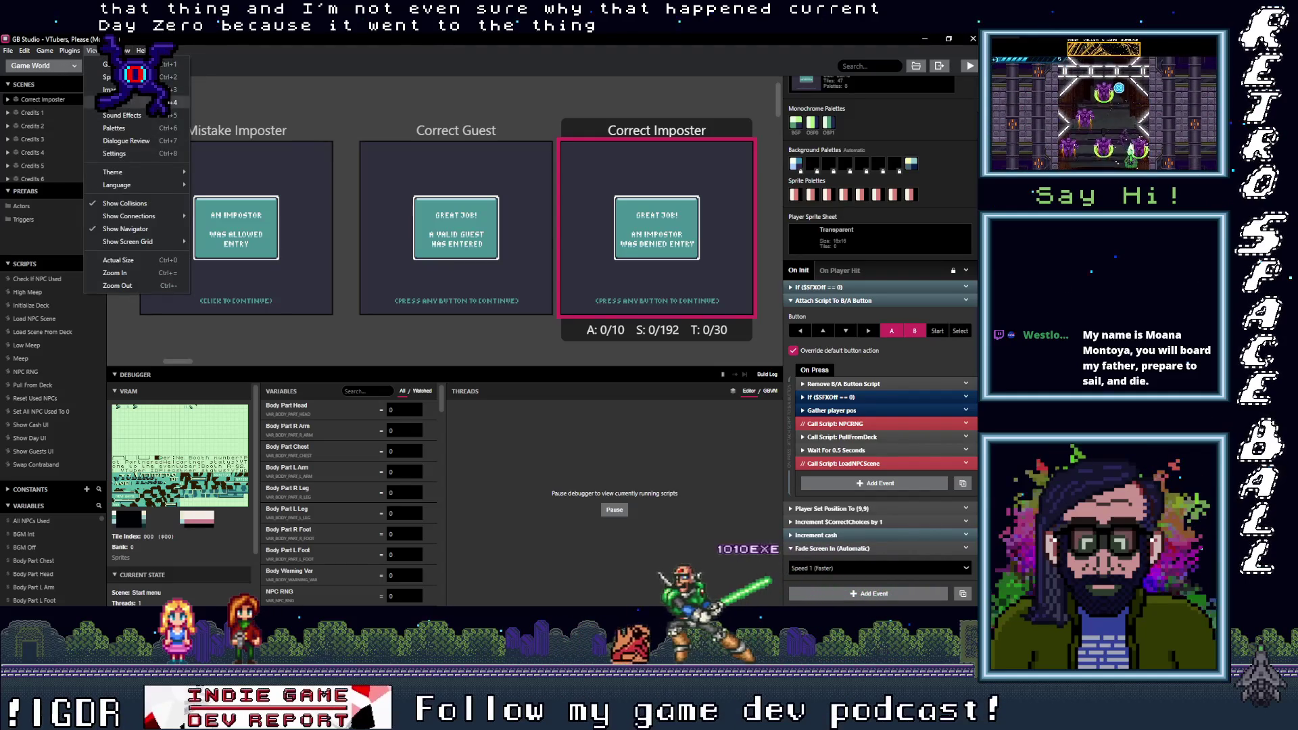
{"action": "mouse_move", "coordinate": [181, 217]}
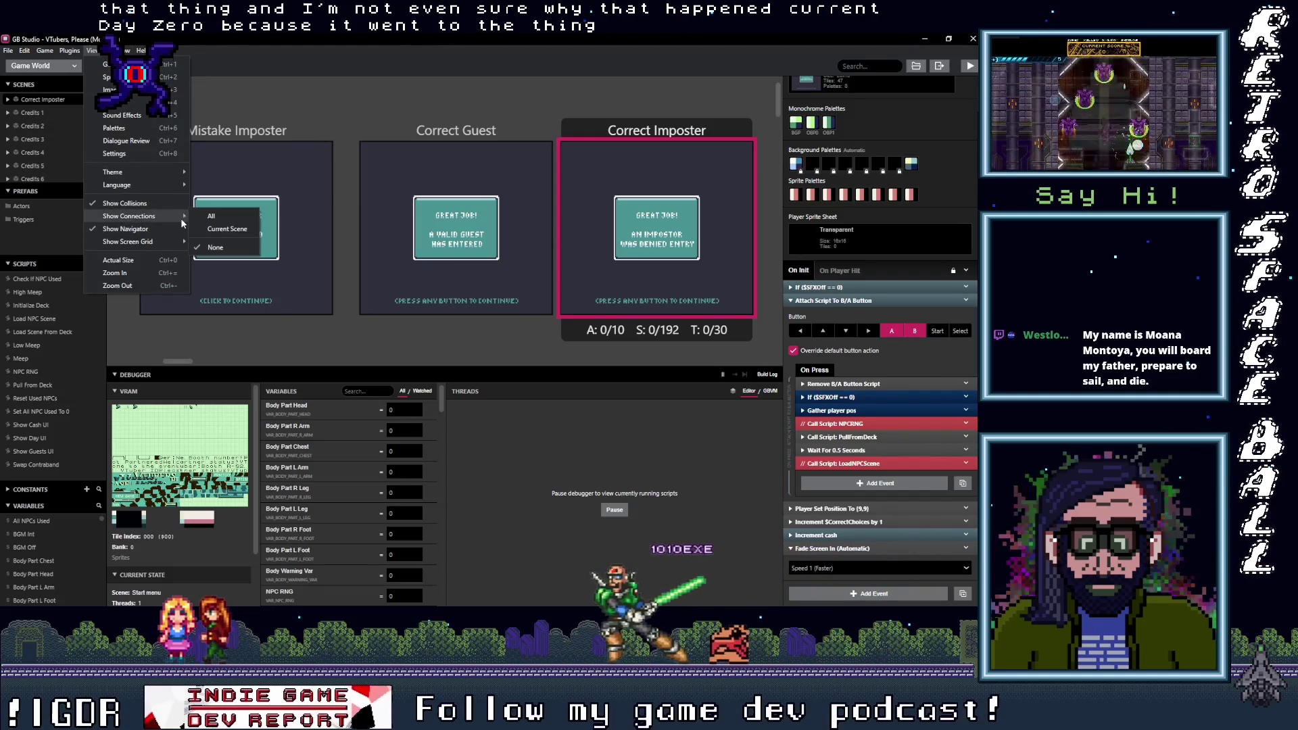
{"action": "left_click", "coordinate": [217, 230]}
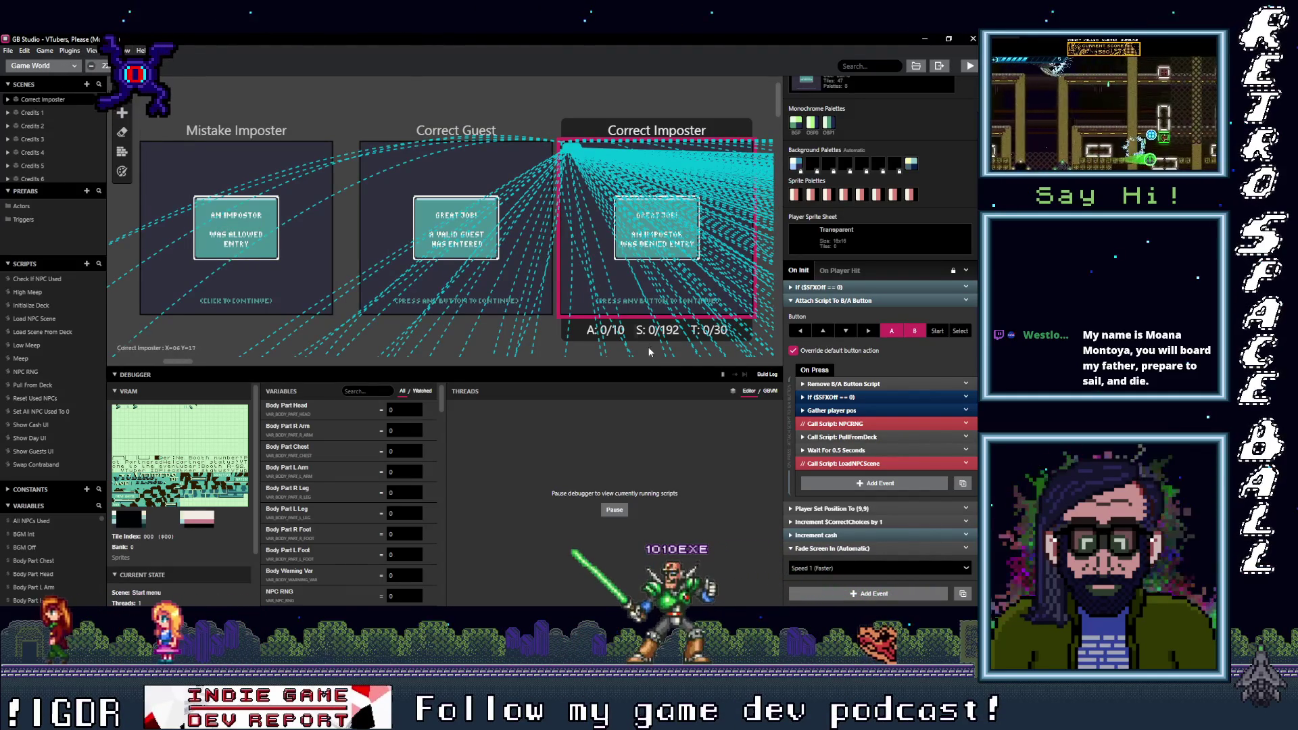
{"action": "scroll", "coordinate": [381, 170], "scroll_direction": "down", "scroll_amount": 5}
{"action": "scroll", "coordinate": [447, 237], "scroll_direction": "down", "scroll_amount": 10}
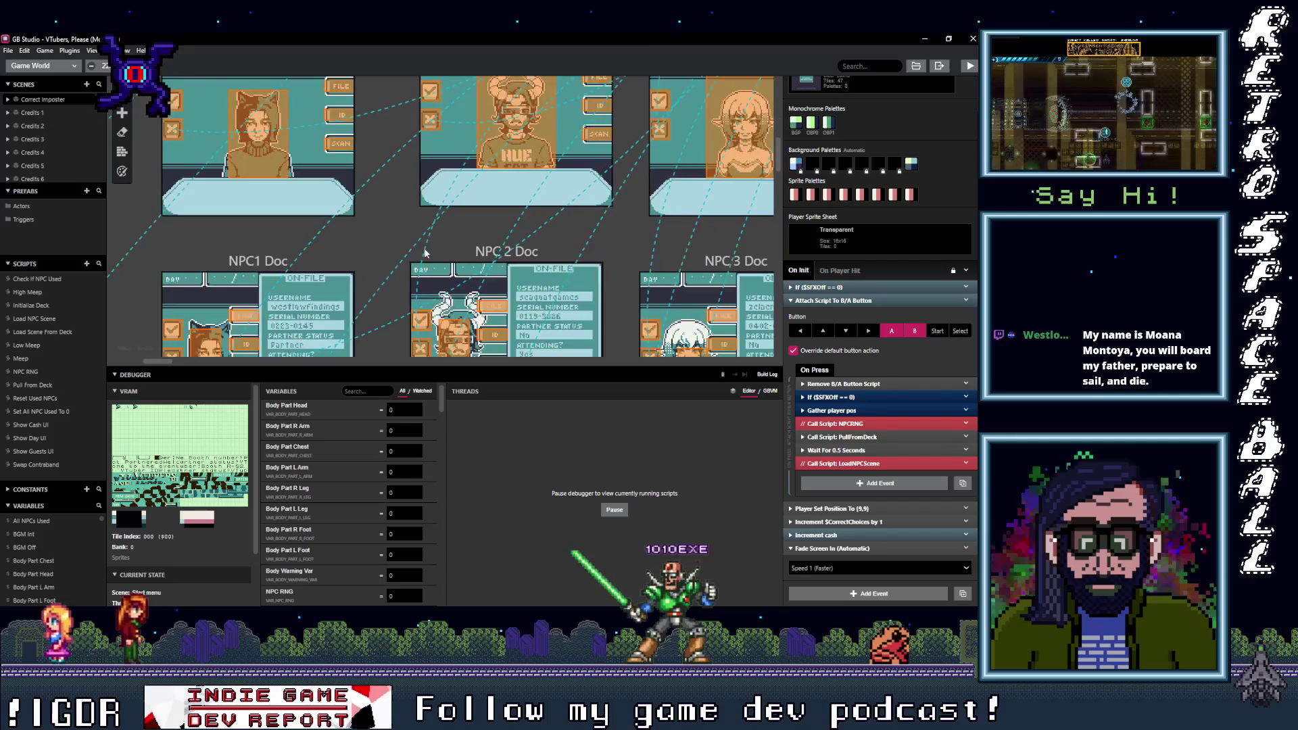
{"action": "scroll", "coordinate": [663, 348], "scroll_direction": "down", "scroll_amount": 8}
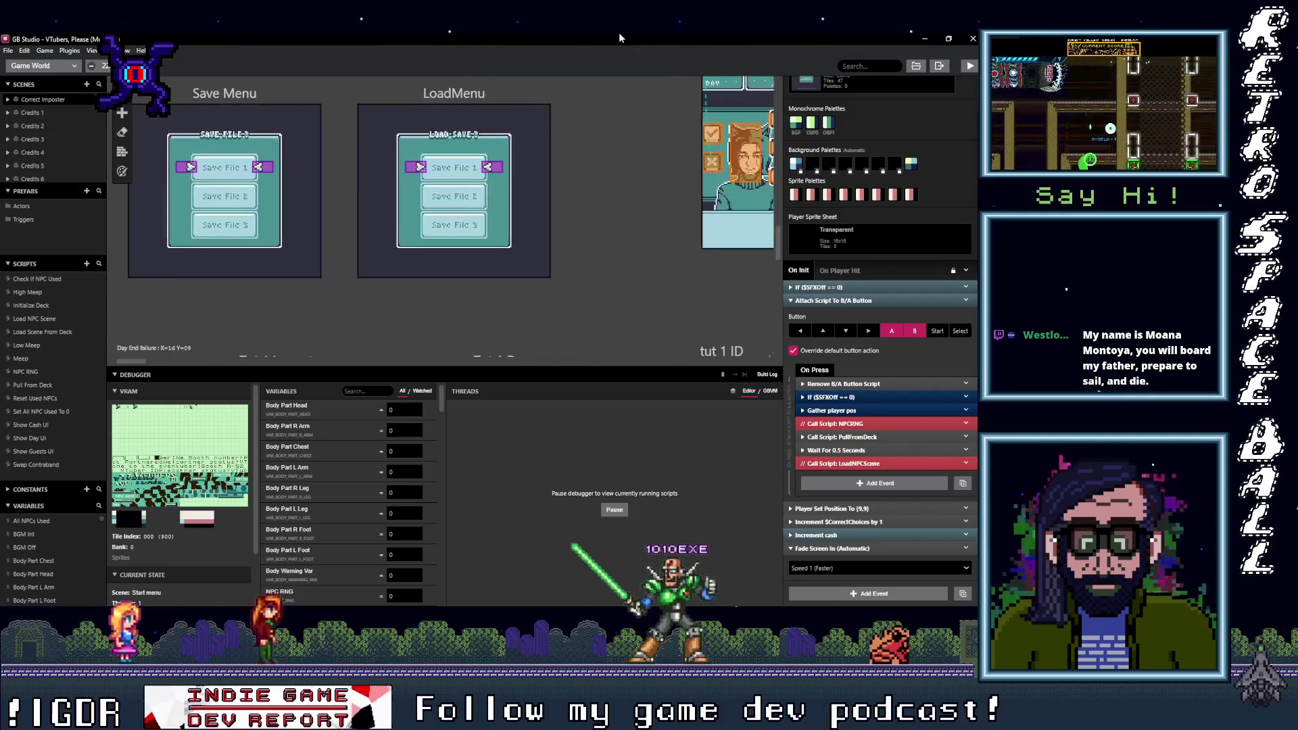
{"action": "scroll", "coordinate": [663, 349], "scroll_direction": "down", "scroll_amount": 8}
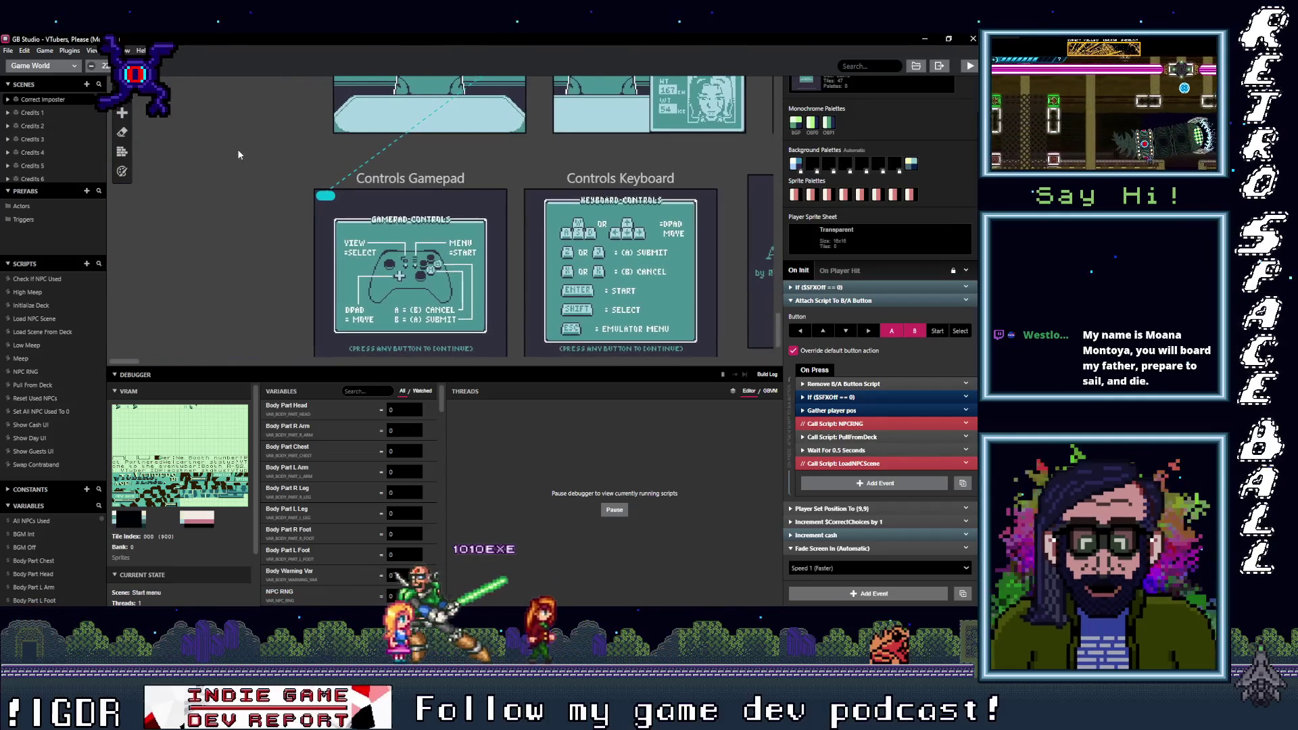
{"action": "scroll", "coordinate": [237, 150], "scroll_direction": "up", "scroll_amount": 5}
{"action": "scroll", "coordinate": [652, 238], "scroll_direction": "up", "scroll_amount": 10}
{"action": "scroll", "coordinate": [579, 267], "scroll_direction": "up", "scroll_amount": 10}
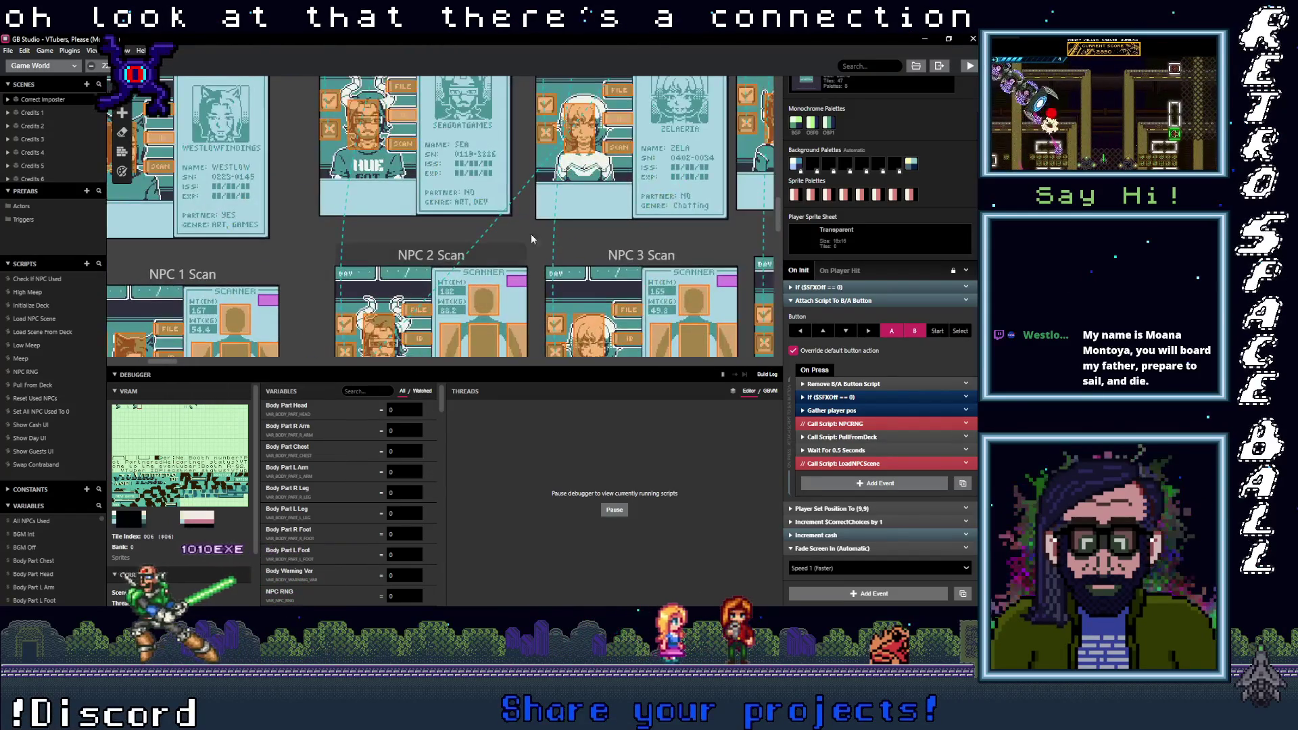
{"action": "scroll", "coordinate": [590, 106], "scroll_direction": "up", "scroll_amount": 10}
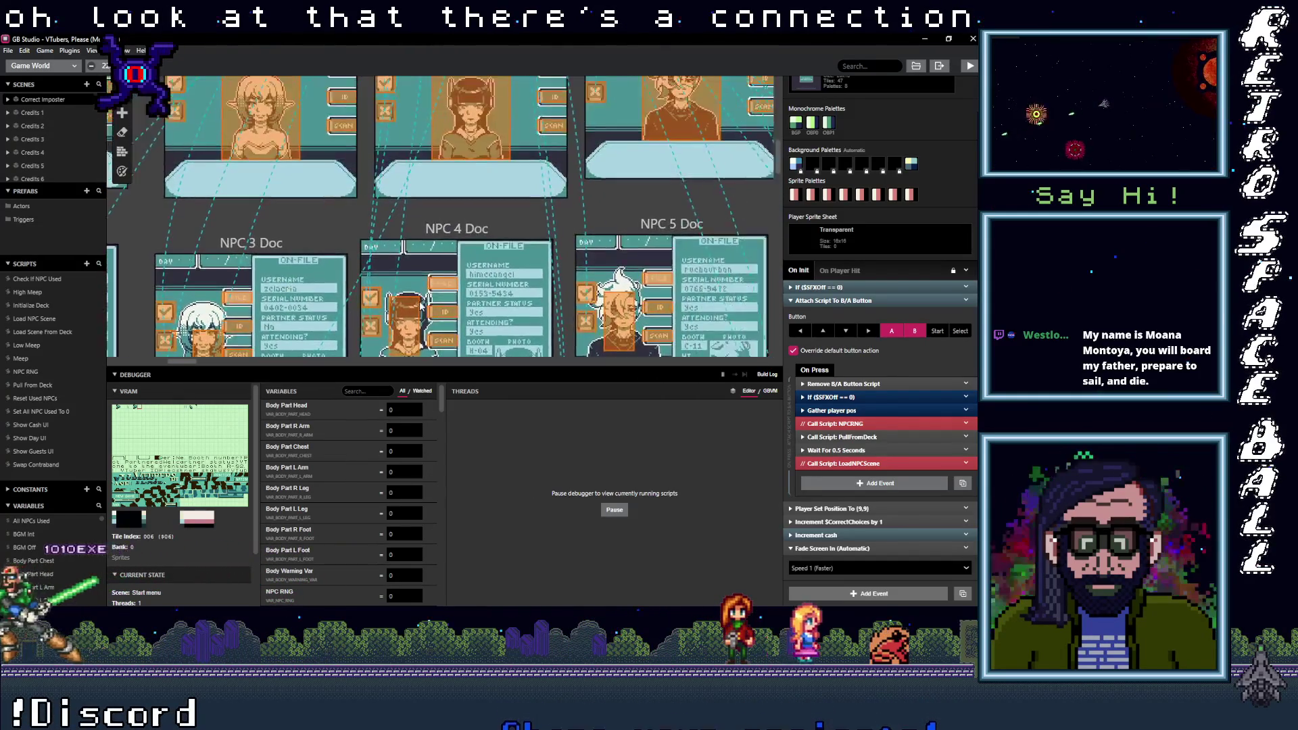
{"action": "scroll", "coordinate": [496, 335], "scroll_direction": "up", "scroll_amount": 1}
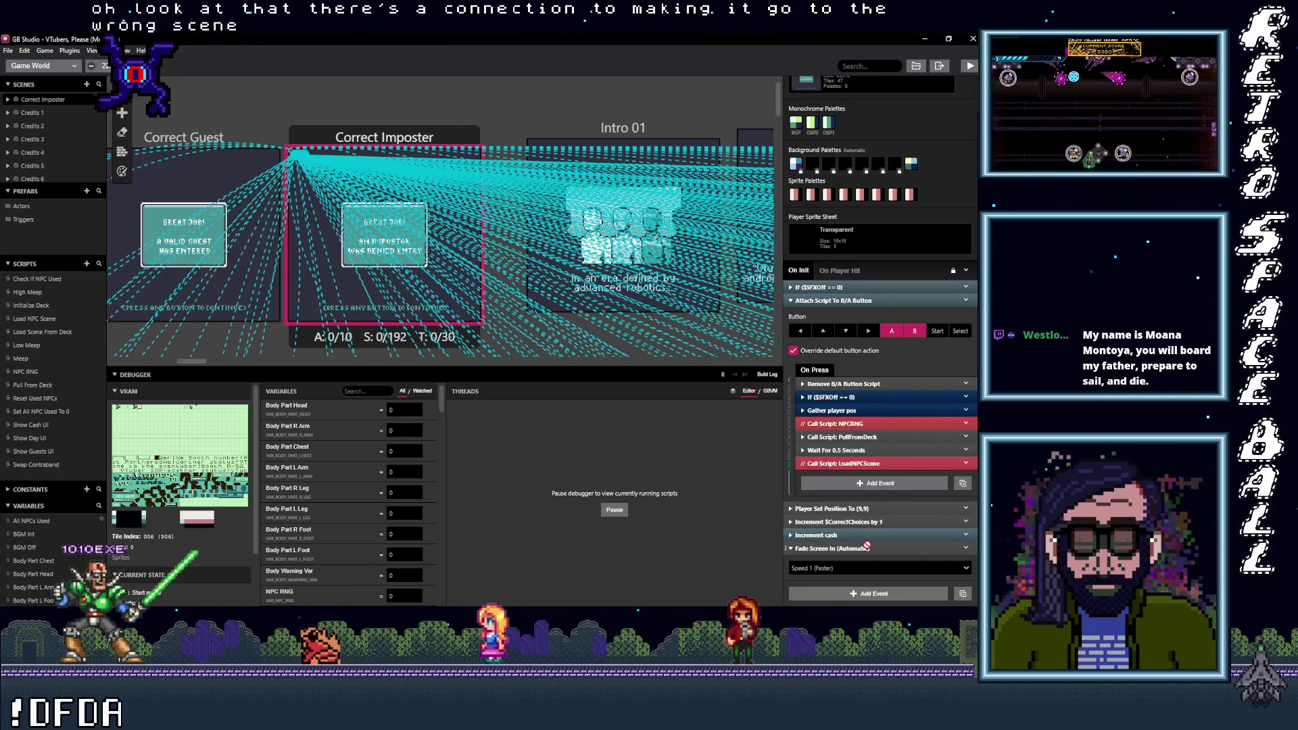
Step: Inspect the CorrectChoices increment and the PullFromDeck call in the button script
{"action": "left_click", "coordinate": [865, 521]}
{"action": "left_click", "coordinate": [865, 522]}
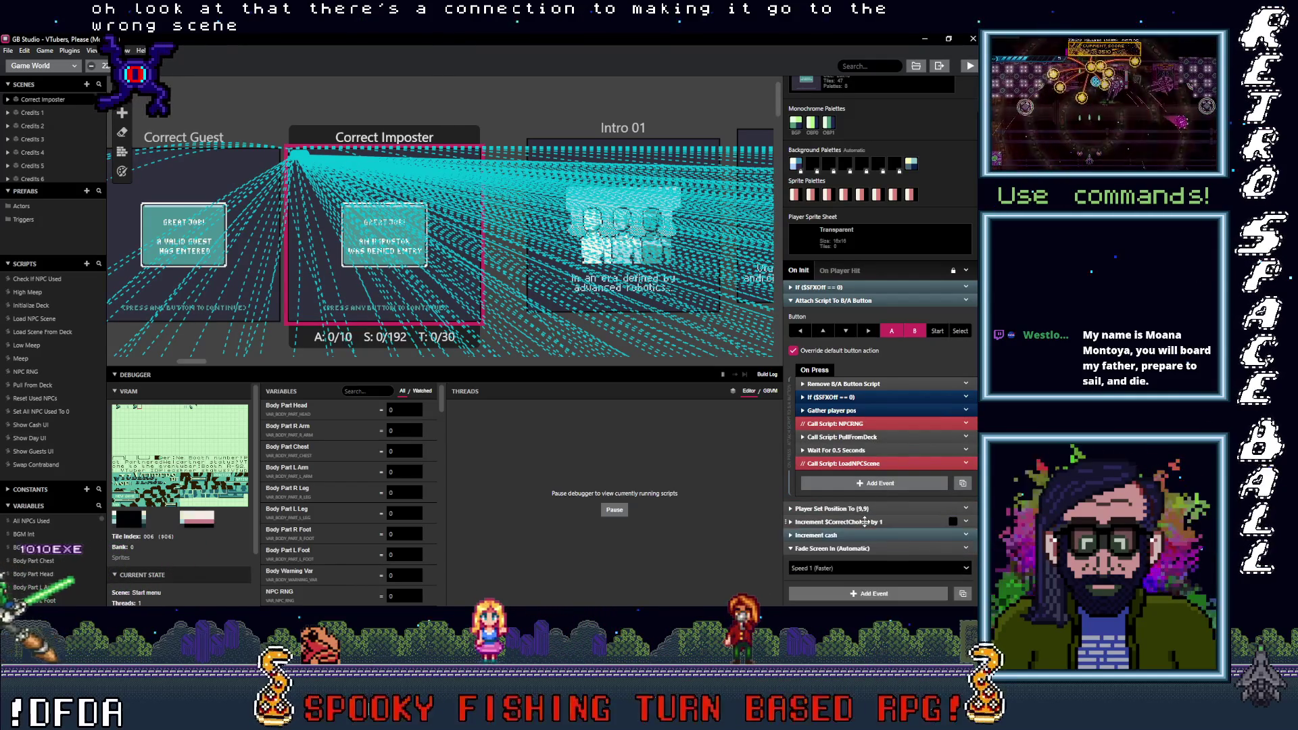
{"action": "left_click", "coordinate": [866, 522]}
{"action": "left_click", "coordinate": [866, 521]}
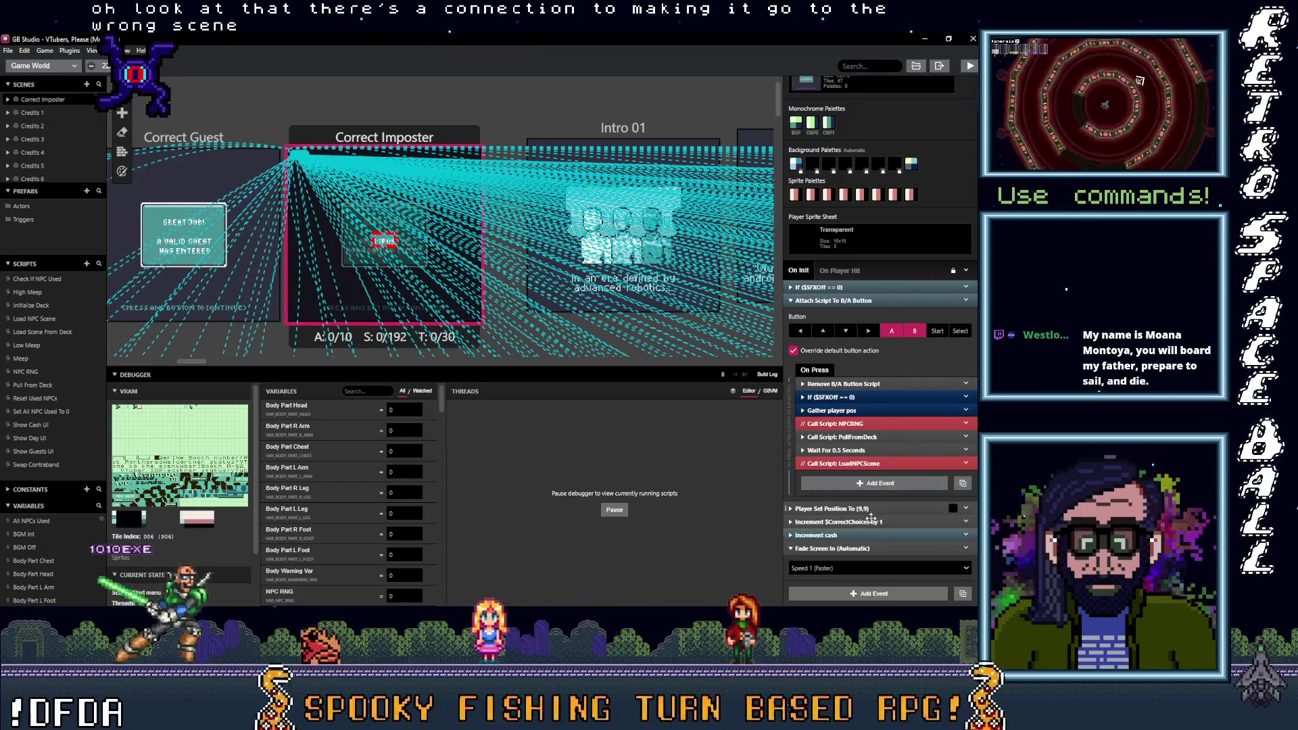
{"action": "left_click", "coordinate": [862, 438]}
{"action": "left_click", "coordinate": [865, 438]}
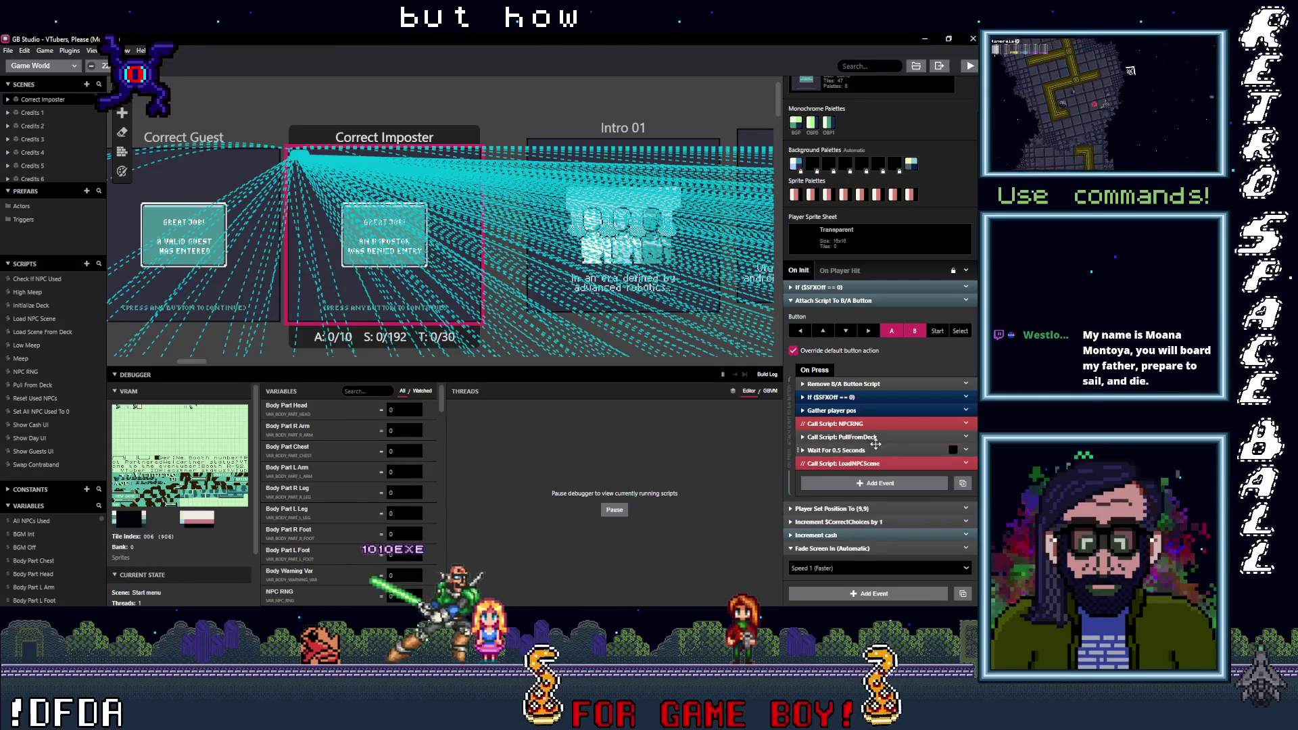
Step: Open the Load Scene From Deck script from the Scripts list
{"action": "scroll", "coordinate": [549, 304], "scroll_direction": "down", "scroll_amount": 5}
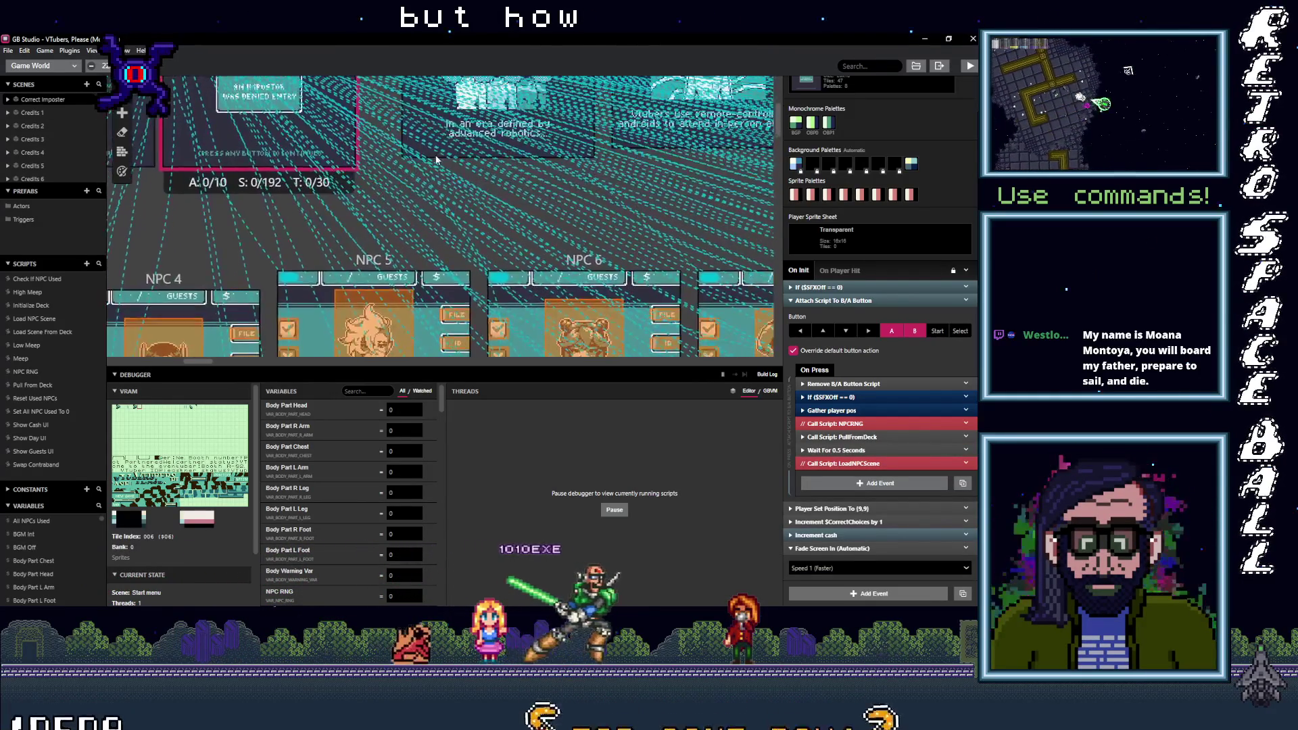
{"action": "scroll", "coordinate": [660, 116], "scroll_direction": "right", "scroll_amount": 3}
{"action": "scroll", "coordinate": [660, 117], "scroll_direction": "up", "scroll_amount": 2}
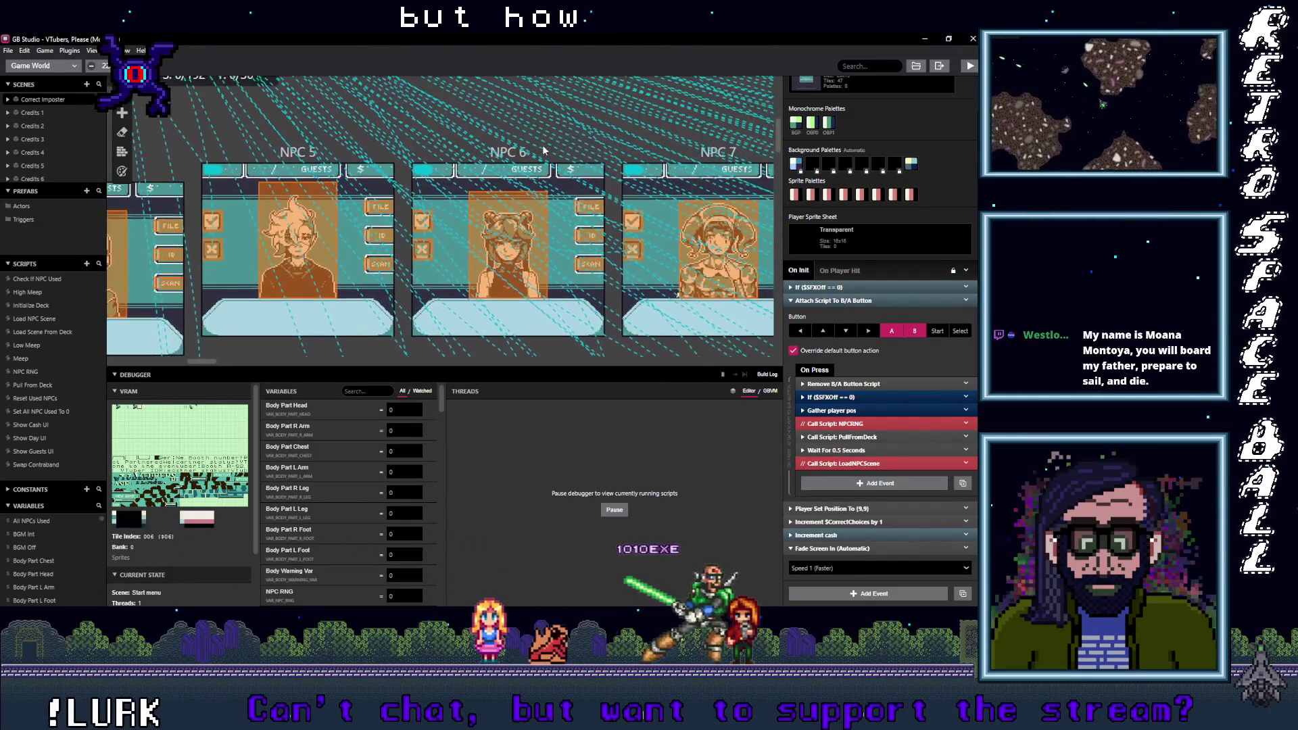
{"action": "scroll", "coordinate": [739, 289], "scroll_direction": "up", "scroll_amount": 5}
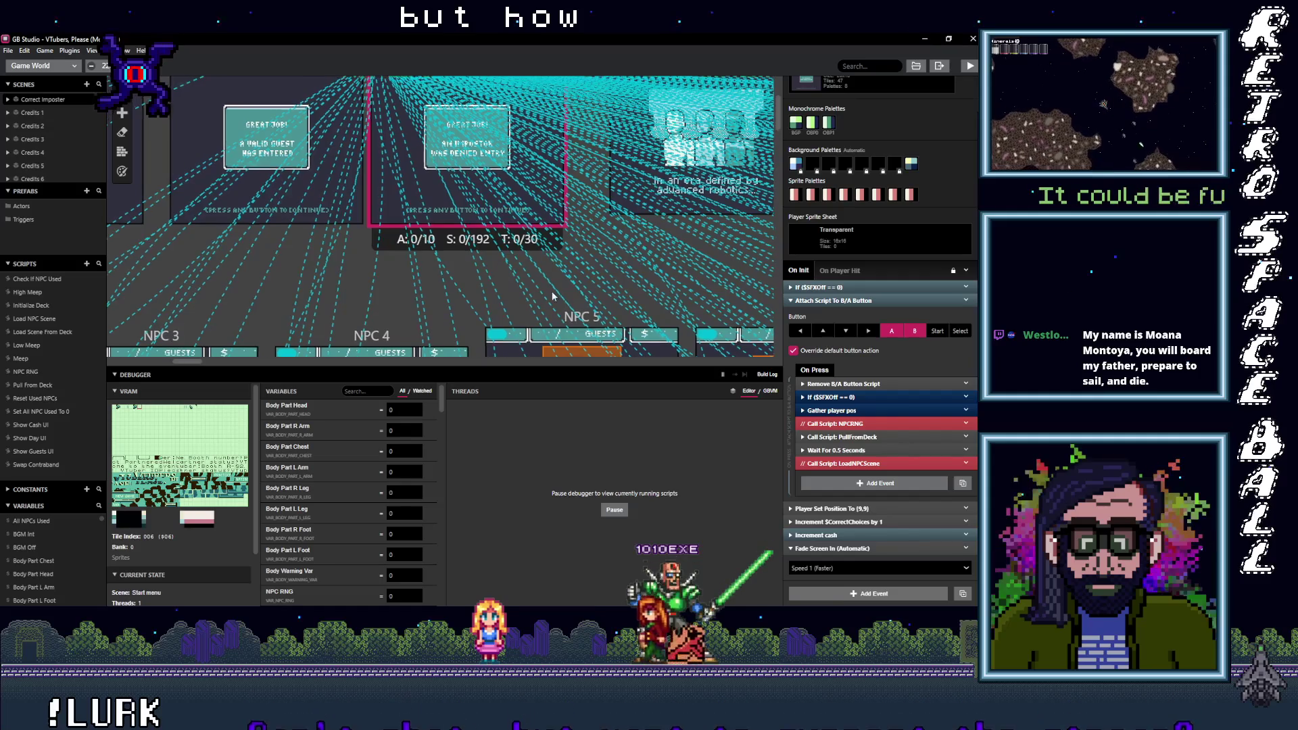
{"action": "scroll", "coordinate": [514, 141], "scroll_direction": "left", "scroll_amount": 3}
{"action": "scroll", "coordinate": [514, 141], "scroll_direction": "down", "scroll_amount": 4}
{"action": "left_click", "coordinate": [43, 331]}
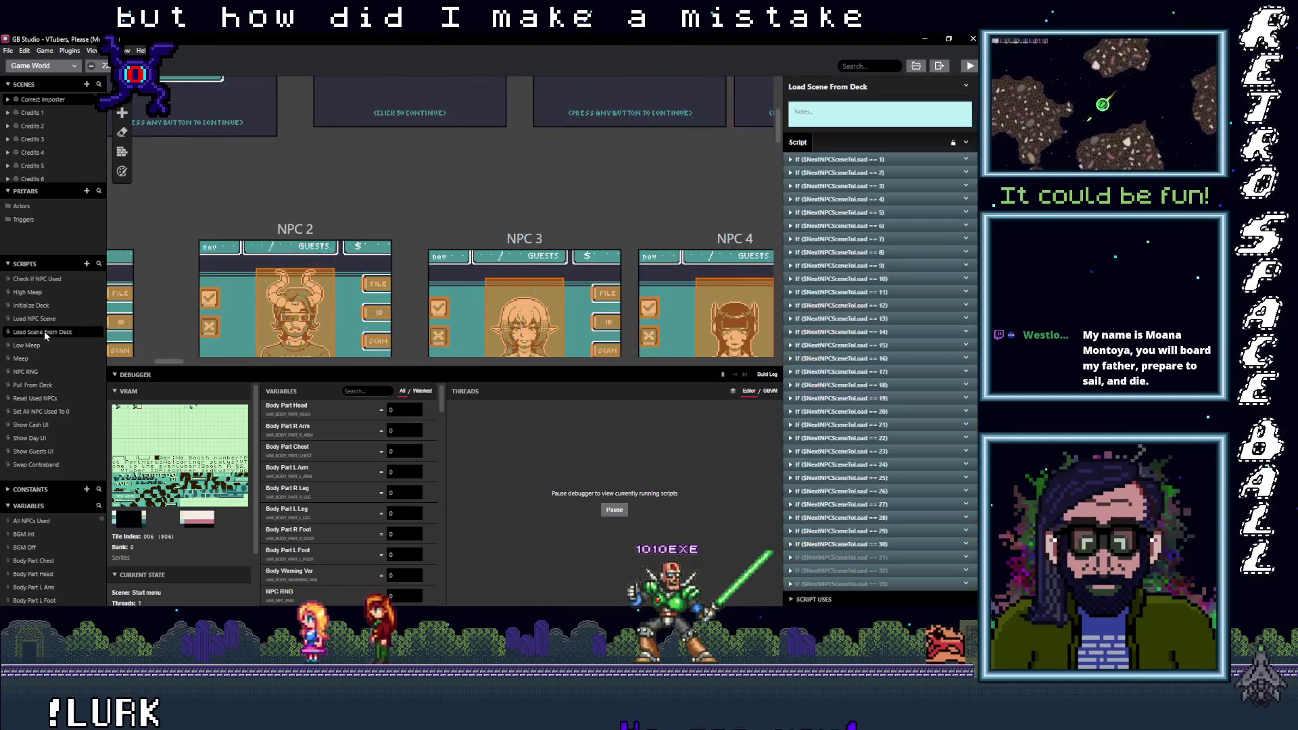
Step: Retarget the $NextNPCSceneToLoad == 3 branch's Change Scene from Controls Gamepad to NPC 3
{"action": "left_click", "coordinate": [845, 174]}
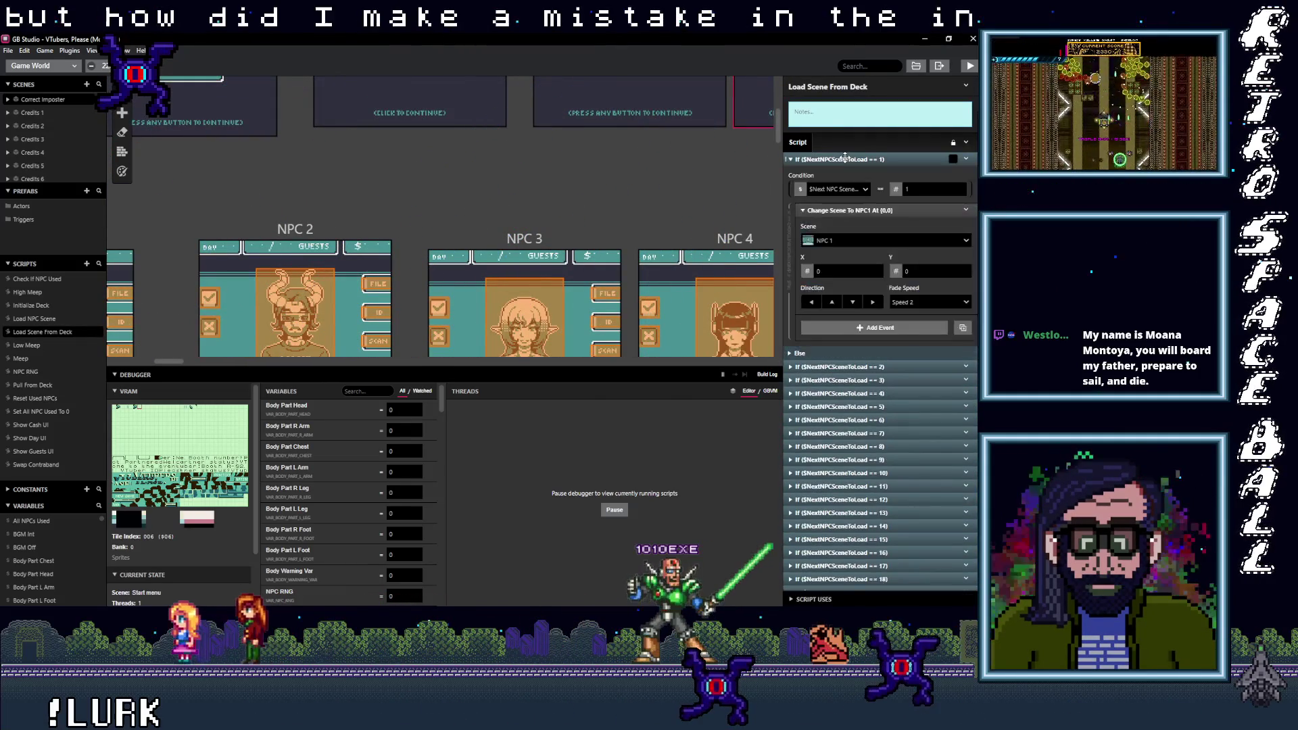
{"action": "left_click", "coordinate": [845, 173]}
{"action": "left_click", "coordinate": [845, 174]}
{"action": "left_click", "coordinate": [844, 173]}
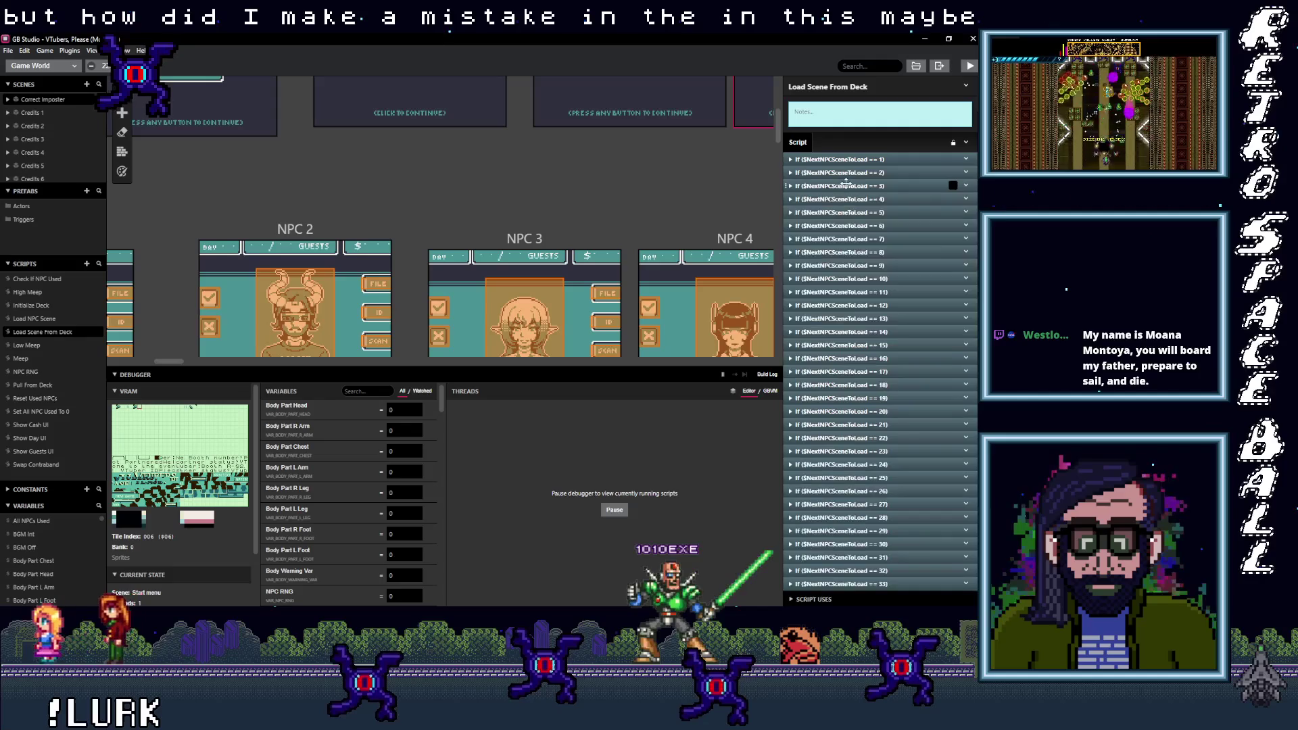
{"action": "left_click", "coordinate": [845, 186]}
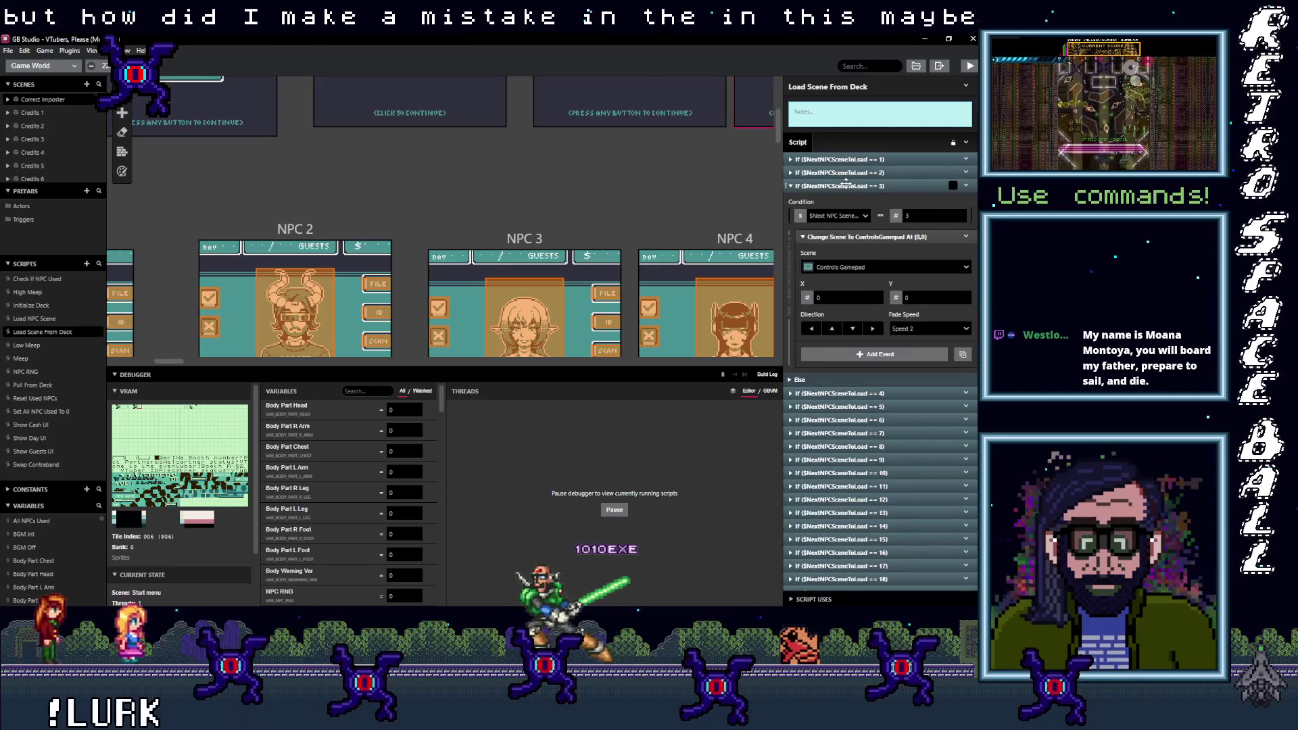
{"action": "left_click", "coordinate": [840, 266]}
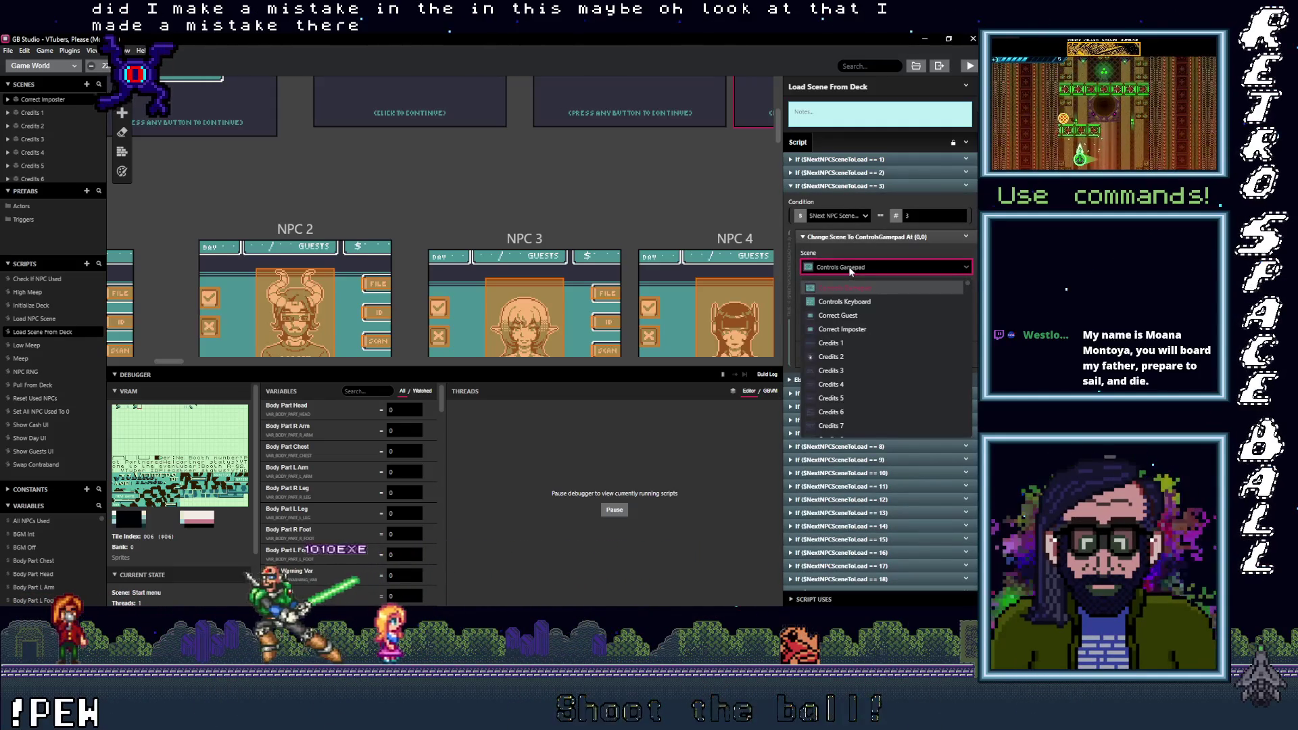
{"action": "type", "text": "NPC"}
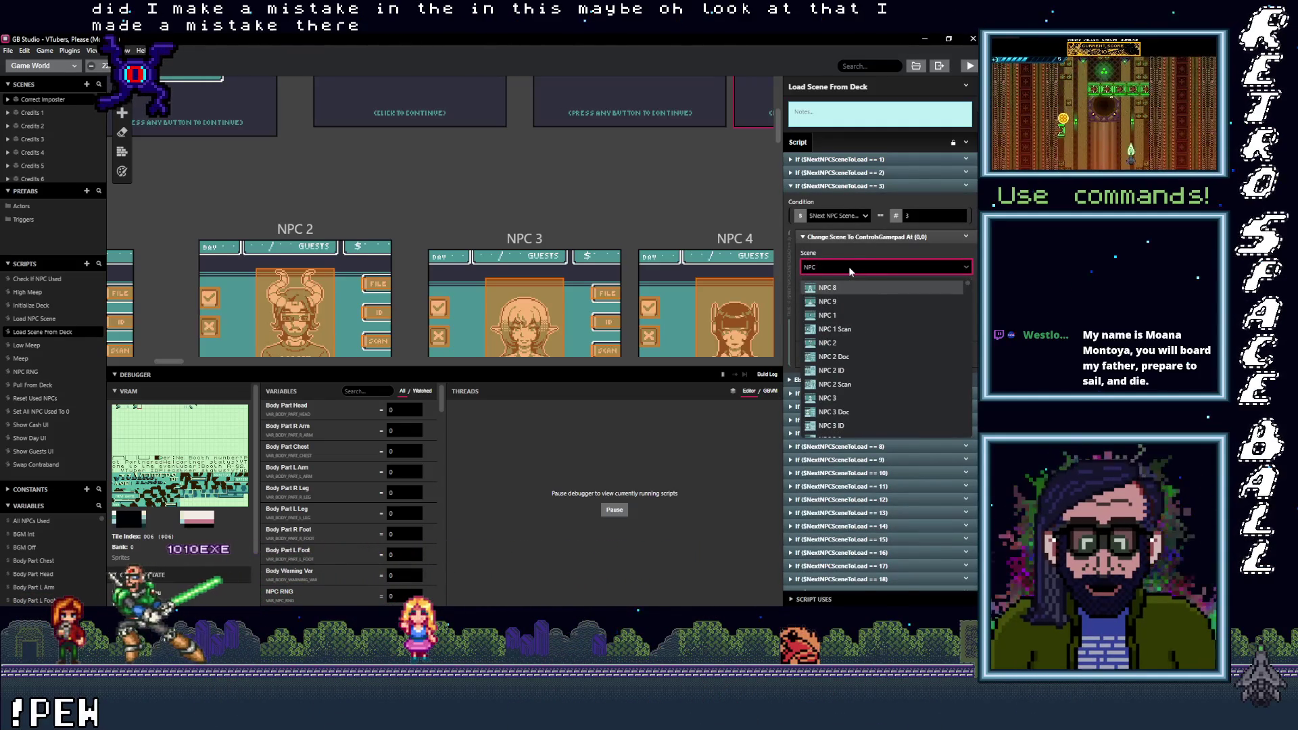
{"action": "type", "text": " 3"}
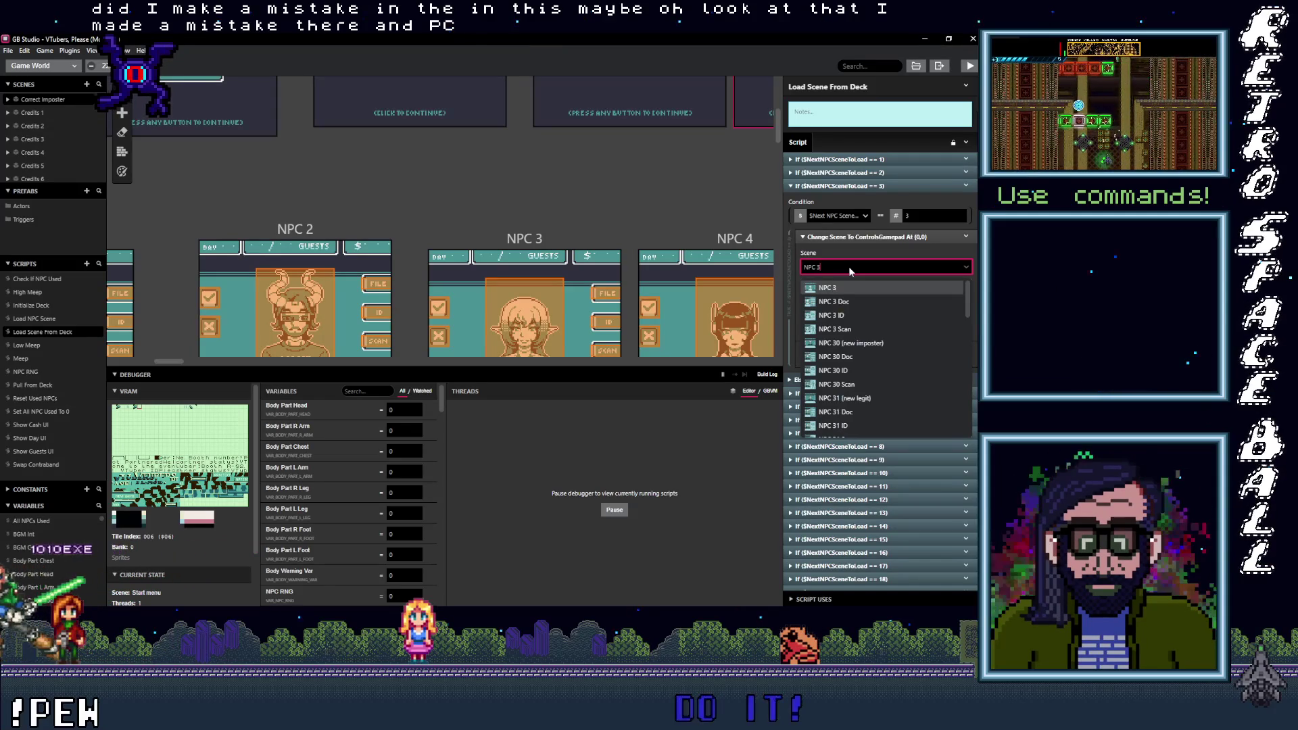
{"action": "left_click", "coordinate": [846, 284]}
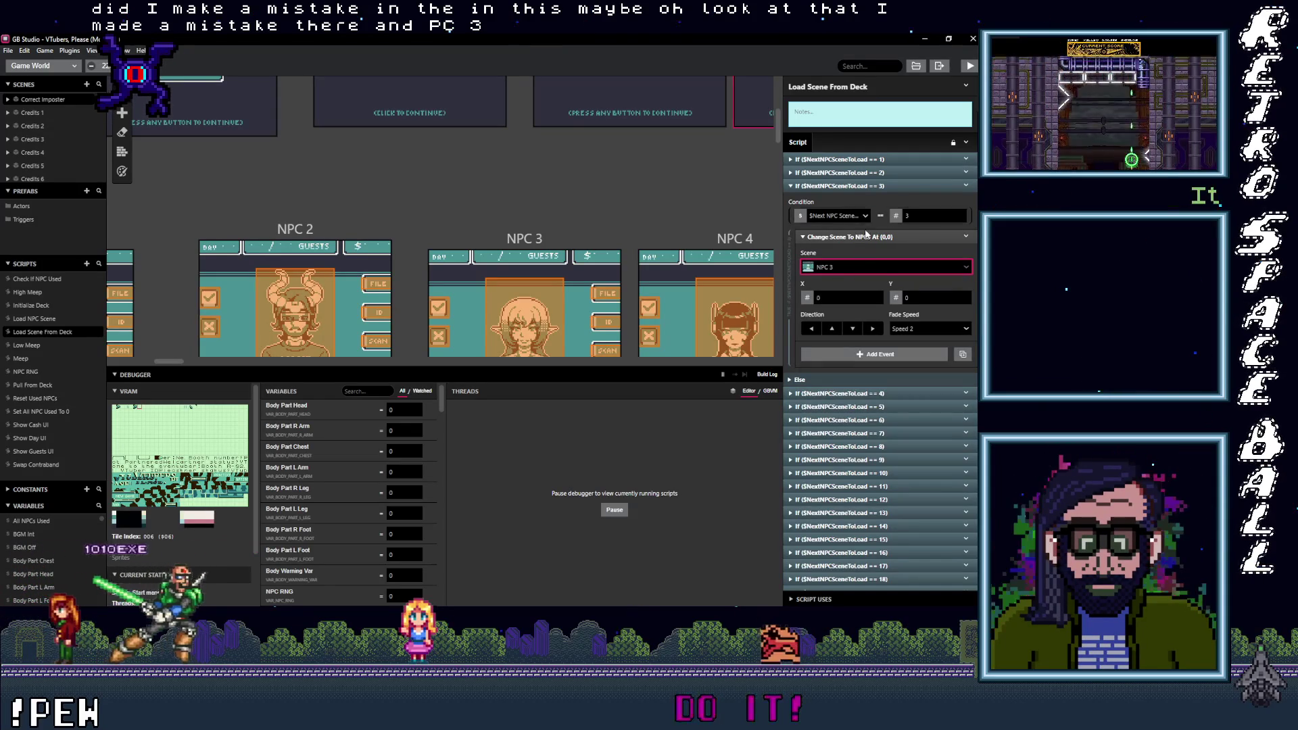
Step: Collapse branch 3 and check which scene branch 6 loads
{"action": "left_click", "coordinate": [858, 185]}
{"action": "left_click", "coordinate": [858, 186]}
{"action": "left_click", "coordinate": [859, 186]}
{"action": "left_click", "coordinate": [860, 206]}
{"action": "left_click", "coordinate": [859, 206]}
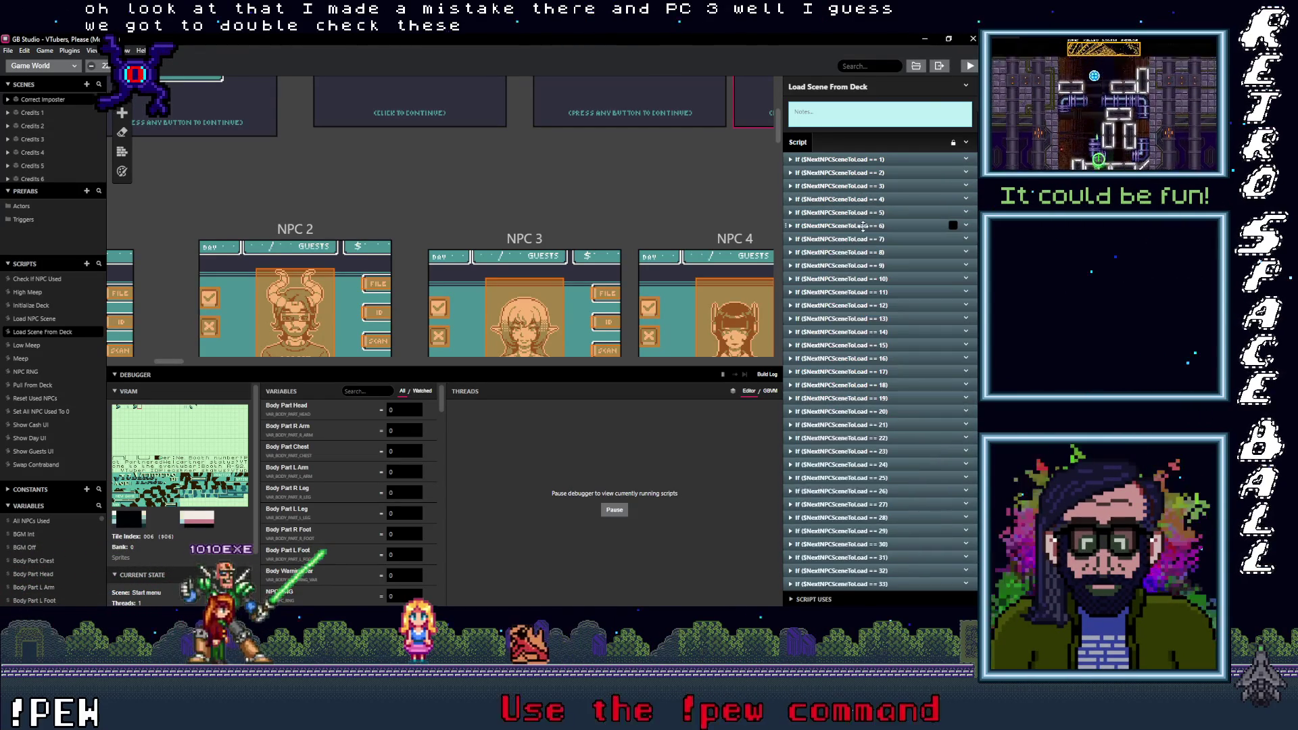
Step: Review the Change Scene targets of Load Scene From Deck branches 6 through 10
{"action": "left_click", "coordinate": [863, 226]}
{"action": "left_click", "coordinate": [863, 225]}
{"action": "left_click", "coordinate": [857, 253]}
{"action": "left_click", "coordinate": [857, 252]}
{"action": "left_click", "coordinate": [857, 252]}
{"action": "left_click", "coordinate": [857, 252]}
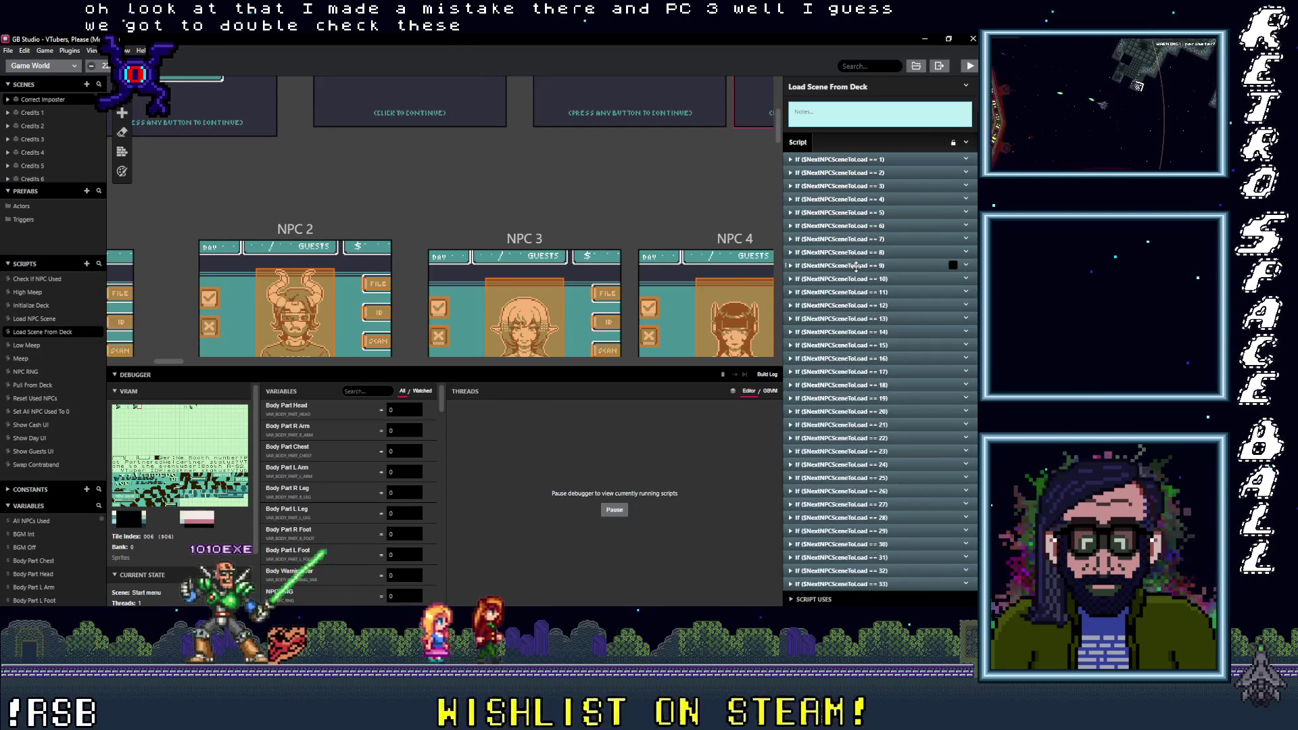
{"action": "left_click", "coordinate": [855, 265]}
{"action": "left_click", "coordinate": [855, 266]}
{"action": "left_click", "coordinate": [855, 279]}
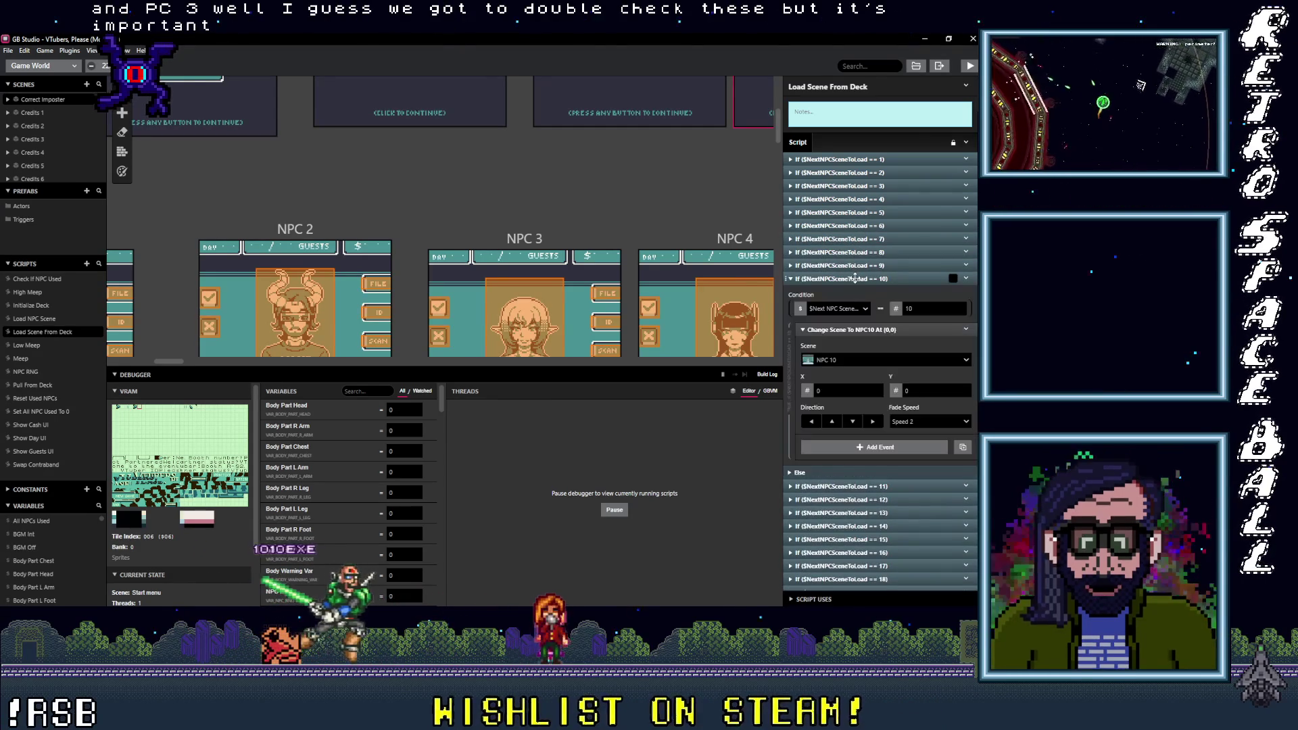
{"action": "left_click", "coordinate": [855, 278]}
Step: Review the Change Scene targets of branches 11 through 16
{"action": "left_click", "coordinate": [855, 292]}
{"action": "left_click", "coordinate": [855, 292]}
{"action": "left_click", "coordinate": [855, 305]}
{"action": "left_click", "coordinate": [855, 305]}
{"action": "left_click", "coordinate": [855, 318]}
{"action": "left_click", "coordinate": [855, 318]}
{"action": "left_click", "coordinate": [857, 332]}
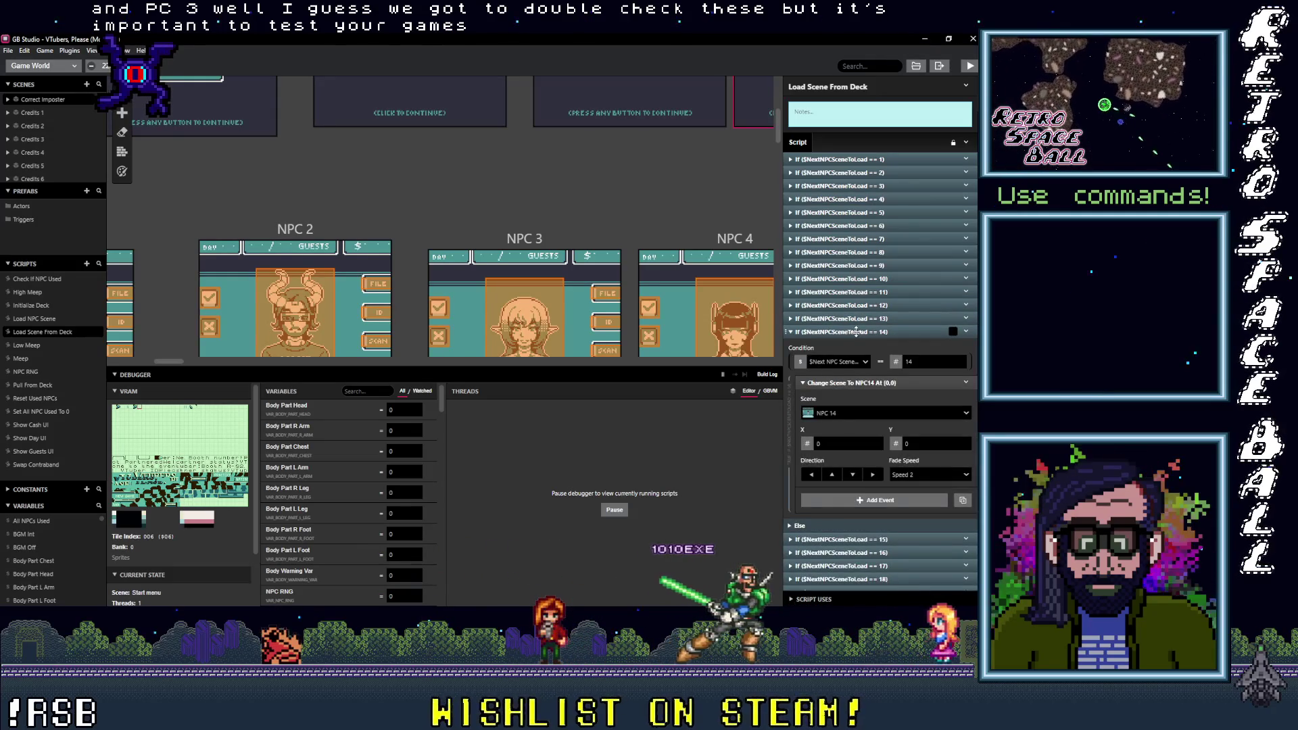
{"action": "left_click", "coordinate": [856, 332]}
{"action": "left_click", "coordinate": [854, 345]}
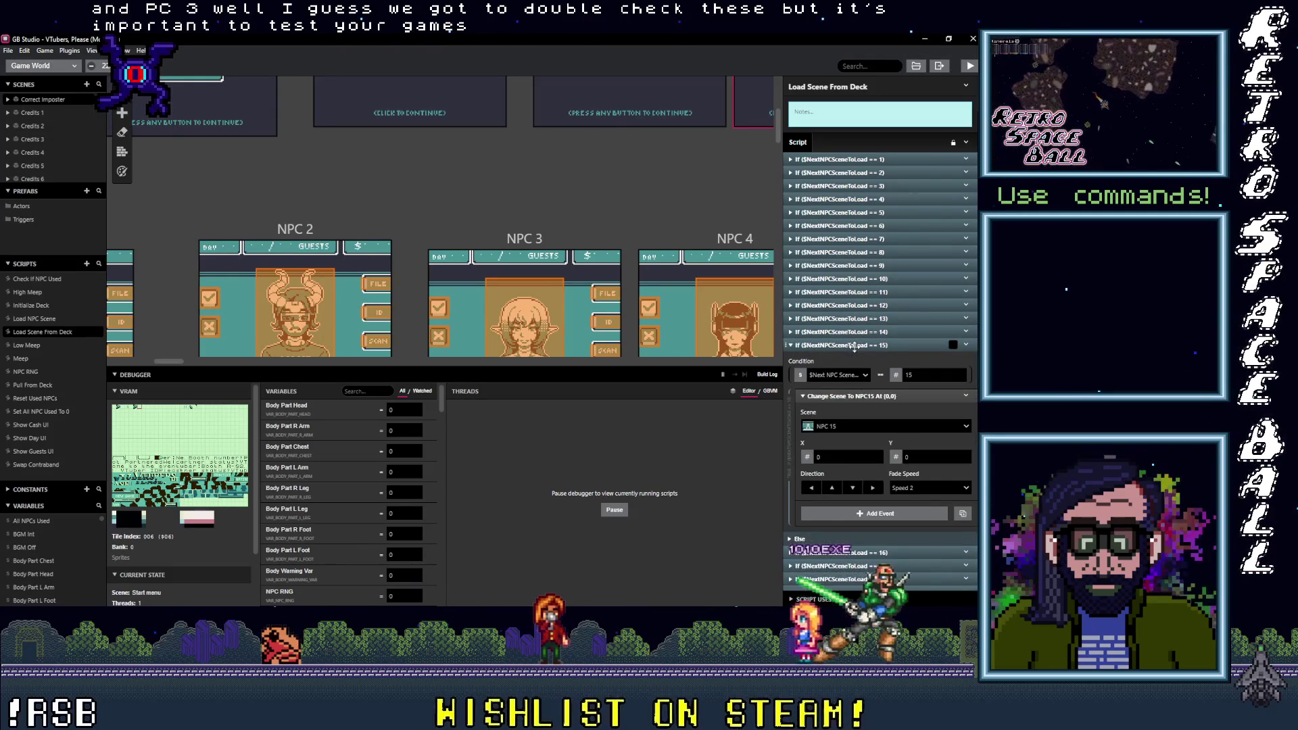
{"action": "left_click", "coordinate": [854, 345]}
{"action": "left_click", "coordinate": [856, 358]}
{"action": "left_click", "coordinate": [857, 358]}
Step: Check cases 17 to 23, confirming cases 18, 19 and 20 load NPC 18, NPC 19 and NPC 20
{"action": "left_click", "coordinate": [856, 373]}
{"action": "left_click", "coordinate": [856, 373]}
{"action": "left_click", "coordinate": [856, 385]}
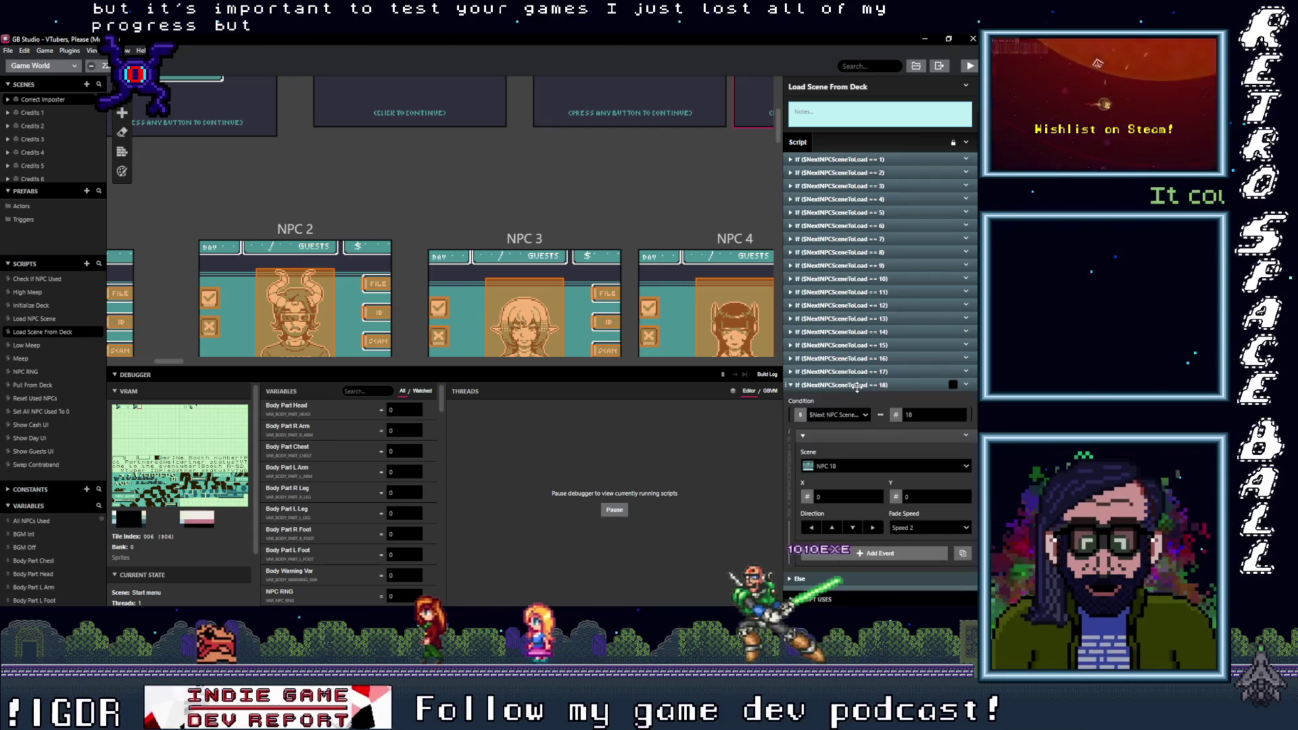
{"action": "left_click", "coordinate": [856, 385]}
{"action": "left_click", "coordinate": [855, 398]}
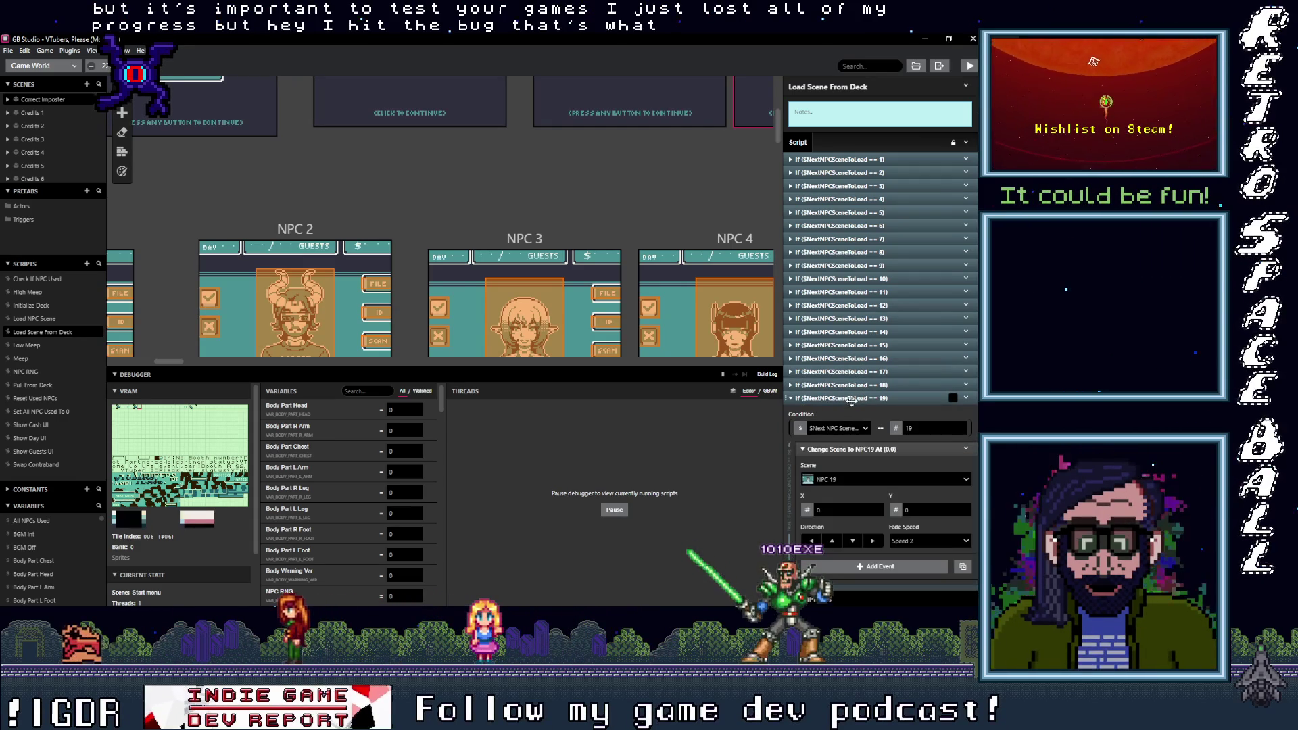
{"action": "left_click", "coordinate": [856, 398]}
{"action": "left_click", "coordinate": [854, 411]}
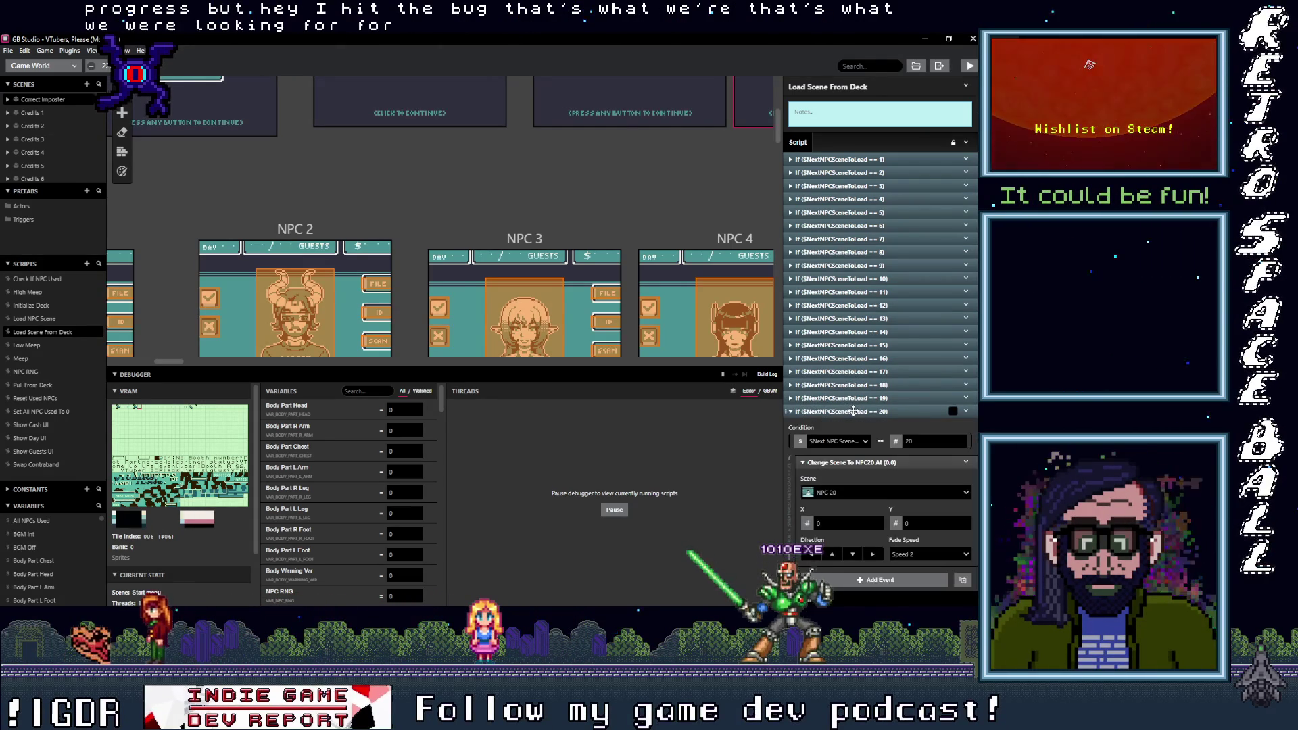
{"action": "left_click", "coordinate": [853, 411]}
{"action": "left_click", "coordinate": [854, 425]}
{"action": "left_click", "coordinate": [854, 425]}
{"action": "left_click", "coordinate": [854, 438]}
{"action": "left_click", "coordinate": [853, 438]}
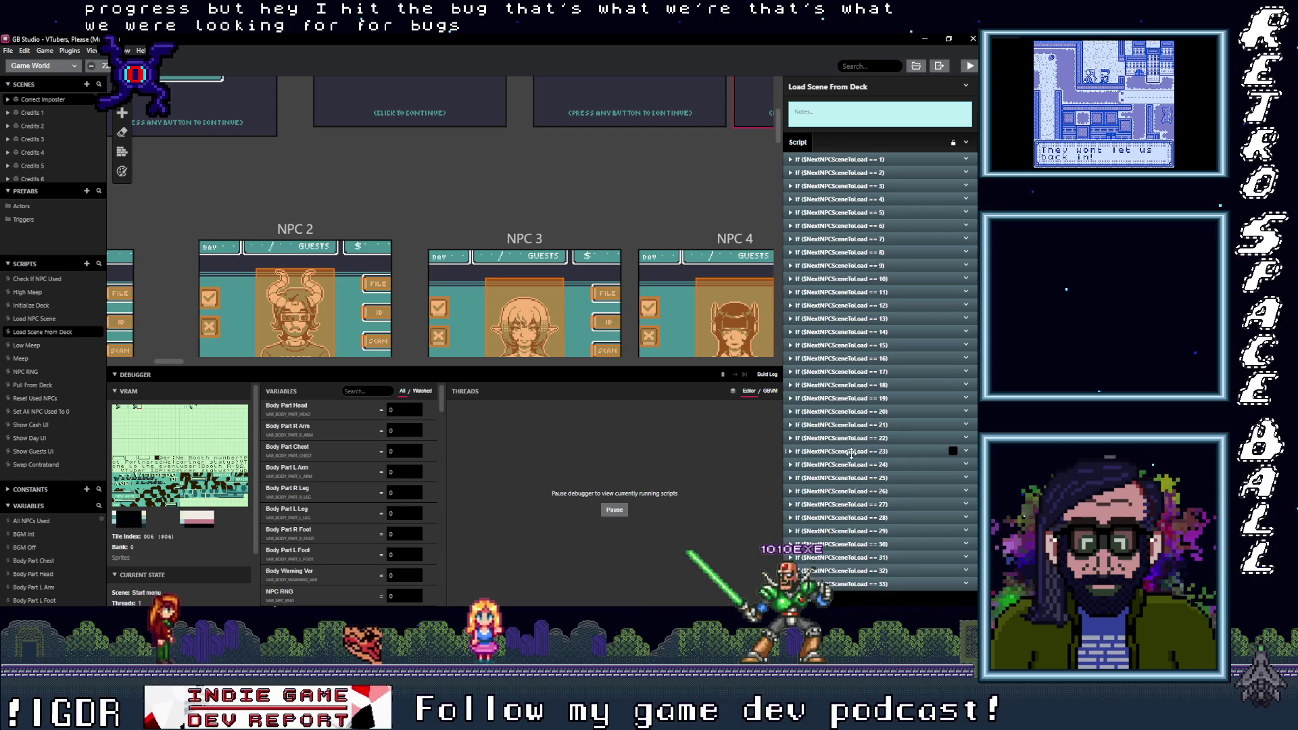
{"action": "left_click", "coordinate": [851, 451]}
{"action": "left_click", "coordinate": [851, 452]}
{"action": "scroll", "coordinate": [872, 473], "scroll_direction": "down", "scroll_amount": 6}
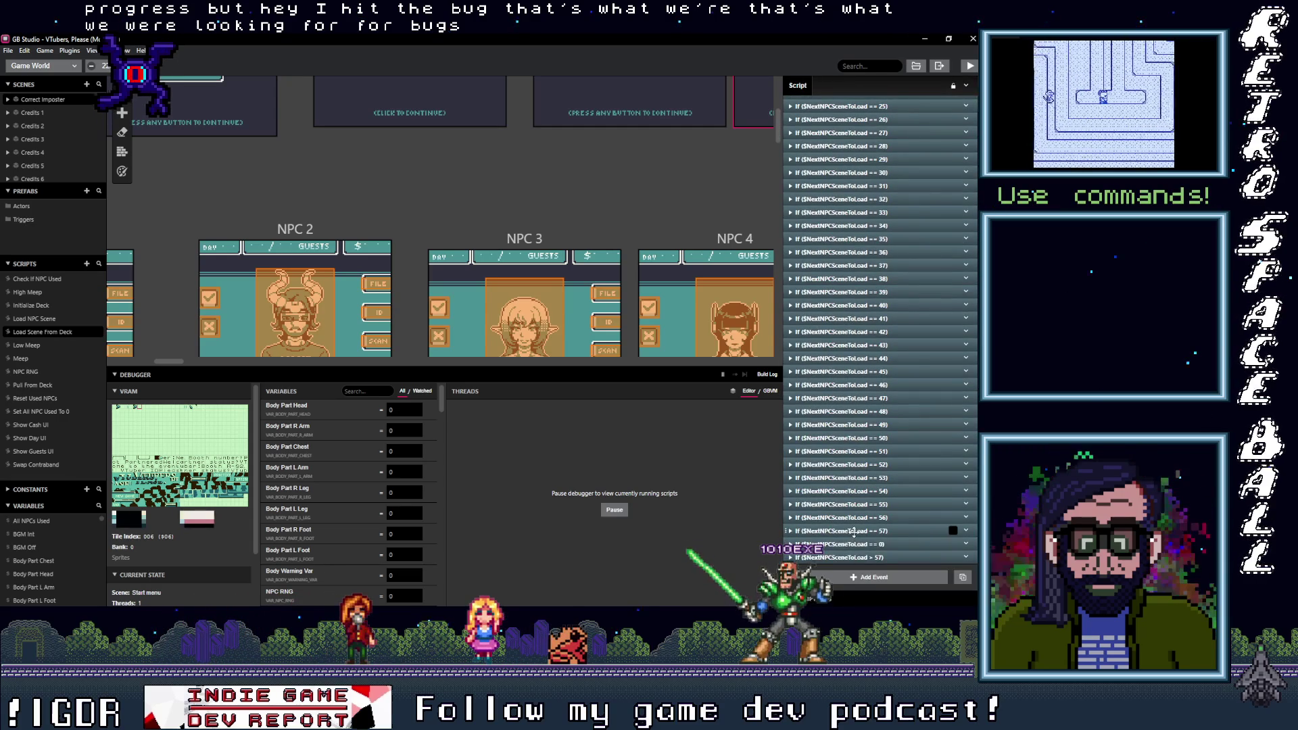
Step: Expand the Load Scene From Deck branches 57 down to 50 to verify their scene targets
{"action": "left_click", "coordinate": [854, 532]}
{"action": "scroll", "coordinate": [872, 440], "scroll_direction": "down", "scroll_amount": 5}
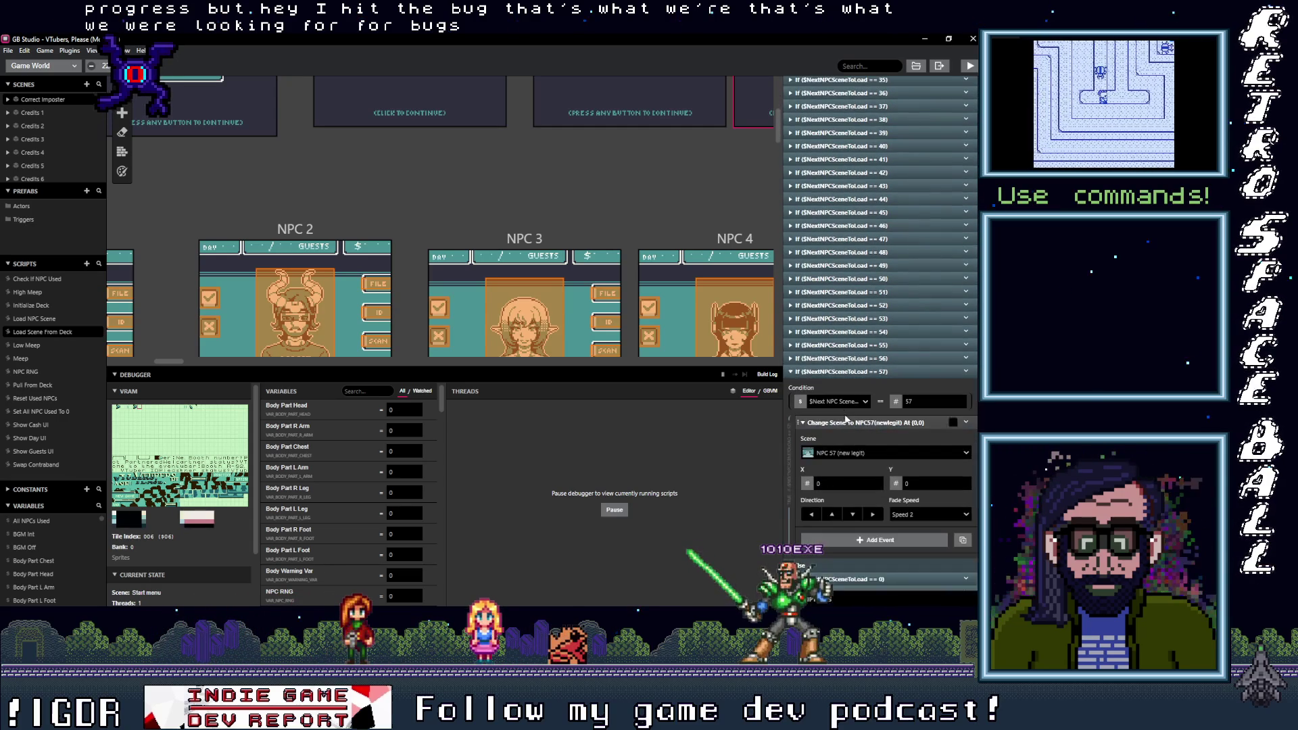
{"action": "left_click", "coordinate": [845, 368]}
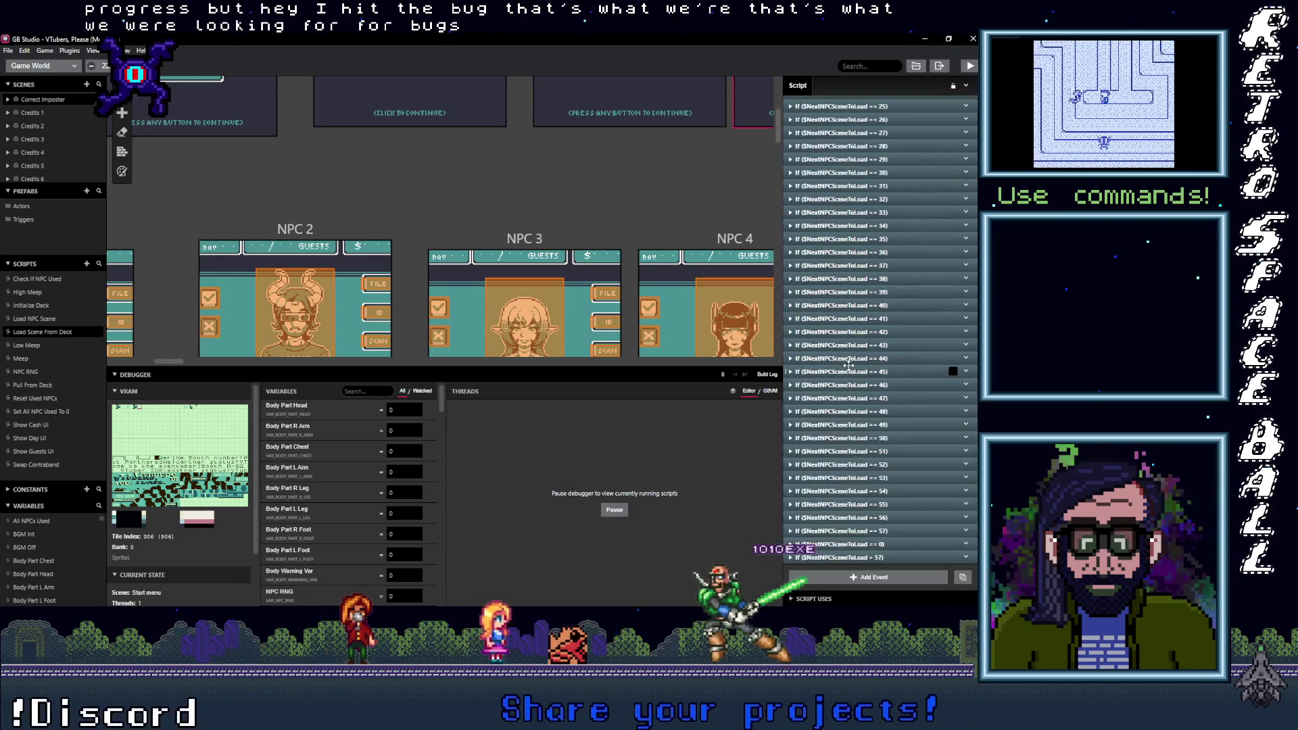
{"action": "left_click", "coordinate": [853, 520]}
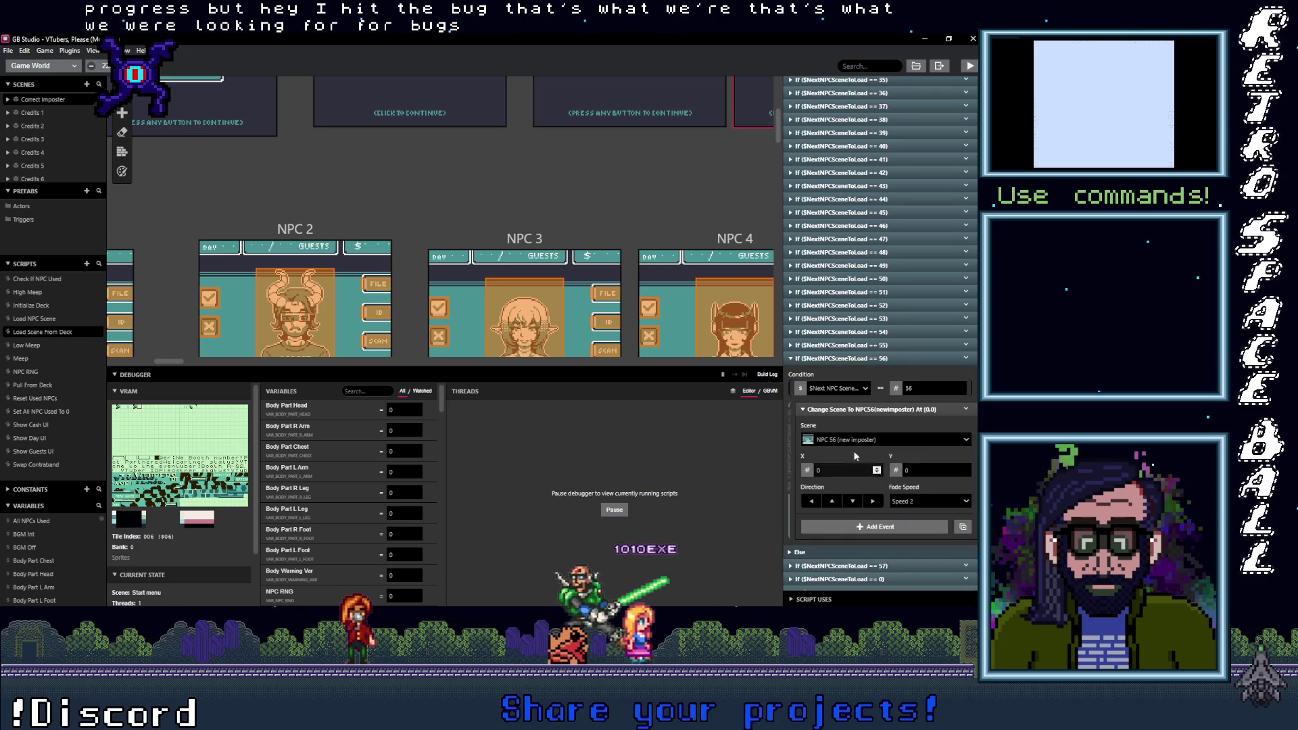
{"action": "left_click", "coordinate": [852, 346]}
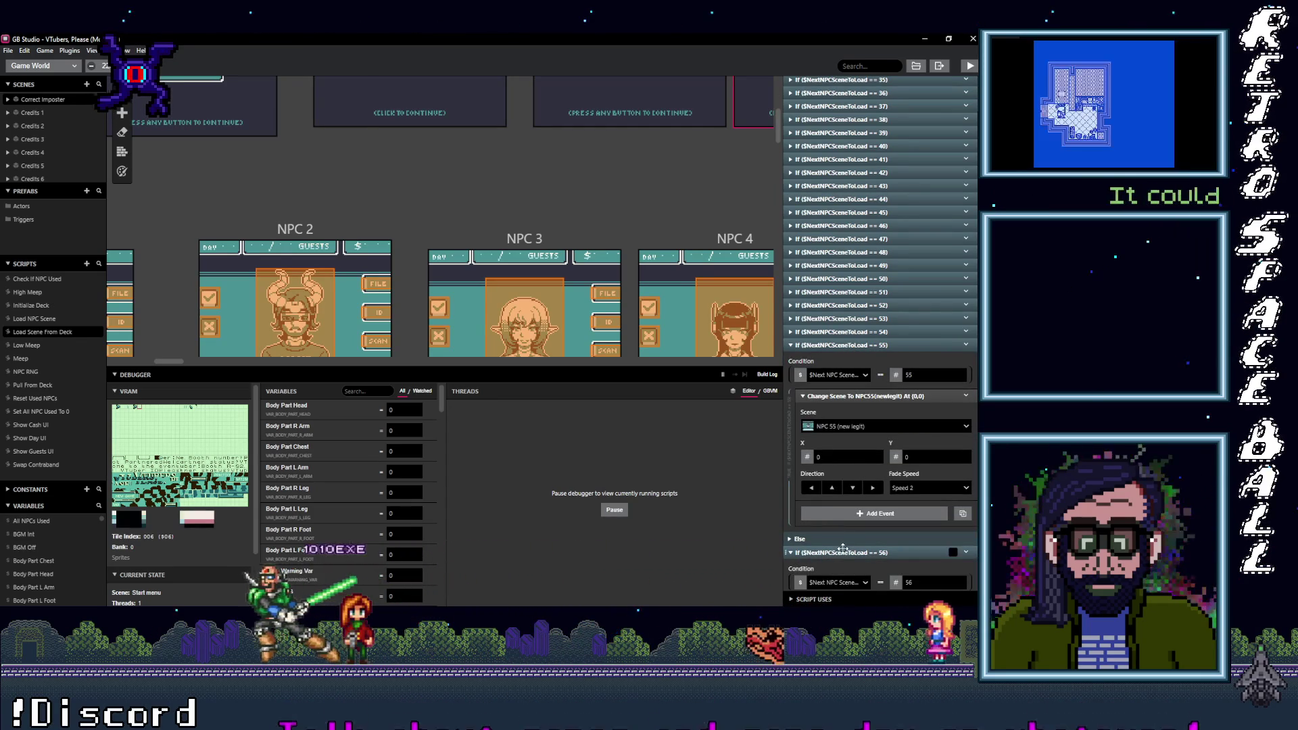
{"action": "left_click", "coordinate": [852, 346]}
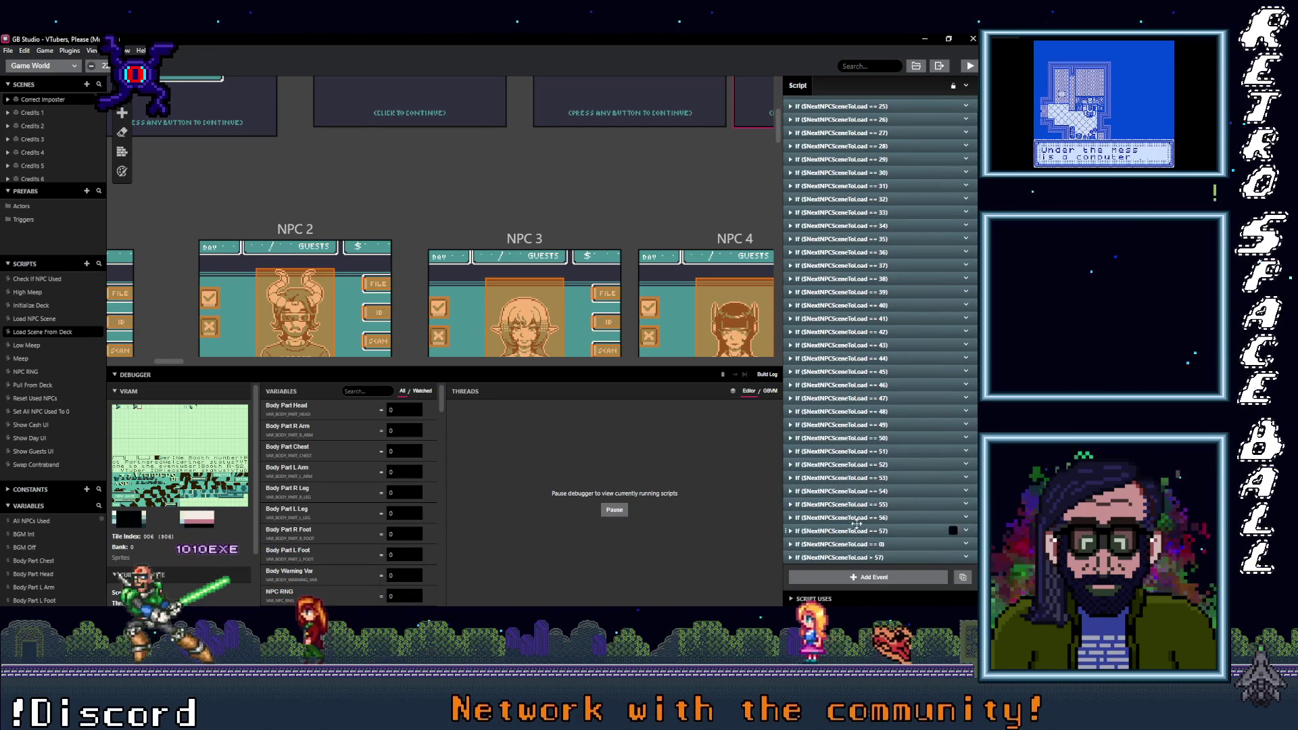
{"action": "left_click", "coordinate": [850, 491]}
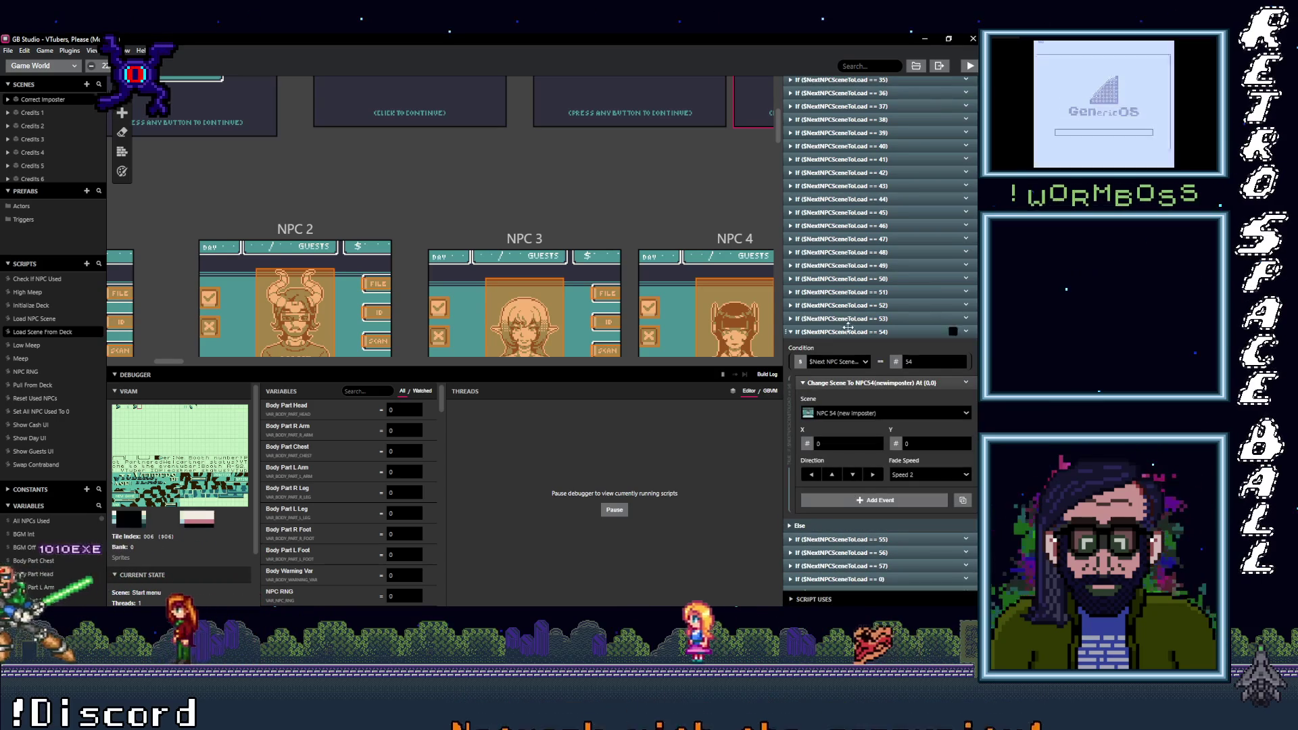
{"action": "left_click", "coordinate": [849, 333]}
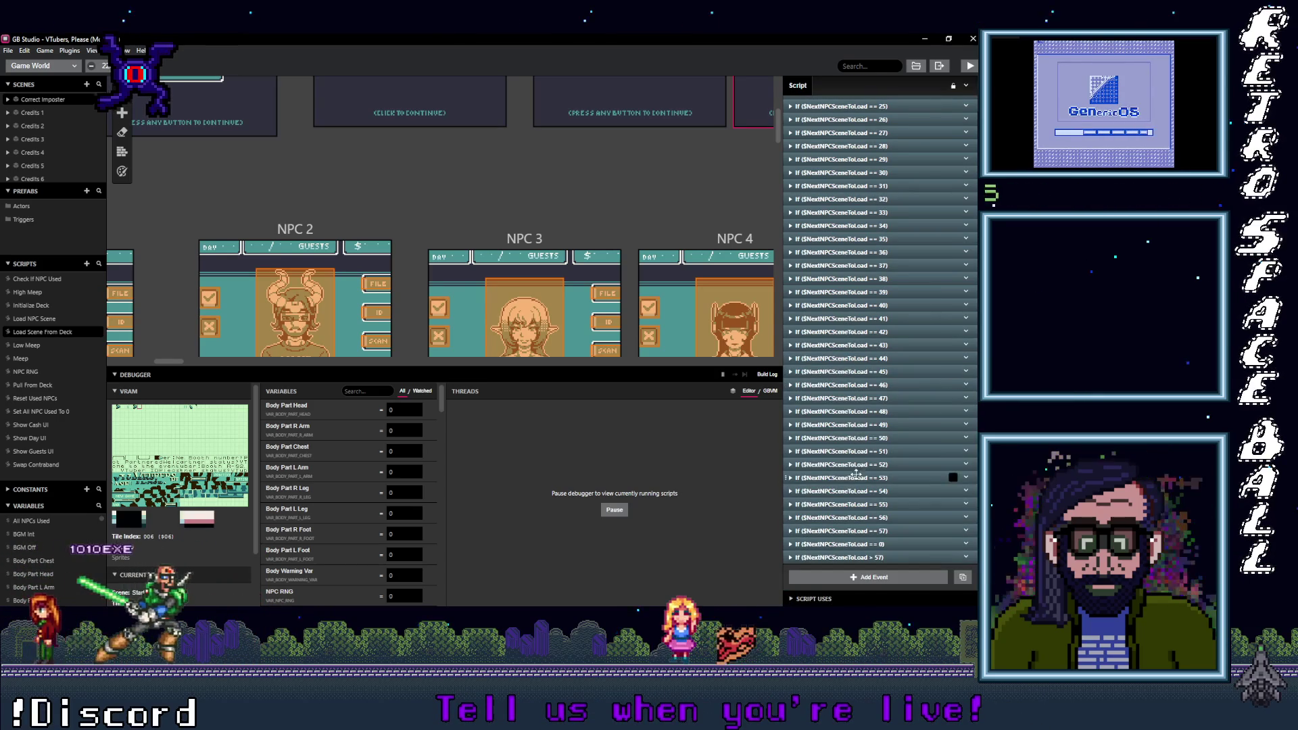
{"action": "left_click", "coordinate": [854, 504]}
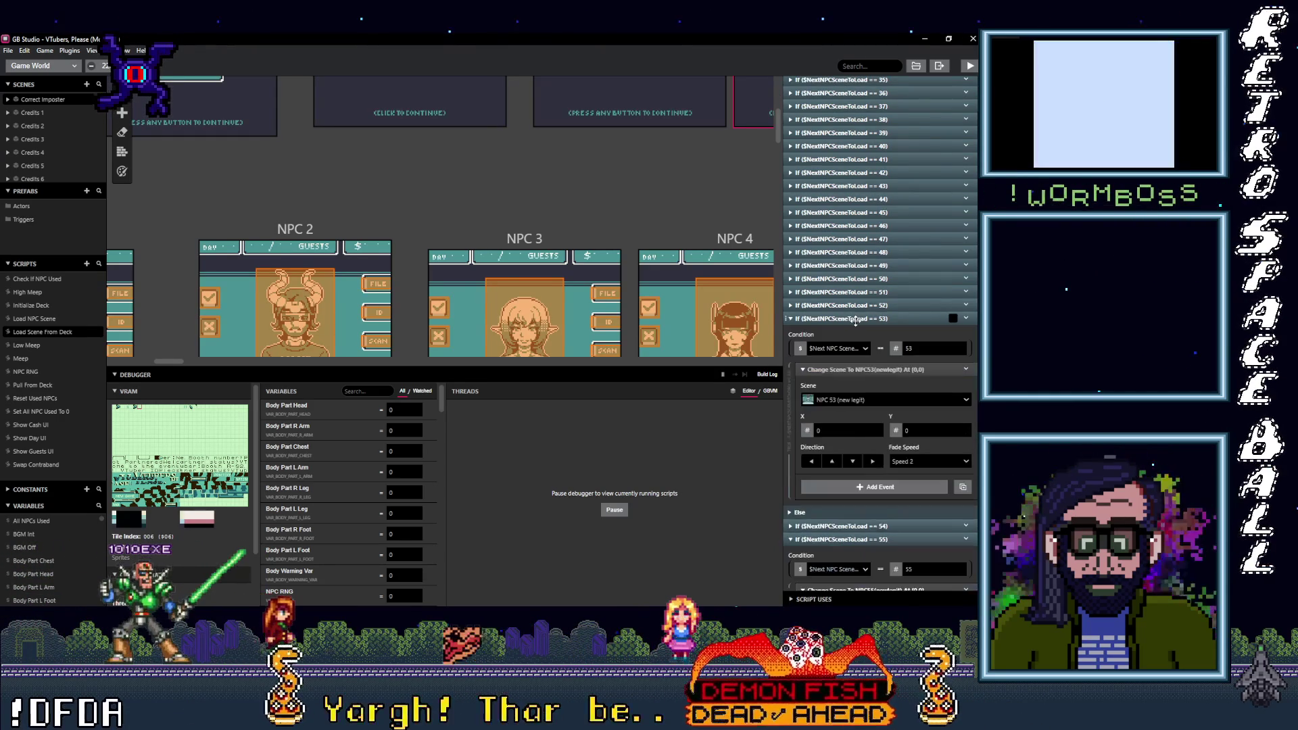
{"action": "left_click", "coordinate": [855, 319]}
{"action": "left_click", "coordinate": [854, 305]}
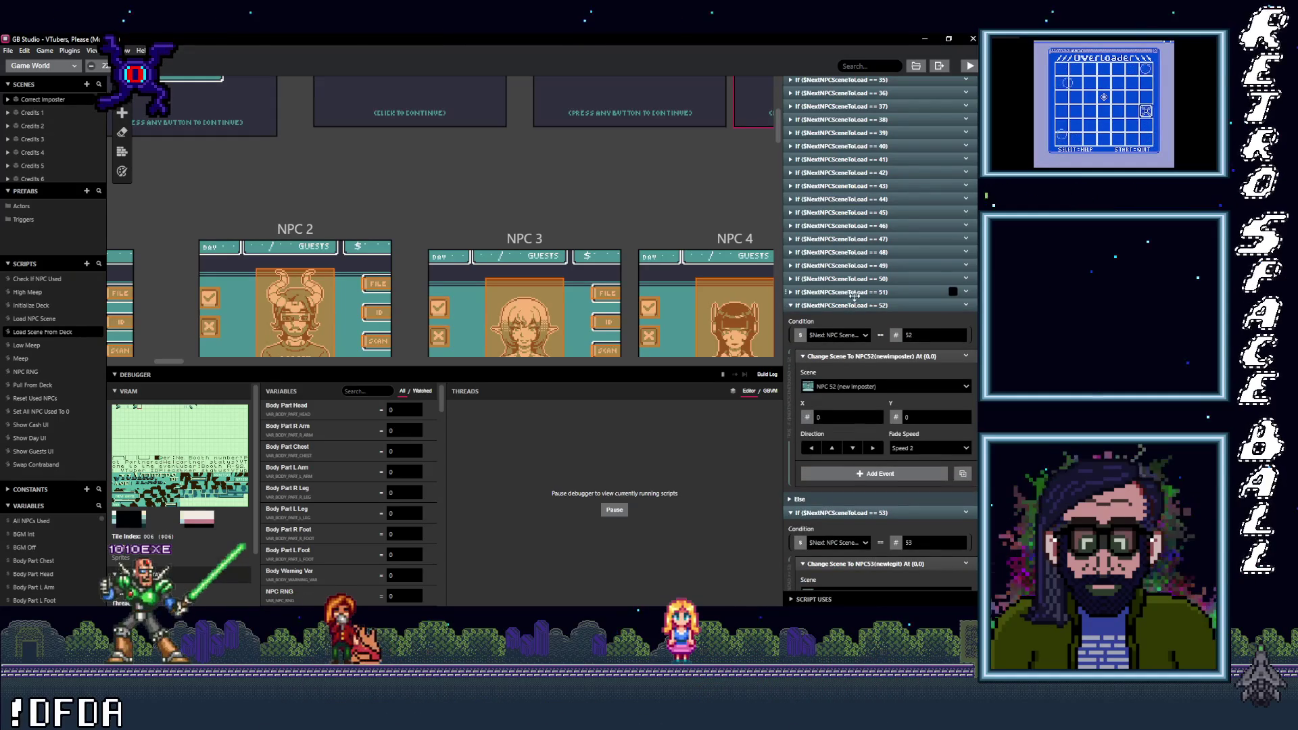
{"action": "left_click", "coordinate": [855, 291]}
{"action": "left_click", "coordinate": [854, 279]}
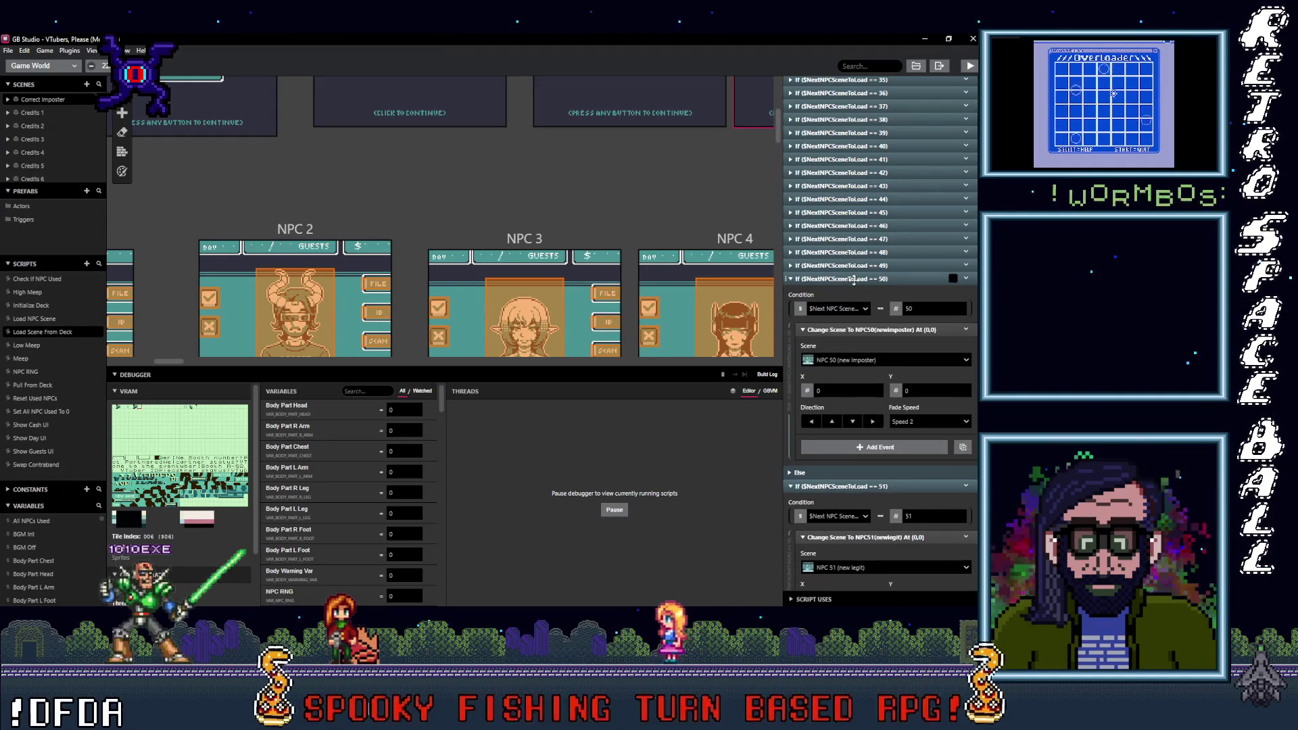
Step: Expand branches 49 down to 41 and check each Change Scene target
{"action": "left_click", "coordinate": [854, 266]}
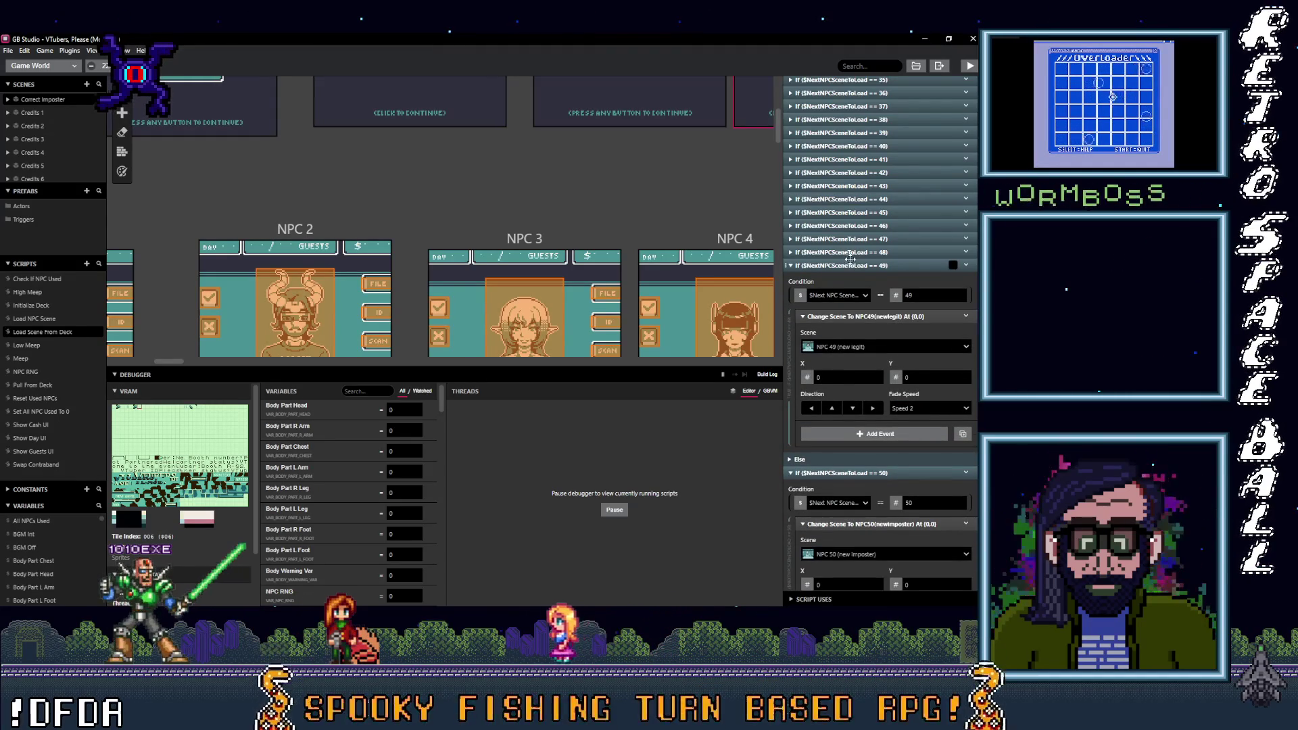
{"action": "left_click", "coordinate": [848, 252]}
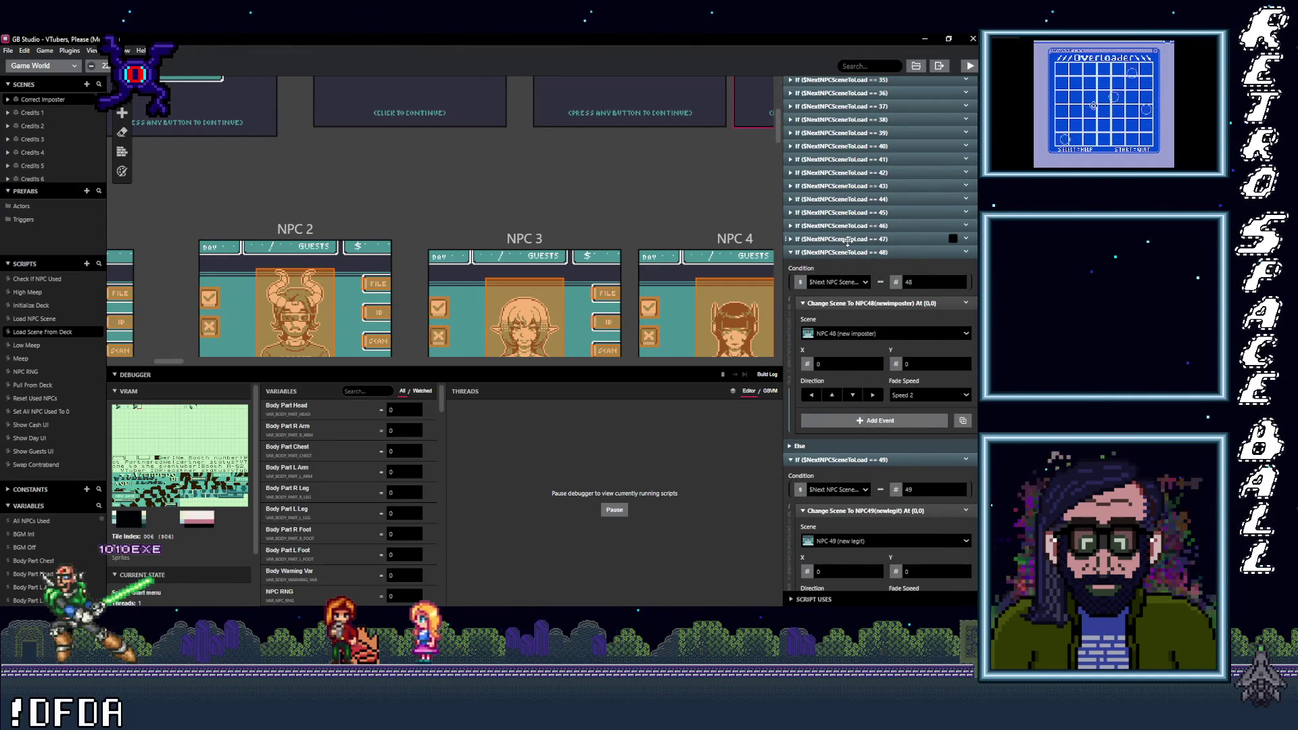
{"action": "left_click", "coordinate": [848, 240]}
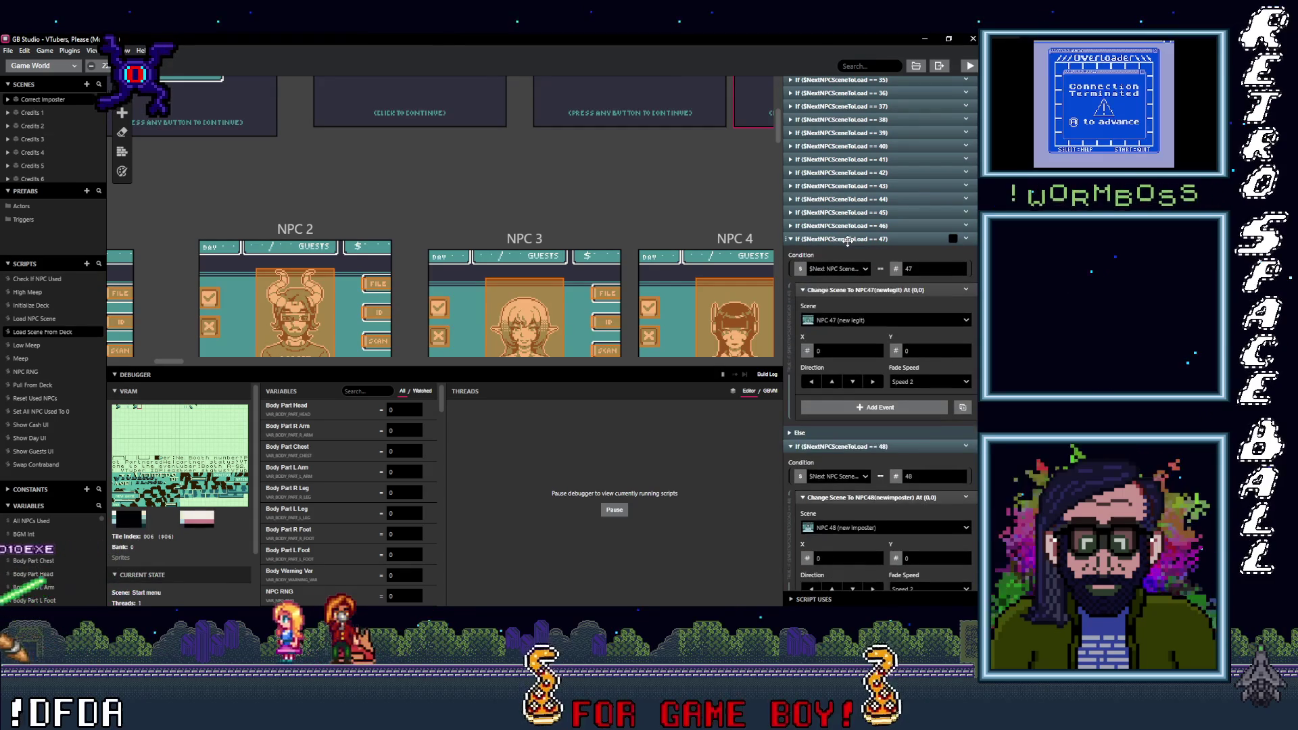
{"action": "left_click", "coordinate": [847, 226]}
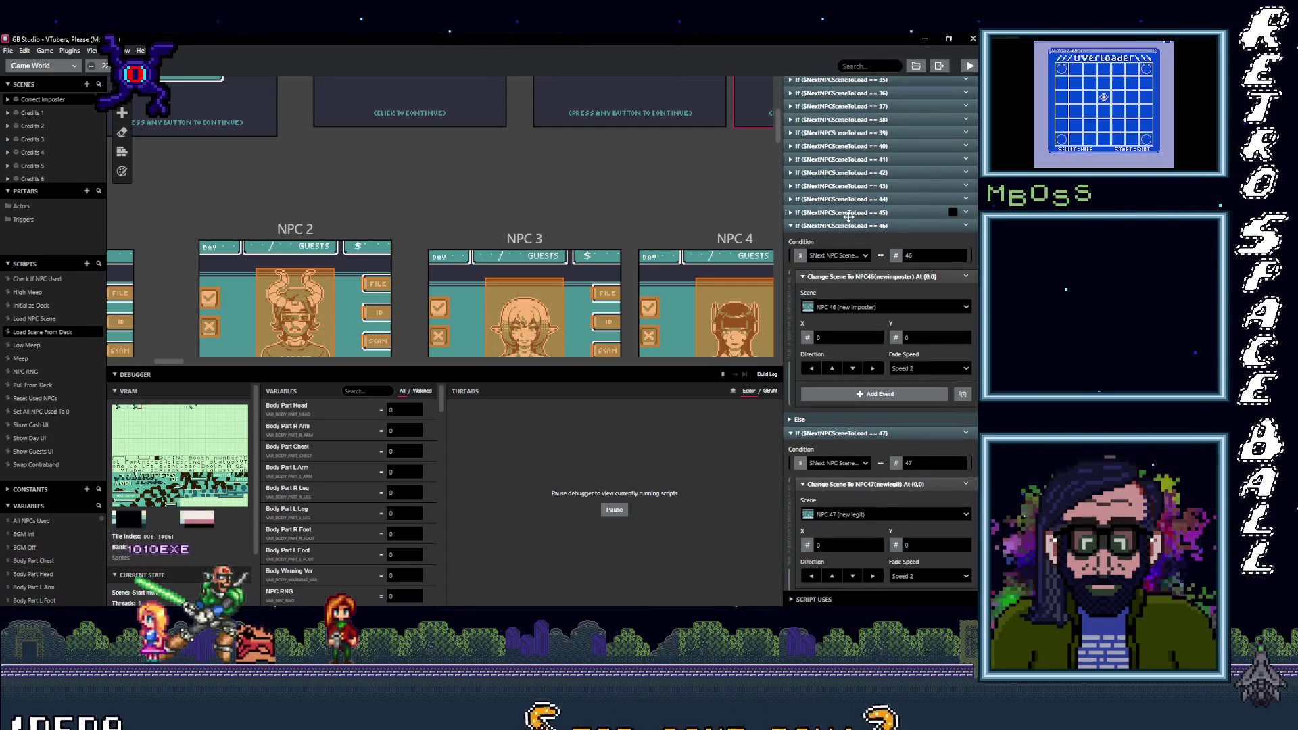
{"action": "left_click", "coordinate": [850, 211]}
{"action": "left_click", "coordinate": [845, 199]}
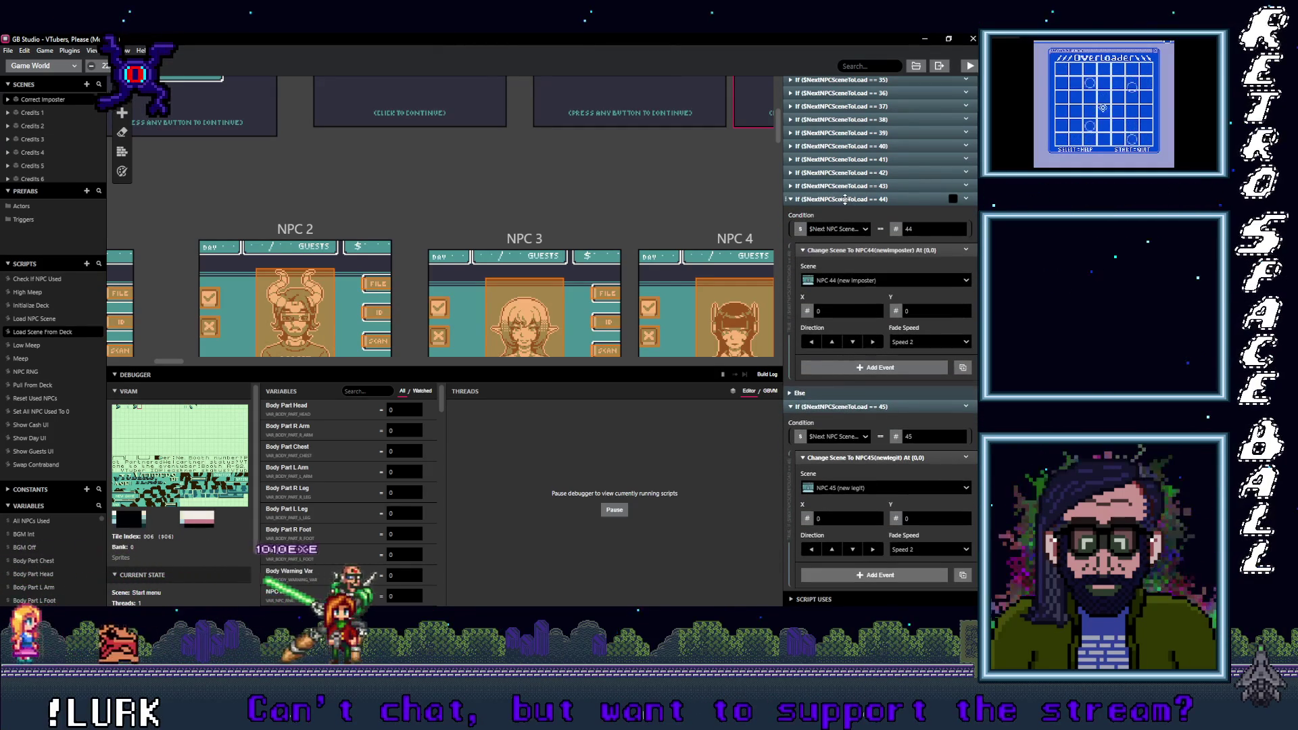
{"action": "left_click", "coordinate": [846, 186]}
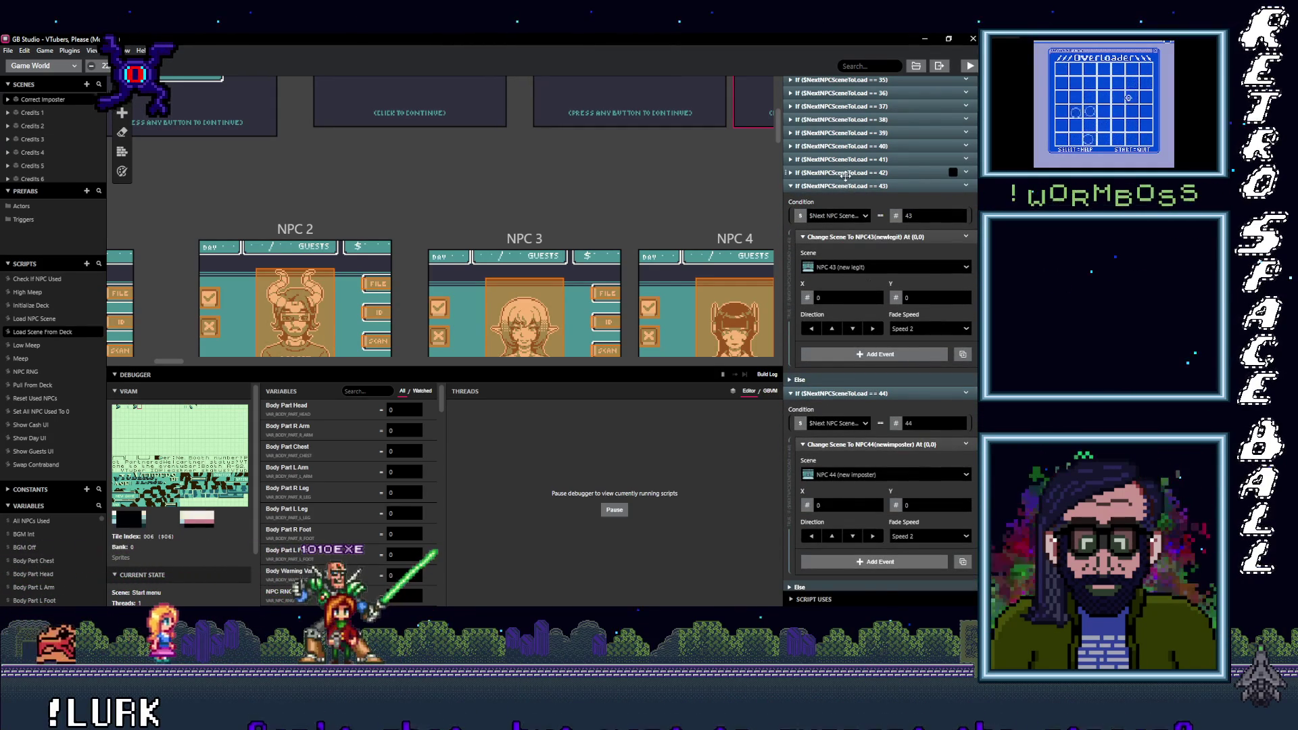
{"action": "left_click", "coordinate": [845, 173]}
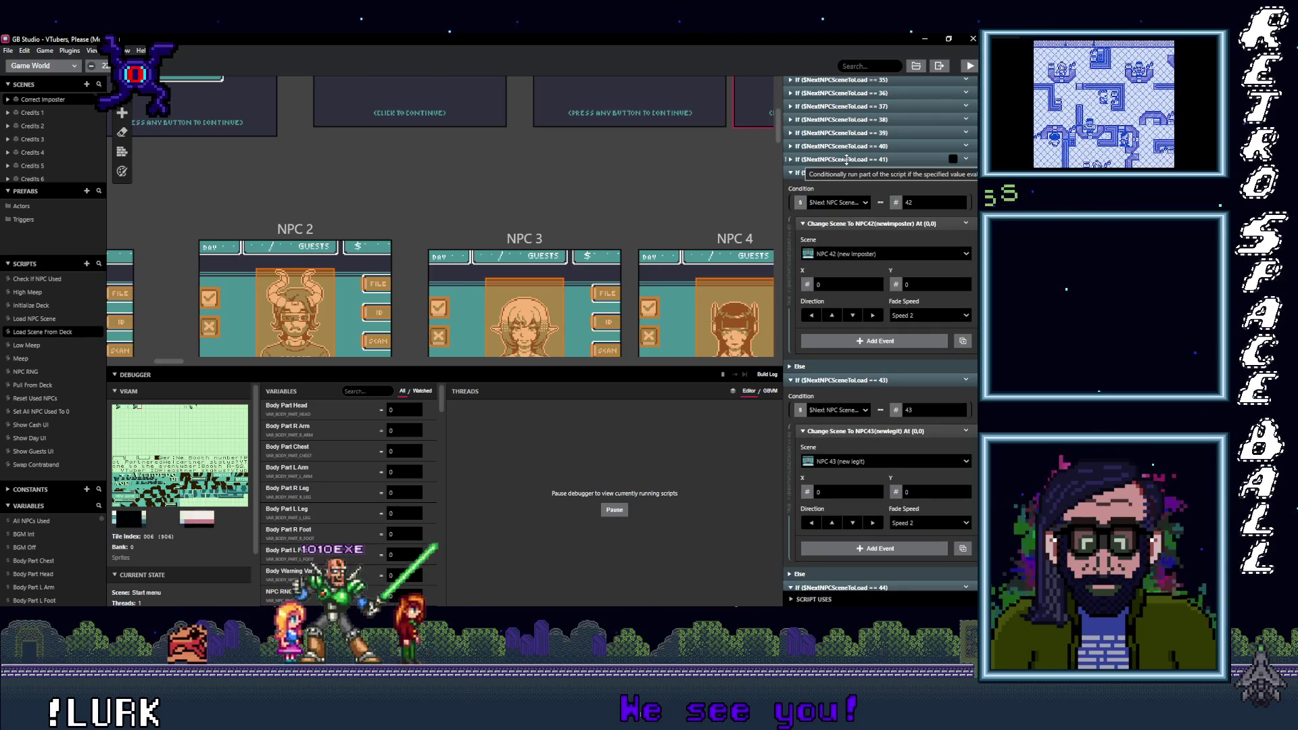
{"action": "left_click", "coordinate": [846, 159]}
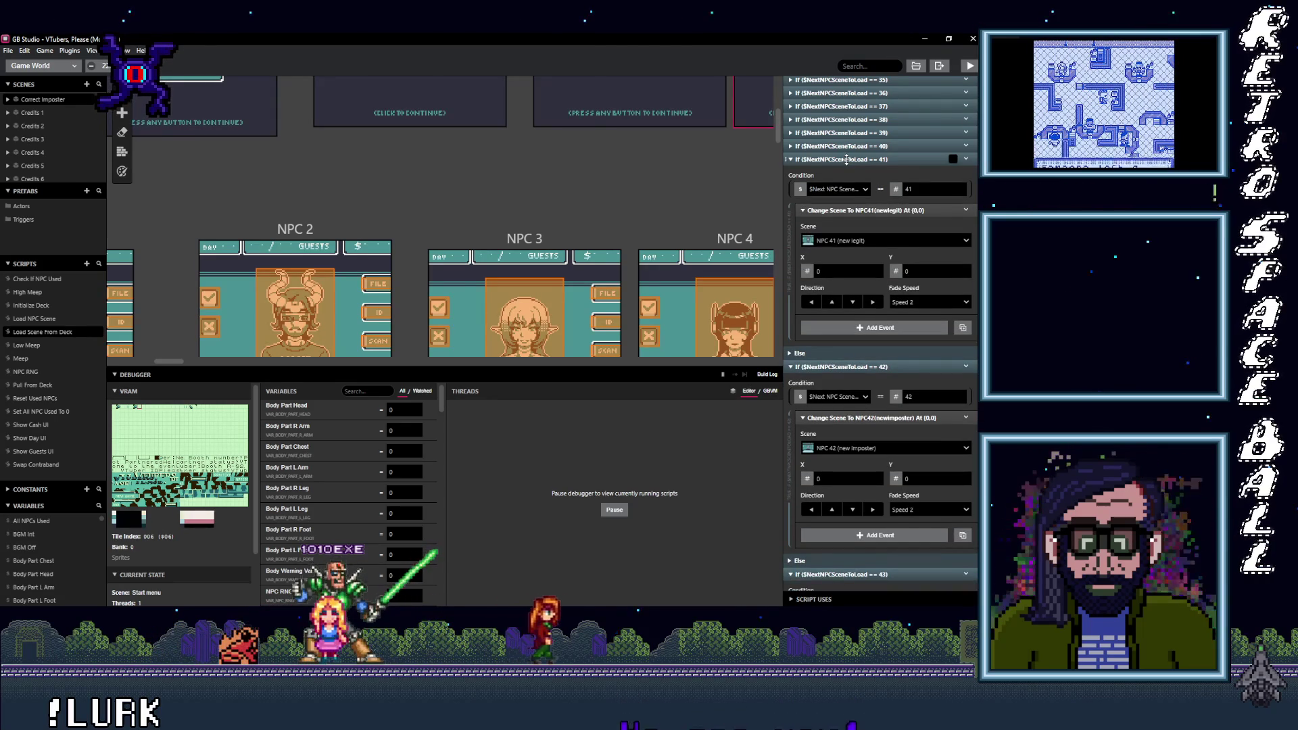
Step: Expand branches 40 down to 30 and confirm each loads its NPC scene
{"action": "scroll", "coordinate": [852, 223], "scroll_direction": "up", "scroll_amount": 5}
{"action": "left_click", "coordinate": [857, 305]}
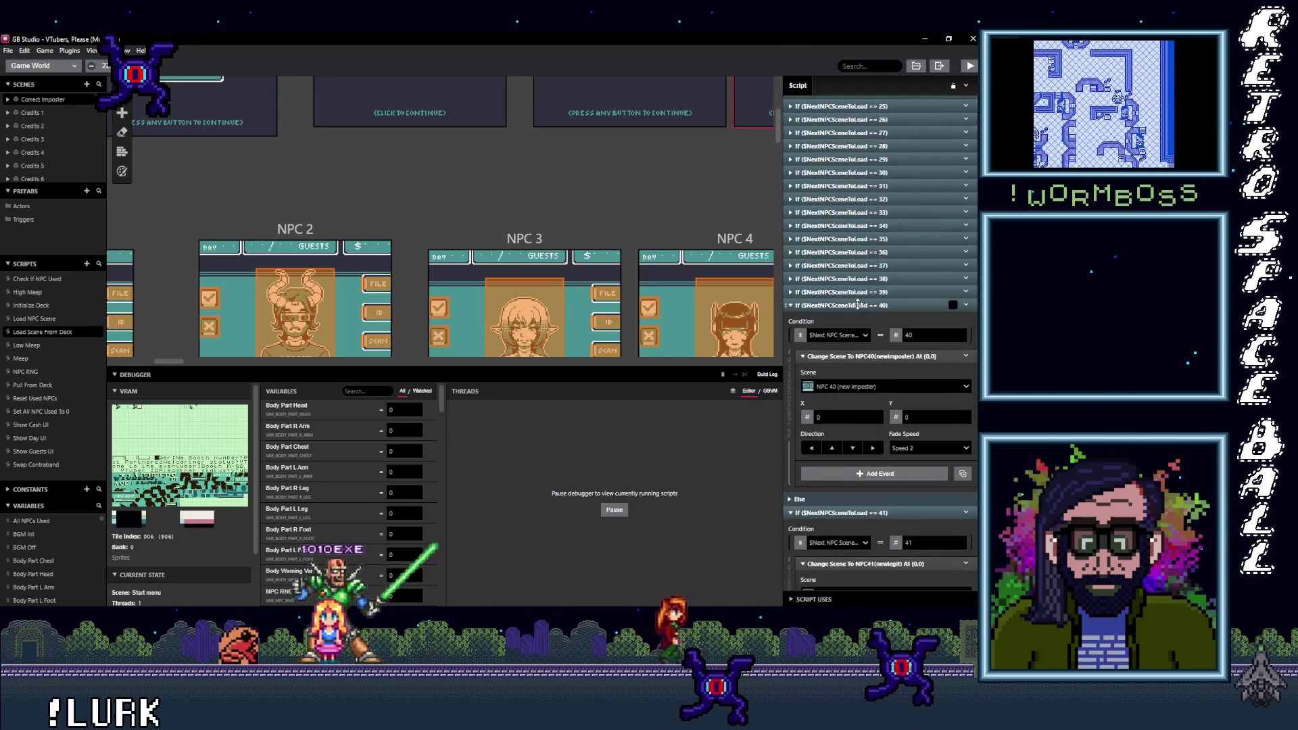
{"action": "left_click", "coordinate": [855, 291]}
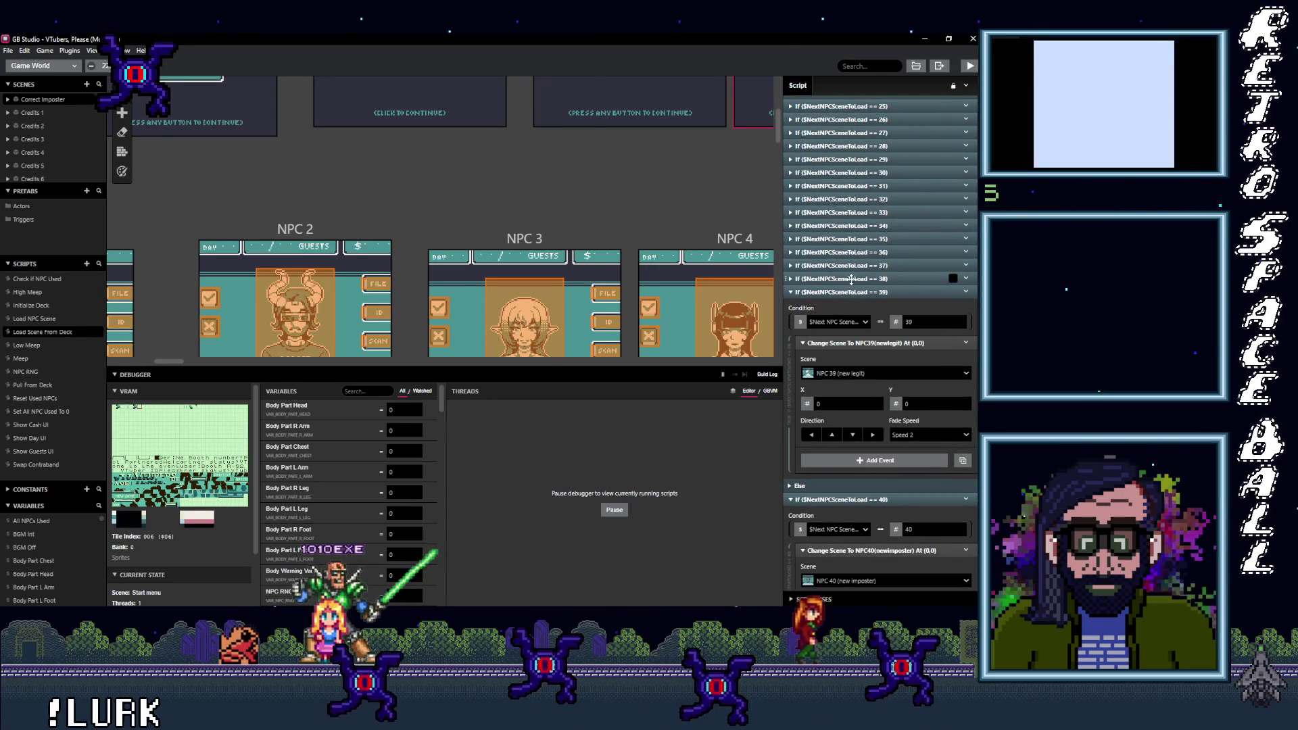
{"action": "left_click", "coordinate": [852, 279]}
{"action": "left_click", "coordinate": [851, 265]}
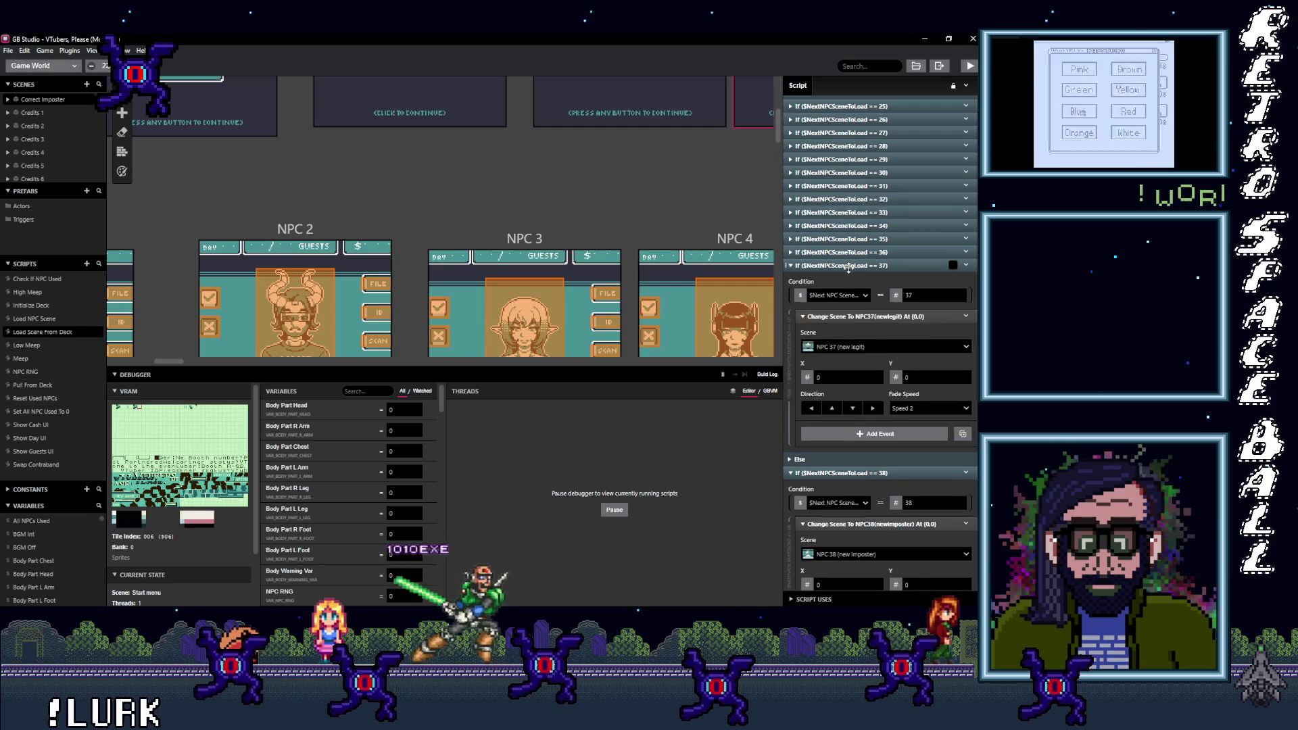
{"action": "left_click", "coordinate": [851, 253]}
{"action": "left_click", "coordinate": [849, 238]}
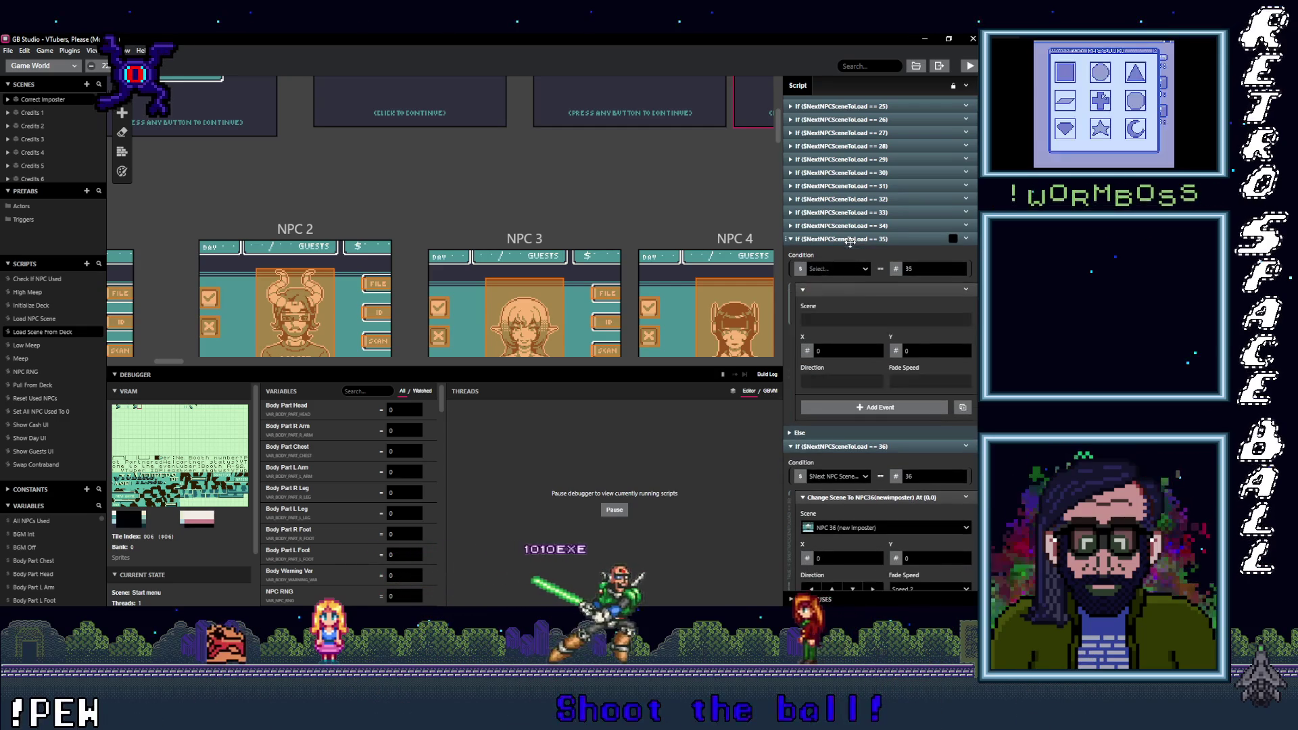
{"action": "left_click", "coordinate": [847, 225]}
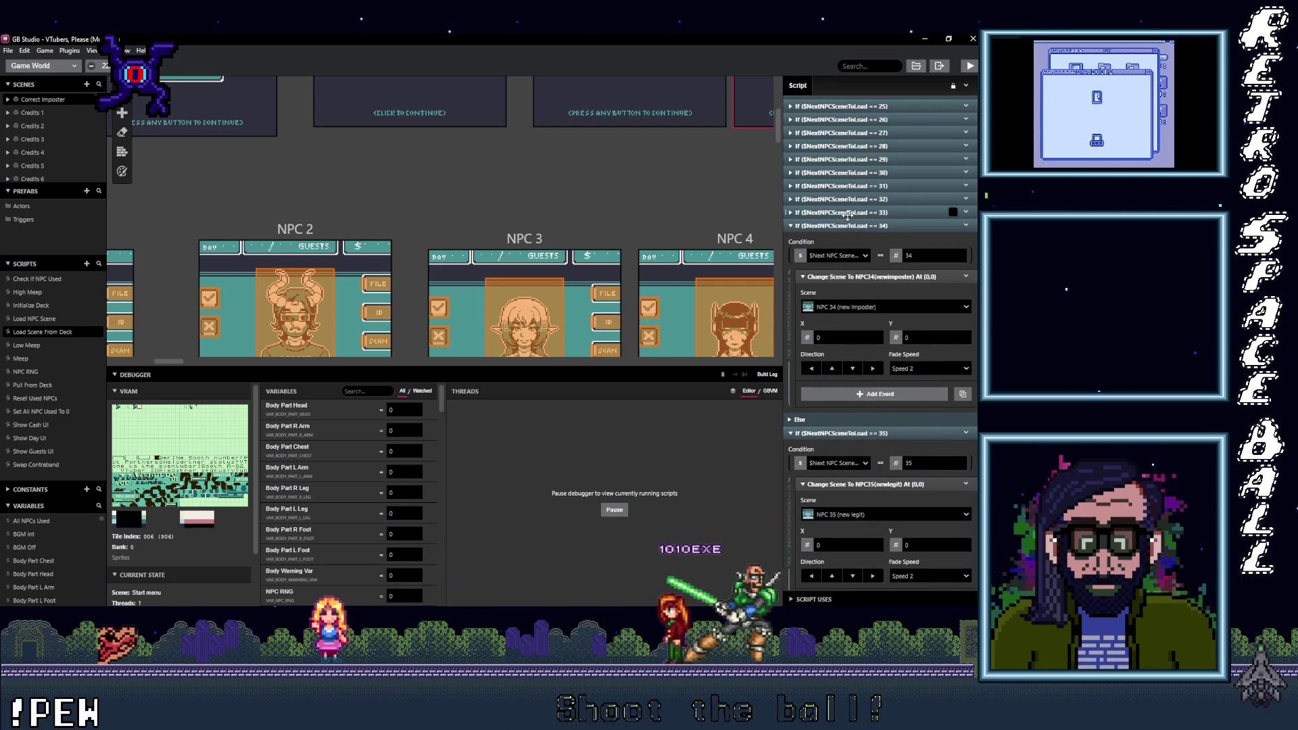
{"action": "left_click", "coordinate": [847, 213]}
{"action": "left_click", "coordinate": [845, 207]}
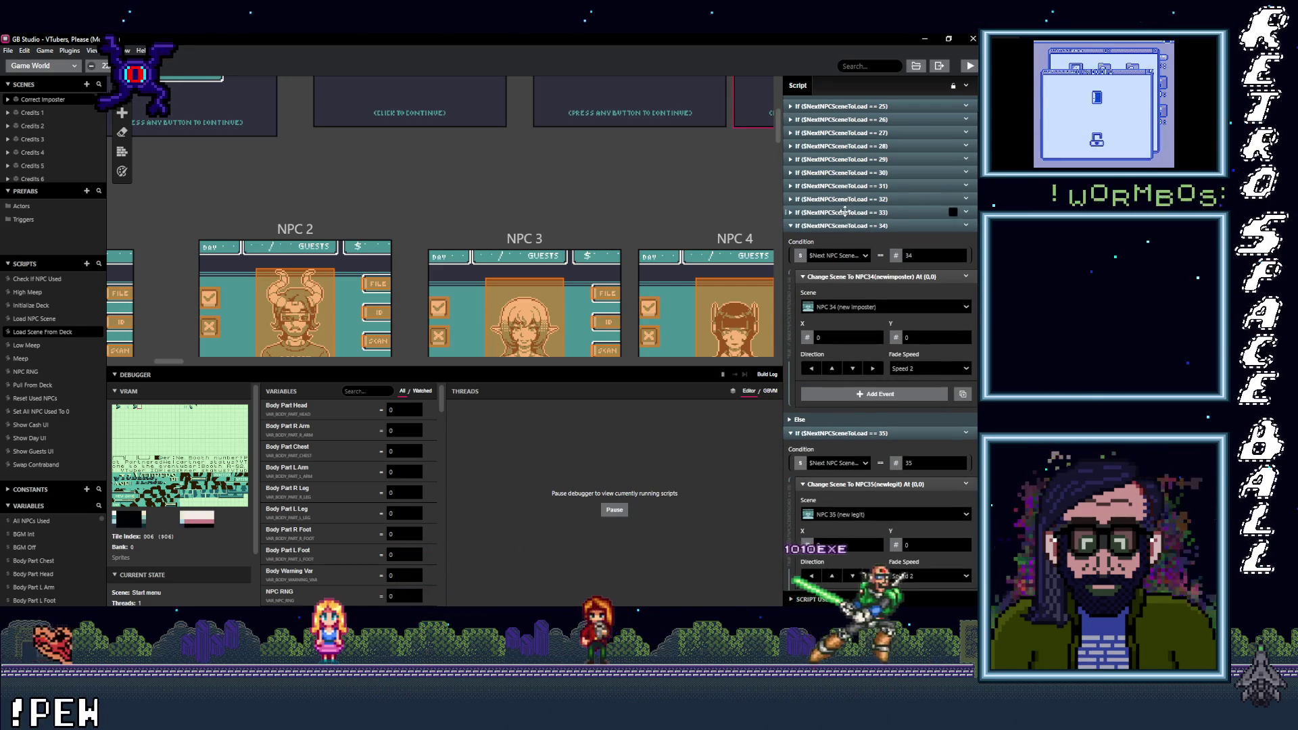
{"action": "left_click", "coordinate": [844, 212]}
{"action": "left_click", "coordinate": [846, 199]}
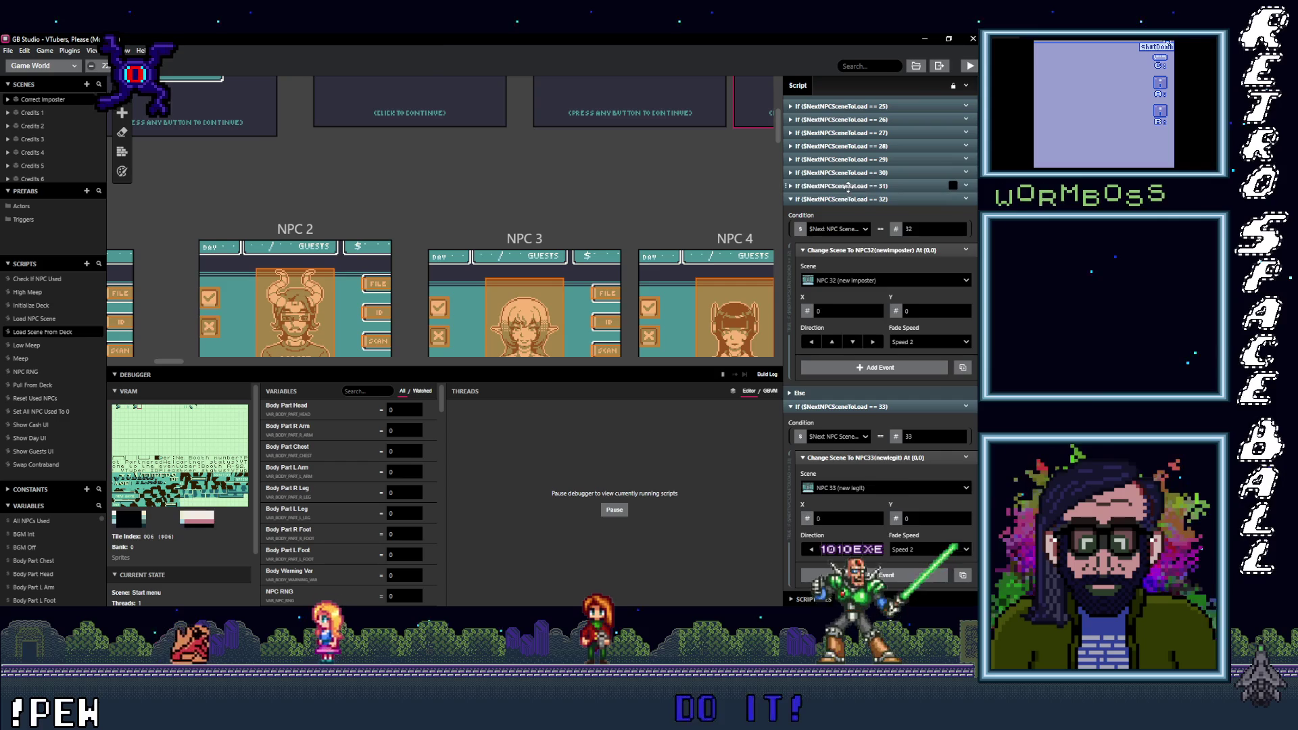
{"action": "left_click", "coordinate": [847, 187]}
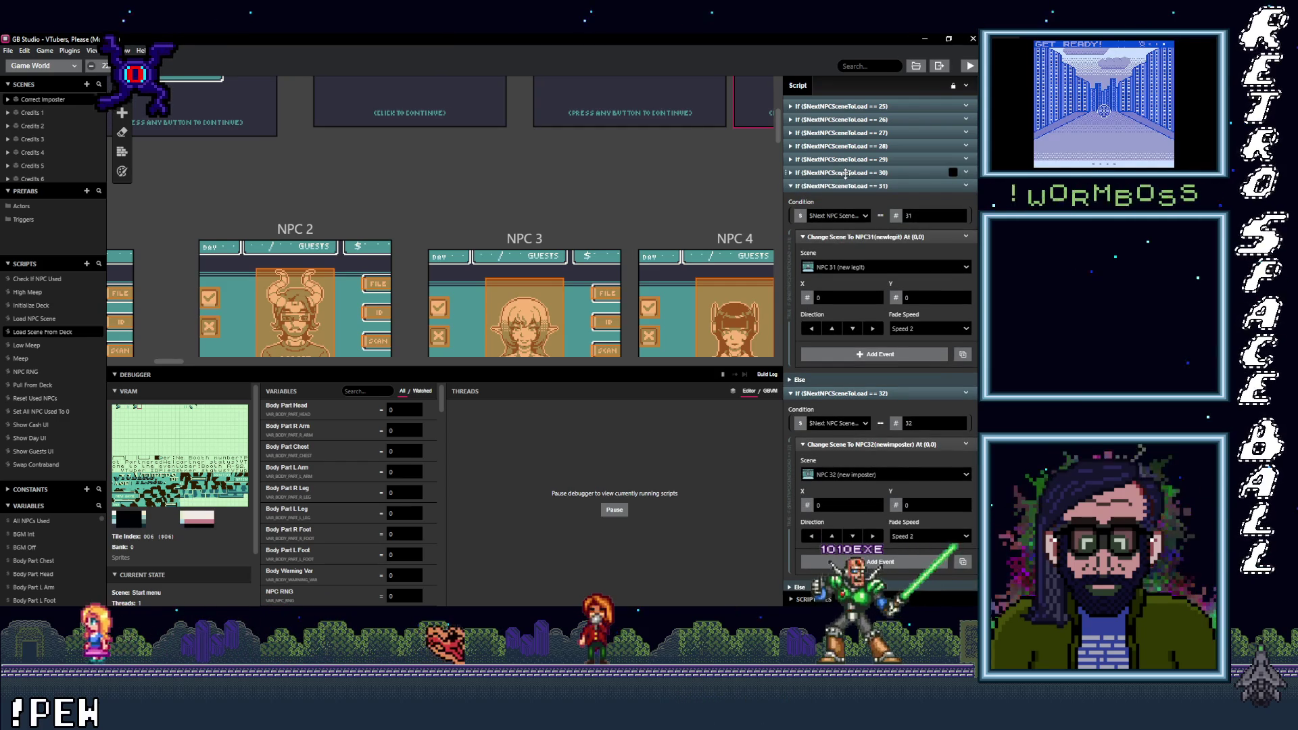
{"action": "left_click", "coordinate": [845, 174]}
Step: Expand branches 28 down to 21, confirming they load NPC 28 through NPC 21
{"action": "scroll", "coordinate": [852, 270], "scroll_direction": "up", "scroll_amount": 6}
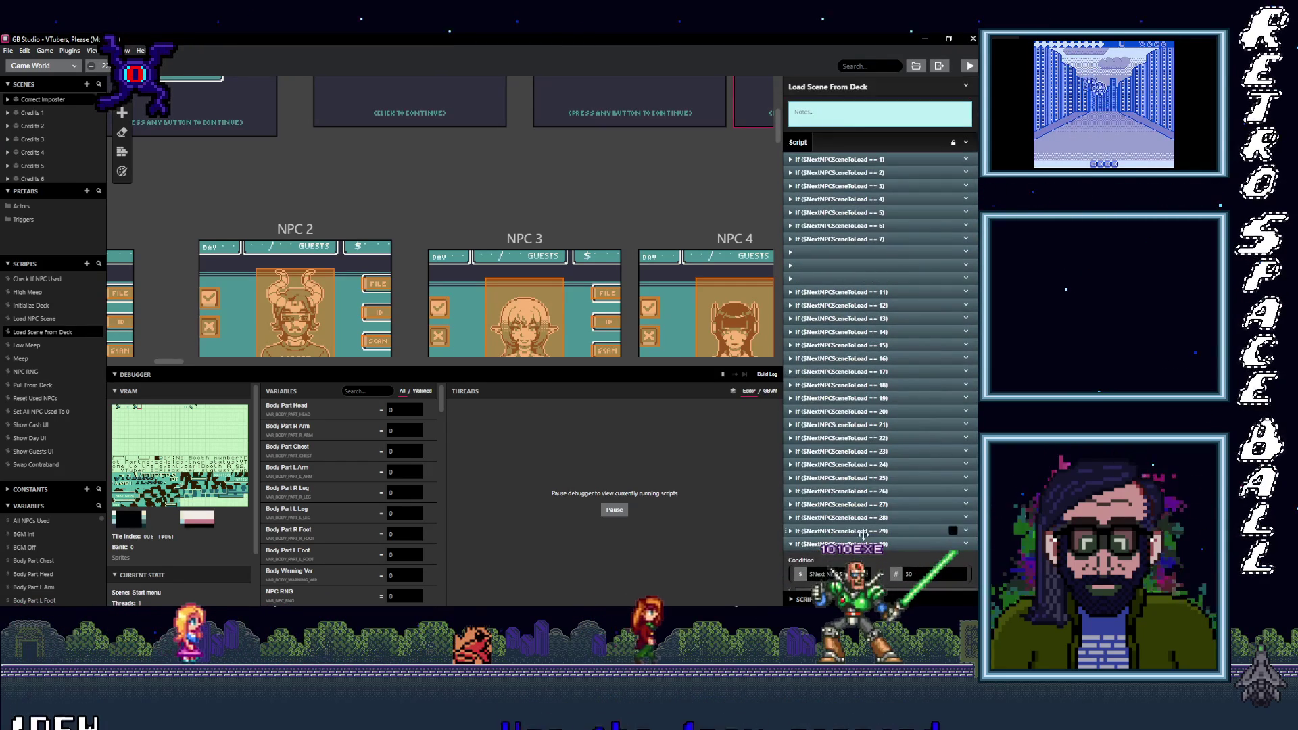
{"action": "scroll", "coordinate": [861, 534], "scroll_direction": "down", "scroll_amount": 3}
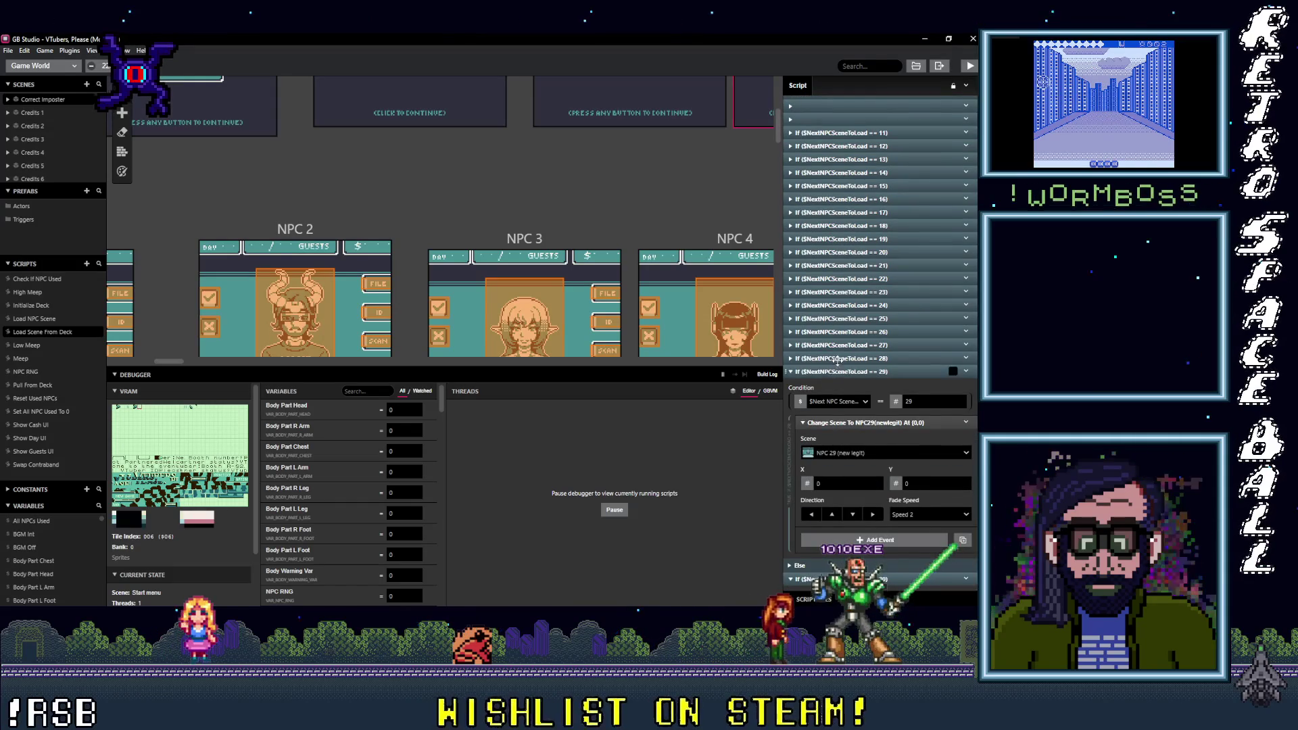
{"action": "left_click", "coordinate": [838, 359]}
{"action": "left_click", "coordinate": [843, 345]}
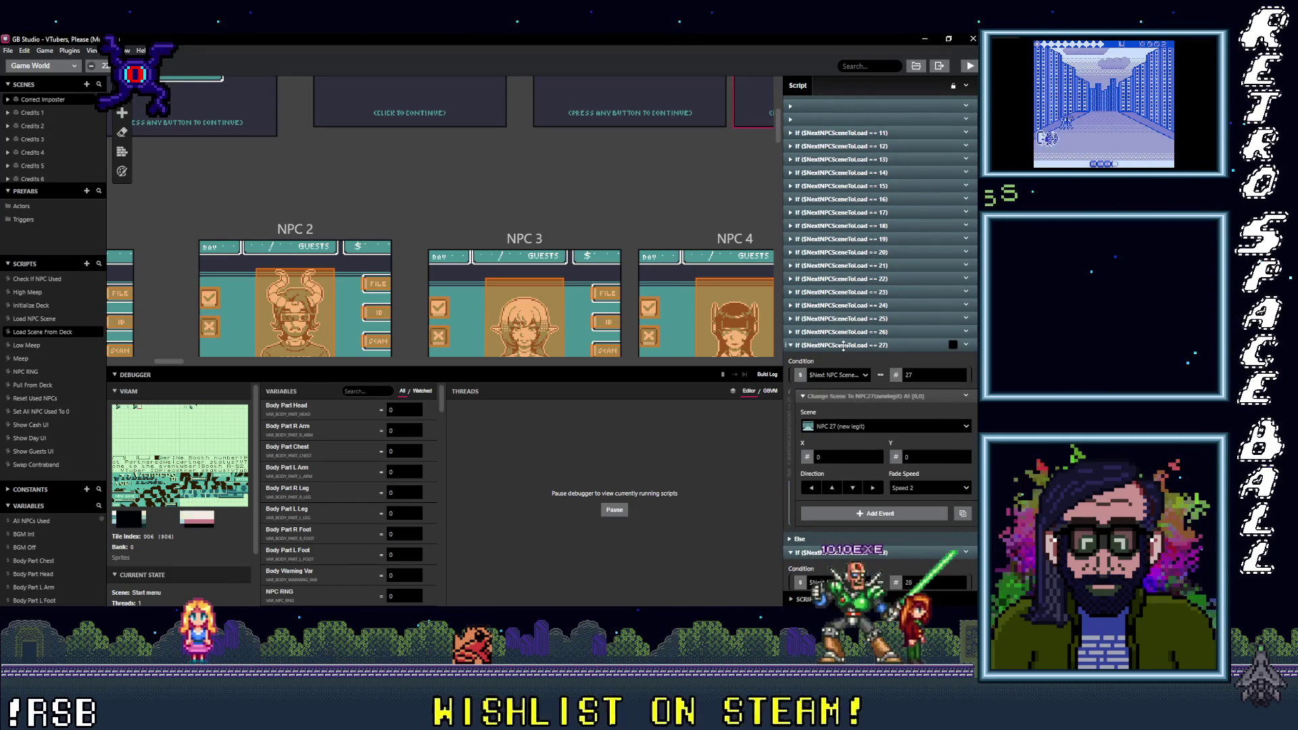
{"action": "left_click", "coordinate": [841, 331]}
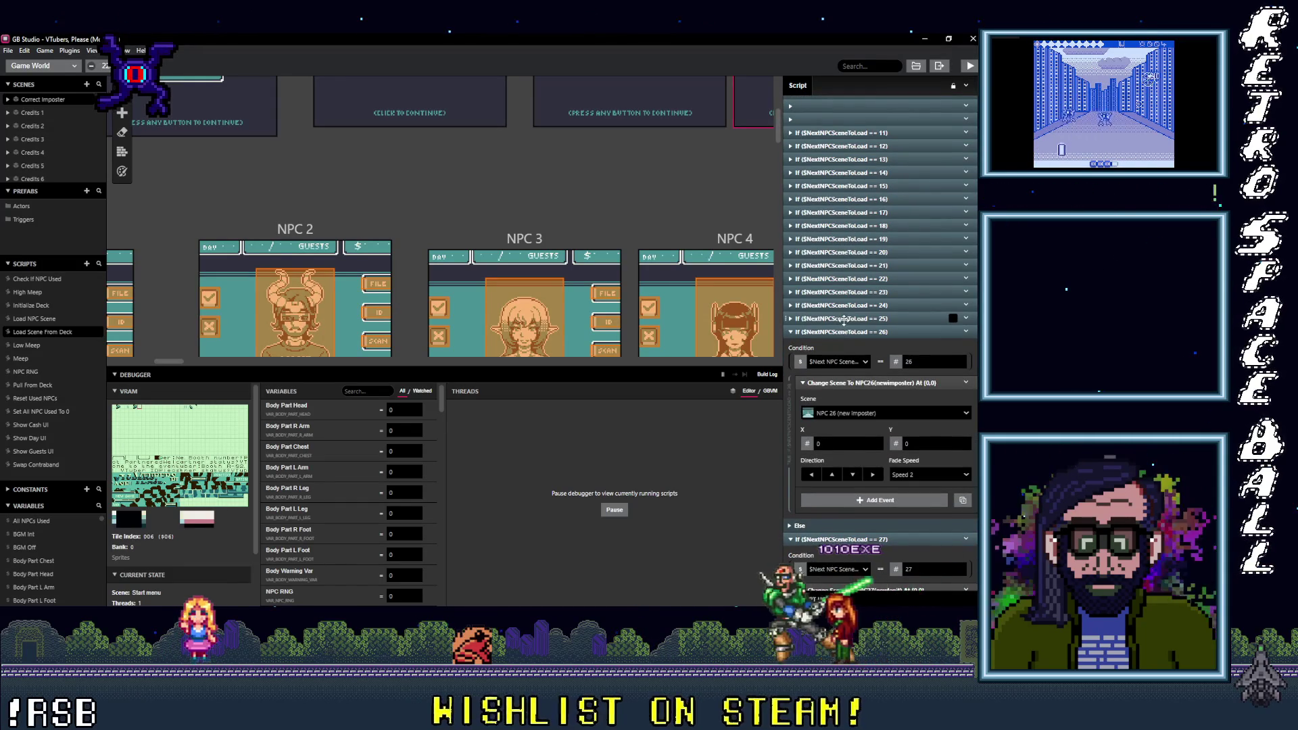
{"action": "left_click", "coordinate": [843, 319]}
{"action": "left_click", "coordinate": [845, 305]}
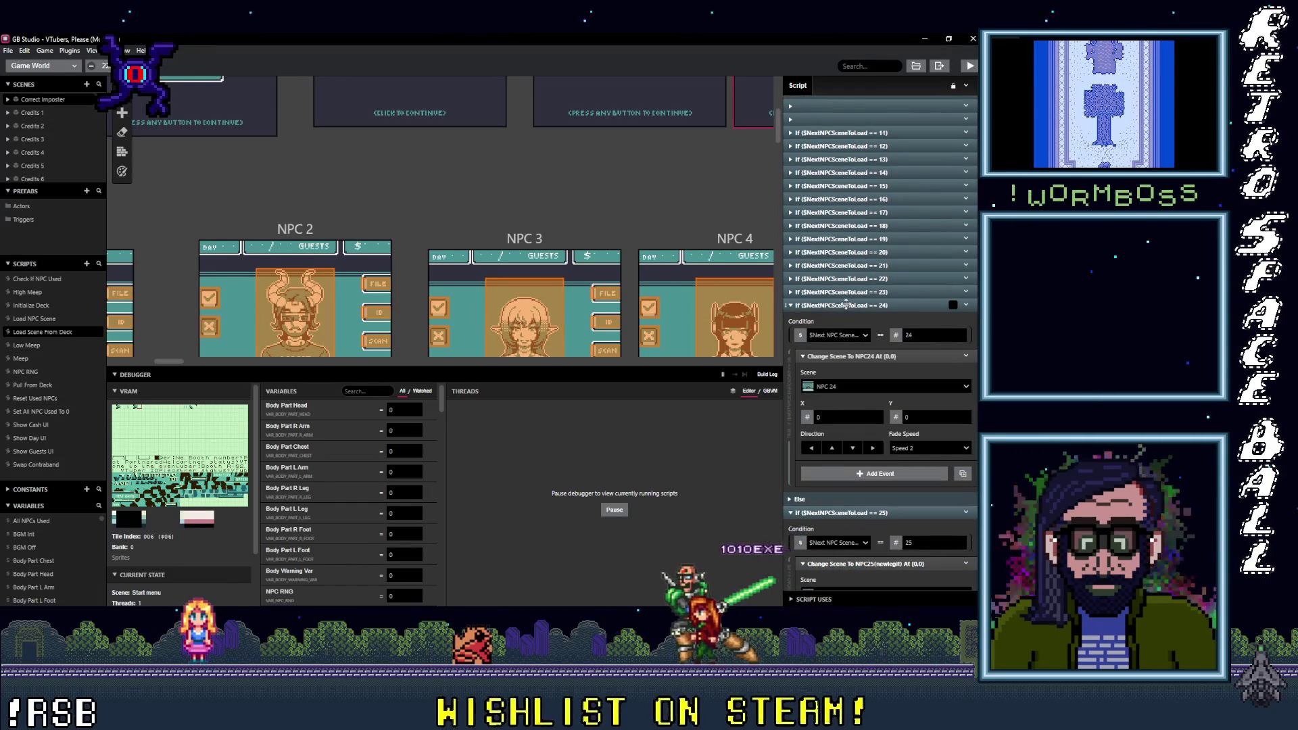
{"action": "left_click", "coordinate": [844, 292]}
{"action": "left_click", "coordinate": [845, 278]}
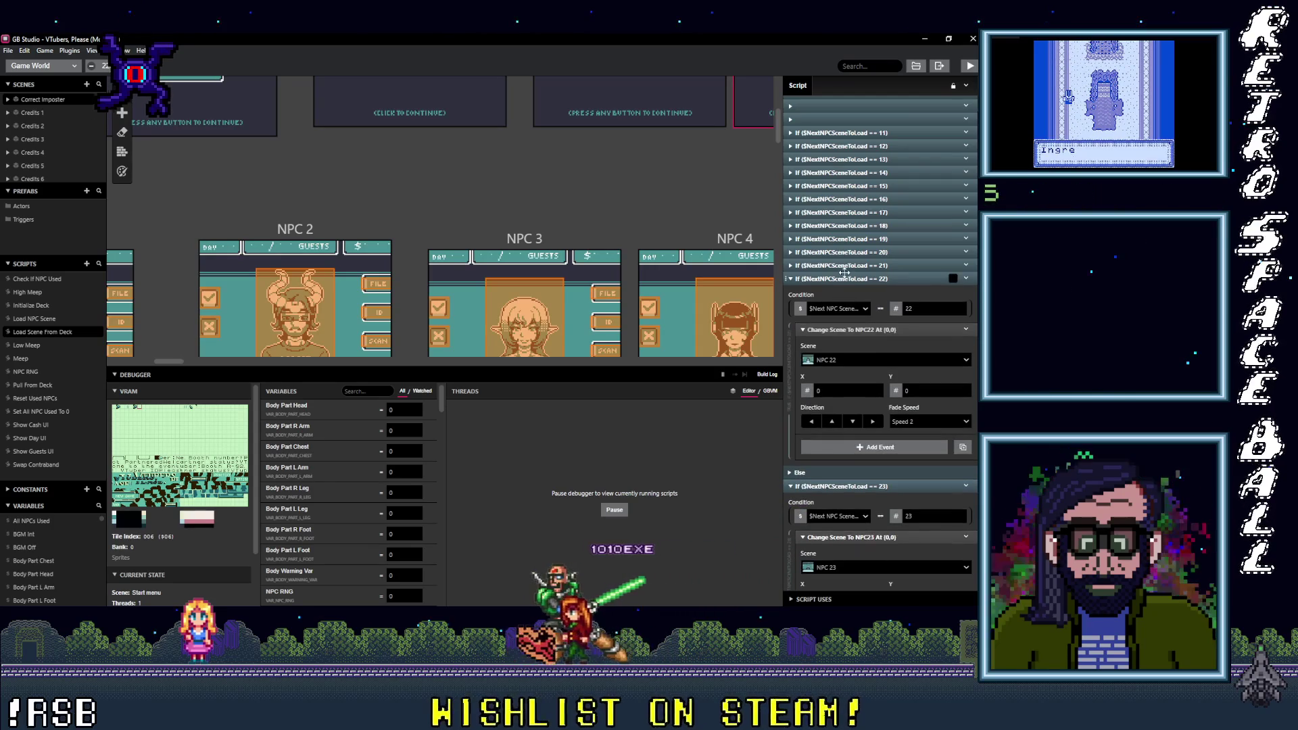
{"action": "left_click", "coordinate": [845, 265]}
Step: Save the project from the File menu and start the build and run
{"action": "left_click", "coordinate": [8, 50]}
{"action": "left_click", "coordinate": [28, 110]}
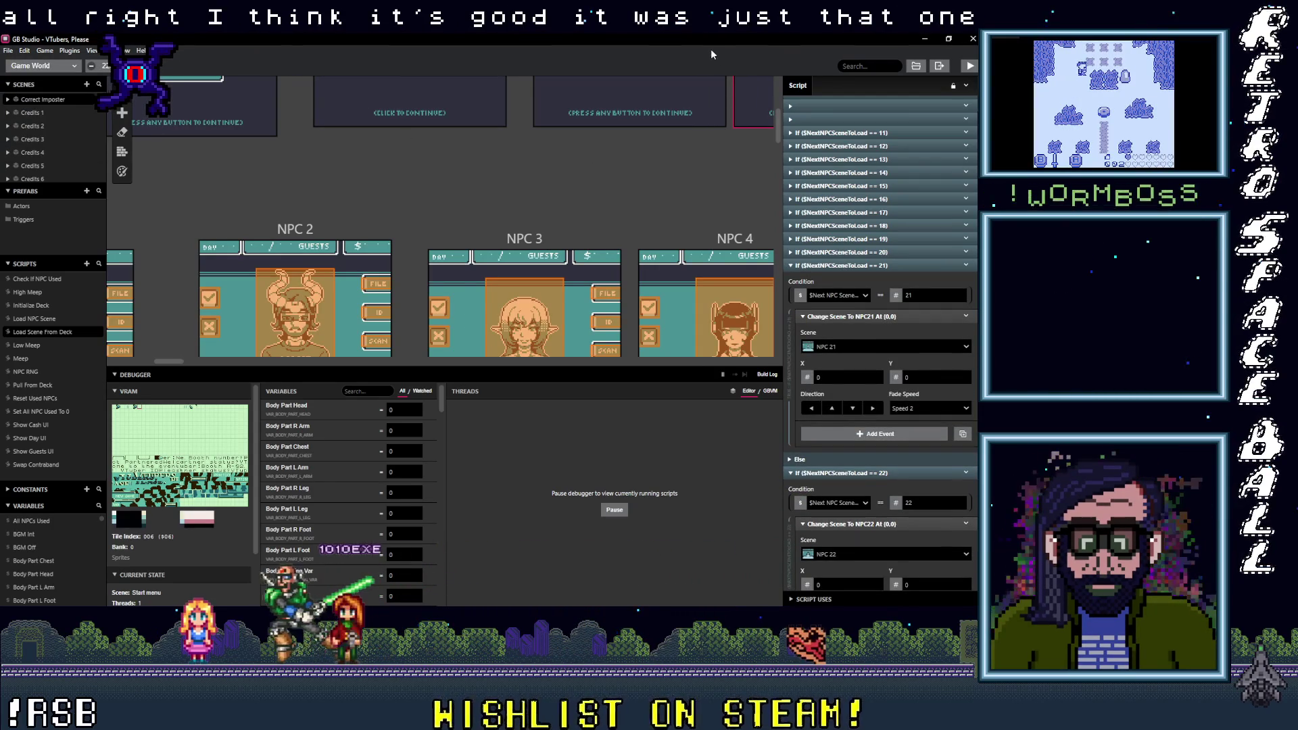
{"action": "left_click", "coordinate": [970, 66]}
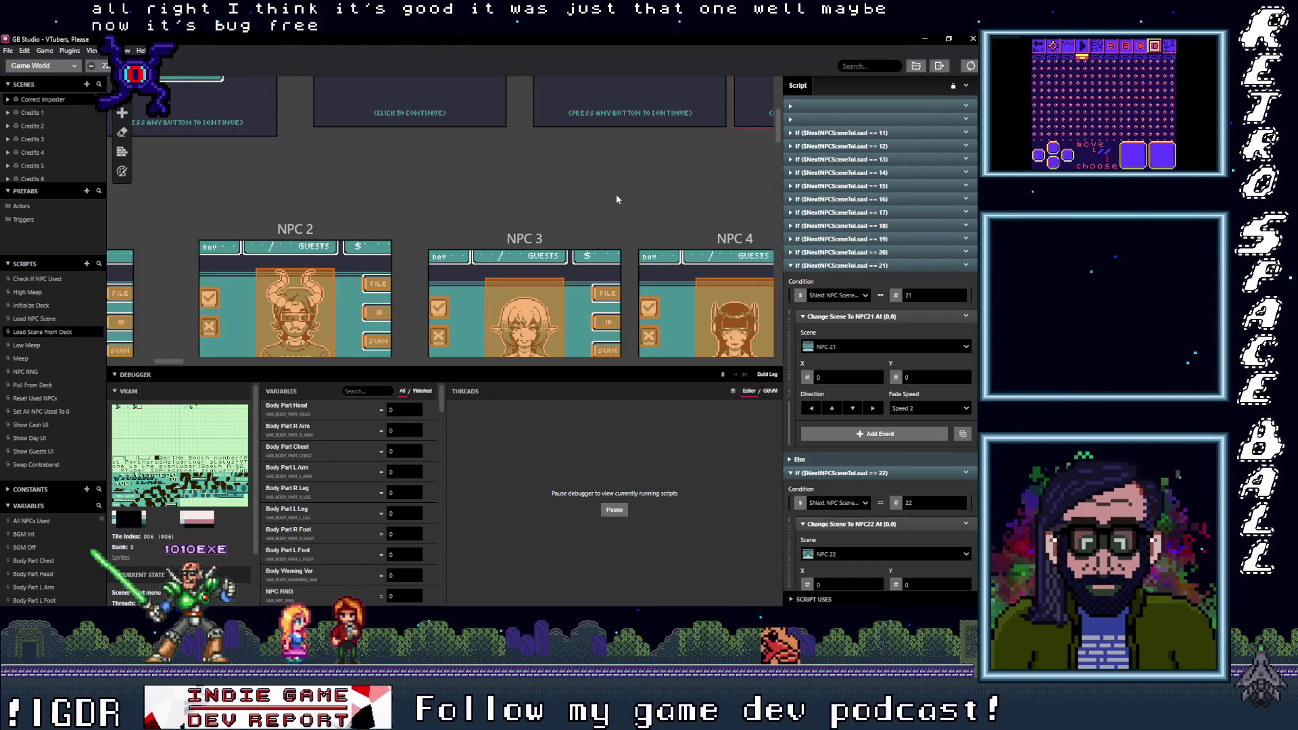
Step: Show the build log with Ctrl+B while the game builds and launches
{"action": "key", "text": "ctrl+b"}
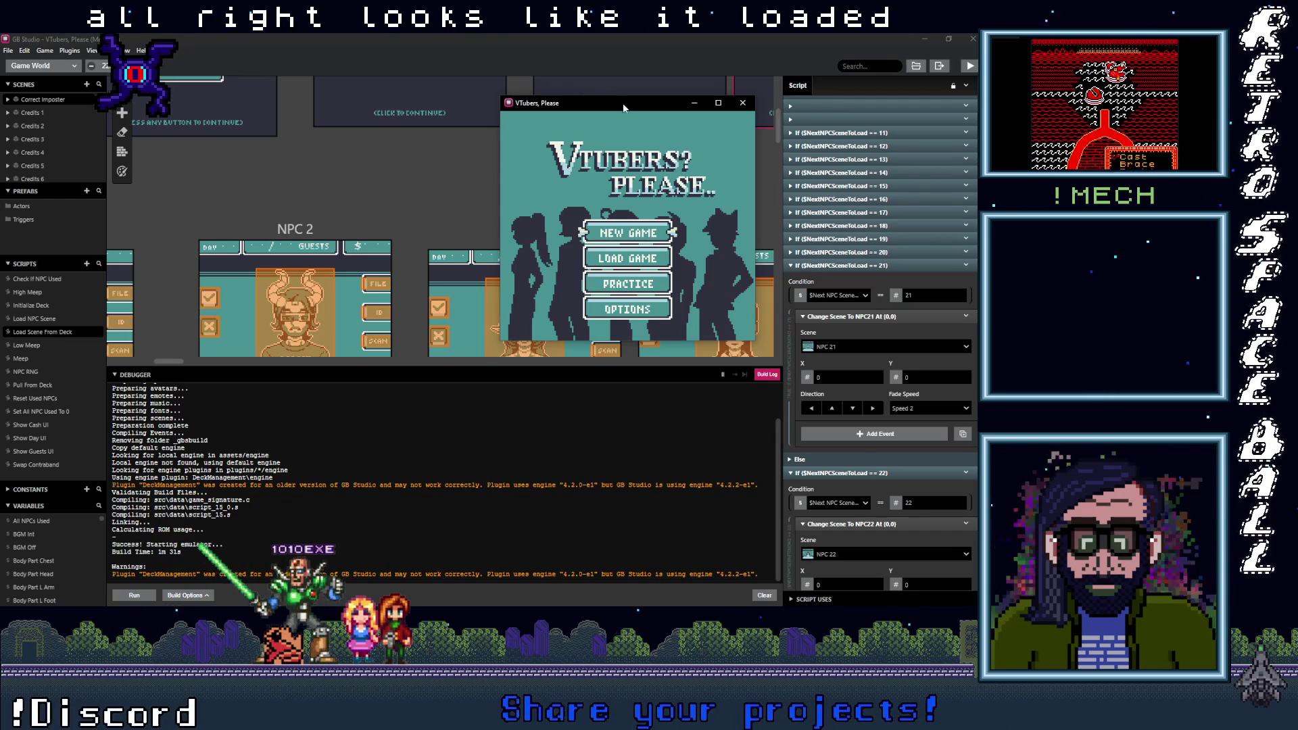
Step: Maximize the game window, start a New Game and skip the intro to the first guest's scan
{"action": "left_click", "coordinate": [962, 125]}
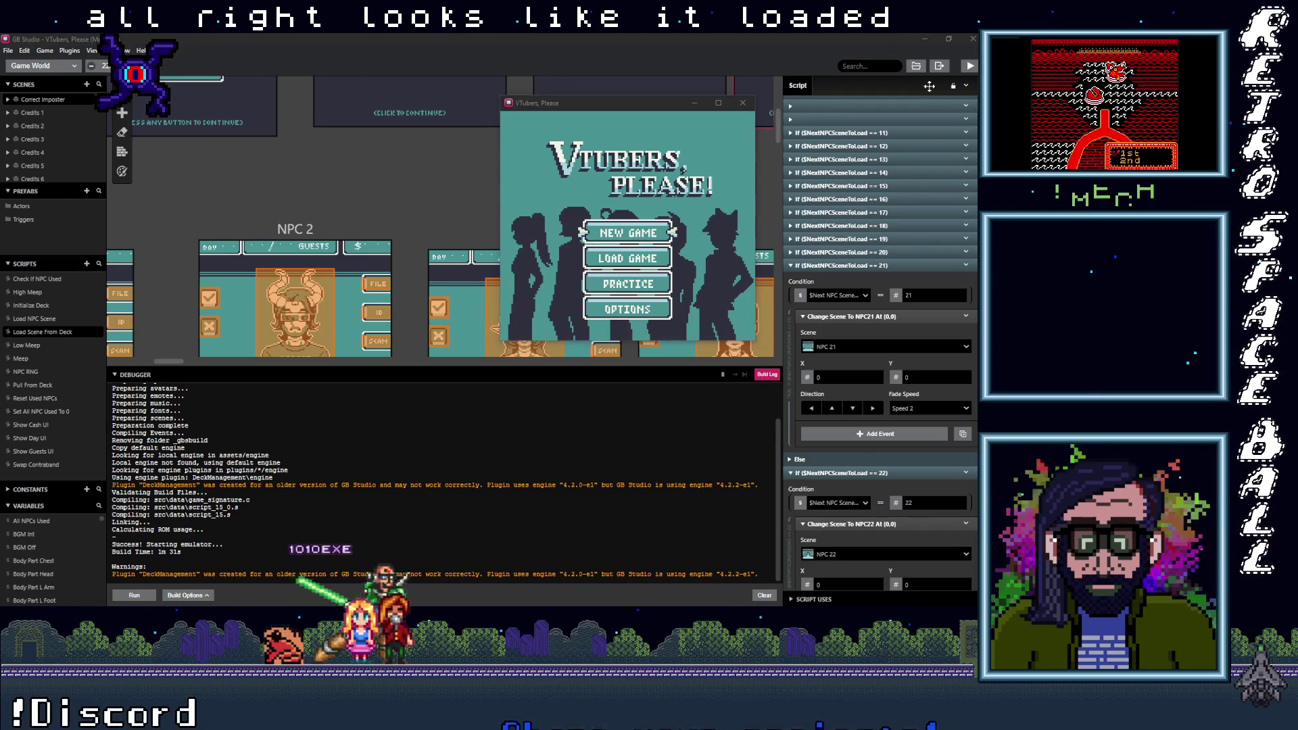
{"action": "left_click", "coordinate": [718, 102]}
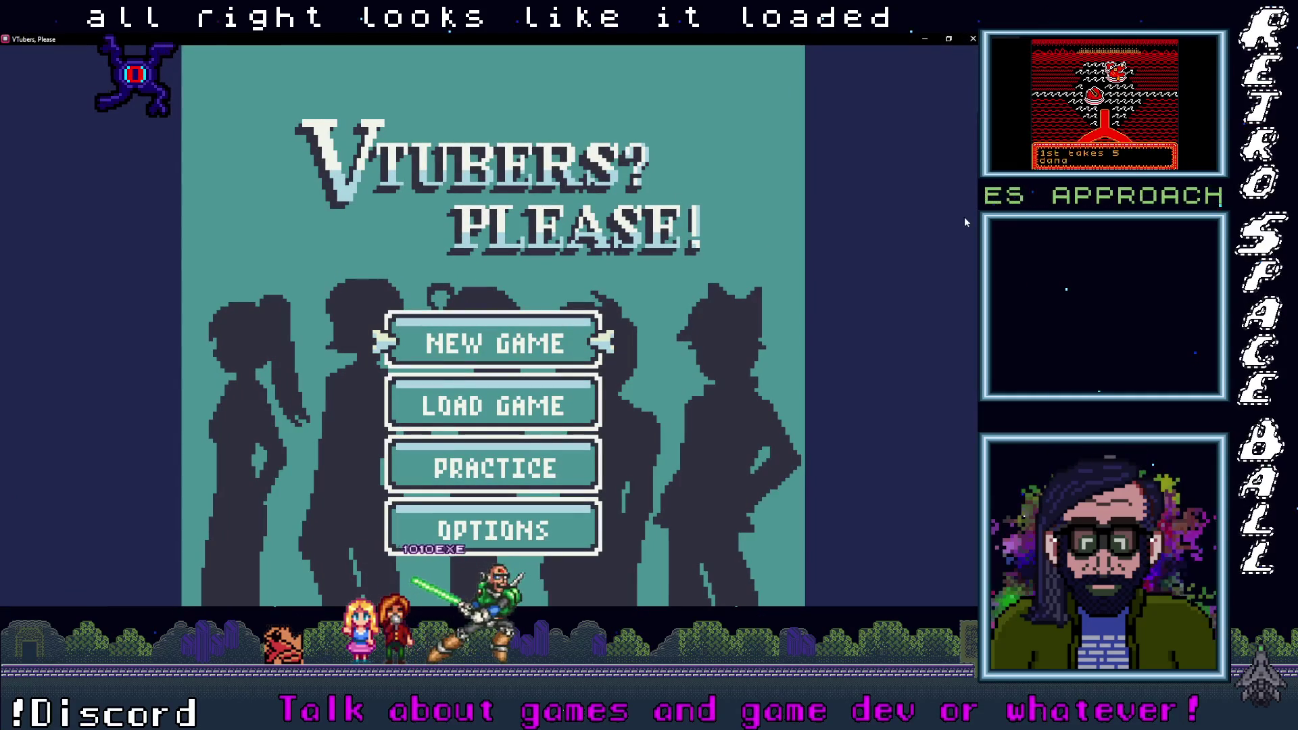
{"action": "key", "text": "Return"}
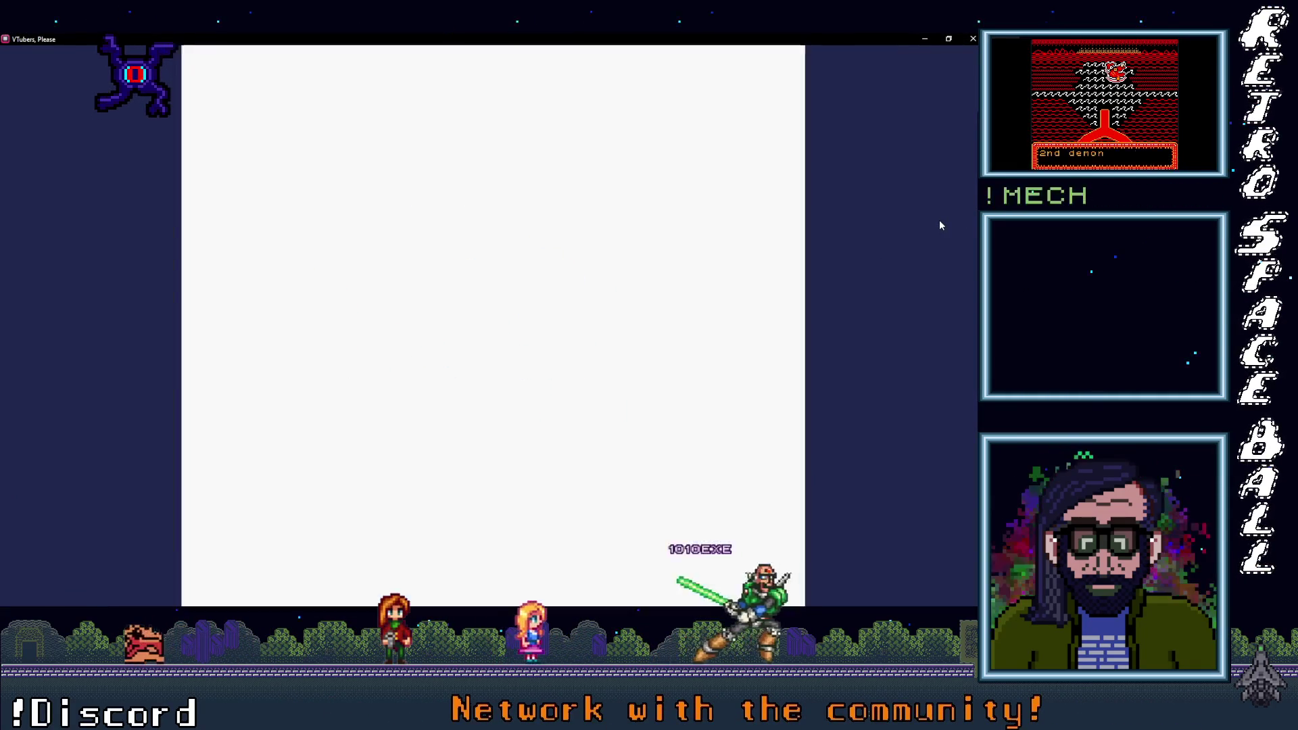
{"action": "key", "text": "Return"}
{"action": "key", "text": "Return"}
{"action": "key", "text": "Return"}
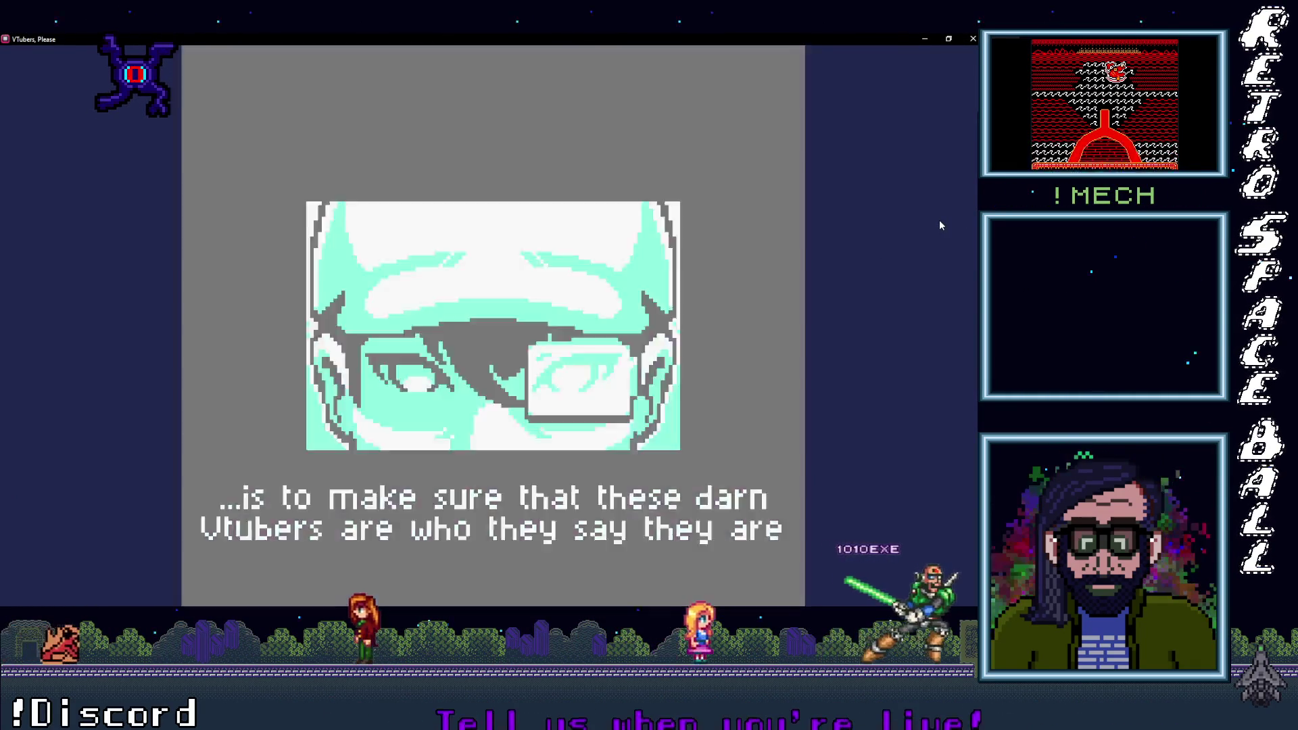
{"action": "key", "text": "Return"}
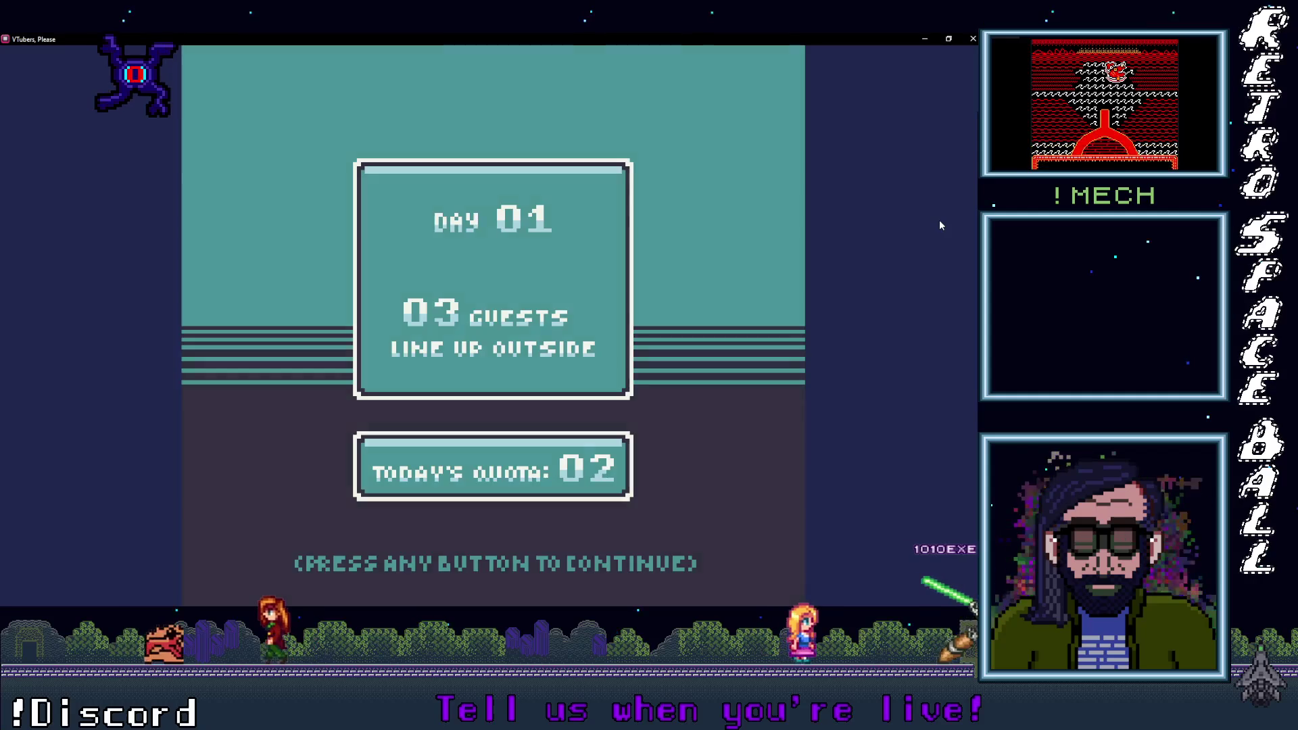
{"action": "key", "text": "Return"}
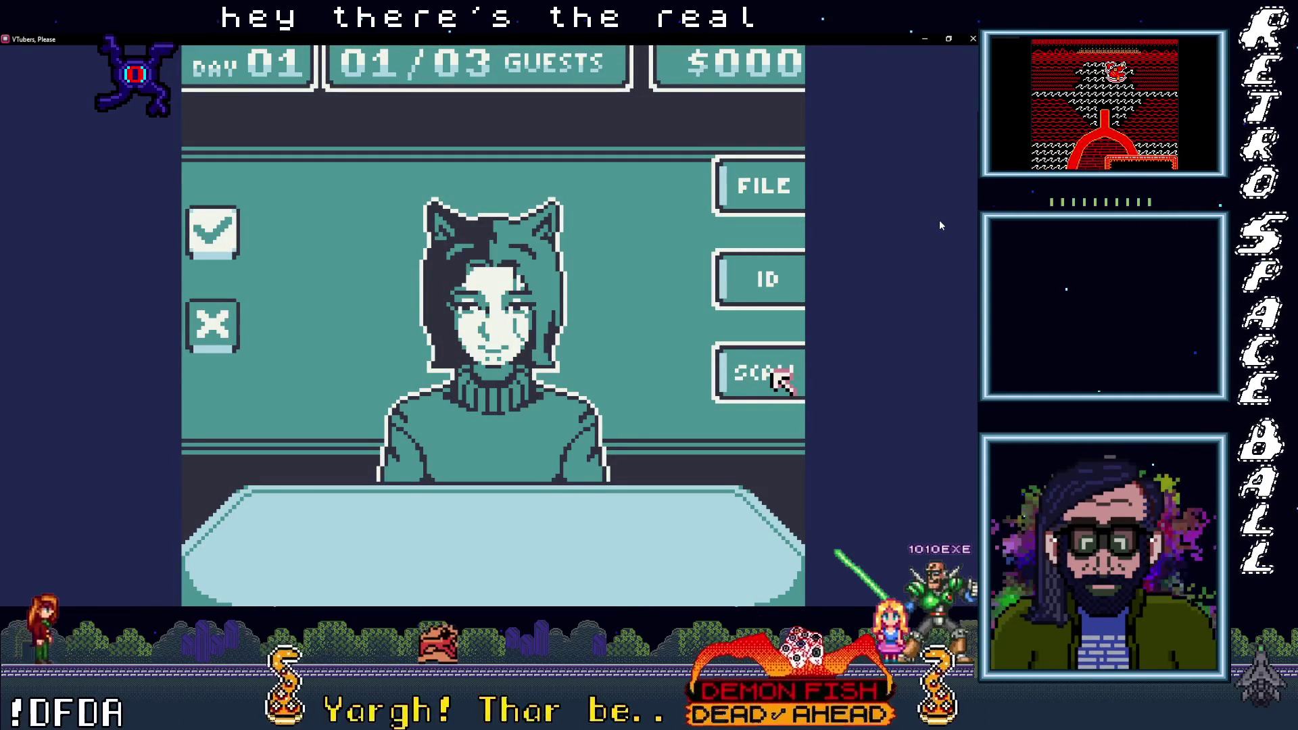
{"action": "key", "text": "Return"}
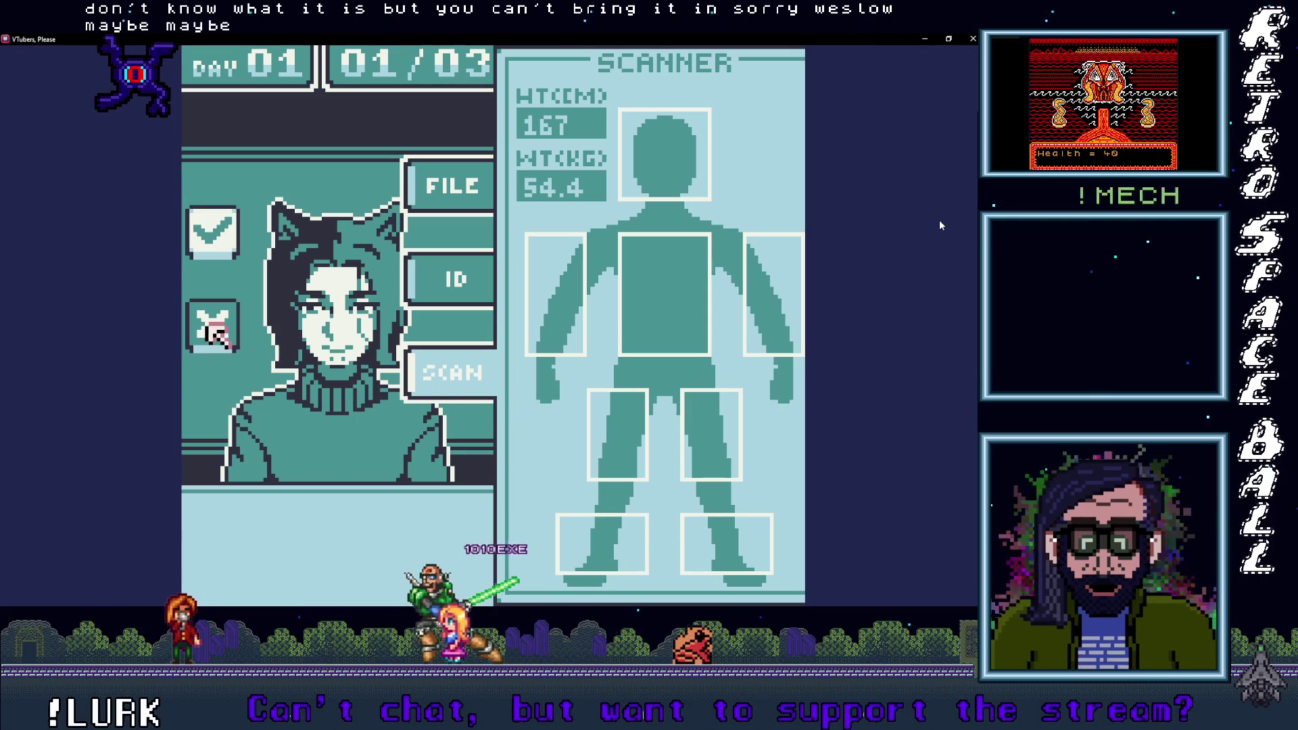
Step: Deny the first two Day 01 guests as impostors
{"action": "left_click", "coordinate": [303, 255]}
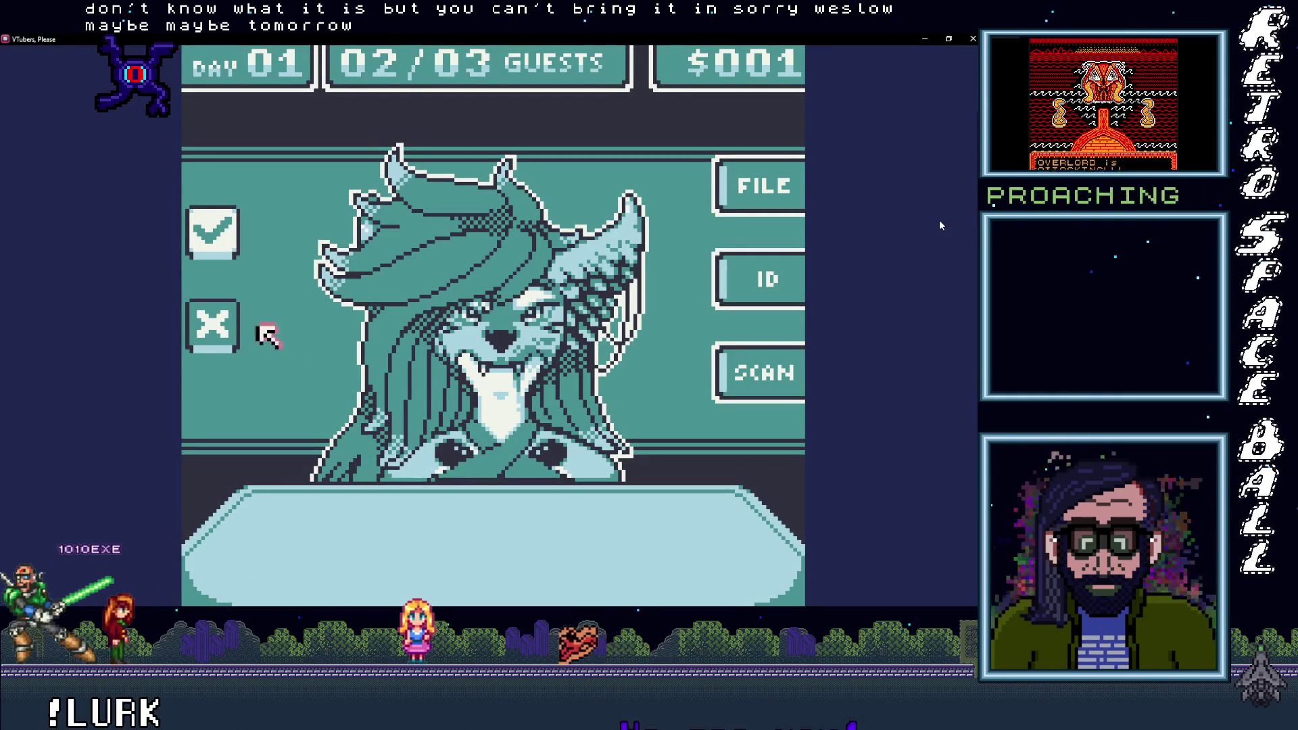
{"action": "key", "text": "Return"}
{"action": "key", "text": "Return"}
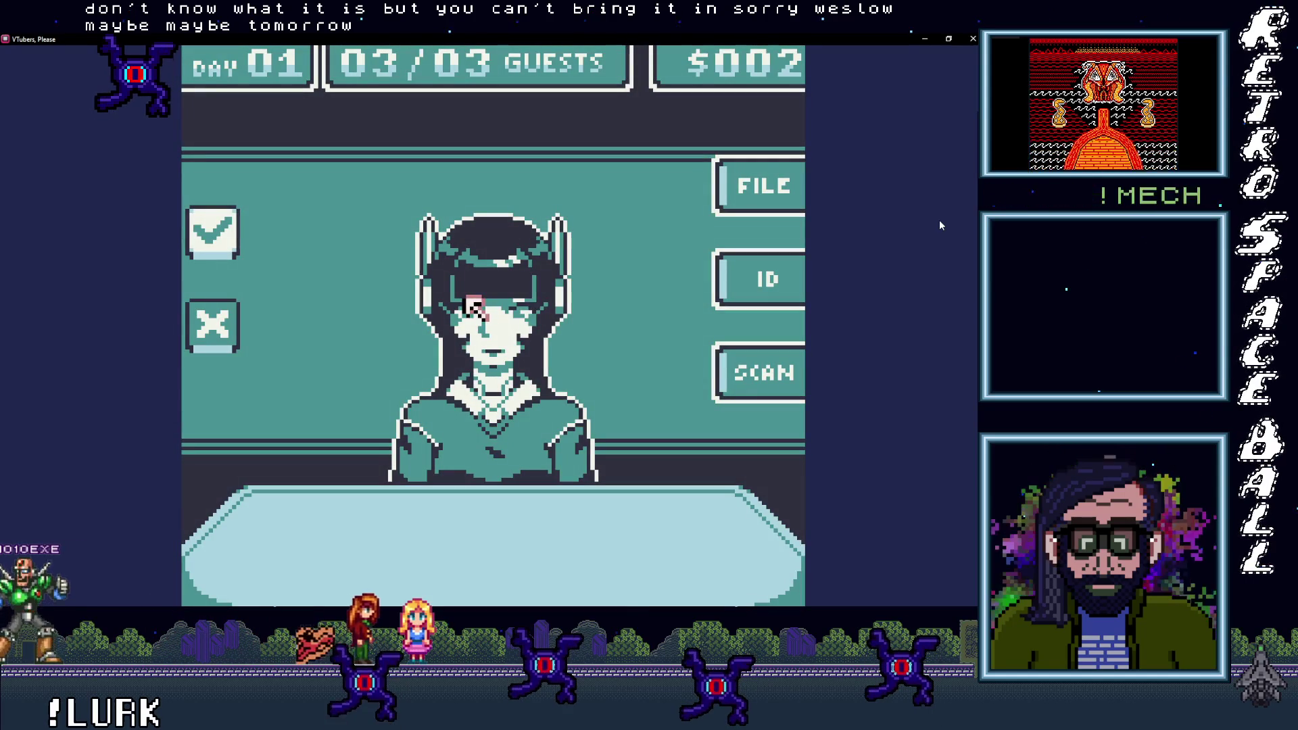
{"action": "key", "text": "Return"}
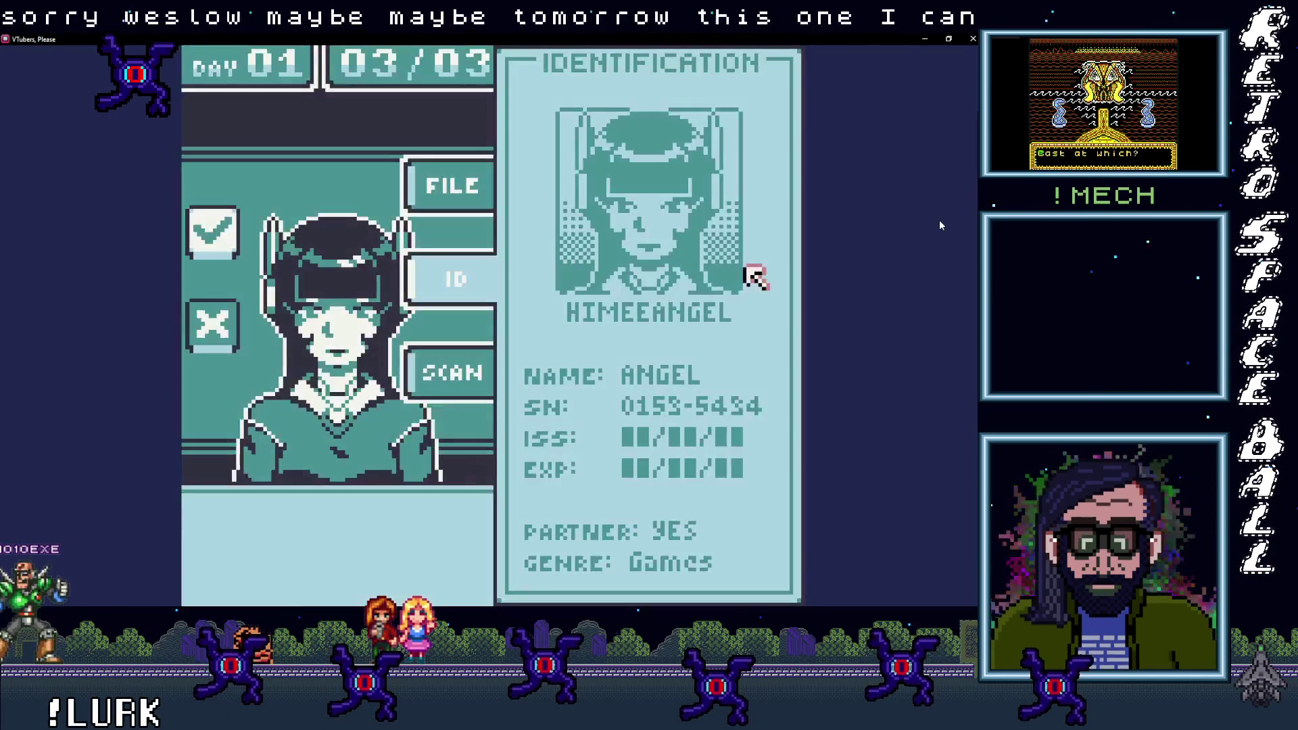
Step: Compare the third guest's file with their body scan, inspect each region, and admit them
{"action": "key", "text": "Up"}
{"action": "key", "text": "Left"}
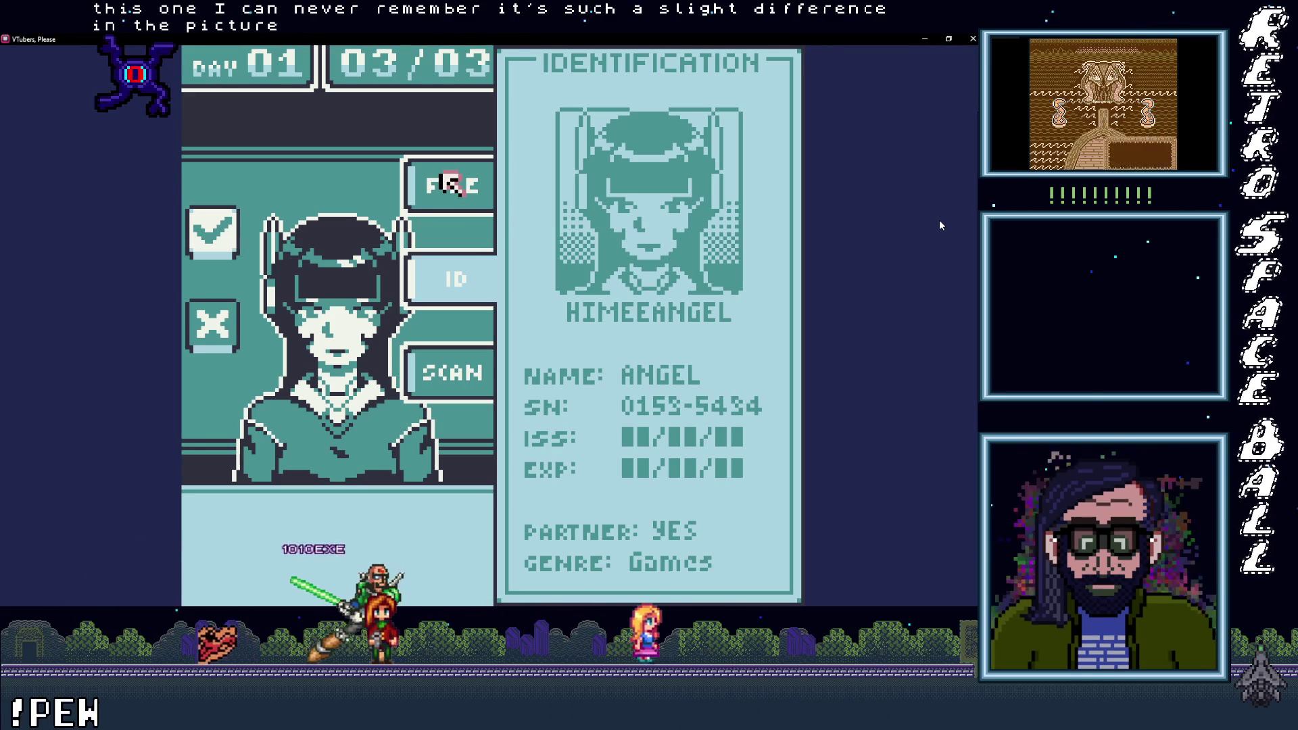
{"action": "key", "text": "z"}
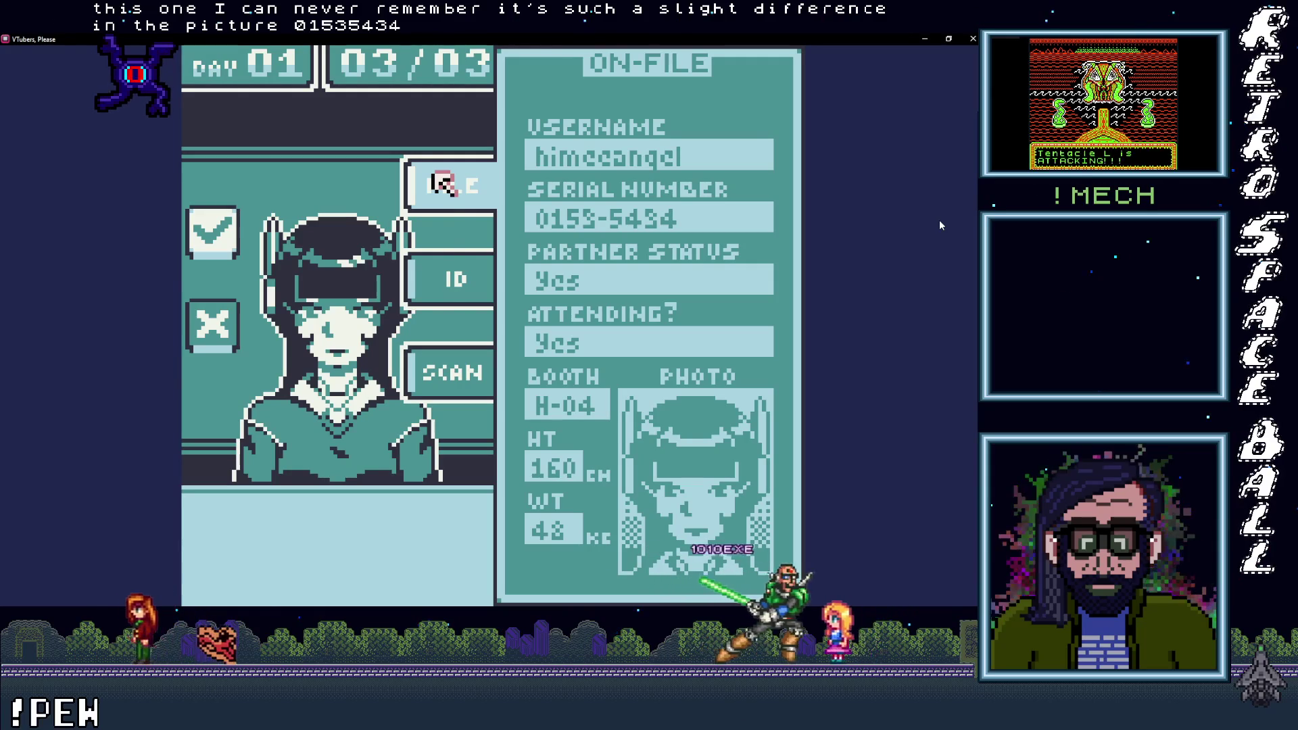
{"action": "key", "text": "Down"}
{"action": "key", "text": "Down"}
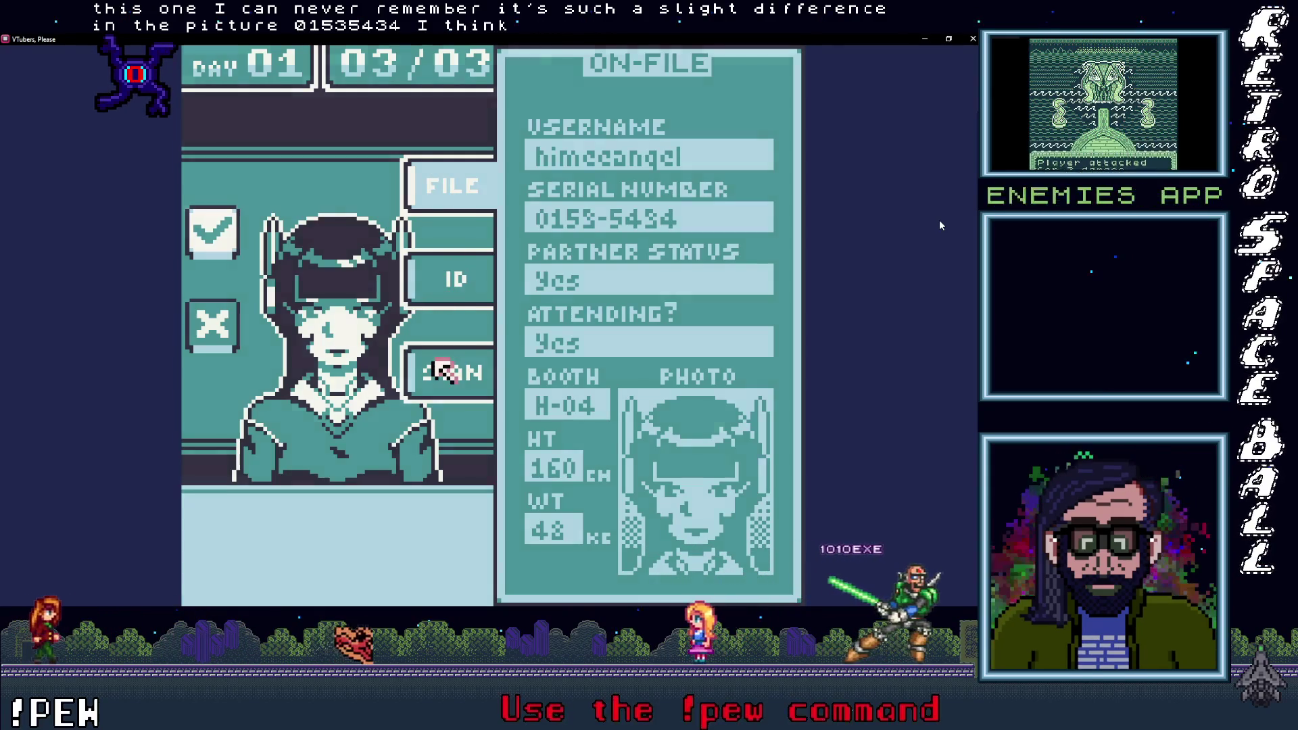
{"action": "key", "text": "z"}
{"action": "key", "text": "Right"}
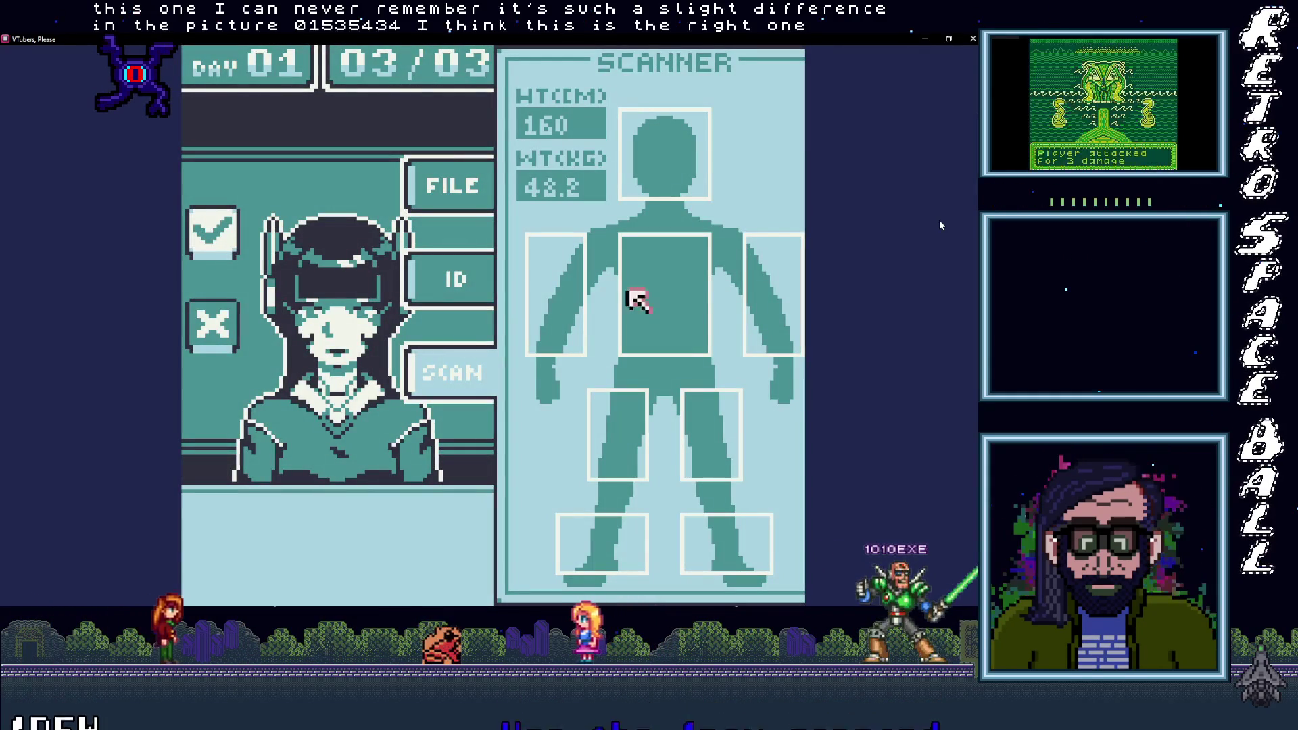
{"action": "key", "text": "Up"}
{"action": "key", "text": "Up"}
{"action": "key", "text": "Down"}
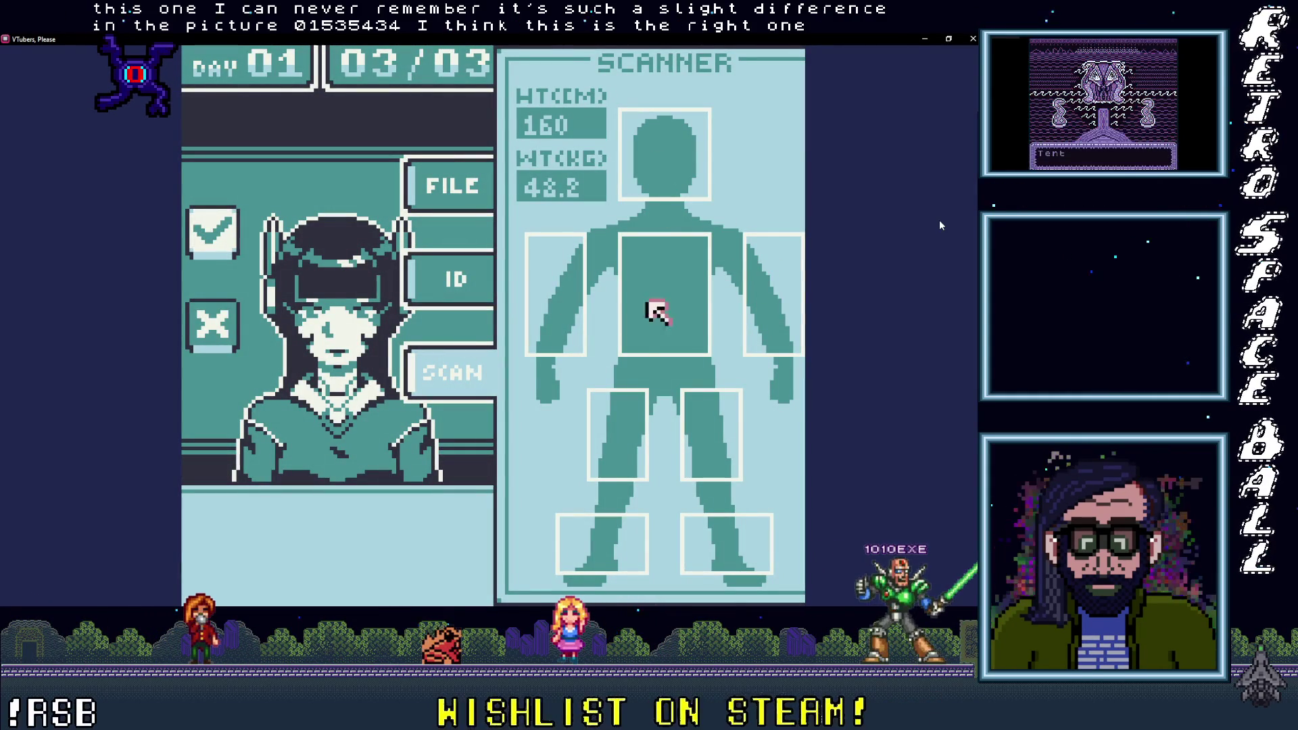
{"action": "key", "text": "Down"}
{"action": "key", "text": "Right"}
{"action": "key", "text": "Down"}
{"action": "key", "text": "Left"}
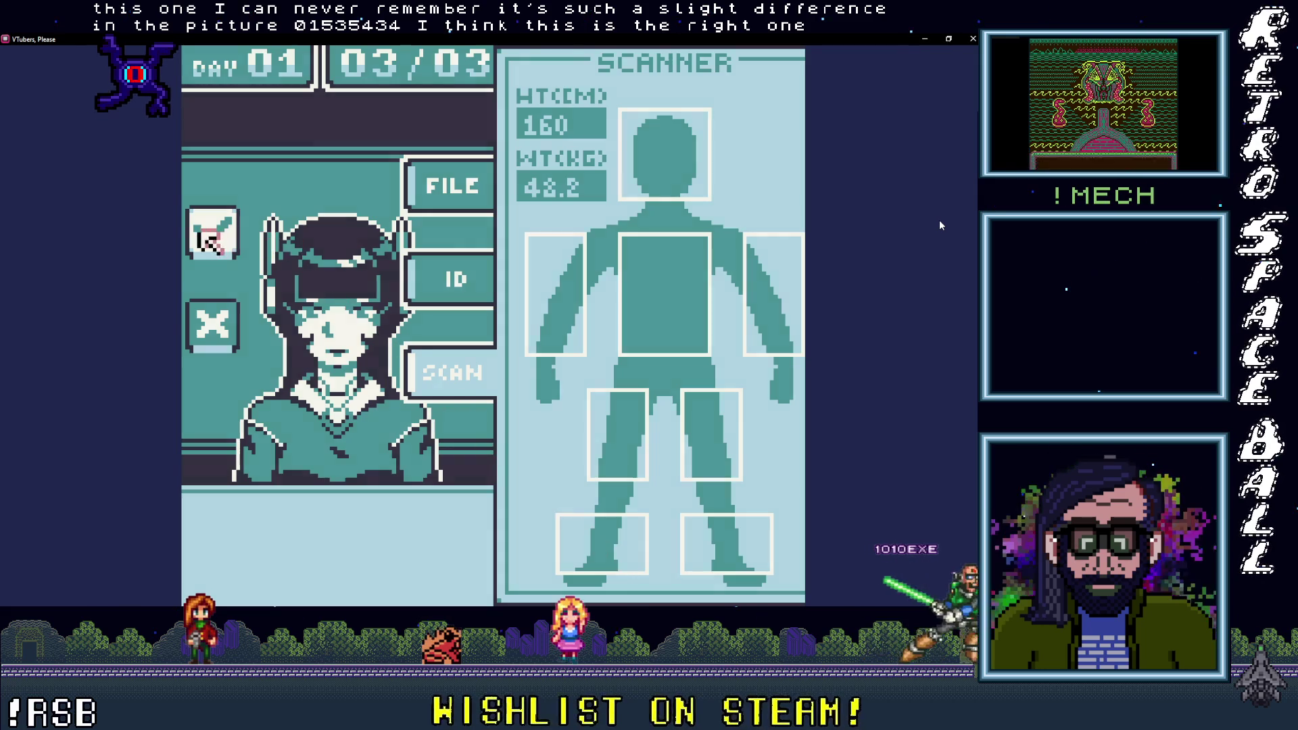
{"action": "key", "text": "Return"}
{"action": "key", "text": "Return"}
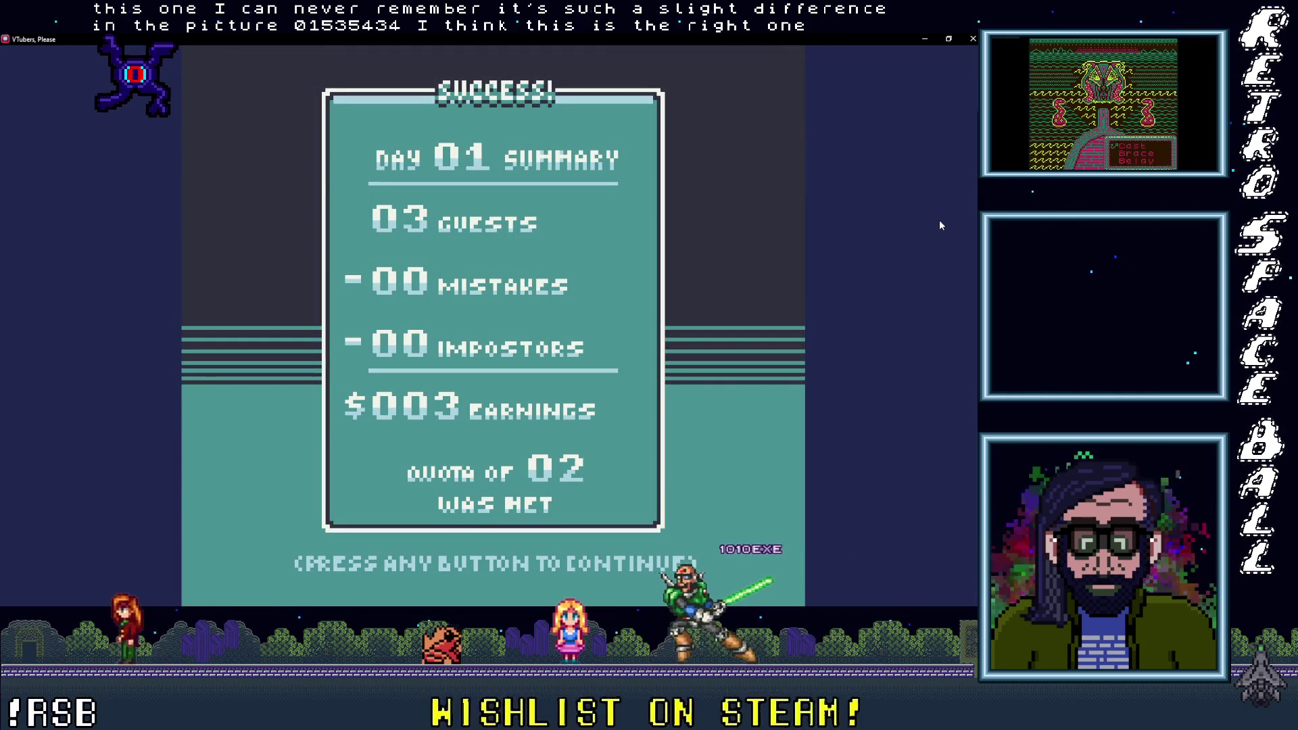
Step: Start Day 02 and deny entry to its first guest
{"action": "key", "text": "Return"}
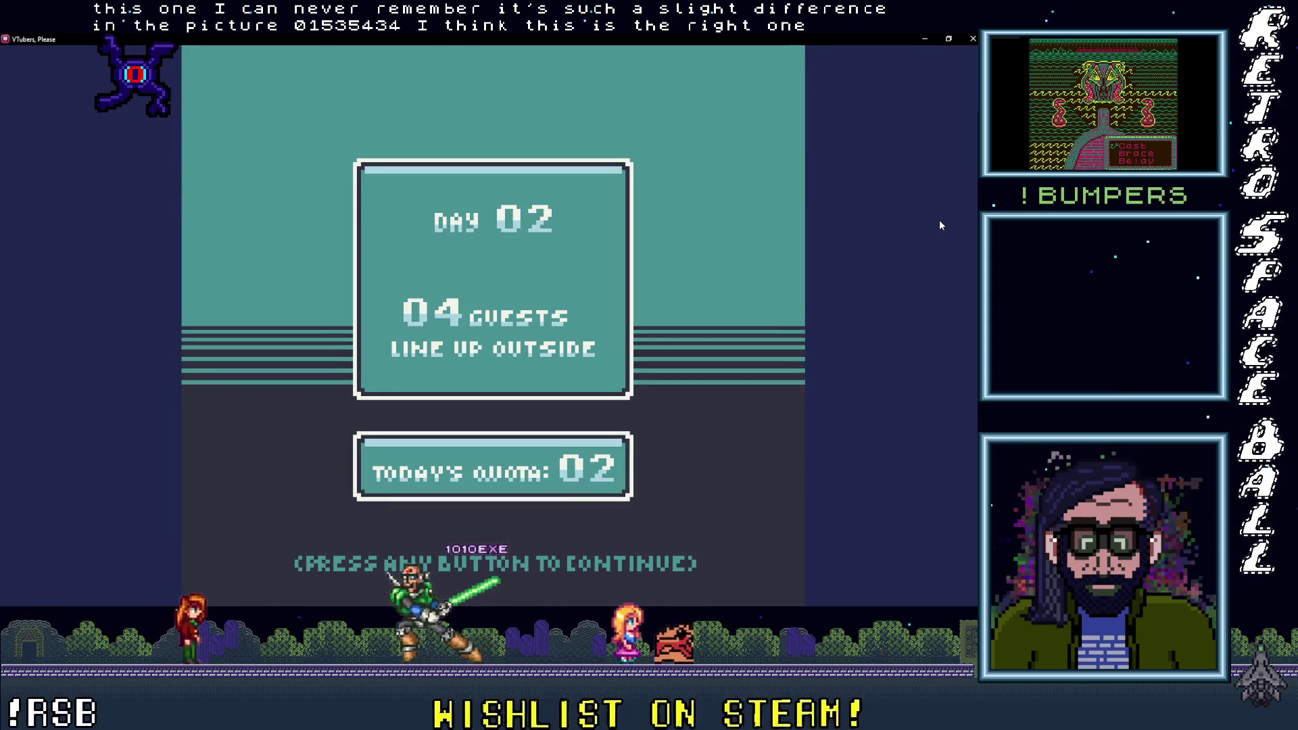
{"action": "key", "text": "Return"}
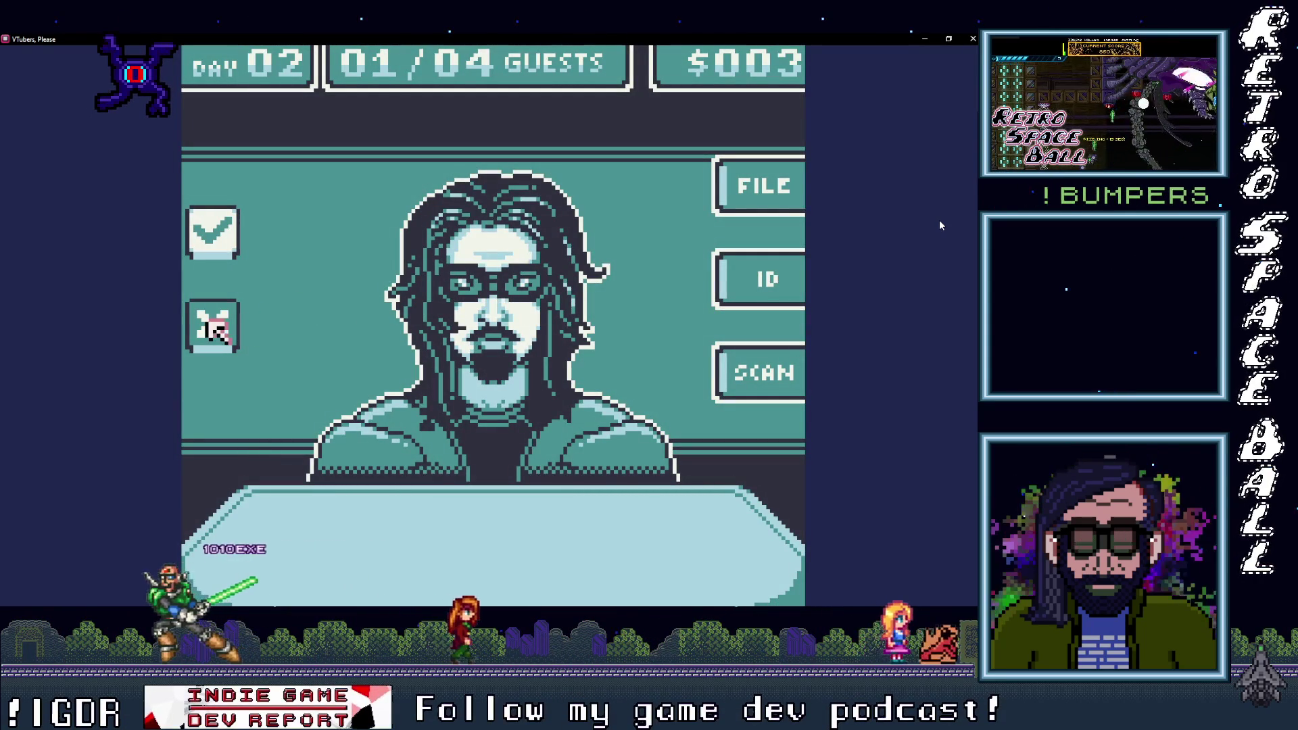
{"action": "left_click", "coordinate": [214, 327]}
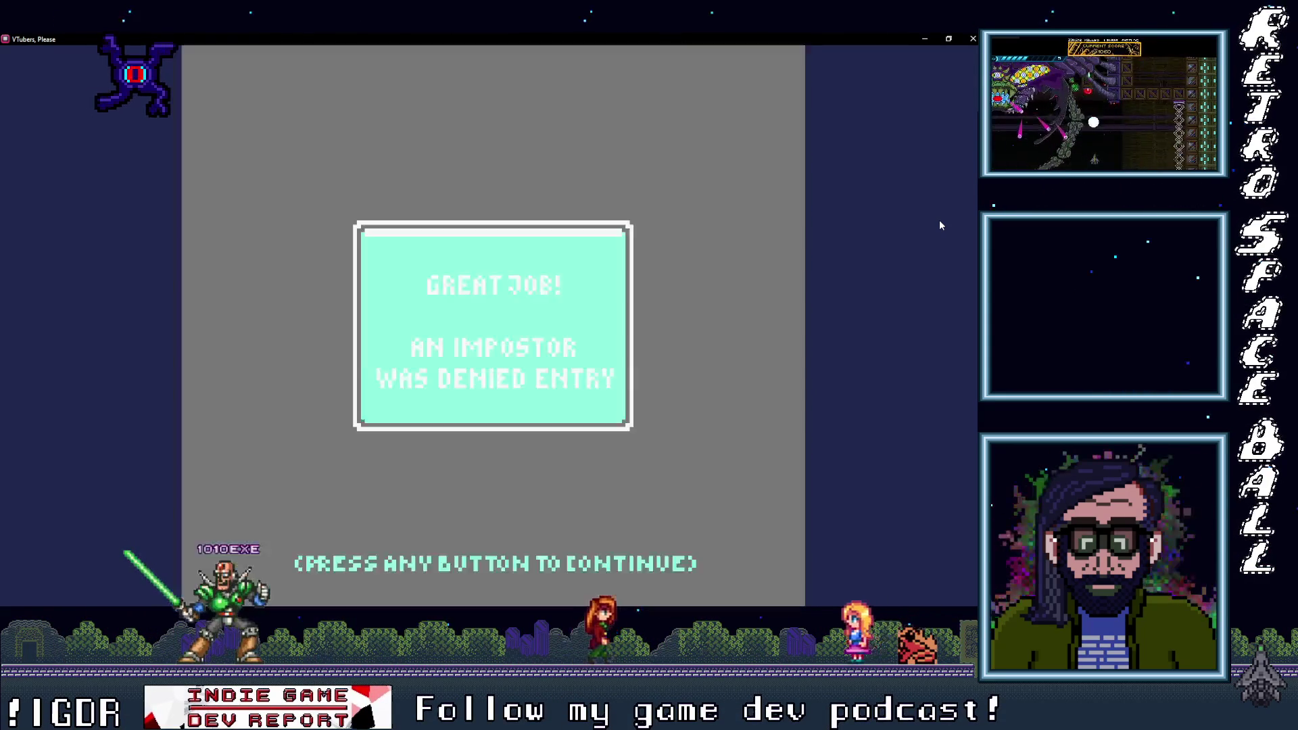
{"action": "key", "text": "Return"}
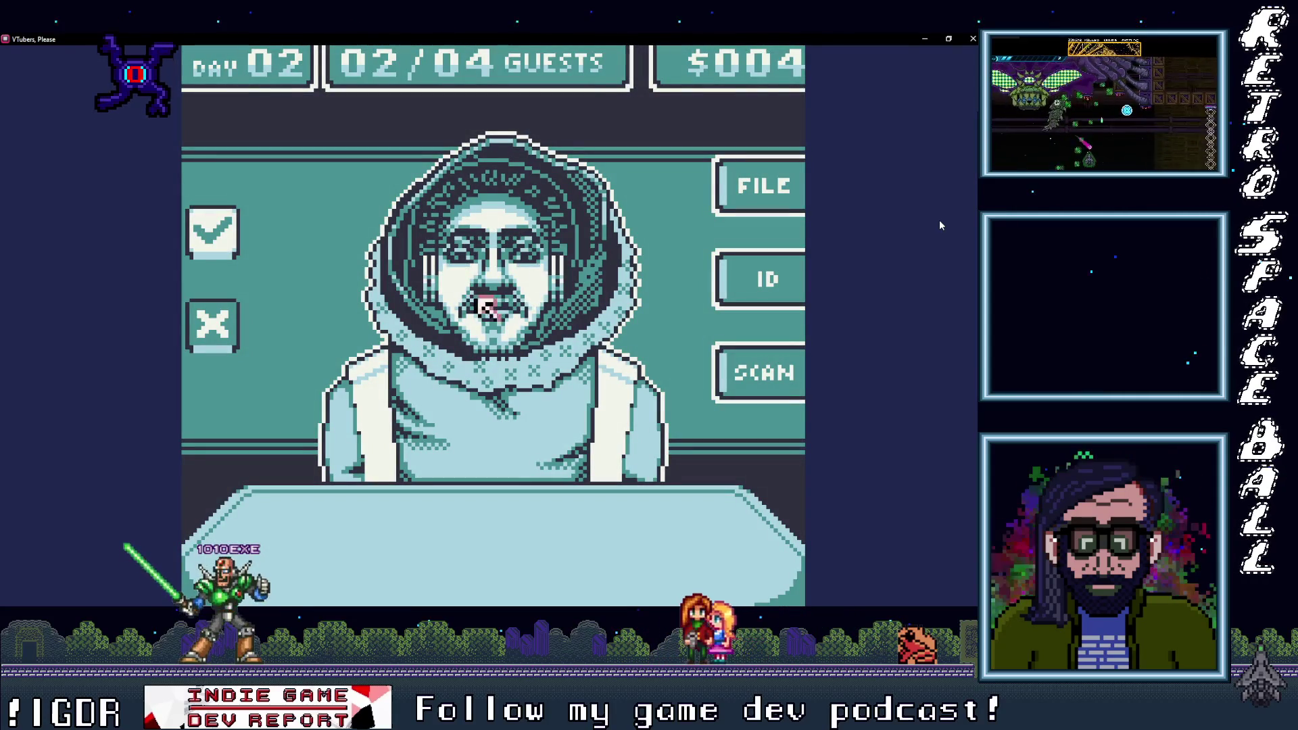
Step: Scan the next guest, find the item at the left foot, and deny them
{"action": "left_click", "coordinate": [747, 370]}
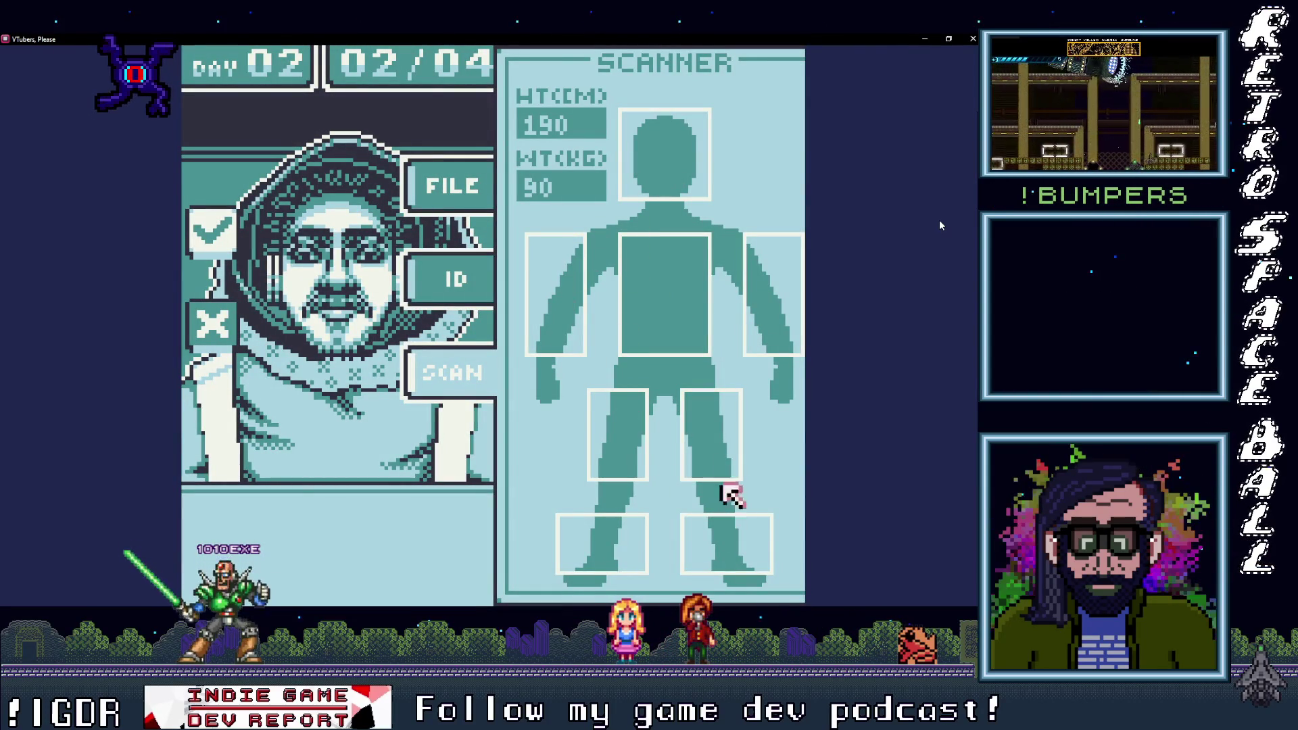
{"action": "left_click", "coordinate": [595, 534]}
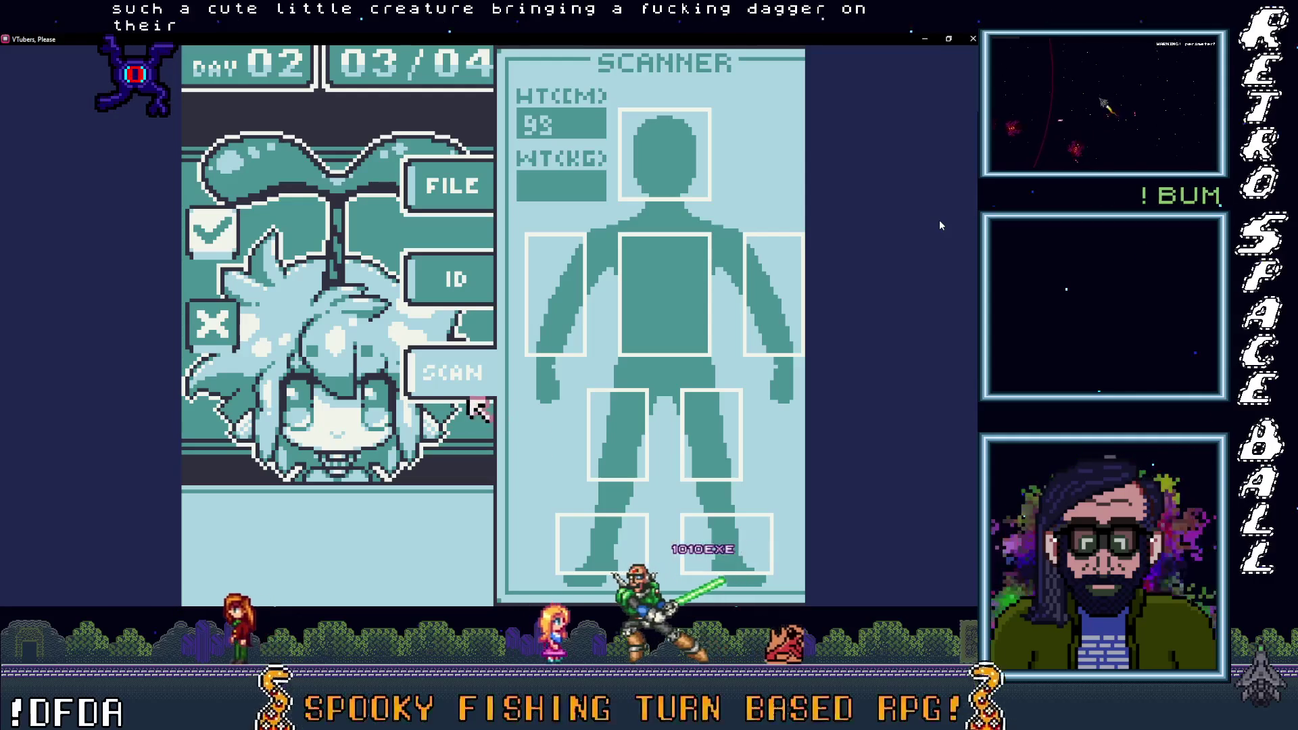
{"action": "left_click", "coordinate": [211, 328]}
{"action": "left_click", "coordinate": [468, 301]}
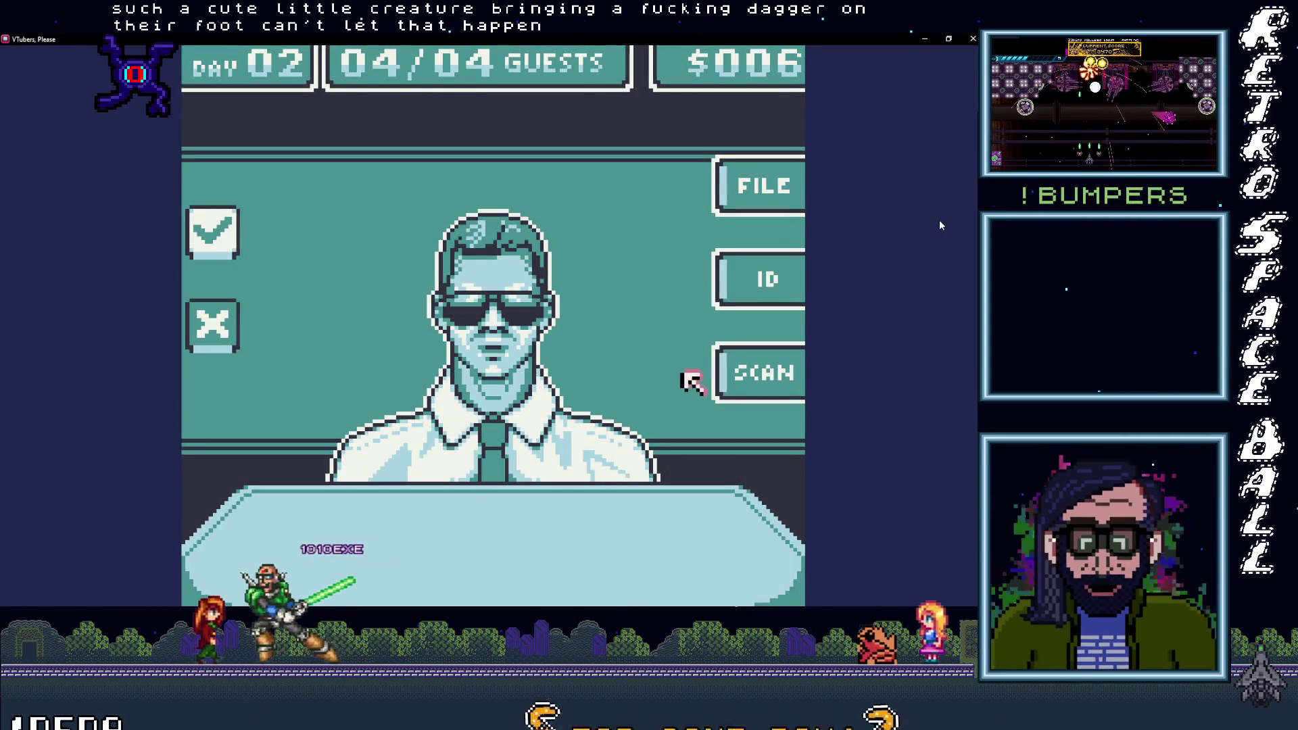
Step: Scan and compare the last guest with their file, admit them, and view the summary
{"action": "left_click", "coordinate": [750, 369]}
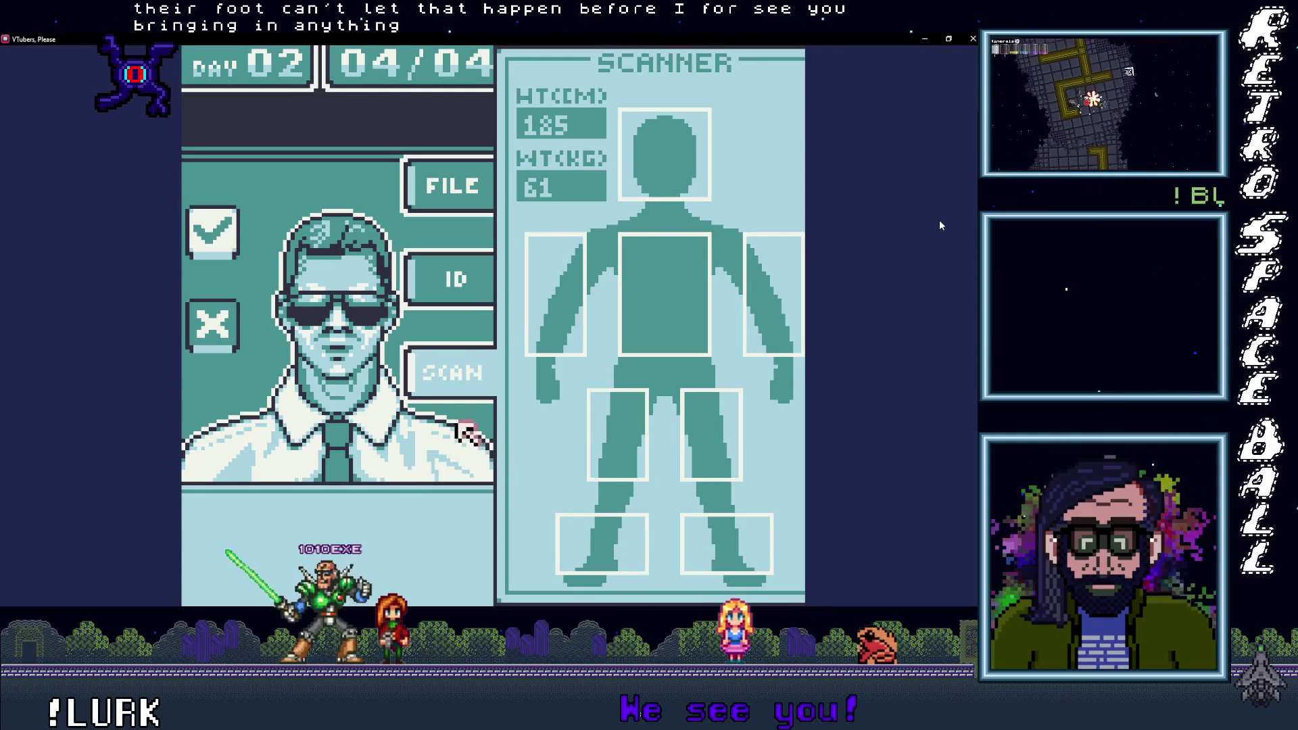
{"action": "left_click", "coordinate": [447, 203]}
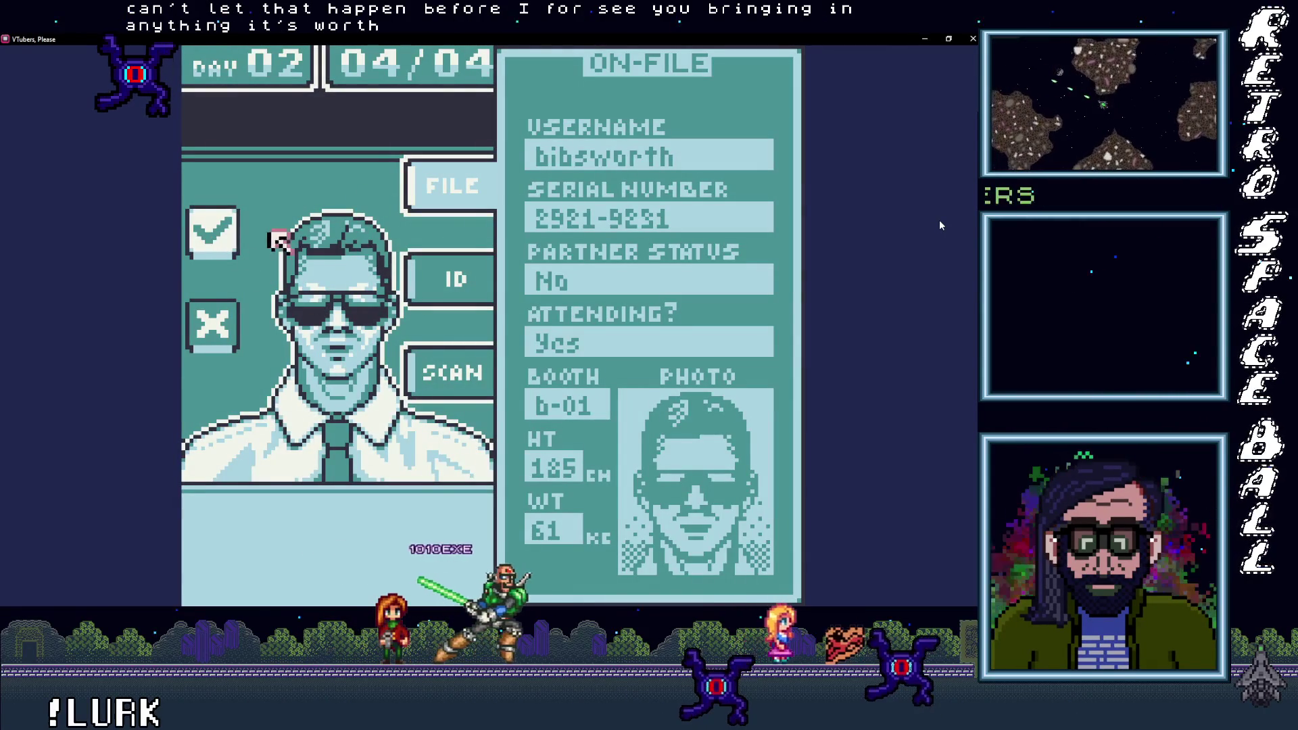
{"action": "left_click", "coordinate": [212, 232]}
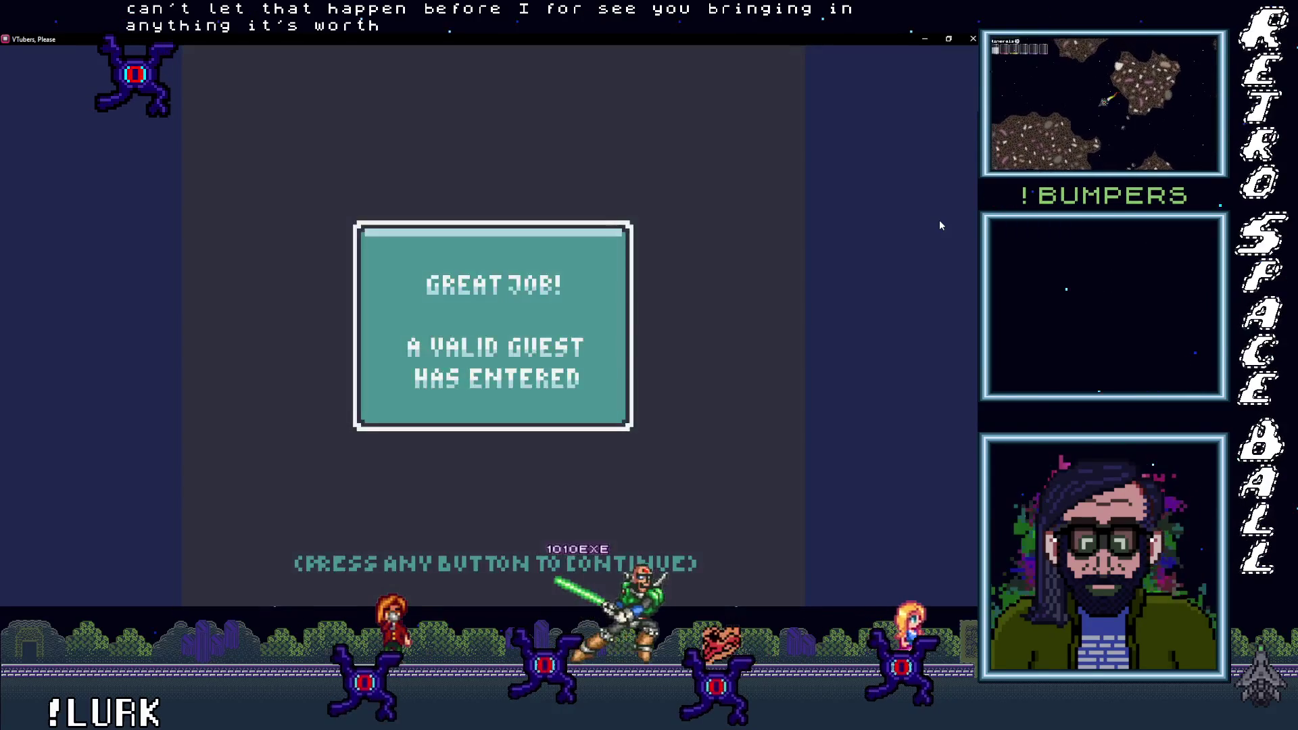
{"action": "key", "text": "space"}
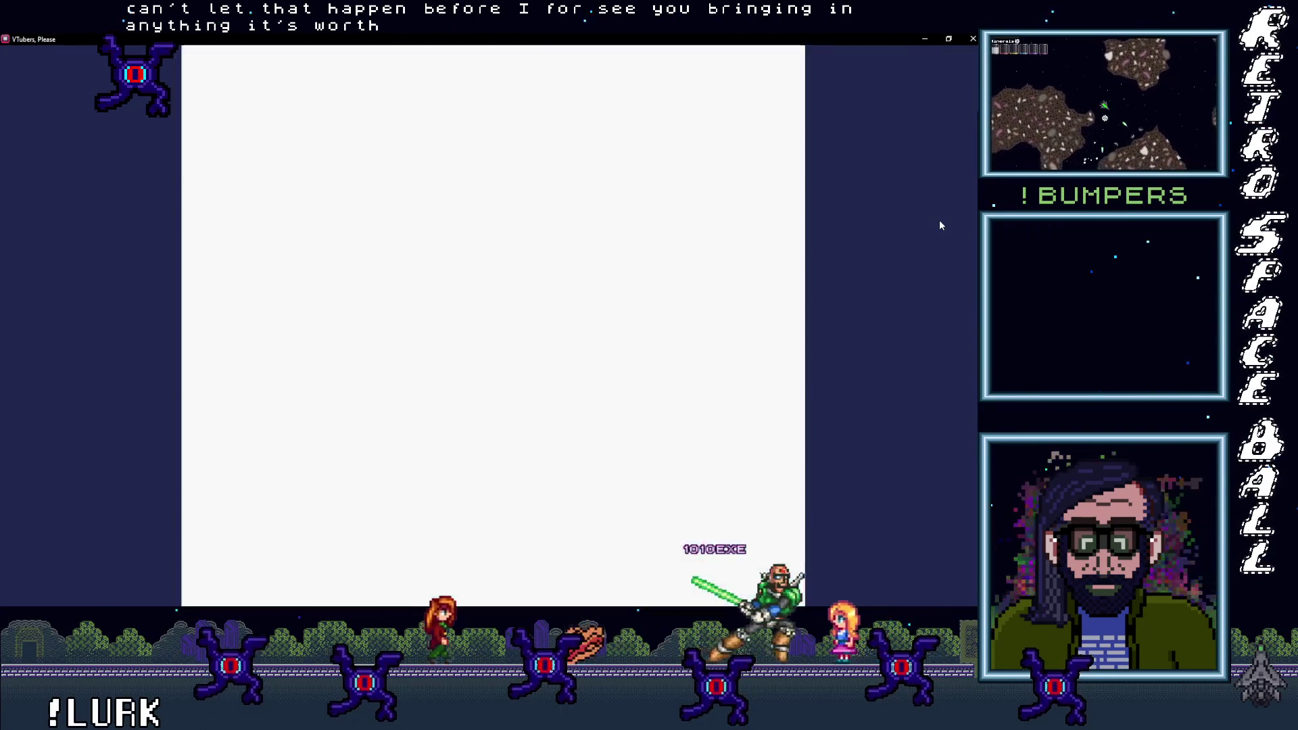
Step: Start Day 03 and deny the first two guests as impostors
{"action": "key", "text": "space"}
{"action": "key", "text": "space"}
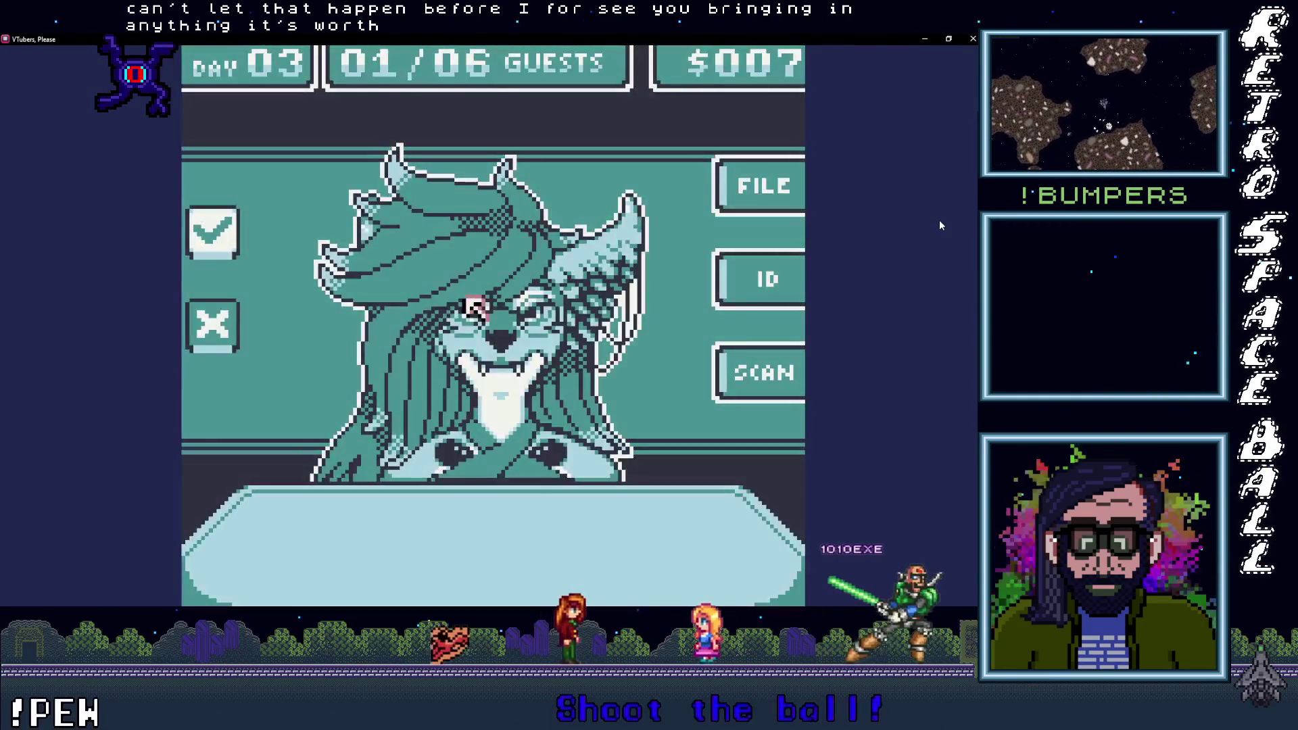
{"action": "left_click", "coordinate": [740, 370]}
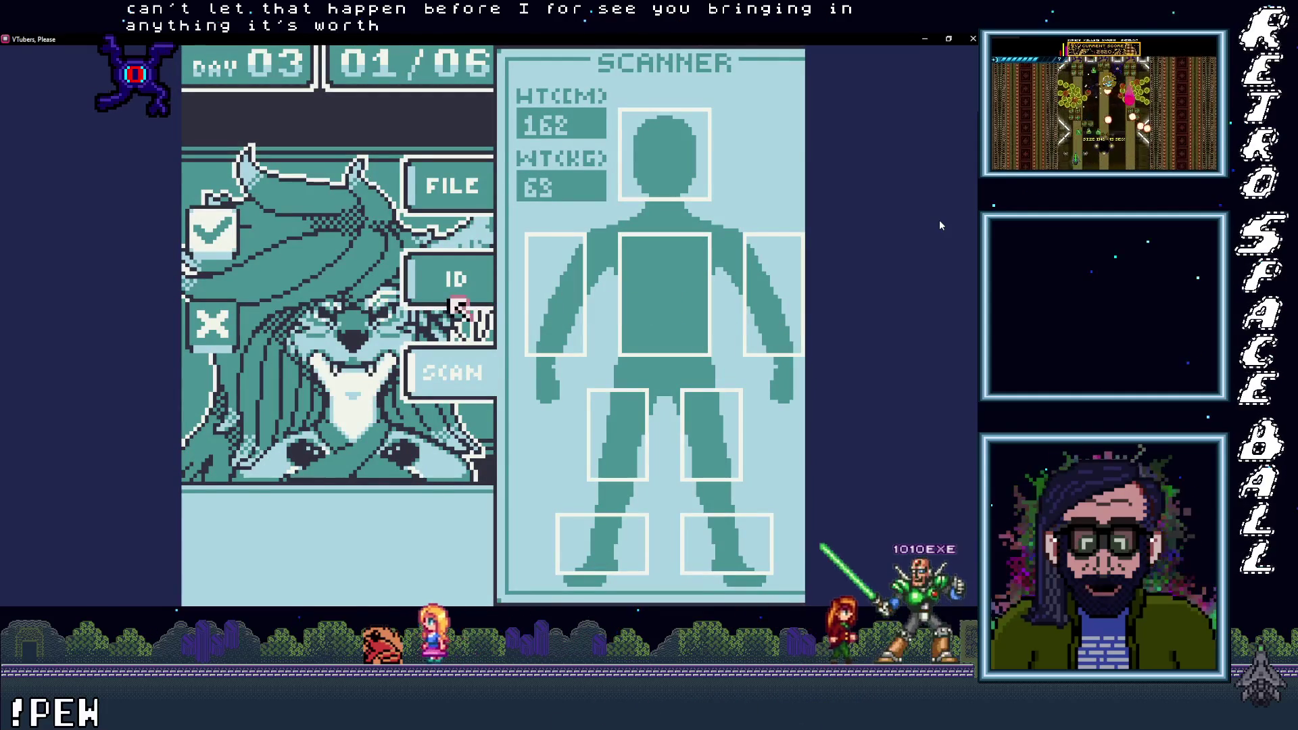
{"action": "left_click", "coordinate": [212, 325]}
{"action": "left_click", "coordinate": [473, 307]}
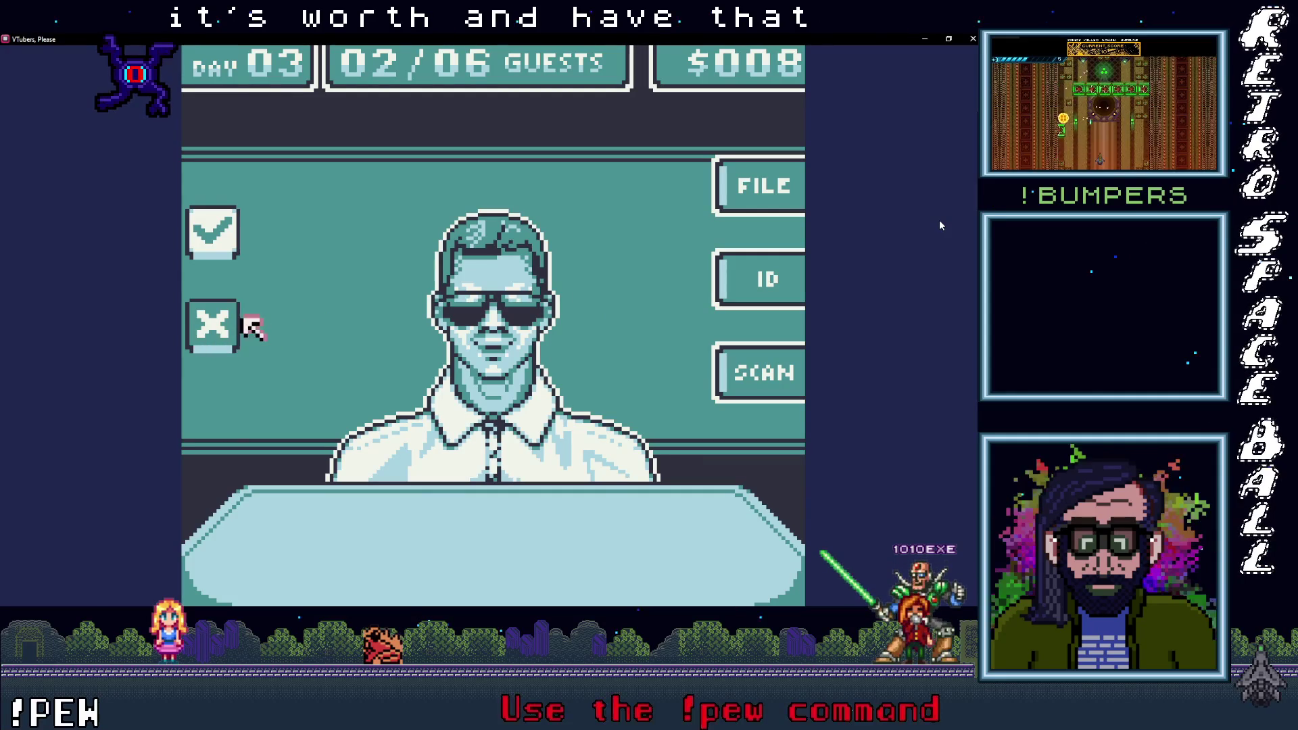
{"action": "left_click", "coordinate": [212, 324]}
{"action": "left_click", "coordinate": [473, 308]}
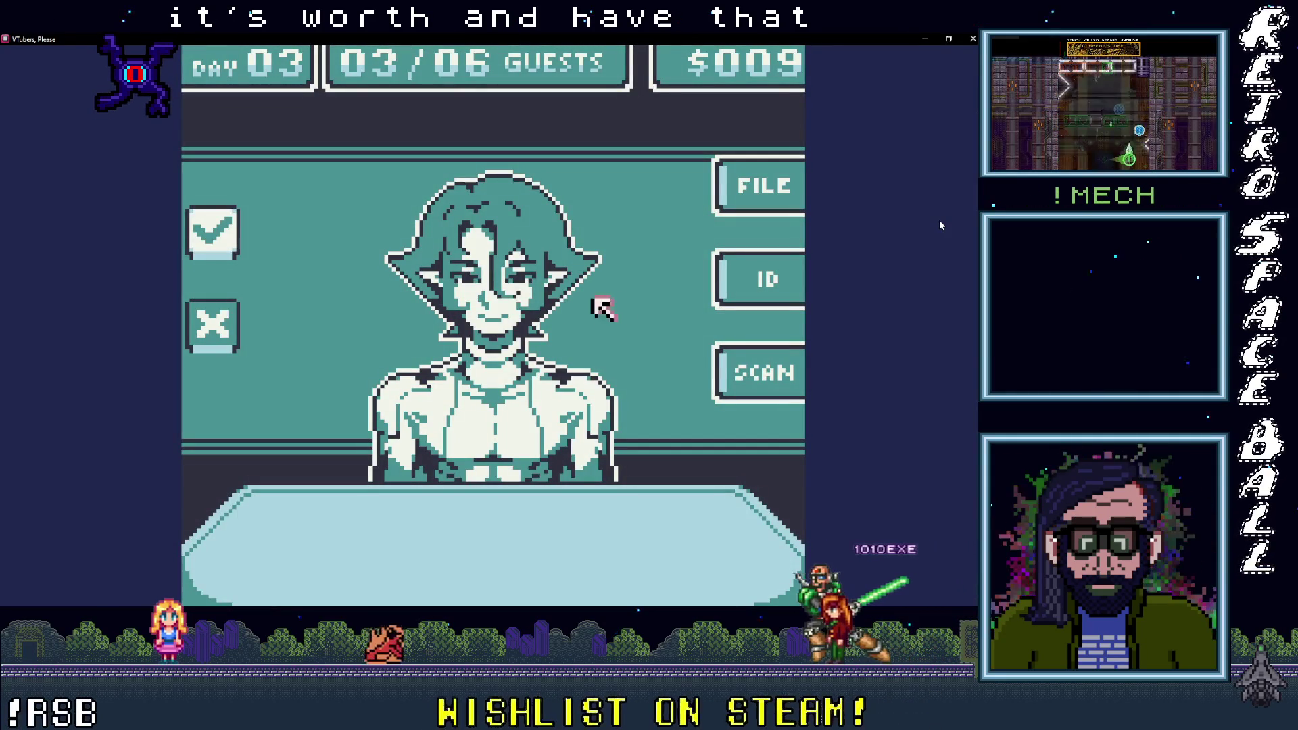
Step: Admit the third guest after checks, deny the fourth, and deny the fifth for a right-arm object
{"action": "left_click", "coordinate": [748, 365]}
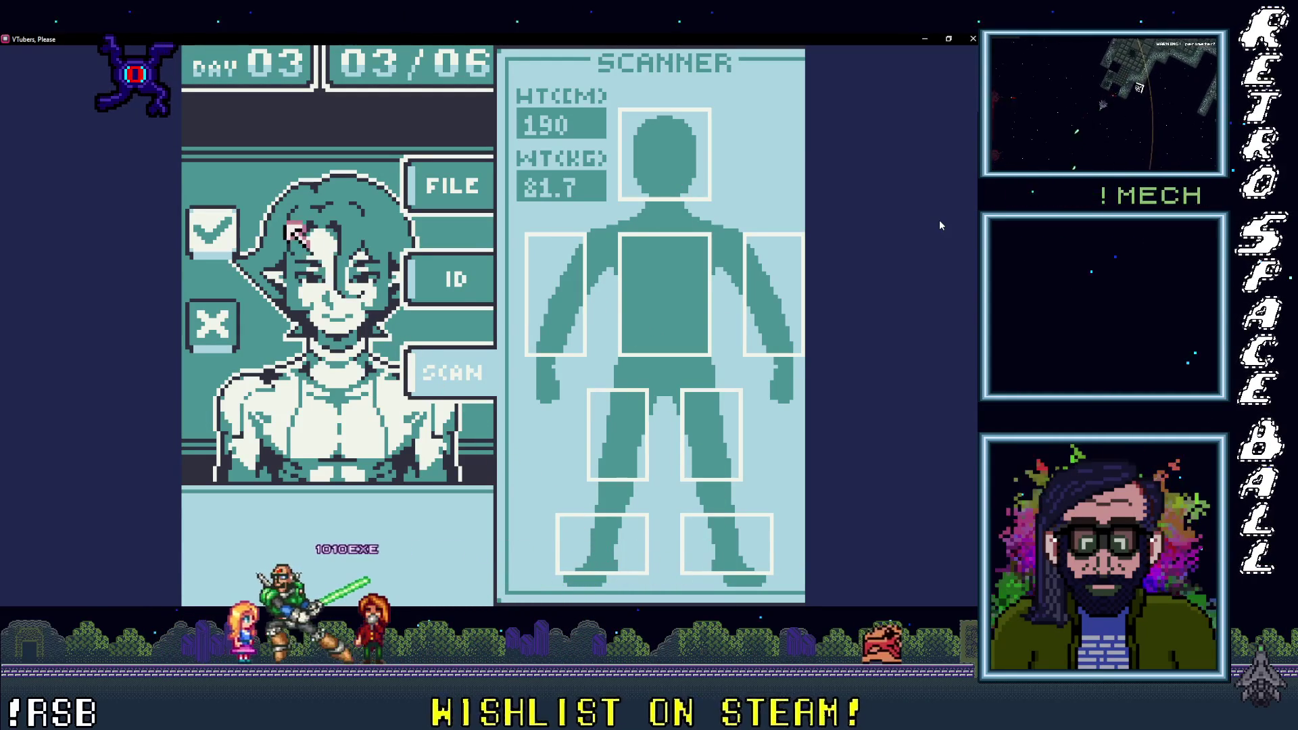
{"action": "left_click", "coordinate": [443, 185]}
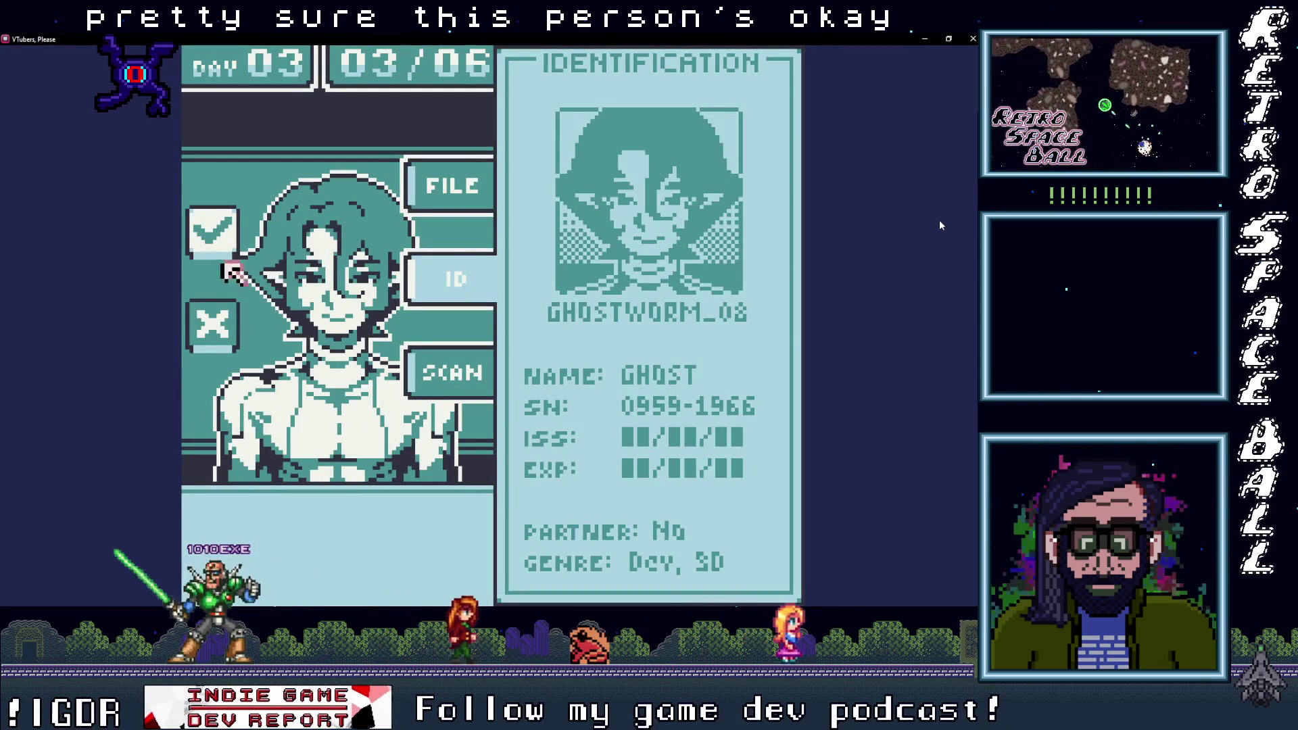
{"action": "key", "text": "Return"}
{"action": "key", "text": "Return"}
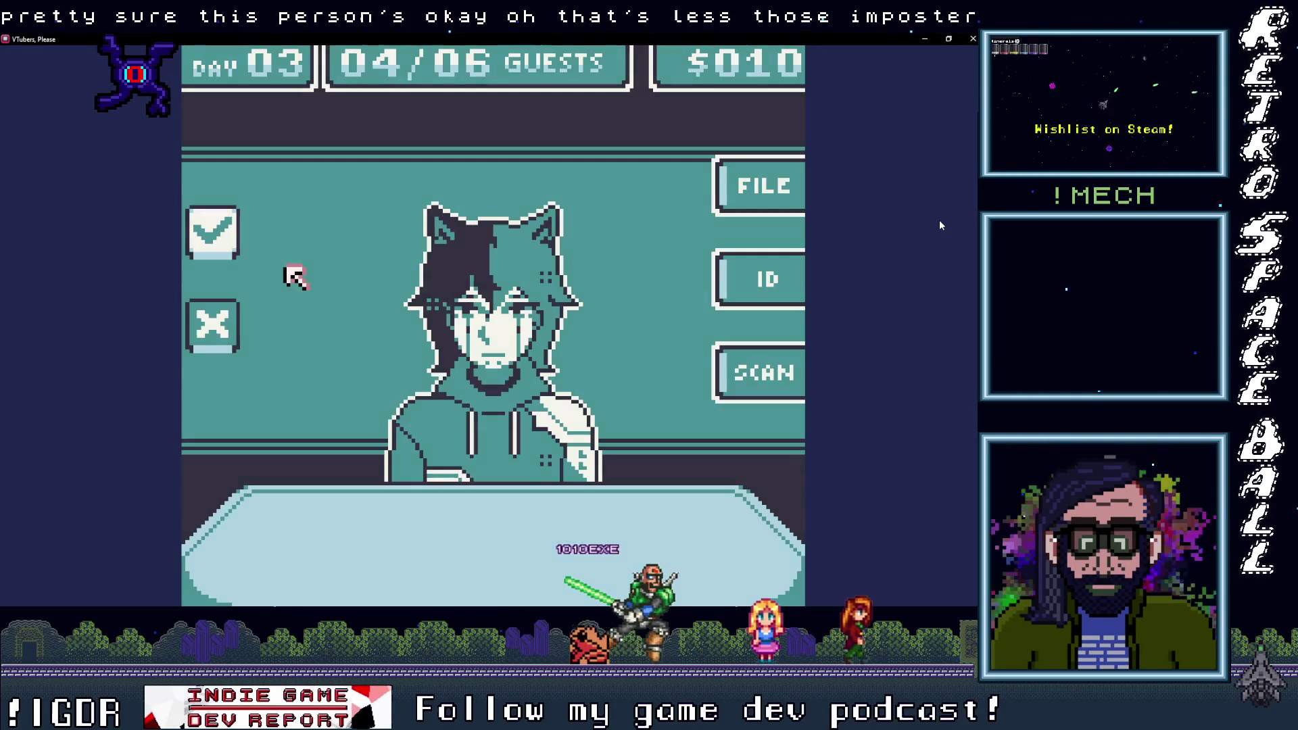
{"action": "key", "text": "Return"}
{"action": "key", "text": "Return"}
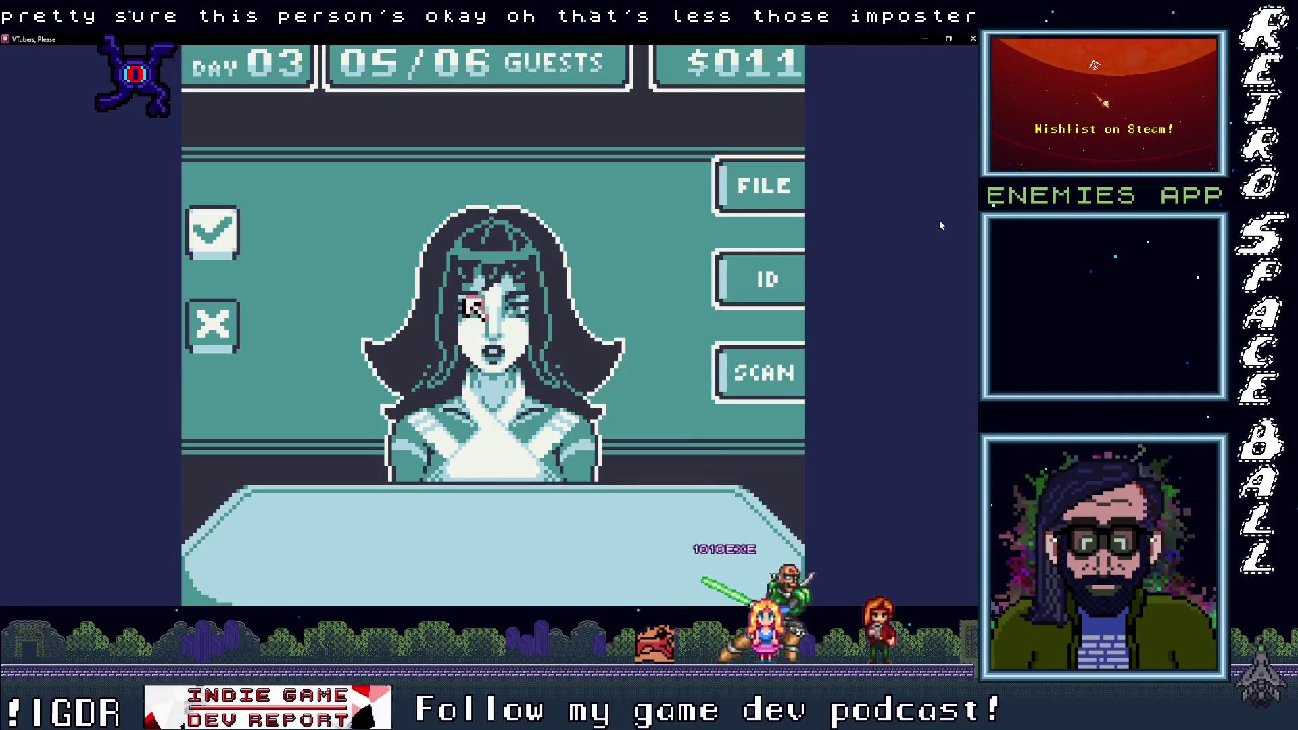
{"action": "left_click", "coordinate": [745, 359]}
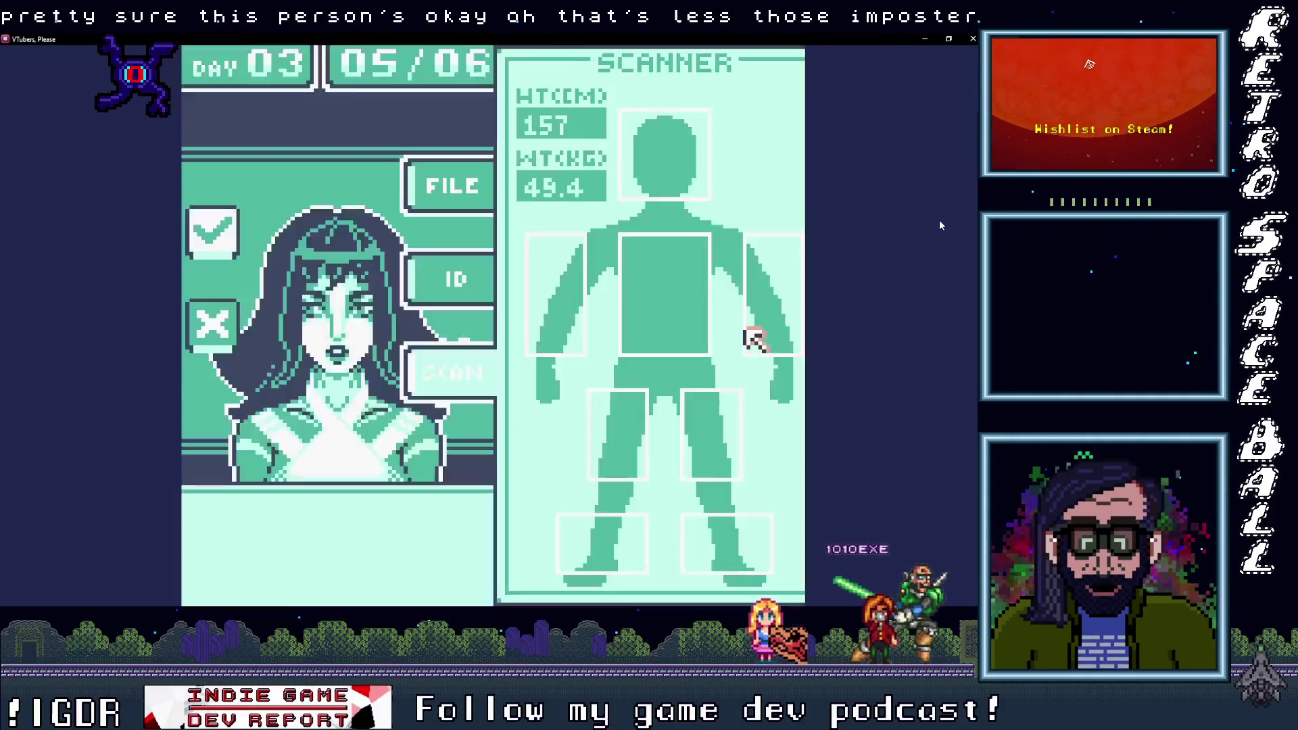
{"action": "left_click", "coordinate": [766, 284]}
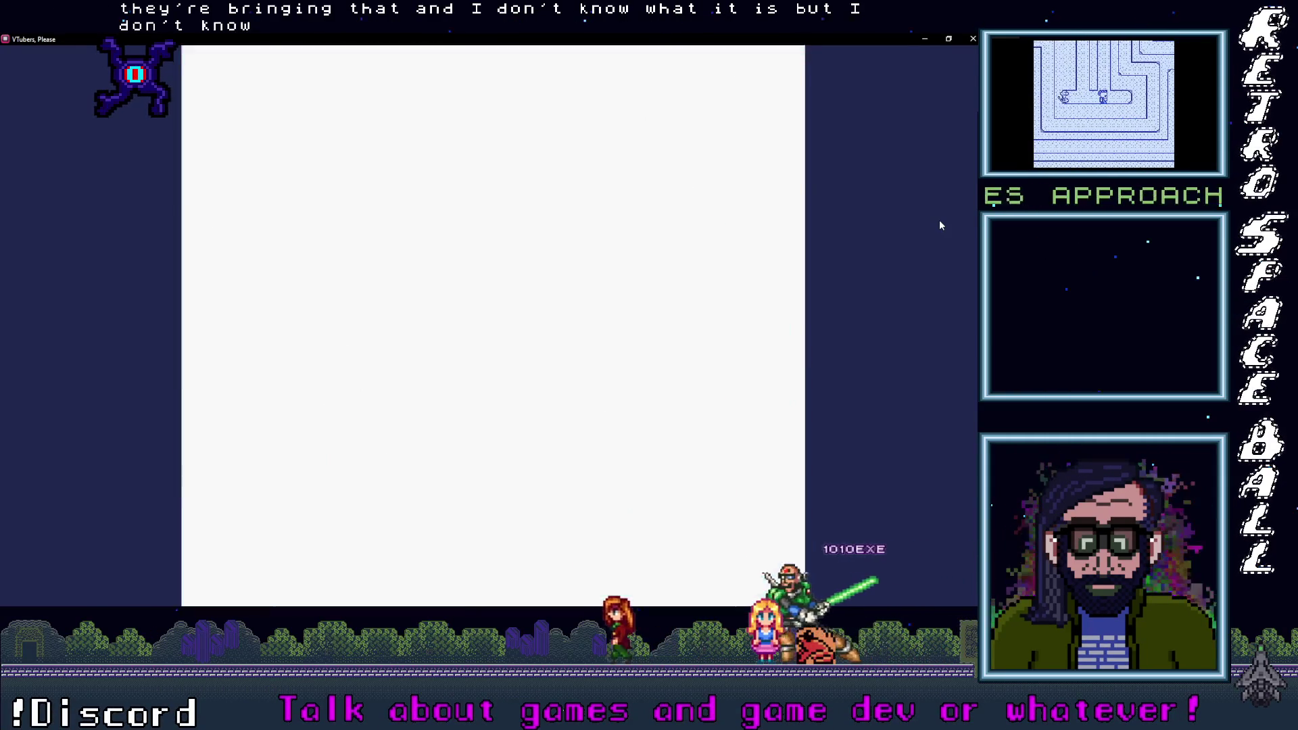
{"action": "left_click", "coordinate": [212, 323]}
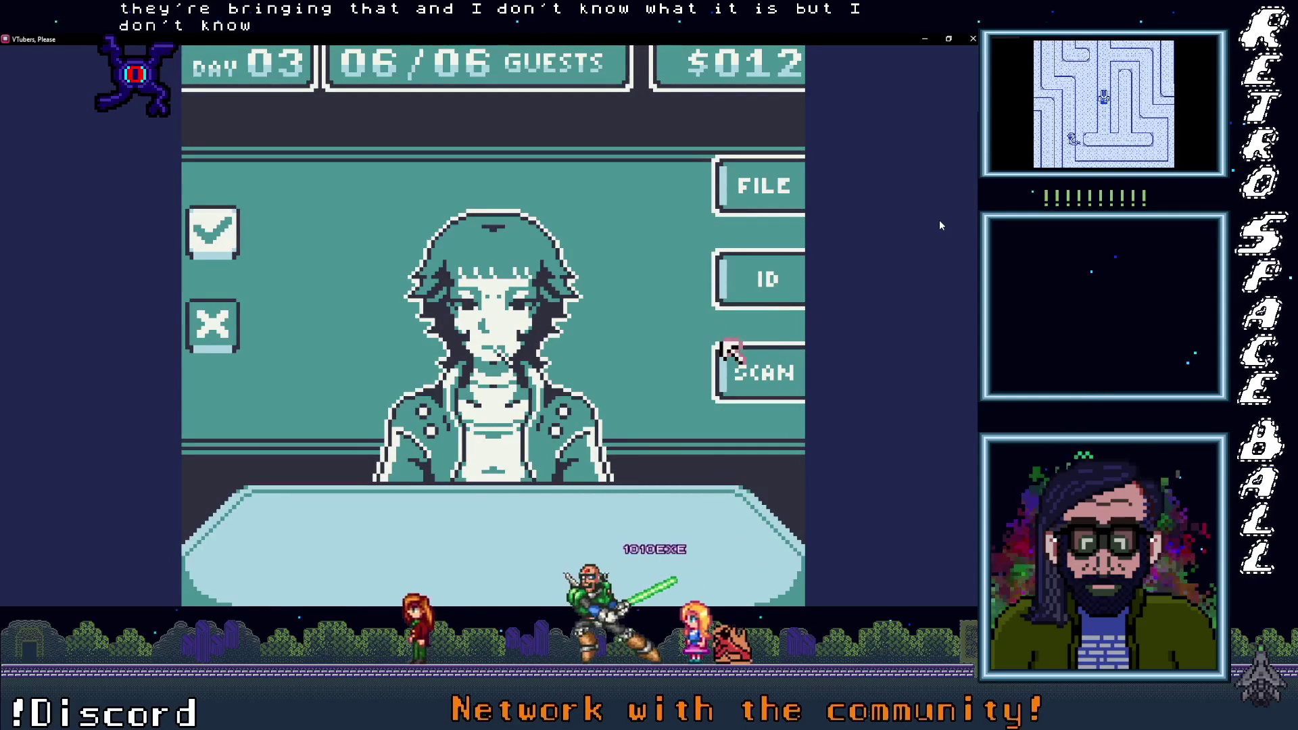
Step: Check the sixth guest's file, ID card and scan, admit them, and continue to Day 04
{"action": "left_click", "coordinate": [761, 183]}
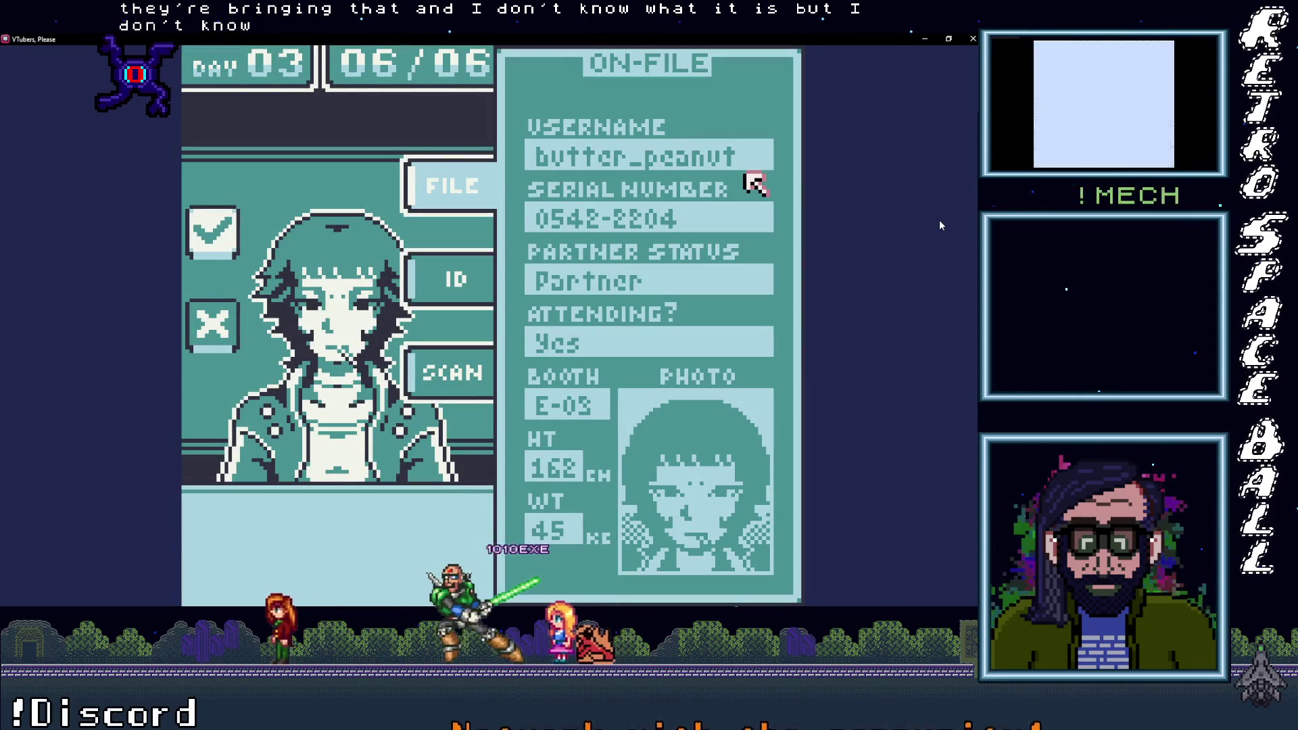
{"action": "left_click", "coordinate": [448, 284]}
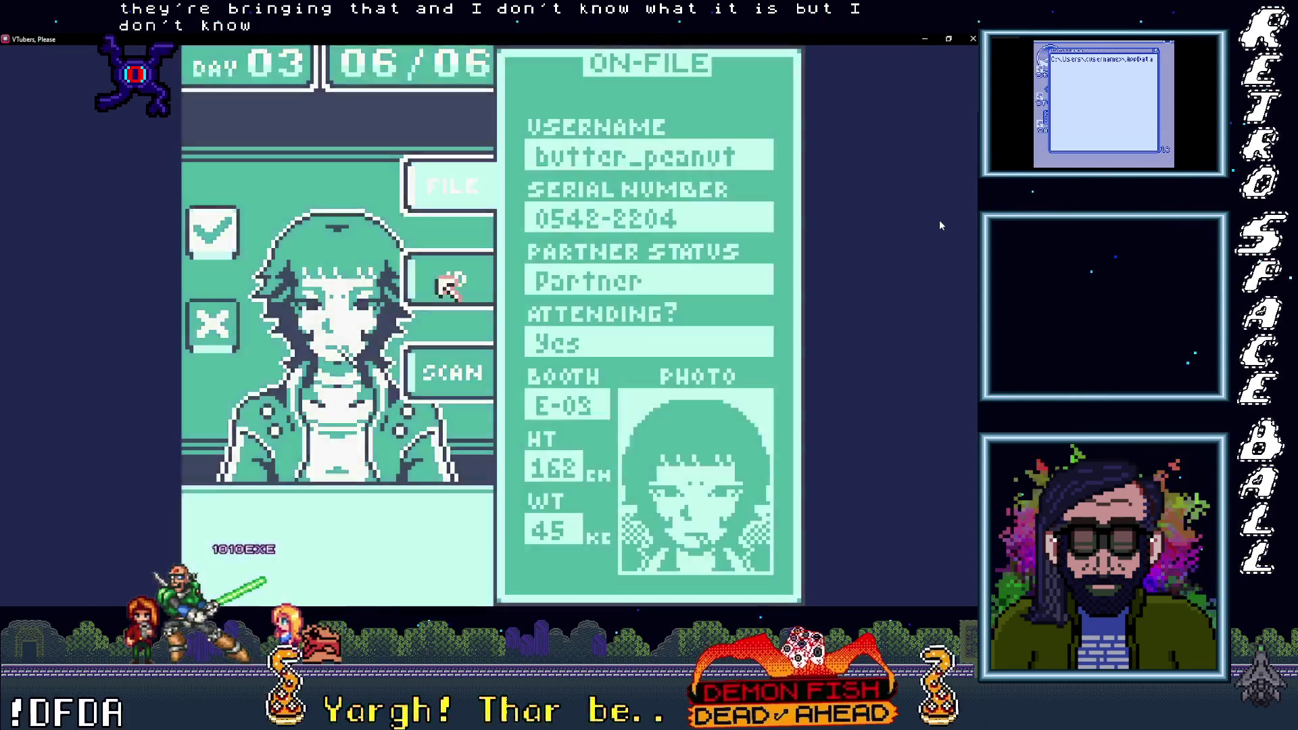
{"action": "left_click", "coordinate": [454, 372]}
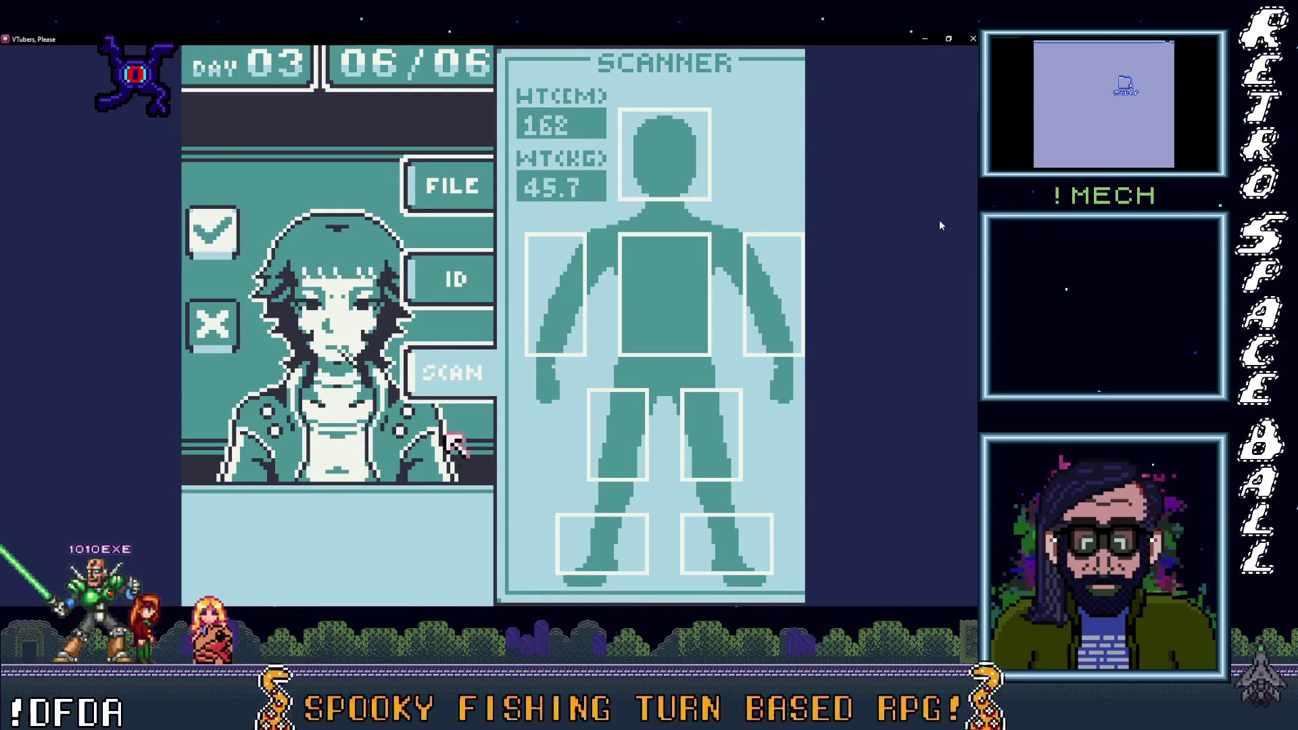
{"action": "key", "text": "z"}
{"action": "key", "text": "z"}
{"action": "key", "text": "z"}
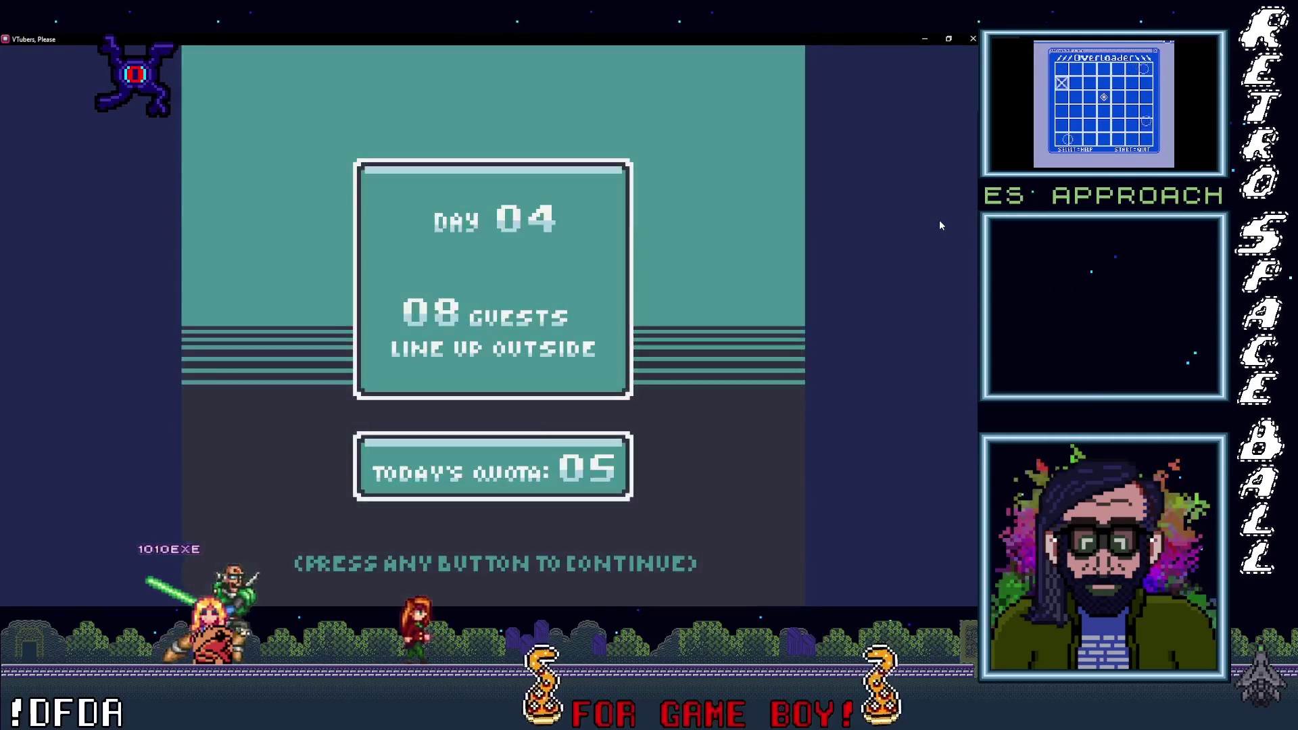
{"action": "key", "text": "z"}
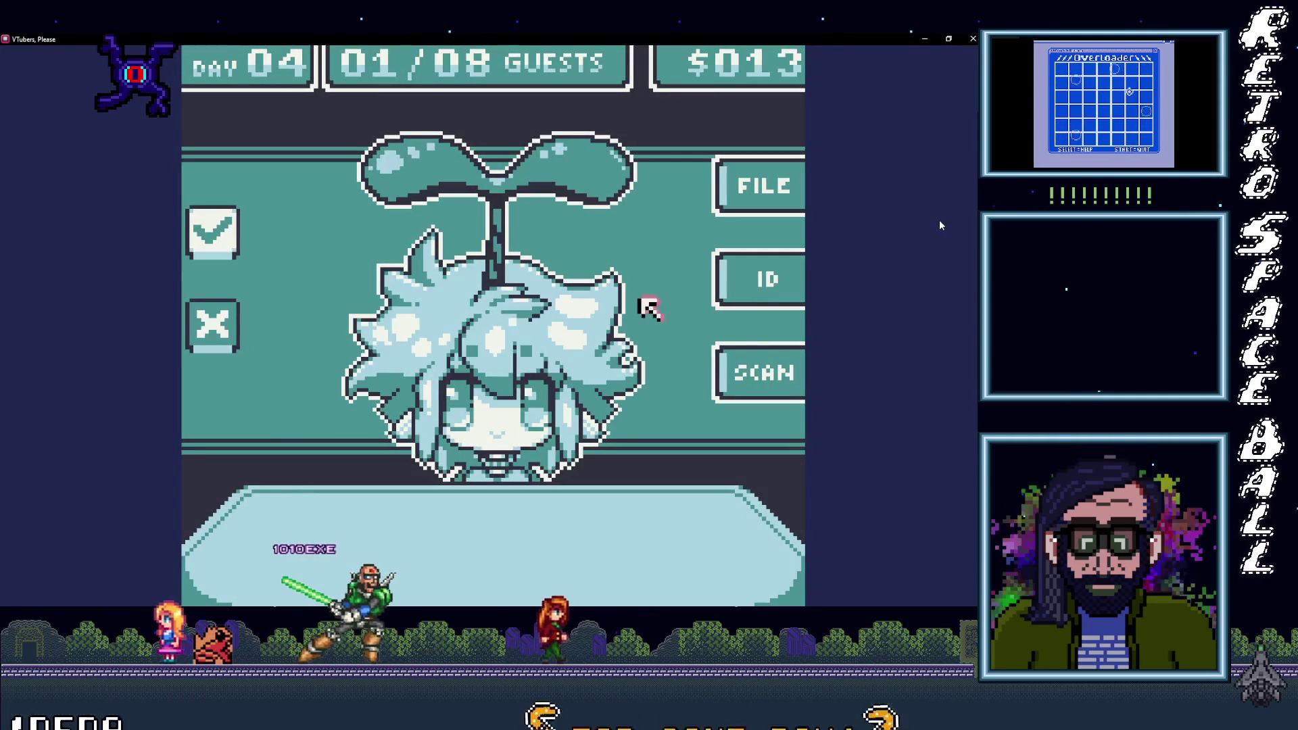
Step: Scan the first remaining Day 04 guest, checking the legs, and approve their entry
{"action": "key", "text": "z"}
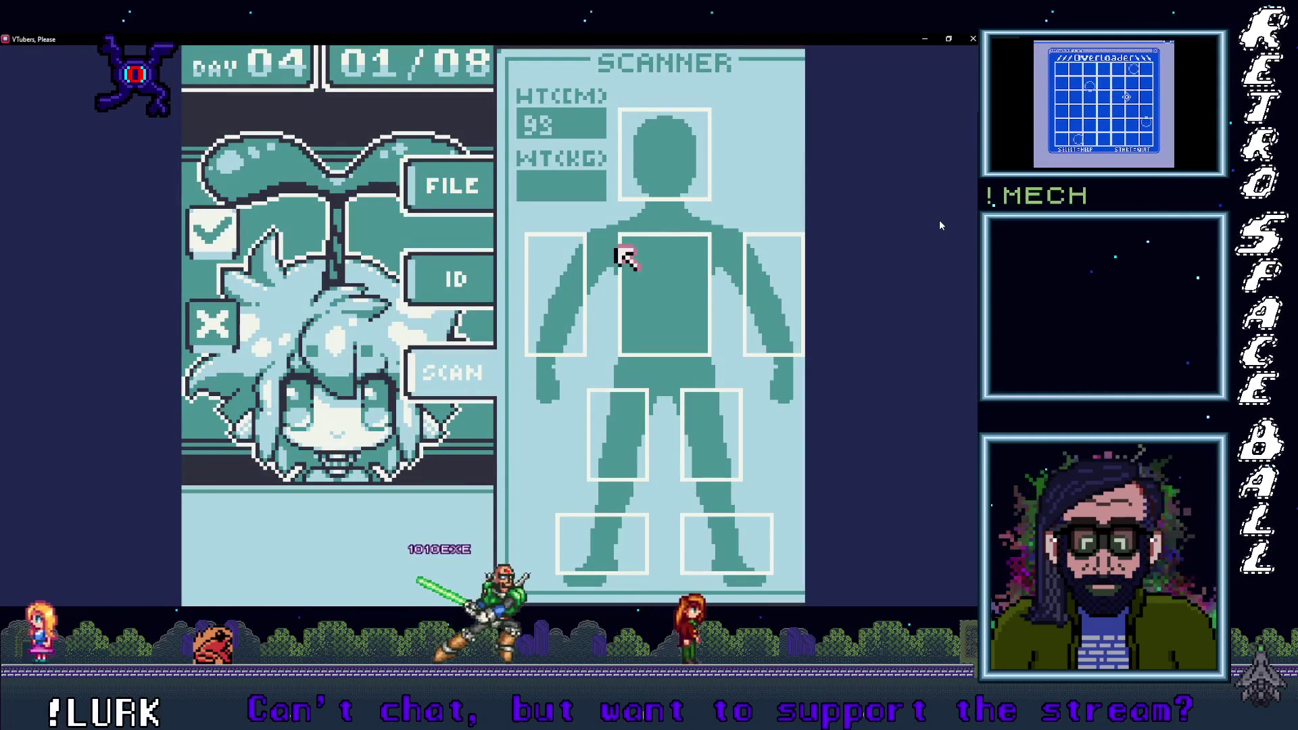
{"action": "key", "text": "Down"}
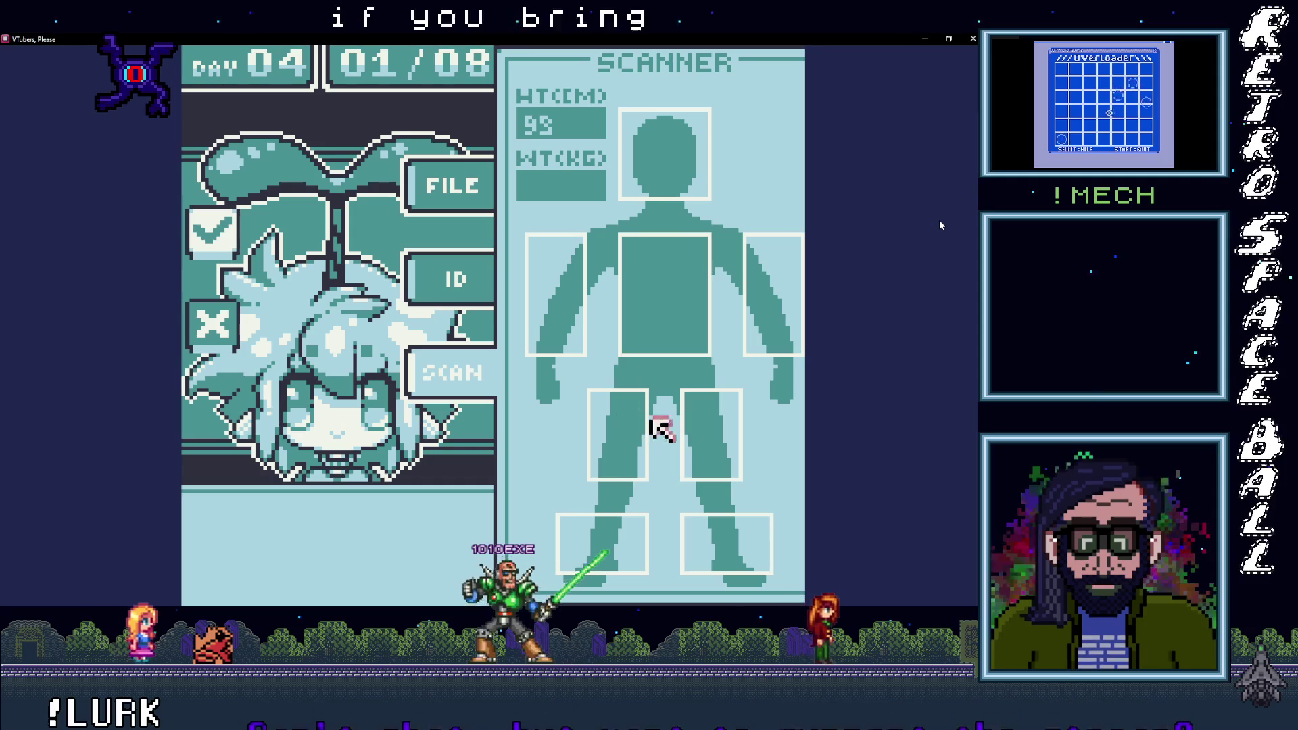
{"action": "key", "text": "Left"}
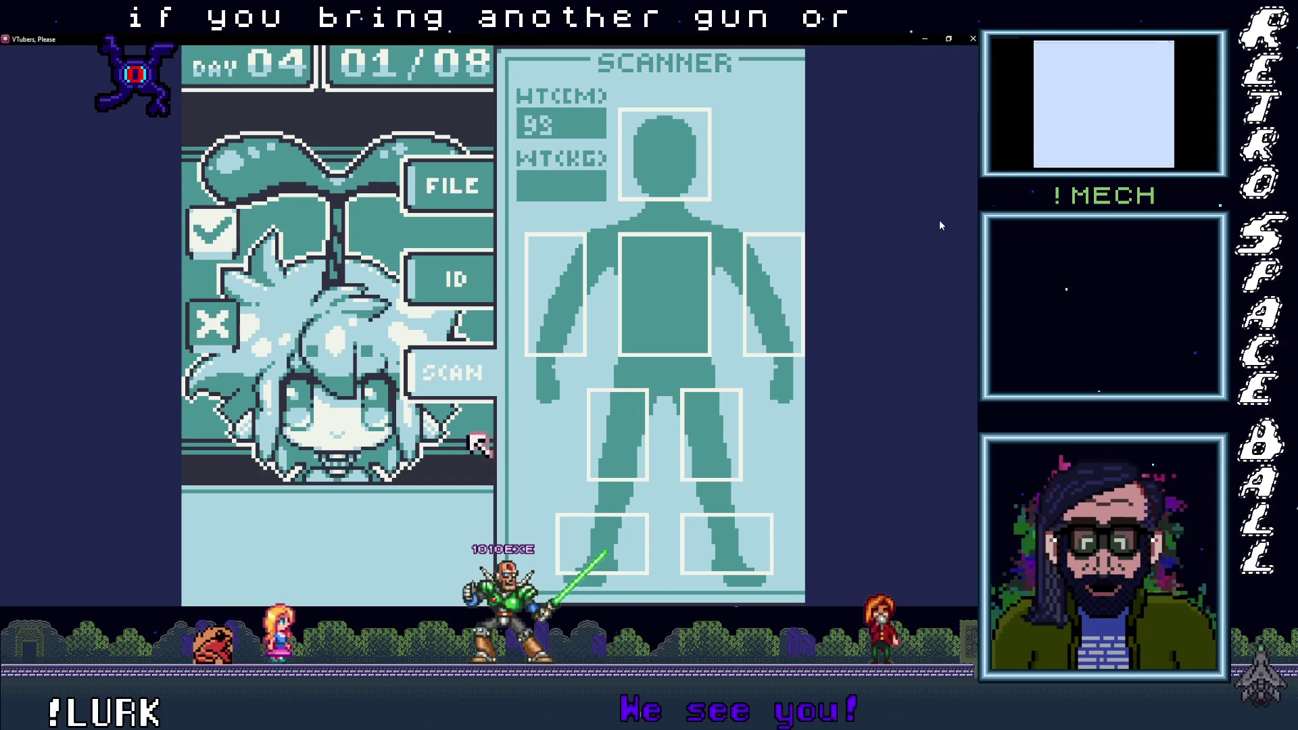
{"action": "key", "text": "Up"}
{"action": "key", "text": "z"}
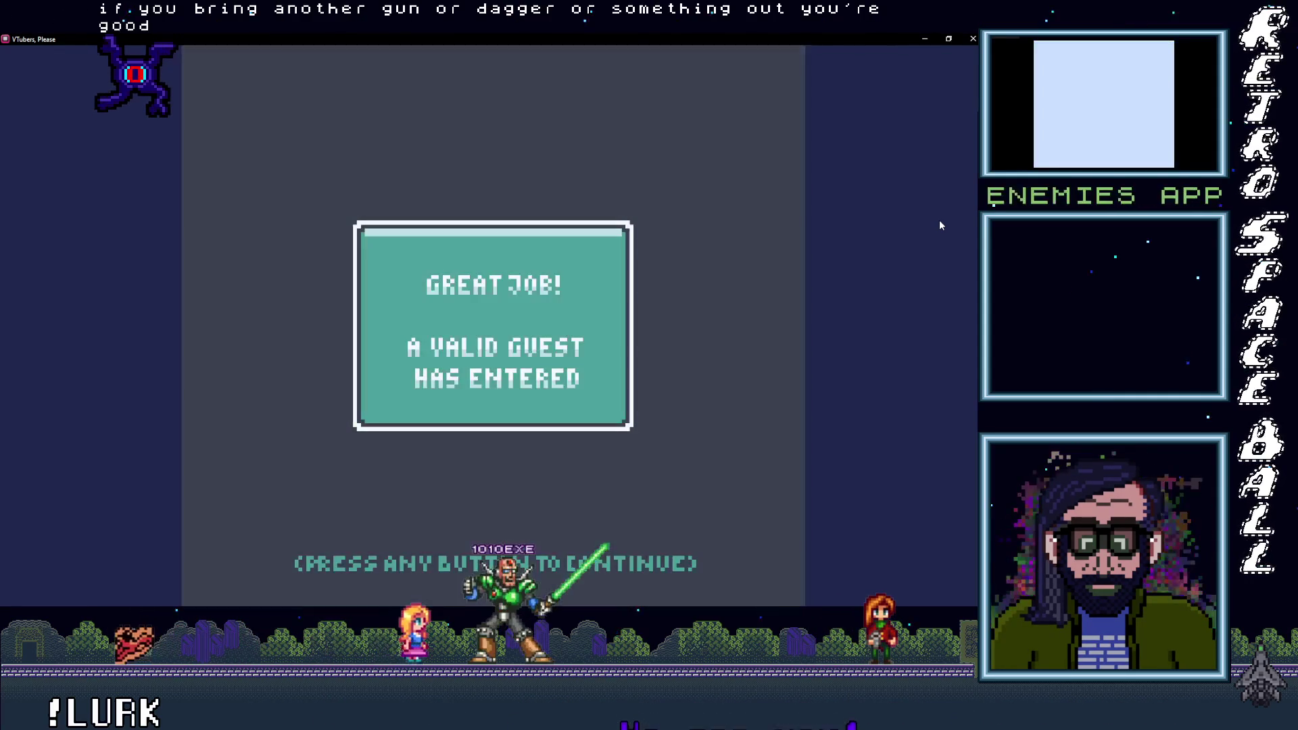
{"action": "key", "text": "z"}
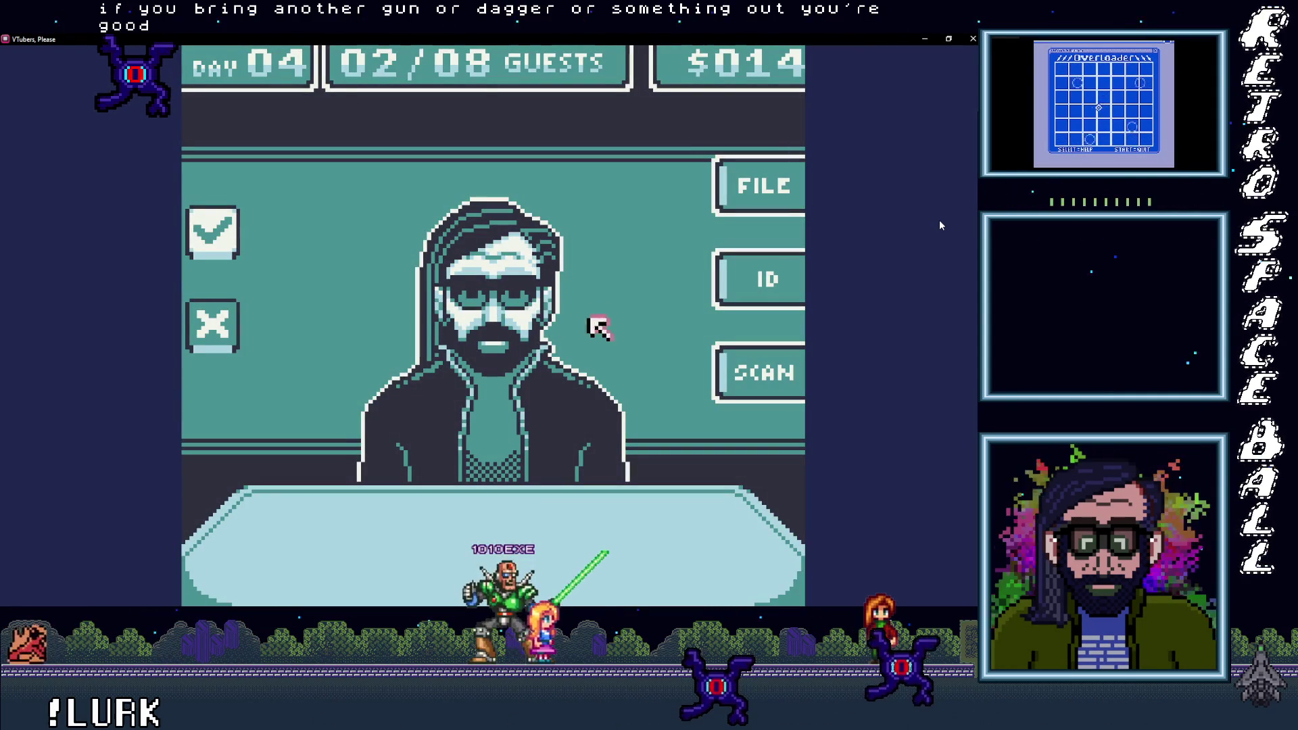
Step: Scan the second guest's leg and foot areas and let the valid guest in
{"action": "key", "text": "z"}
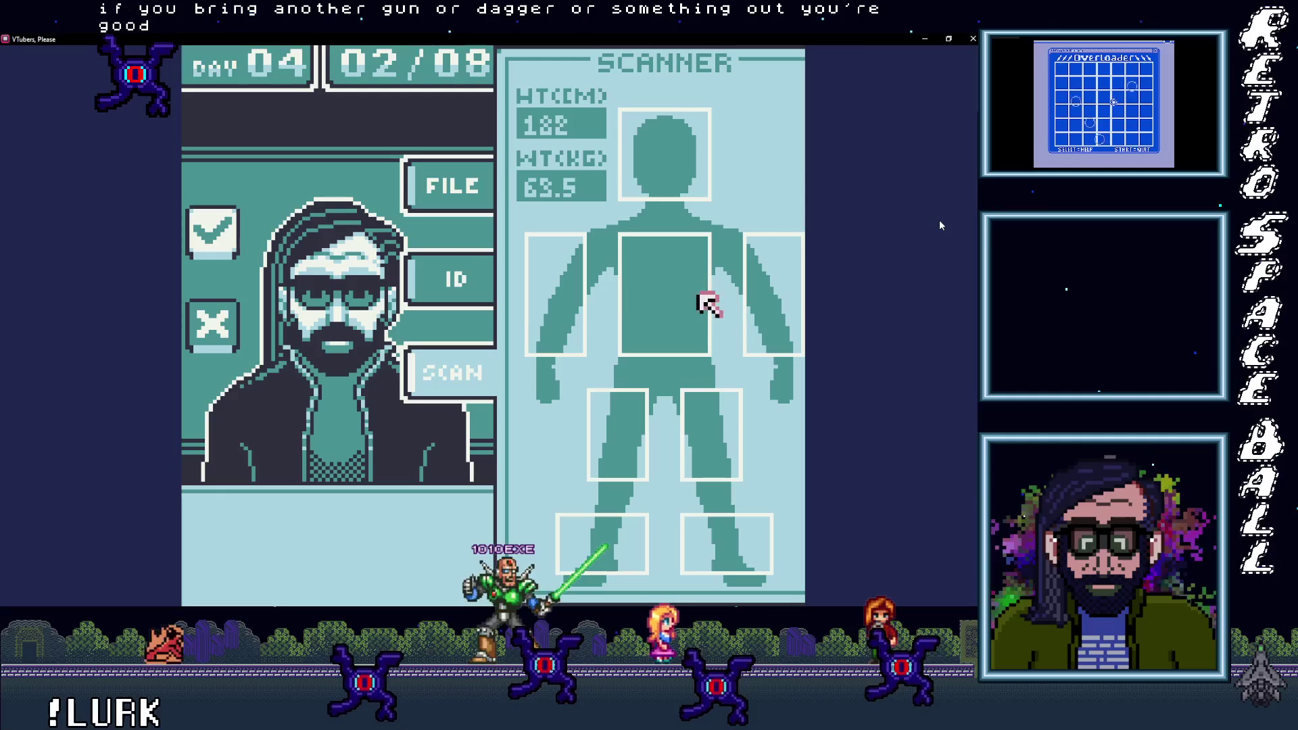
{"action": "key", "text": "Down"}
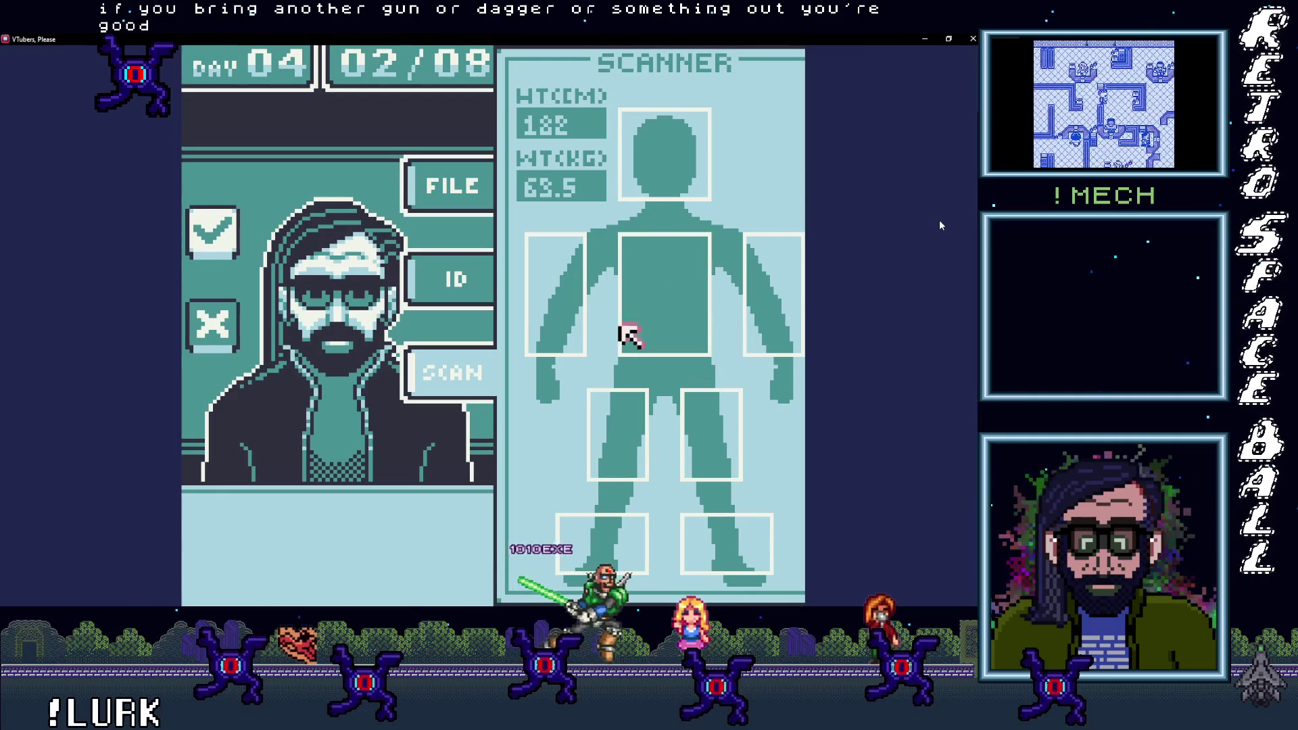
{"action": "key", "text": "Right"}
{"action": "key", "text": "Left"}
{"action": "key", "text": "Left"}
{"action": "key", "text": "Left"}
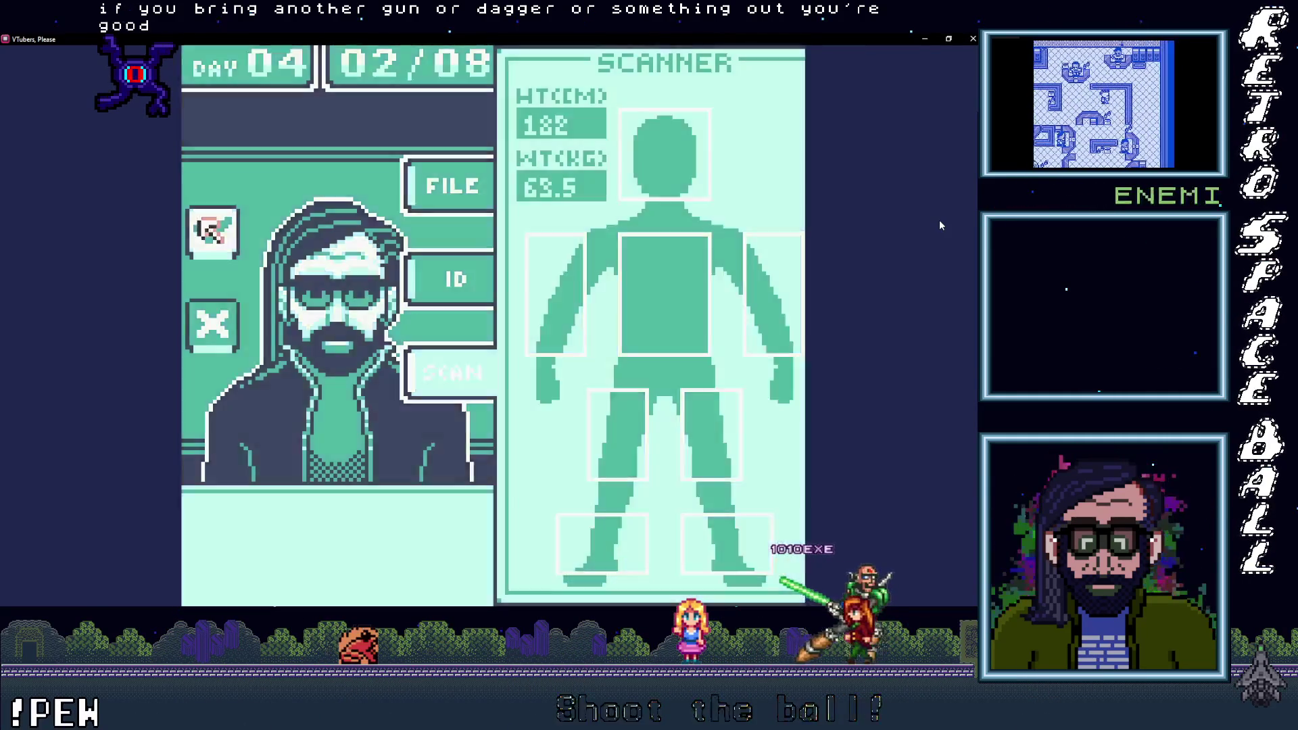
{"action": "key", "text": "z"}
{"action": "key", "text": "z"}
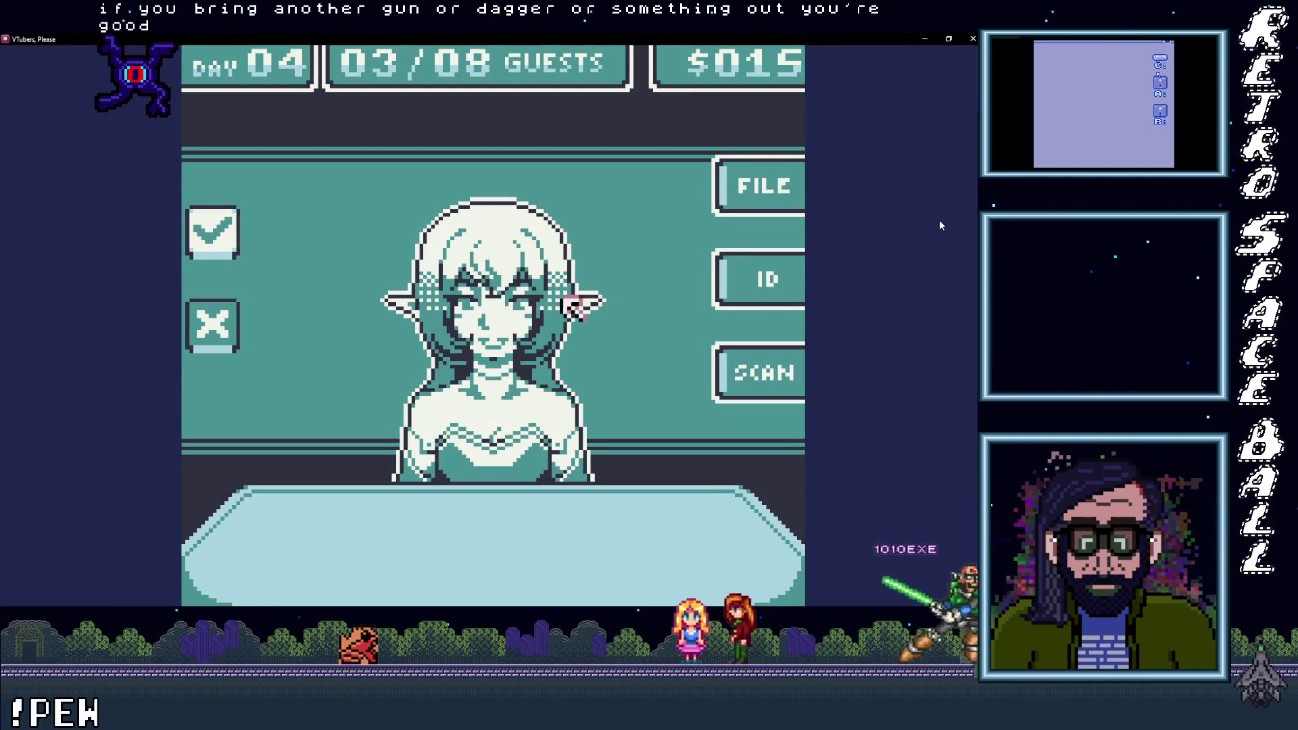
Step: Compare the next guest's ID card against their on-file record, then start the body scan
{"action": "key", "text": "z"}
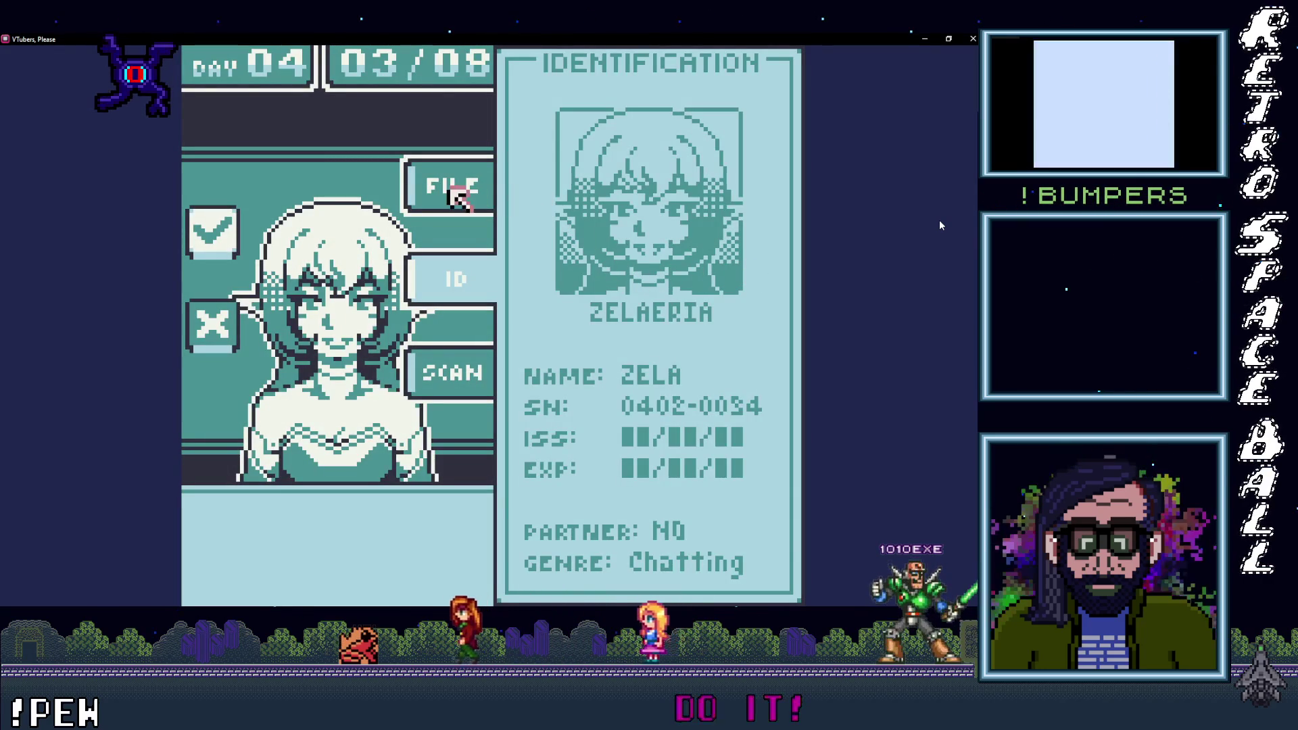
{"action": "key", "text": "z"}
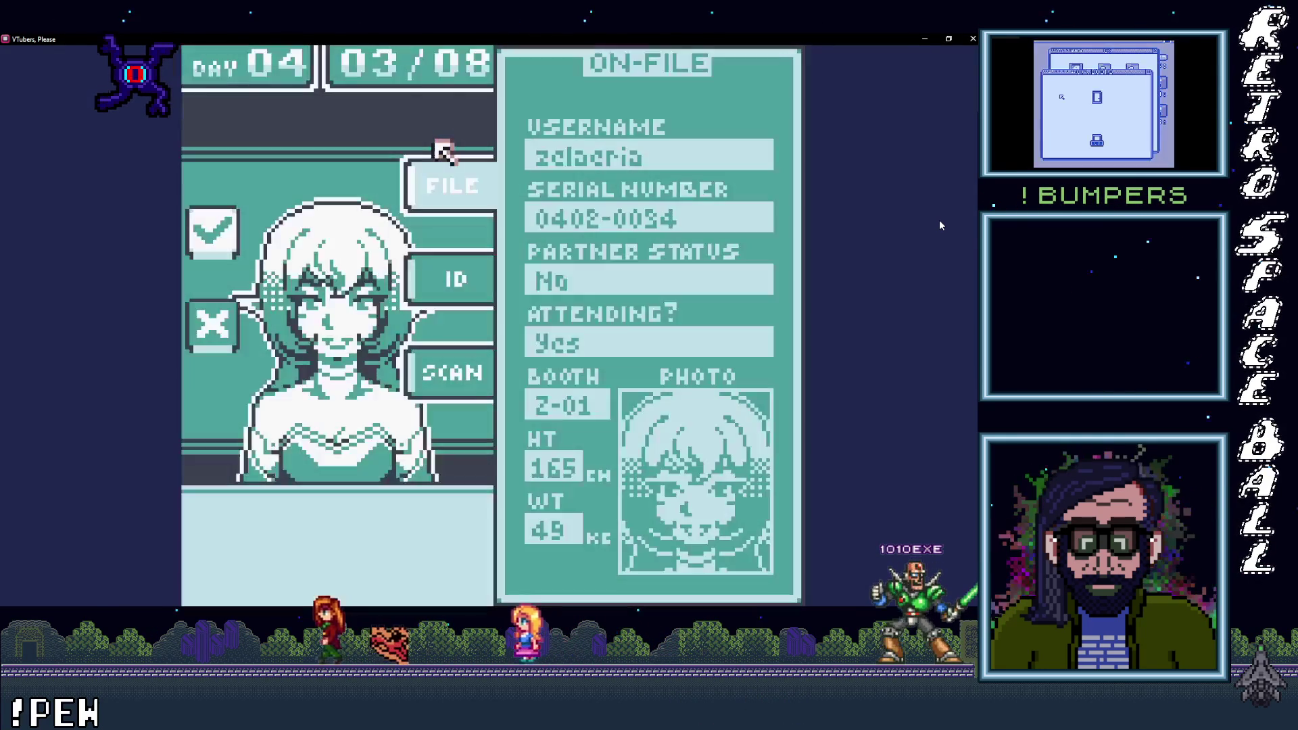
{"action": "key", "text": "Down"}
{"action": "key", "text": "z"}
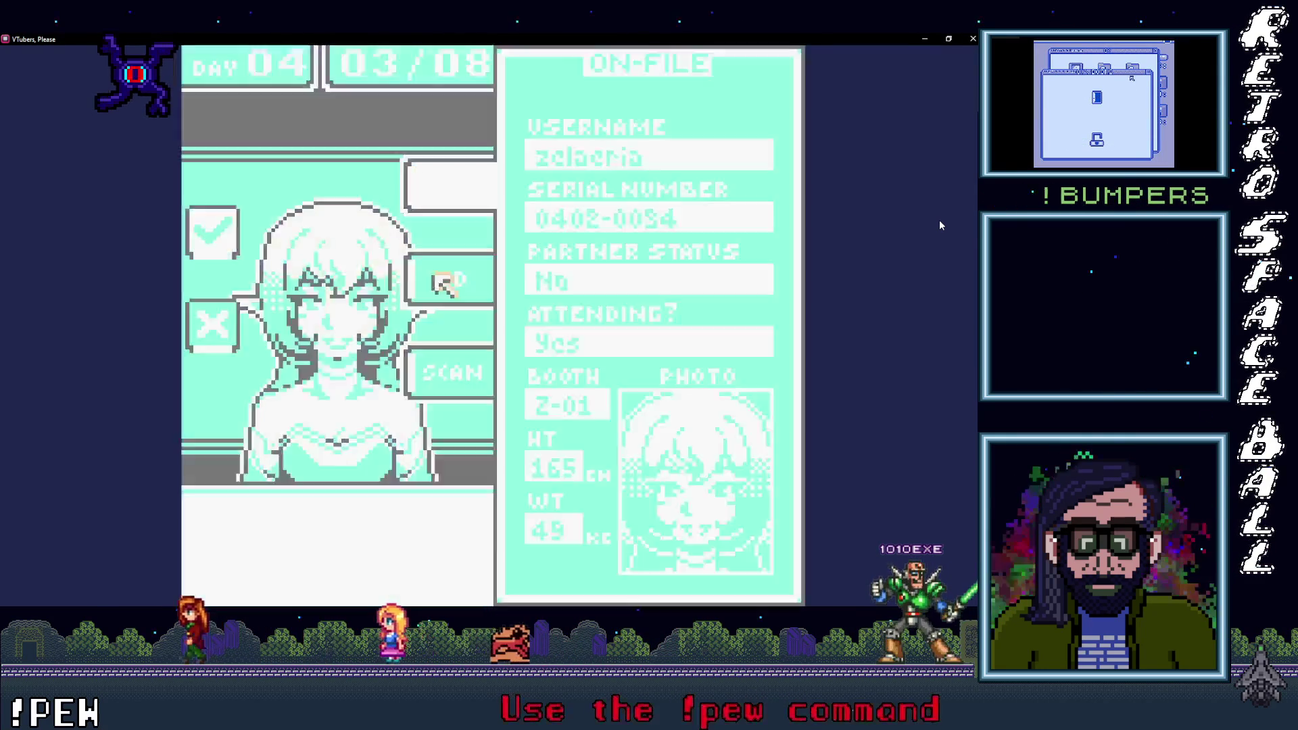
{"action": "key", "text": "Down"}
{"action": "key", "text": "z"}
Step: Inspect the arm, torso and legs on the scan, find a bomb, and deny that guest
{"action": "key", "text": "Right"}
{"action": "key", "text": "Up"}
{"action": "key", "text": "Left"}
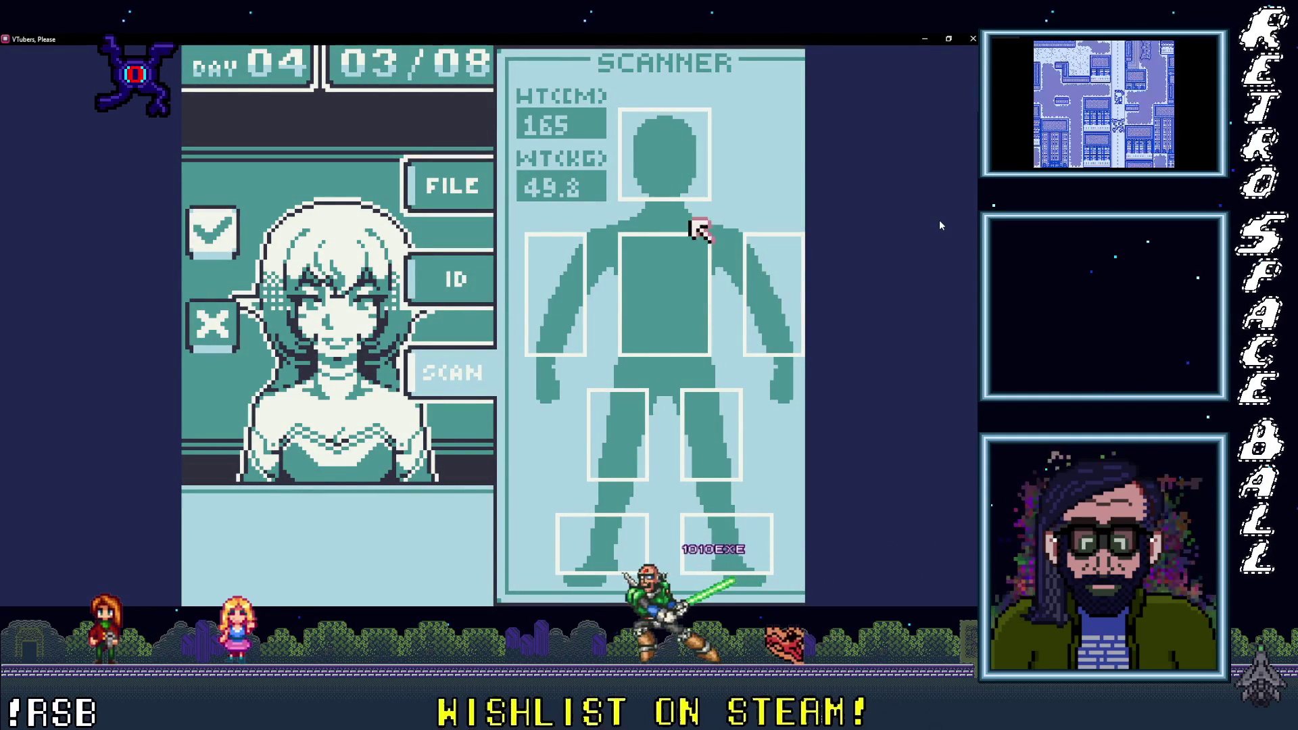
{"action": "key", "text": "Down"}
{"action": "key", "text": "Down"}
{"action": "key", "text": "Right"}
{"action": "key", "text": "Left"}
{"action": "key", "text": "Left"}
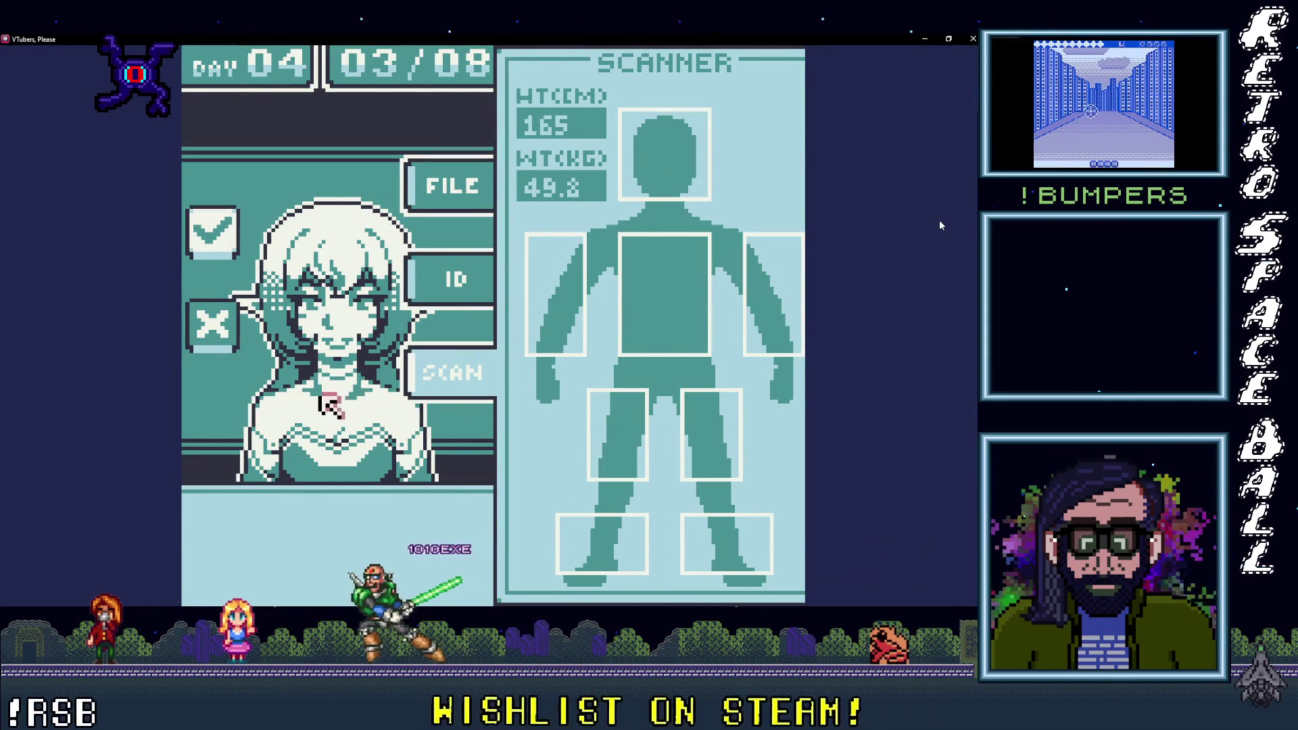
{"action": "key", "text": "Left"}
{"action": "key", "text": "Right"}
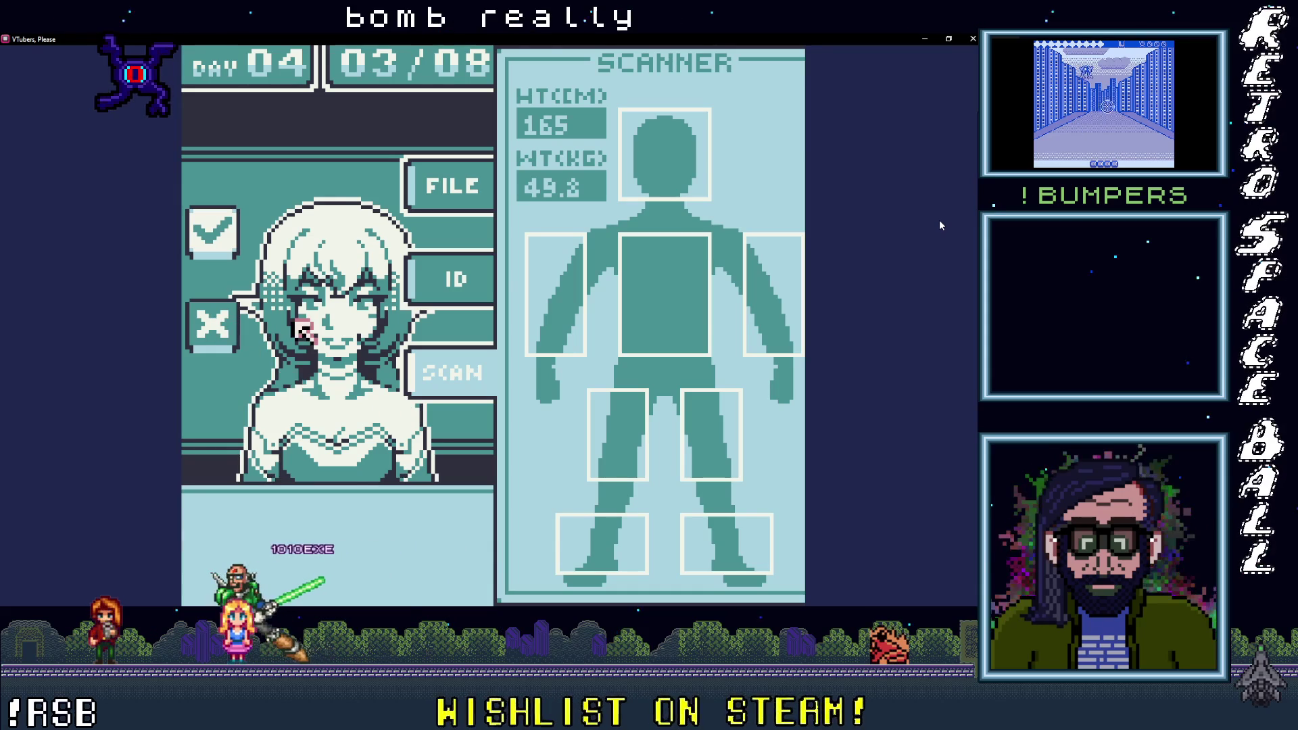
{"action": "key", "text": "Return"}
Step: Scan the fox guest's head, torso, legs and feet, then let the fox guest in
{"action": "key", "text": "Return"}
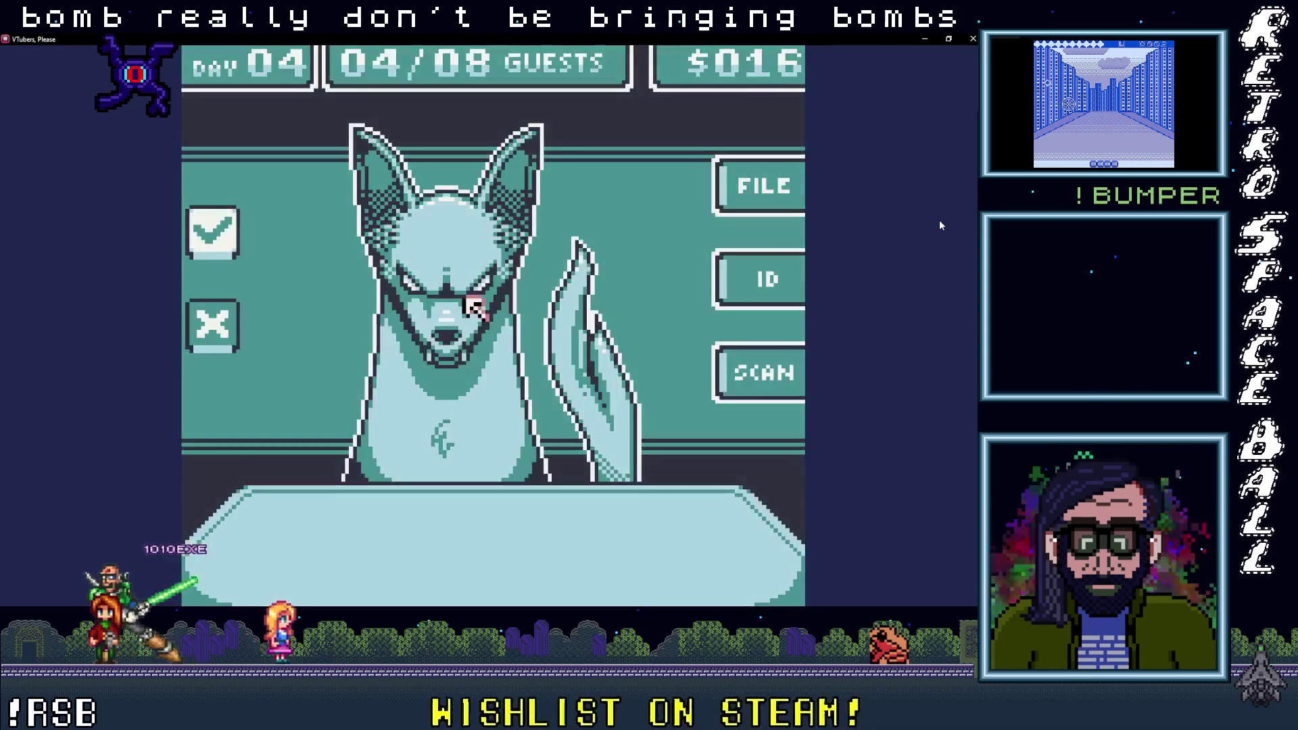
{"action": "key", "text": "Right"}
{"action": "key", "text": "Return"}
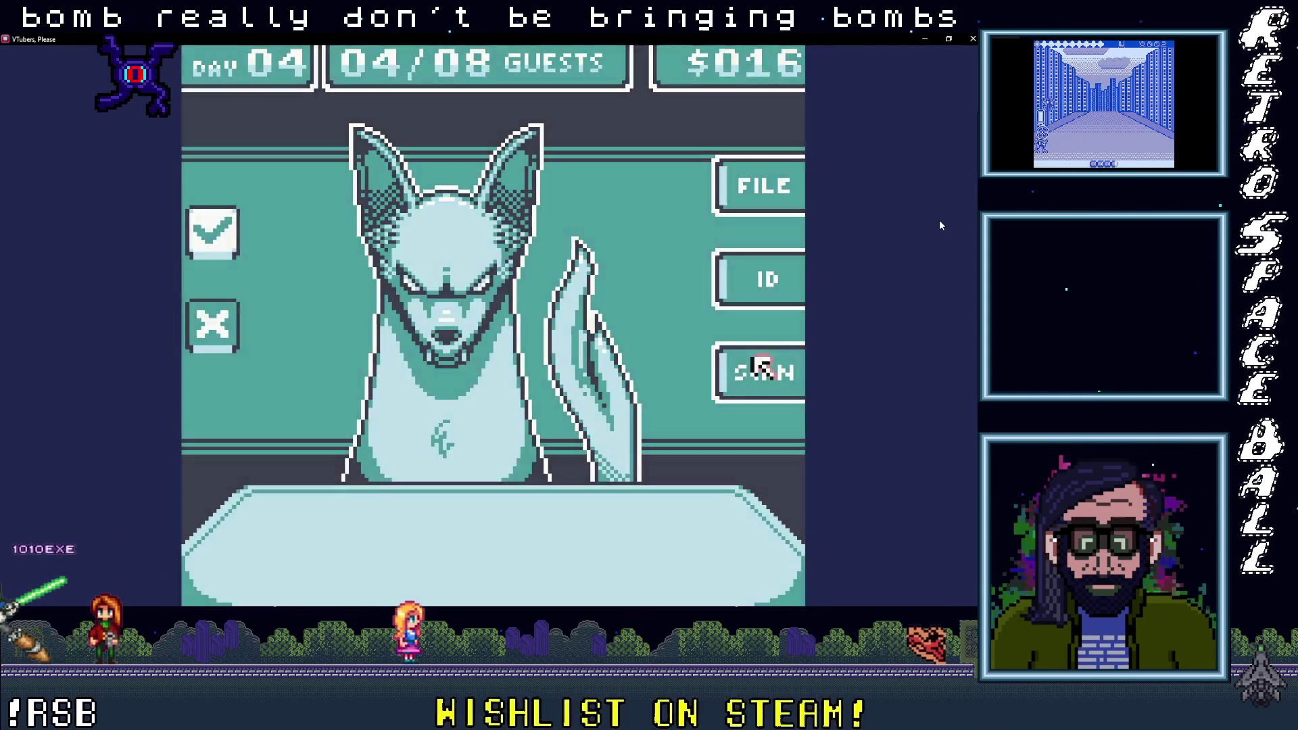
{"action": "key", "text": "Left"}
{"action": "key", "text": "Up"}
{"action": "key", "text": "Down"}
{"action": "key", "text": "Down"}
{"action": "key", "text": "Right"}
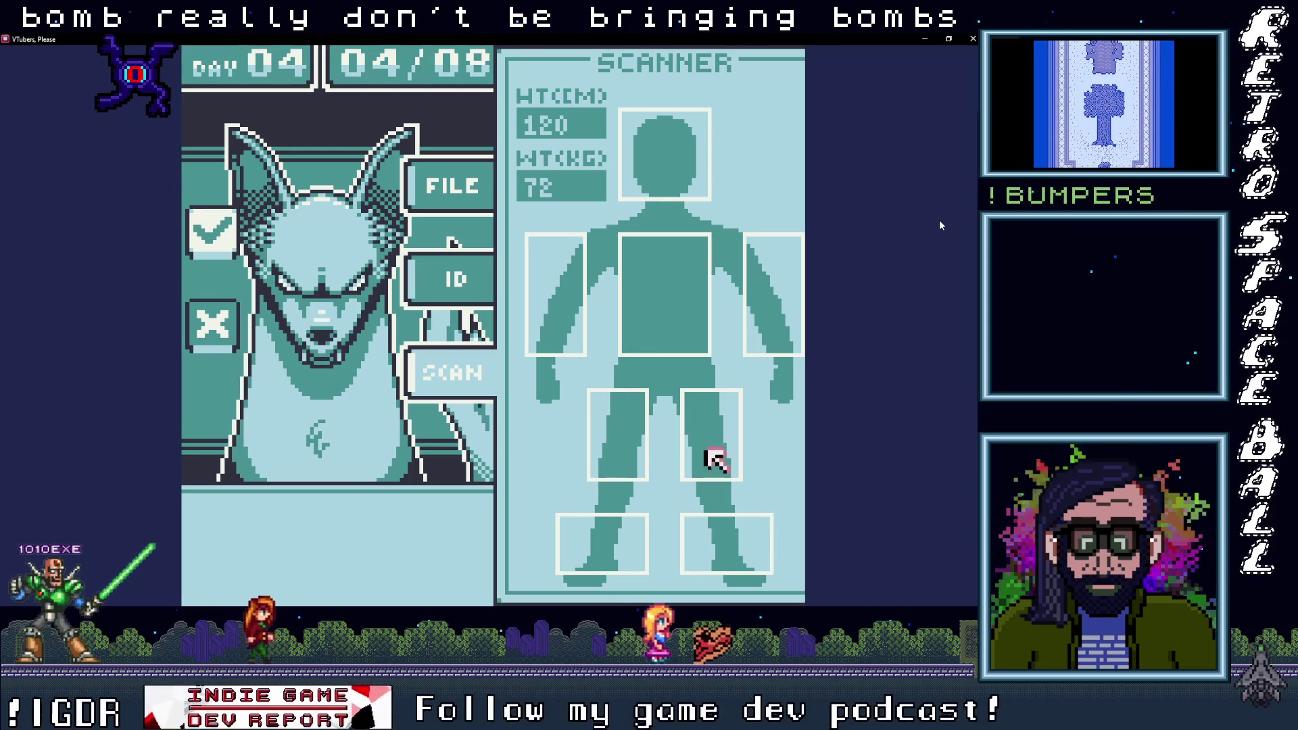
{"action": "key", "text": "Down"}
{"action": "key", "text": "Left"}
{"action": "key", "text": "Left"}
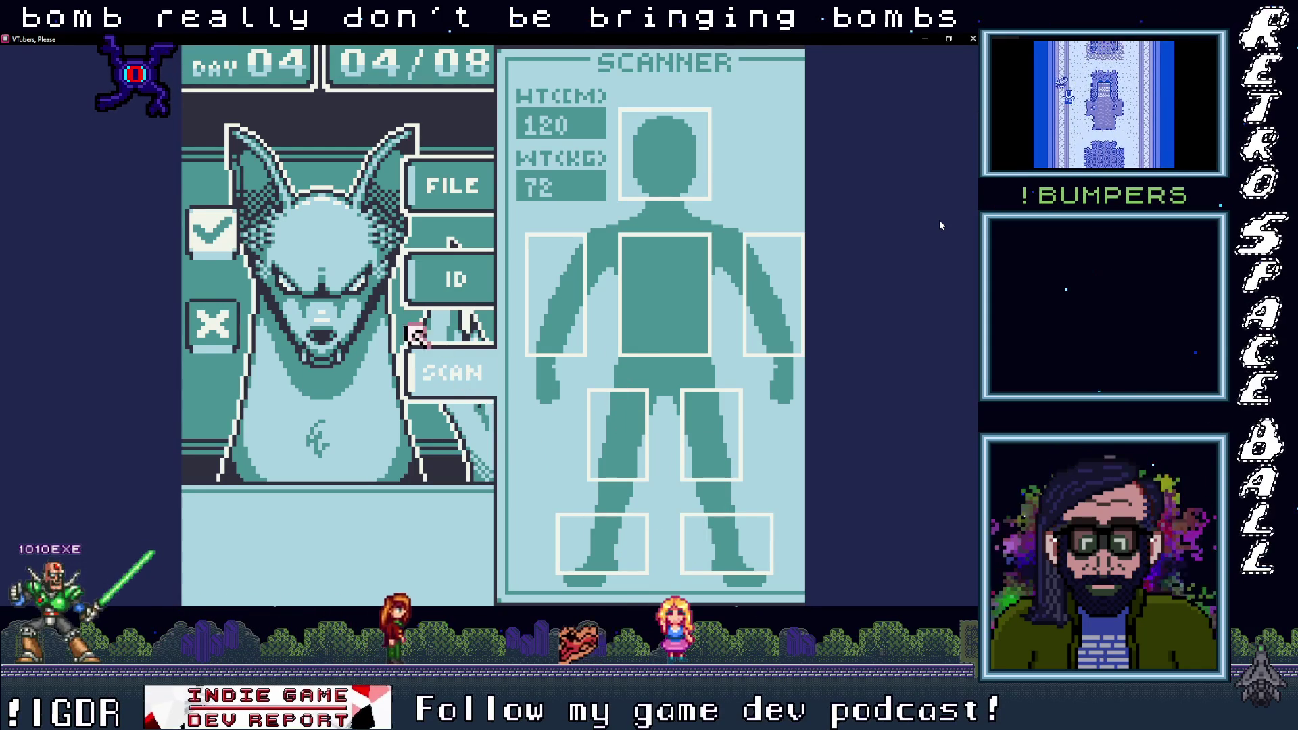
{"action": "key", "text": "Left"}
{"action": "key", "text": "Left"}
{"action": "key", "text": "z"}
{"action": "key", "text": "z"}
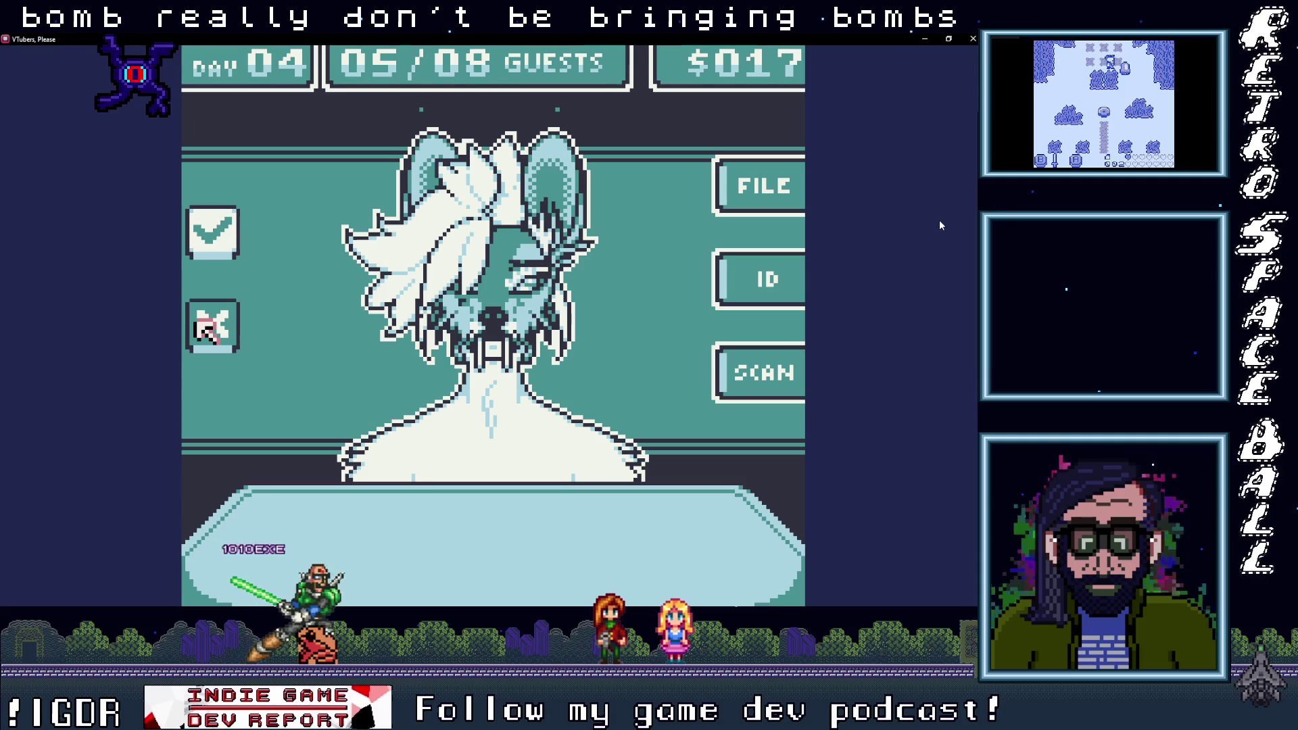
Step: Deny the next two guests after checking the second one's body scan
{"action": "key", "text": "z"}
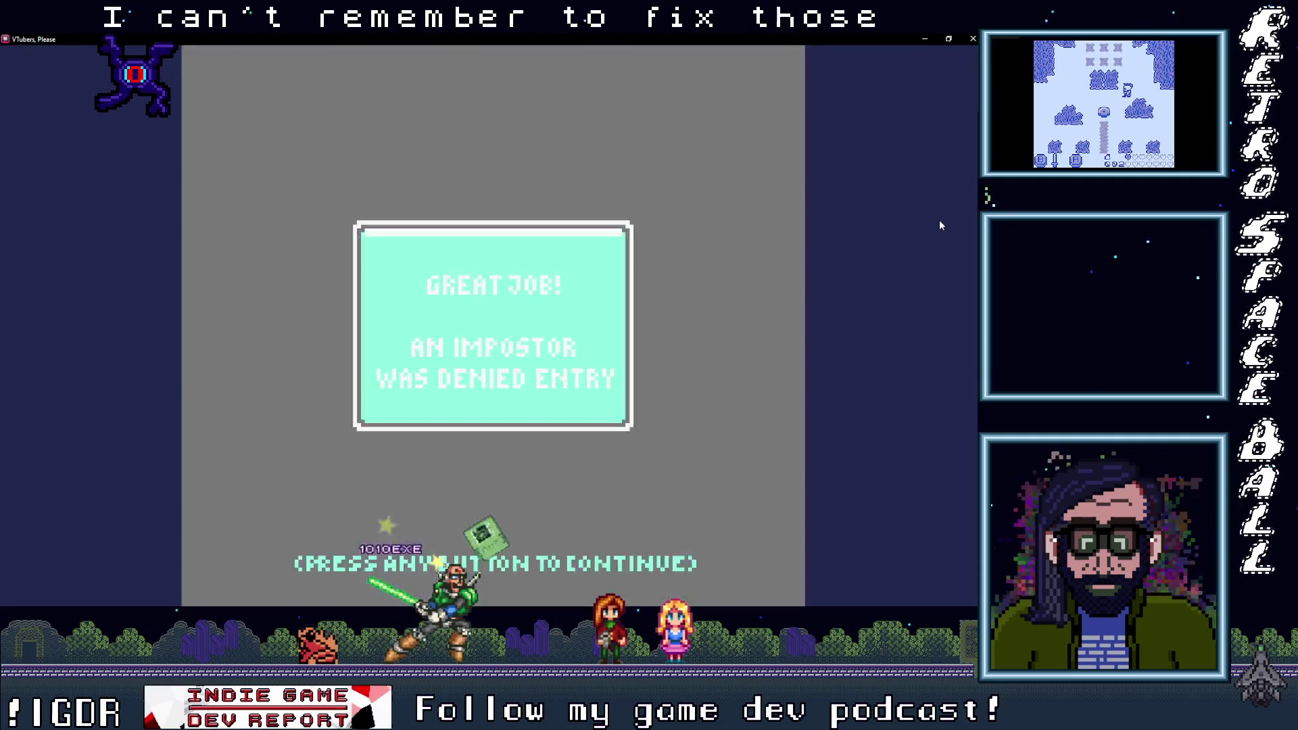
{"action": "key", "text": "z"}
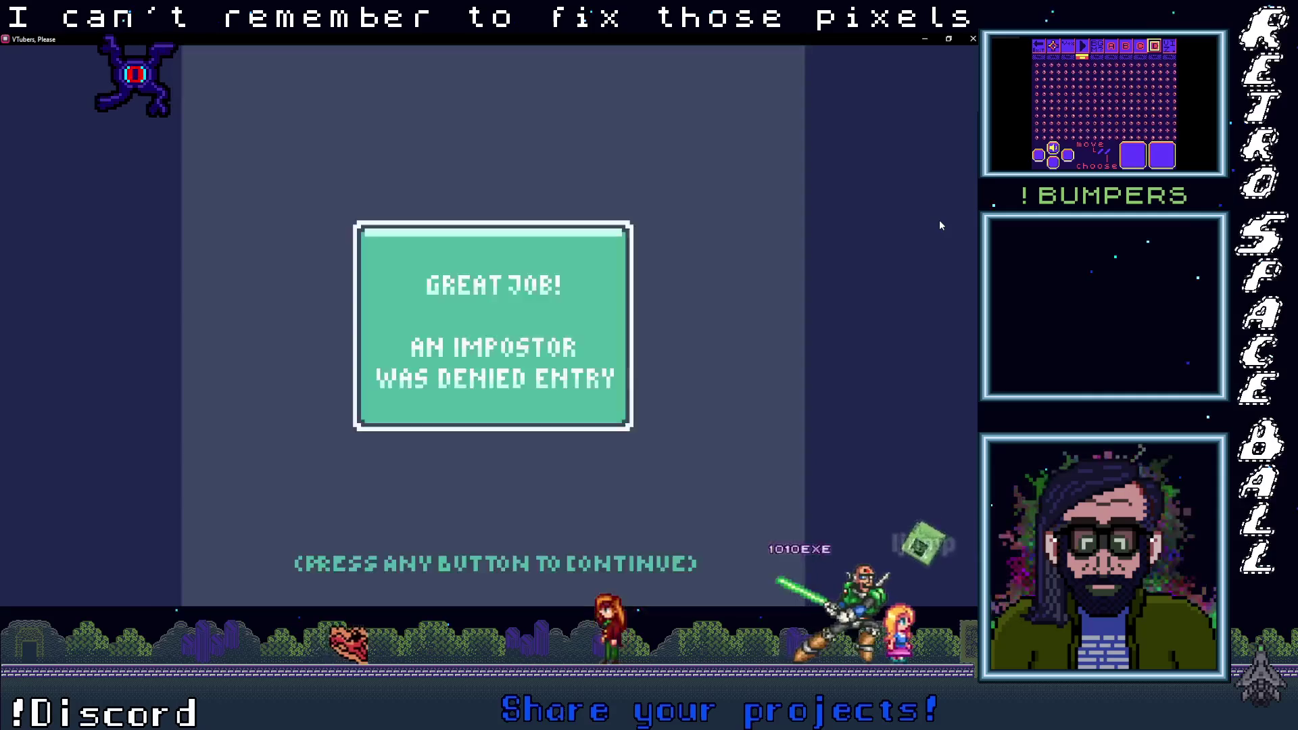
{"action": "key", "text": "space"}
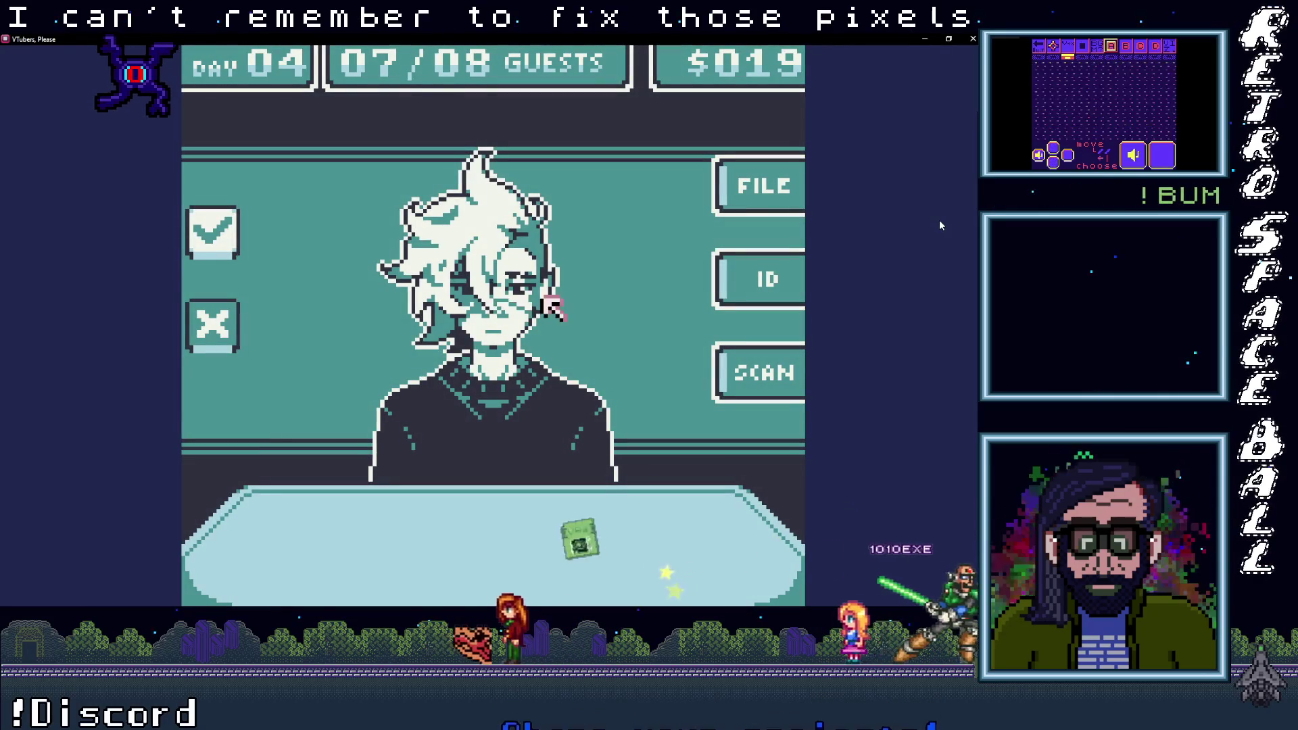
{"action": "left_click", "coordinate": [727, 372]}
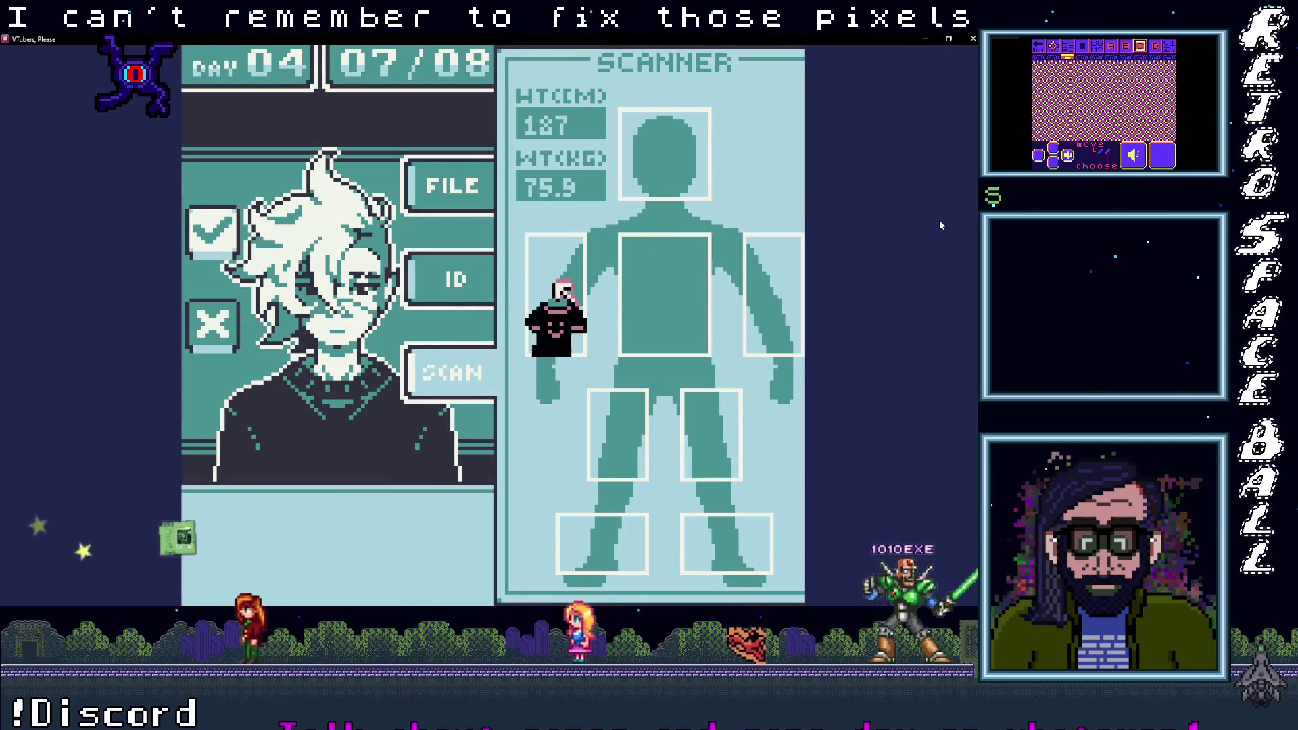
{"action": "left_click", "coordinate": [212, 324]}
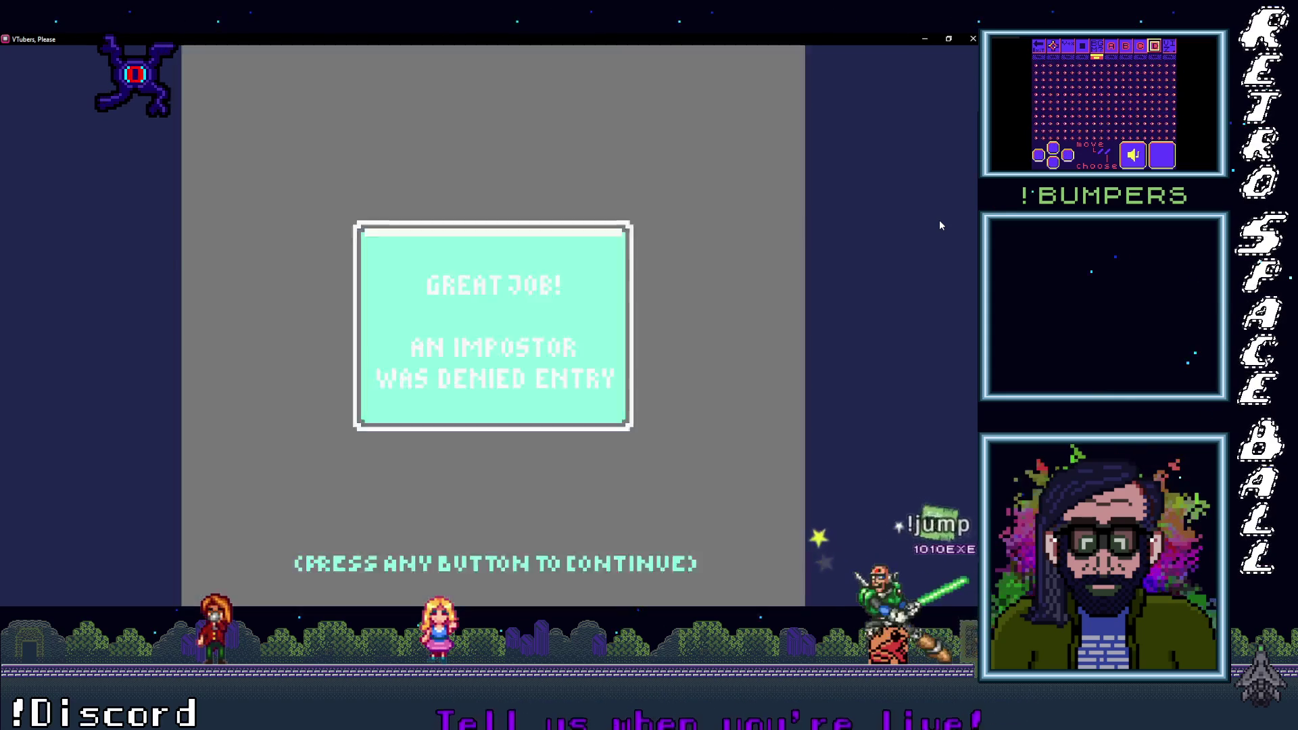
{"action": "left_click", "coordinate": [475, 307]}
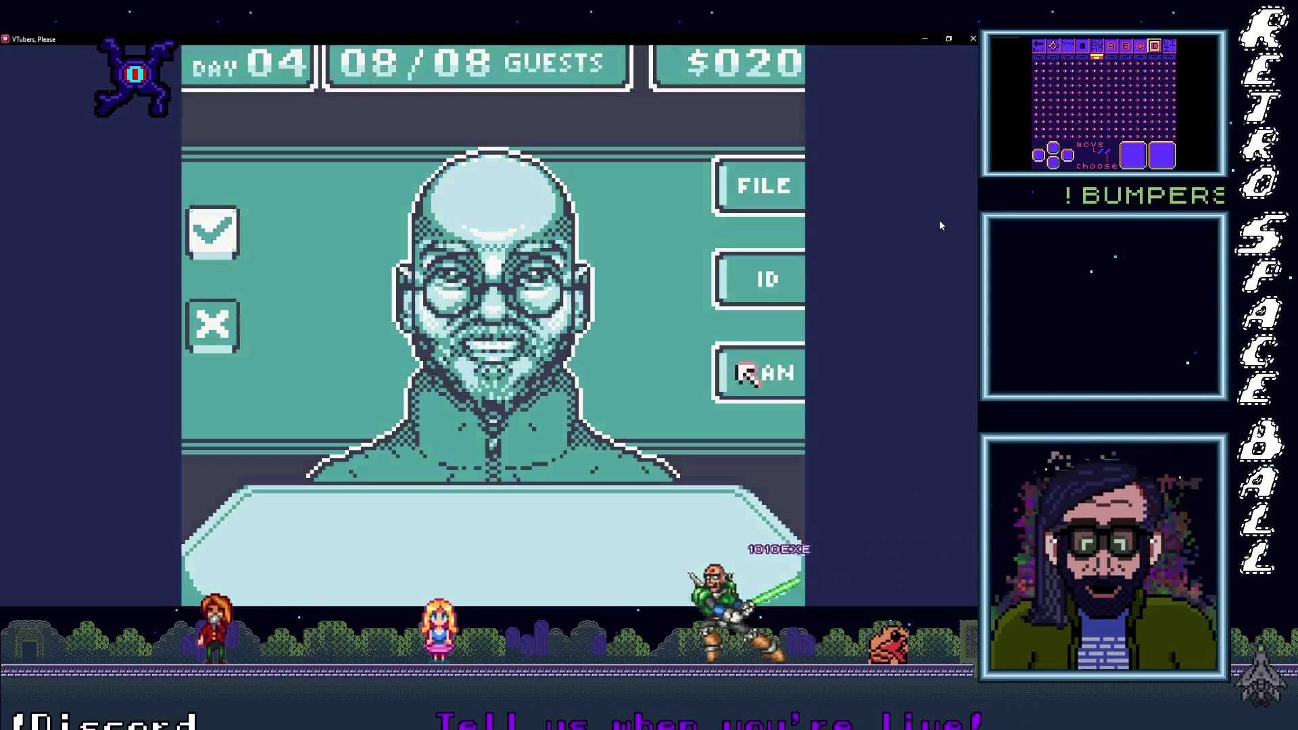
Step: Check the final guest's body scan, deny them, and continue to the Day 04 summary
{"action": "left_click", "coordinate": [747, 371]}
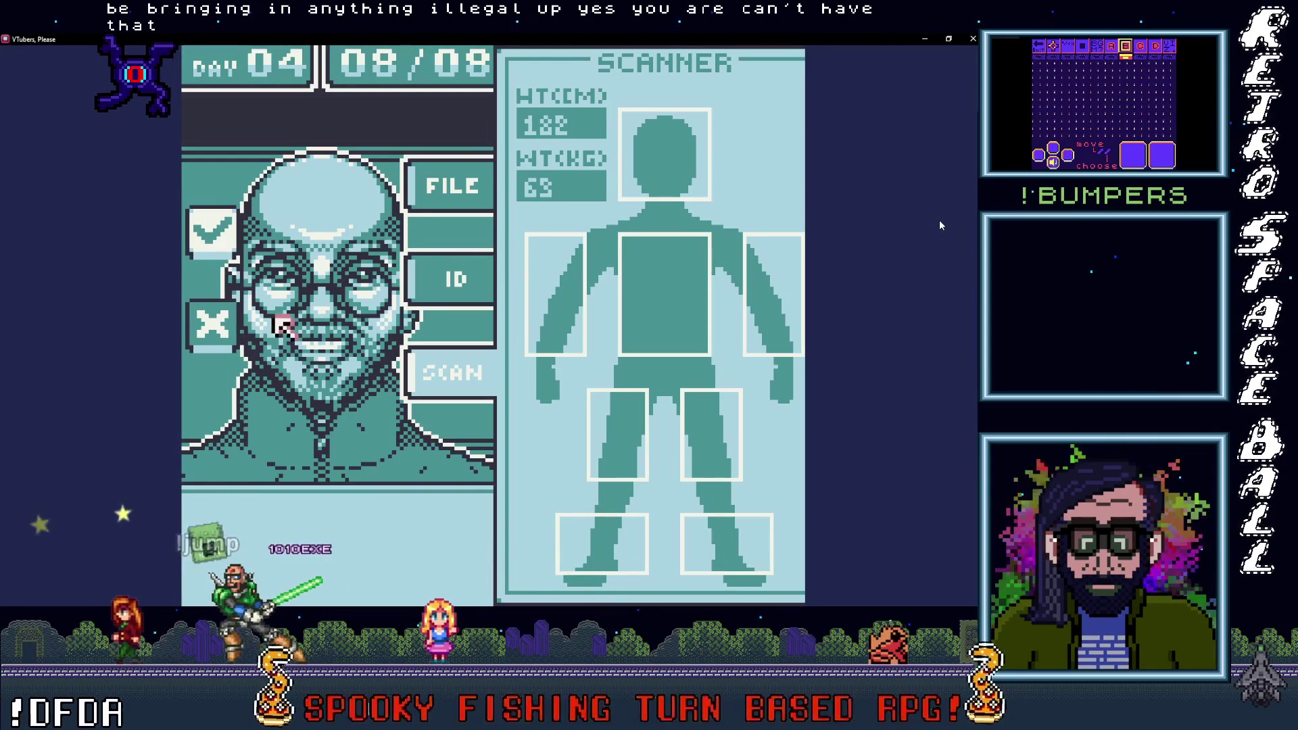
{"action": "key", "text": "Return"}
{"action": "key", "text": "Return"}
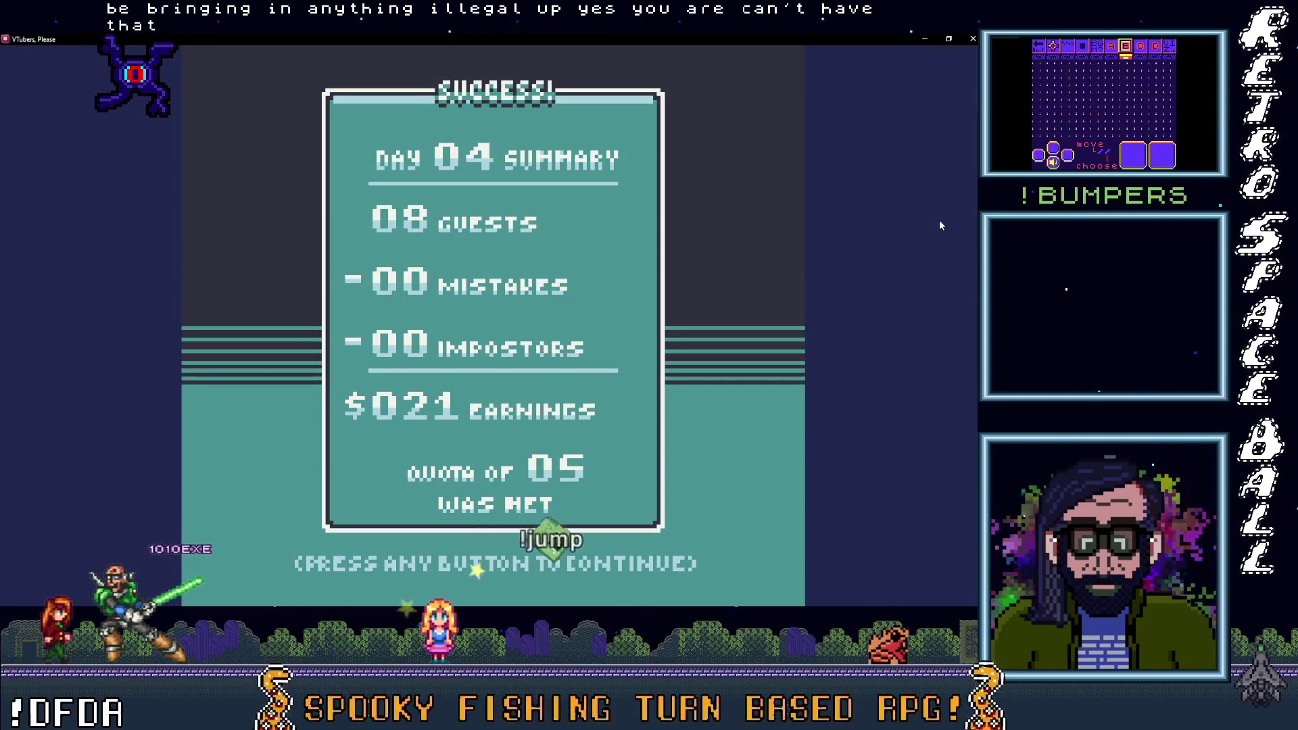
{"action": "key", "text": "Return"}
Step: Start day 5, pass the first guest after an arm scan, and deny the hooded guest and the next
{"action": "key", "text": "Return"}
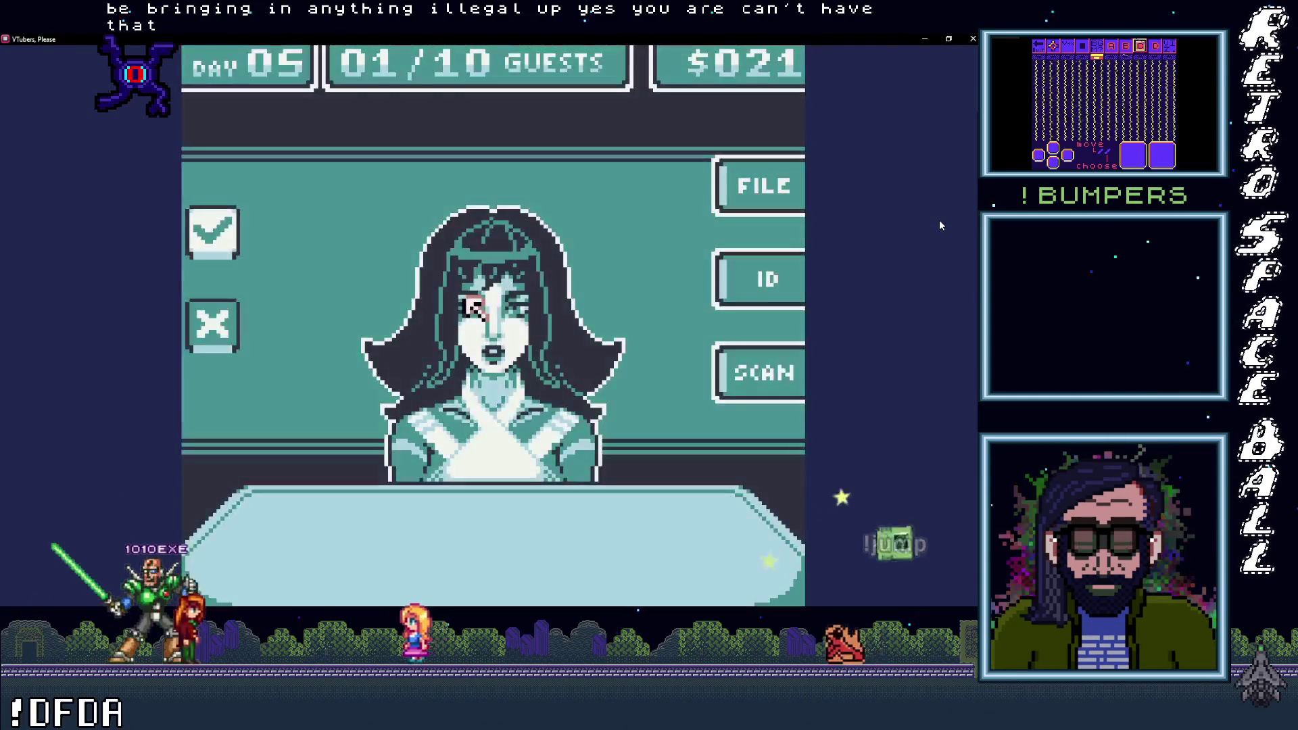
{"action": "key", "text": "Return"}
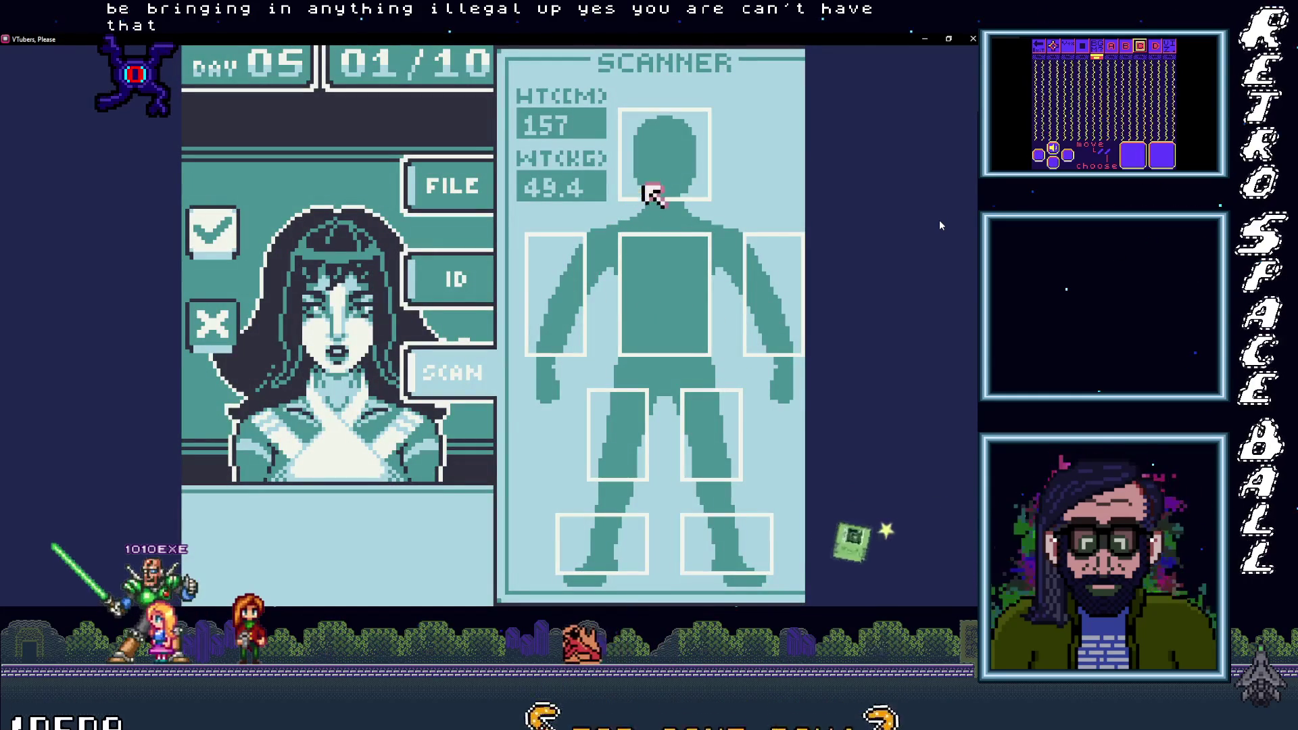
{"action": "key", "text": "Left"}
{"action": "key", "text": "Down"}
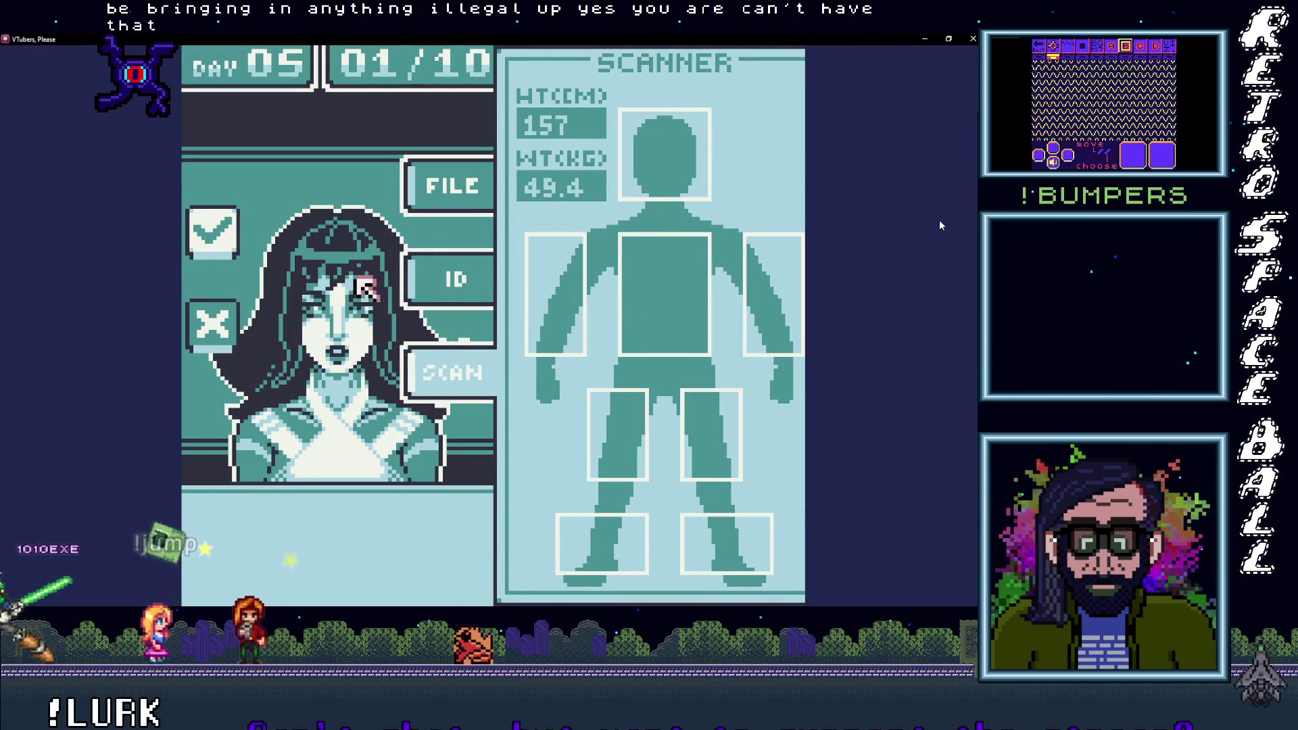
{"action": "key", "text": "space"}
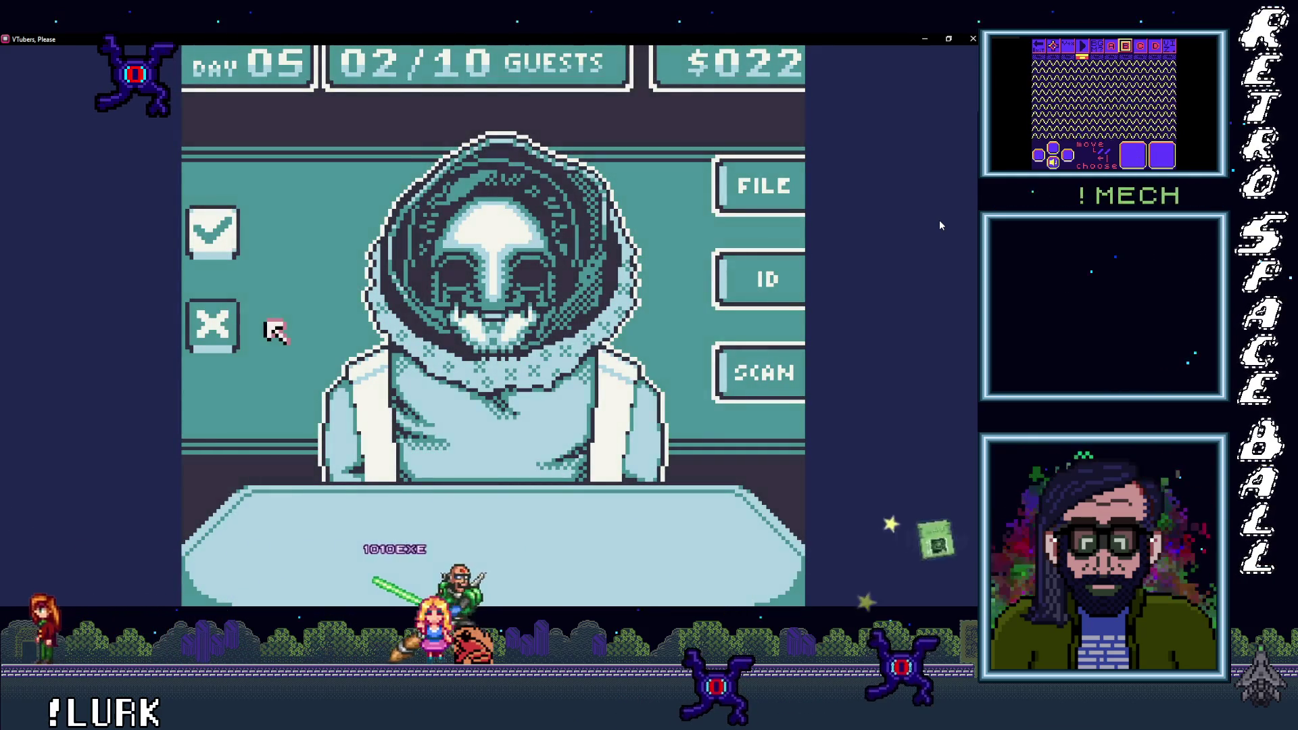
{"action": "key", "text": "space"}
{"action": "key", "text": "space"}
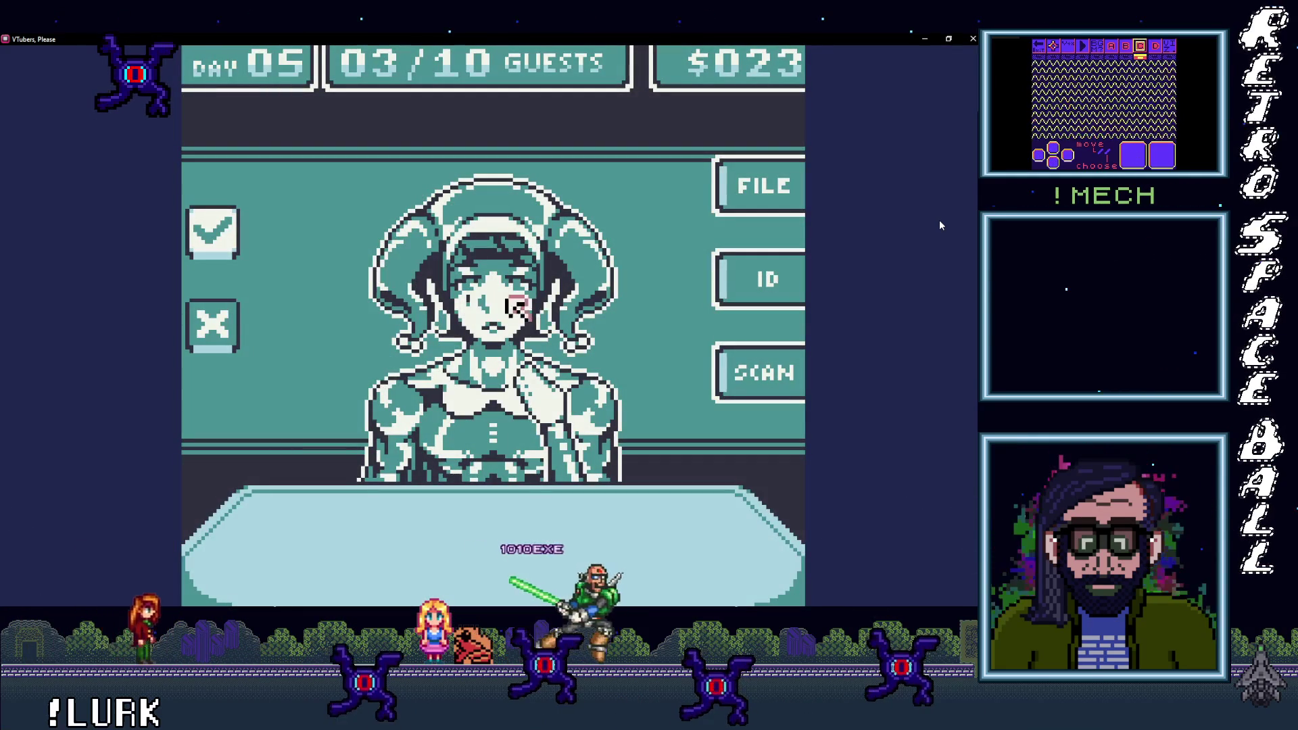
{"action": "key", "text": "space"}
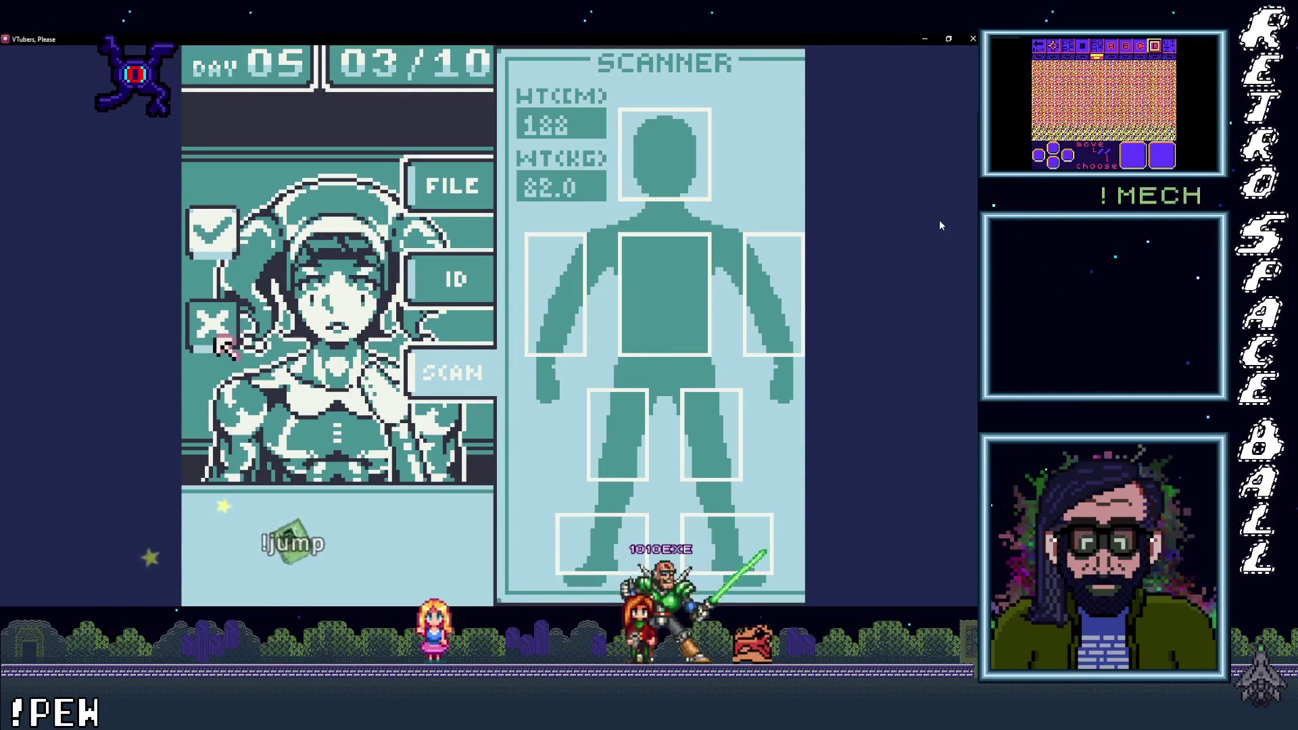
{"action": "key", "text": "space"}
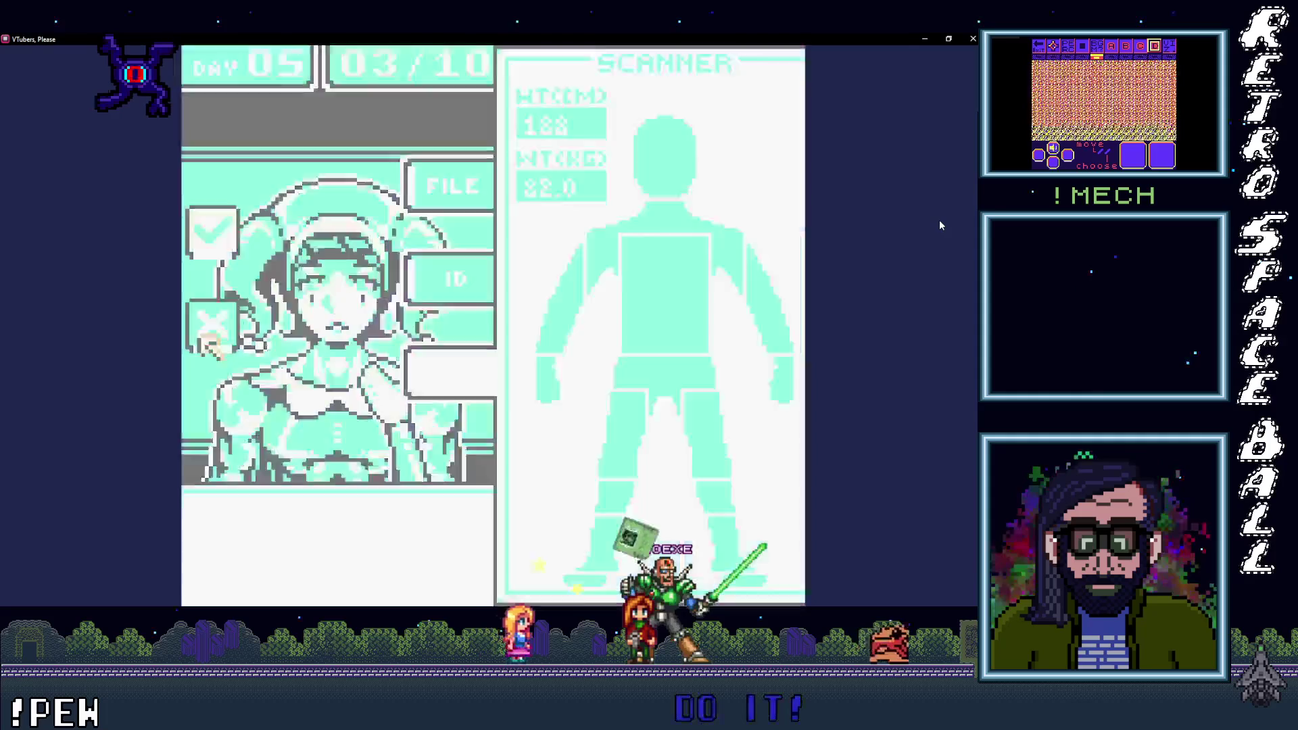
{"action": "key", "text": "space"}
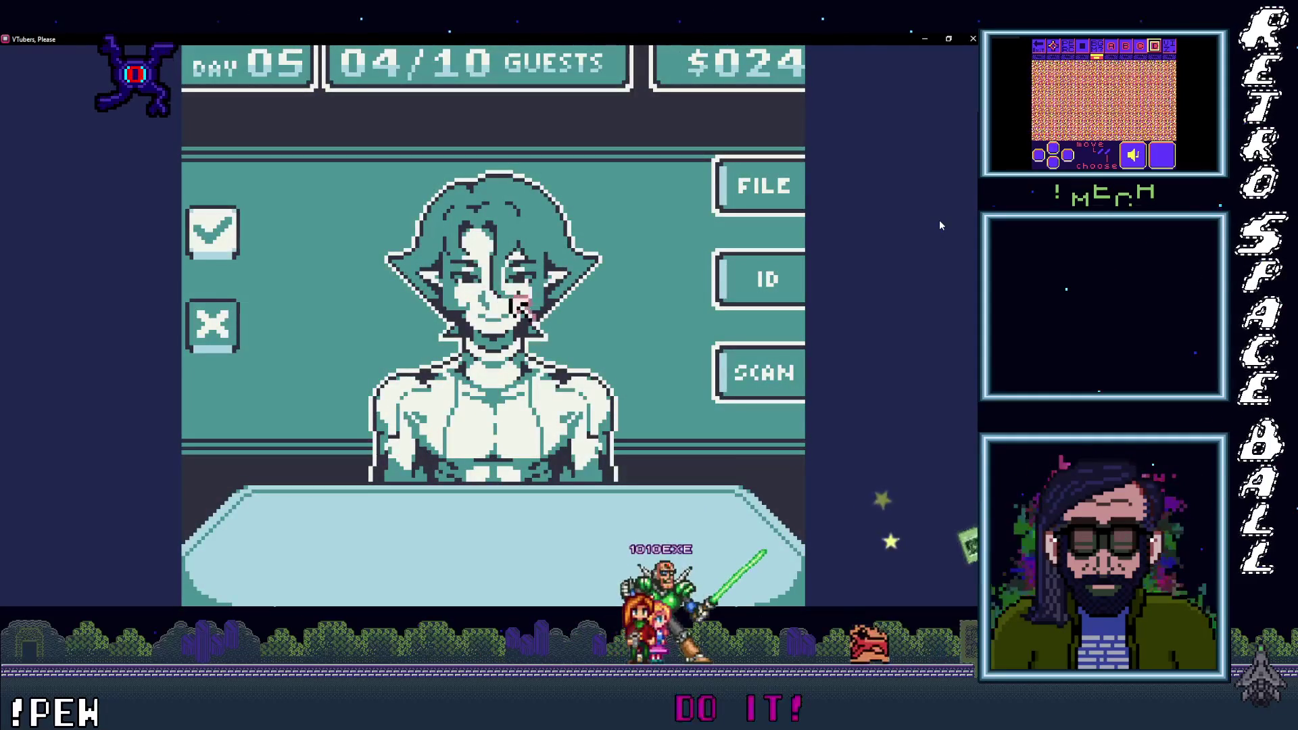
Step: Check the fourth guest's scan, ID and file, then approve them
{"action": "key", "text": "space"}
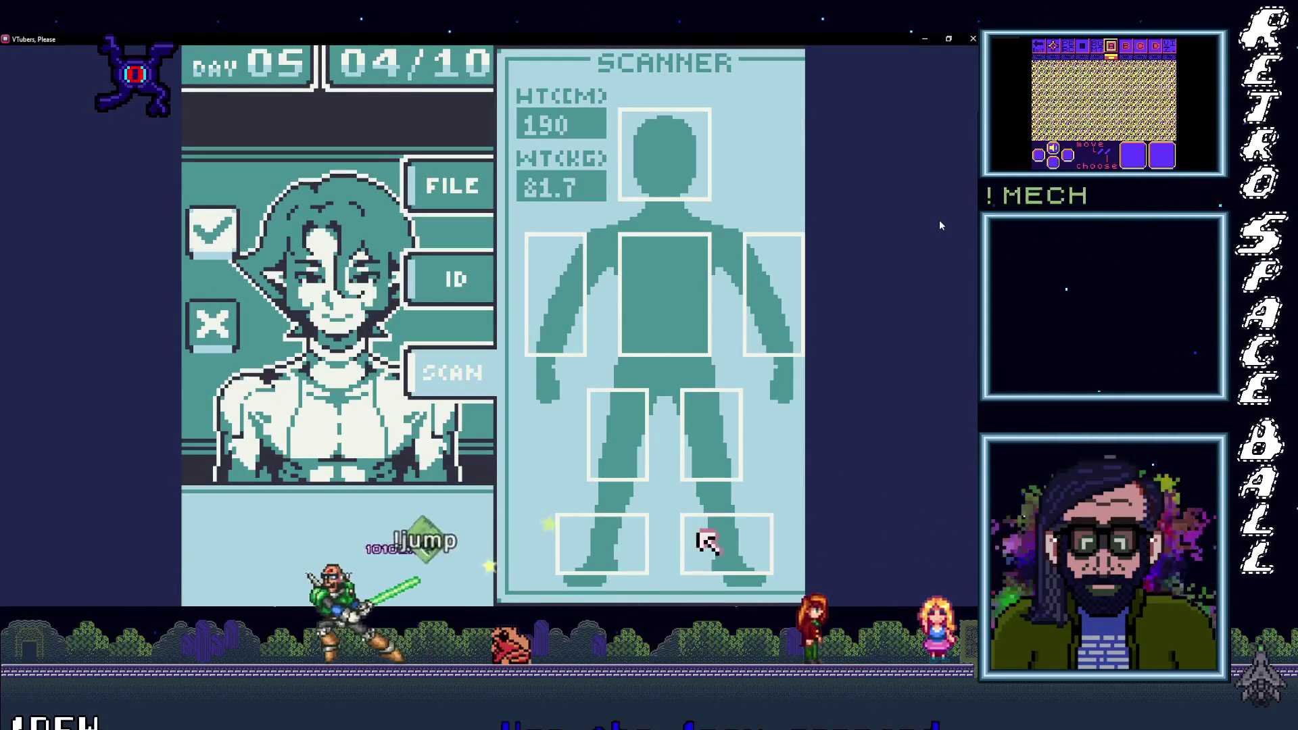
{"action": "key", "text": "space"}
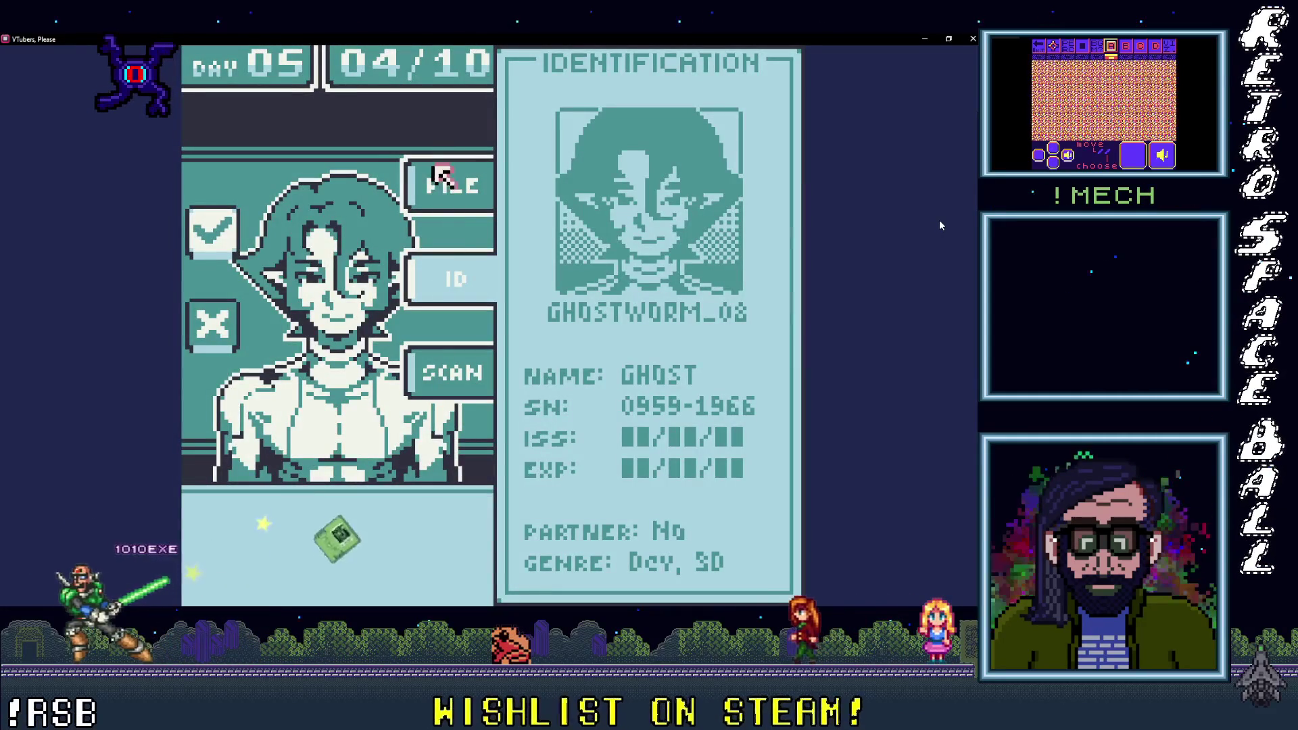
{"action": "key", "text": "space"}
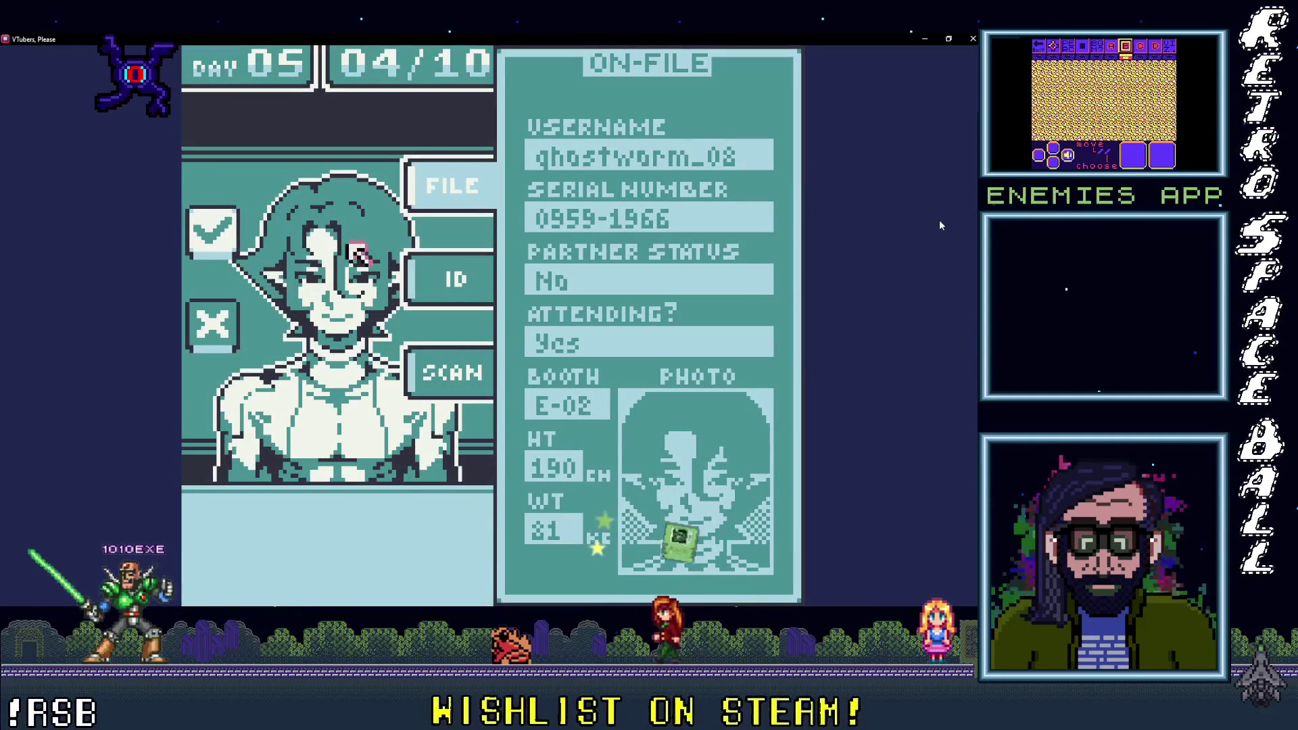
{"action": "key", "text": "space"}
{"action": "key", "text": "space"}
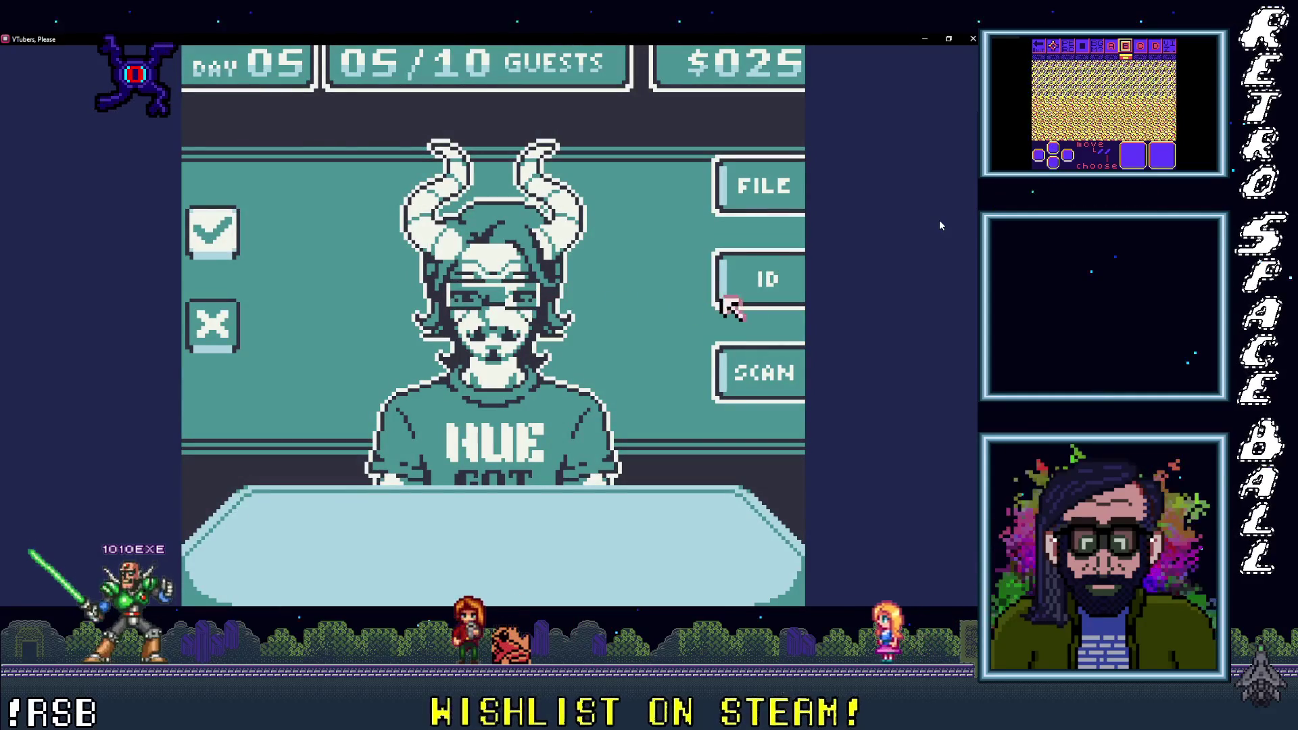
Step: Inspect the horned guest's ID, file record and body scan, rechecking the ID and file
{"action": "key", "text": "space"}
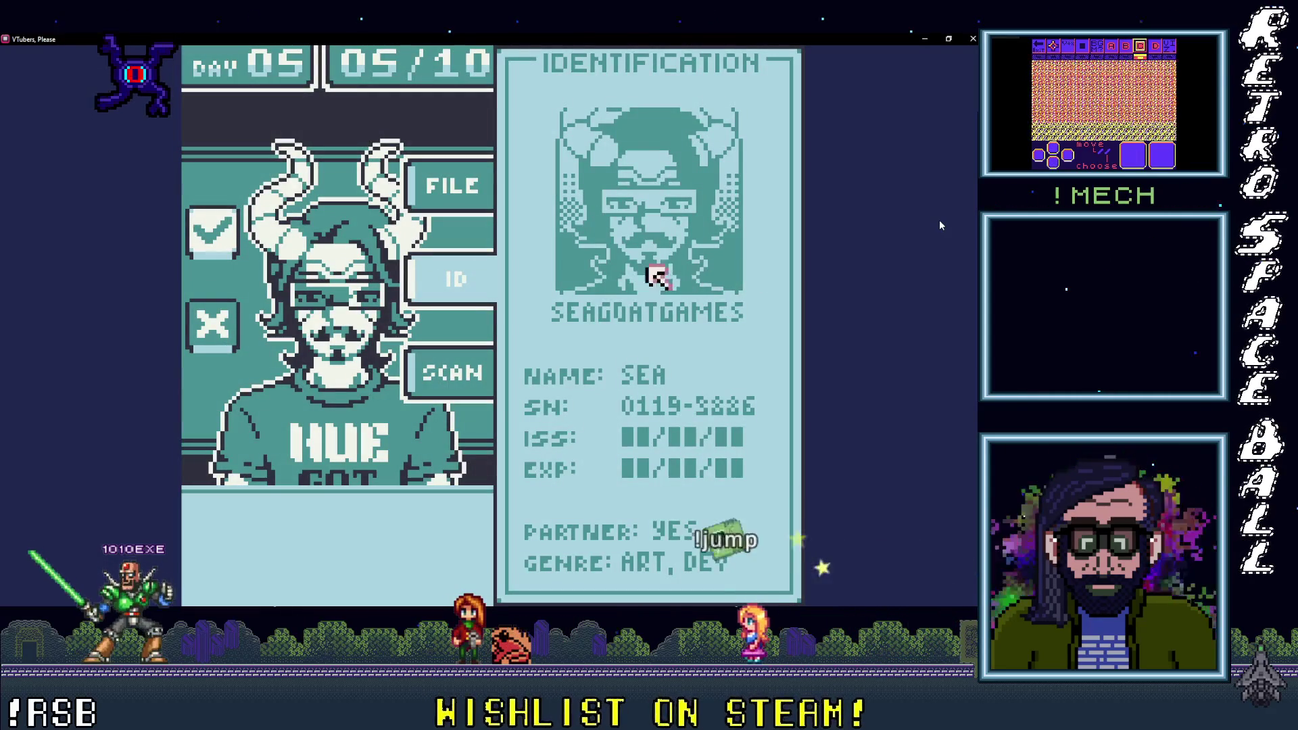
{"action": "key", "text": "space"}
{"action": "key", "text": "Down"}
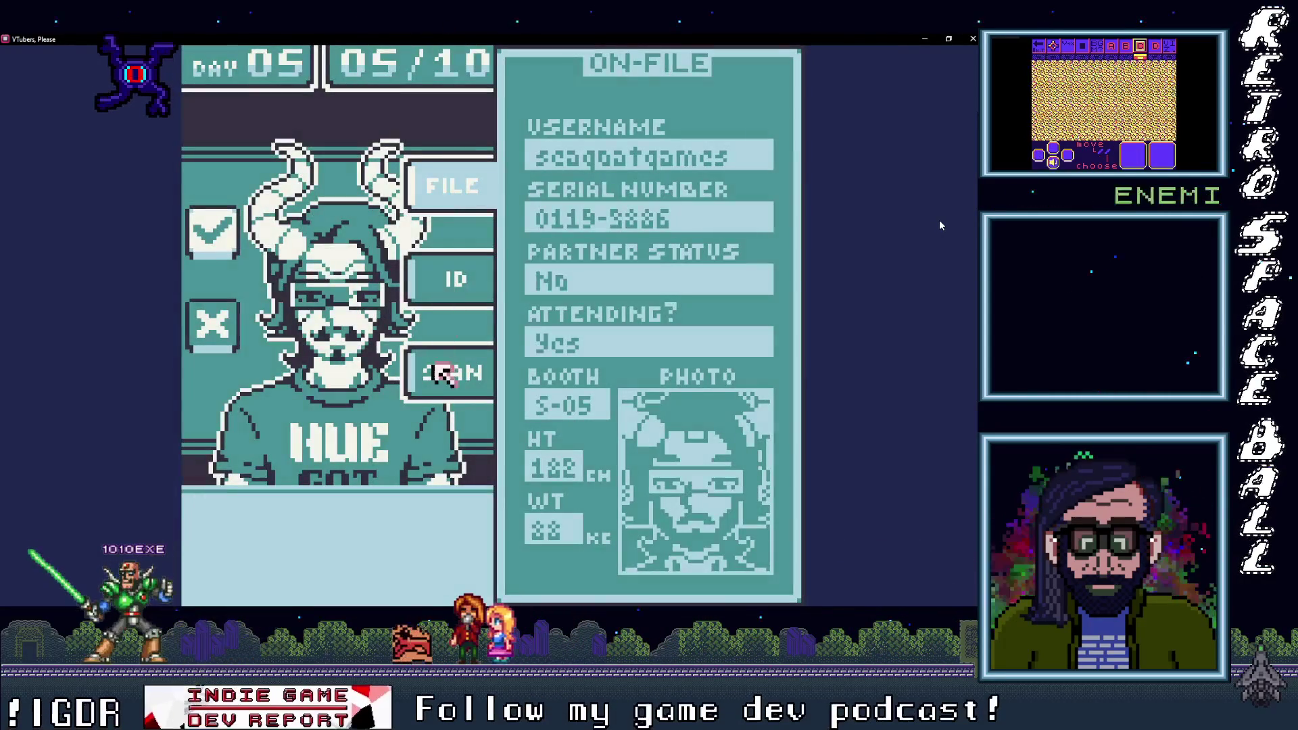
{"action": "key", "text": "space"}
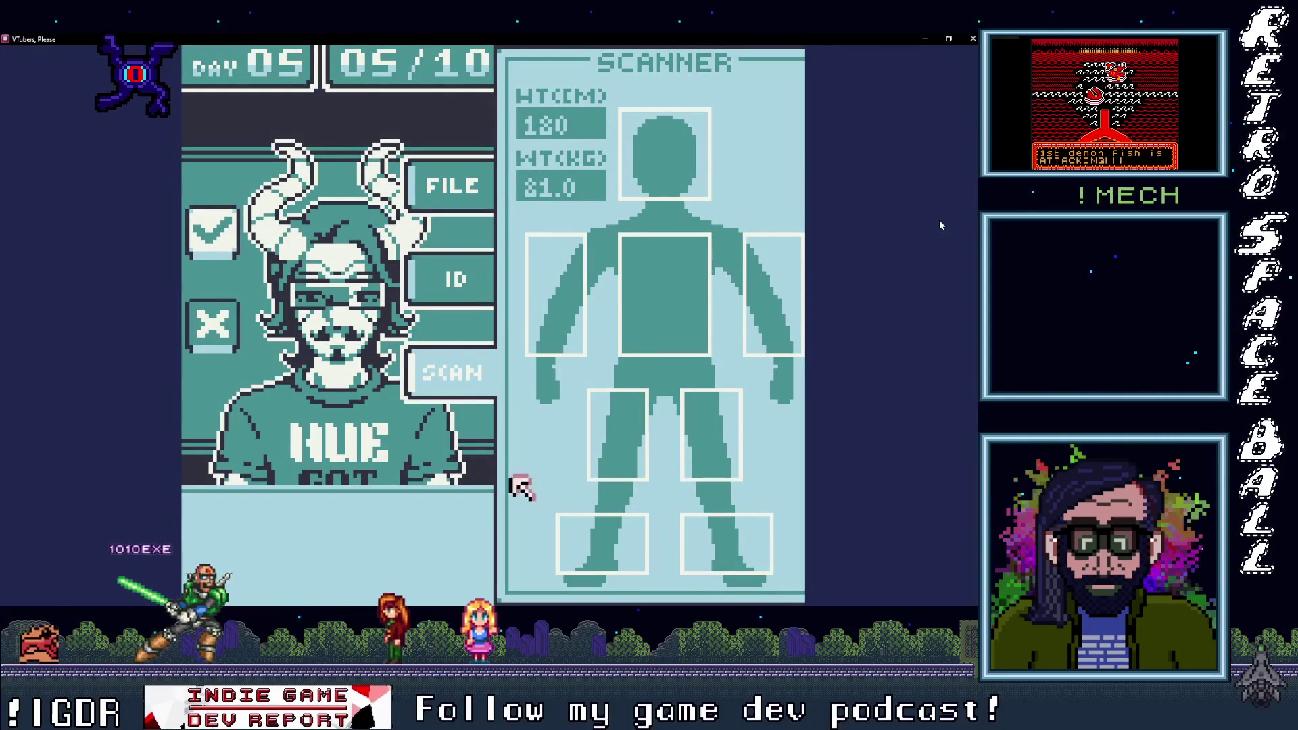
{"action": "key", "text": "Up"}
{"action": "key", "text": "space"}
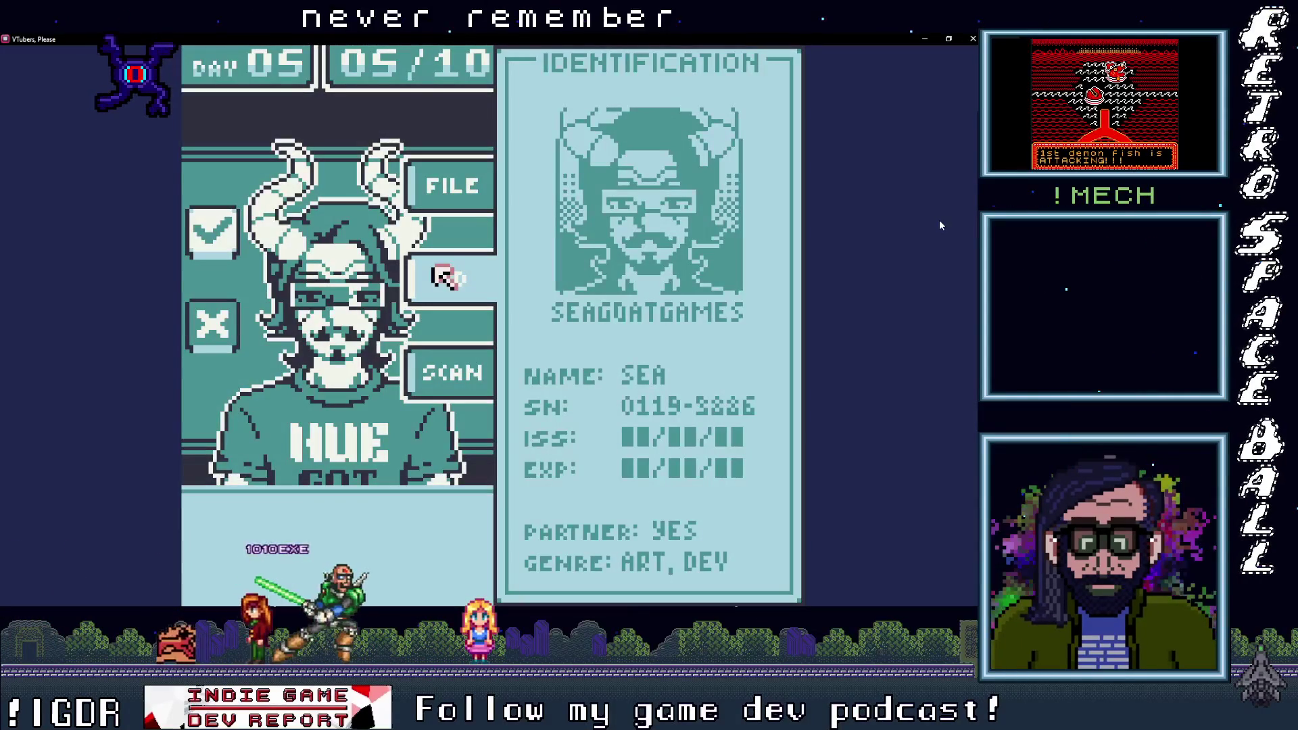
{"action": "key", "text": "Up"}
{"action": "key", "text": "space"}
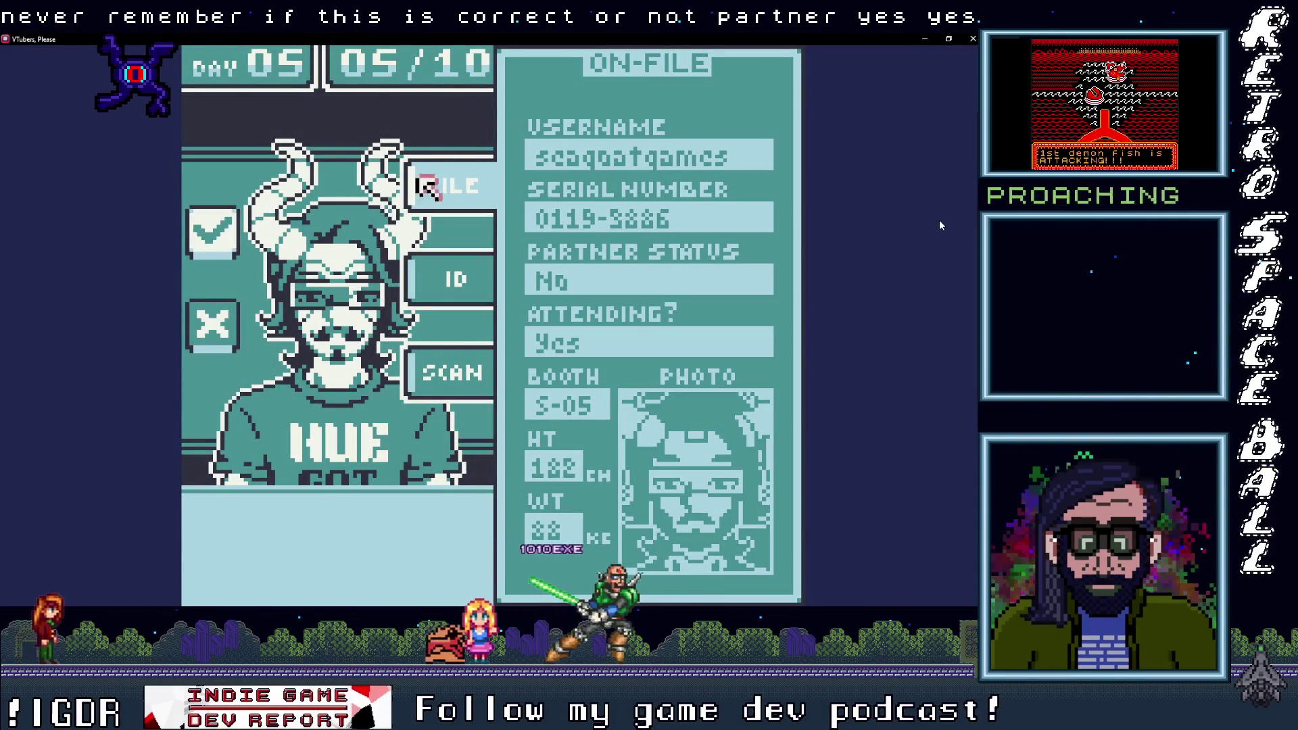
{"action": "key", "text": "Escape"}
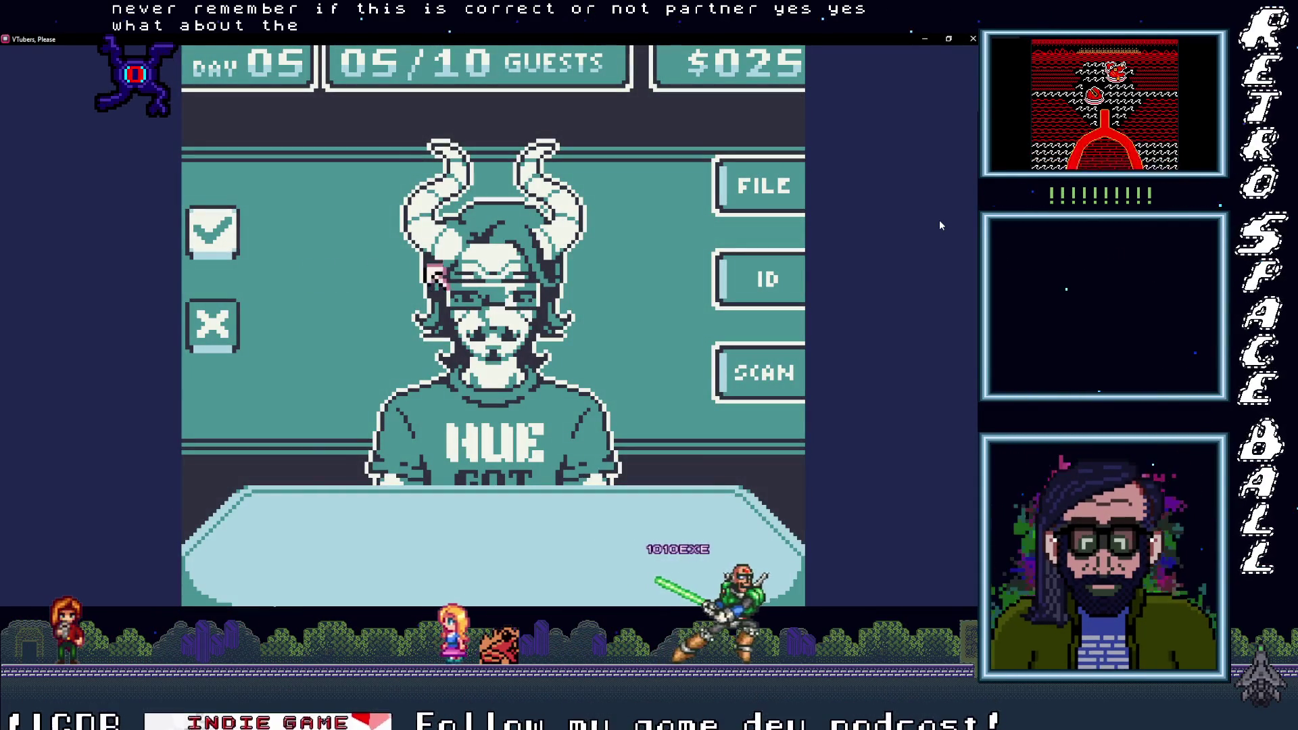
Step: Ask the horned guest 'Booth number?', admit them as an impostor, and bring in guest 06
{"action": "key", "text": "space"}
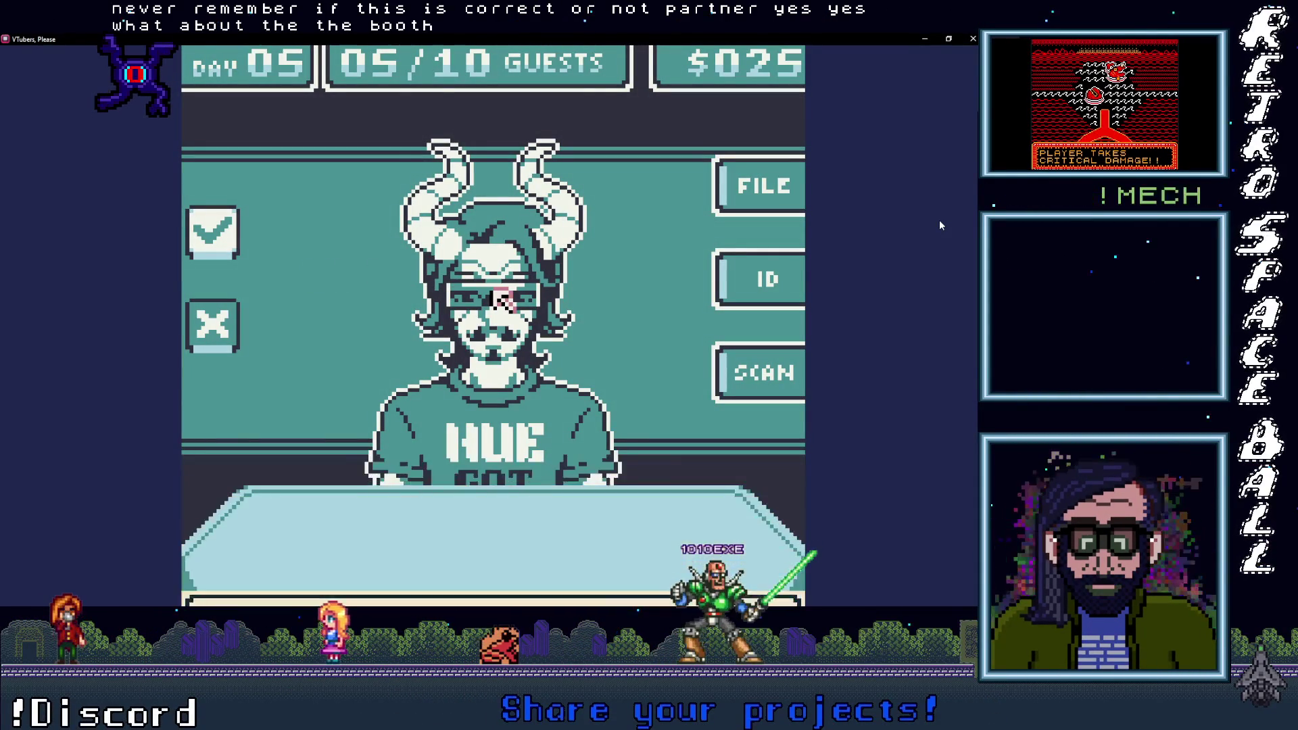
{"action": "key", "text": "space"}
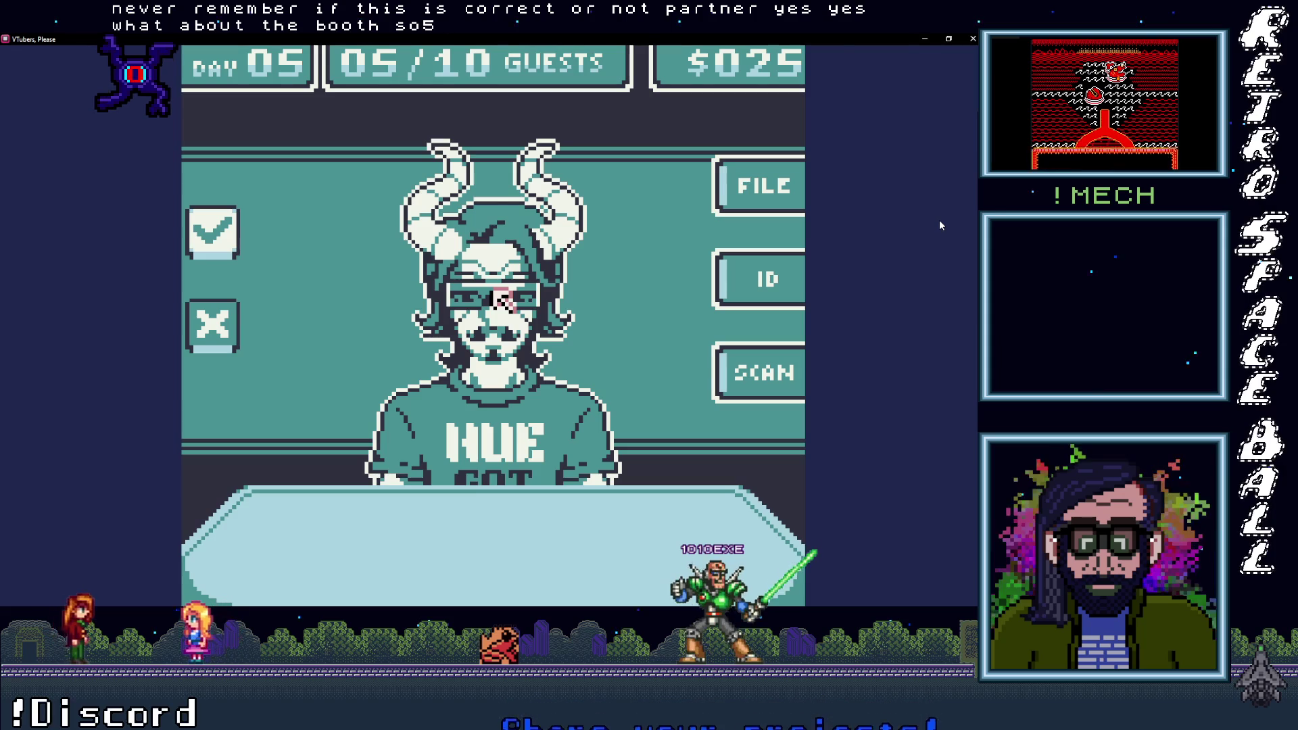
{"action": "key", "text": "space"}
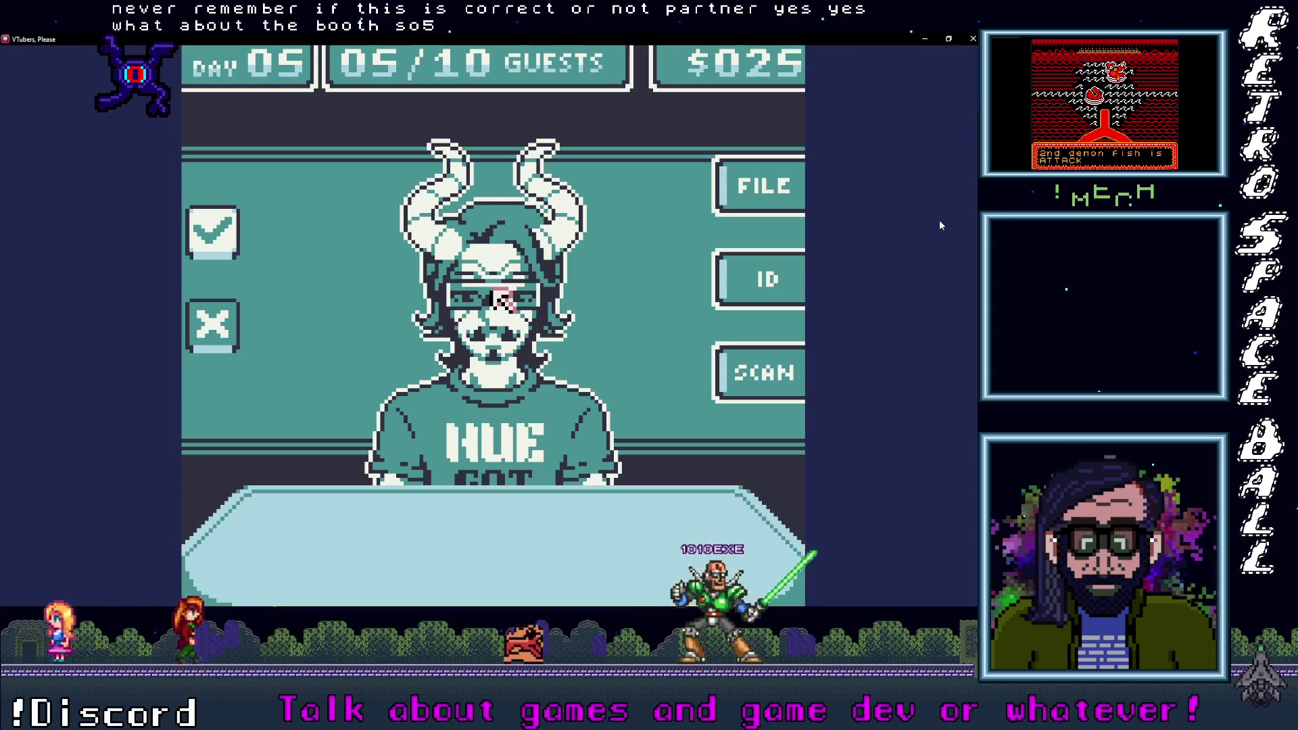
{"action": "key", "text": "Up"}
{"action": "key", "text": "space"}
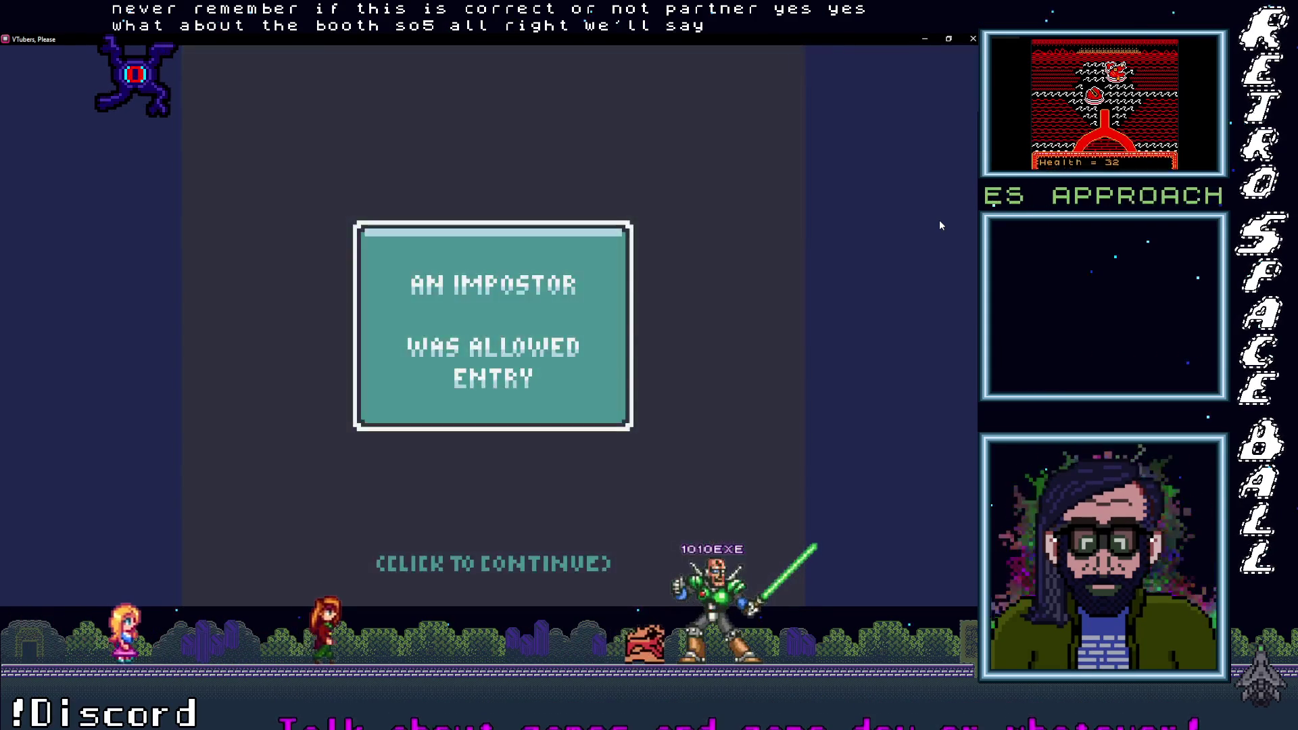
{"action": "key", "text": "space"}
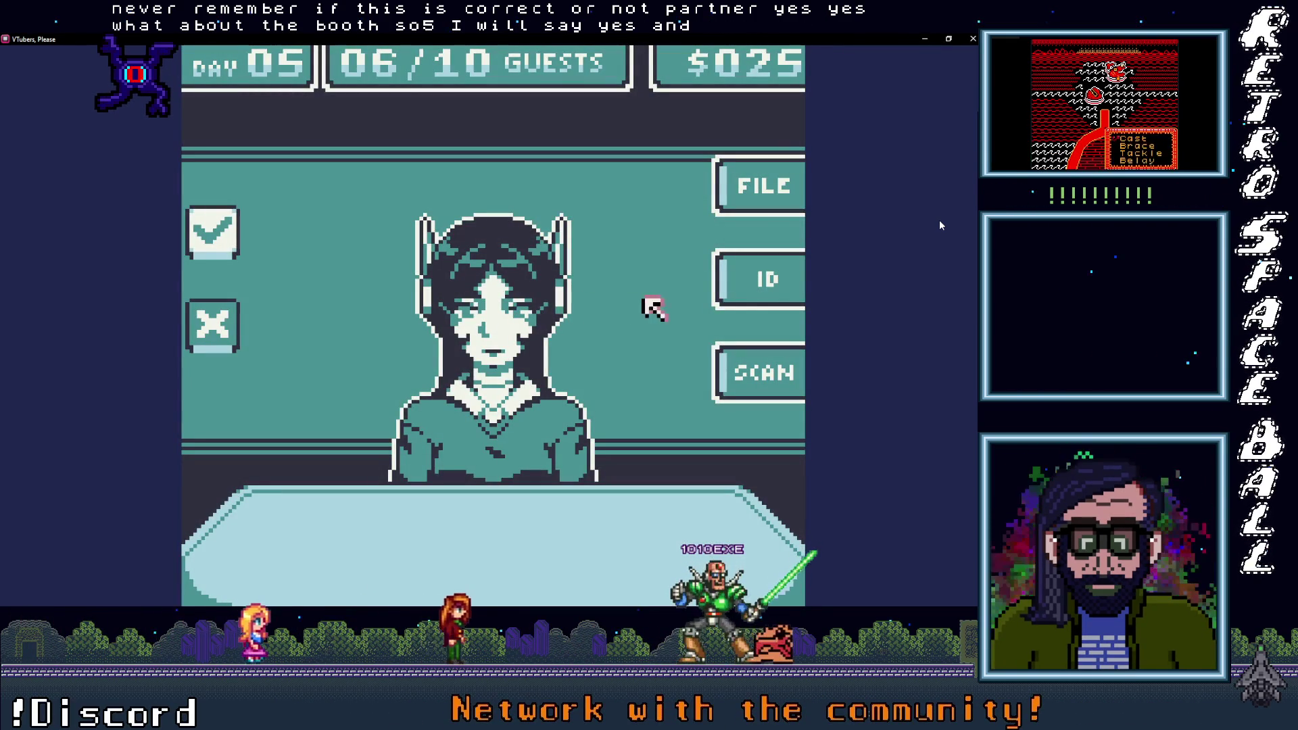
Step: Check the sixth guest's ID, file and body scan, then approve their entry
{"action": "key", "text": "space"}
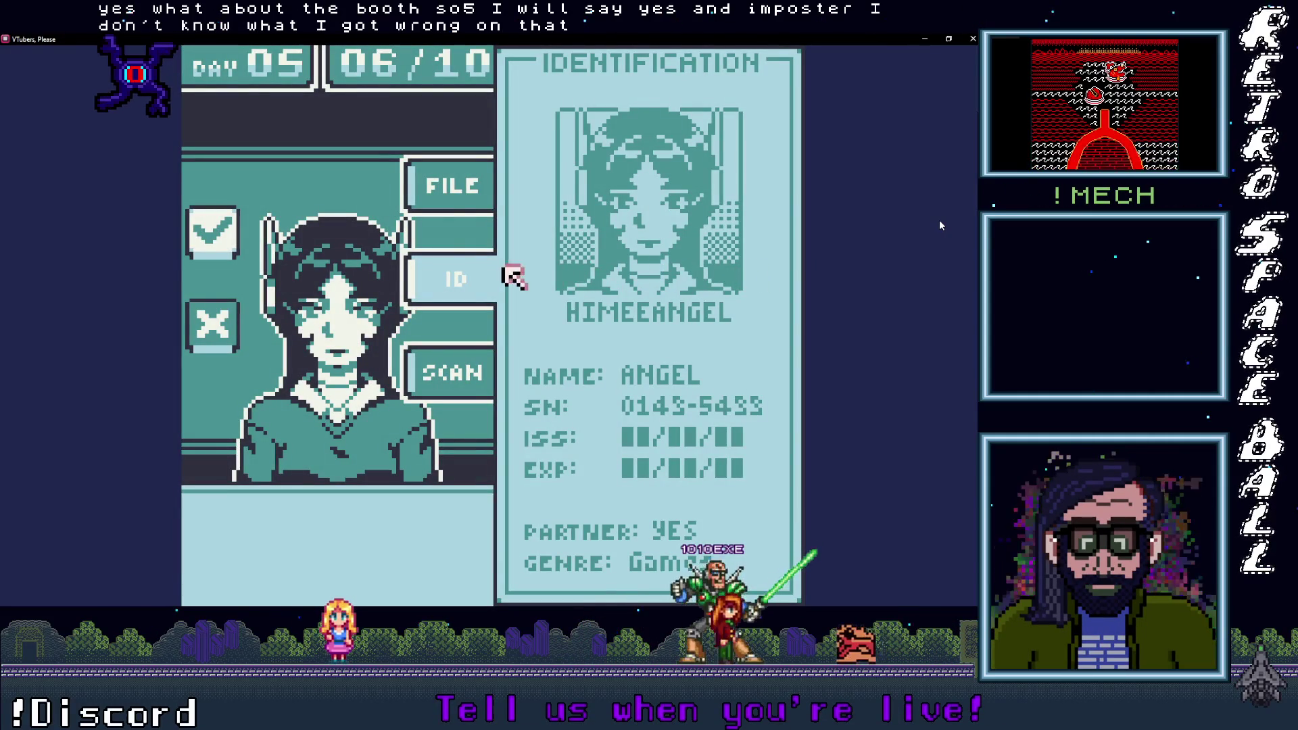
{"action": "key", "text": "space"}
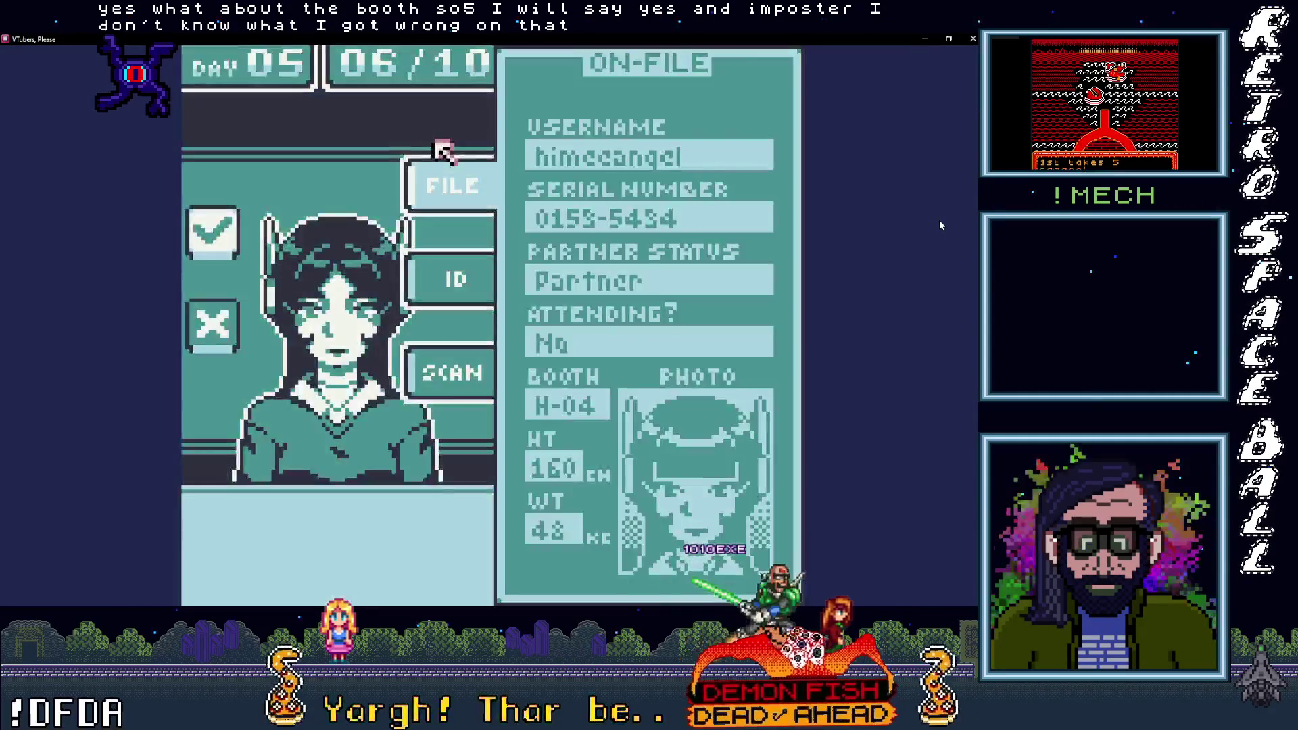
{"action": "key", "text": "Down"}
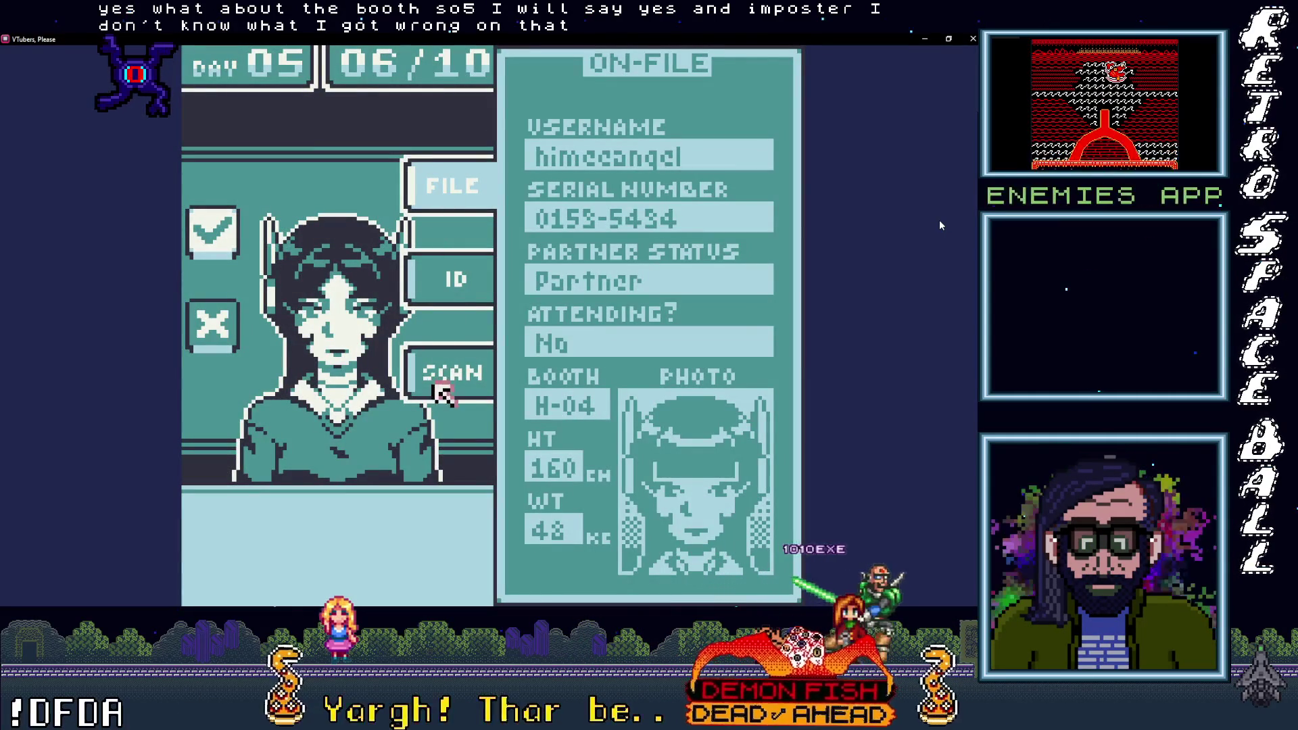
{"action": "left_click", "coordinate": [440, 278]}
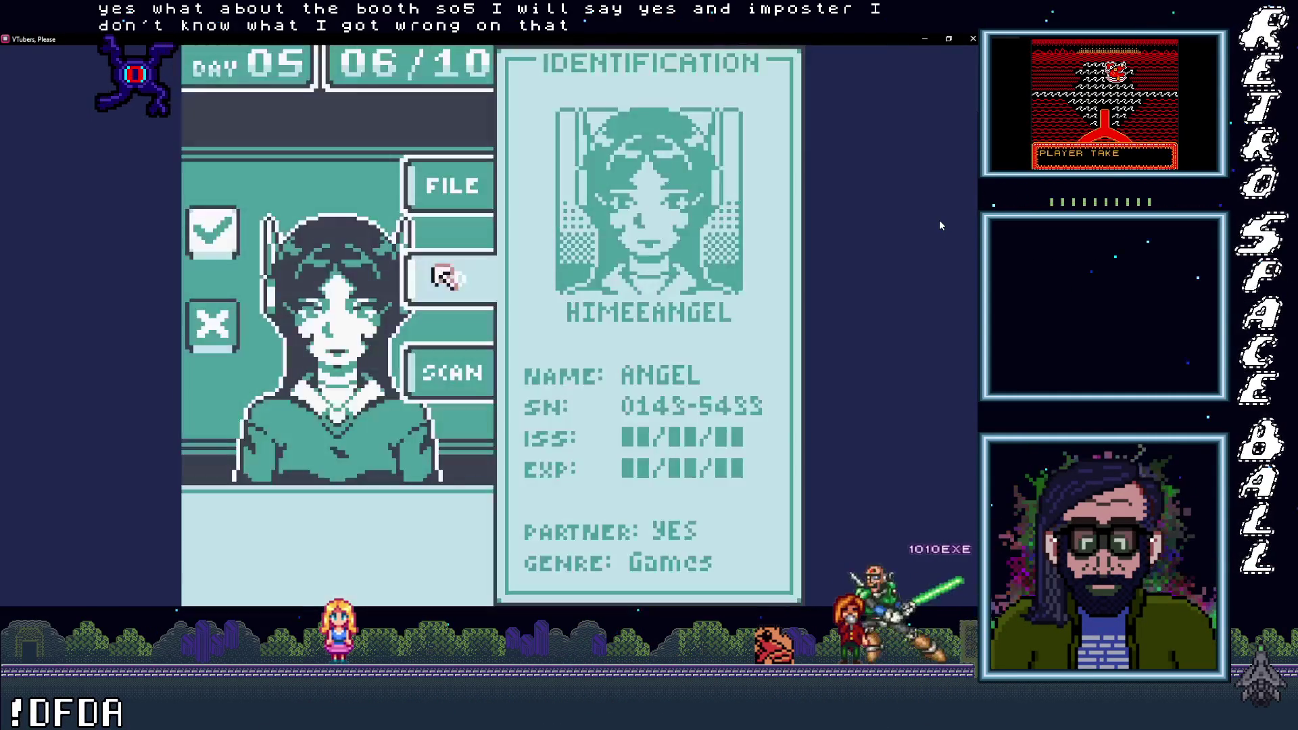
{"action": "left_click", "coordinate": [443, 392]}
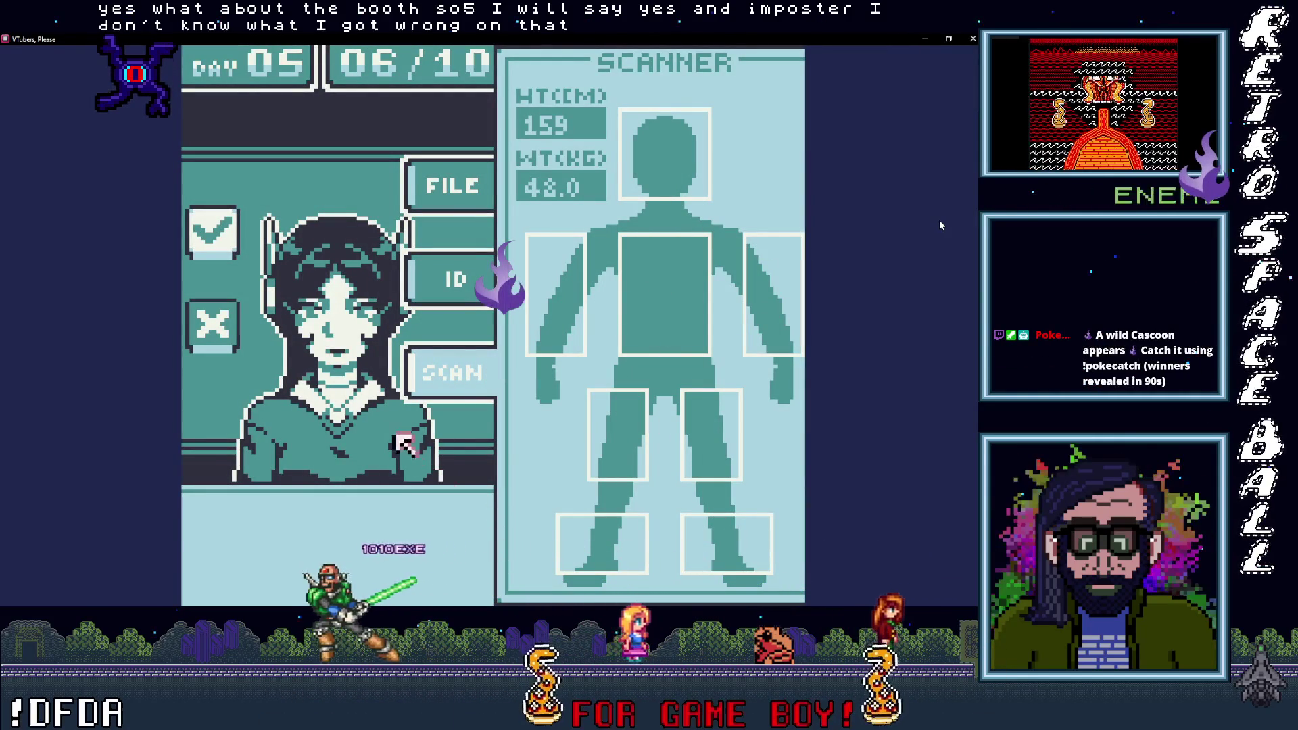
{"action": "left_click", "coordinate": [213, 233]}
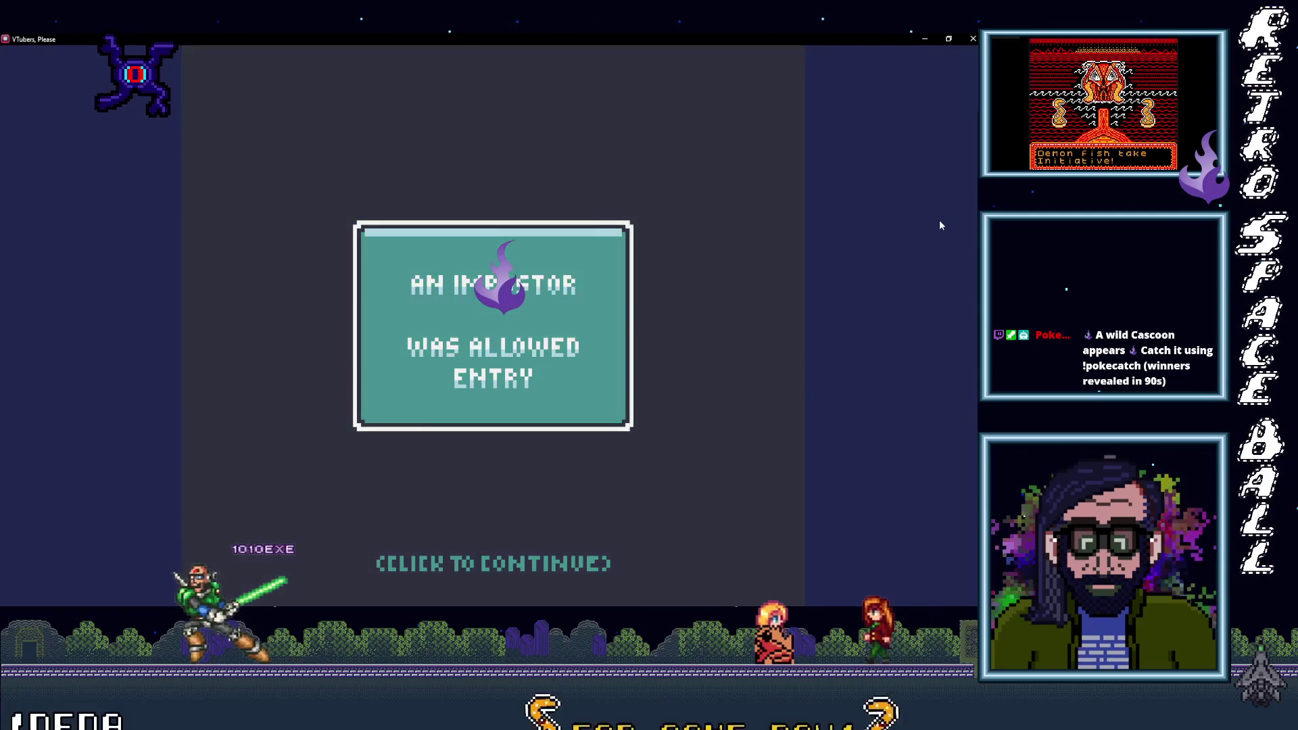
{"action": "left_click", "coordinate": [213, 234]}
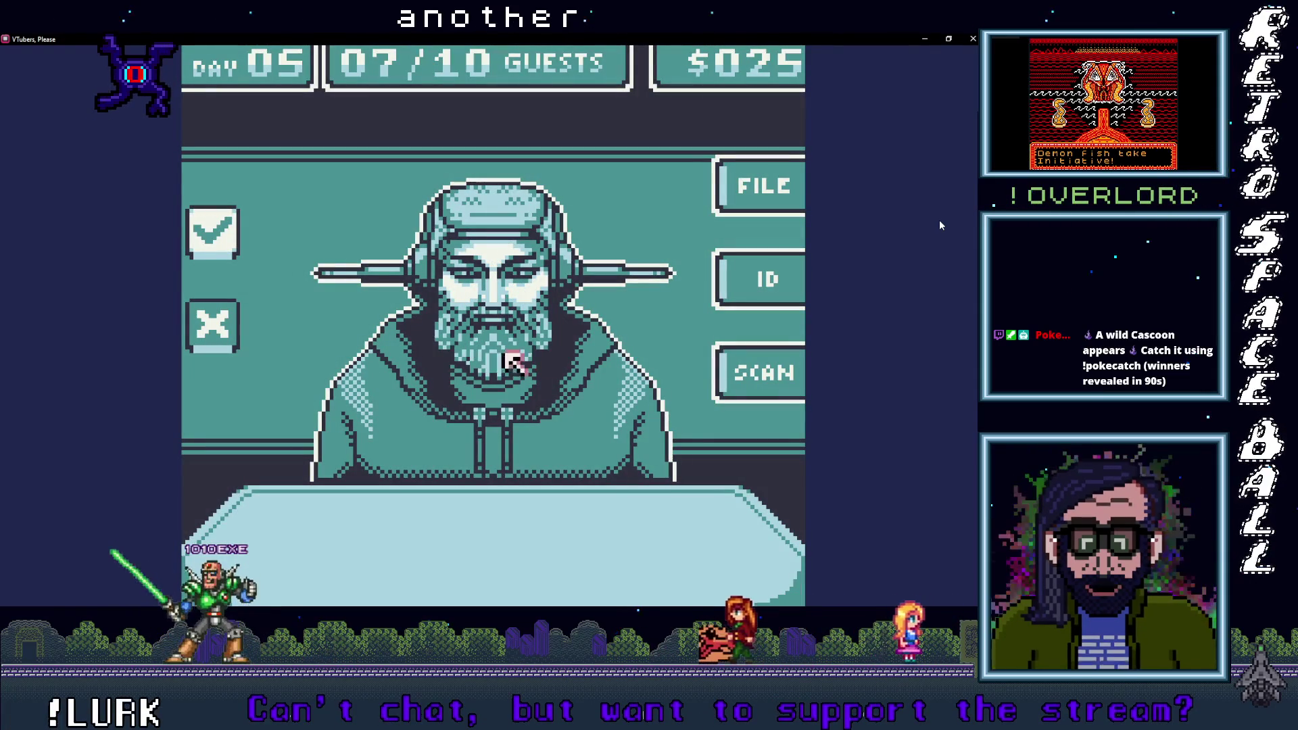
Step: Deny the bearded guest and the following guest, reaching guest 09/10 at $027
{"action": "left_click", "coordinate": [213, 326]}
{"action": "left_click", "coordinate": [466, 301]}
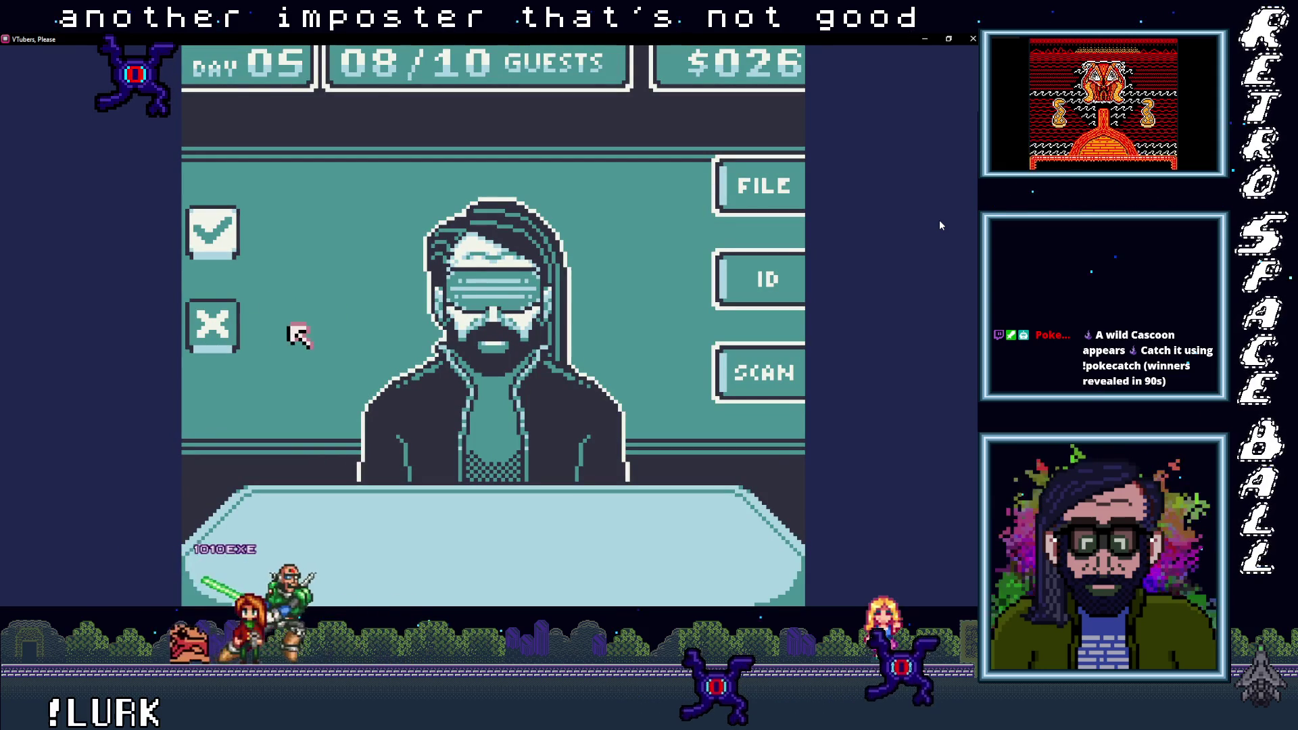
{"action": "left_click", "coordinate": [213, 325]}
{"action": "left_click", "coordinate": [466, 300]}
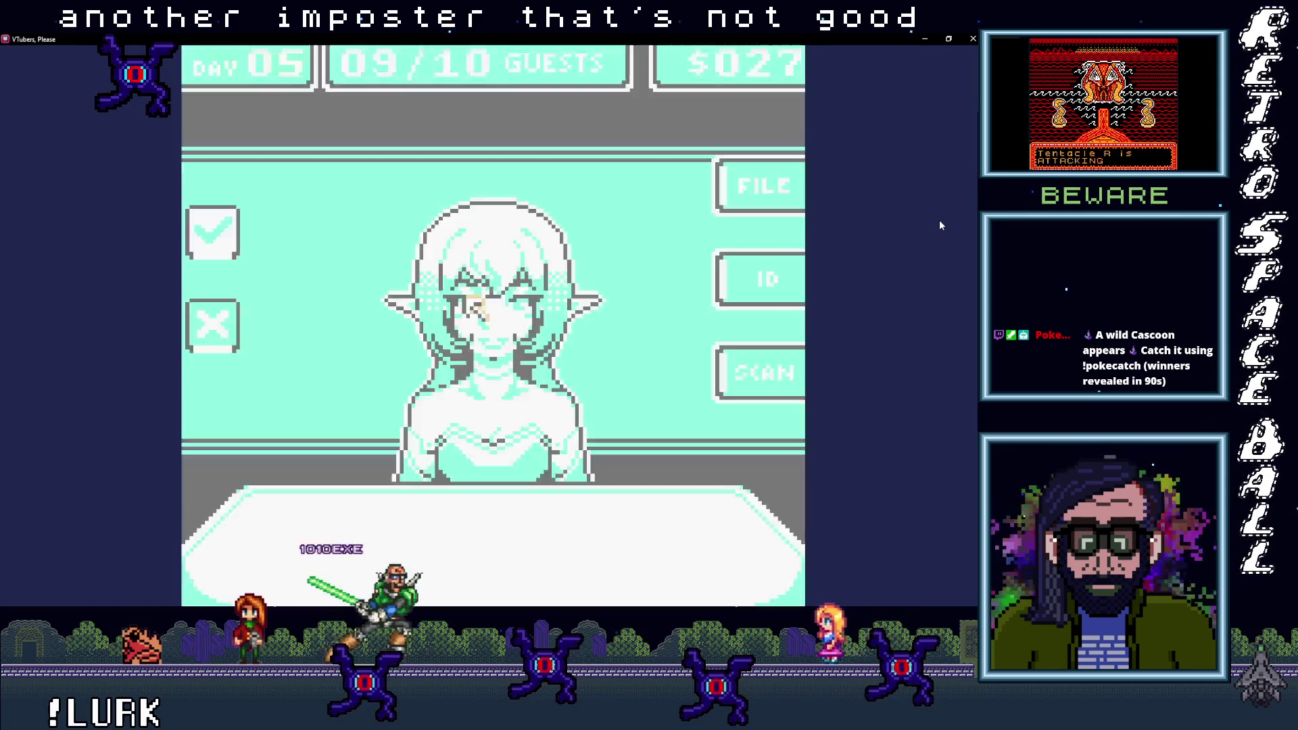